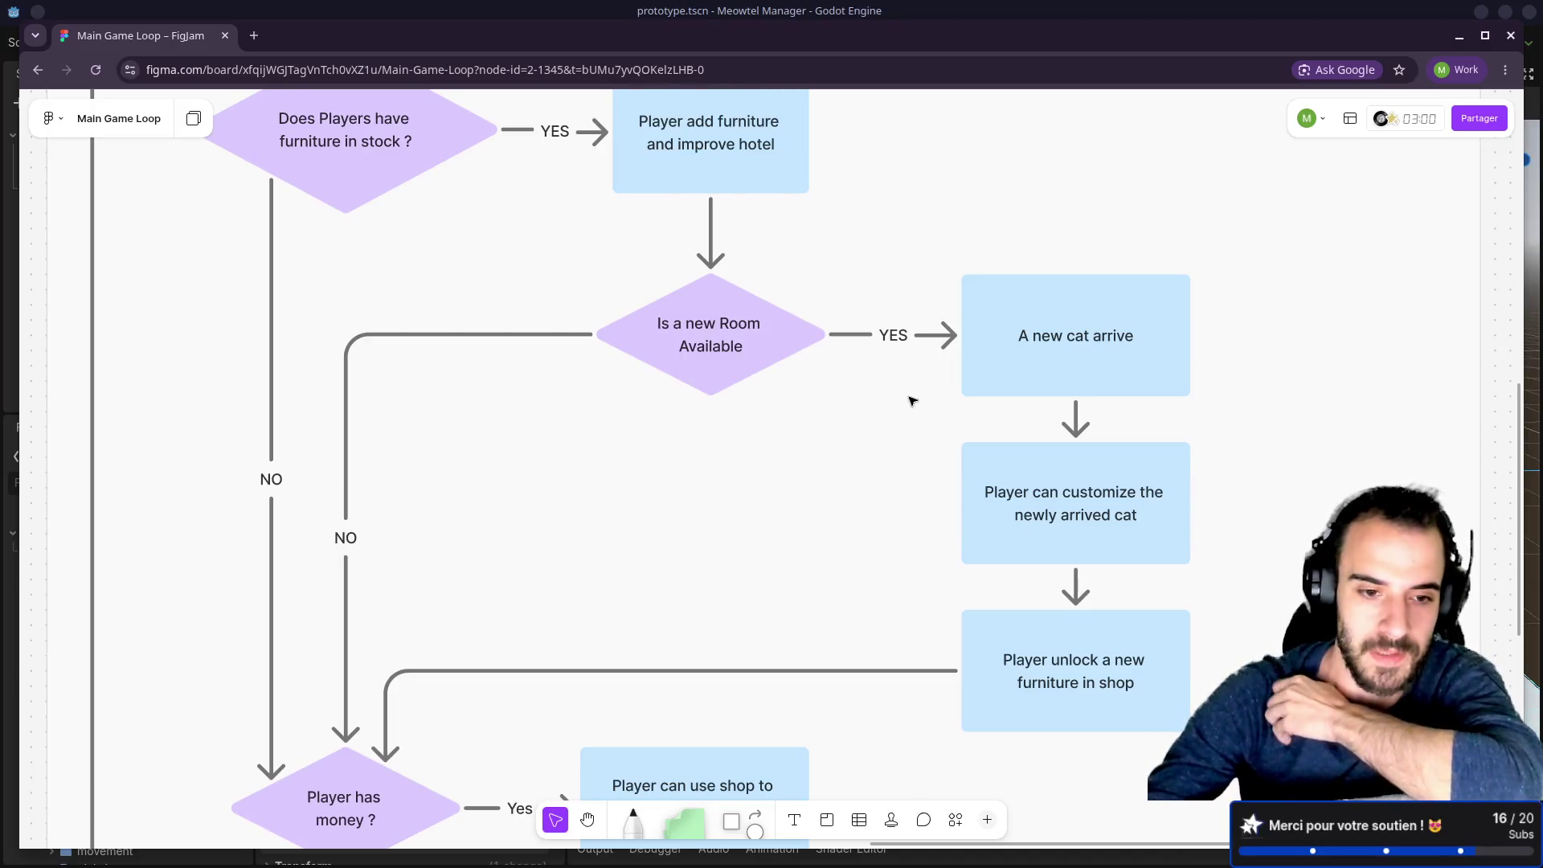
Step: Move the furniture-unlock arrow's end onto the 'Player has money ?' diamond's upper-right edge
{"action": "scroll", "coordinate": [912, 400], "scroll_direction": "down", "scroll_amount": 3}
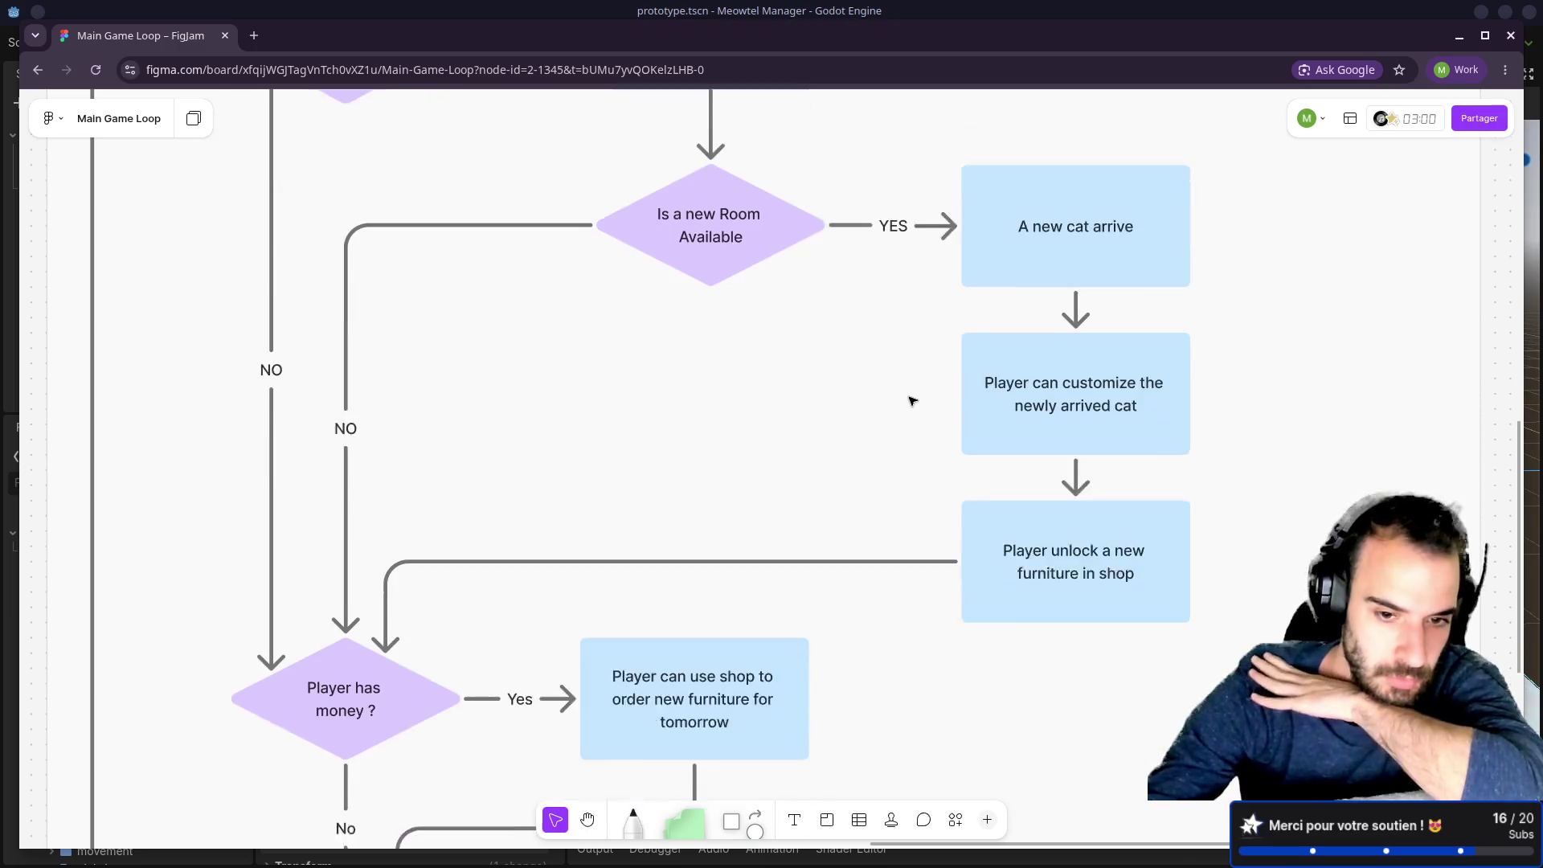
{"action": "left_click_drag", "start_coordinate": [385, 567], "coordinate": [406, 577]}
{"action": "left_click", "coordinate": [268, 567]}
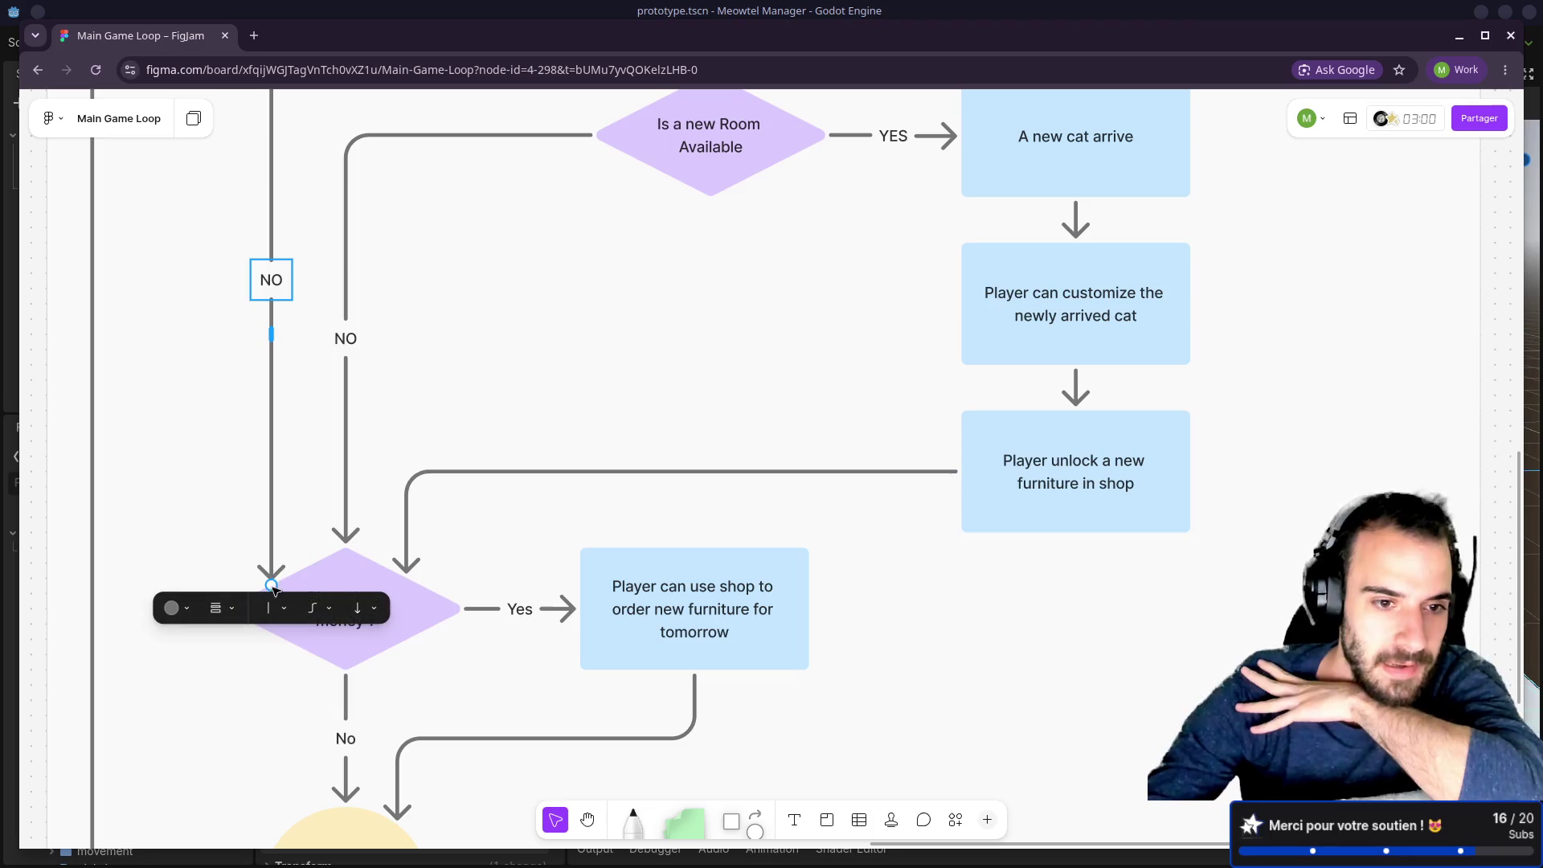
Step: Pan the flowchart from Start Of Day to its lower end and realign the 'Player add furniture' box
{"action": "left_click_drag", "start_coordinate": [582, 405], "coordinate": [654, 544]}
{"action": "scroll", "coordinate": [594, 449], "scroll_direction": "up", "scroll_amount": 8}
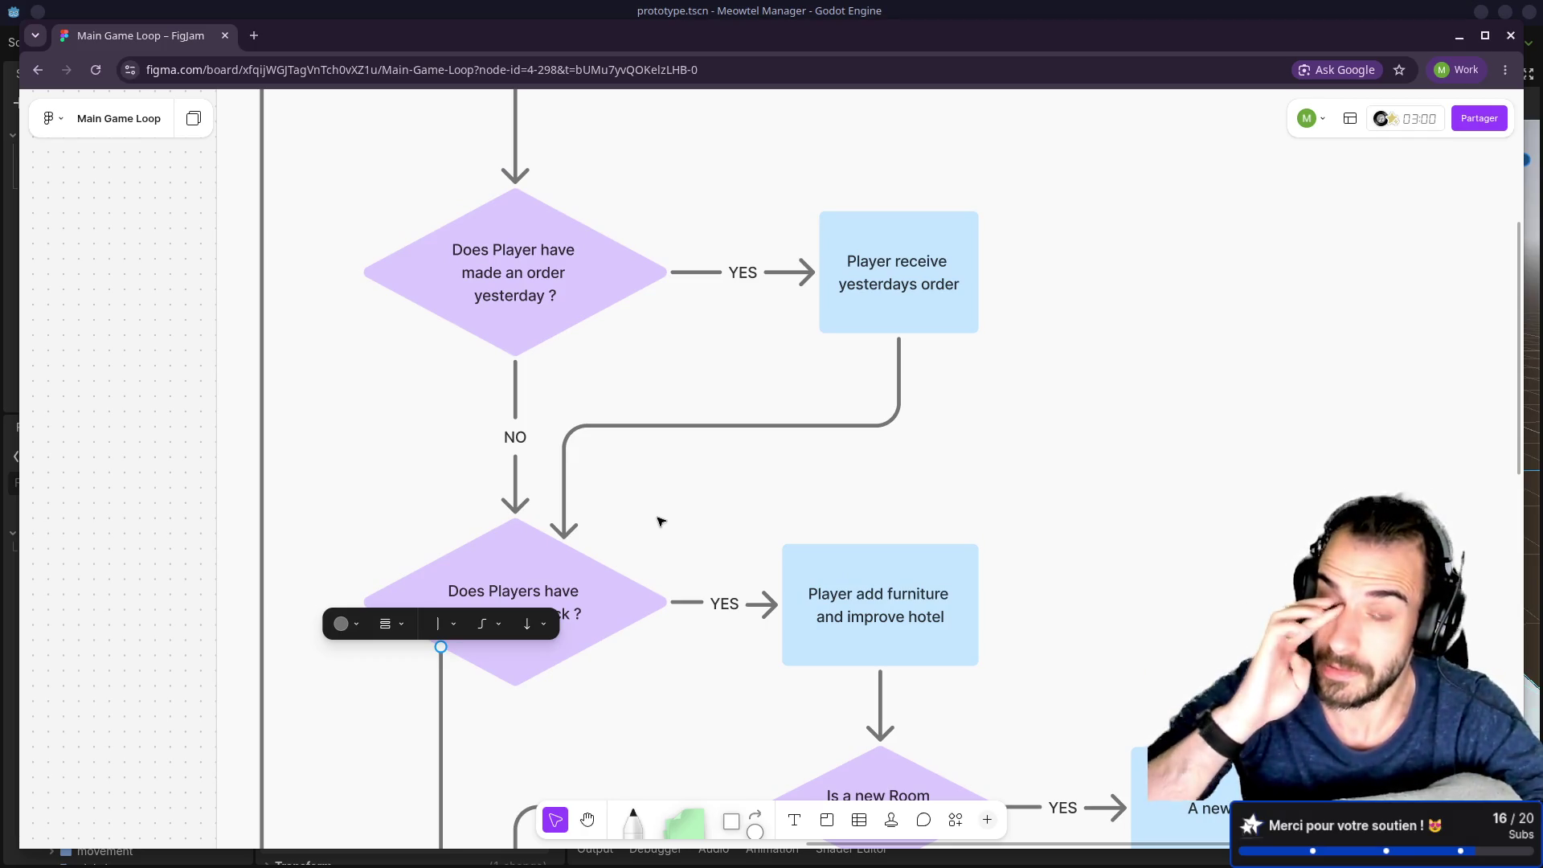
{"action": "left_click_drag", "start_coordinate": [672, 364], "coordinate": [700, 593]}
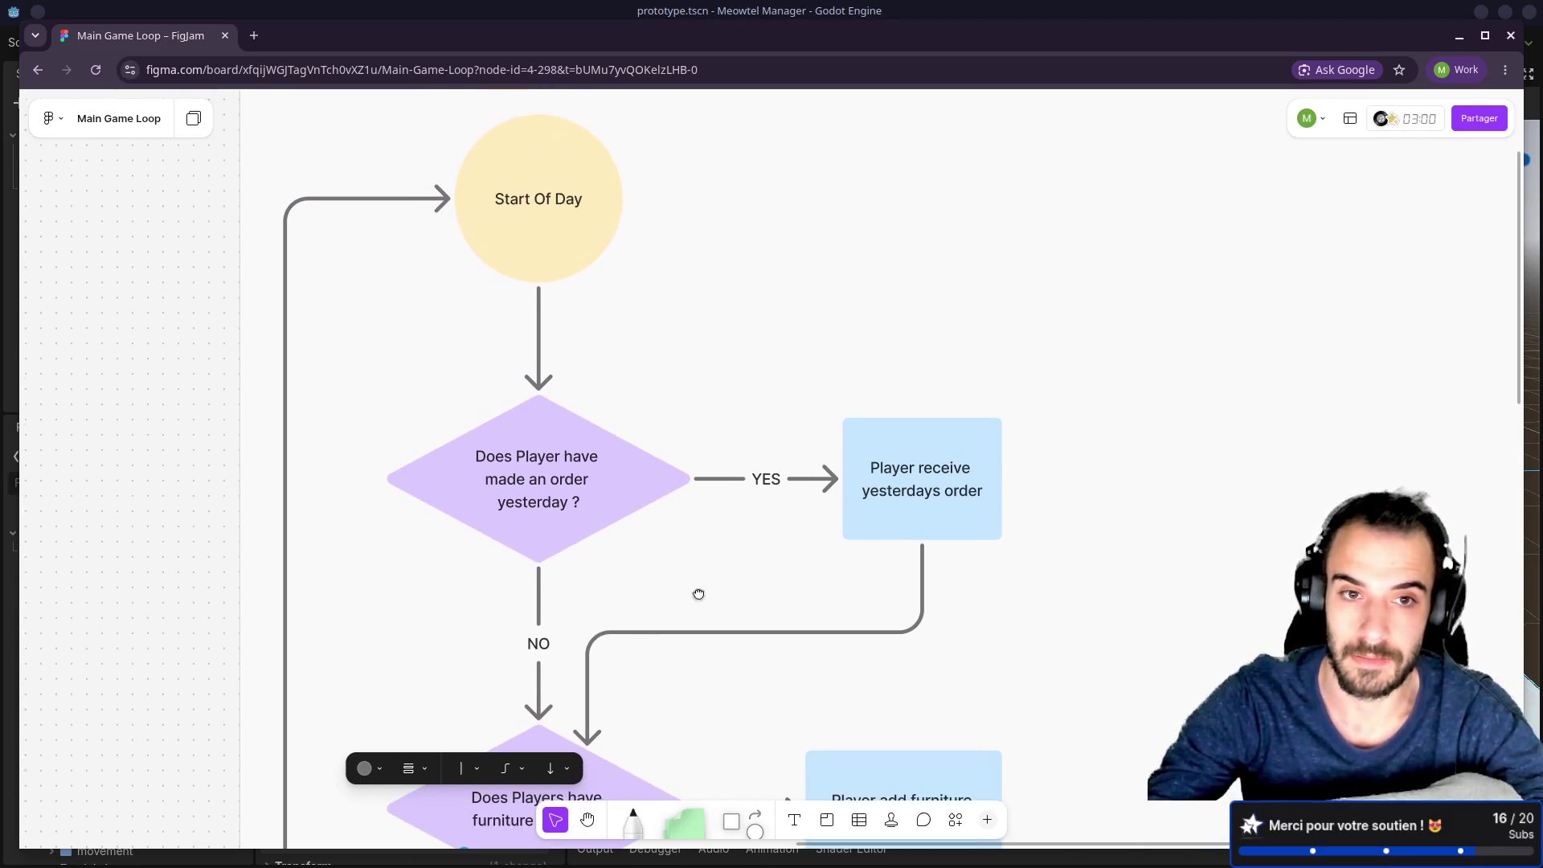
{"action": "scroll", "coordinate": [704, 575], "scroll_direction": "down", "scroll_amount": 10}
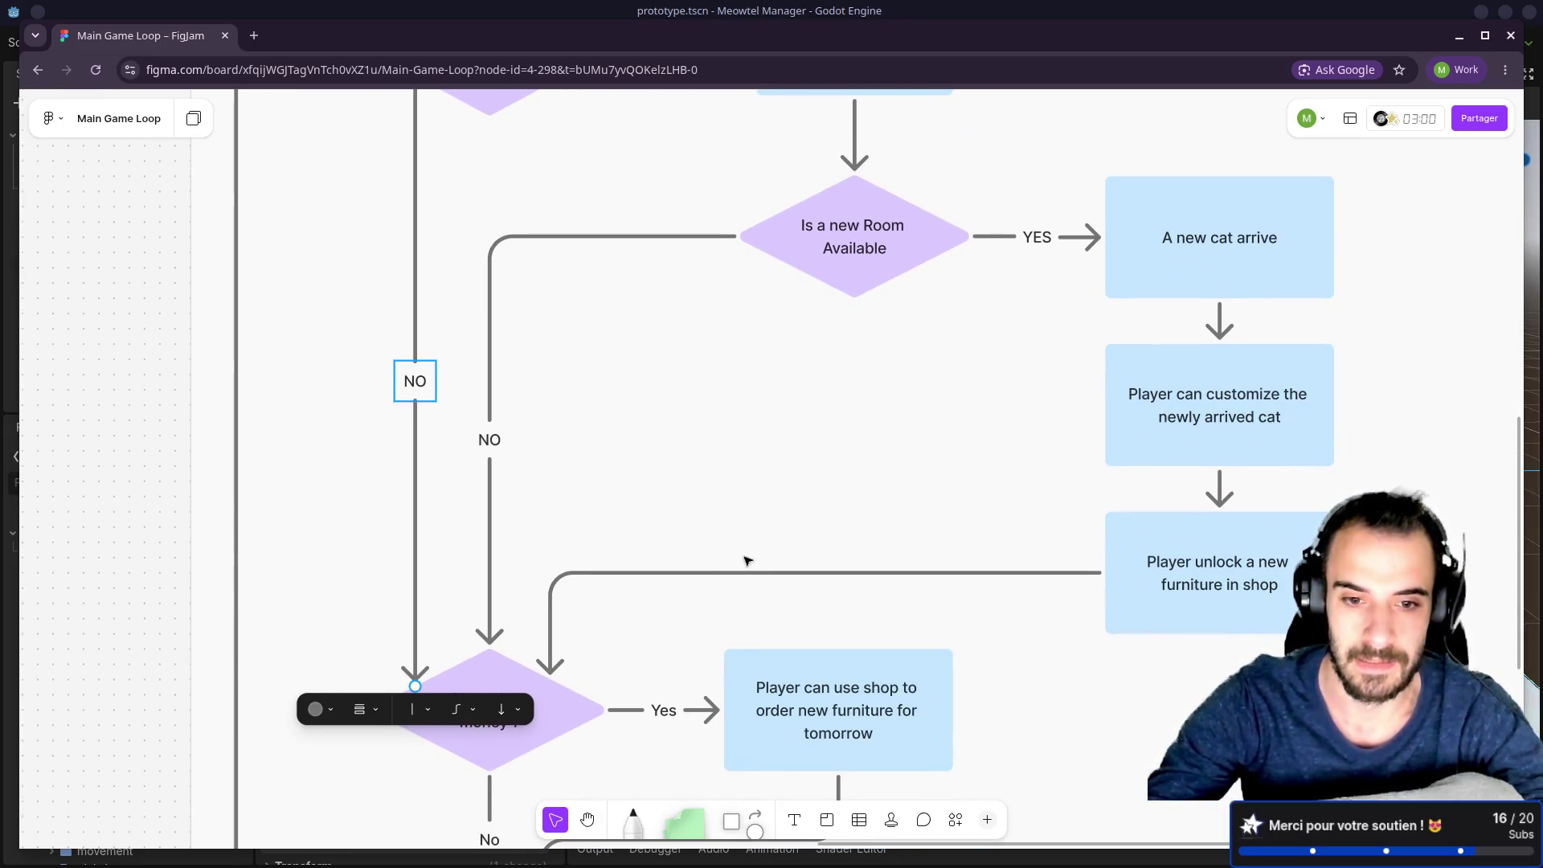
{"action": "left_click_drag", "start_coordinate": [744, 568], "coordinate": [911, 319]}
{"action": "scroll", "coordinate": [911, 319], "scroll_direction": "up", "scroll_amount": 7}
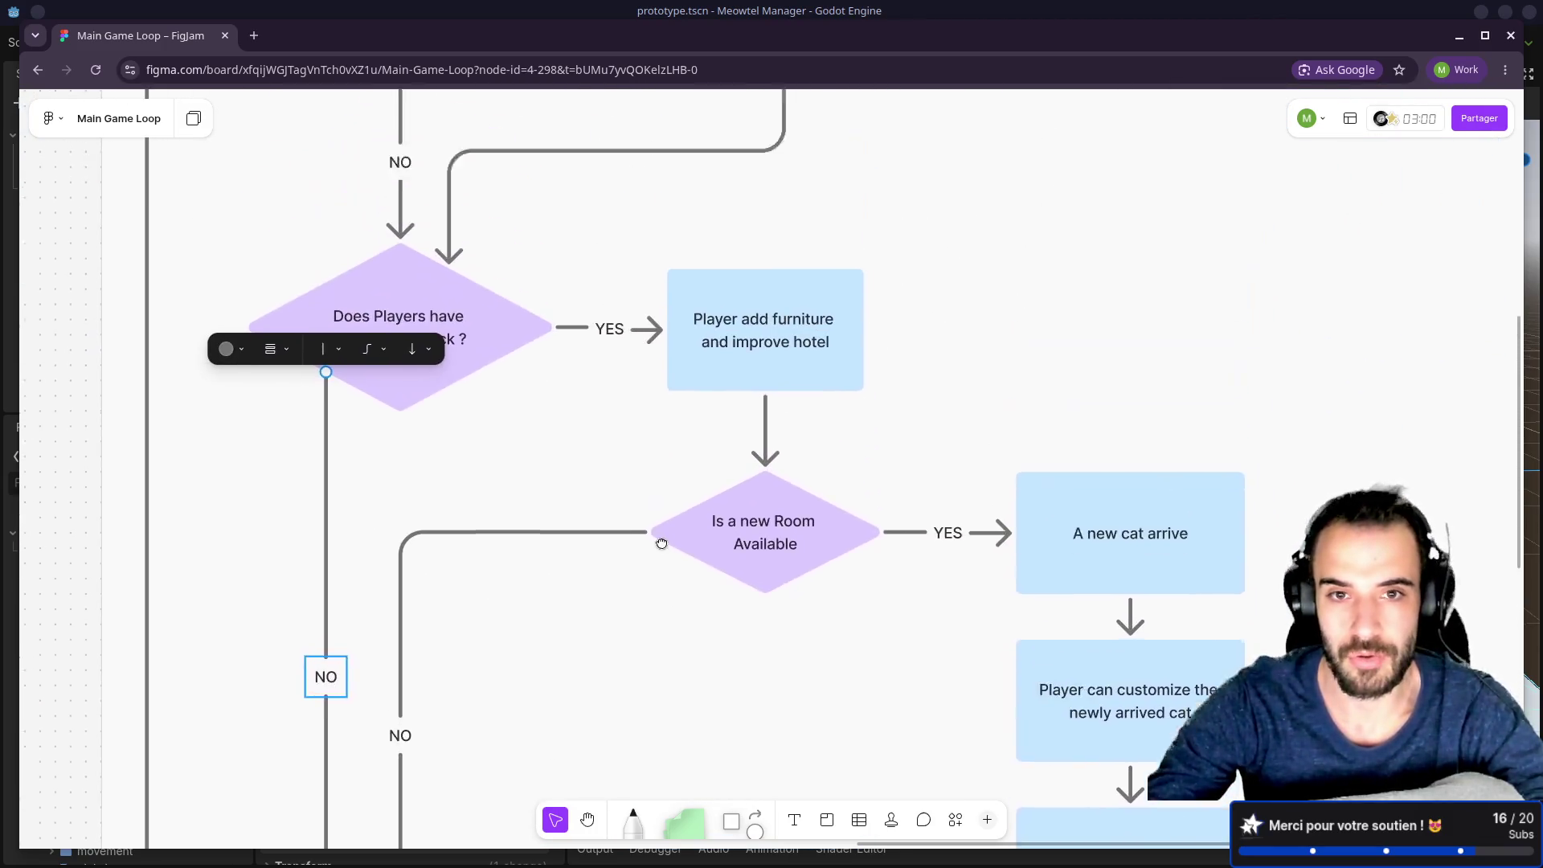
{"action": "scroll", "coordinate": [764, 487], "scroll_direction": "up", "scroll_amount": 2}
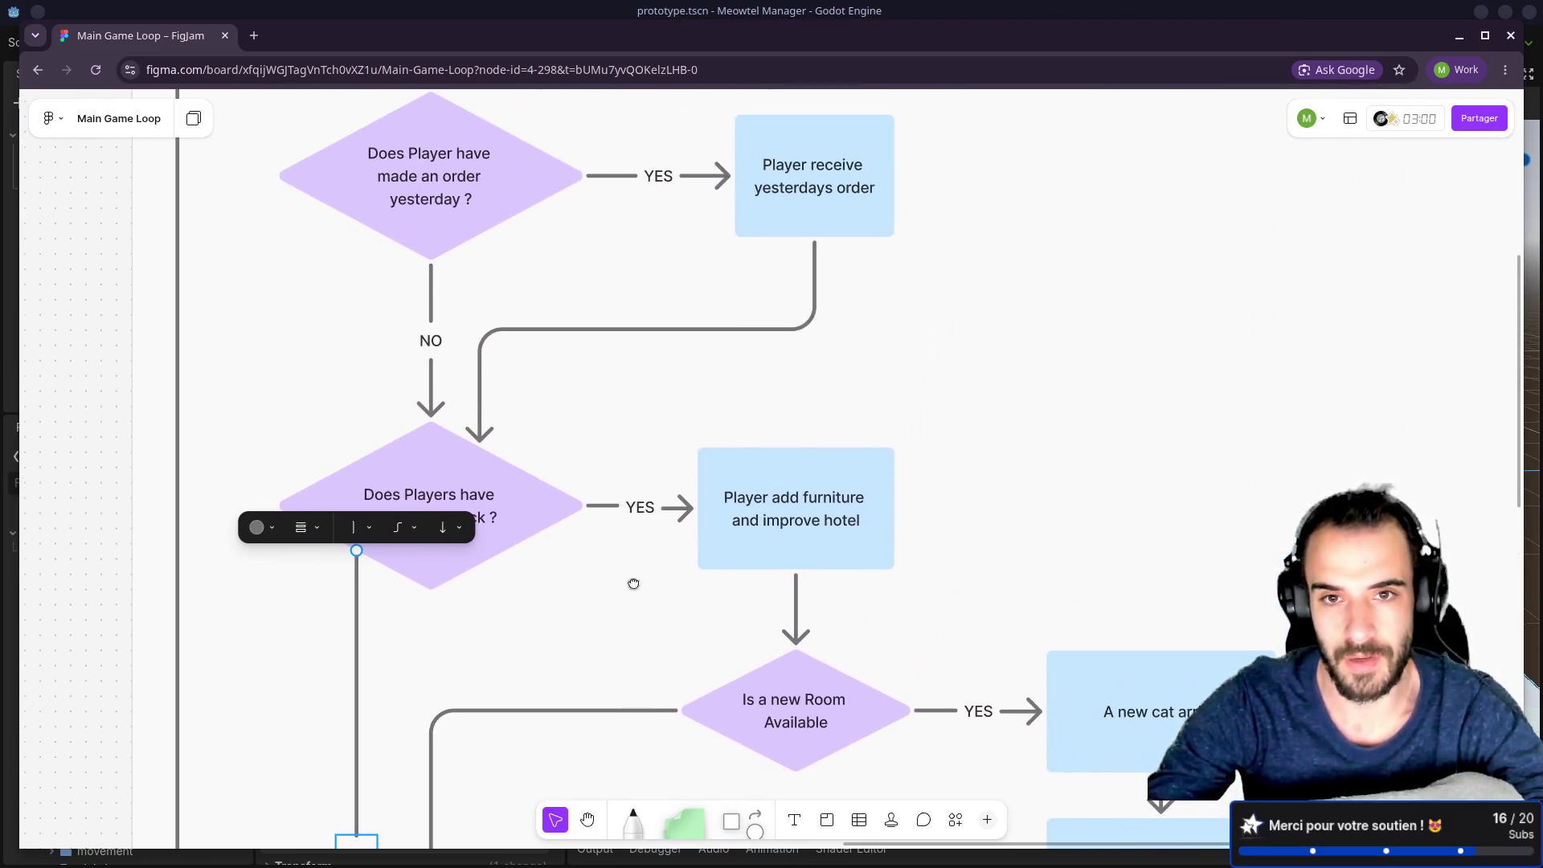
{"action": "mouse_move", "coordinate": [727, 432]}
{"action": "left_mouse_down"}
{"action": "mouse_move", "coordinate": [689, 553]}
{"action": "mouse_move", "coordinate": [643, 585]}
{"action": "mouse_move", "coordinate": [623, 315]}
{"action": "left_mouse_up"}
{"action": "mouse_move", "coordinate": [722, 461]}
{"action": "left_mouse_down"}
{"action": "mouse_move", "coordinate": [747, 442]}
{"action": "mouse_move", "coordinate": [710, 448]}
{"action": "mouse_move", "coordinate": [719, 458]}
{"action": "left_mouse_up"}
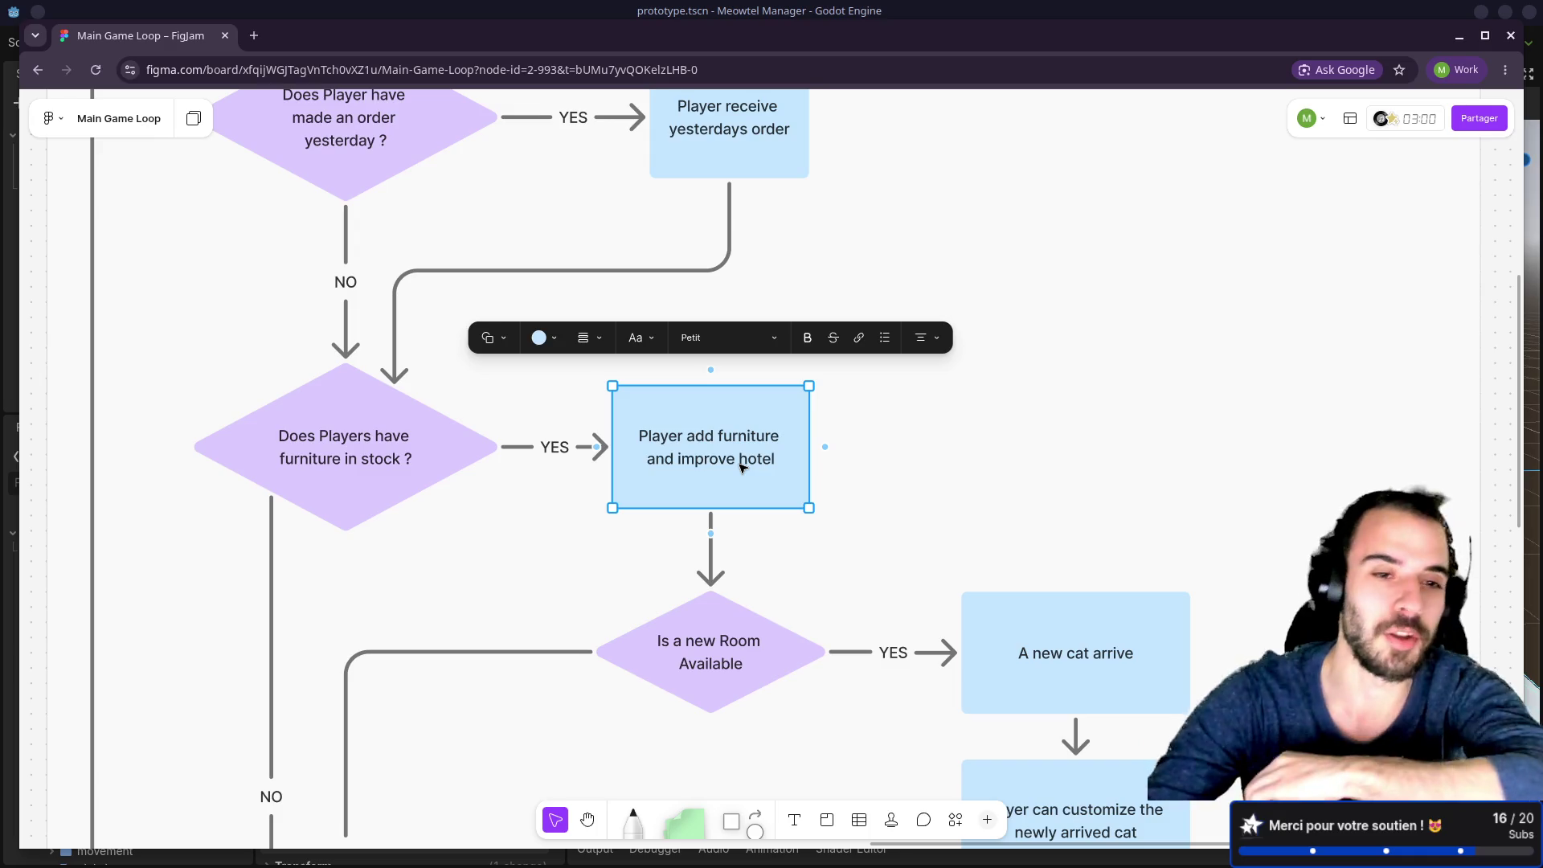
Step: Nudge the 'Does Players have furniture in stock ?' diamond, then leave the browser for Godot
{"action": "left_click", "coordinate": [509, 392]}
{"action": "left_click_drag", "start_coordinate": [496, 372], "coordinate": [671, 493]}
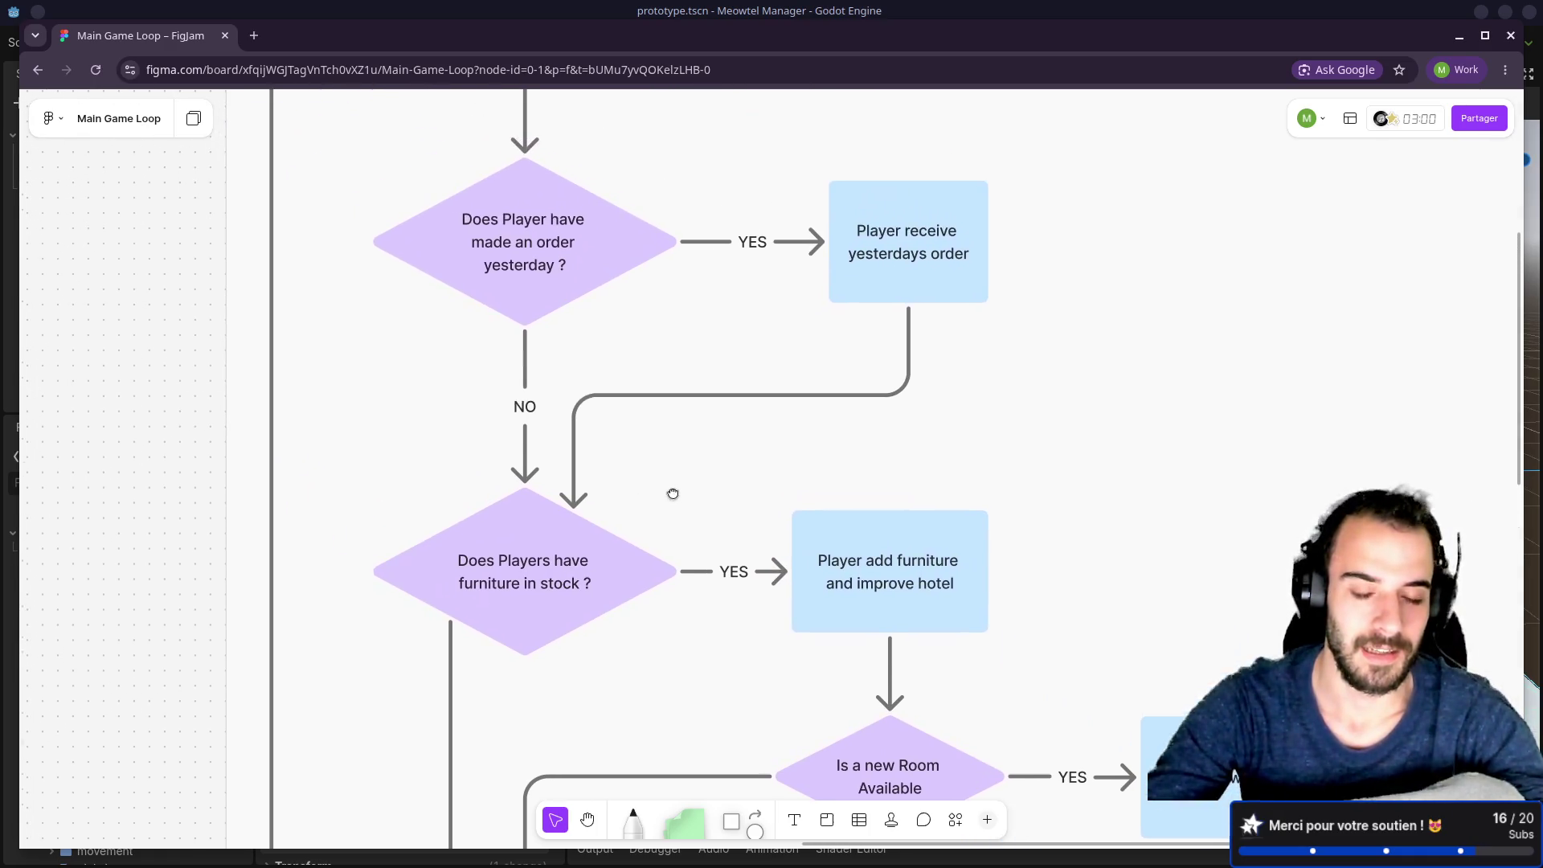
{"action": "scroll", "coordinate": [689, 485], "scroll_direction": "up", "scroll_amount": 5}
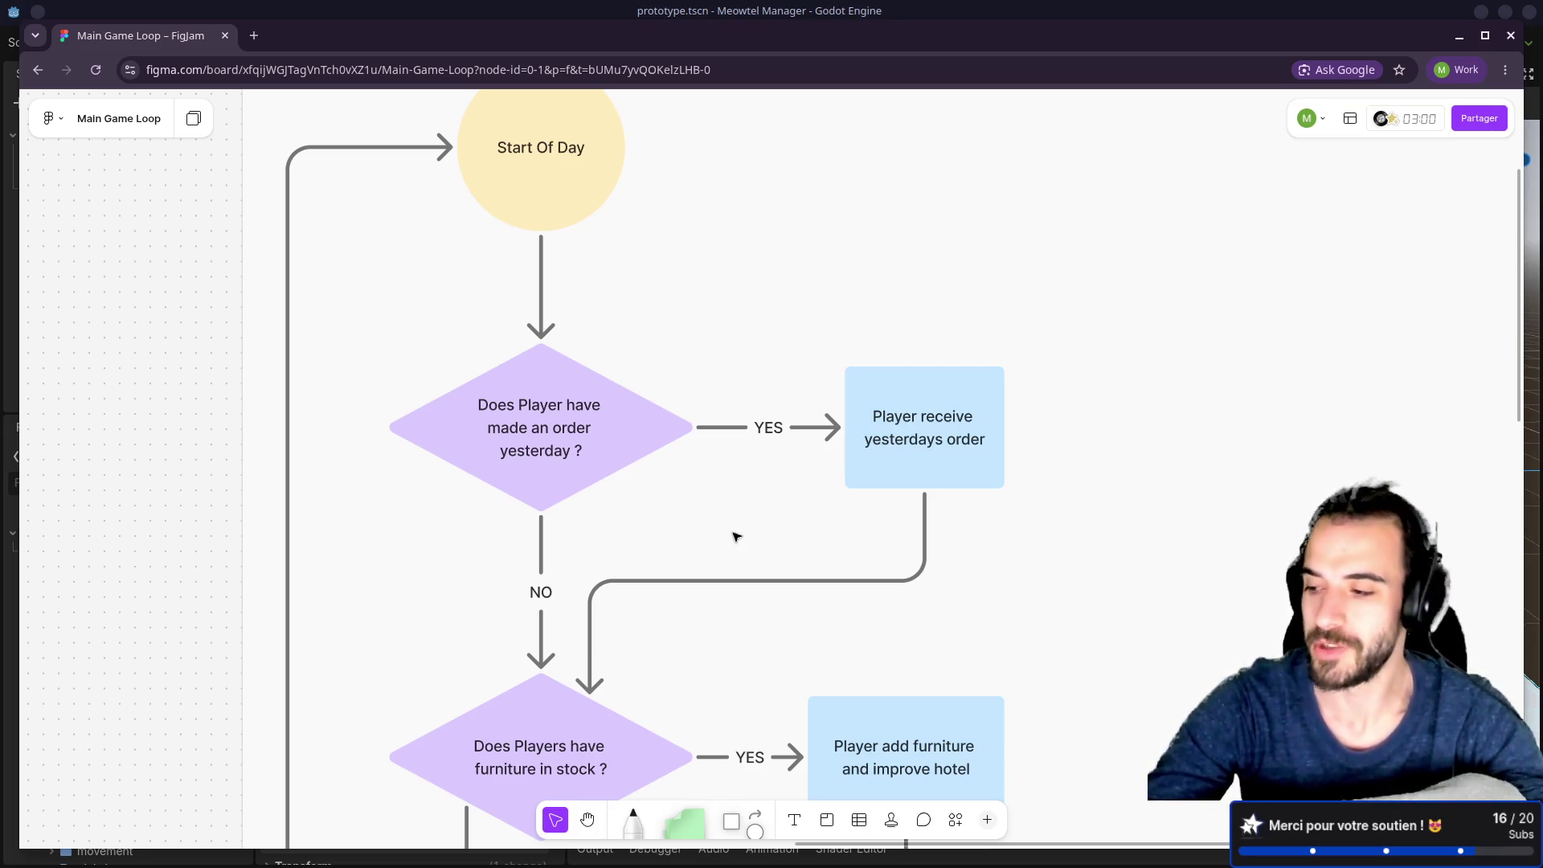
{"action": "left_click_drag", "start_coordinate": [764, 689], "coordinate": [754, 549]}
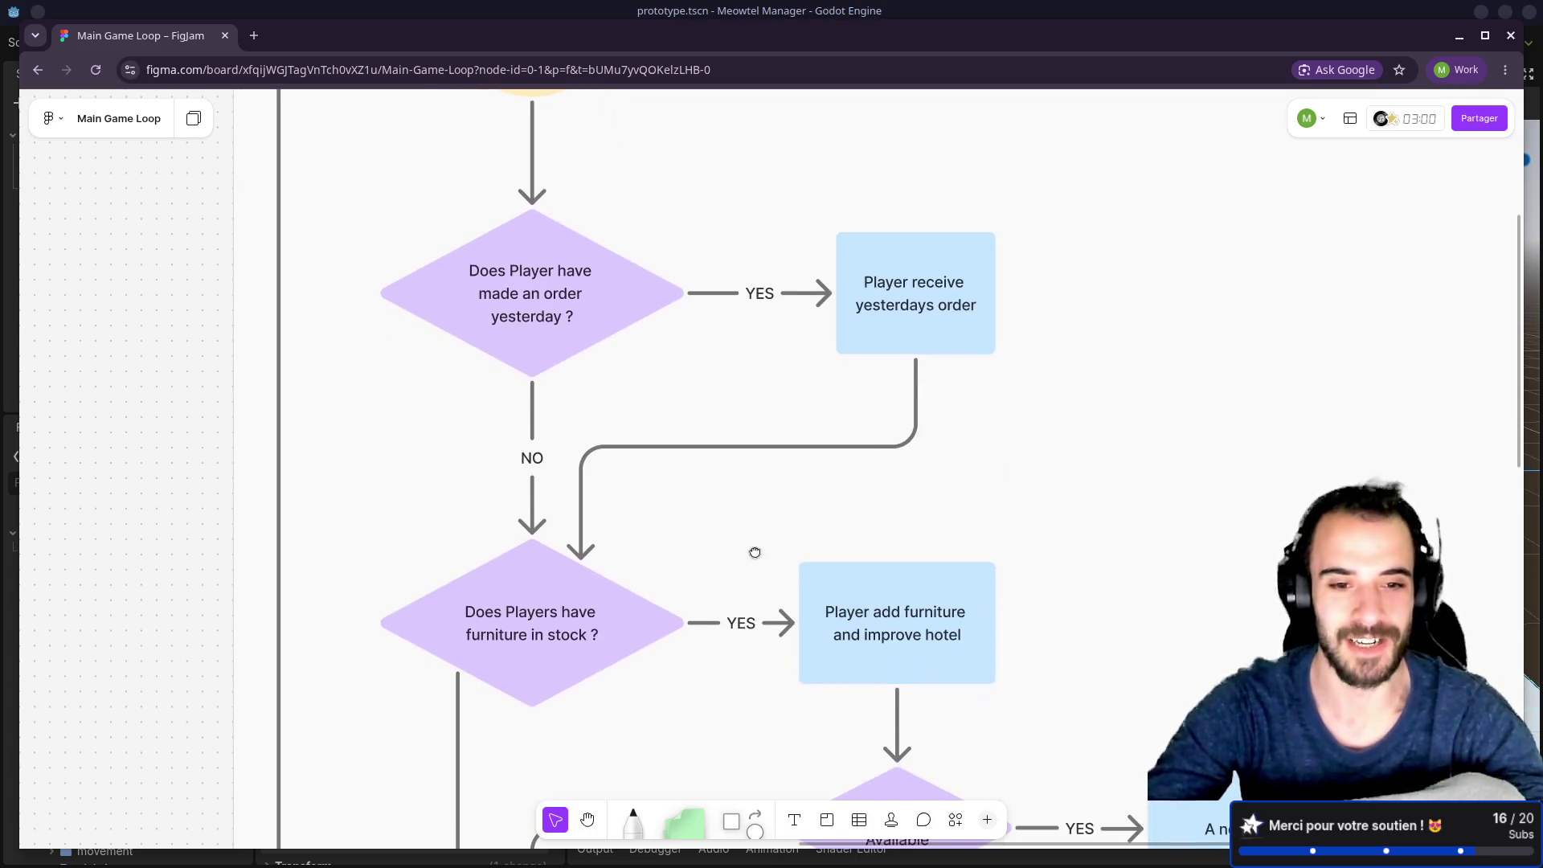
{"action": "left_click", "coordinate": [614, 586]}
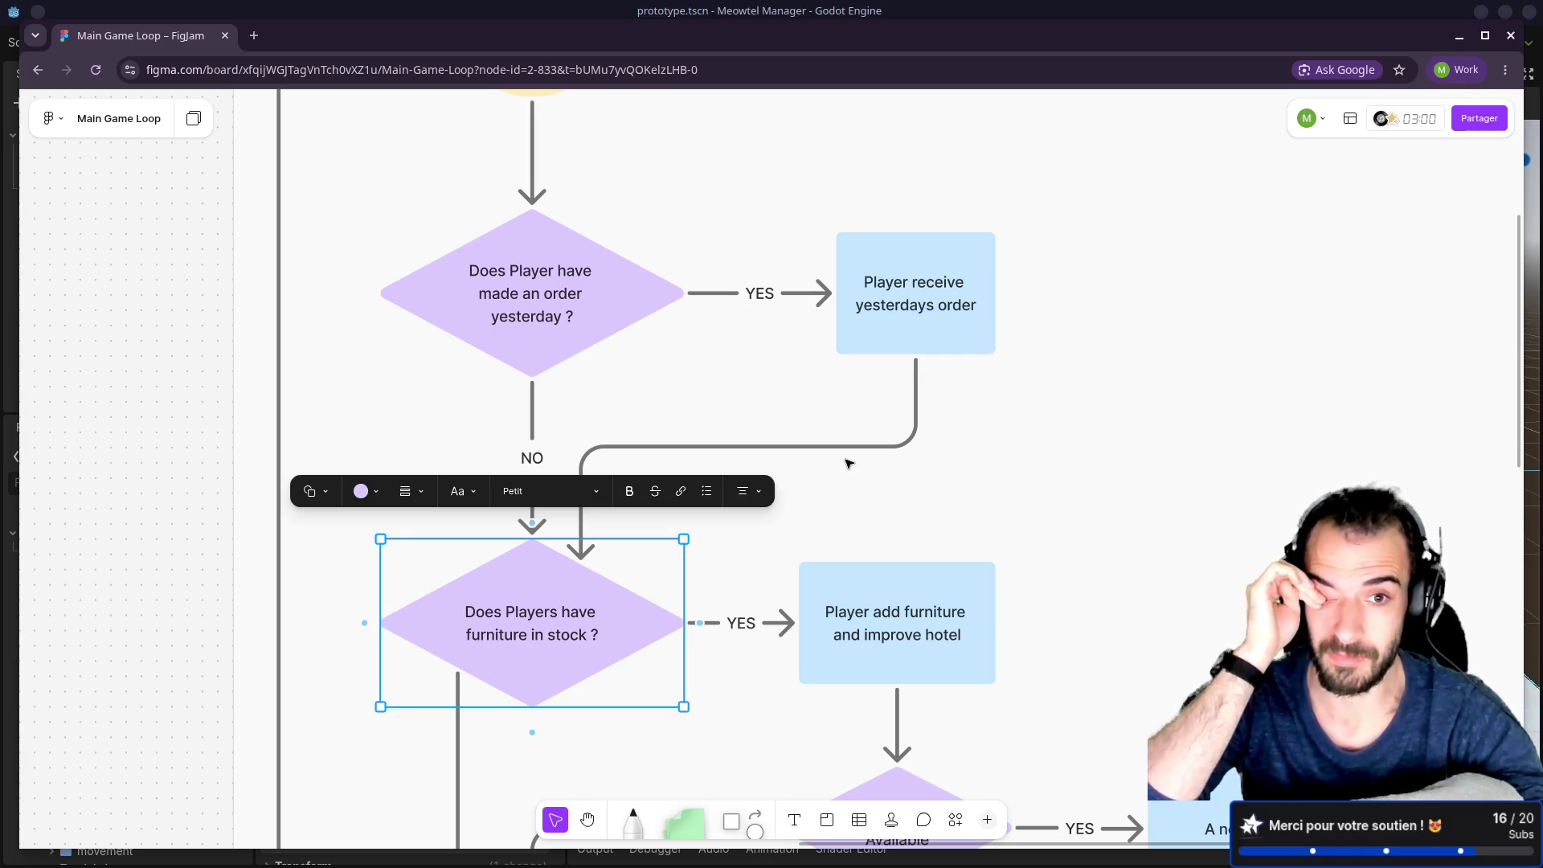
{"action": "mouse_move", "coordinate": [594, 618]}
{"action": "left_mouse_down"}
{"action": "mouse_move", "coordinate": [606, 594]}
{"action": "mouse_move", "coordinate": [595, 617]}
{"action": "left_mouse_up"}
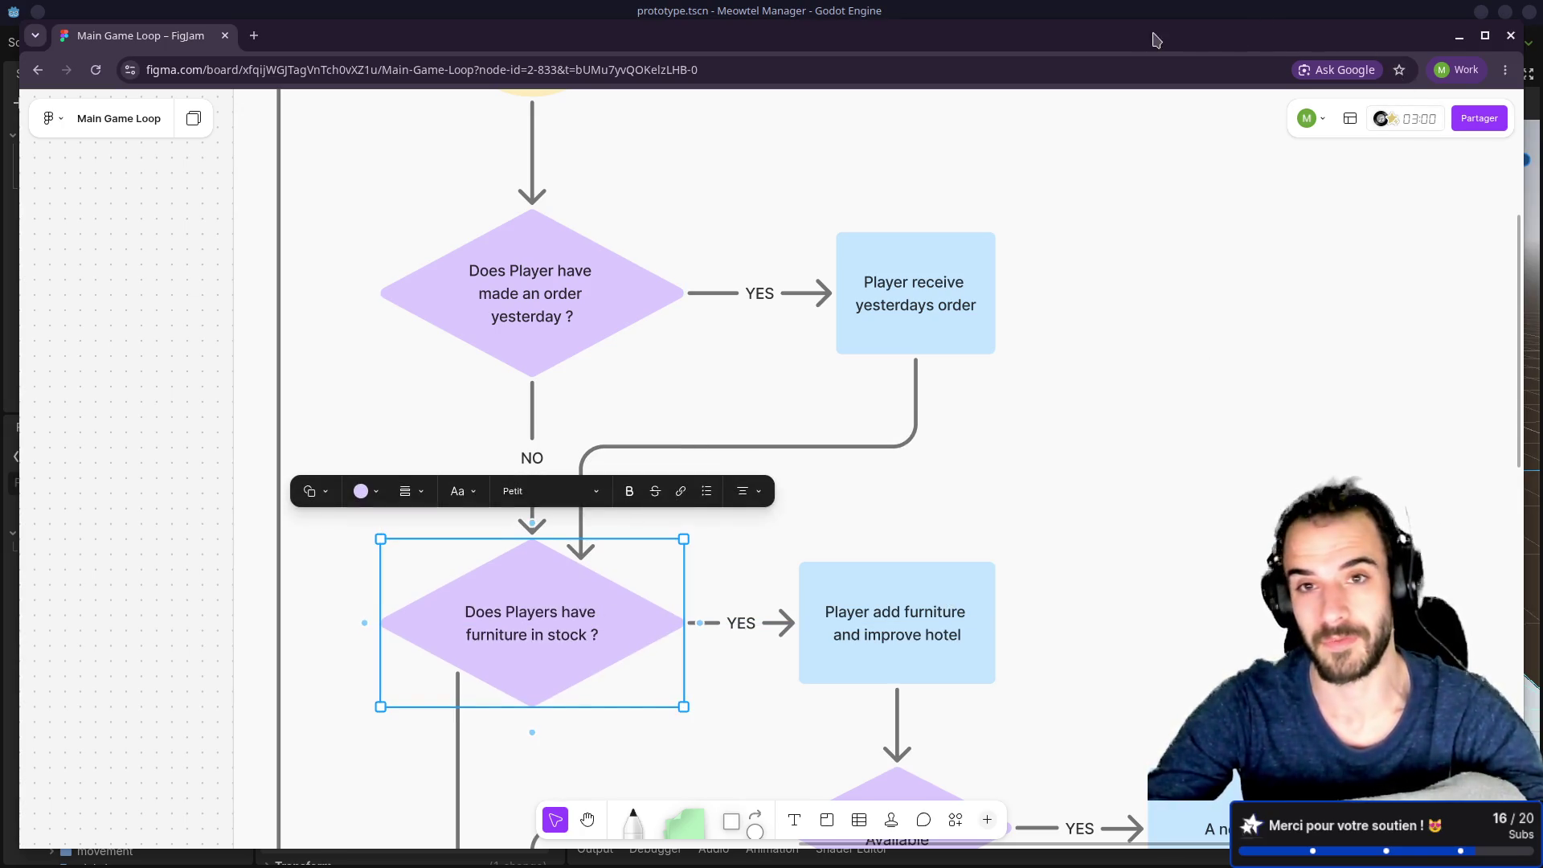
{"action": "key", "text": "alt+Tab"}
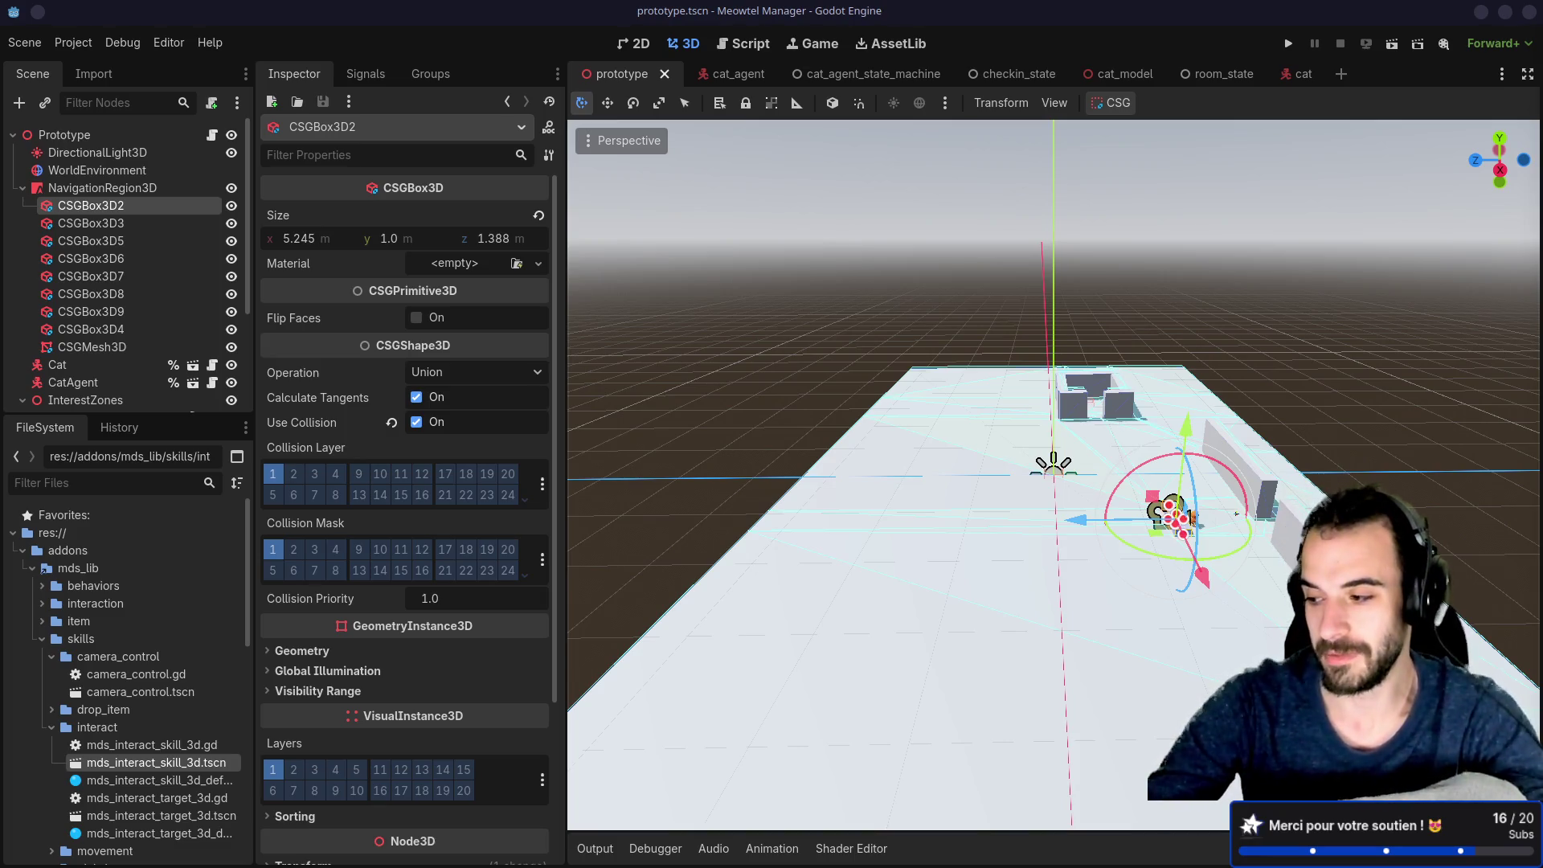
Step: Collapse the NavigationRegion3D, CheckinZone and Furnitures branches in the Scene dock
{"action": "mouse_move", "coordinate": [843, 422]}
{"action": "left_mouse_down"}
{"action": "mouse_move", "coordinate": [956, 432]}
{"action": "mouse_move", "coordinate": [1004, 377]}
{"action": "mouse_move", "coordinate": [1053, 416]}
{"action": "left_mouse_up"}
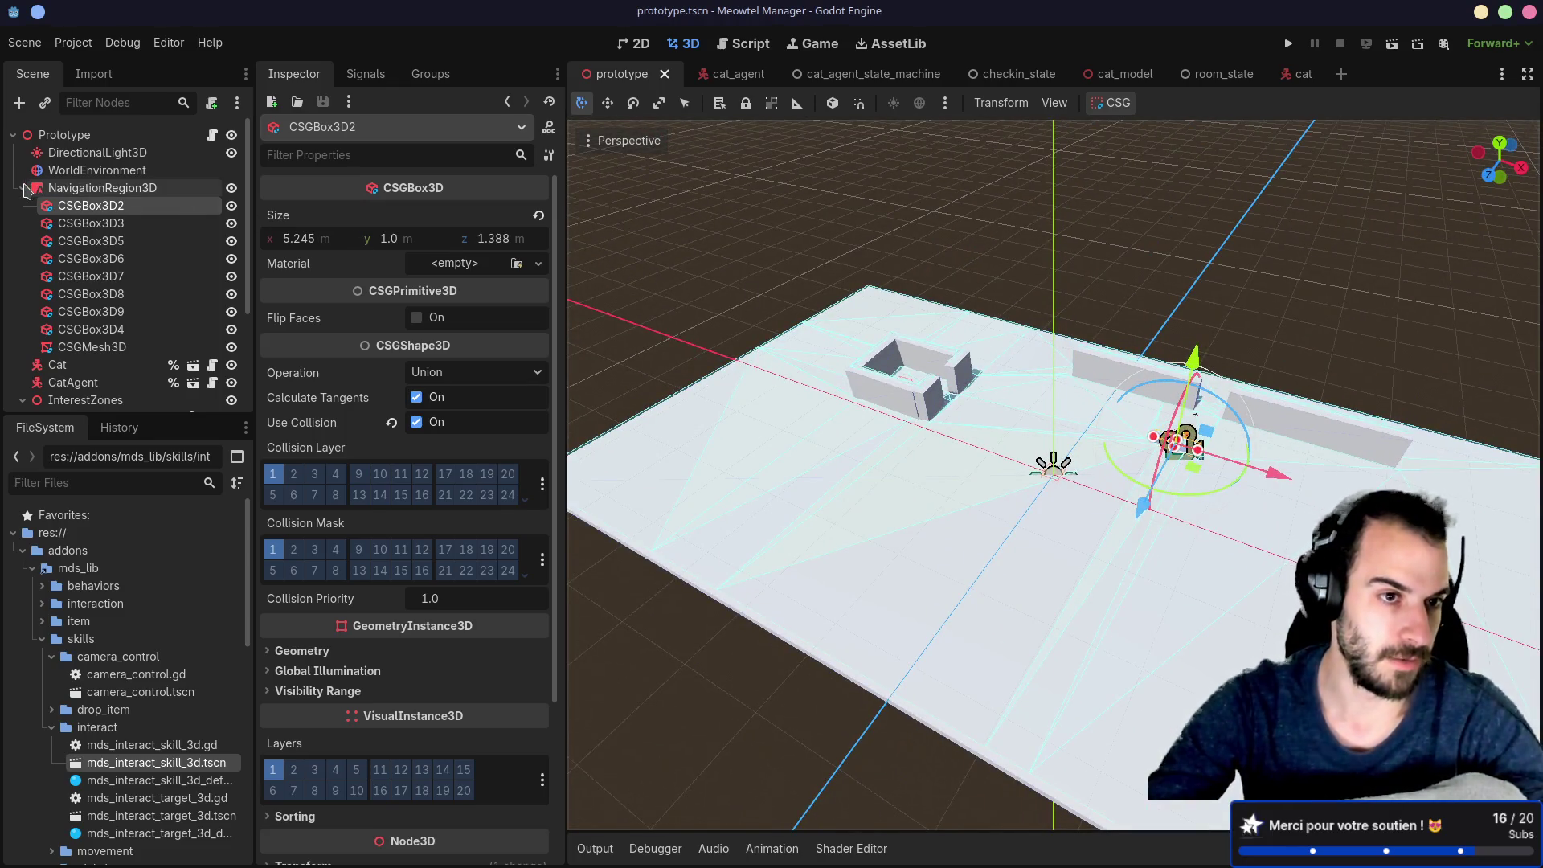
{"action": "left_click", "coordinate": [24, 189]}
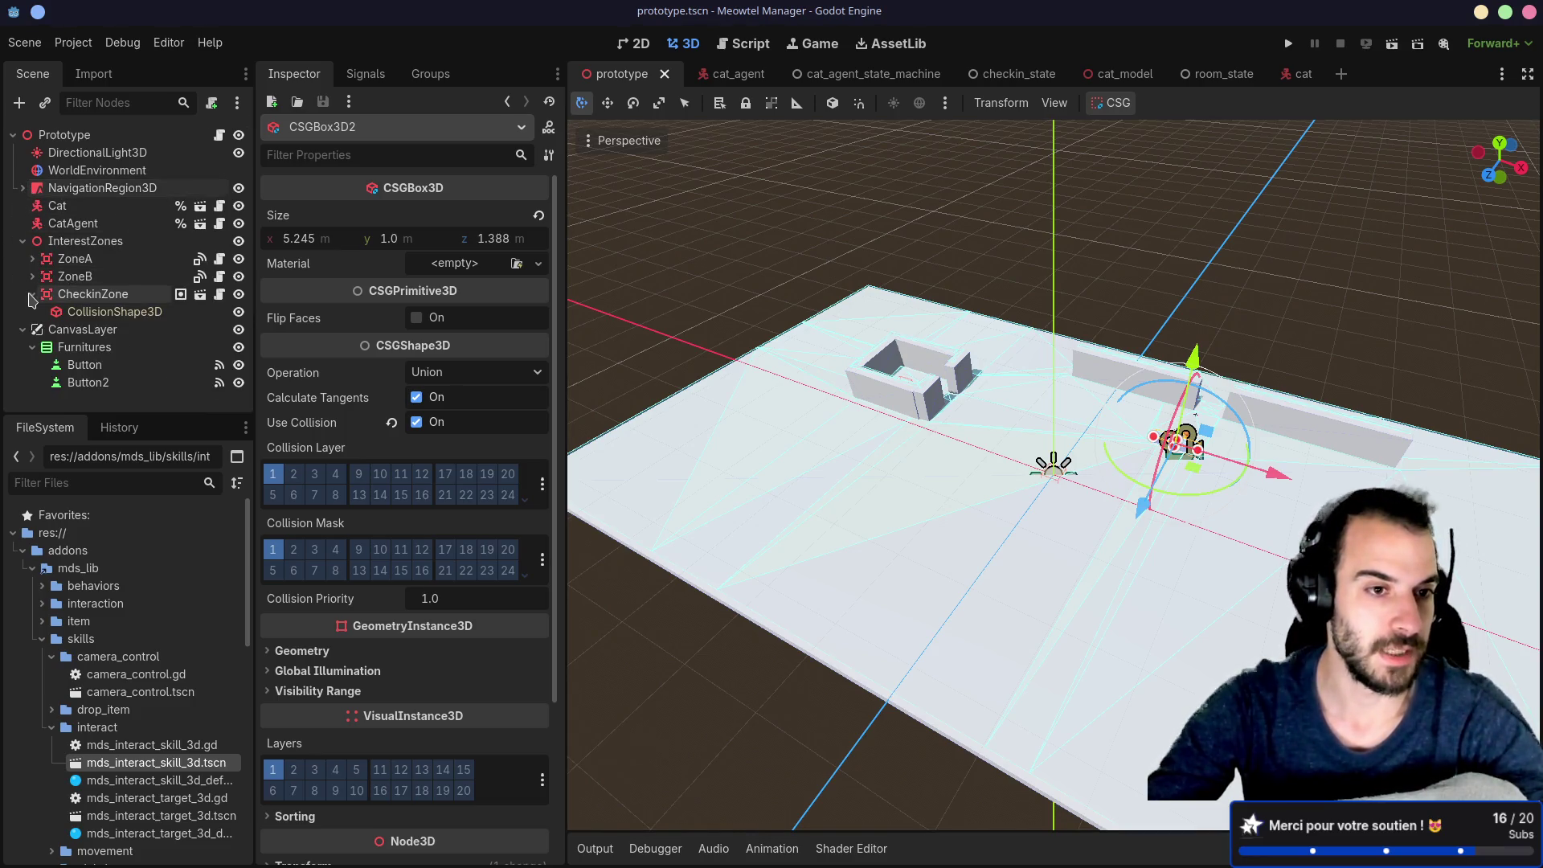
{"action": "left_click", "coordinate": [32, 294]}
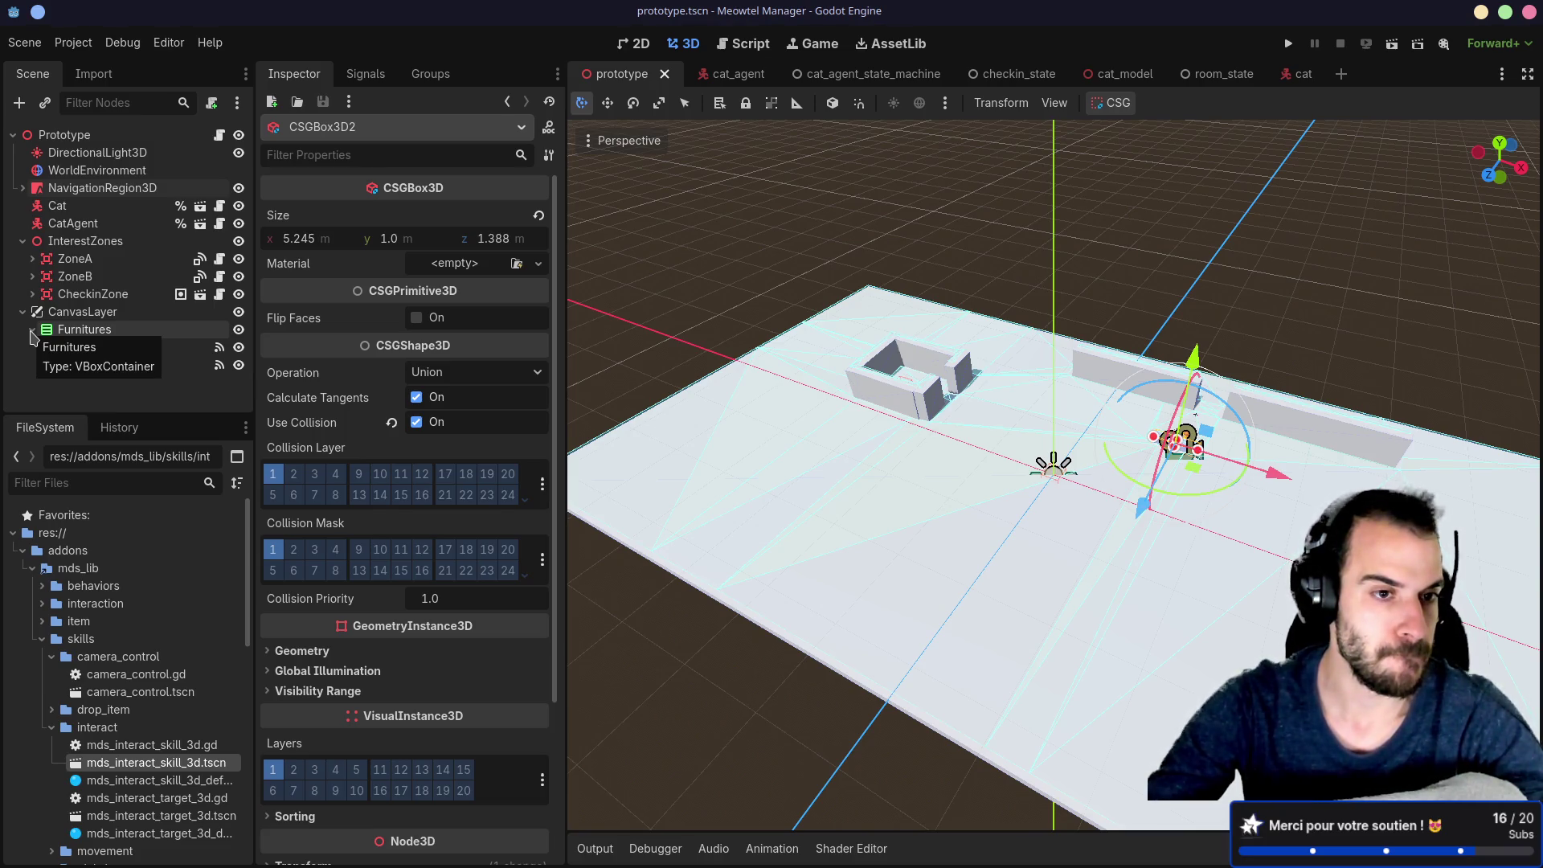
{"action": "left_click", "coordinate": [33, 331]}
{"action": "mouse_move", "coordinate": [1205, 362]}
{"action": "left_mouse_down"}
{"action": "mouse_move", "coordinate": [1322, 371]}
{"action": "mouse_move", "coordinate": [1126, 244]}
{"action": "mouse_move", "coordinate": [1141, 313]}
{"action": "mouse_move", "coordinate": [1111, 362]}
{"action": "left_mouse_up"}
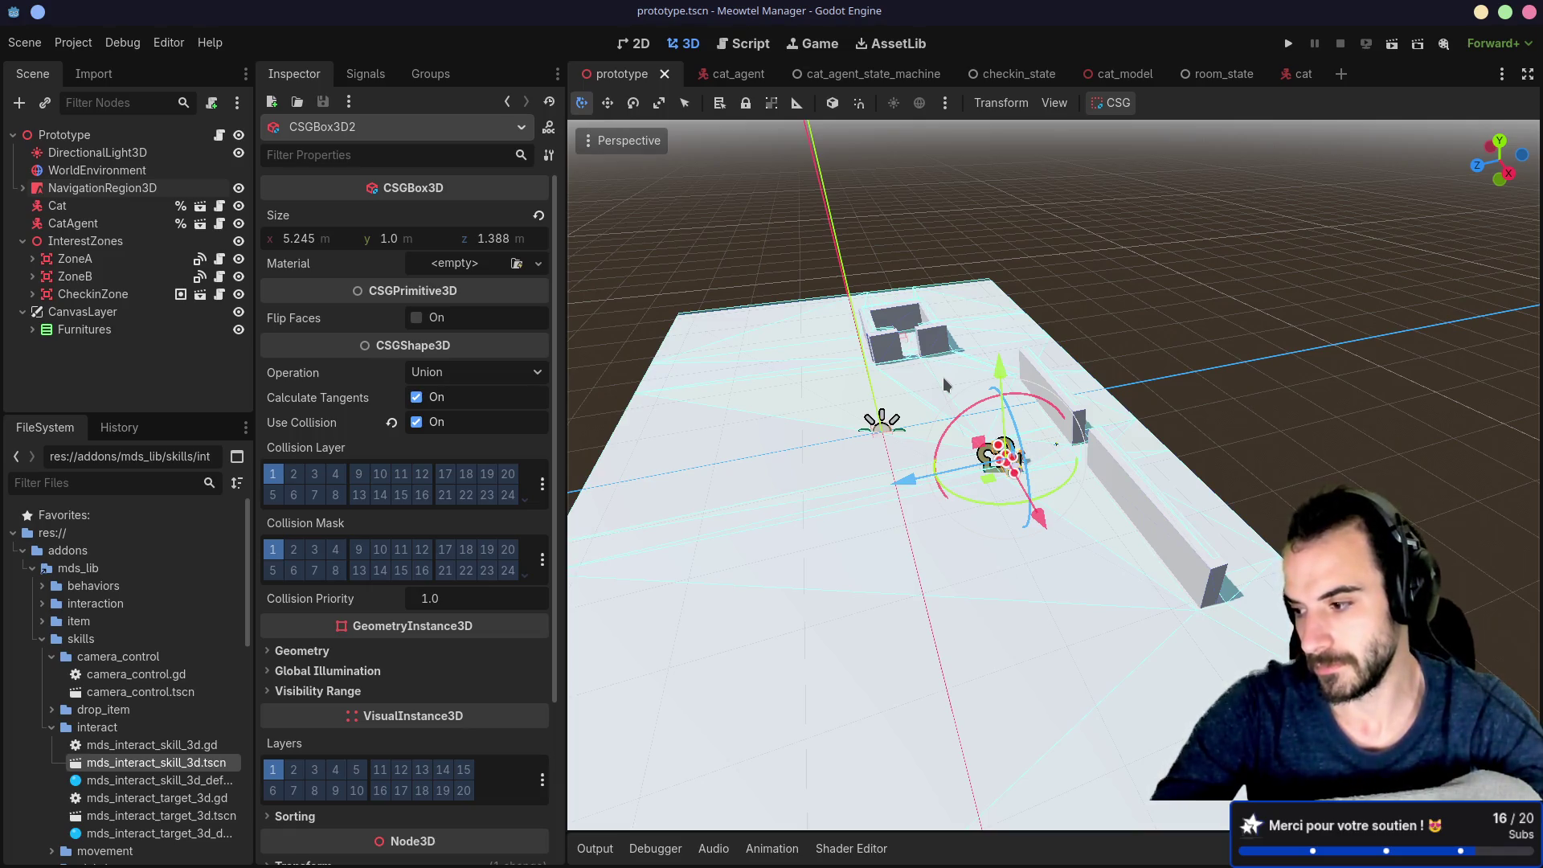
Step: Zoom into the room and click through its front wall, right wall and floor
{"action": "scroll", "coordinate": [944, 385], "scroll_direction": "up", "scroll_amount": 4}
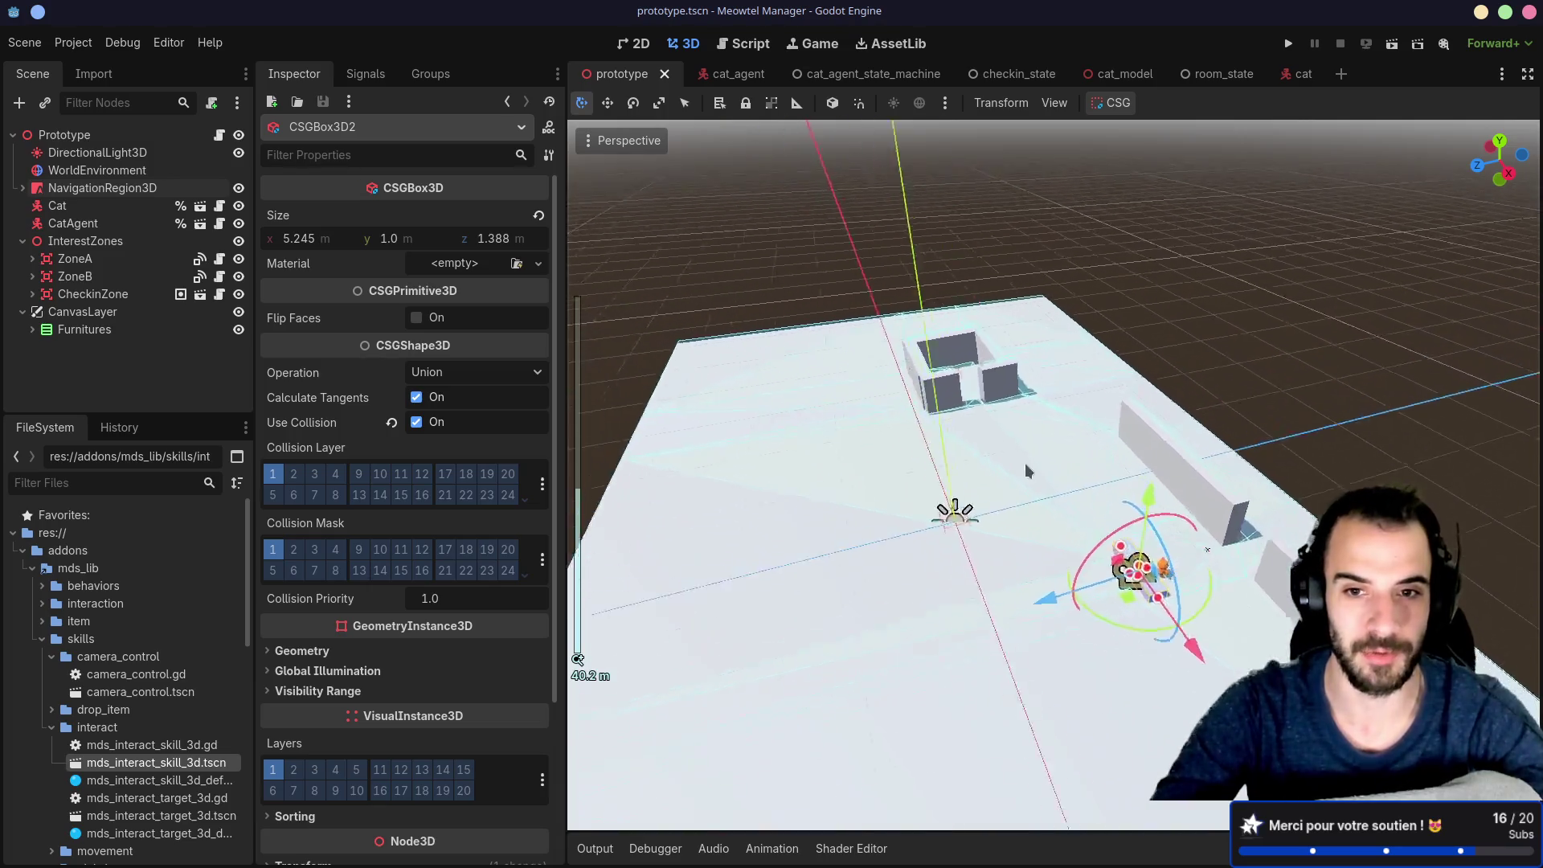
{"action": "scroll", "coordinate": [1025, 470], "scroll_direction": "up", "scroll_amount": 5}
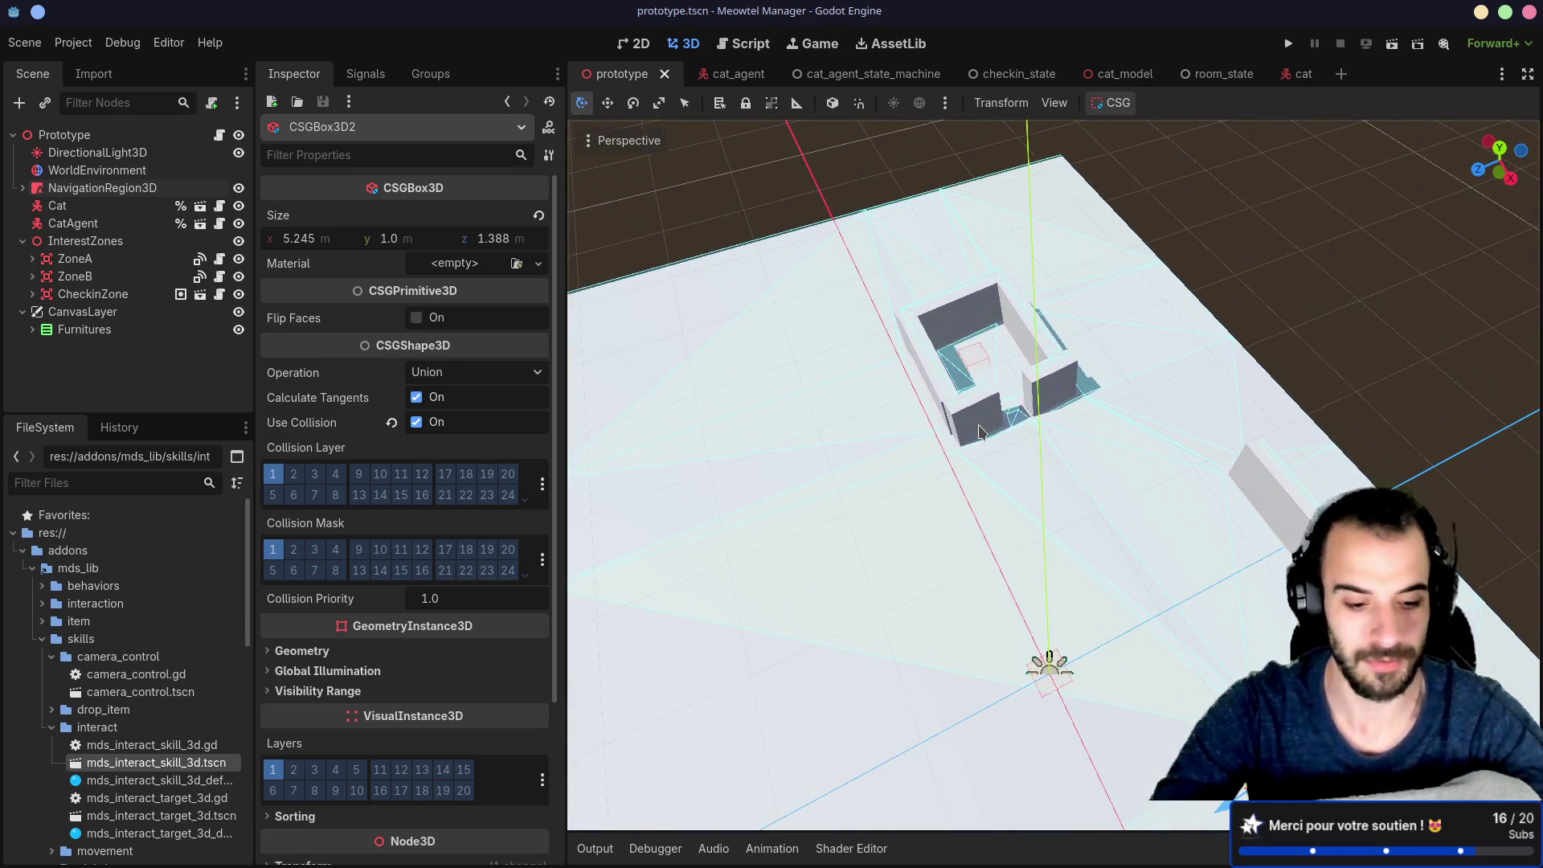
{"action": "left_click", "coordinate": [978, 432]}
{"action": "key", "text": "f"}
{"action": "scroll", "coordinate": [1125, 442], "scroll_direction": "up", "scroll_amount": 2}
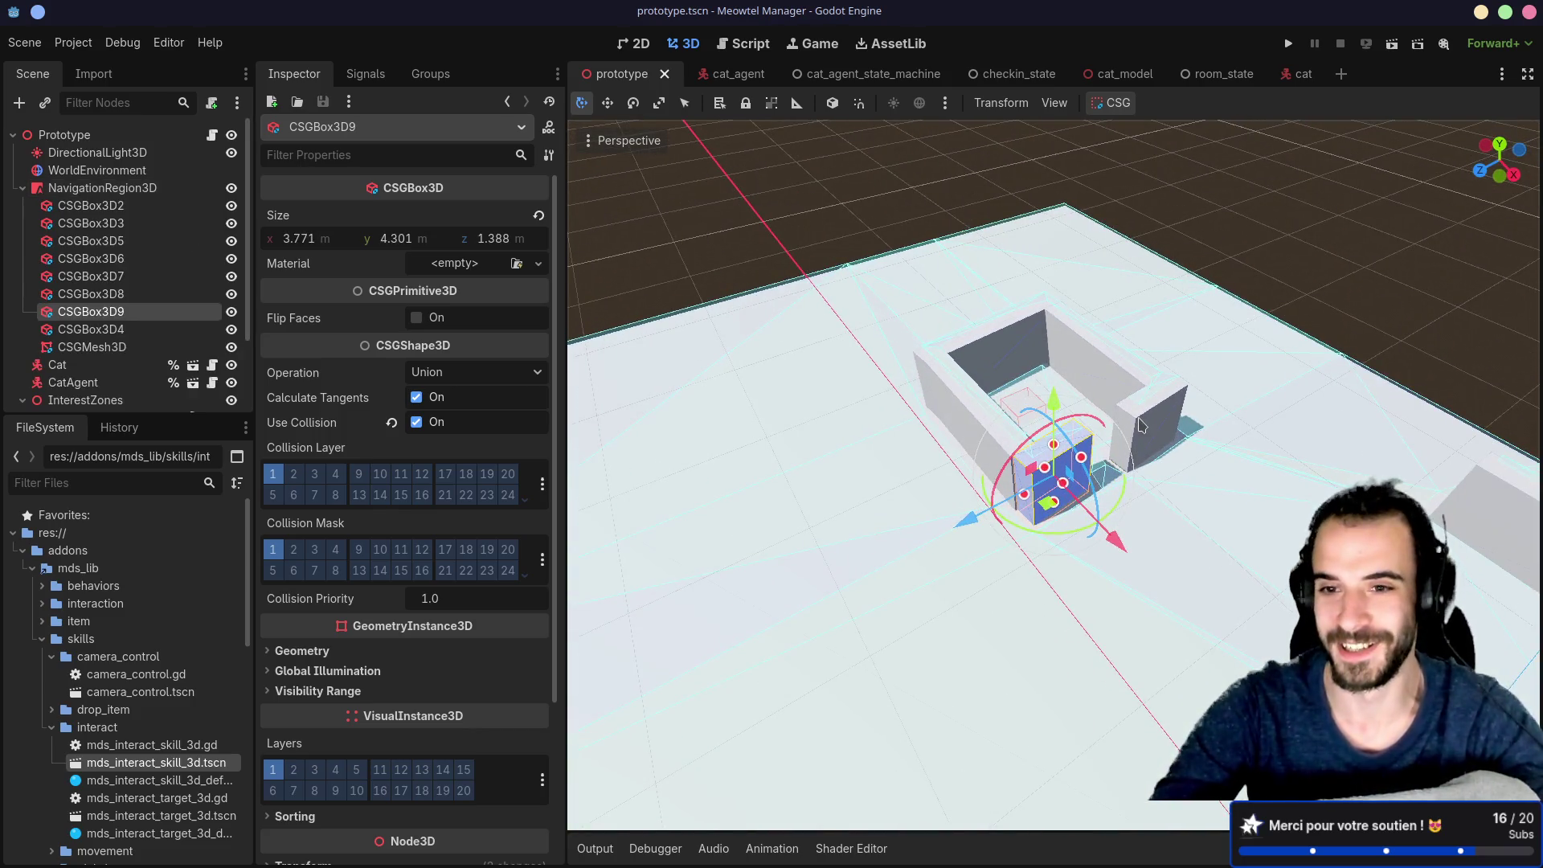
{"action": "left_click", "coordinate": [1141, 426]}
{"action": "left_click", "coordinate": [1037, 482]}
{"action": "left_click", "coordinate": [979, 430], "text": "shift"}
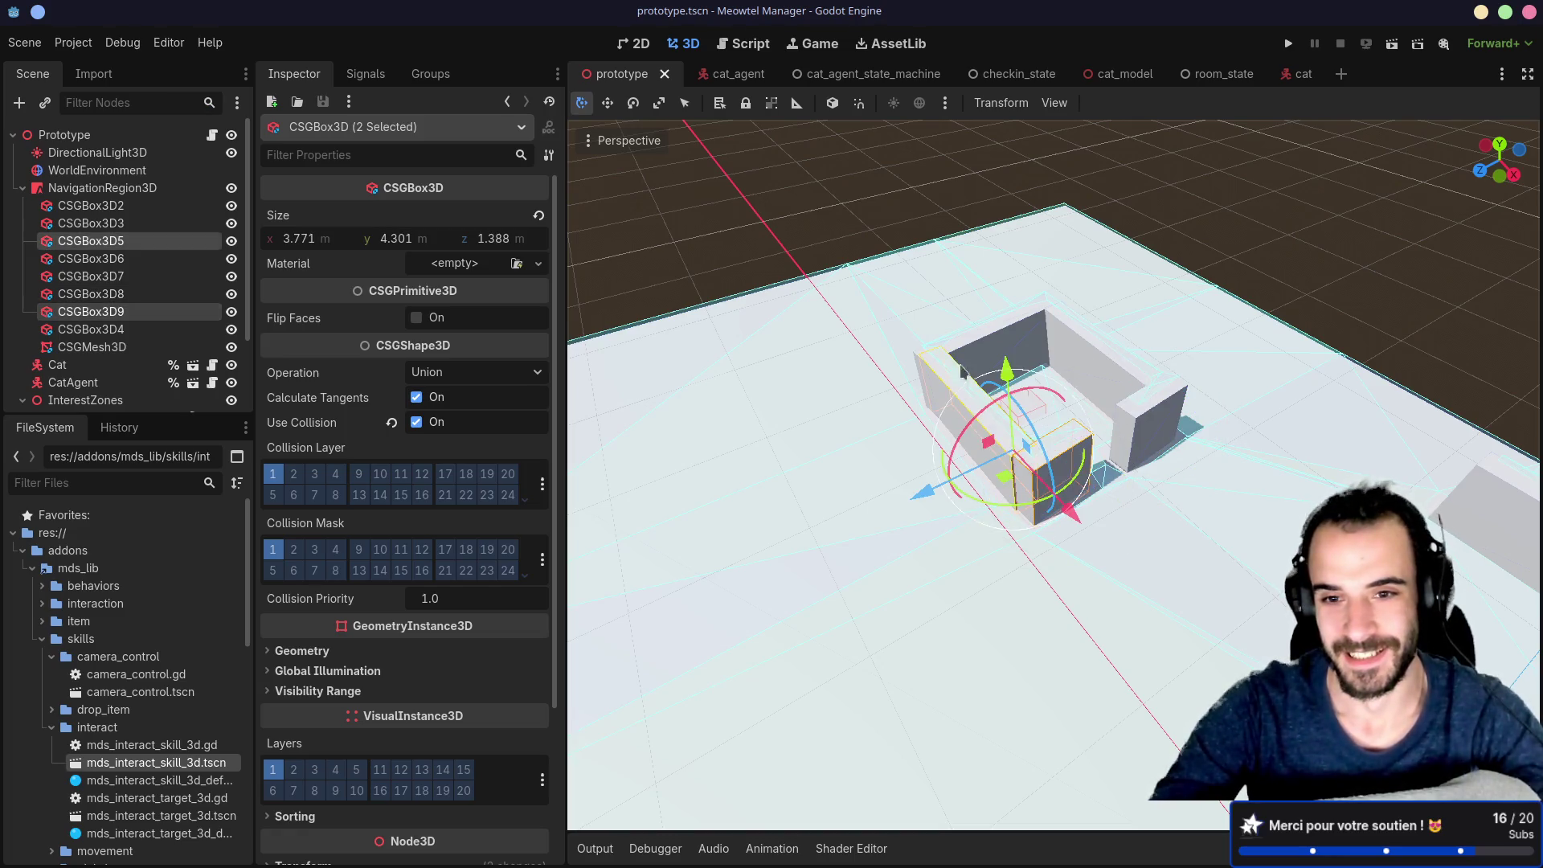
{"action": "left_click", "coordinate": [992, 515]}
{"action": "left_click", "coordinate": [975, 441]}
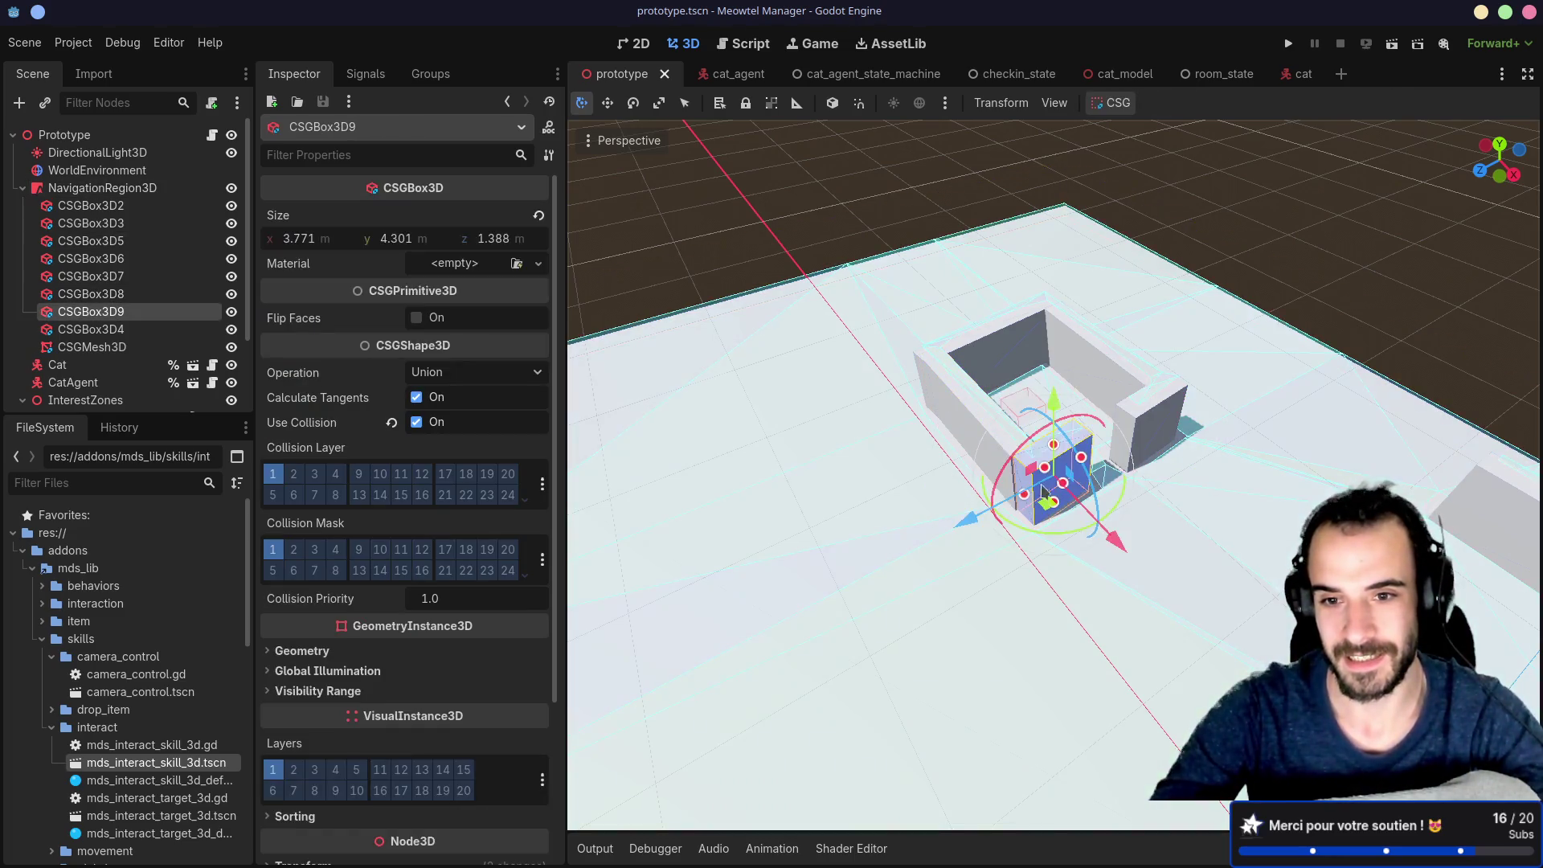
{"action": "left_click", "coordinate": [988, 474]}
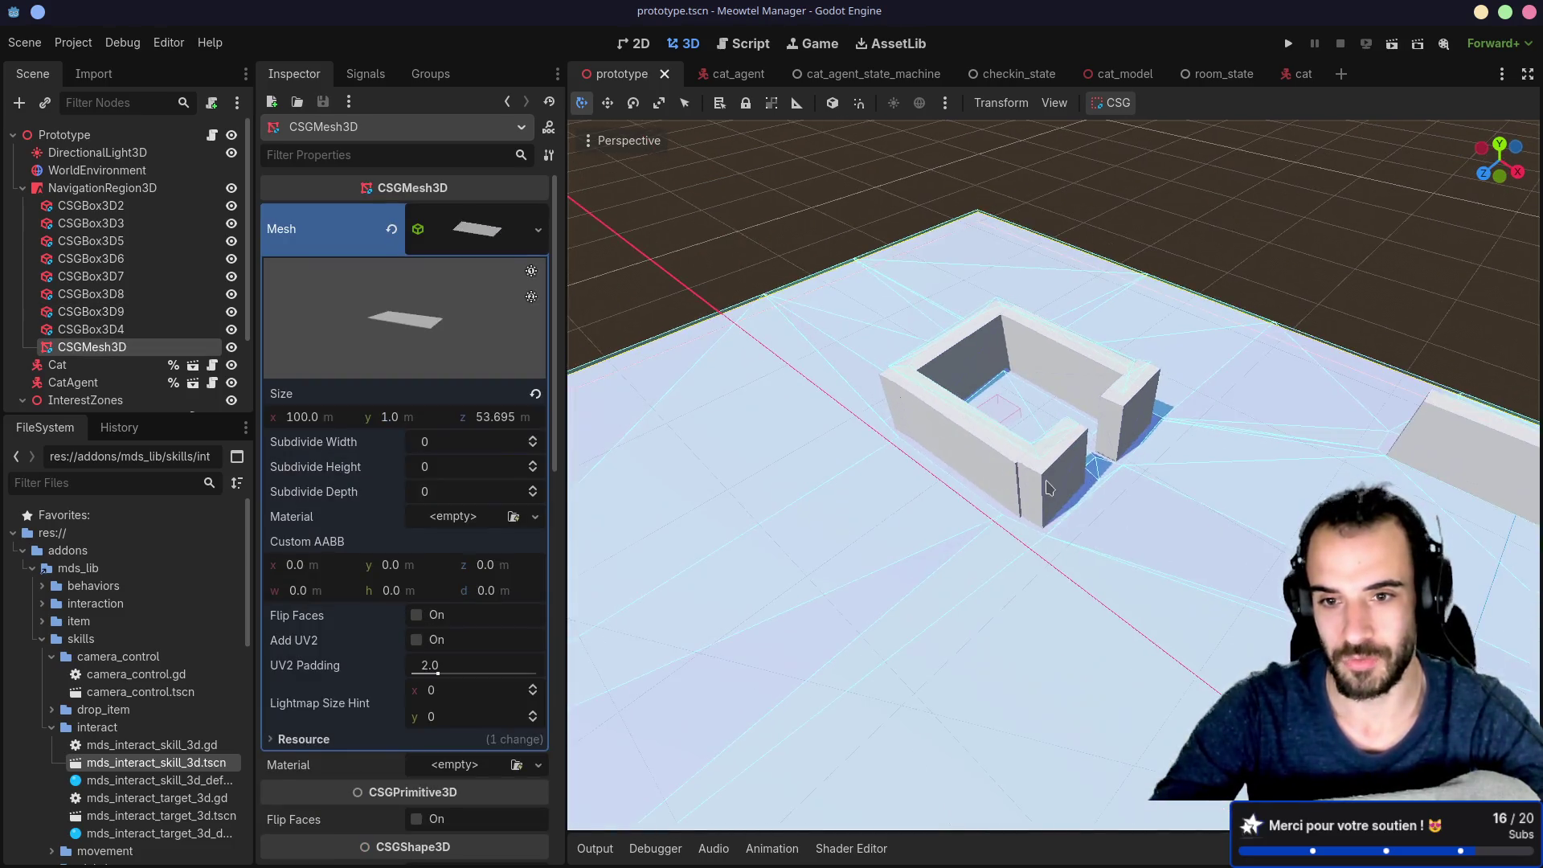
Step: Select walls CSGBox3D9, 5, 7, 6 and 8 together, then select NavigationRegion3D
{"action": "left_click", "coordinate": [984, 478]}
{"action": "left_click", "coordinate": [938, 431], "text": "shift"}
{"action": "left_click", "coordinate": [954, 362], "text": "shift"}
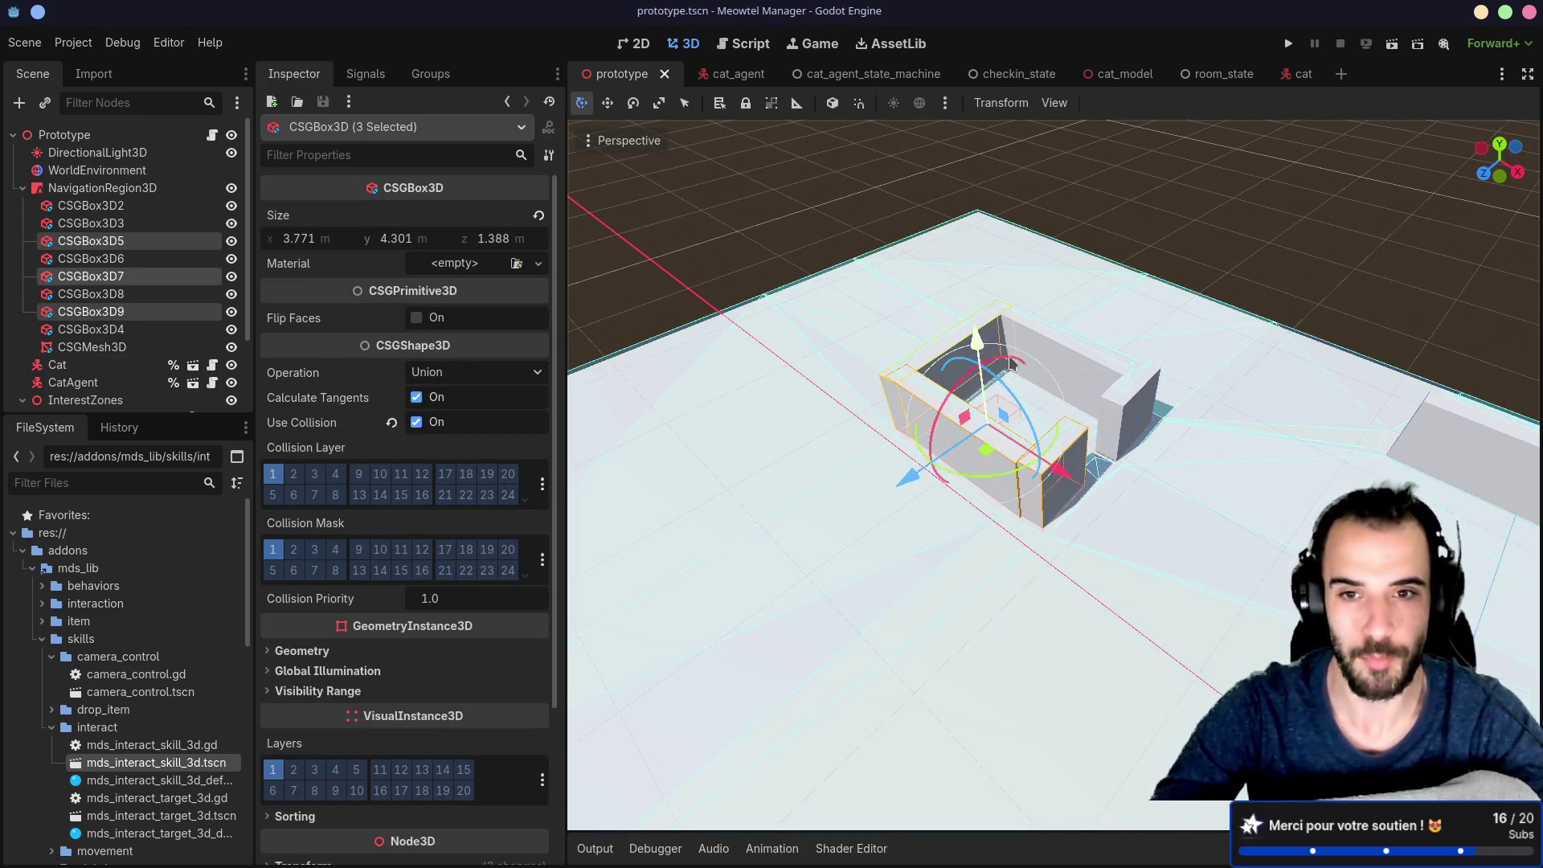
{"action": "left_click", "coordinate": [1077, 377], "text": "shift"}
{"action": "left_click", "coordinate": [1117, 406], "text": "shift"}
{"action": "left_click_drag", "start_coordinate": [1117, 406], "coordinate": [950, 351]}
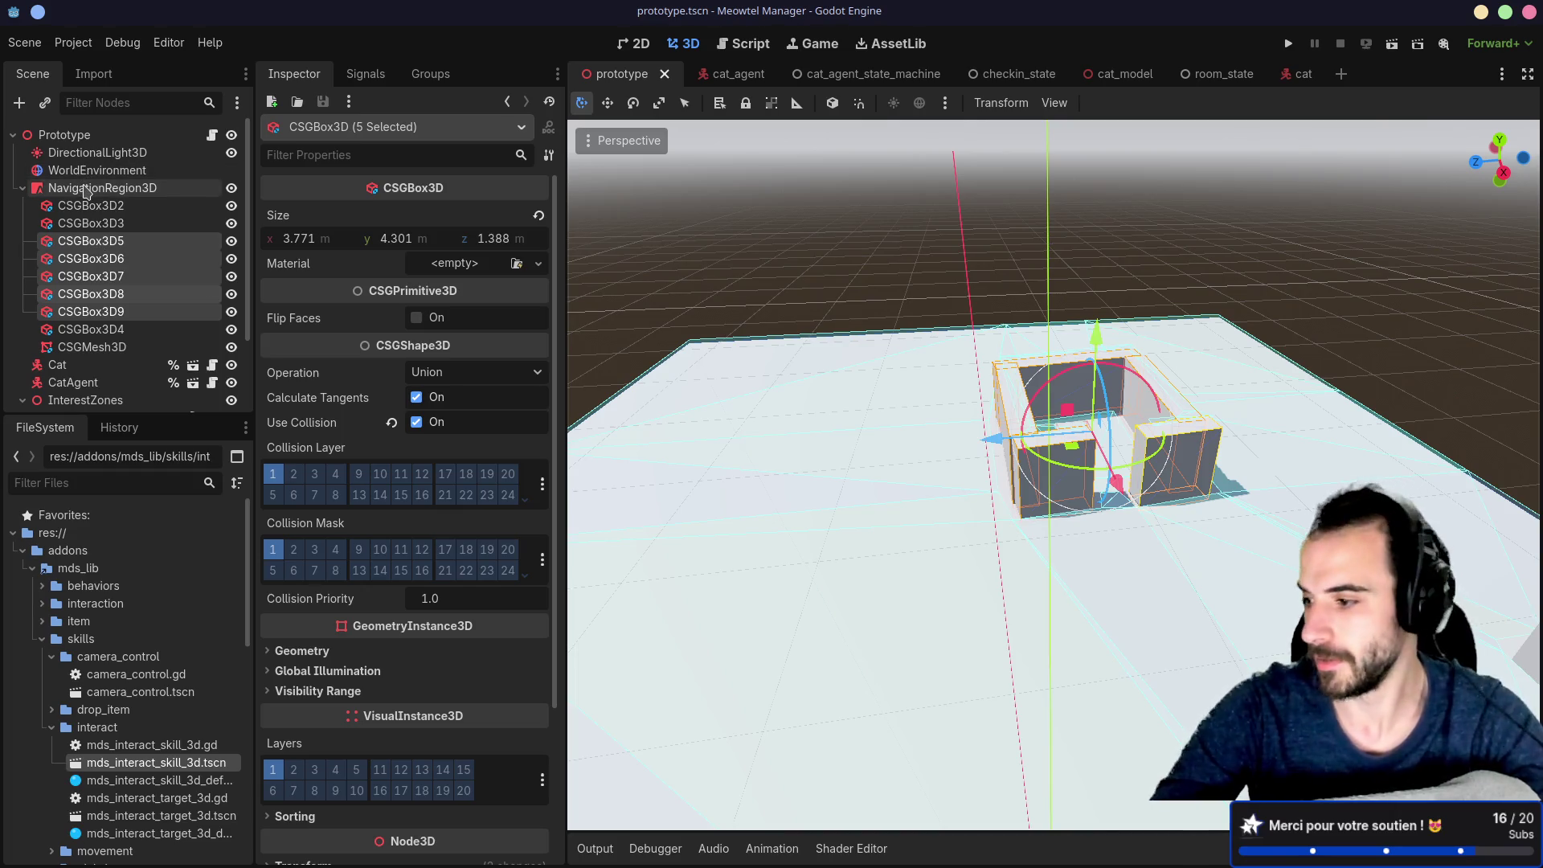
{"action": "left_click", "coordinate": [87, 190]}
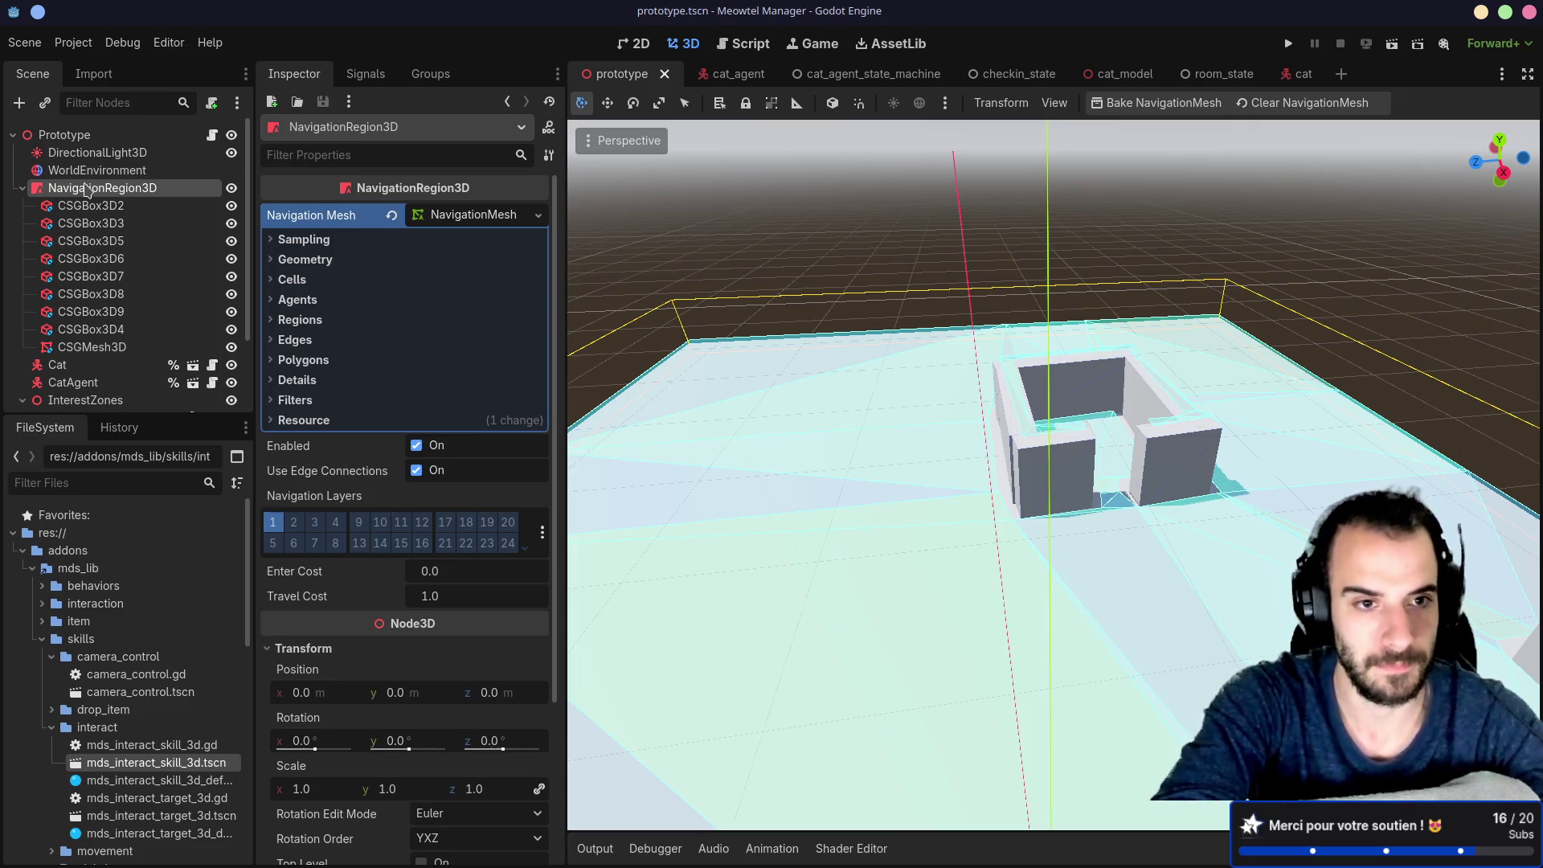
Step: Add a Node3D child under NavigationRegion3D
{"action": "key", "text": "Down"}
{"action": "key", "text": "Up"}
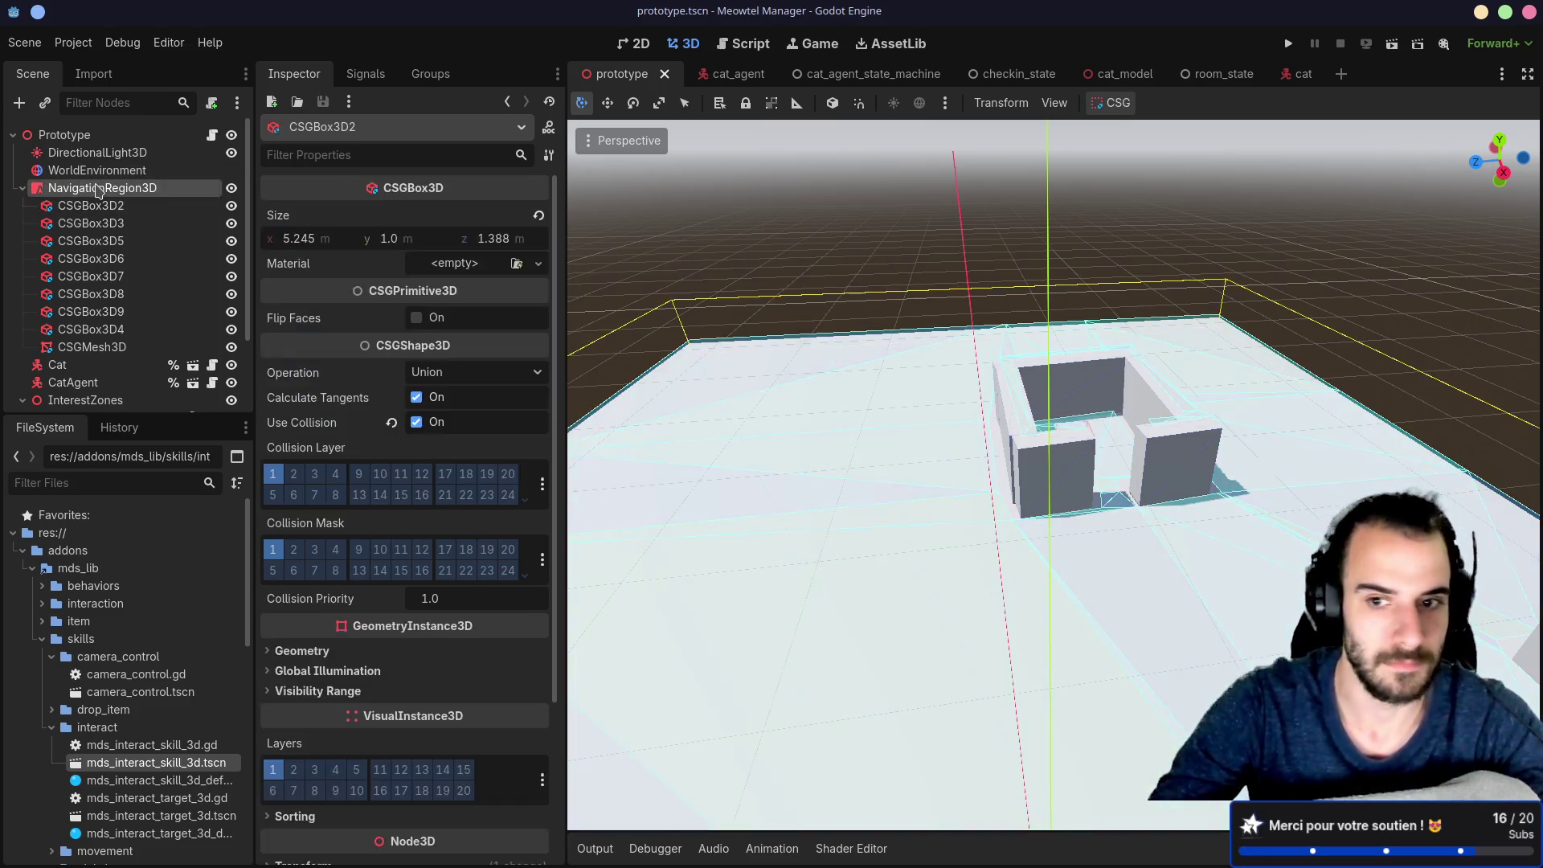
{"action": "key", "text": "ctrl+a"}
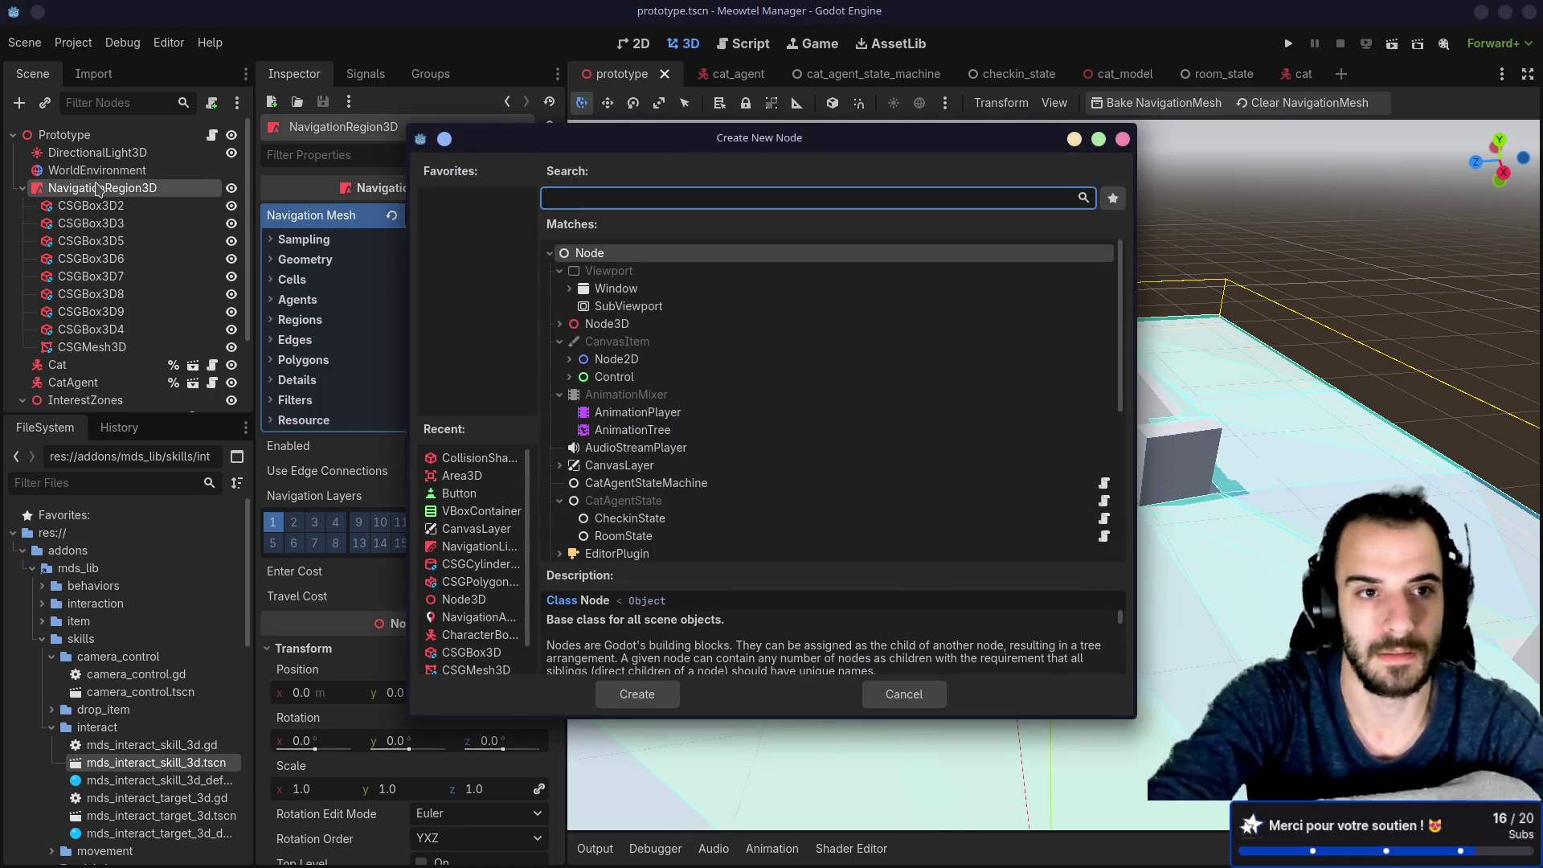
{"action": "type", "text": "Node3D"}
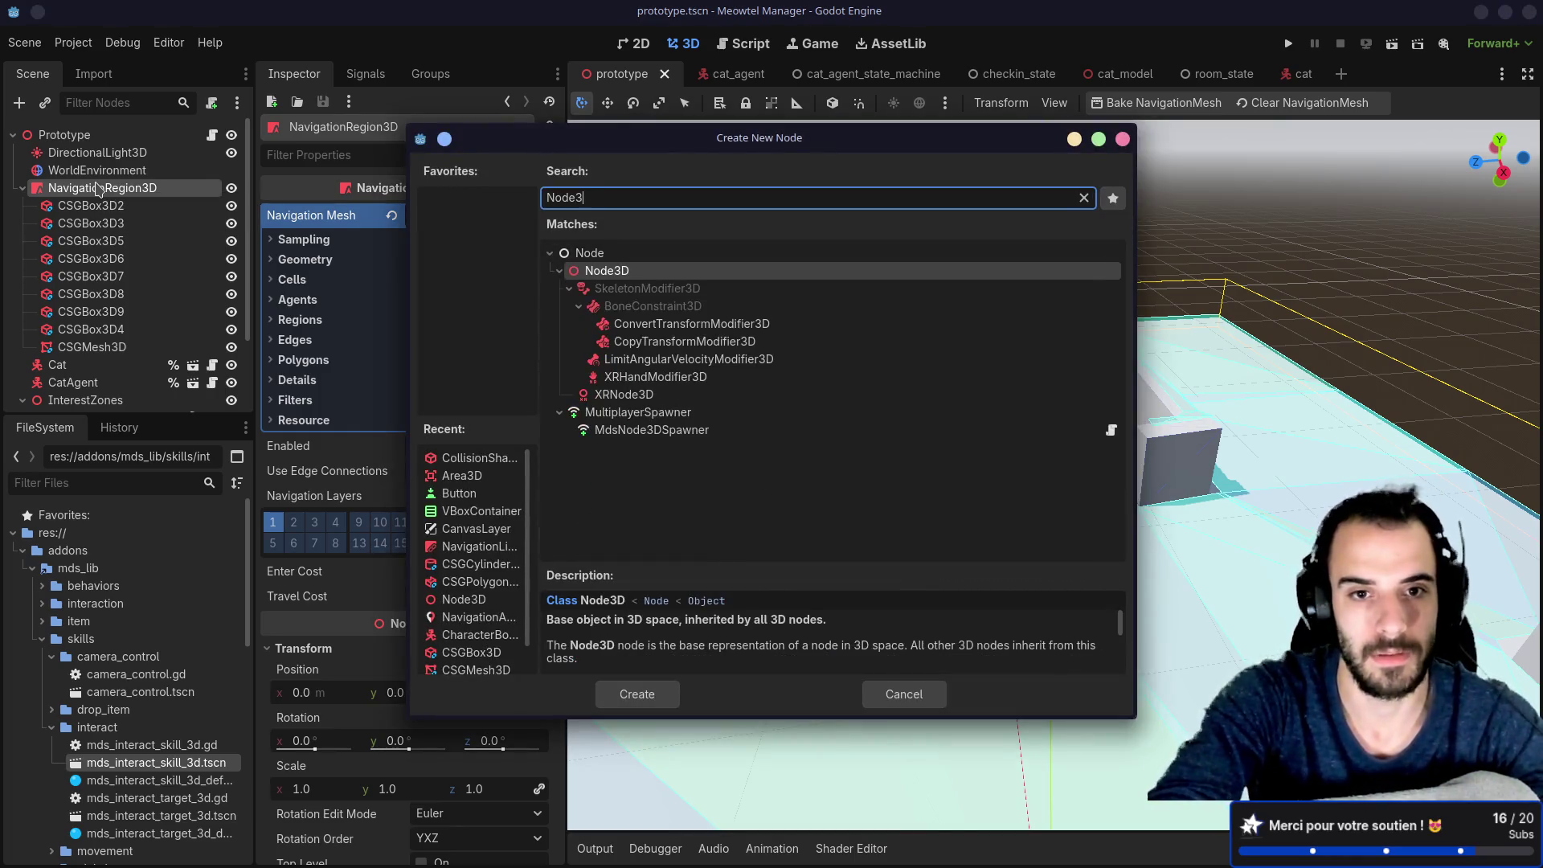
{"action": "key", "text": "Return"}
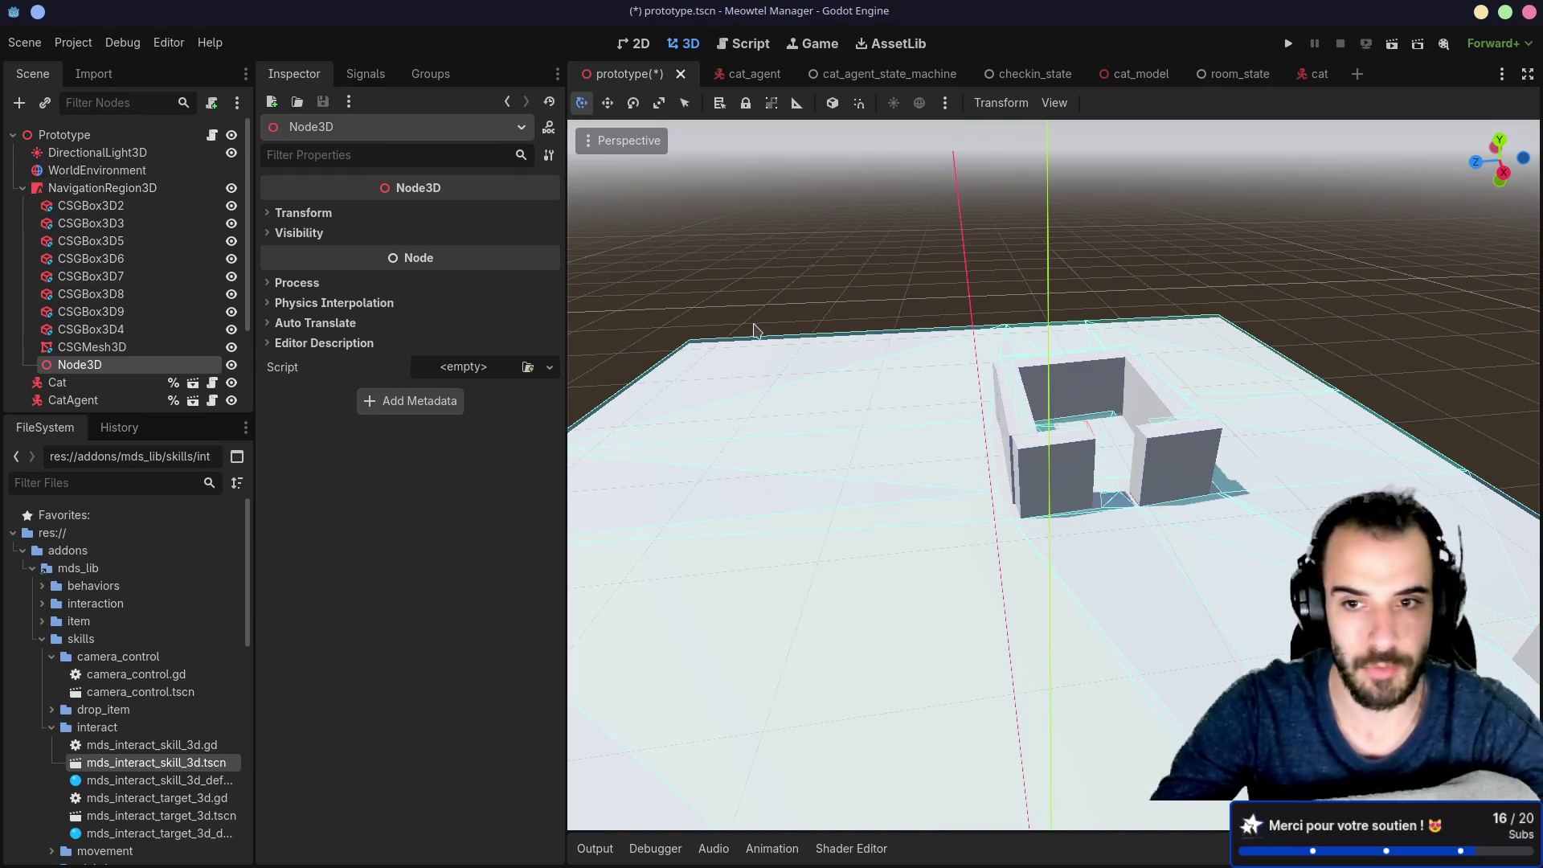
Step: Try selecting walls and the CSGMesh3D while orbiting around the room
{"action": "left_click", "coordinate": [1136, 466]}
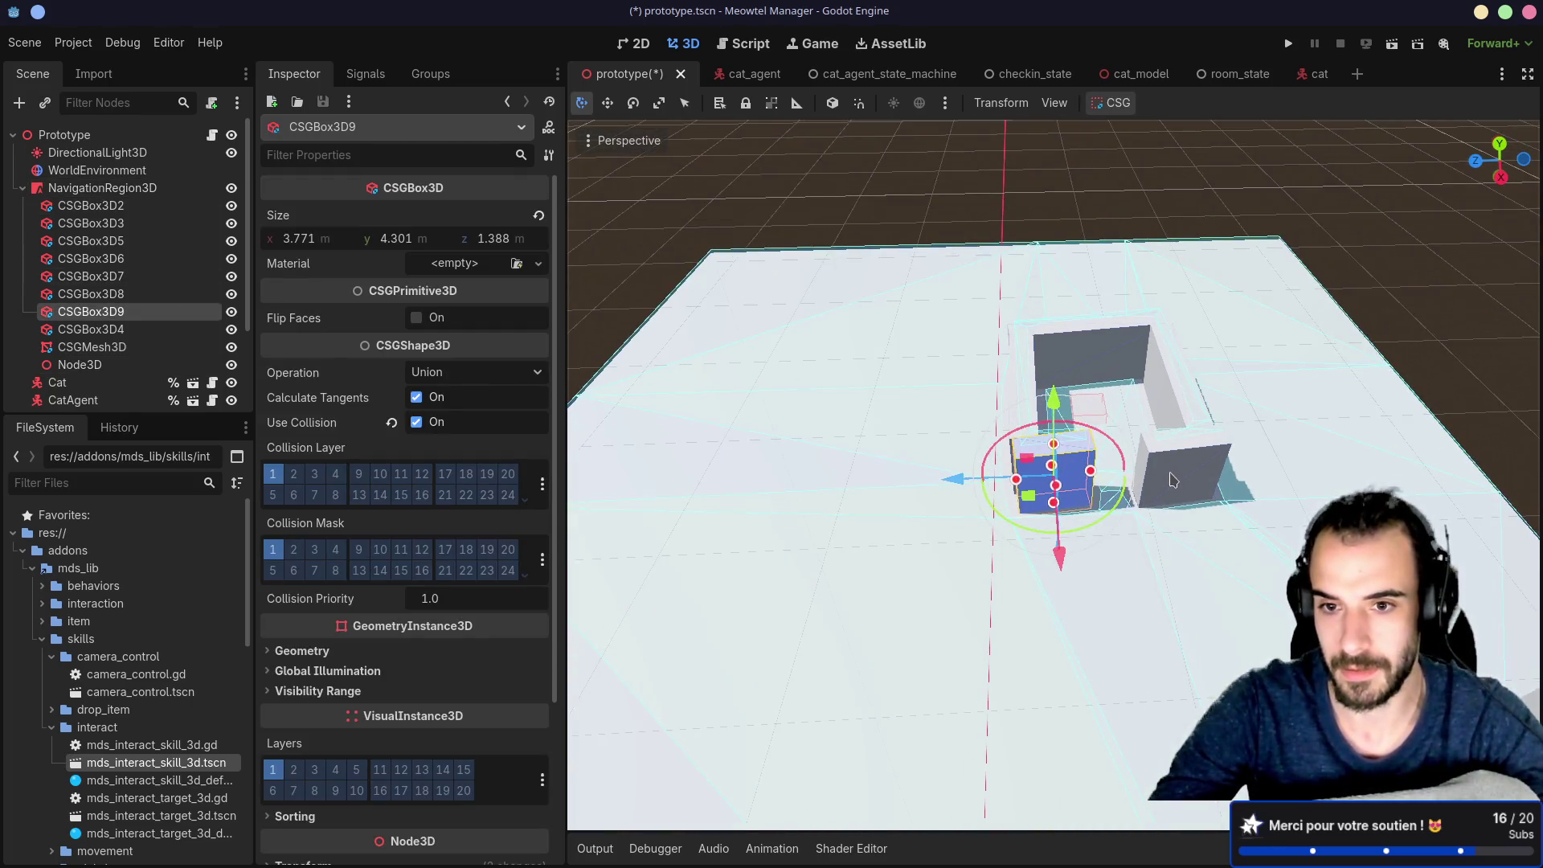
{"action": "left_click", "coordinate": [1169, 466], "text": "shift"}
{"action": "left_click_drag", "start_coordinate": [1044, 412], "coordinate": [1094, 403]}
{"action": "left_click", "coordinate": [986, 434], "text": "shift"}
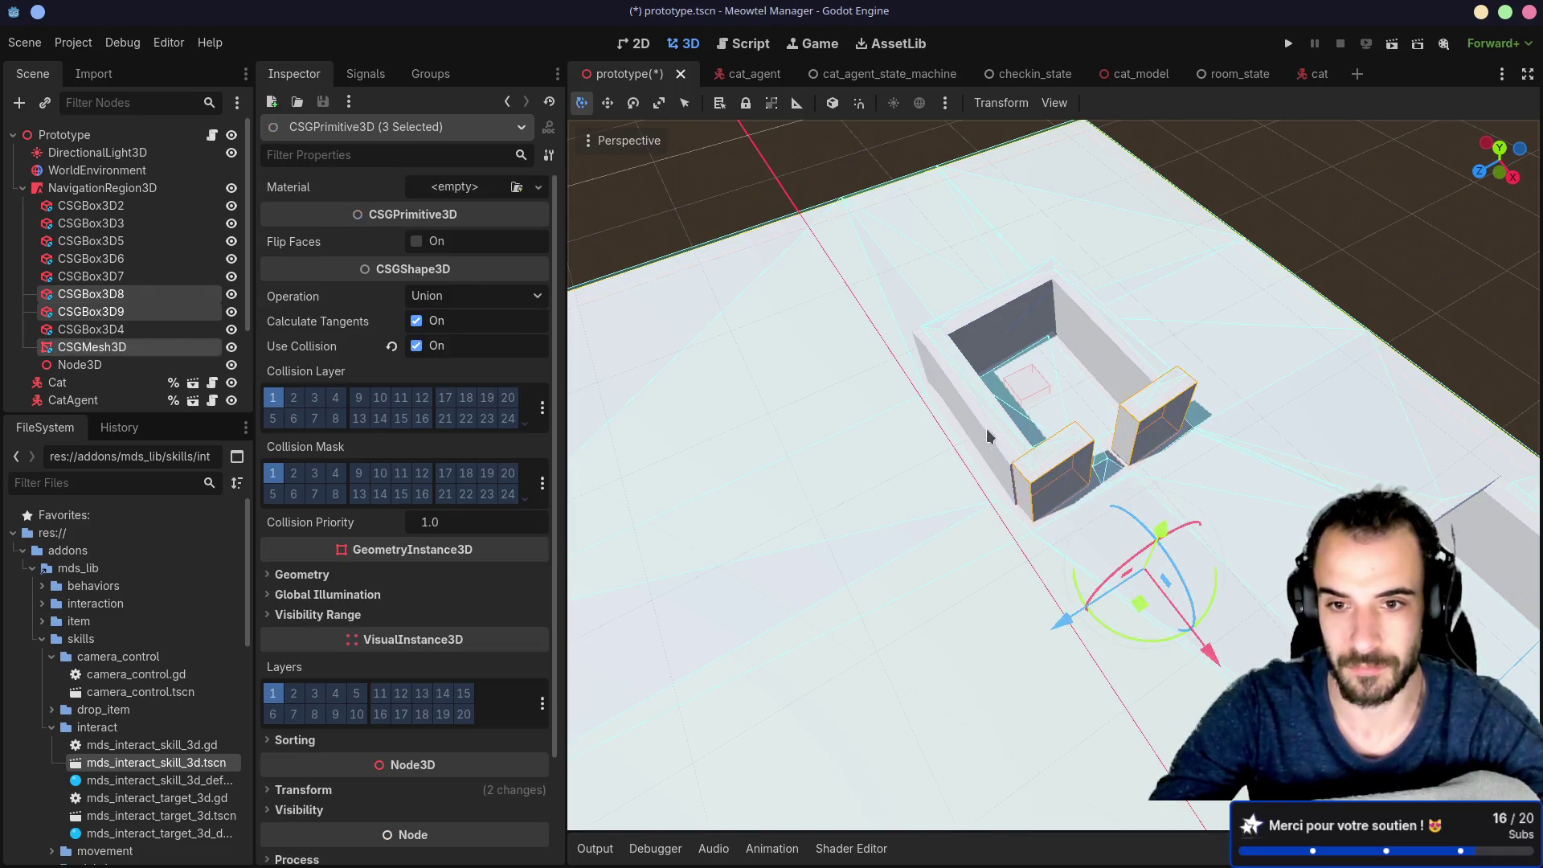
{"action": "mouse_move", "coordinate": [1124, 463]}
{"action": "left_mouse_down"}
{"action": "mouse_move", "coordinate": [1077, 463]}
{"action": "mouse_move", "coordinate": [1119, 409]}
{"action": "left_mouse_up"}
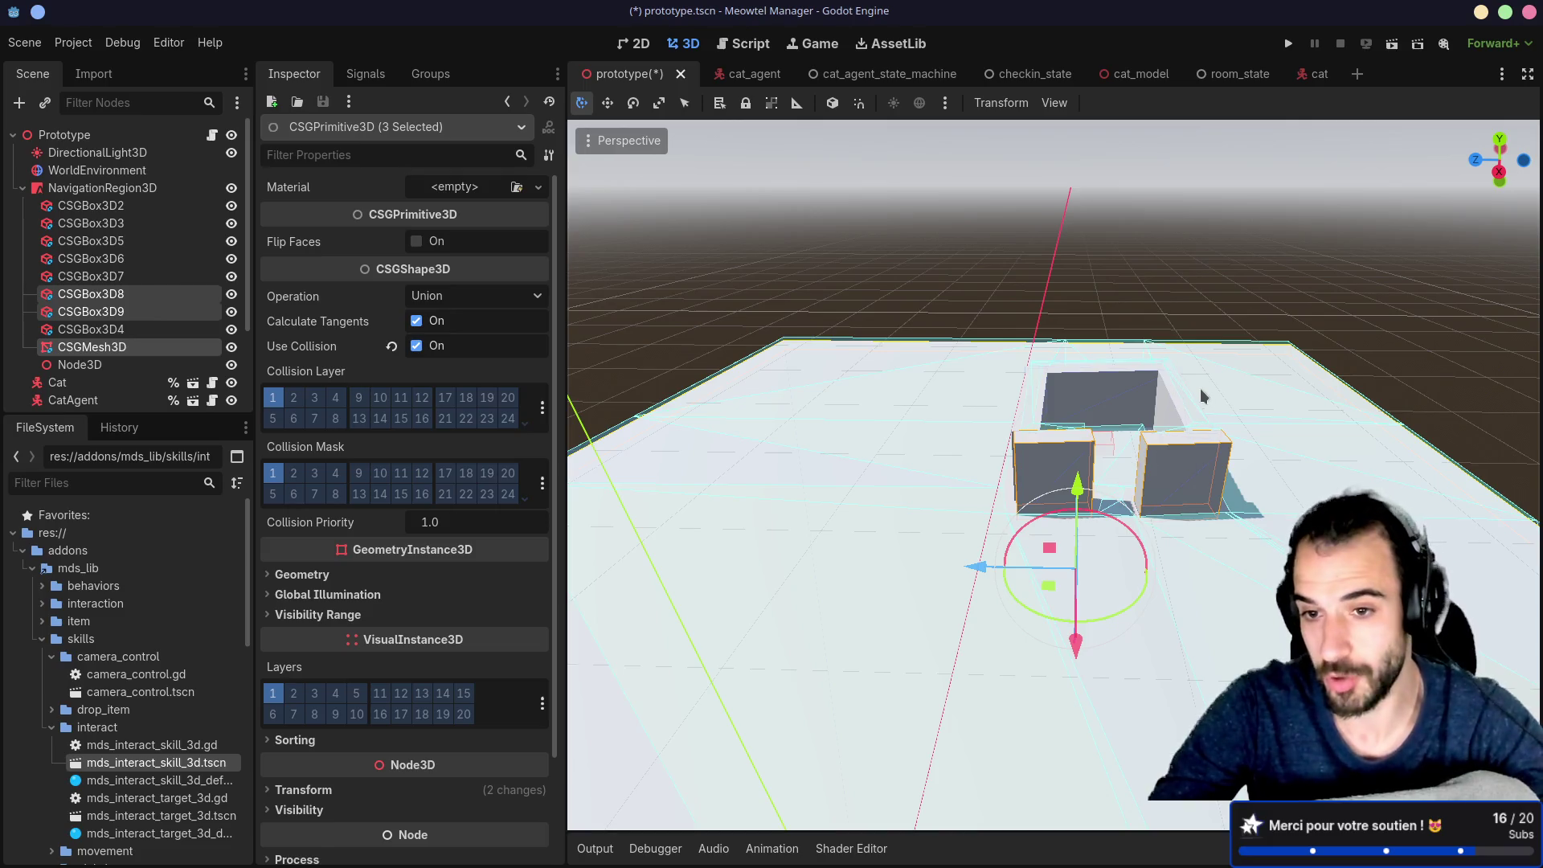
{"action": "left_click", "coordinate": [1203, 395]}
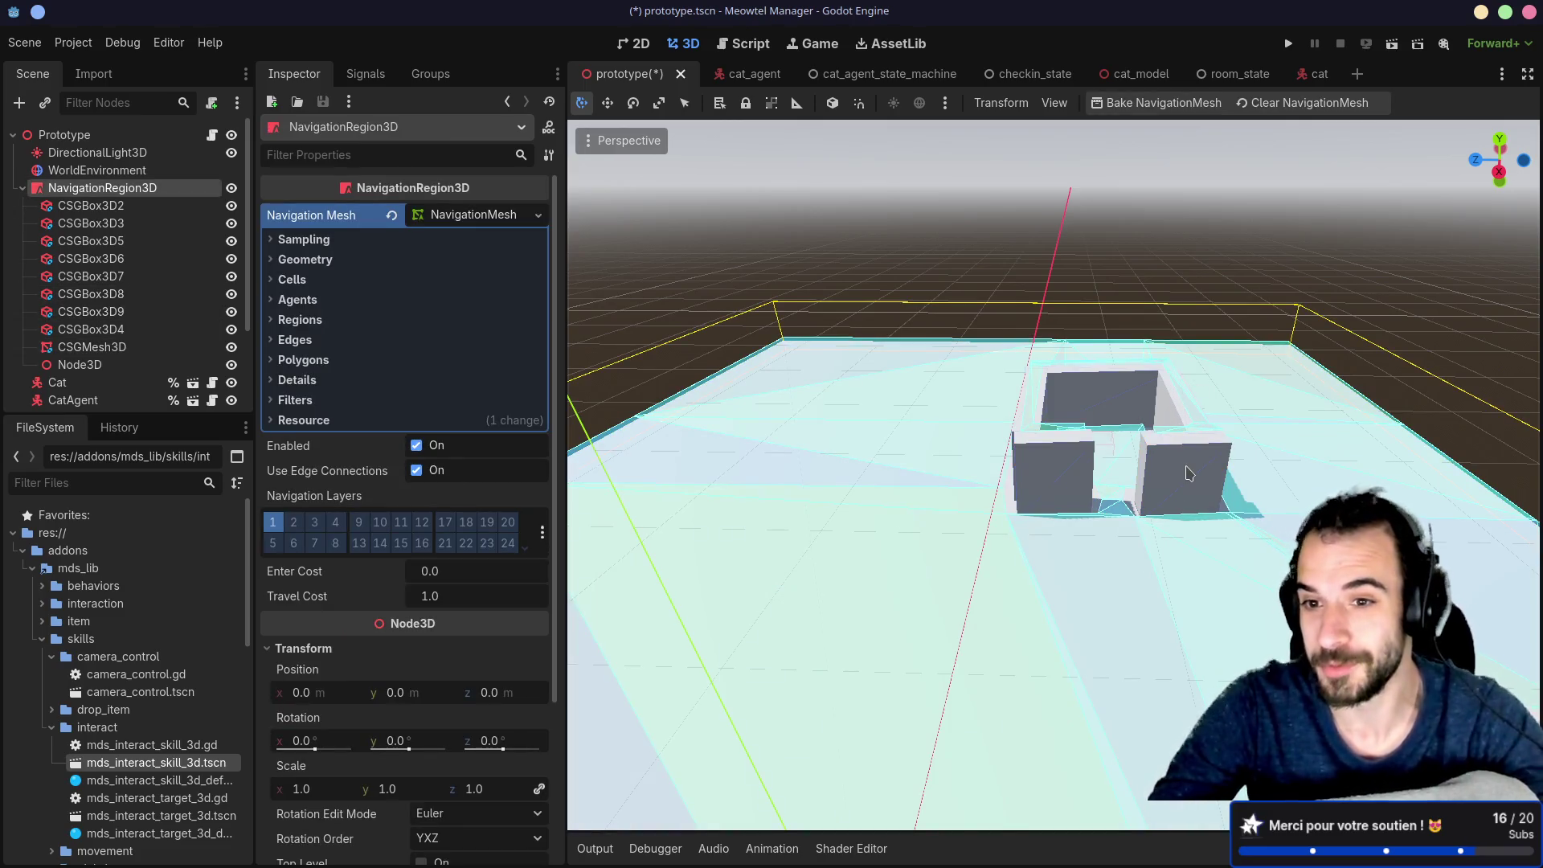
{"action": "mouse_move", "coordinate": [1225, 454]}
{"action": "left_mouse_down"}
{"action": "mouse_move", "coordinate": [1125, 534]}
{"action": "mouse_move", "coordinate": [1211, 549]}
{"action": "mouse_move", "coordinate": [1059, 526]}
{"action": "mouse_move", "coordinate": [981, 437]}
{"action": "mouse_move", "coordinate": [1020, 489]}
{"action": "mouse_move", "coordinate": [962, 454]}
{"action": "mouse_move", "coordinate": [821, 461]}
{"action": "left_mouse_up"}
Step: Select walls CSGBox3D5 to CSGBox3D9 and drag them under Node3D
{"action": "left_click", "coordinate": [1125, 533]}
{"action": "left_click", "coordinate": [1211, 548], "text": "shift"}
{"action": "left_click", "coordinate": [1059, 565], "text": "shift"}
{"action": "left_click", "coordinate": [1020, 489], "text": "shift"}
{"action": "left_click", "coordinate": [1044, 504], "text": "shift"}
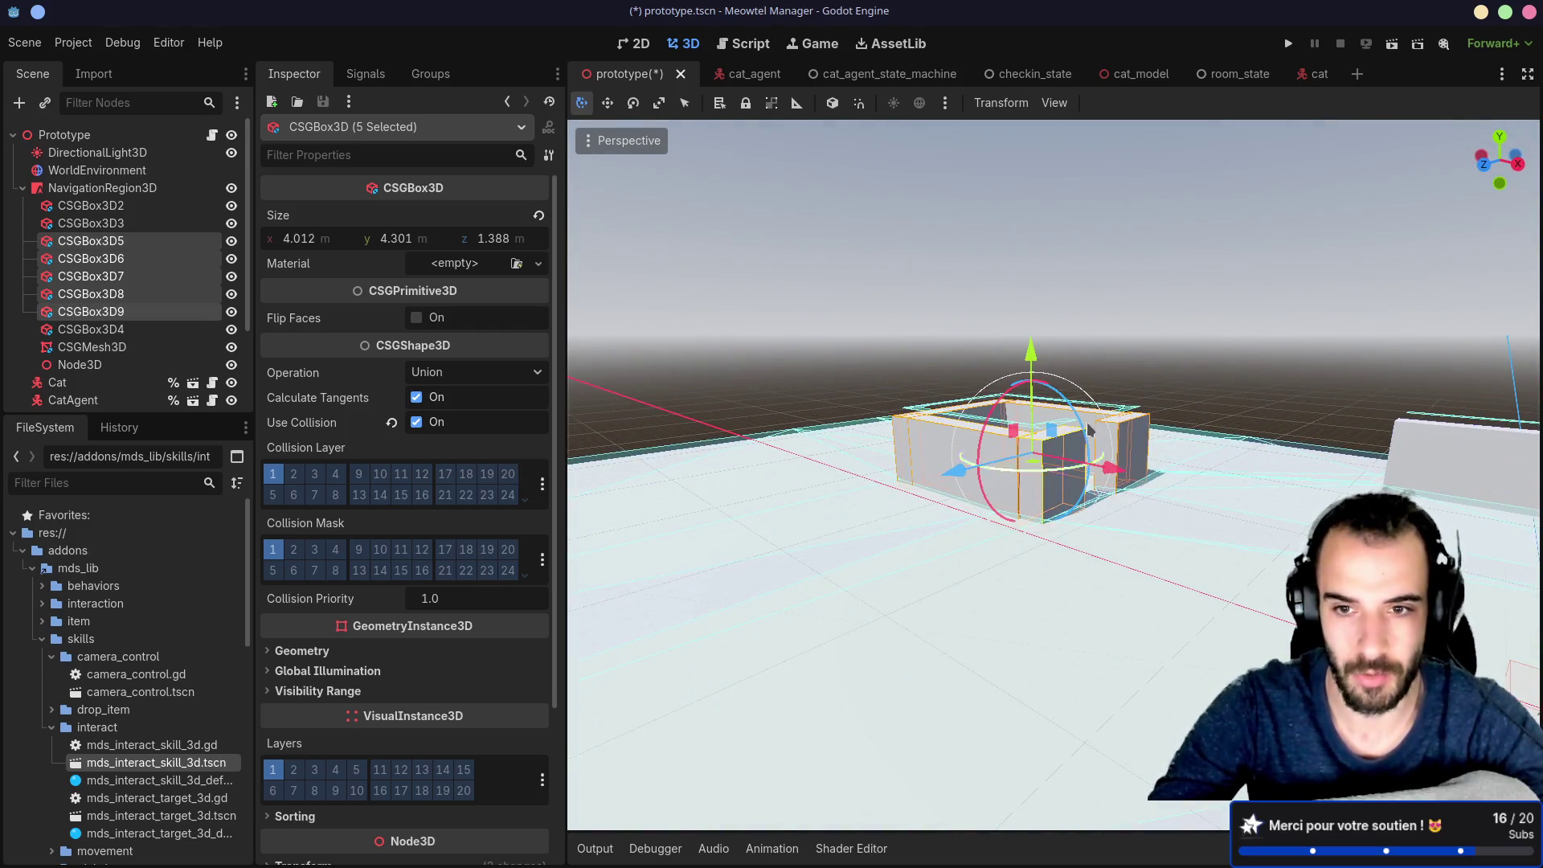
{"action": "left_click_drag", "start_coordinate": [1044, 504], "coordinate": [813, 390]}
{"action": "left_click_drag", "start_coordinate": [110, 243], "coordinate": [104, 365]}
Step: Rename Node3D to 'Module 1', then change it to 'Module A'
{"action": "left_click", "coordinate": [102, 277]}
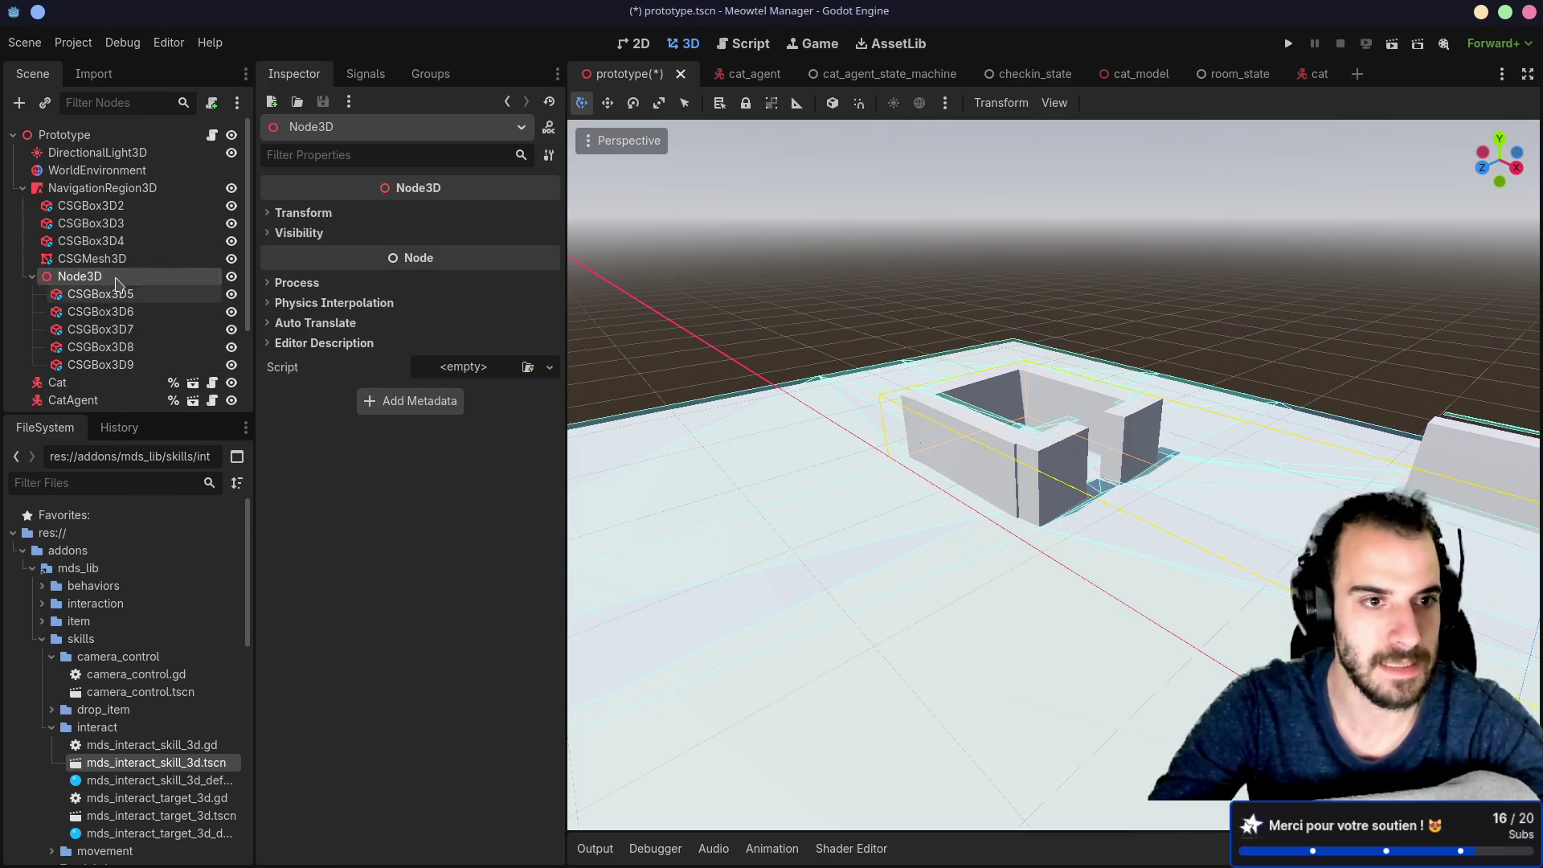
{"action": "left_click", "coordinate": [117, 277]}
{"action": "type", "text": "Module 1"}
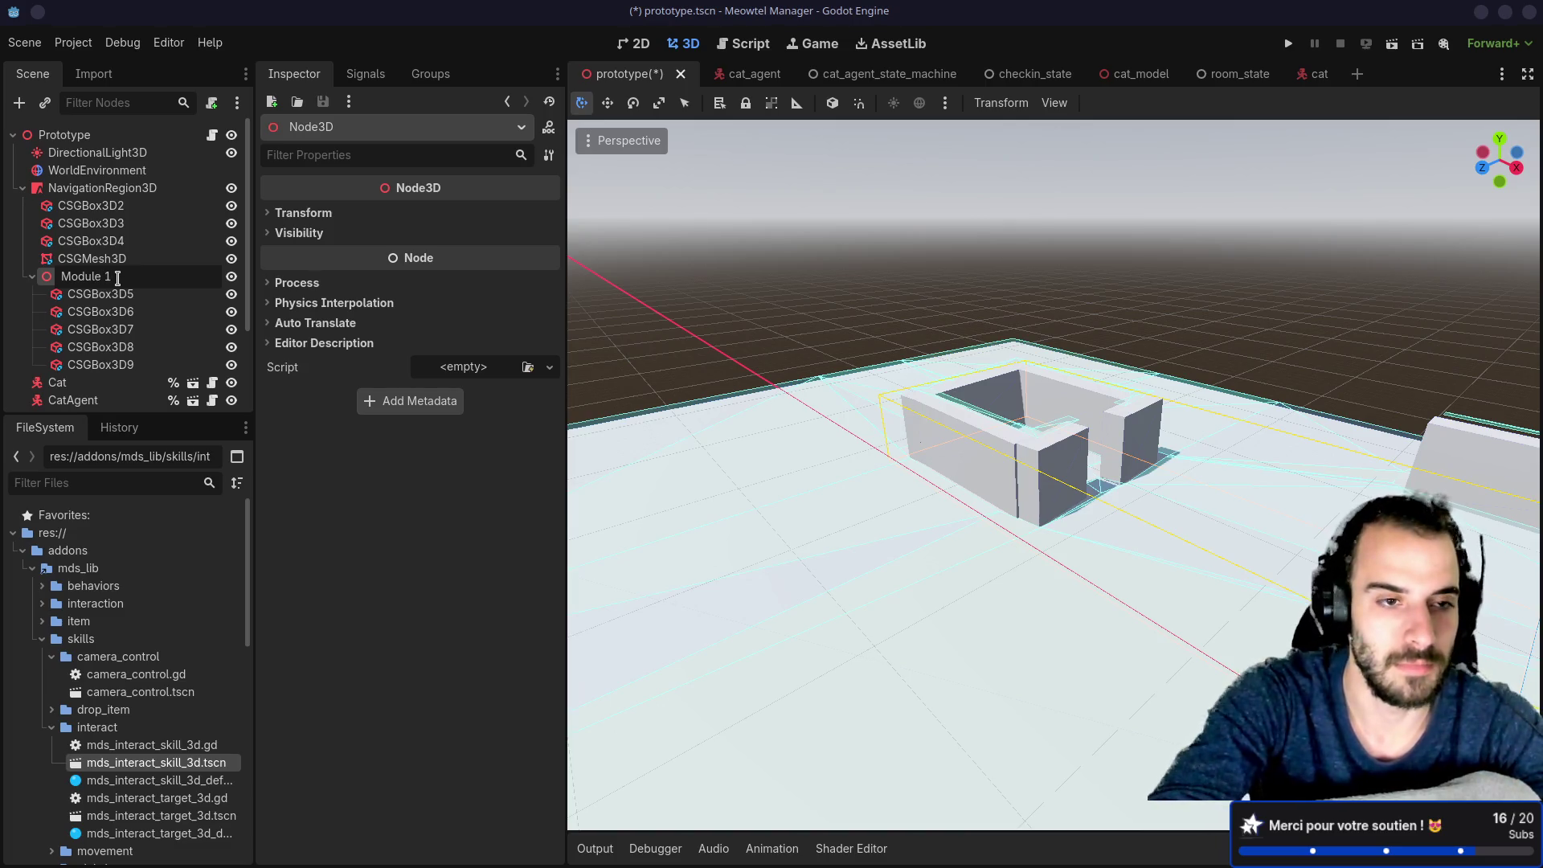
{"action": "key", "text": "Return"}
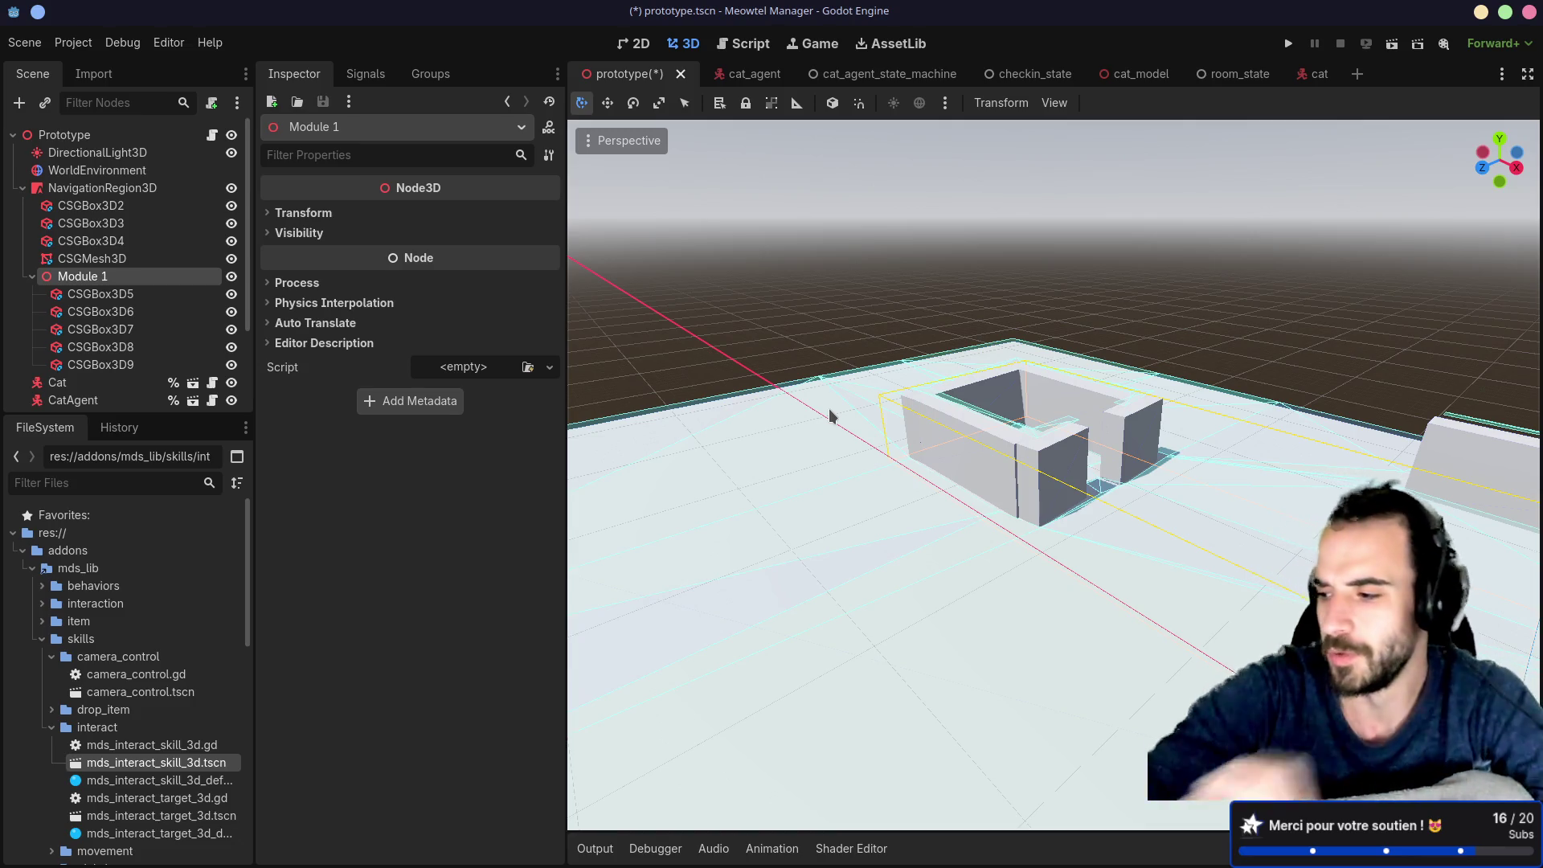
{"action": "mouse_move", "coordinate": [253, 317]}
{"action": "left_mouse_down"}
{"action": "mouse_move", "coordinate": [378, 317]}
{"action": "mouse_move", "coordinate": [337, 317]}
{"action": "left_mouse_up"}
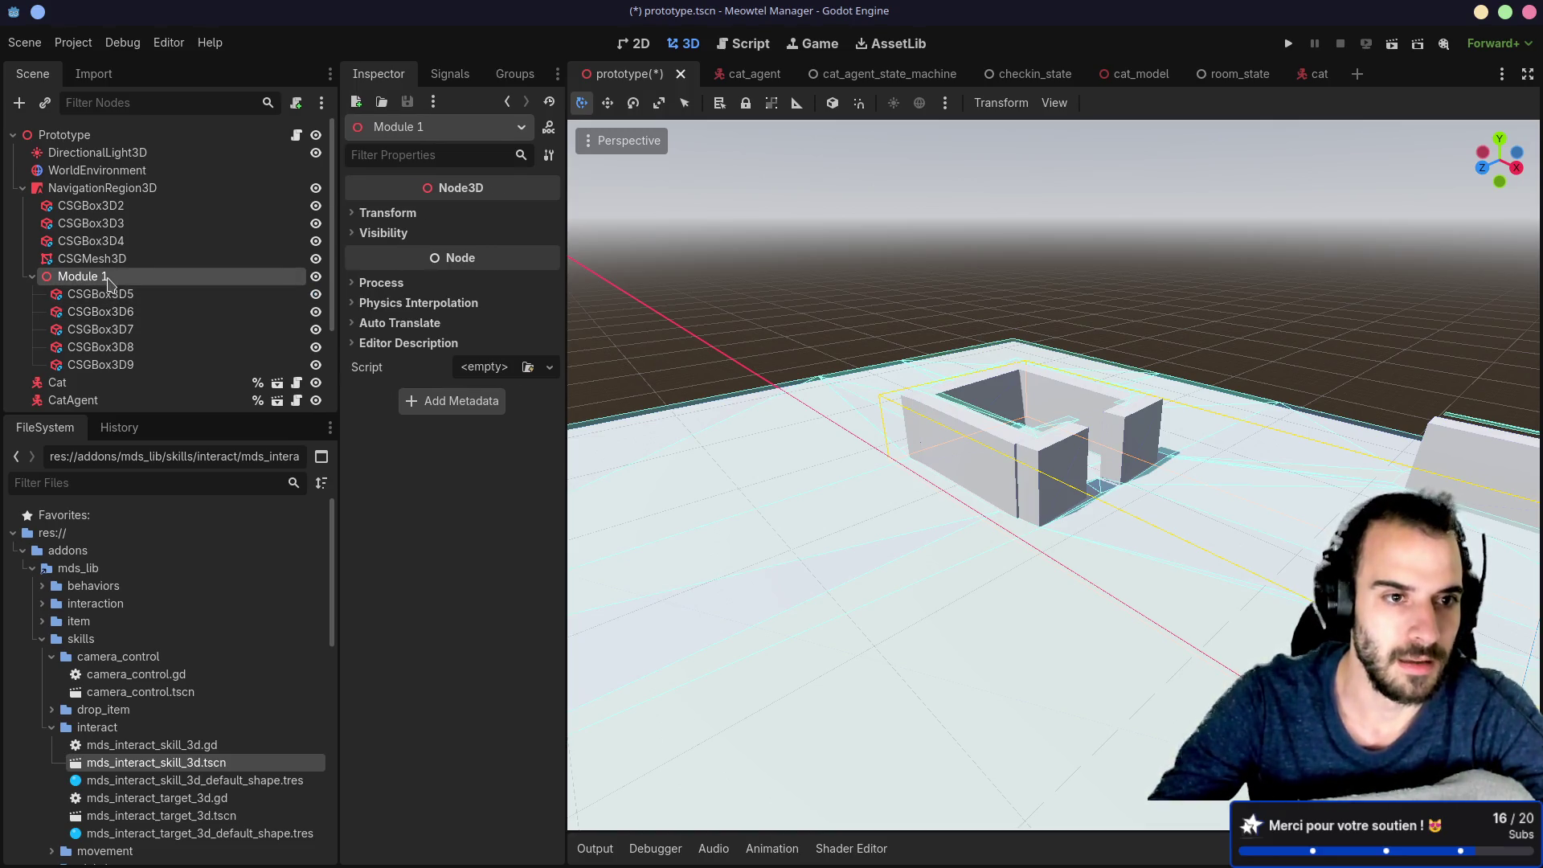
{"action": "double_click", "coordinate": [120, 277]}
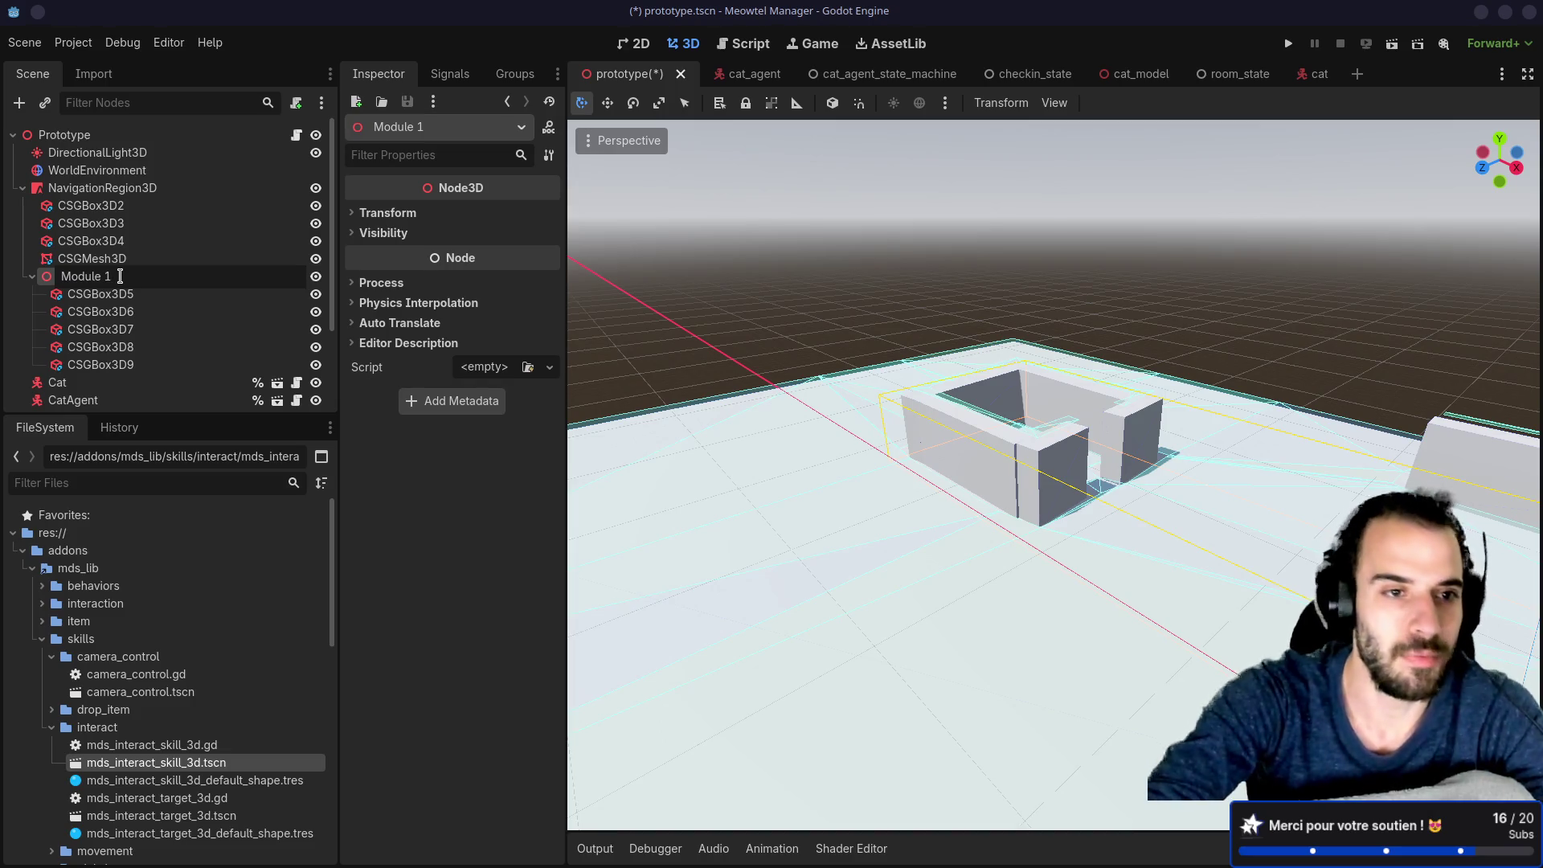
{"action": "type", "text": "A"}
{"action": "key", "text": "Return"}
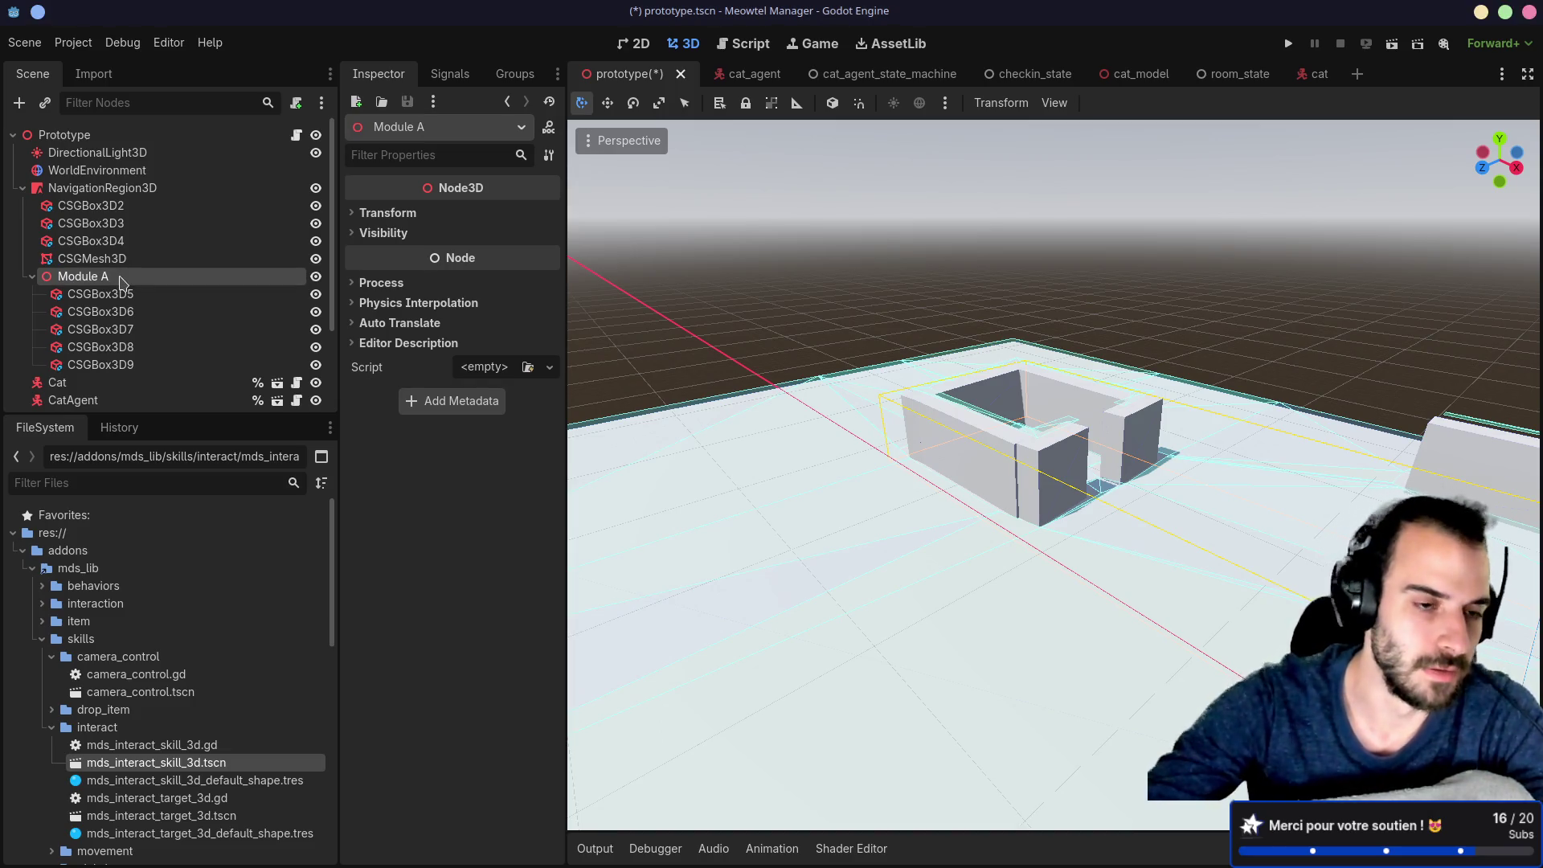
Step: Save the Module A branch as the scene module_a.tscn
{"action": "right_click", "coordinate": [103, 279]}
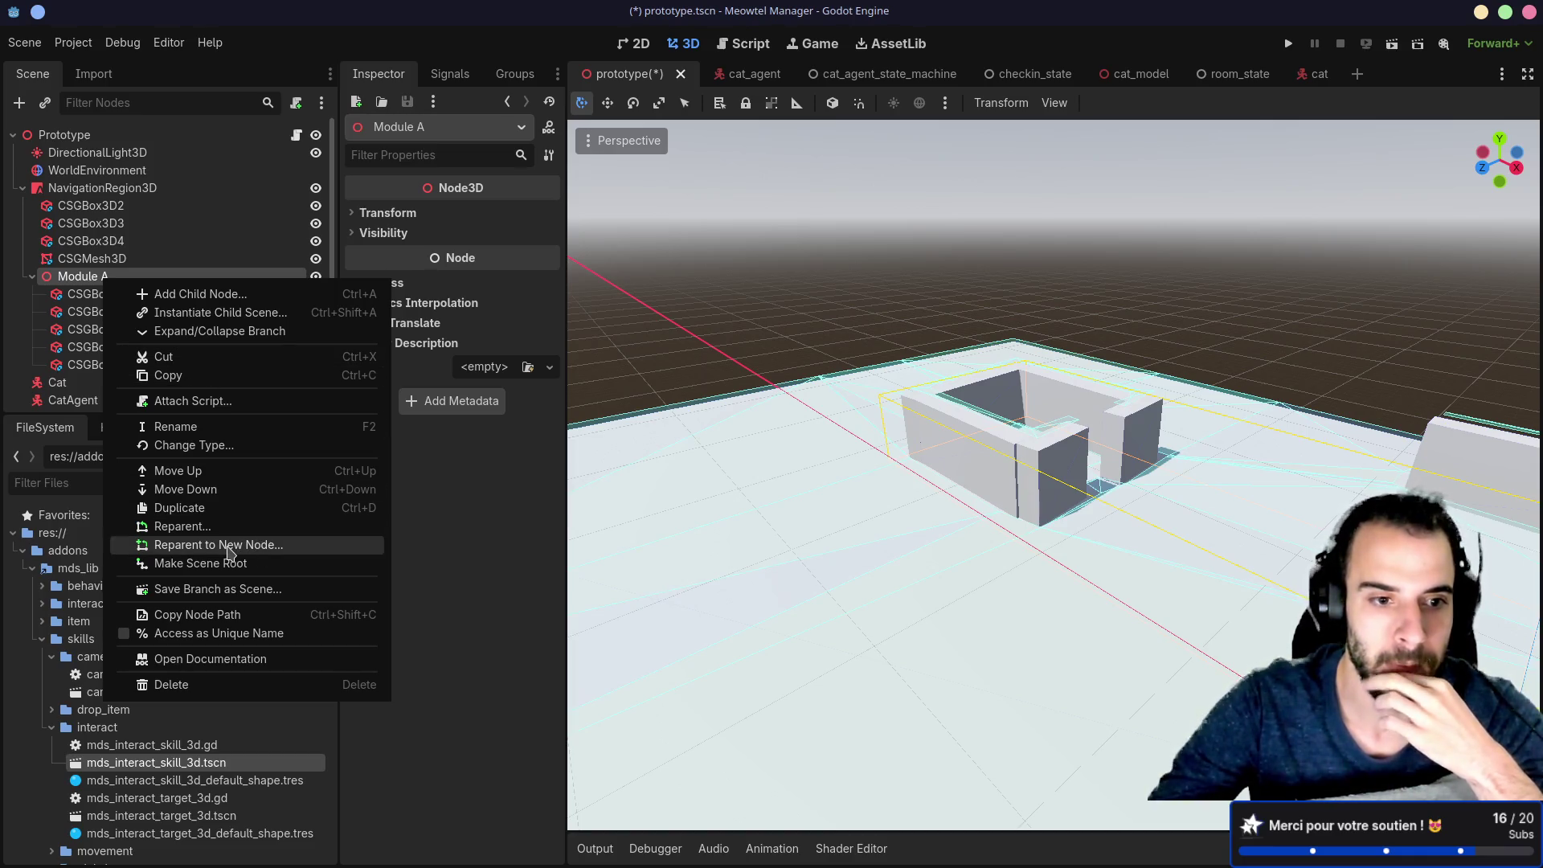
{"action": "left_click", "coordinate": [233, 590]}
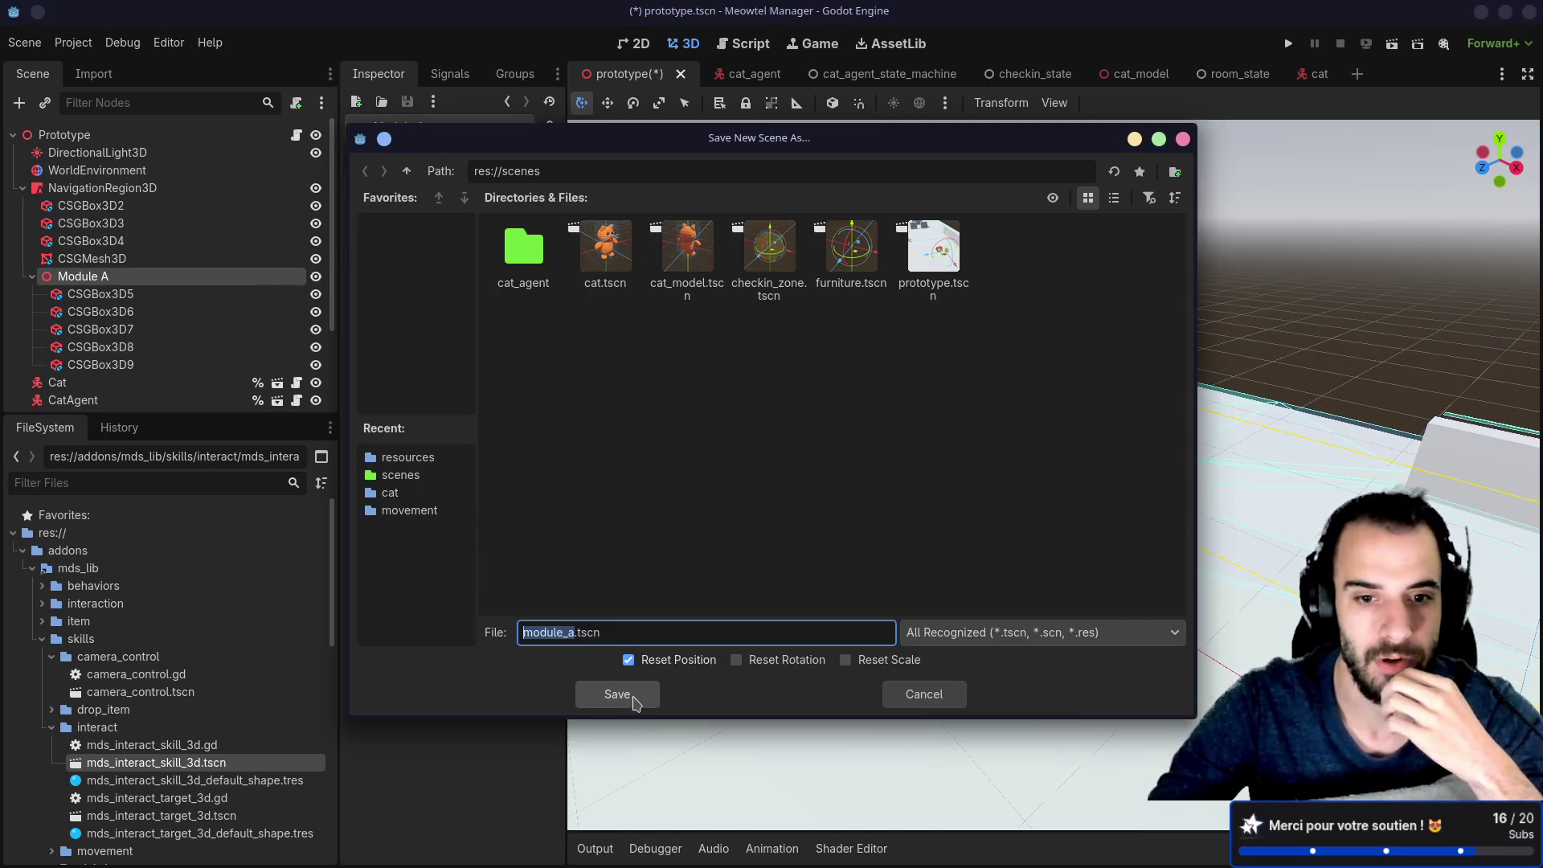
{"action": "left_click", "coordinate": [617, 694]}
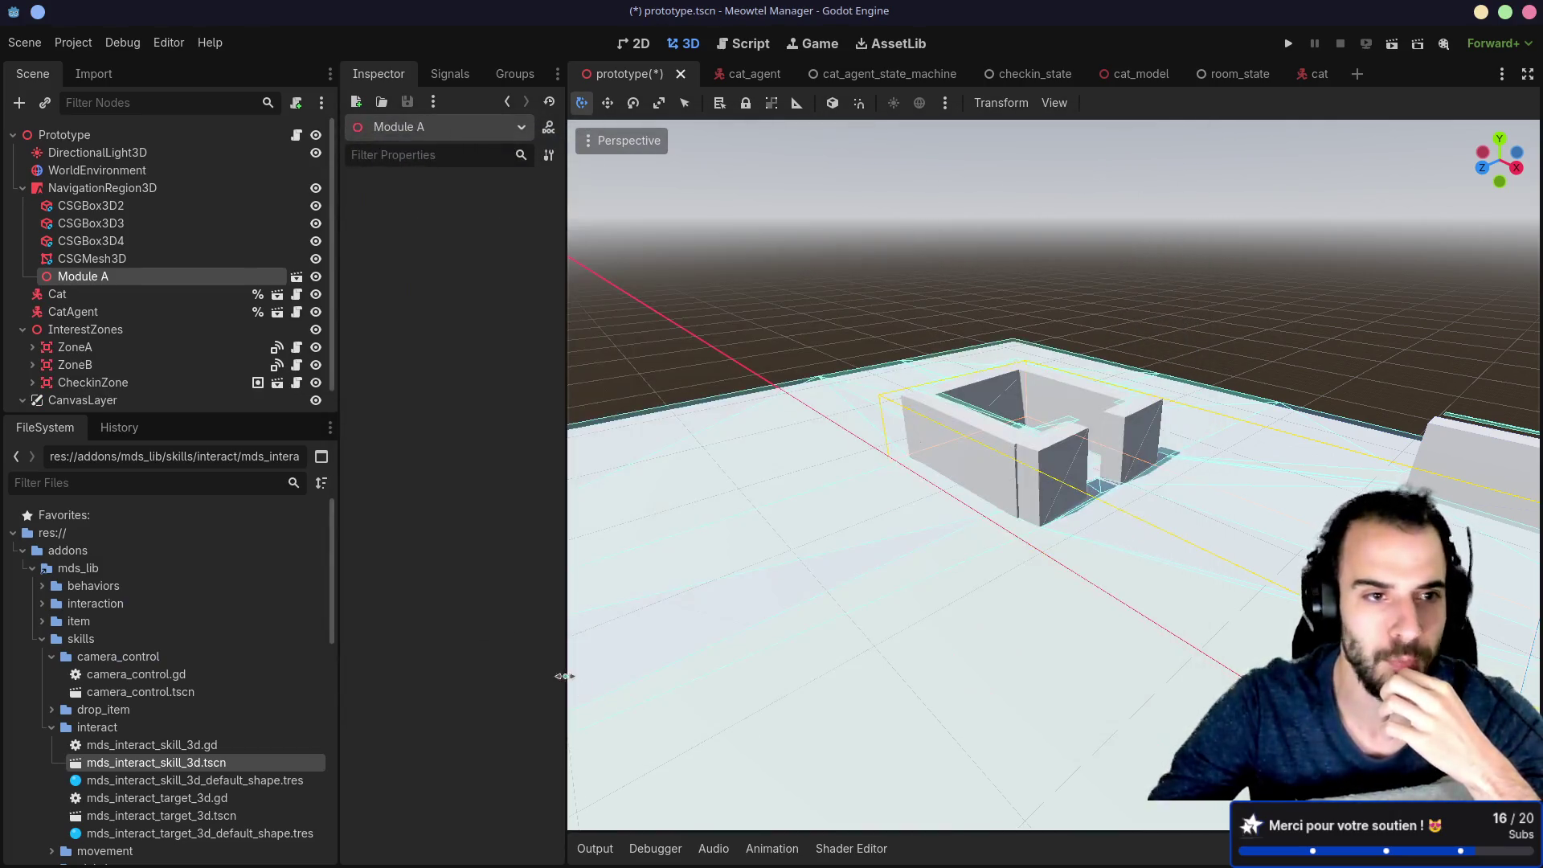
Step: Select the Module A instance in the viewport
{"action": "scroll", "coordinate": [291, 675], "scroll_direction": "down", "scroll_amount": 3}
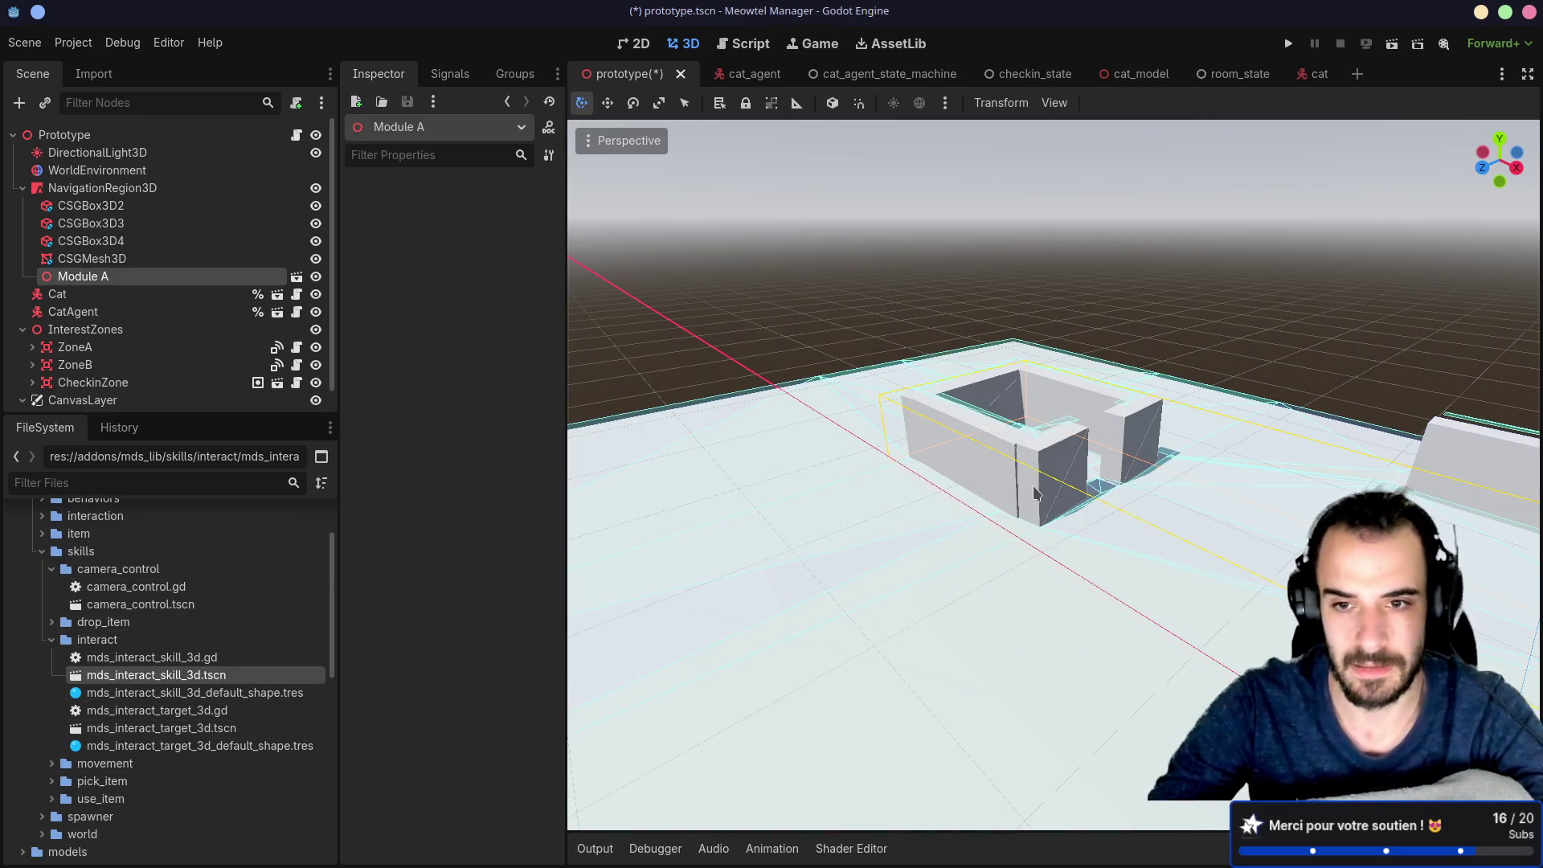
{"action": "left_click", "coordinate": [1033, 506]}
{"action": "left_click", "coordinate": [807, 444]}
{"action": "left_click", "coordinate": [806, 444]}
{"action": "scroll", "coordinate": [943, 466], "scroll_direction": "down", "scroll_amount": 8}
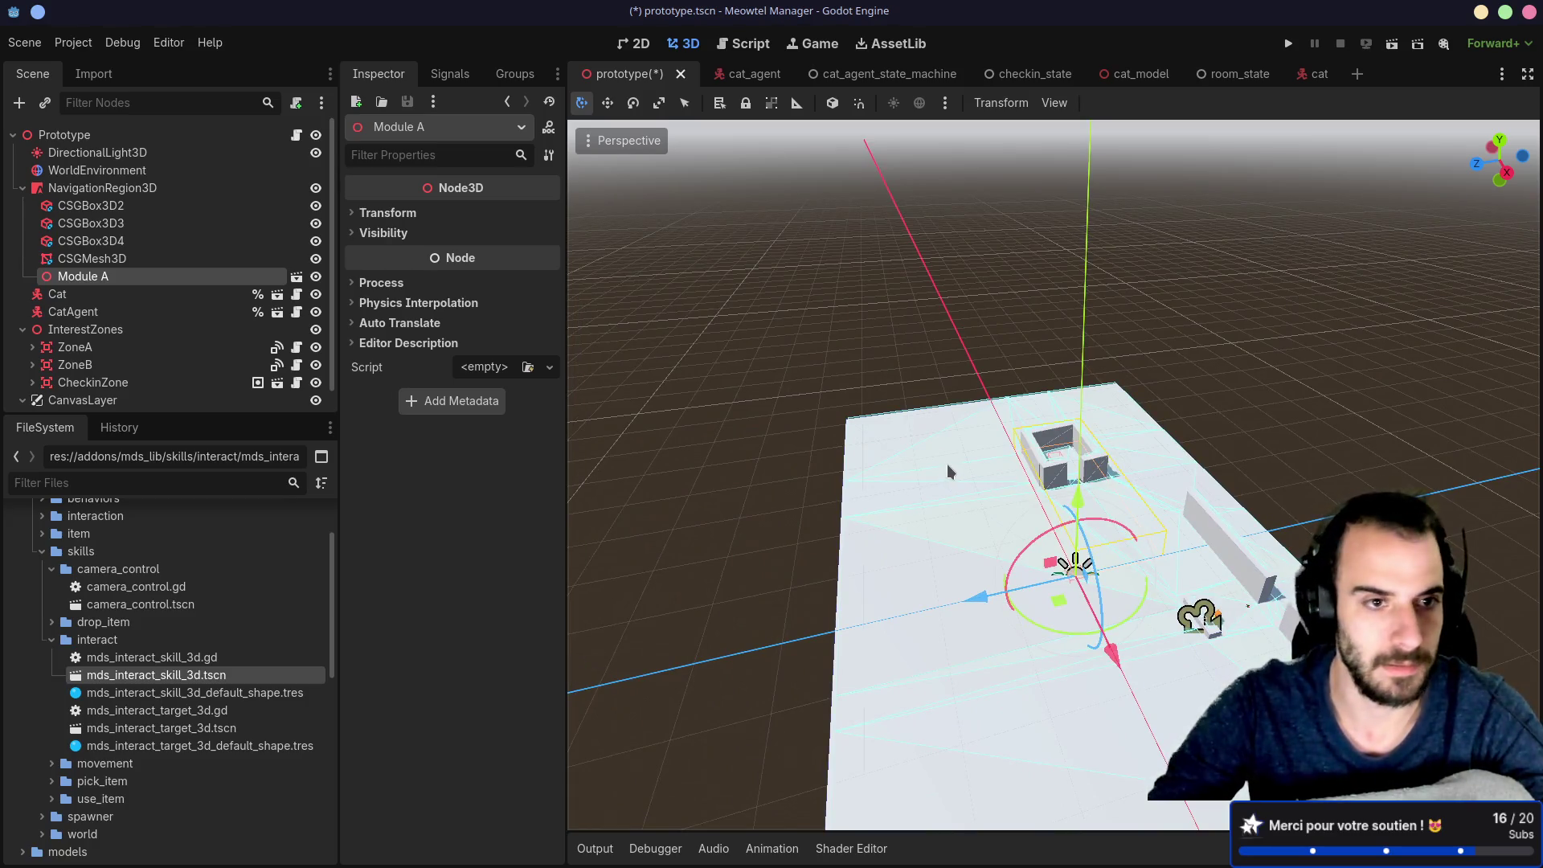
Step: In module_a.tscn, select all five walls and move them to the grid centre from Top view
{"action": "left_click", "coordinate": [296, 277]}
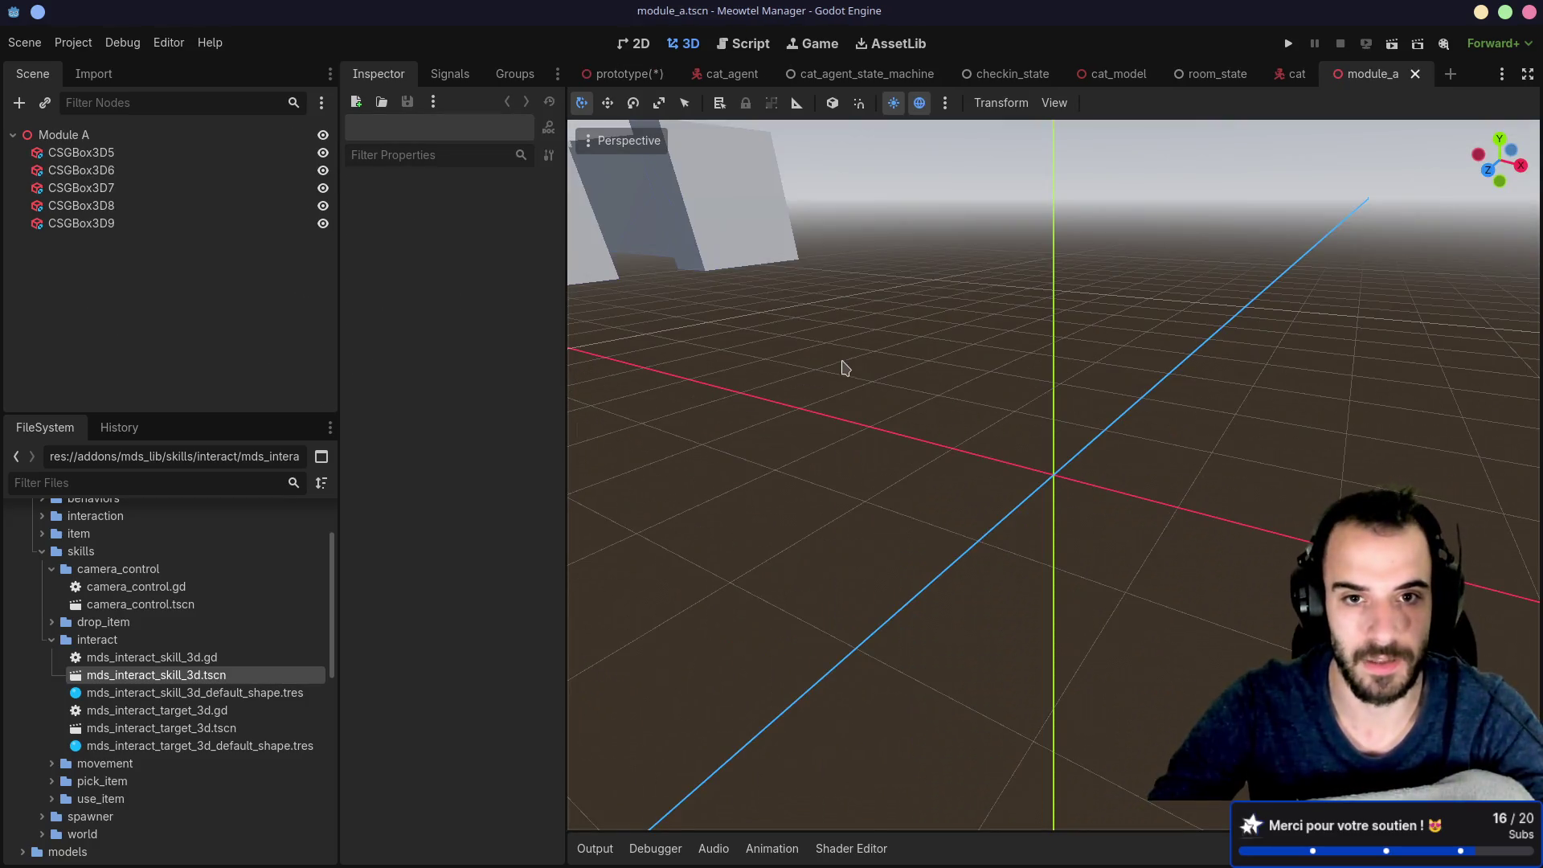
{"action": "scroll", "coordinate": [843, 368], "scroll_direction": "up", "scroll_amount": 5}
{"action": "left_click", "coordinate": [160, 153]}
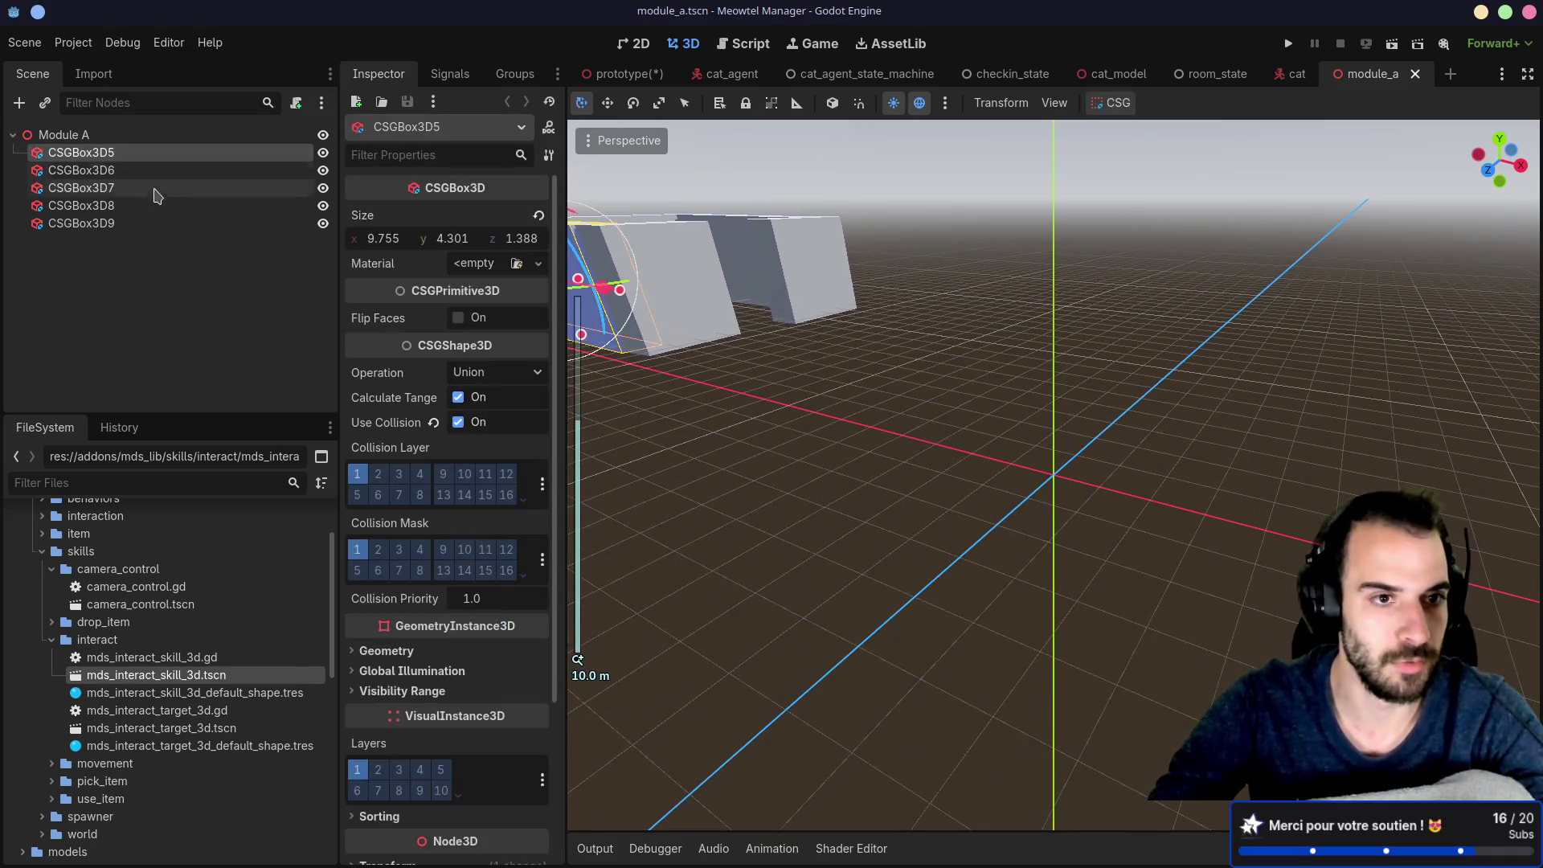
{"action": "left_click", "coordinate": [128, 224], "text": "shift"}
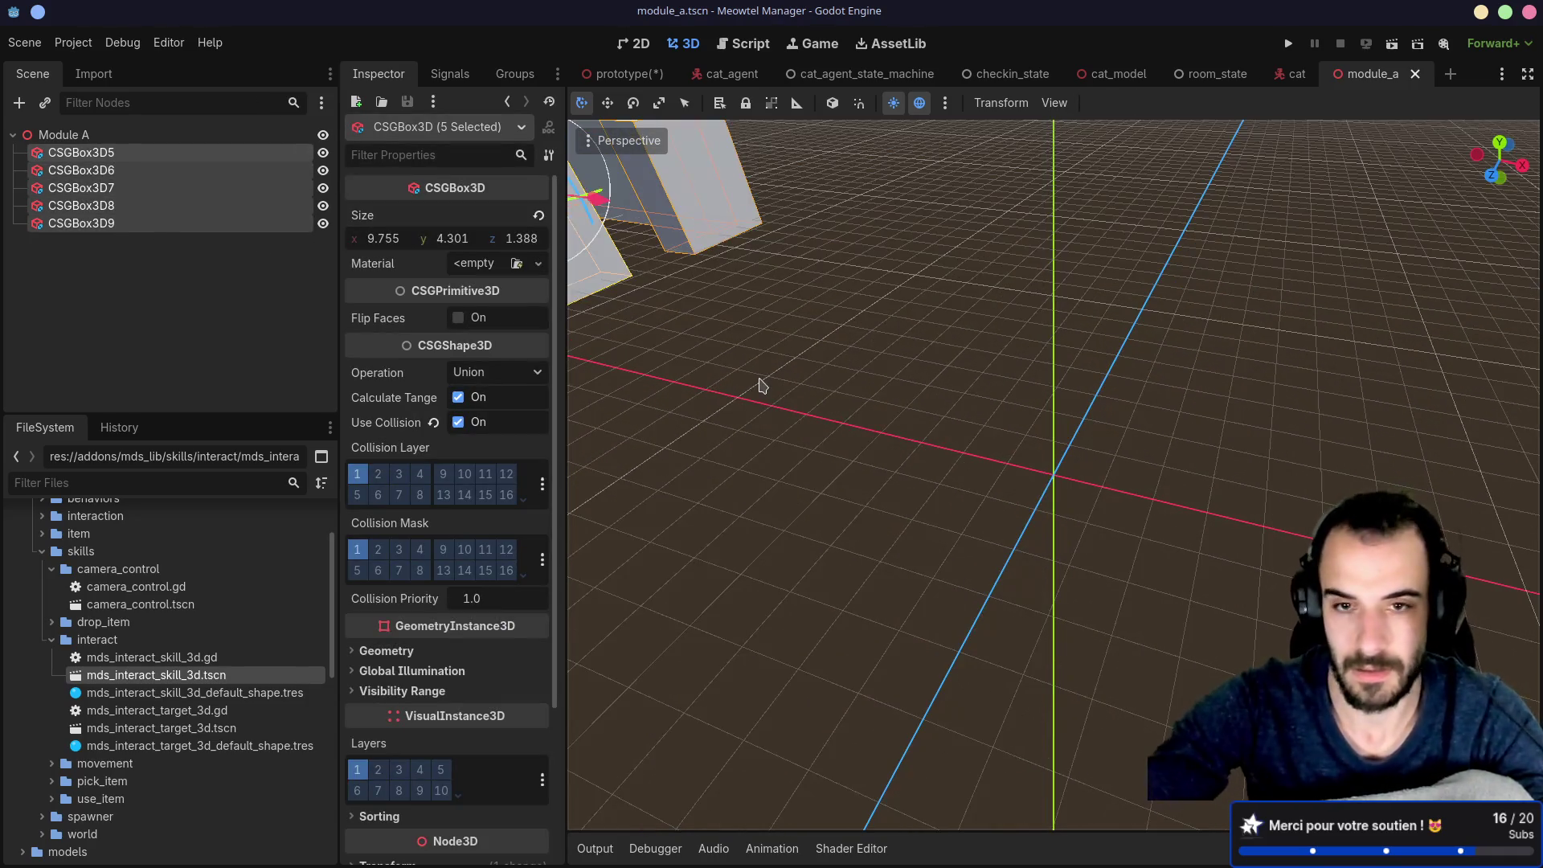
{"action": "left_click", "coordinate": [1499, 142]}
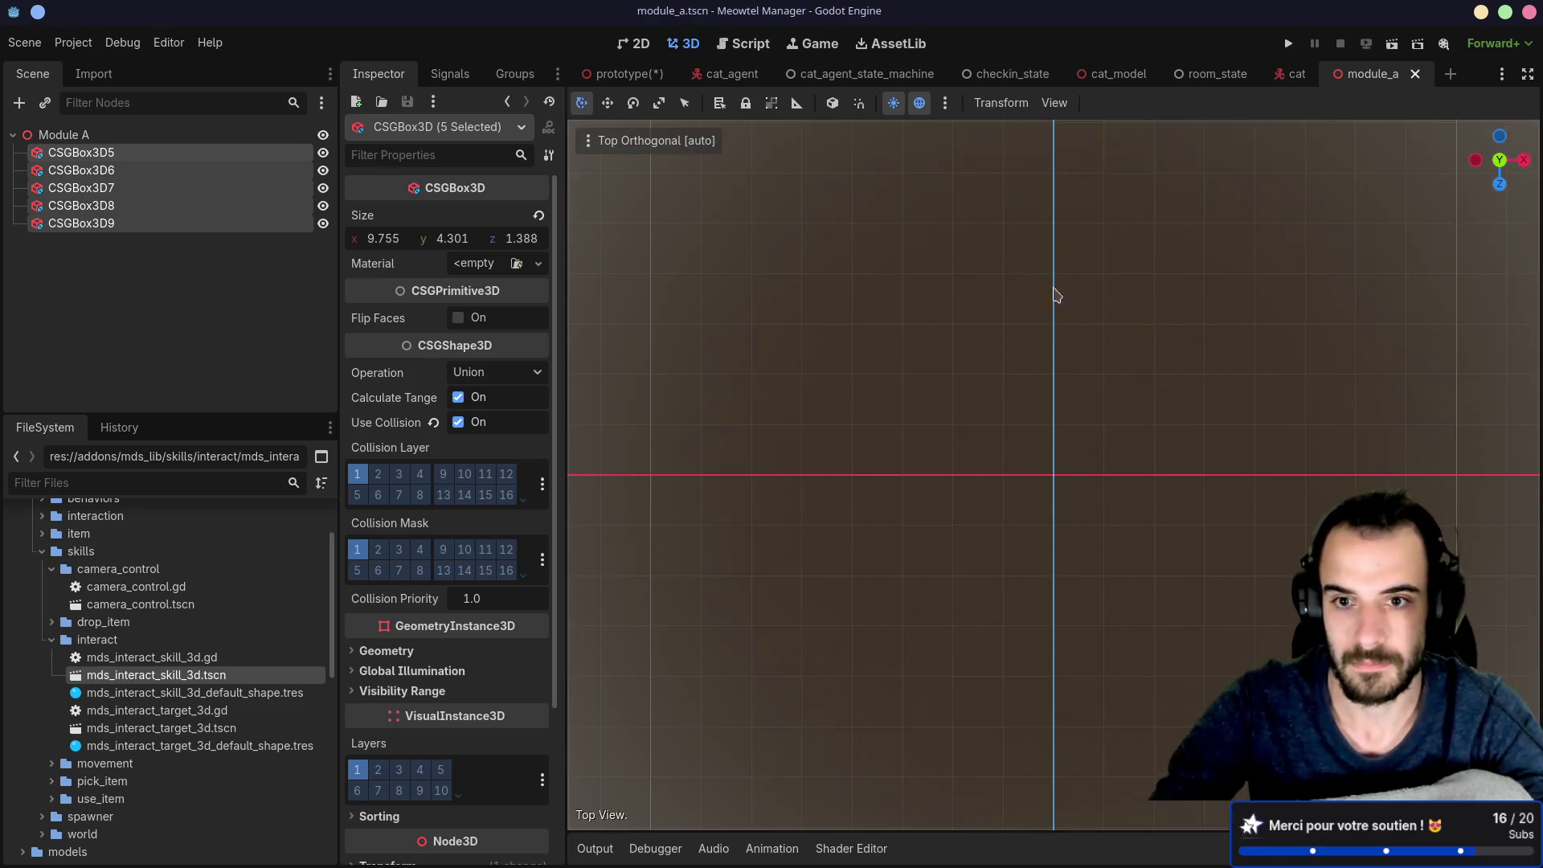
{"action": "scroll", "coordinate": [972, 357], "scroll_direction": "down", "scroll_amount": 3}
{"action": "mouse_move", "coordinate": [689, 396]}
{"action": "left_mouse_down"}
{"action": "mouse_move", "coordinate": [1113, 514]}
{"action": "mouse_move", "coordinate": [1083, 509]}
{"action": "left_mouse_up"}
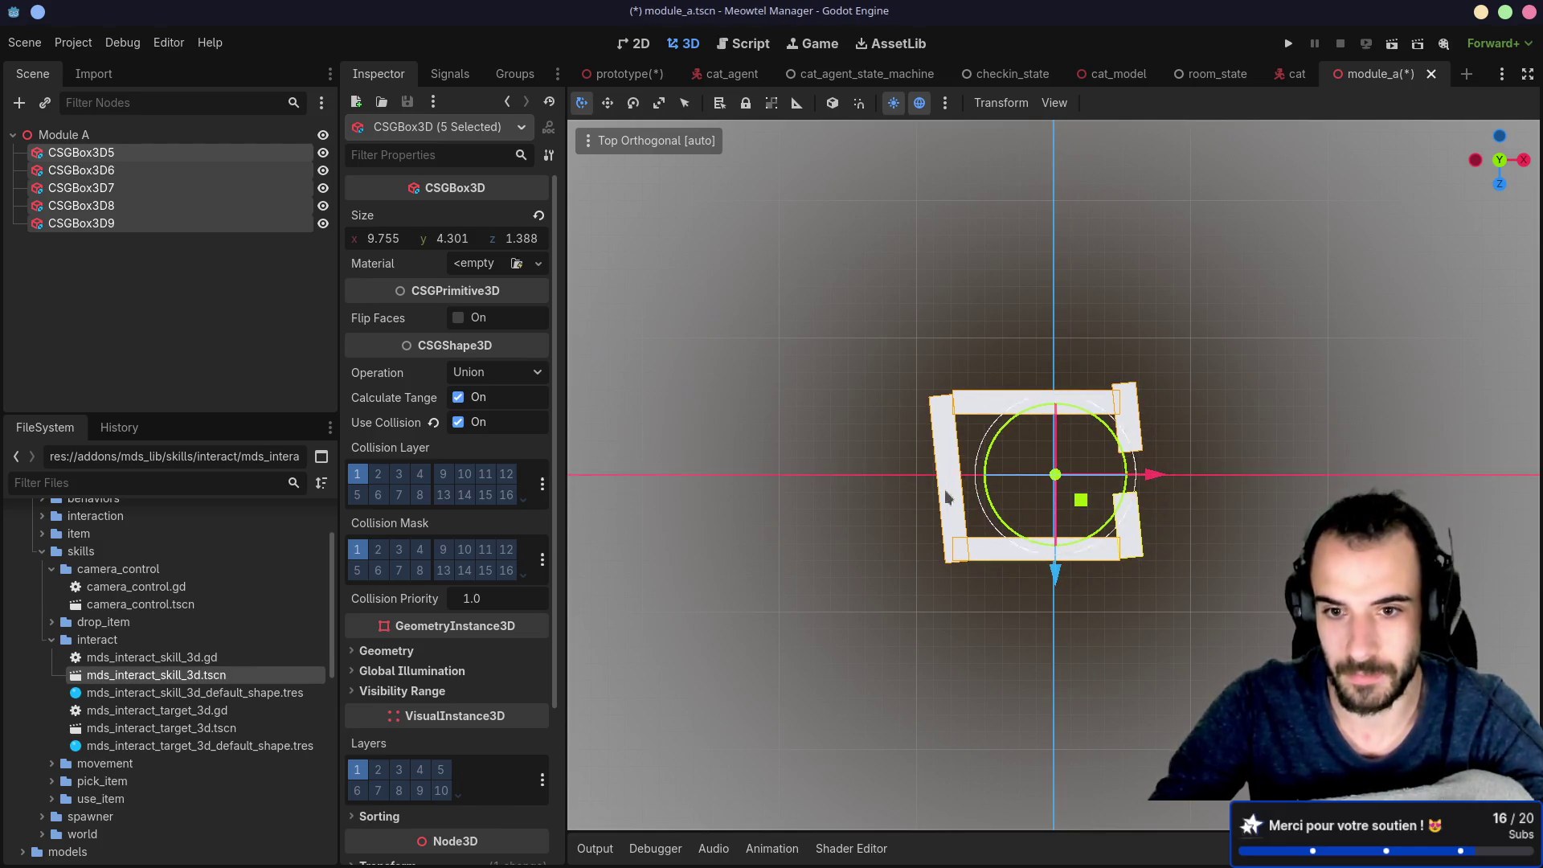
Step: Rotate walls CSGBox3D7, CSGBox3D9 and CSGBox3D8 upright
{"action": "left_click", "coordinate": [796, 477]}
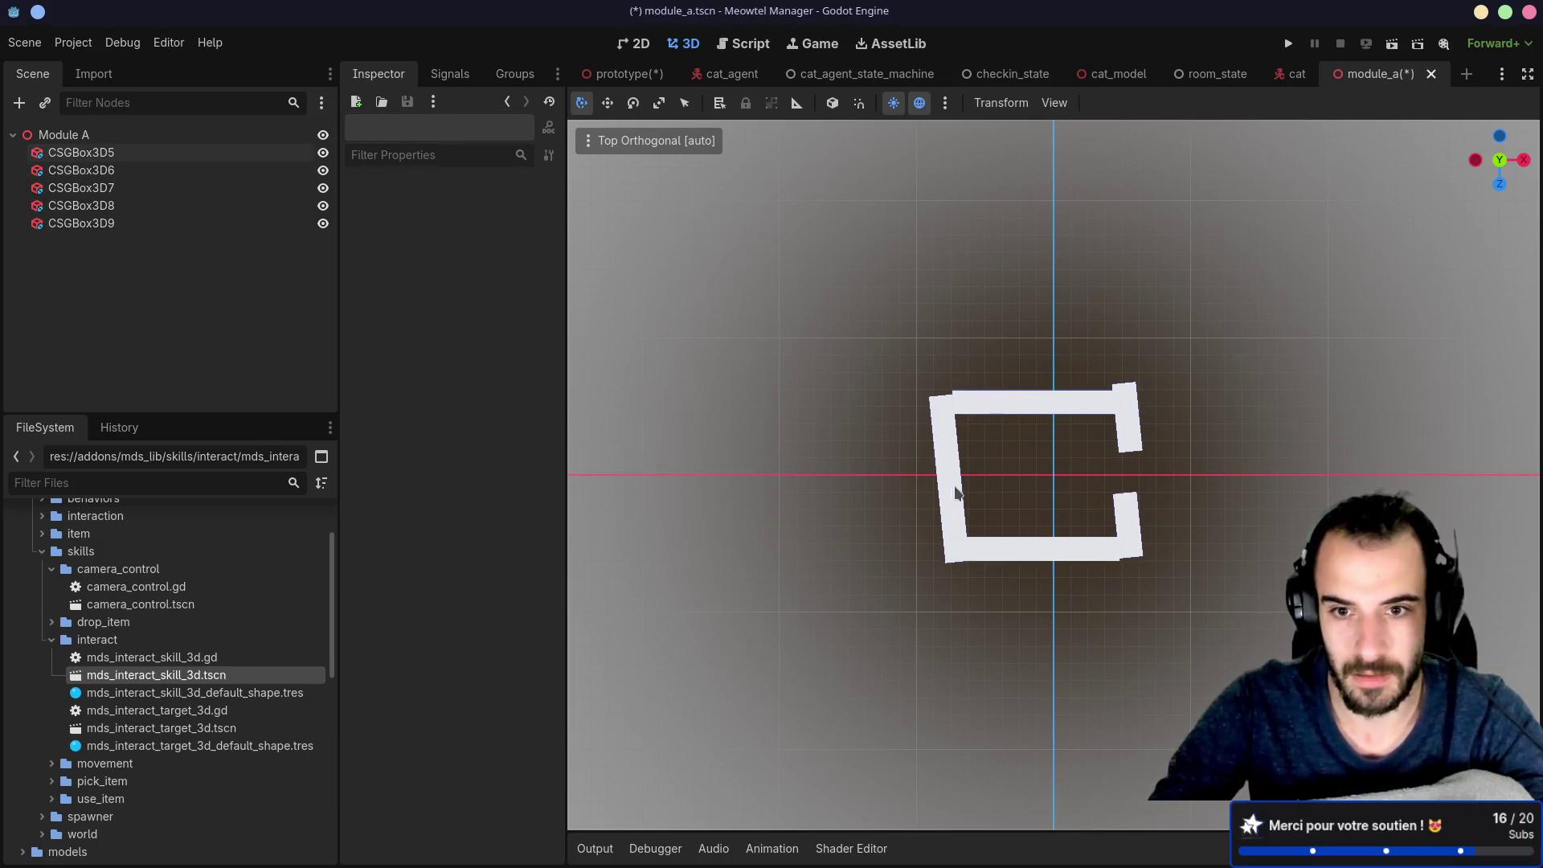
{"action": "left_click", "coordinate": [958, 492]}
{"action": "left_click_drag", "start_coordinate": [1019, 460], "coordinate": [1020, 468]}
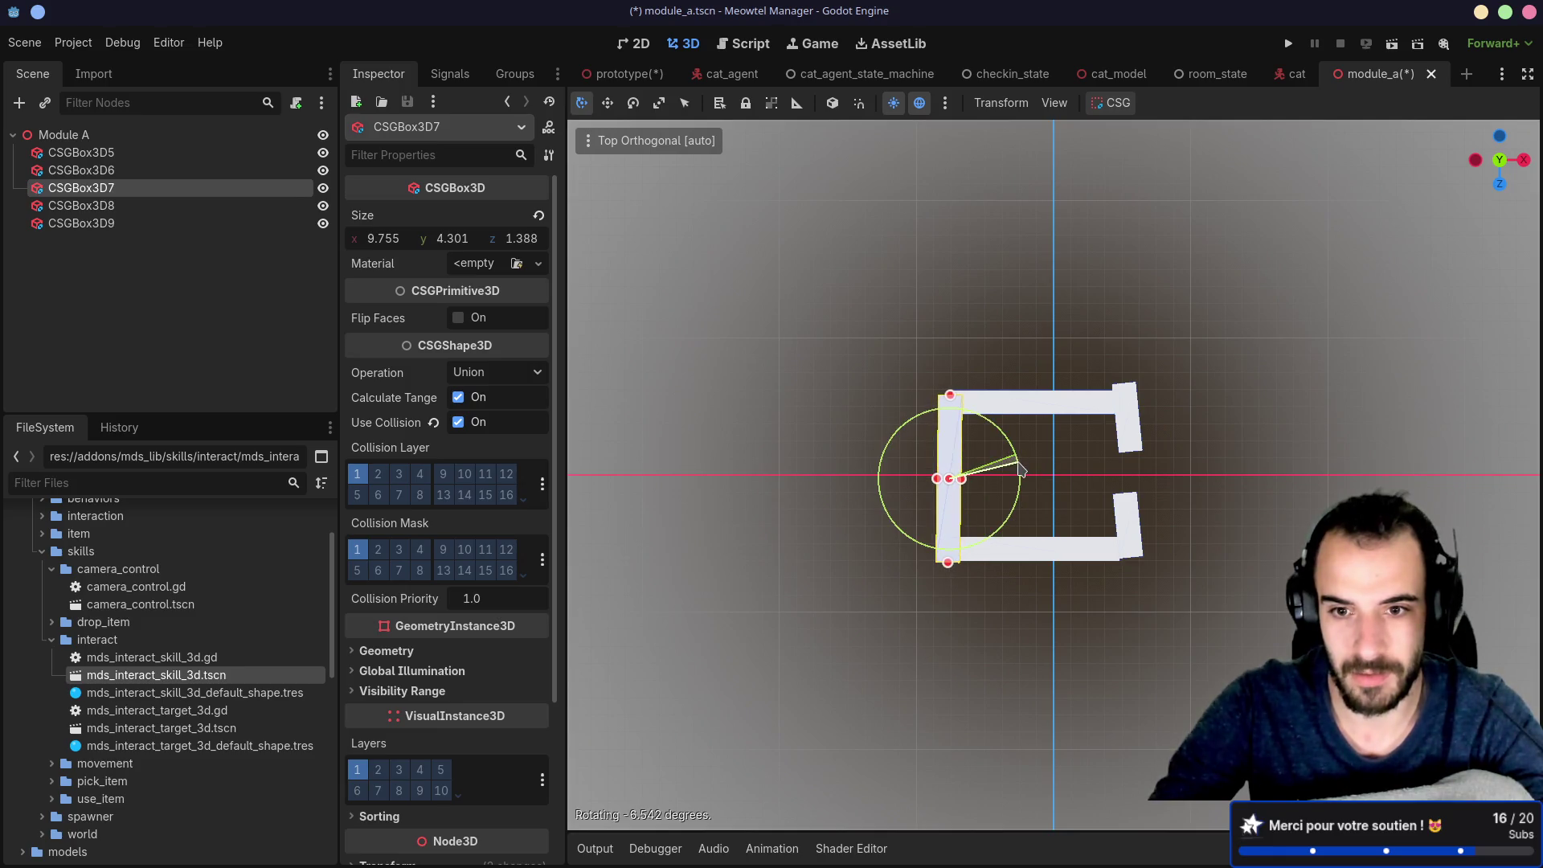
{"action": "left_click", "coordinate": [1132, 514]}
{"action": "left_click_drag", "start_coordinate": [1179, 491], "coordinate": [1150, 514]}
{"action": "left_click_drag", "start_coordinate": [1122, 632], "coordinate": [1124, 639]}
{"action": "left_click", "coordinate": [1133, 402]}
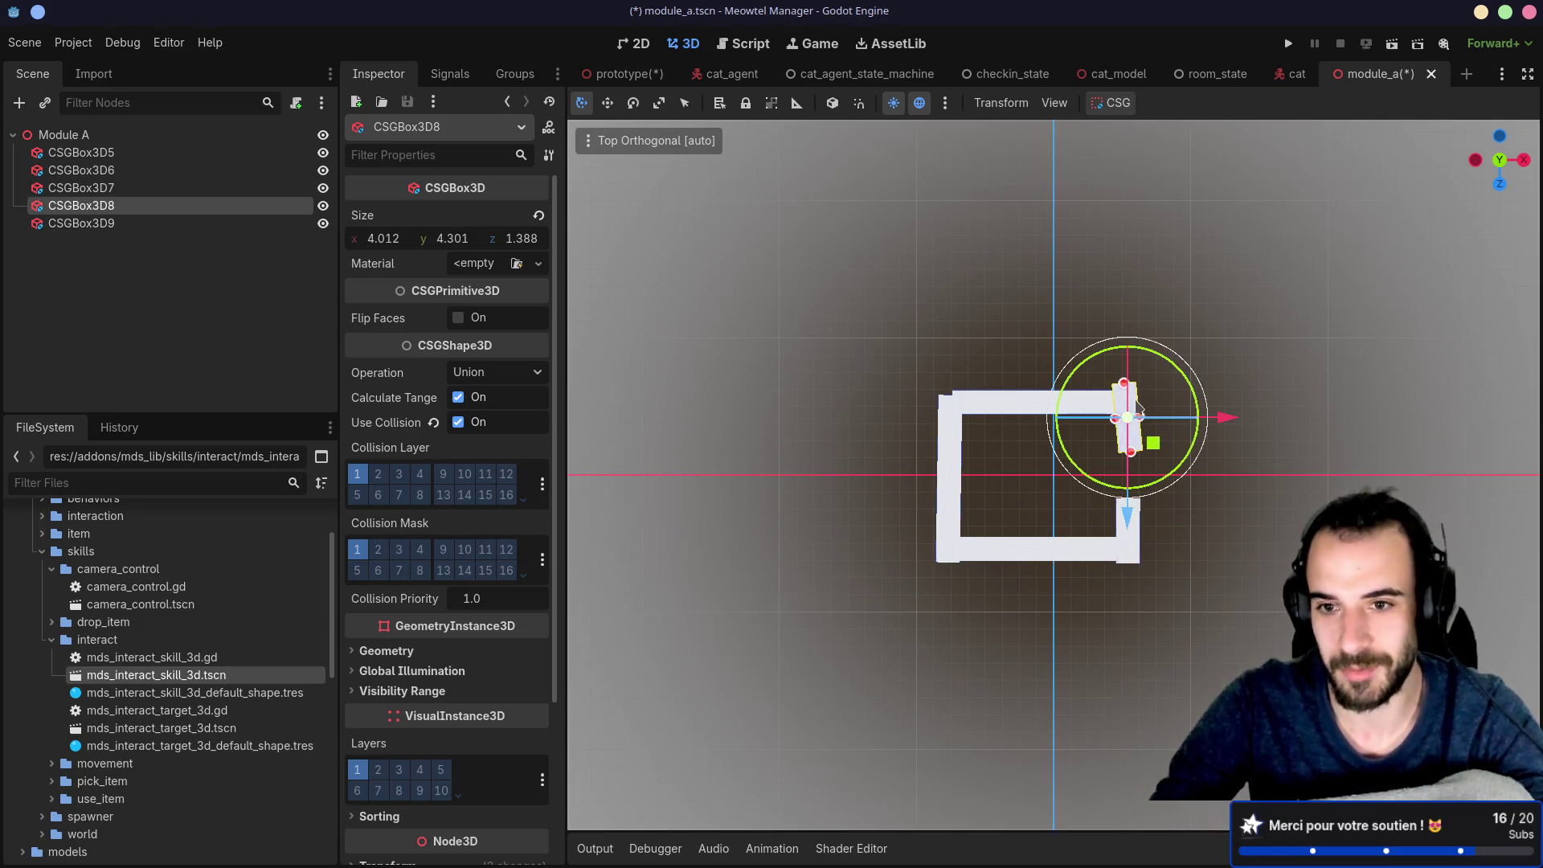
{"action": "left_click_drag", "start_coordinate": [1170, 376], "coordinate": [1168, 389]}
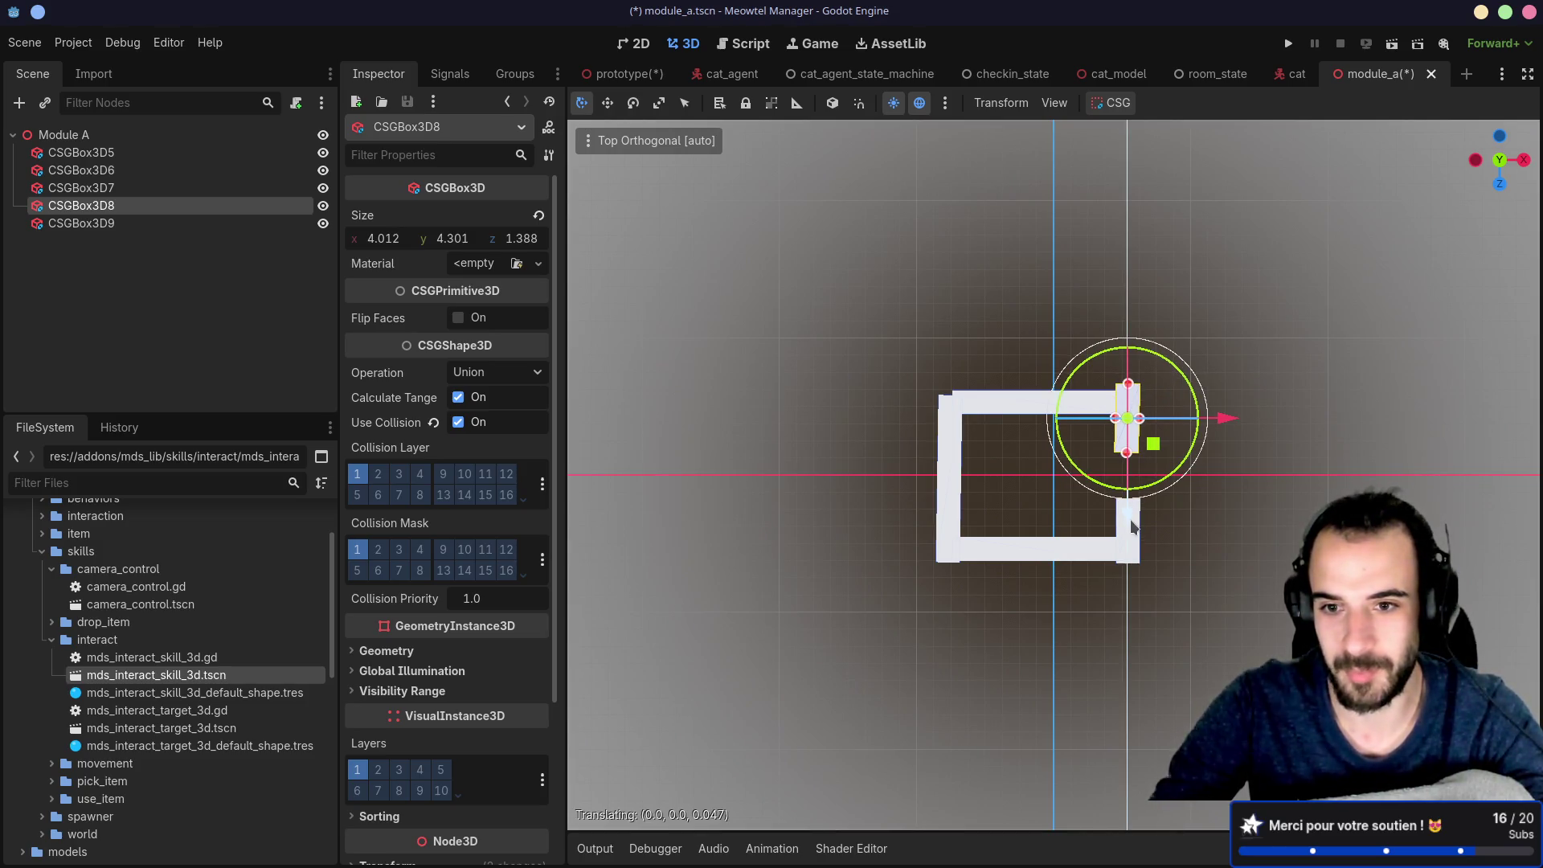
{"action": "left_click", "coordinate": [977, 423]}
Step: Line up the left wall and CSGBox3D8 with the room, then save module_a.tscn
{"action": "left_click", "coordinate": [1010, 417]}
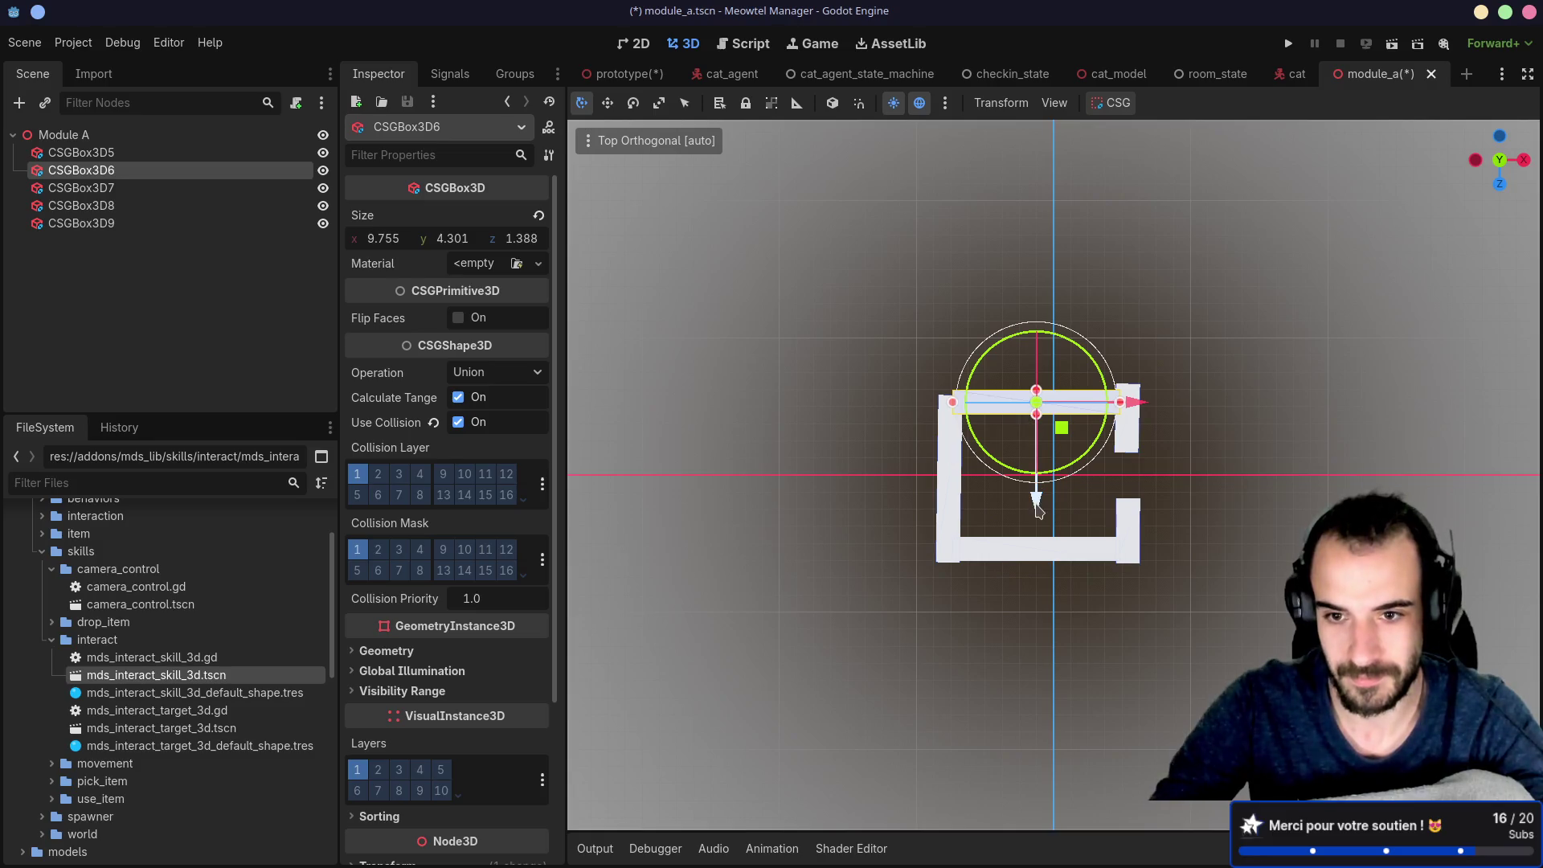
{"action": "left_click", "coordinate": [951, 509]}
{"action": "left_click_drag", "start_coordinate": [950, 580], "coordinate": [974, 573]}
{"action": "left_click", "coordinate": [1145, 436]}
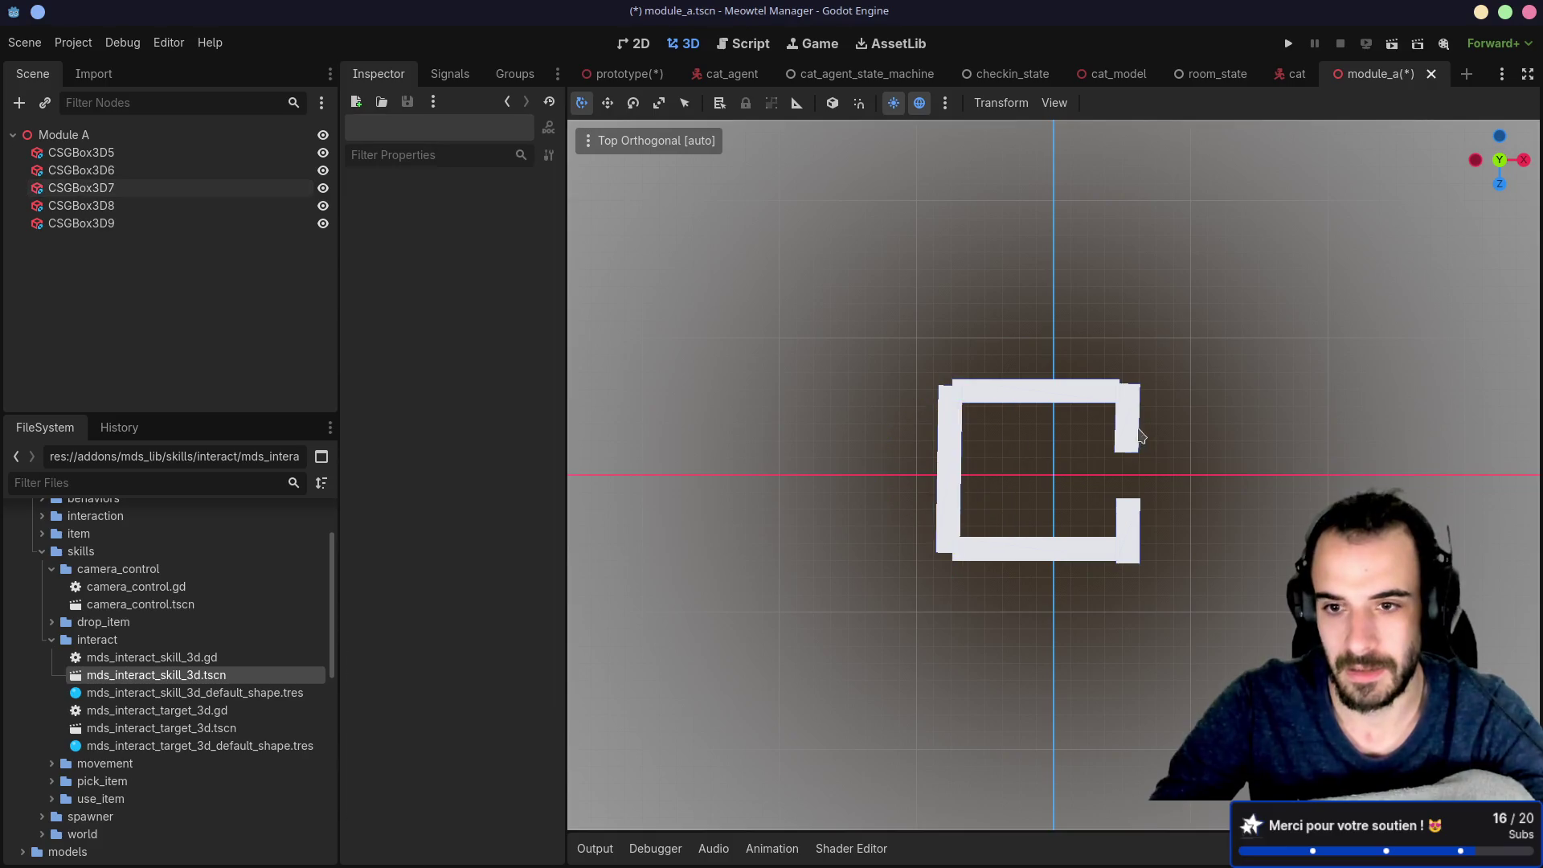
{"action": "left_click", "coordinate": [1133, 434]}
{"action": "left_click_drag", "start_coordinate": [1164, 476], "coordinate": [1125, 499]}
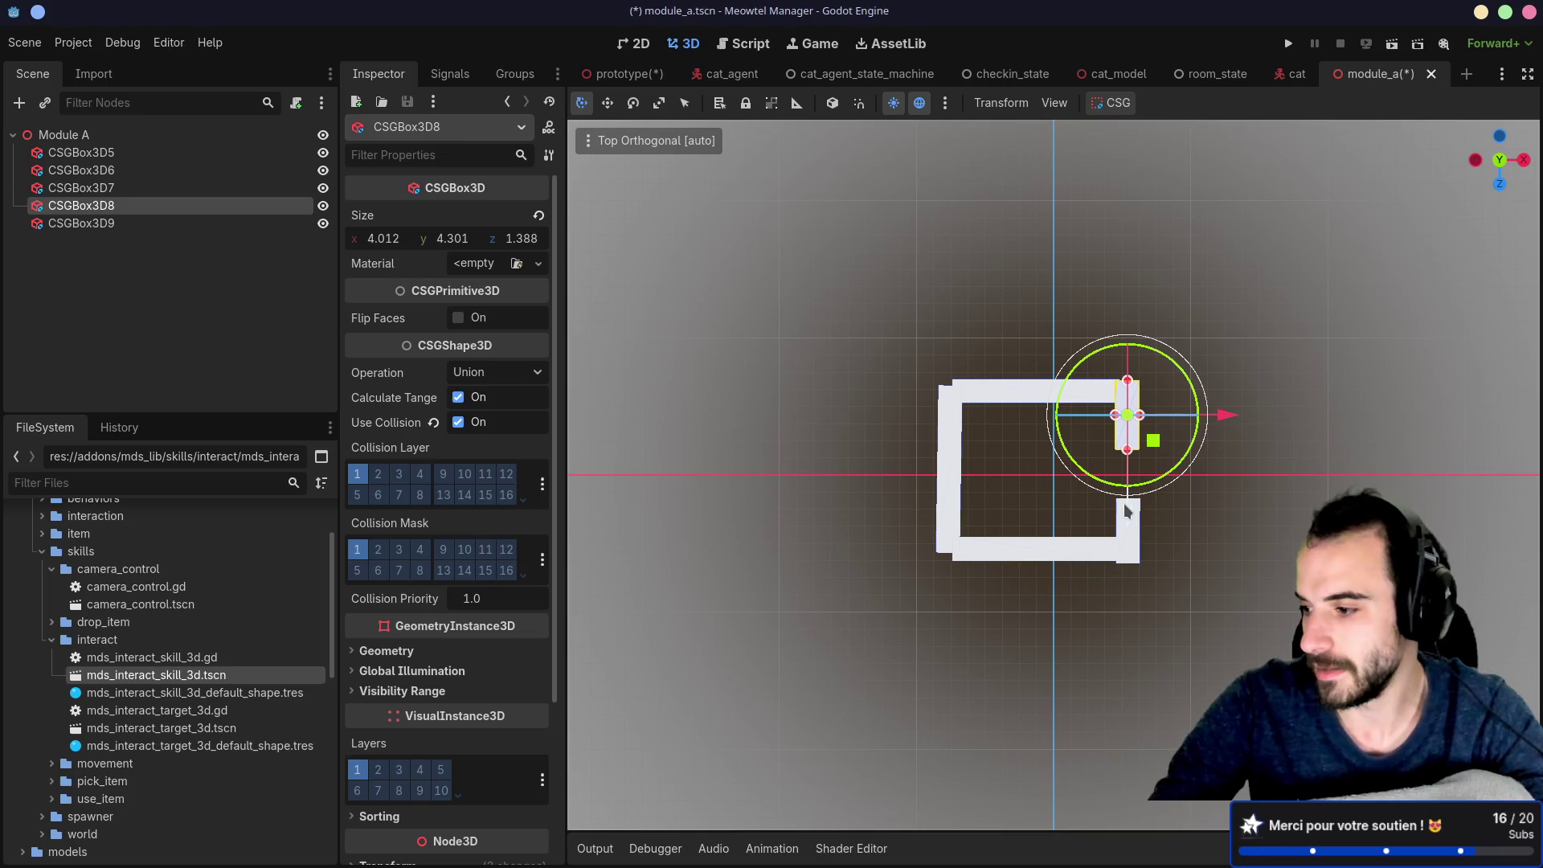
{"action": "left_click", "coordinate": [1197, 558]}
{"action": "left_click", "coordinate": [1135, 549]}
{"action": "left_click", "coordinate": [1107, 508]}
{"action": "key", "text": "ctrl+s"}
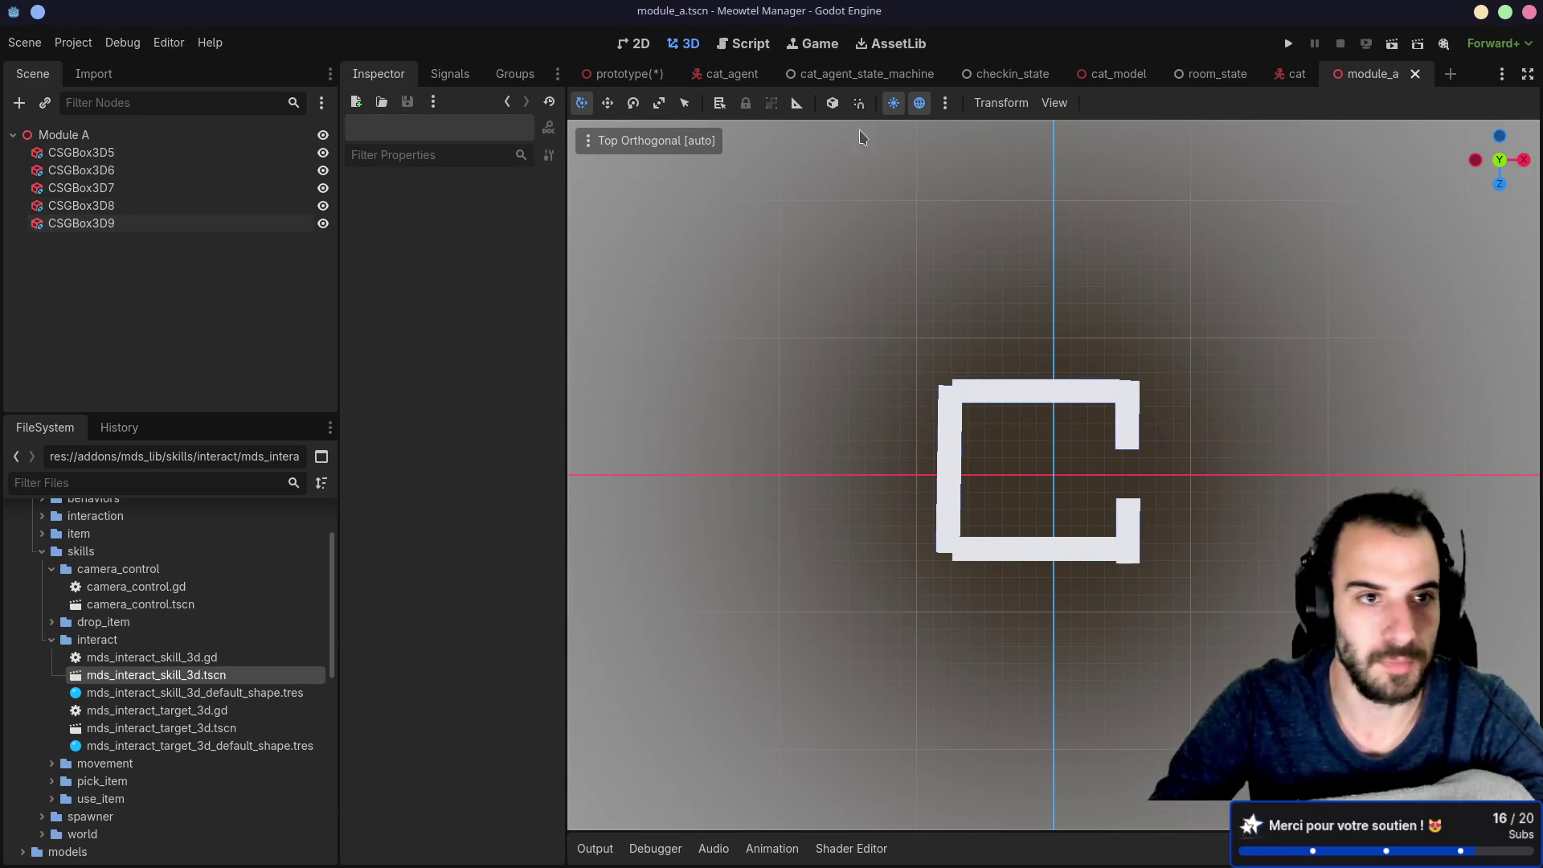
{"action": "left_click", "coordinate": [631, 73]}
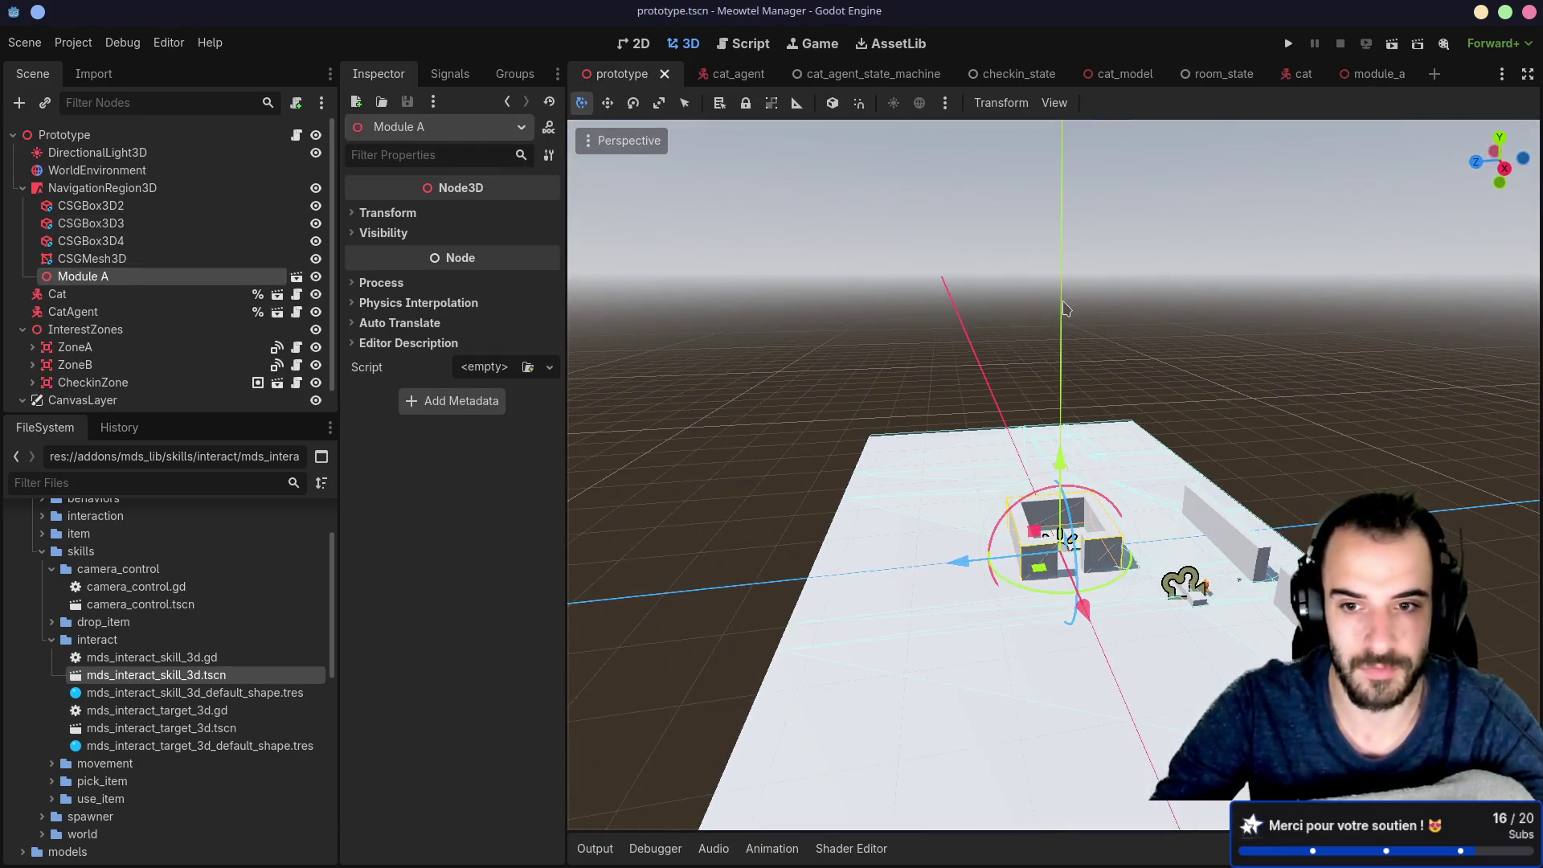
Step: From Top view, move Module A up-left on the floor plane, then orbit back out
{"action": "scroll", "coordinate": [1102, 372], "scroll_direction": "up", "scroll_amount": 2}
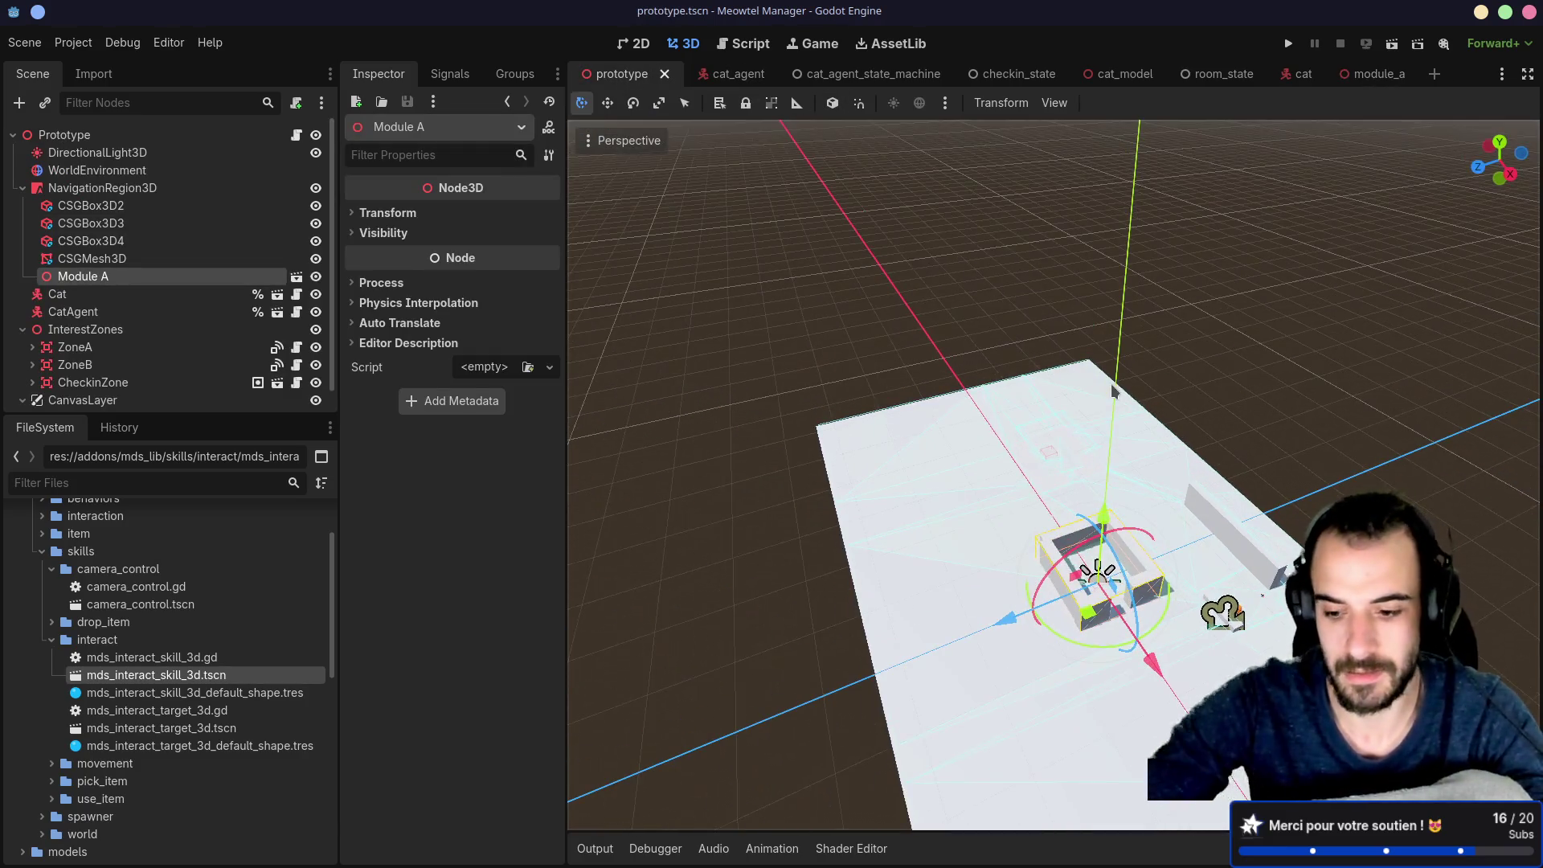
{"action": "left_click", "coordinate": [1499, 144]}
{"action": "mouse_move", "coordinate": [1207, 524]}
{"action": "left_mouse_down"}
{"action": "mouse_move", "coordinate": [1171, 469]}
{"action": "mouse_move", "coordinate": [1049, 465]}
{"action": "mouse_move", "coordinate": [1009, 480]}
{"action": "left_mouse_up"}
{"action": "scroll", "coordinate": [965, 466], "scroll_direction": "up", "scroll_amount": 10}
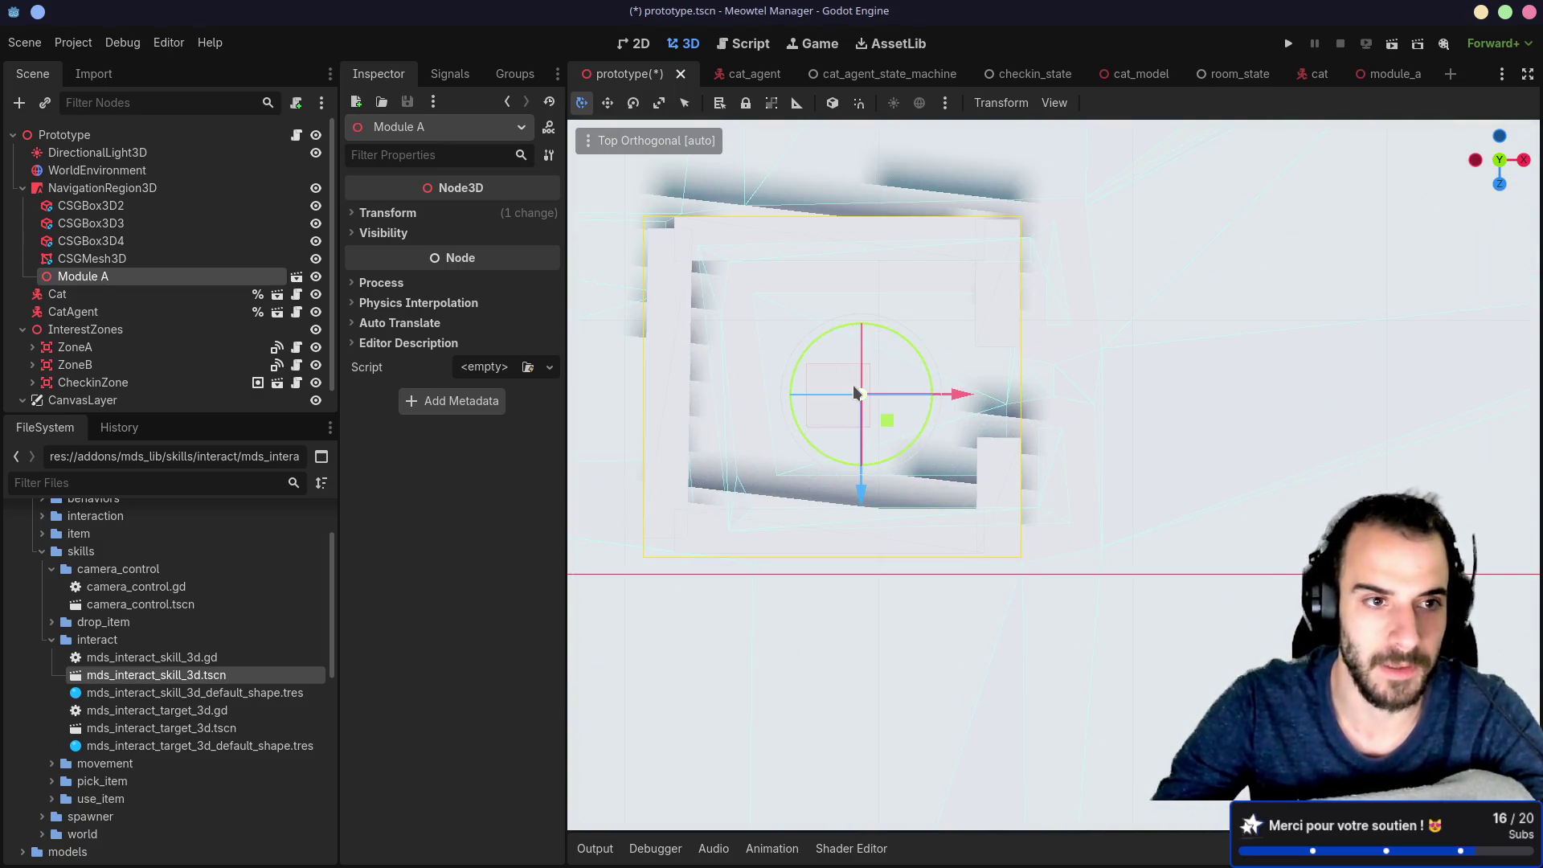
{"action": "left_click_drag", "start_coordinate": [1327, 417], "coordinate": [1165, 332]}
{"action": "scroll", "coordinate": [1260, 445], "scroll_direction": "down", "scroll_amount": 15}
{"action": "left_click_drag", "start_coordinate": [1261, 445], "coordinate": [1240, 451]}
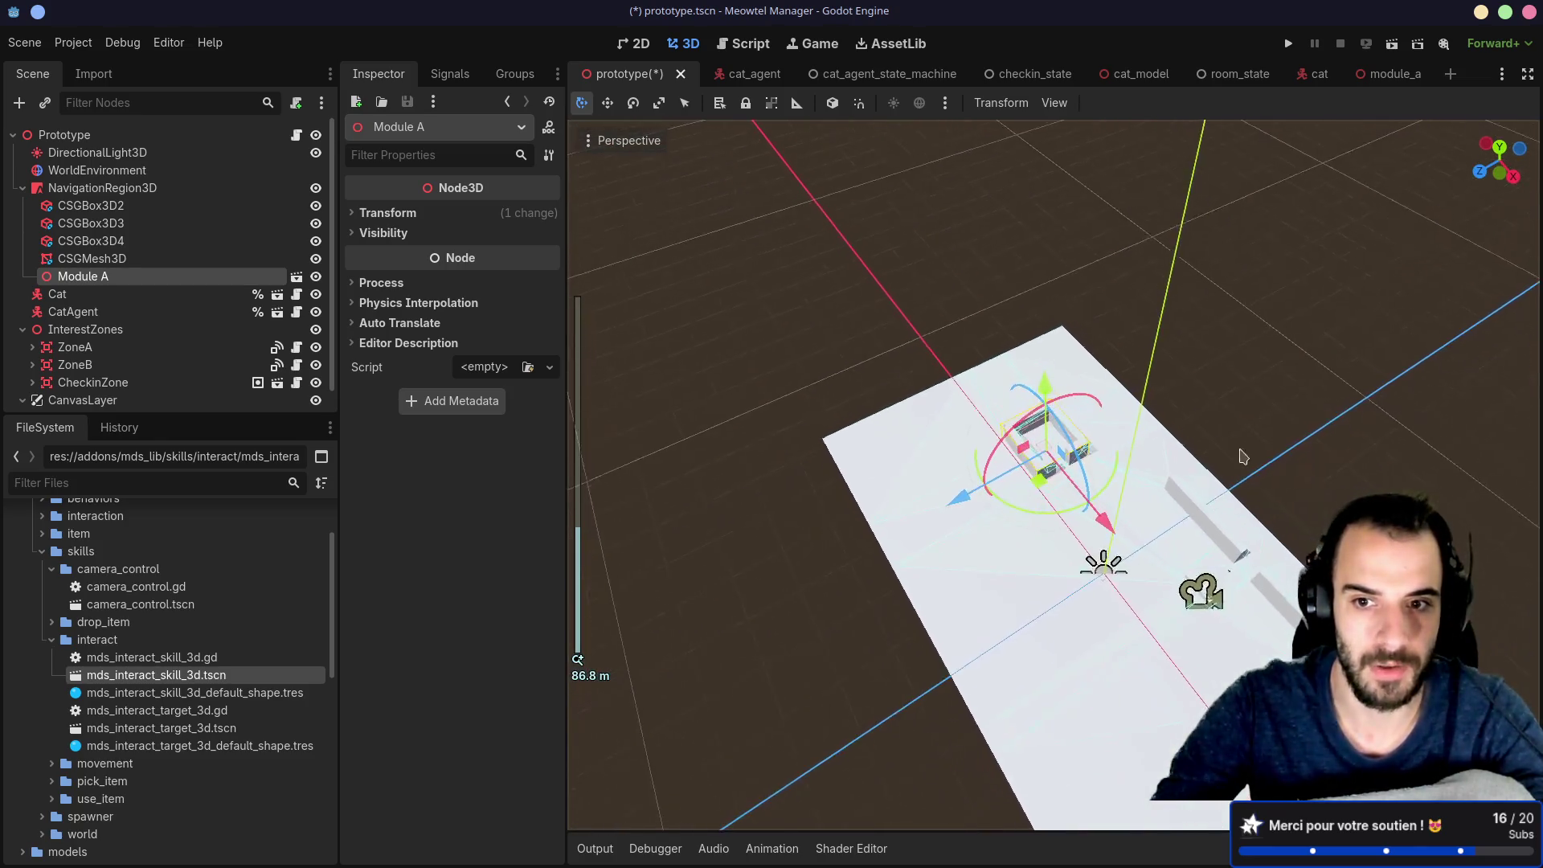
{"action": "left_click_drag", "start_coordinate": [1269, 388], "coordinate": [1165, 293]}
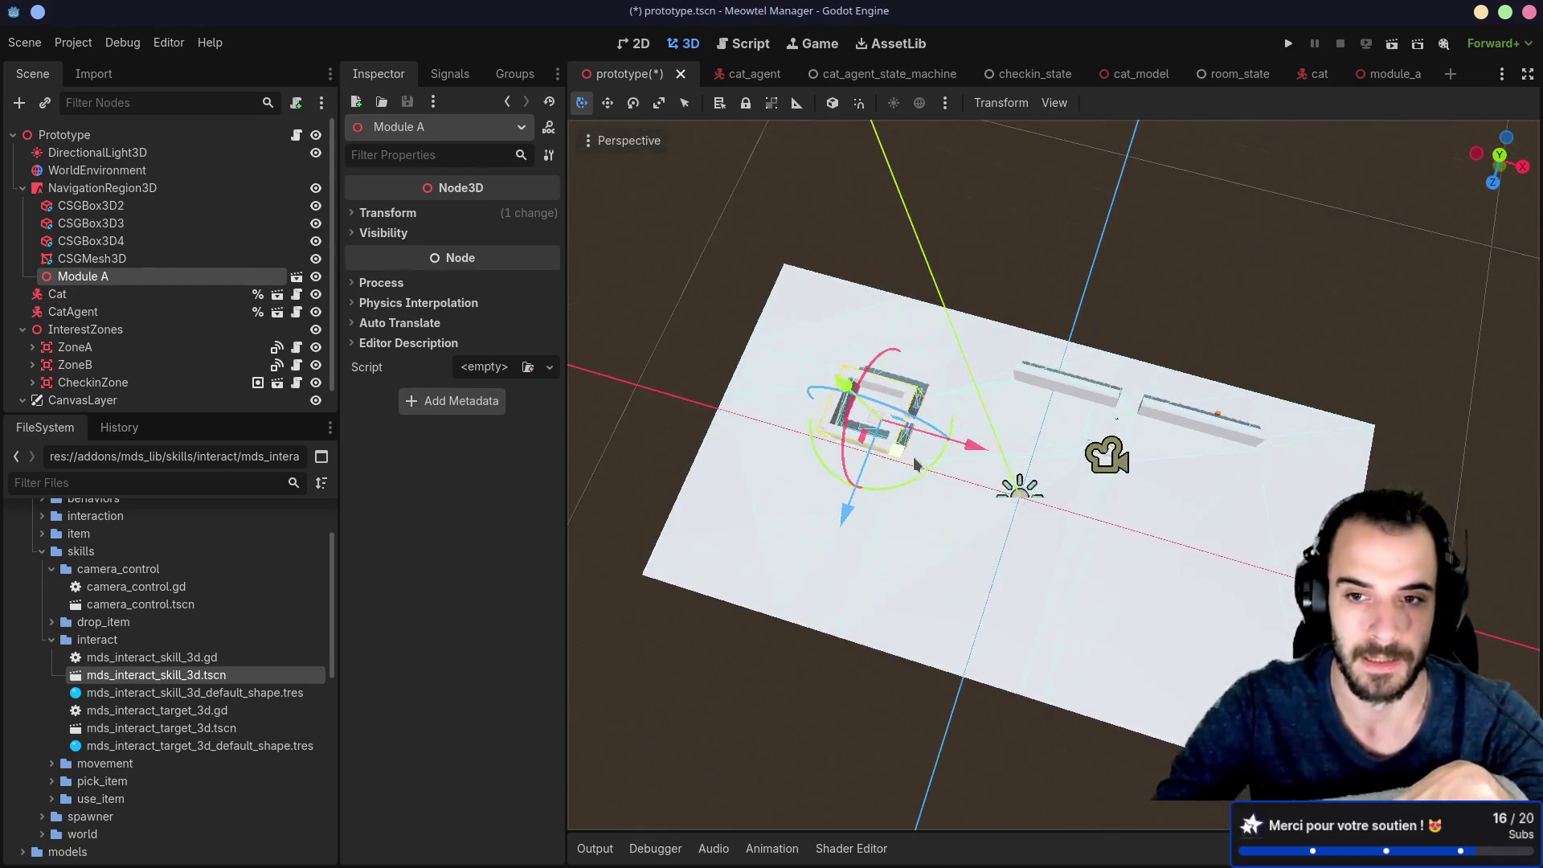
{"action": "left_click", "coordinate": [1129, 552]}
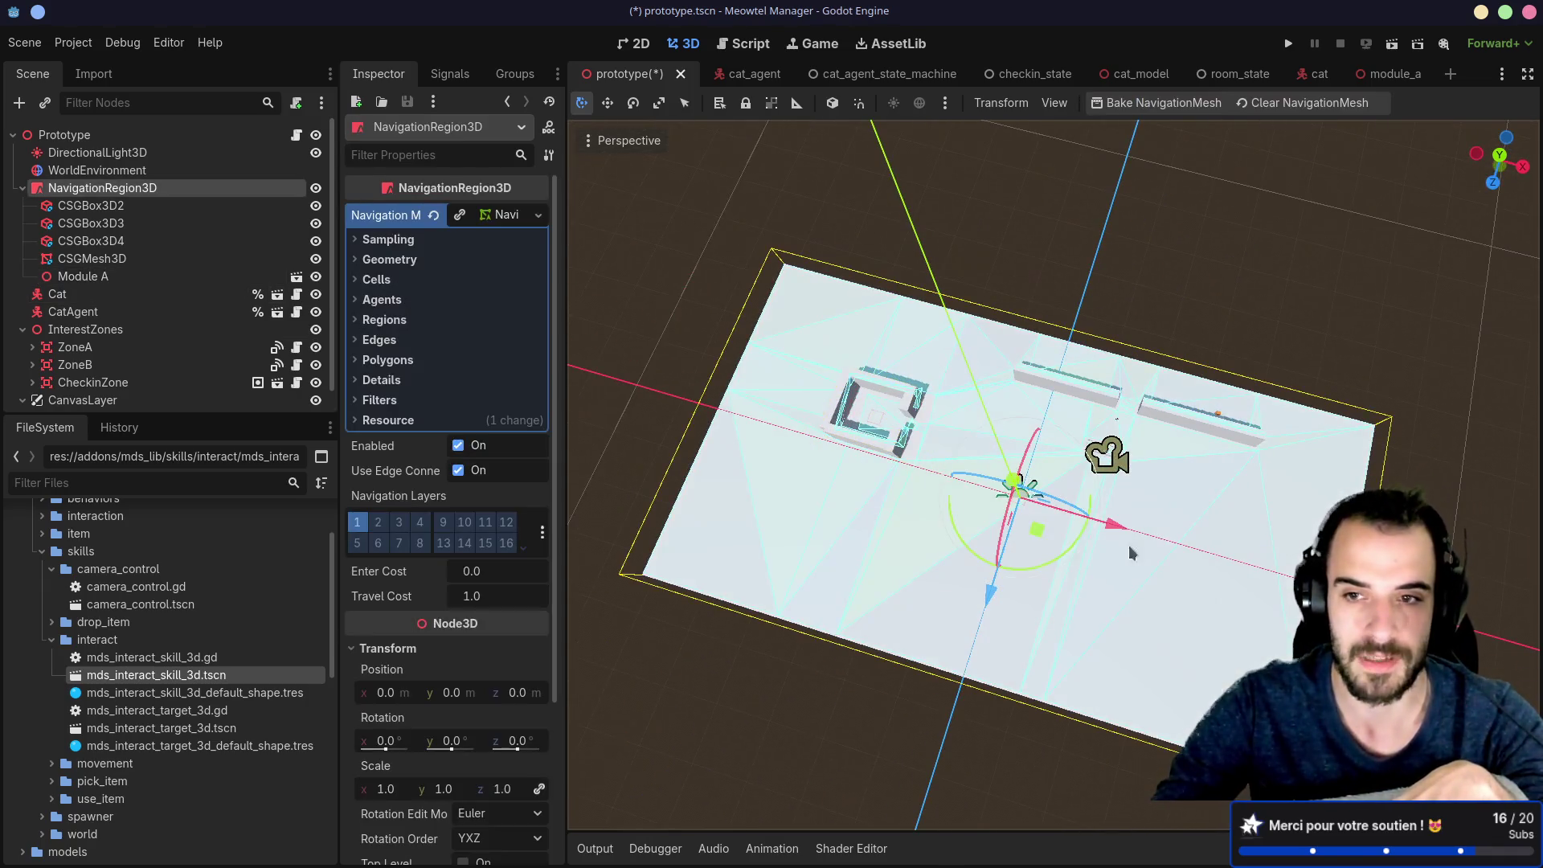
Step: Clear the NavigationRegion3D's navigation mesh and bake it again
{"action": "left_click", "coordinate": [1129, 107]}
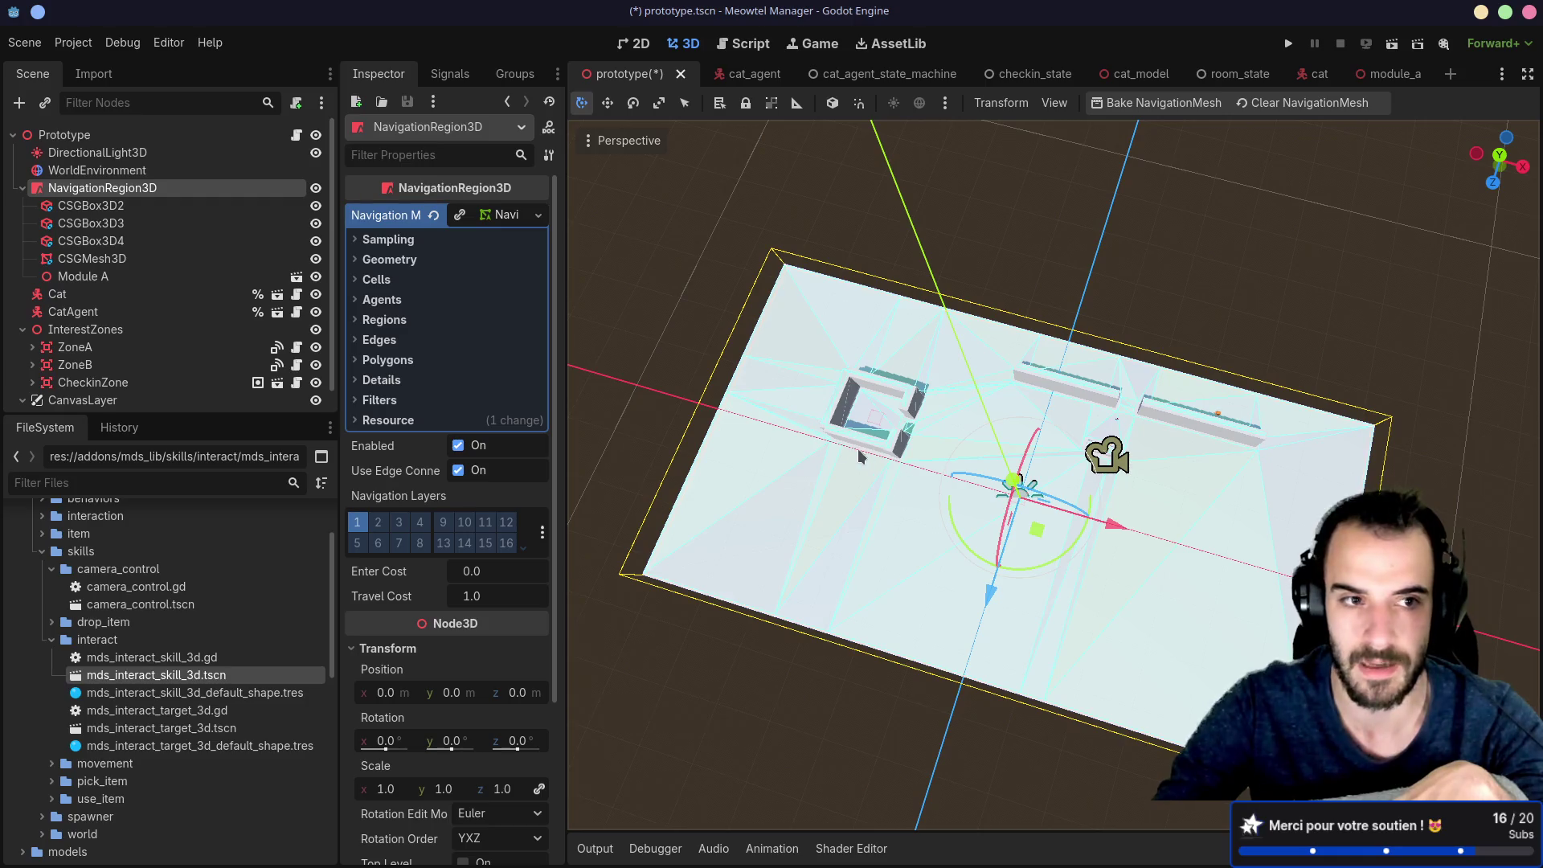
{"action": "left_click", "coordinate": [1170, 110]}
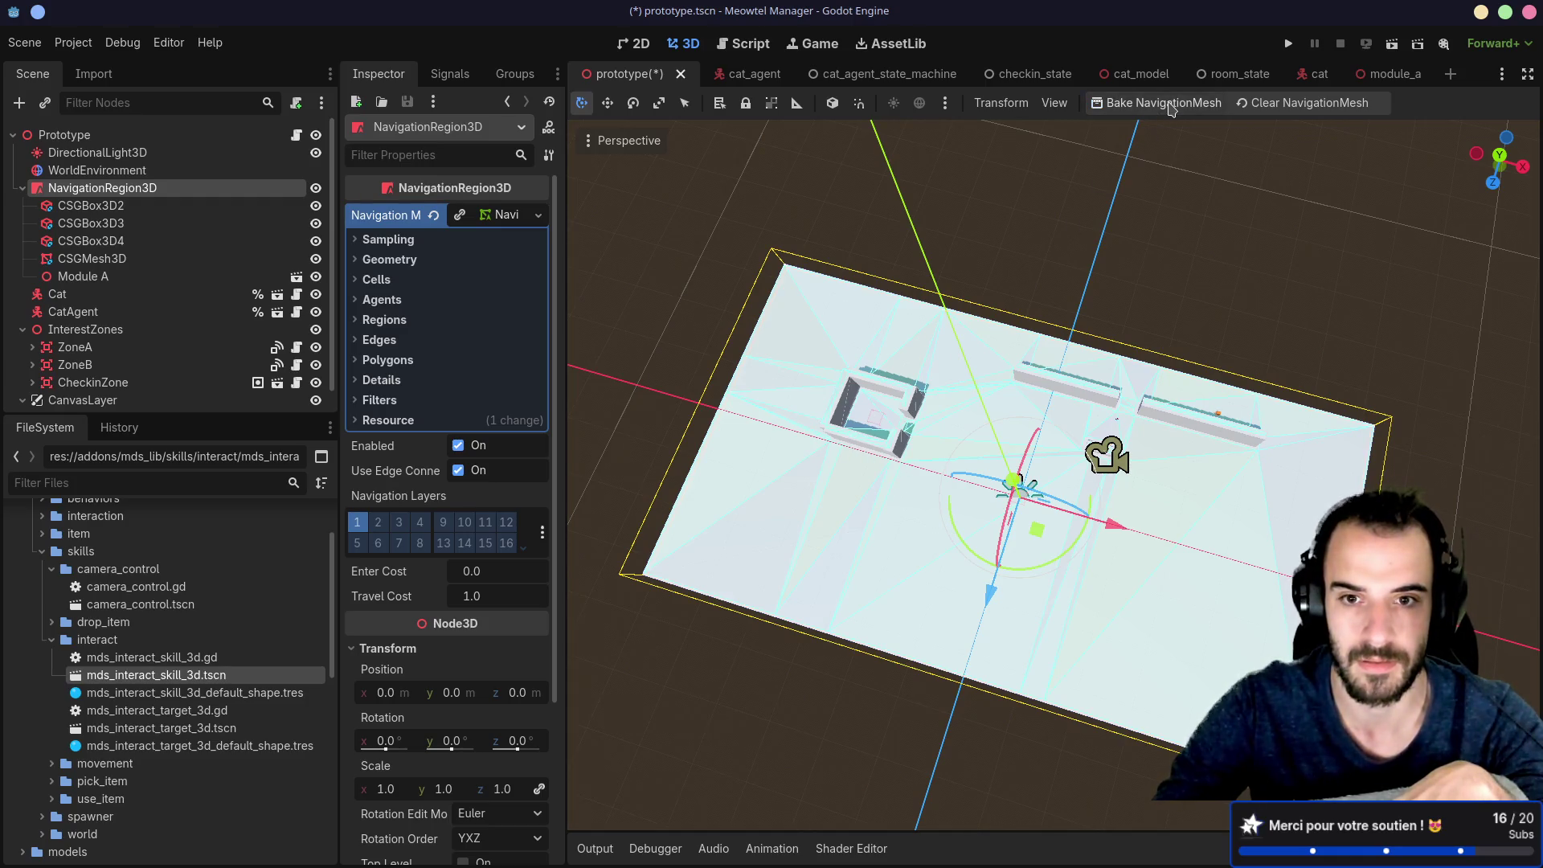
{"action": "left_click", "coordinate": [1286, 107]}
{"action": "left_click", "coordinate": [1173, 104]}
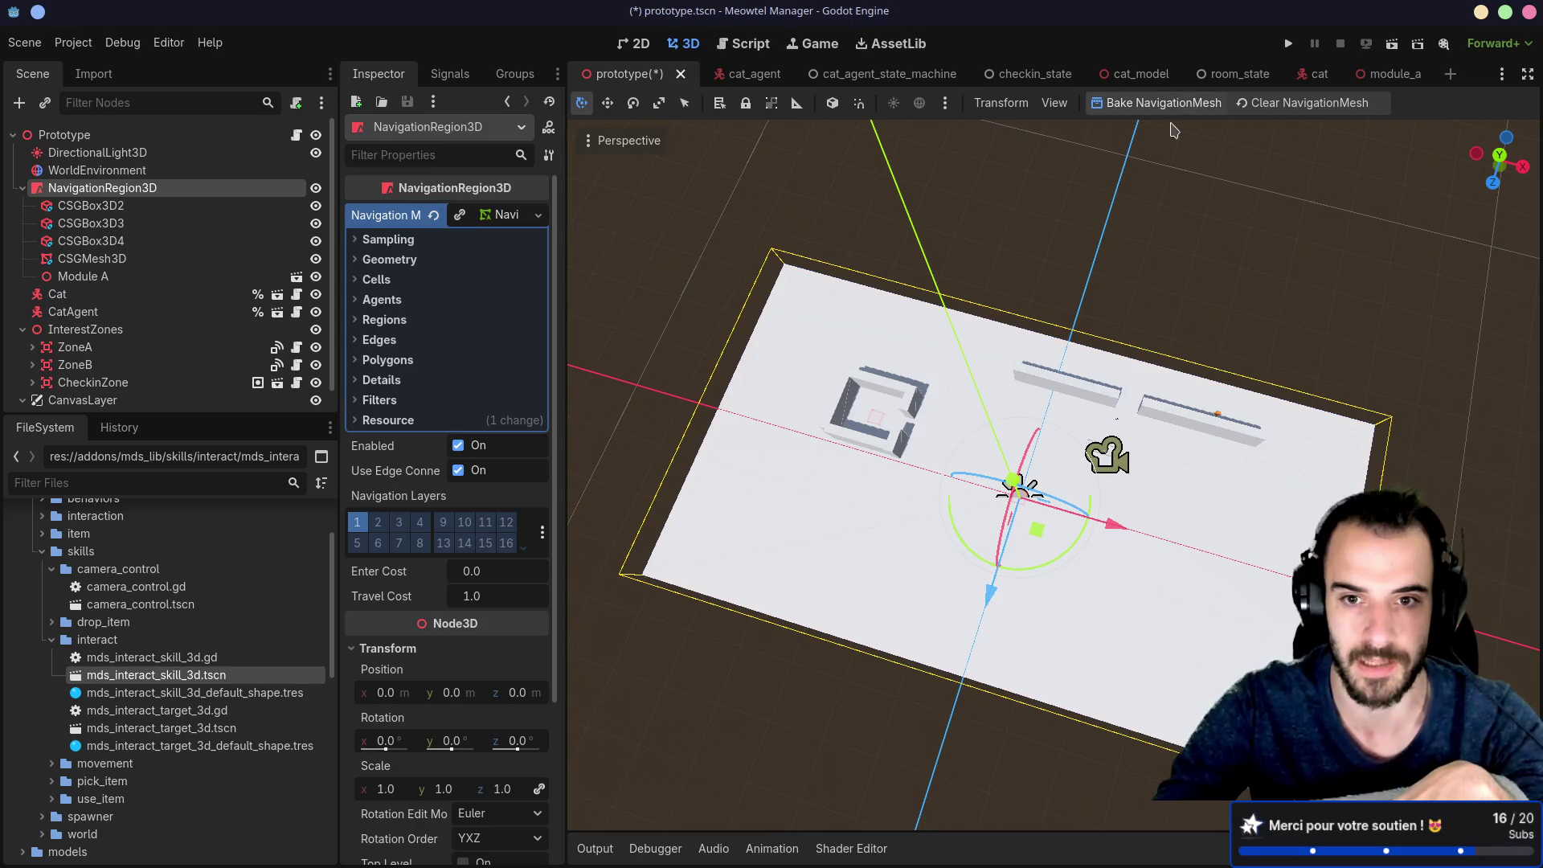
Step: Orbit around Module A to inspect the new navmesh, then save and run the game
{"action": "scroll", "coordinate": [855, 474], "scroll_direction": "up", "scroll_amount": 5}
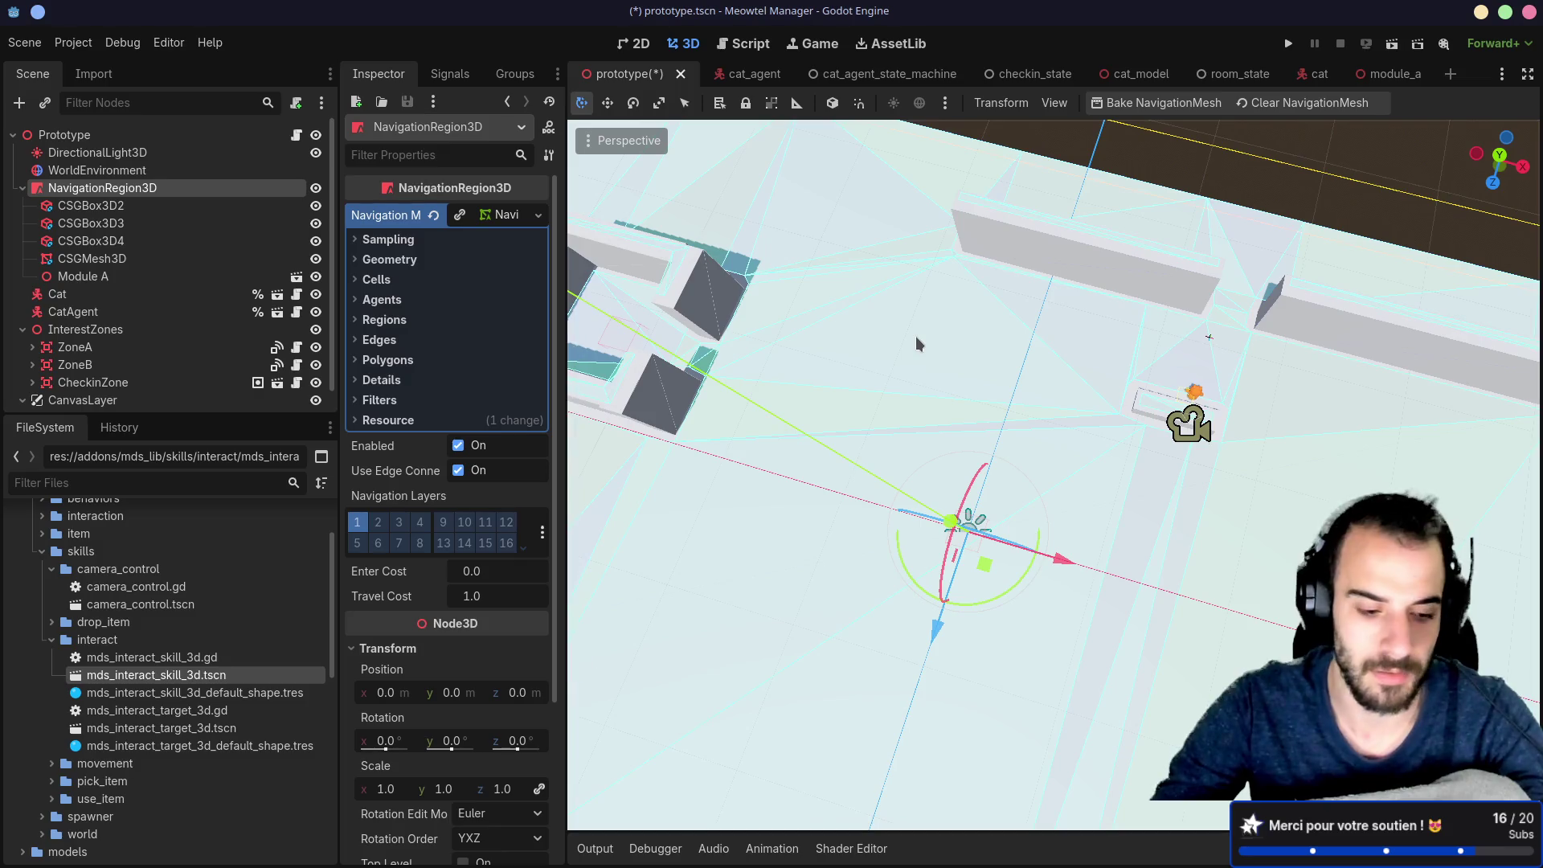
{"action": "left_click_drag", "start_coordinate": [886, 335], "coordinate": [1160, 320]}
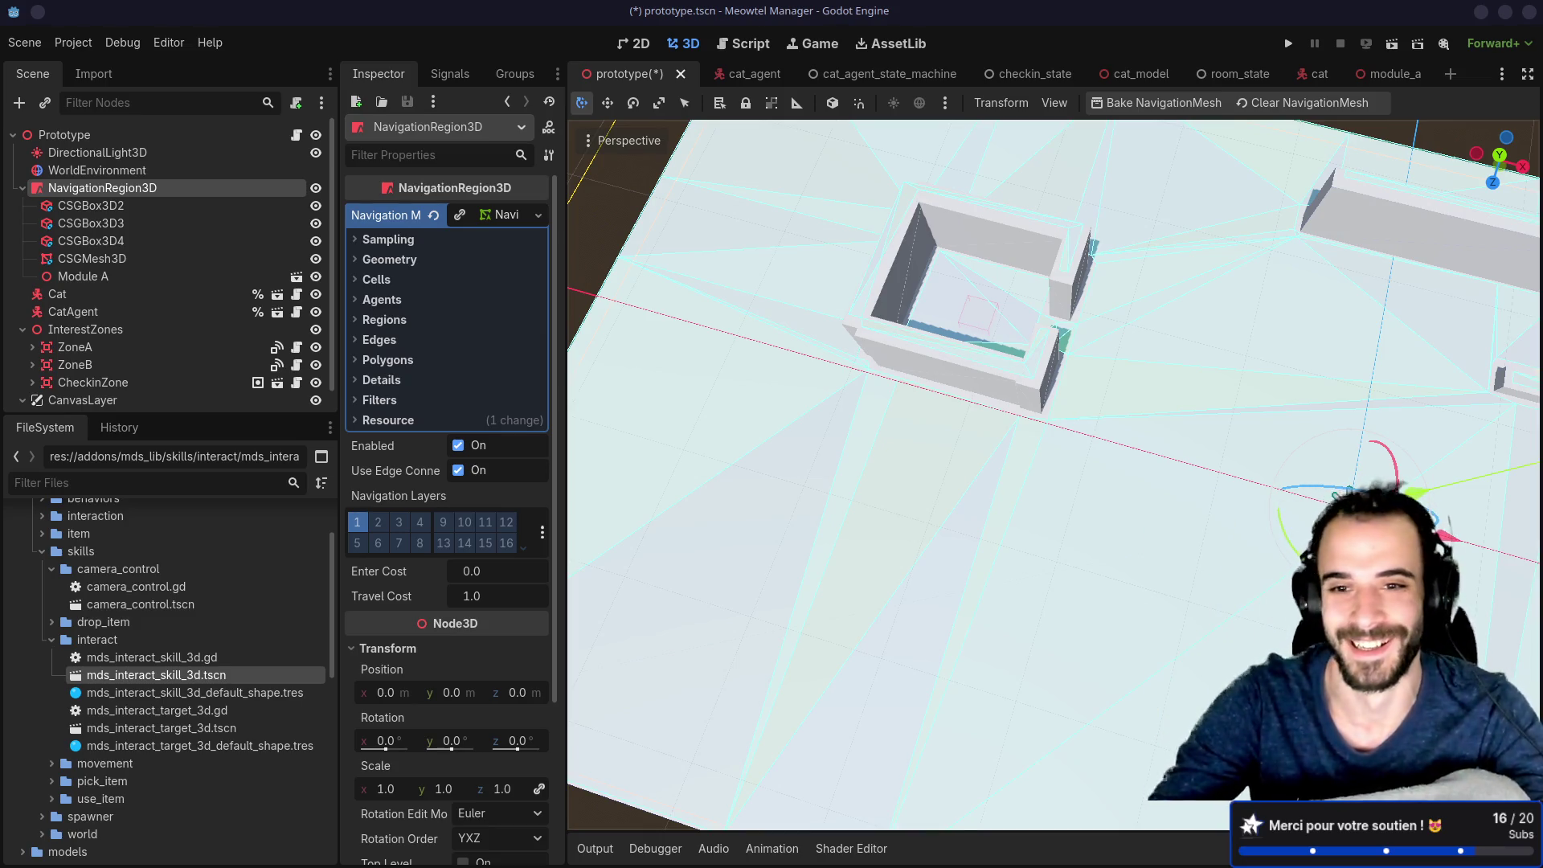
{"action": "mouse_move", "coordinate": [1083, 339]}
{"action": "left_mouse_down"}
{"action": "mouse_move", "coordinate": [1322, 441]}
{"action": "mouse_move", "coordinate": [1231, 402]}
{"action": "mouse_move", "coordinate": [1310, 427]}
{"action": "mouse_move", "coordinate": [1293, 354]}
{"action": "mouse_move", "coordinate": [1234, 287]}
{"action": "mouse_move", "coordinate": [922, 282]}
{"action": "mouse_move", "coordinate": [964, 337]}
{"action": "mouse_move", "coordinate": [1011, 360]}
{"action": "mouse_move", "coordinate": [1117, 365]}
{"action": "mouse_move", "coordinate": [1122, 408]}
{"action": "left_mouse_up"}
{"action": "scroll", "coordinate": [988, 350], "scroll_direction": "down", "scroll_amount": 3}
{"action": "mouse_move", "coordinate": [1232, 354]}
{"action": "left_mouse_down"}
{"action": "mouse_move", "coordinate": [1188, 345]}
{"action": "mouse_move", "coordinate": [1156, 406]}
{"action": "mouse_move", "coordinate": [1124, 415]}
{"action": "mouse_move", "coordinate": [1112, 441]}
{"action": "mouse_move", "coordinate": [1221, 305]}
{"action": "left_mouse_up"}
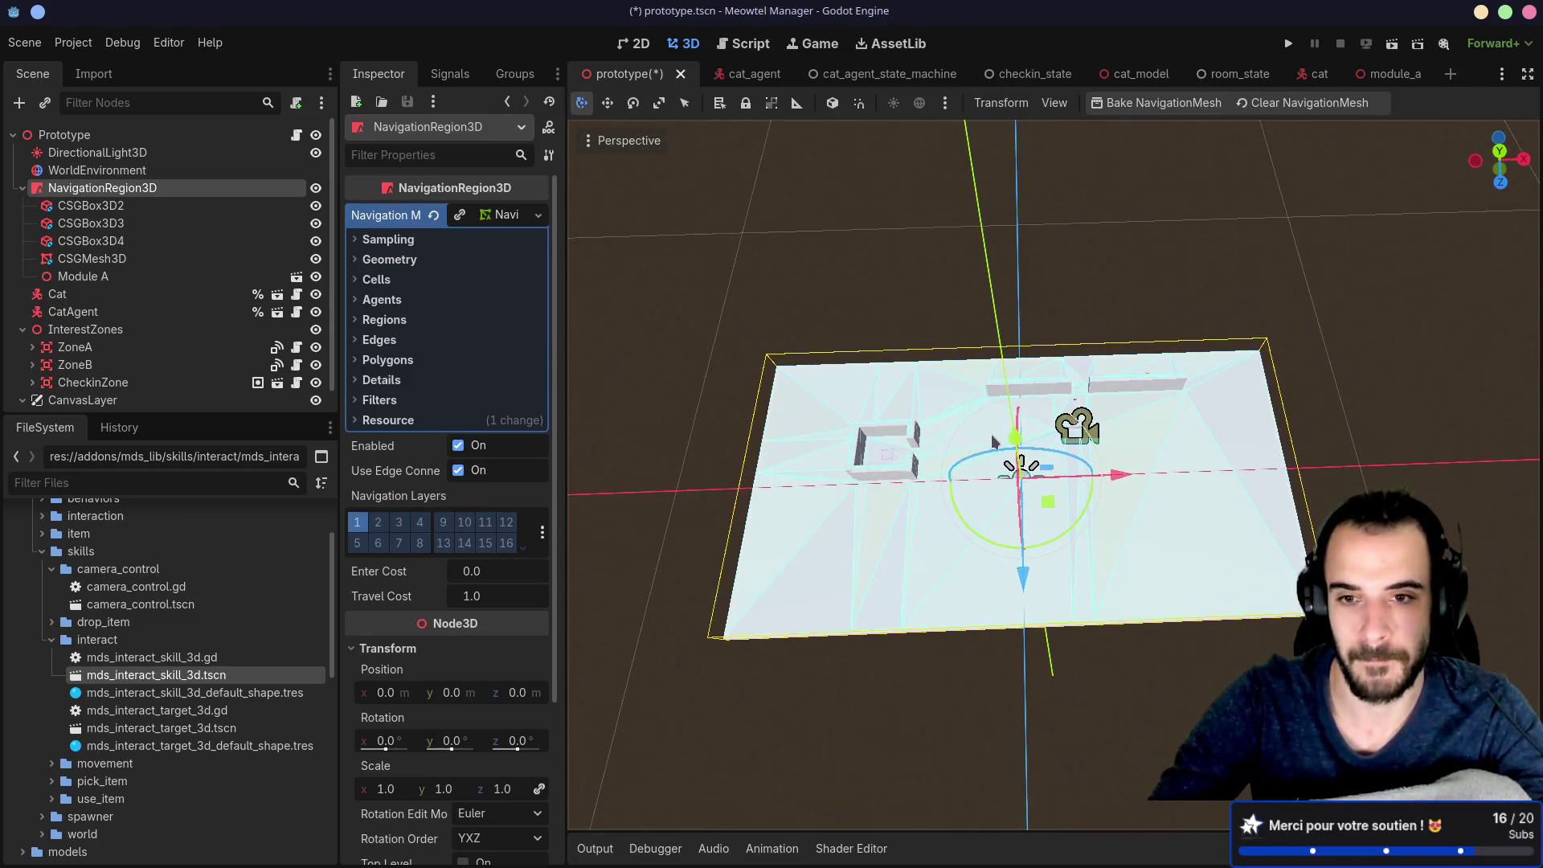
{"action": "left_click", "coordinate": [1288, 44]}
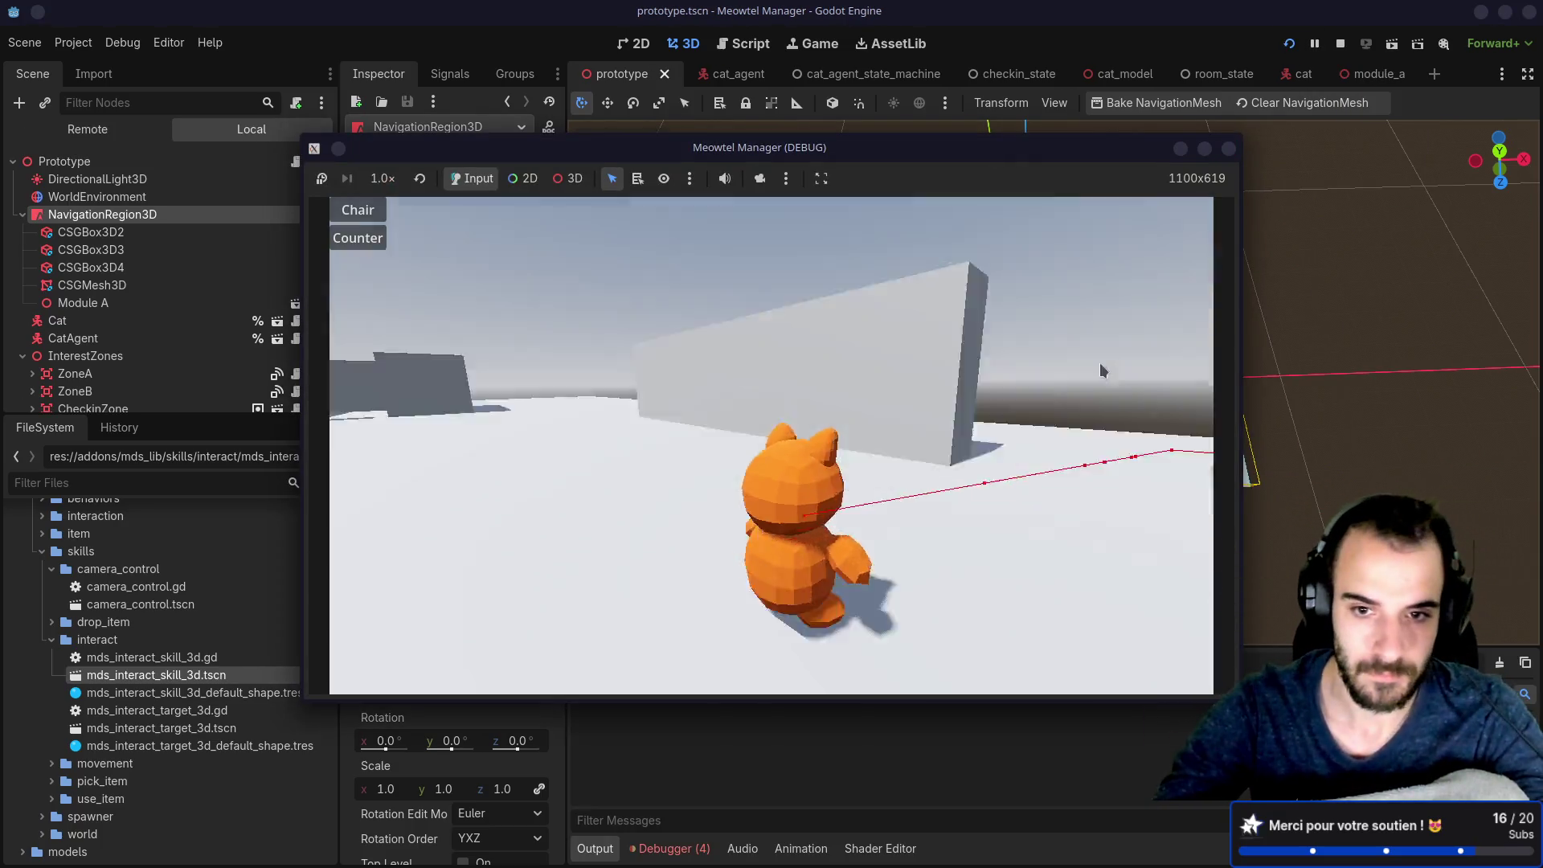
Step: Play-test the game, swinging the camera around the cat, then stop it with F8
{"action": "left_click_drag", "start_coordinate": [1099, 363], "coordinate": [624, 349]}
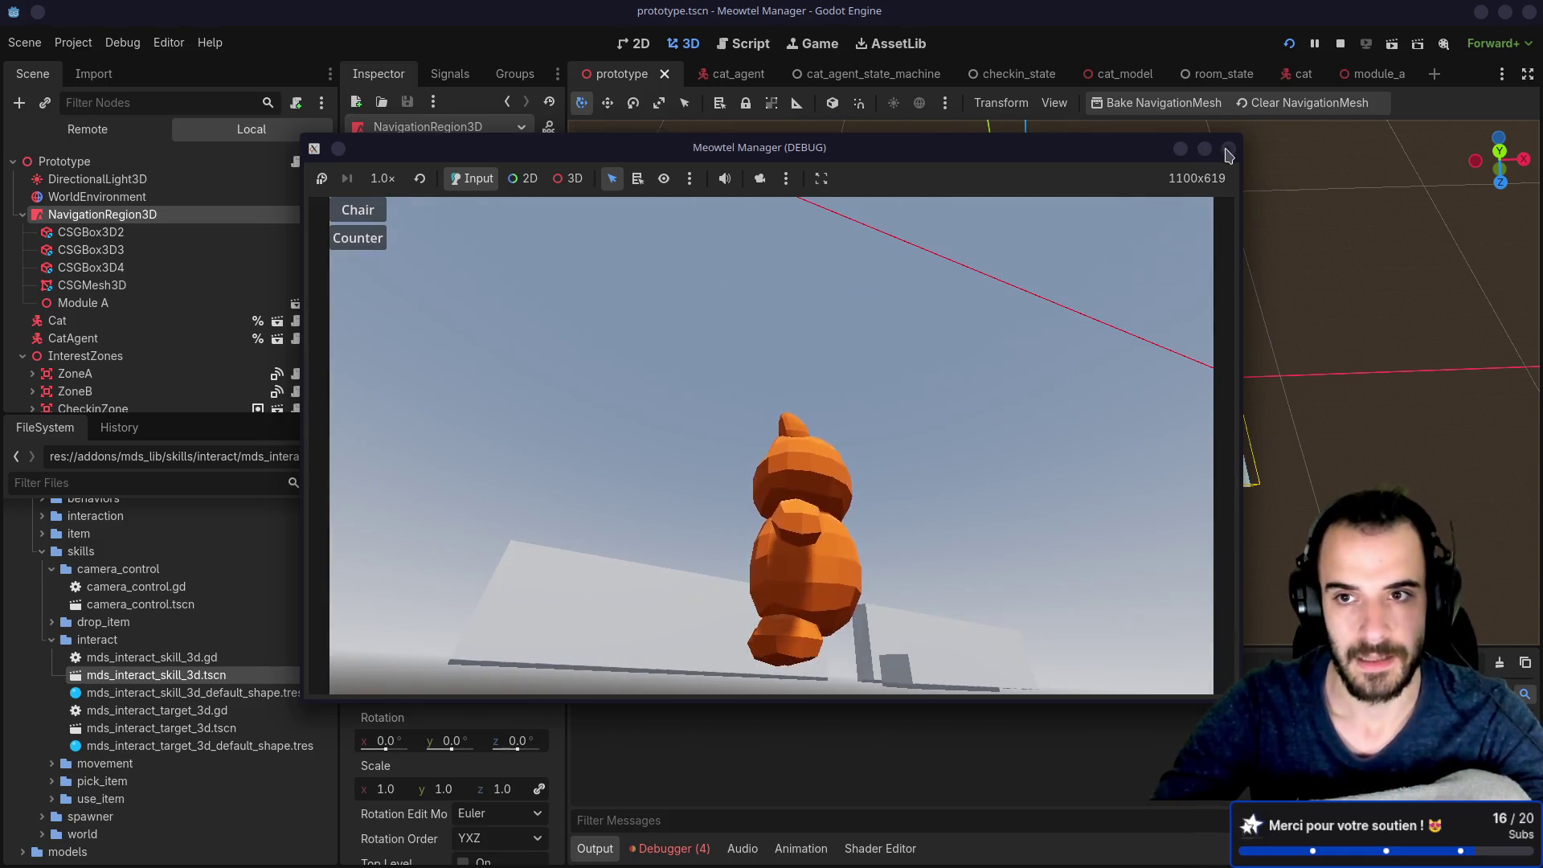
{"action": "key", "text": "F8"}
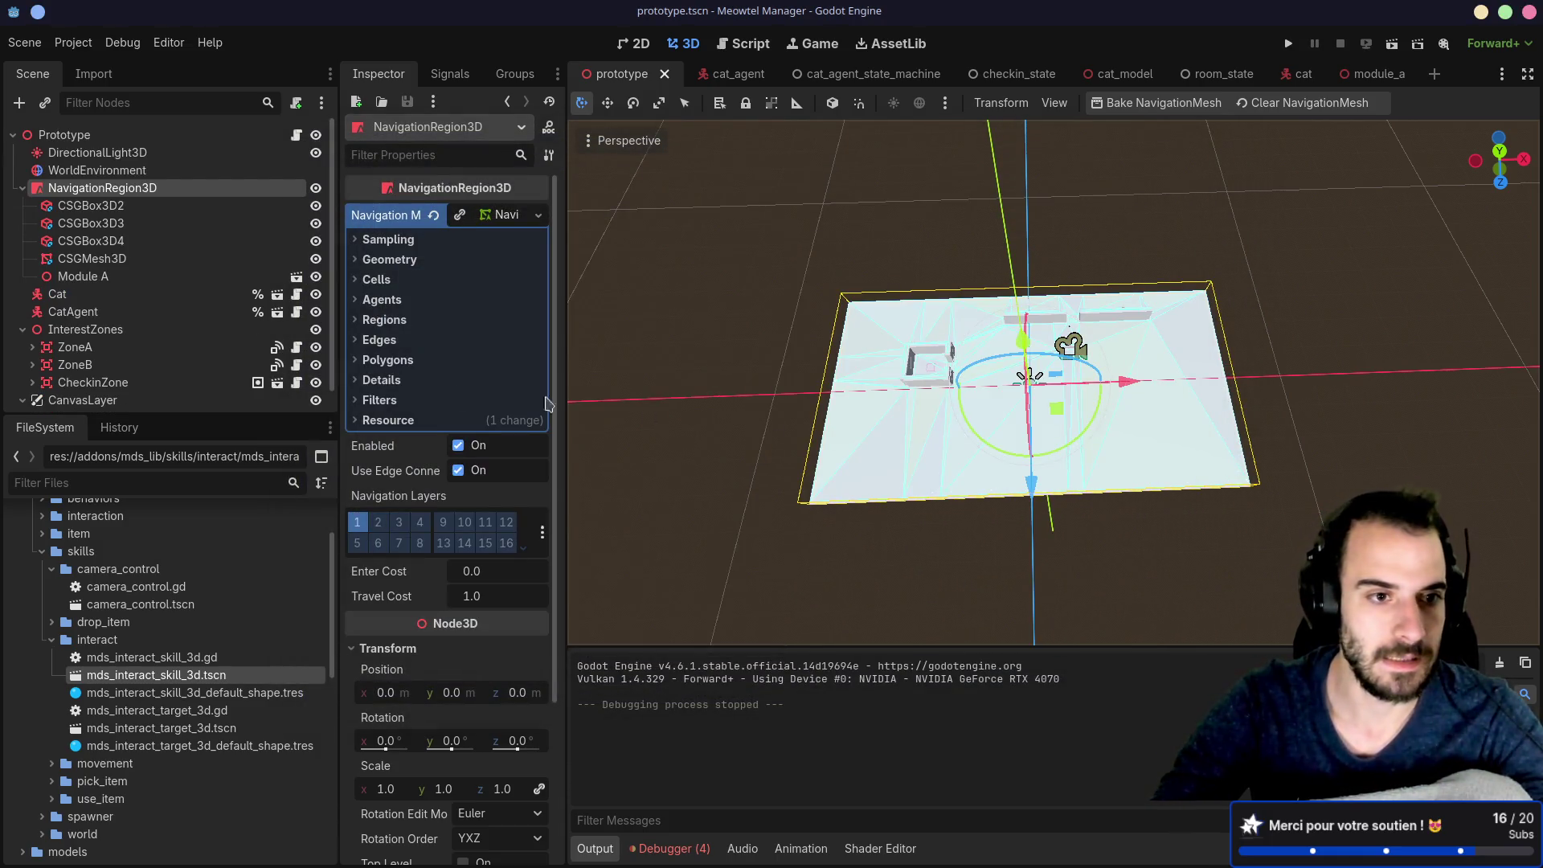
Step: Duplicate the Counter button (Button2) under Furnitures and change the copy's text to 'Module A'
{"action": "left_click_drag", "start_coordinate": [339, 304], "coordinate": [379, 303]}
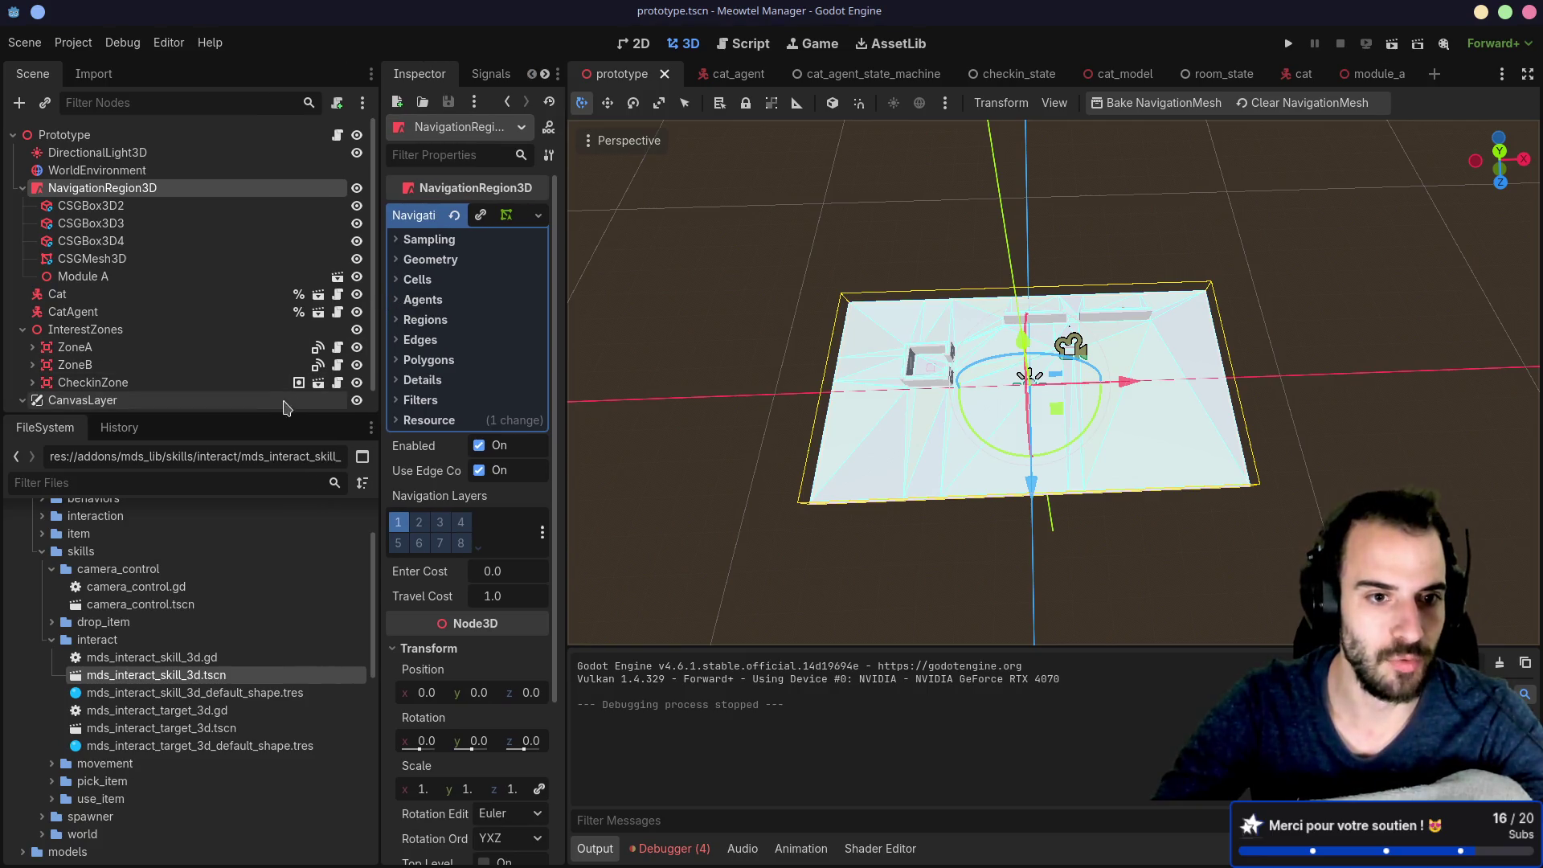
{"action": "left_click_drag", "start_coordinate": [168, 417], "coordinate": [168, 458]}
{"action": "left_click", "coordinate": [32, 418]}
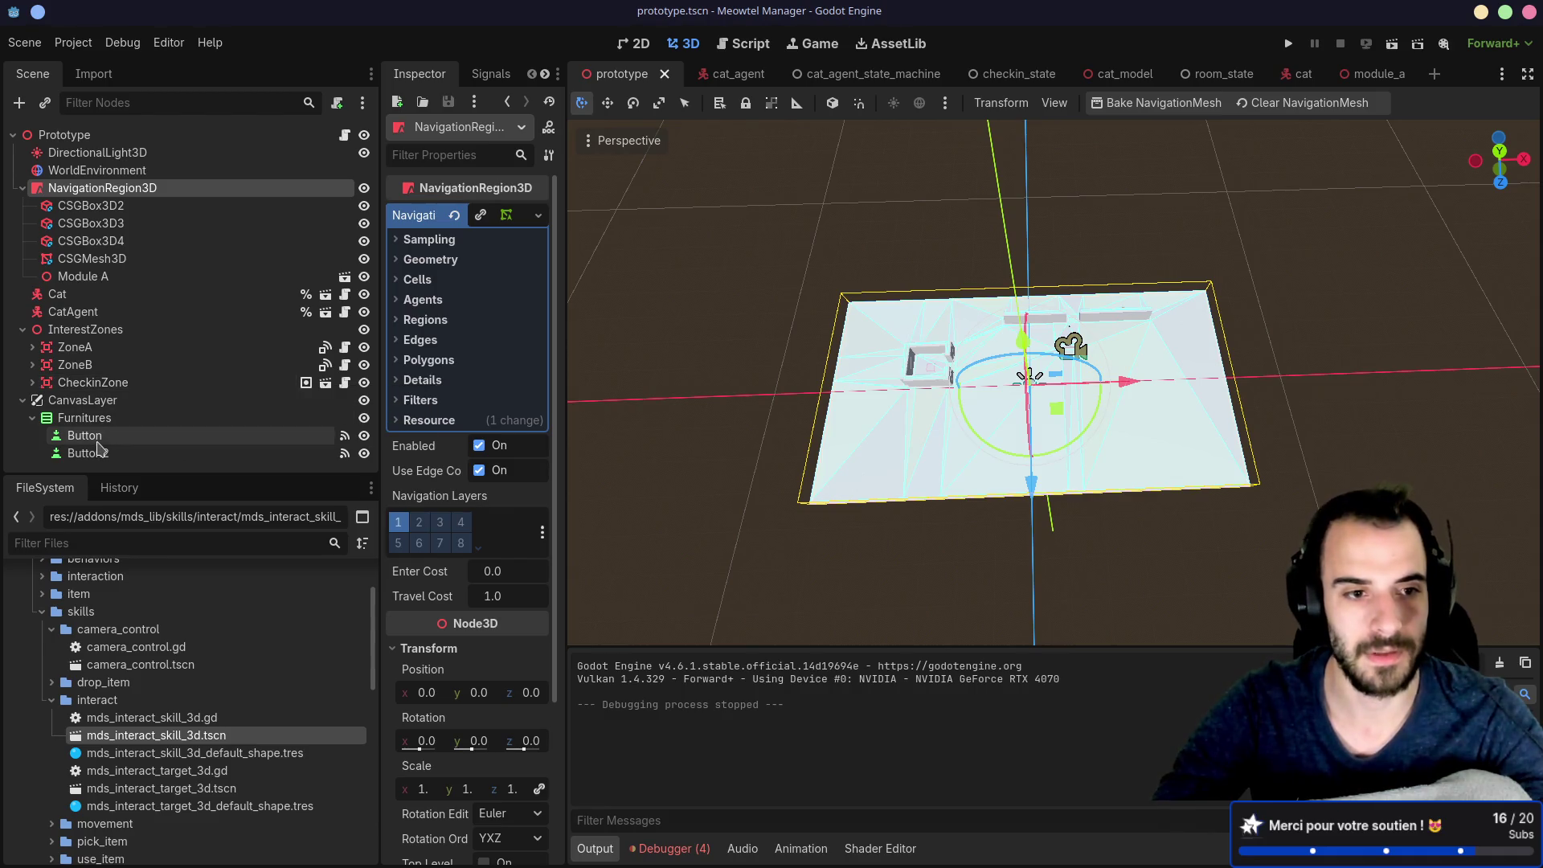
{"action": "left_click", "coordinate": [98, 454]}
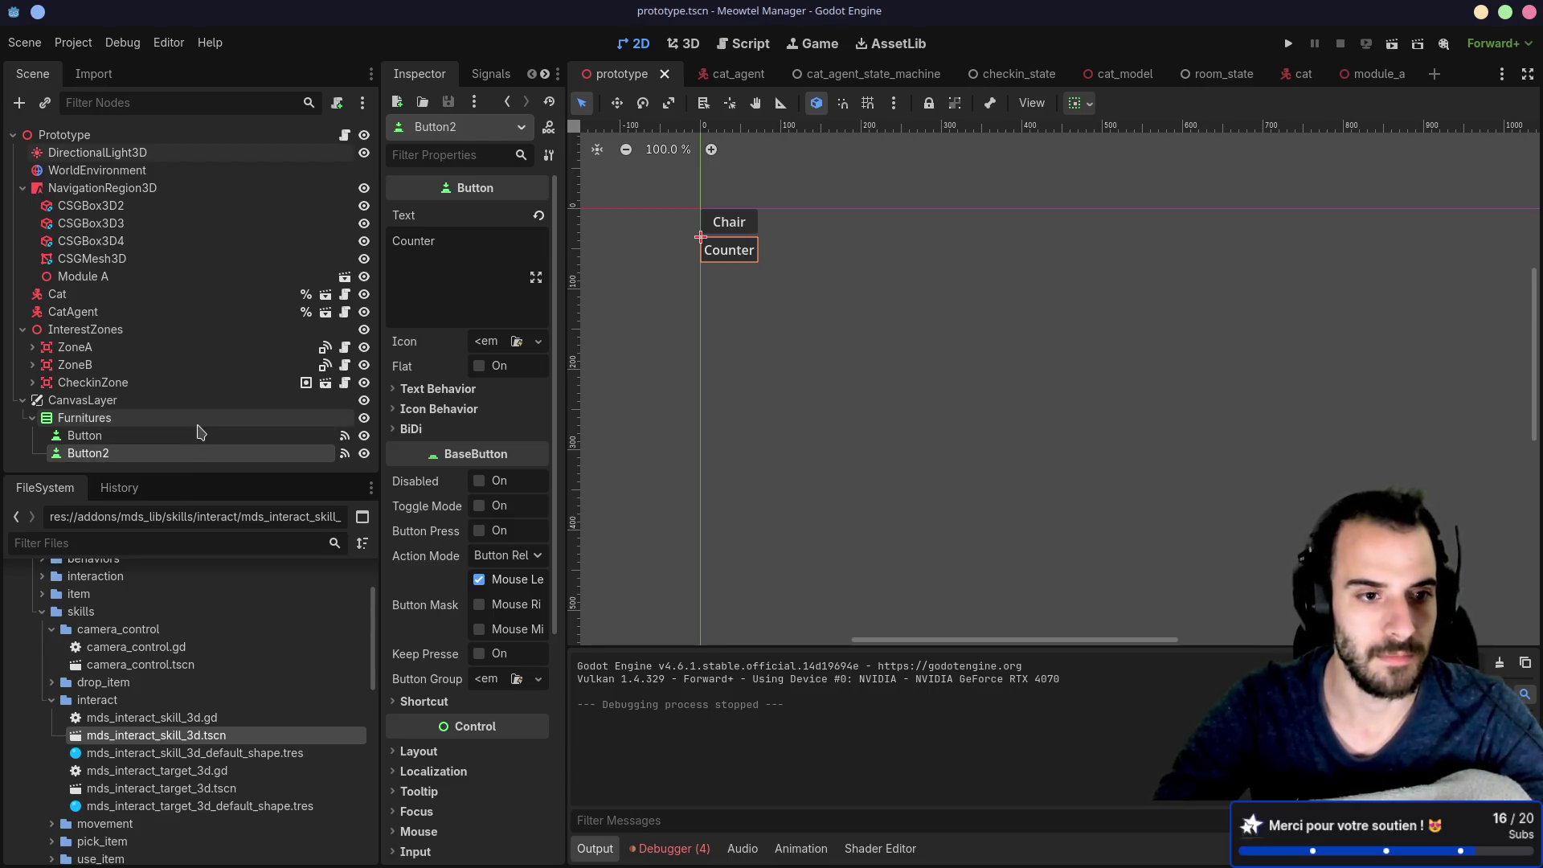
{"action": "key", "text": "ctrl+d"}
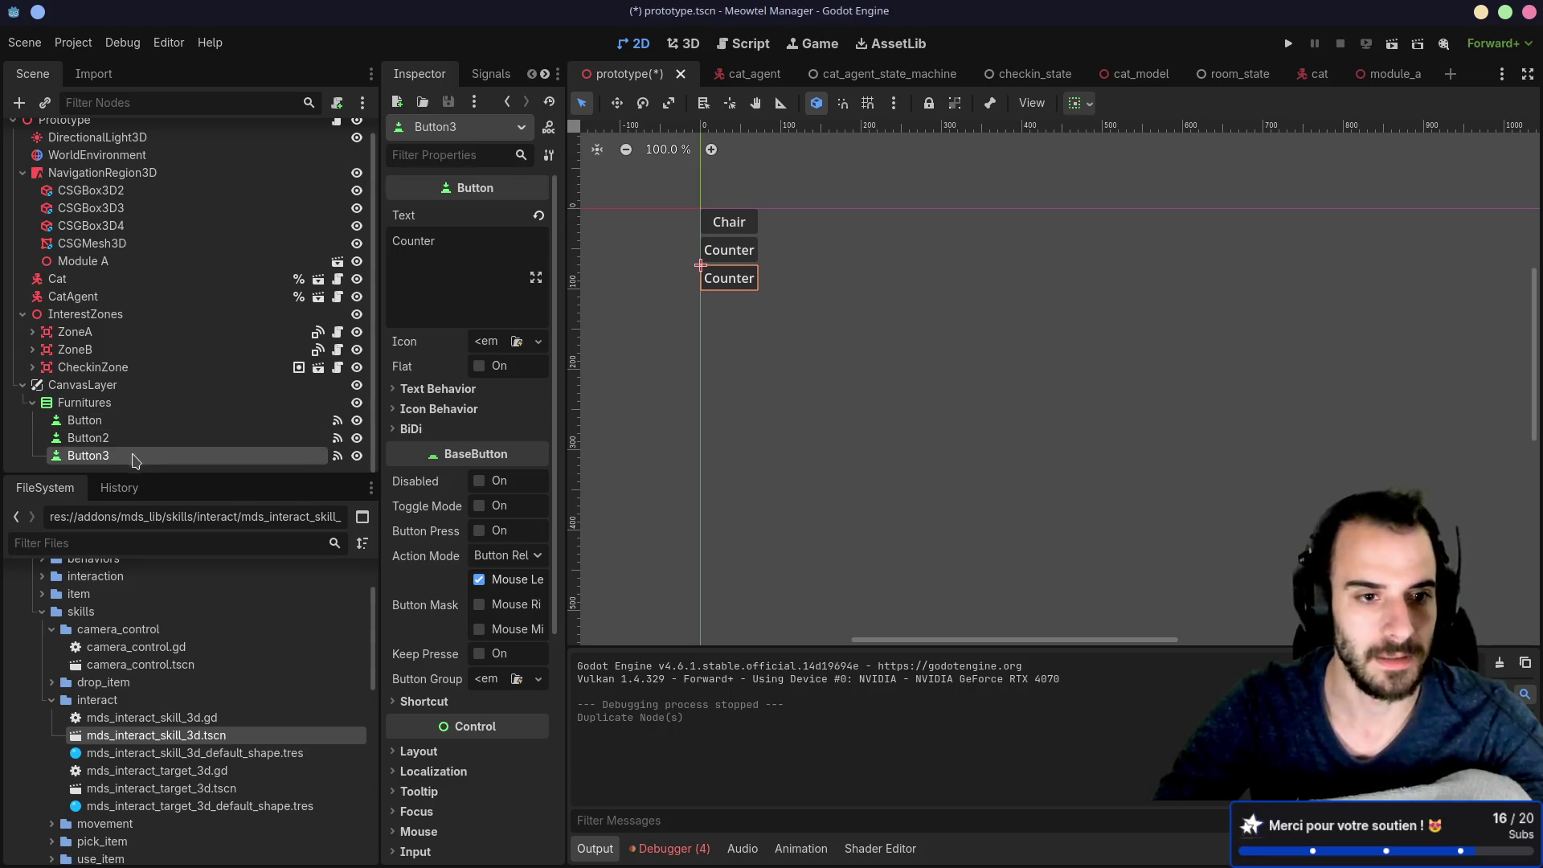
{"action": "double_click", "coordinate": [430, 268]}
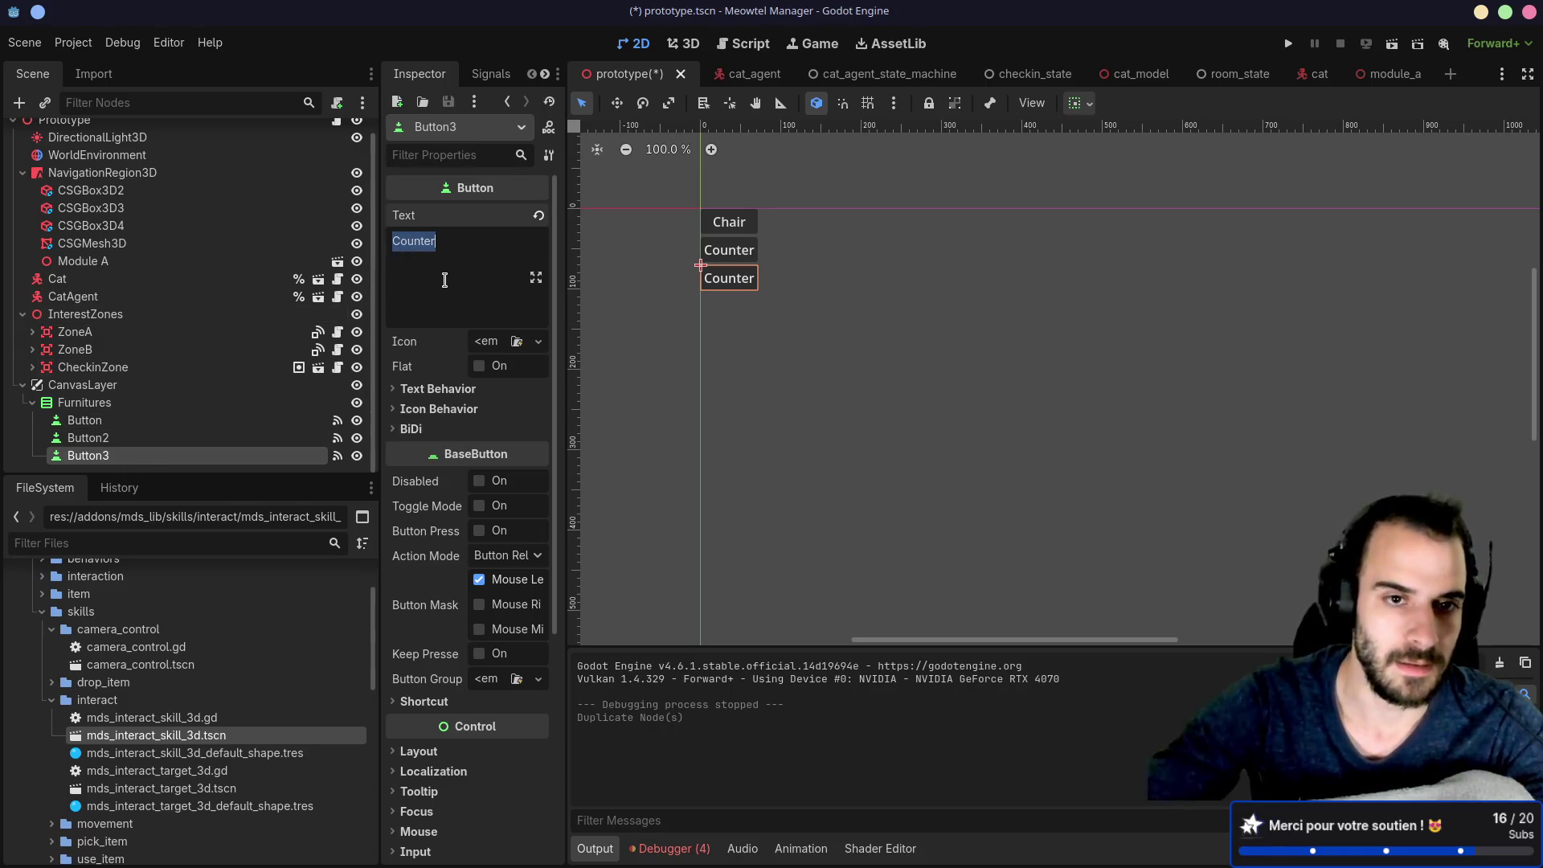
{"action": "type", "text": "Module "}
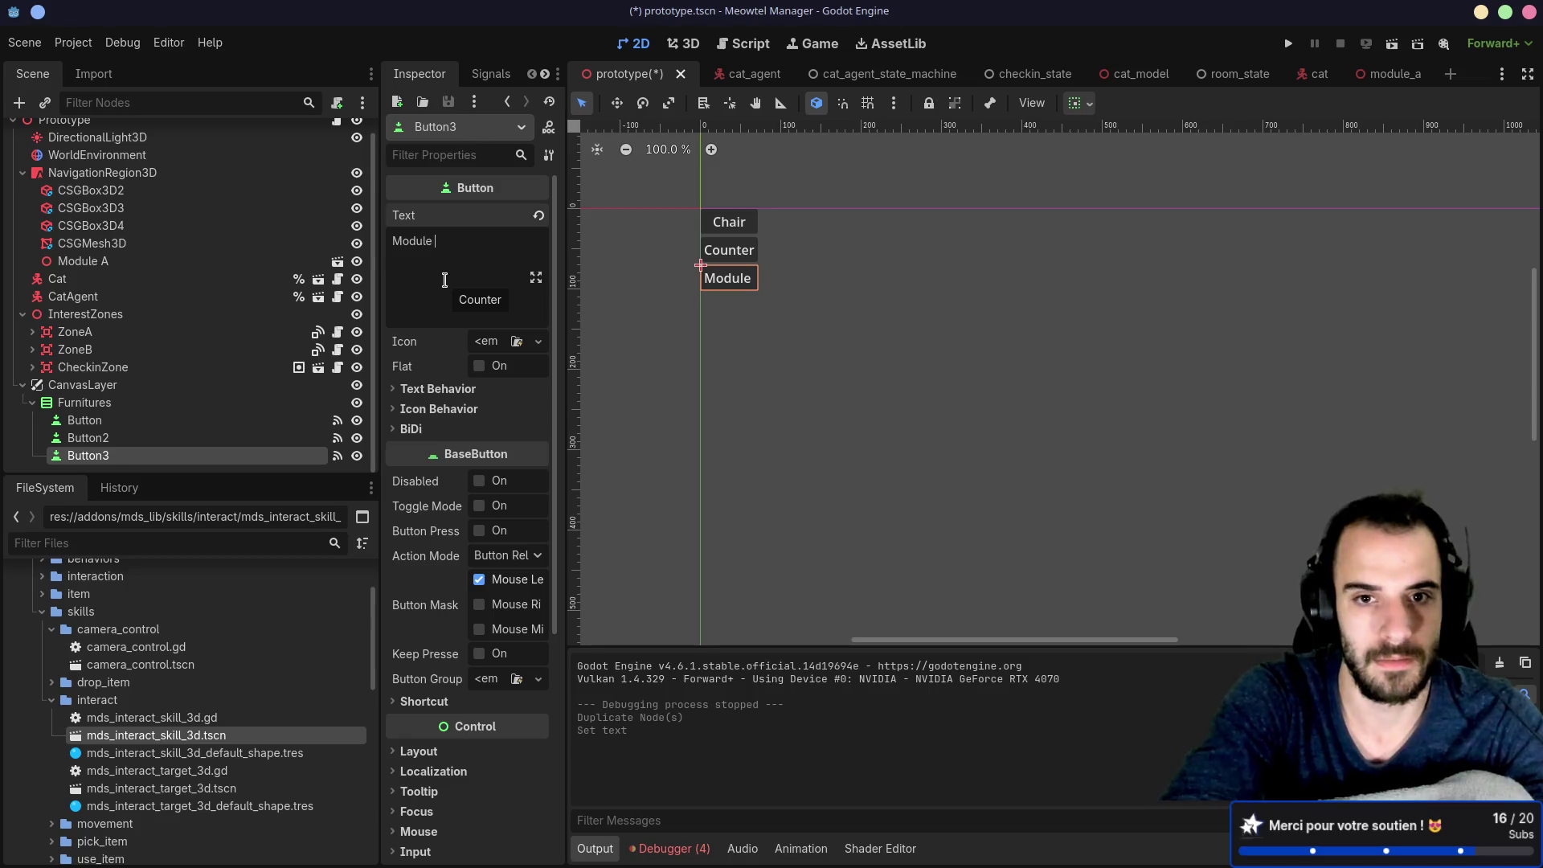
{"action": "type", "text": "A"}
{"action": "key", "text": "Return"}
{"action": "key", "text": "BackSpace"}
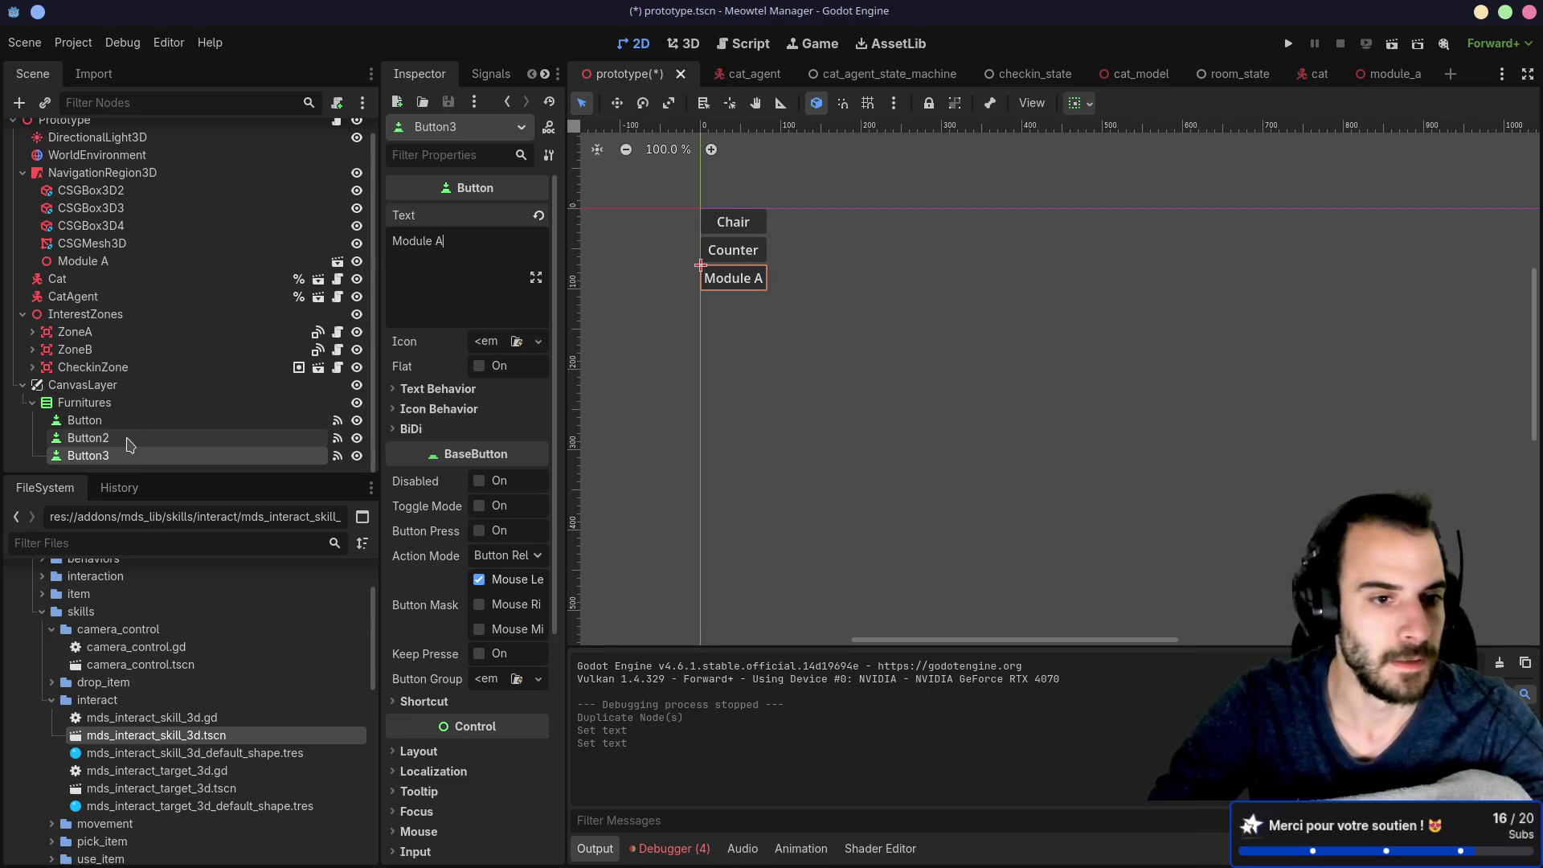
Step: Rename the new button node to 'Module A', save the scene, and select its add_counter connection
{"action": "double_click", "coordinate": [108, 455]}
{"action": "type", "text": "M"}
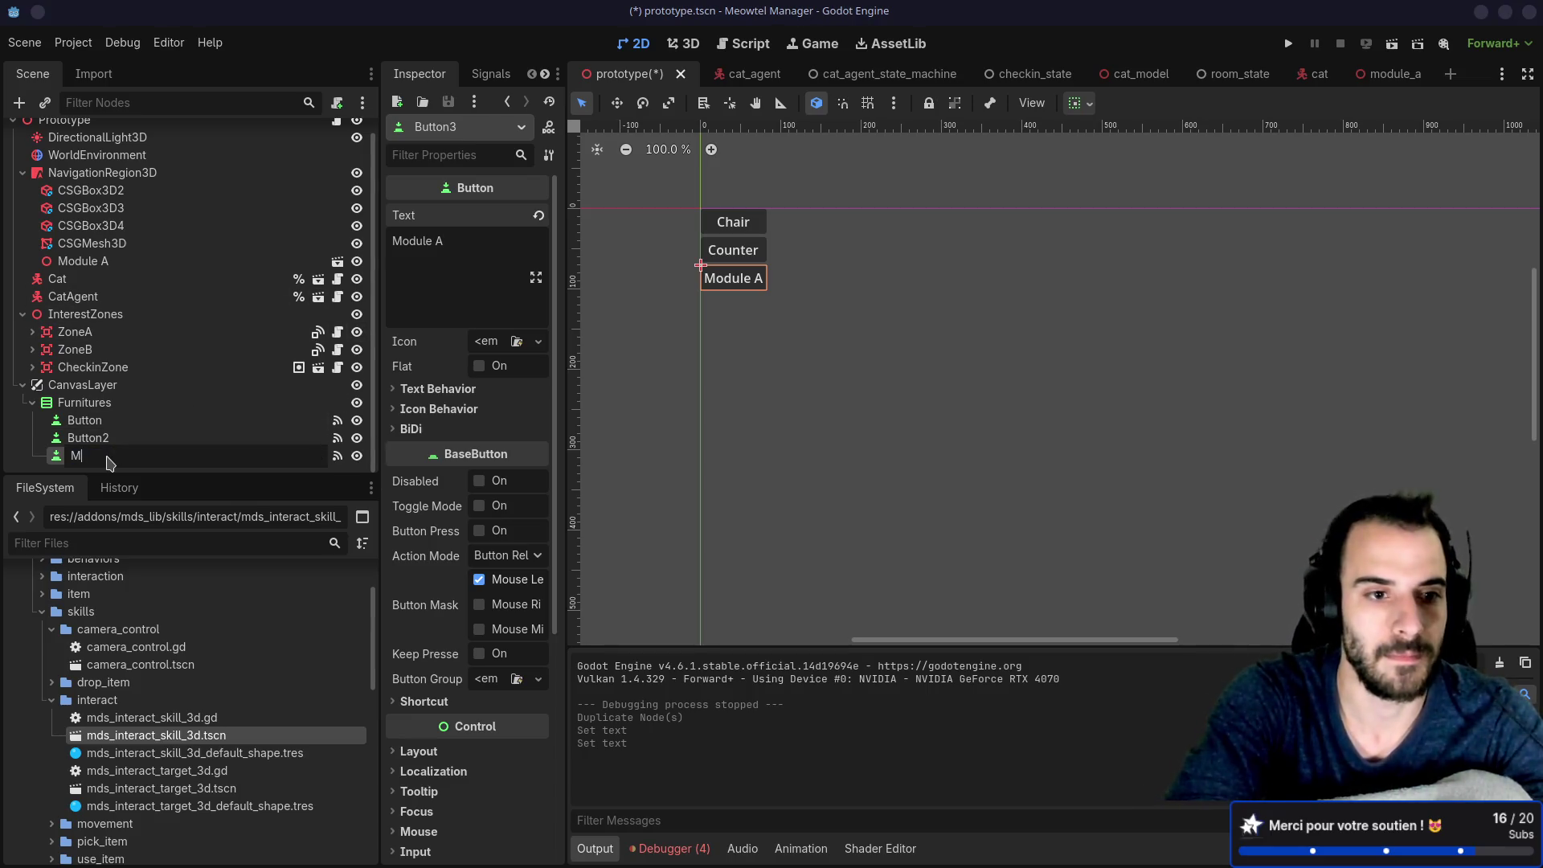
{"action": "type", "text": "odule A"}
{"action": "key", "text": "Return"}
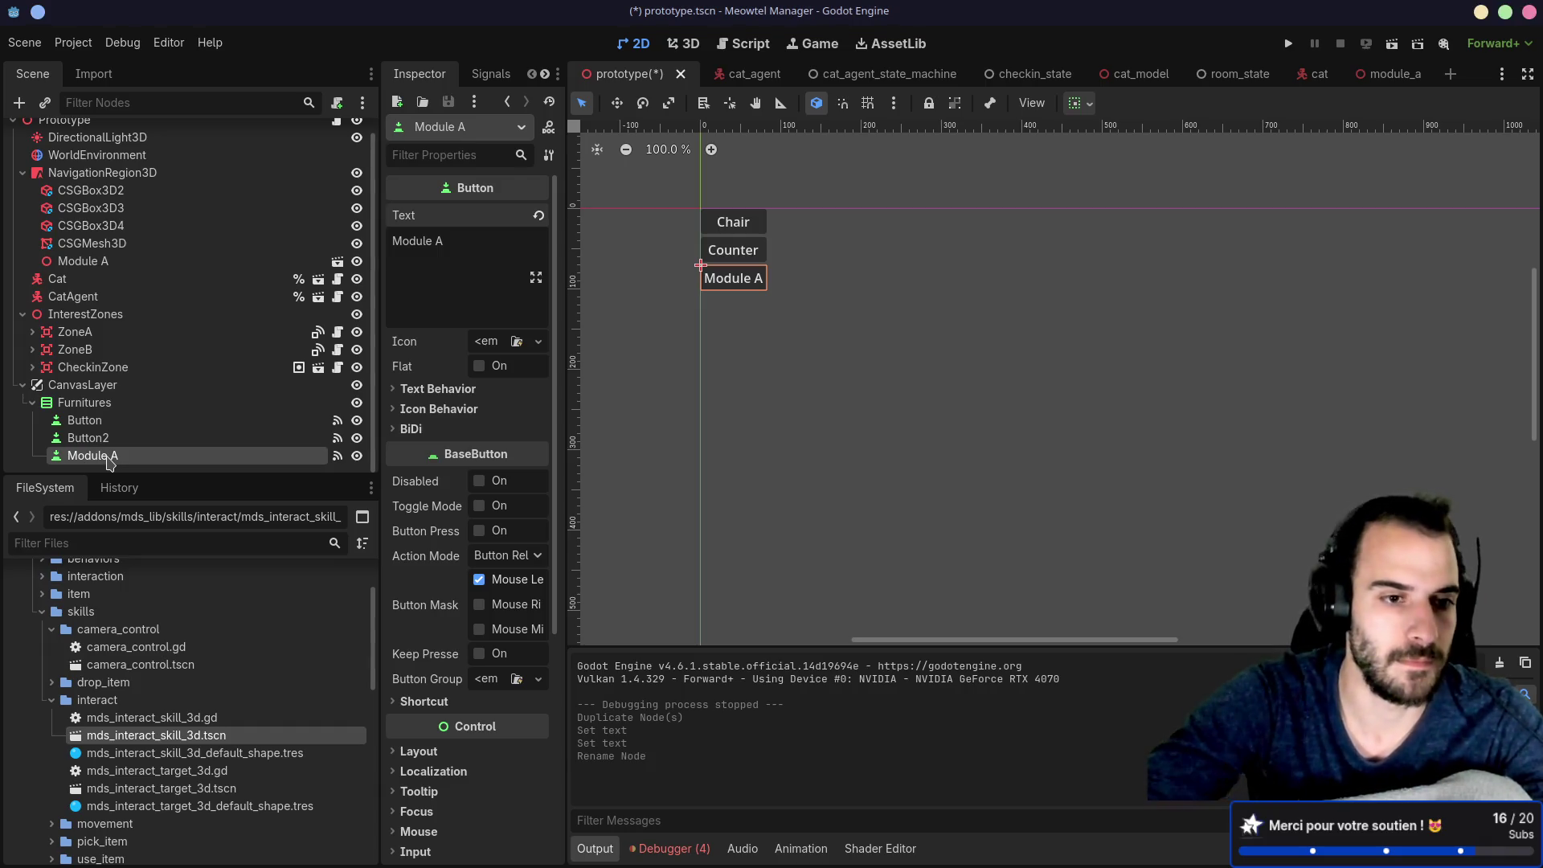
{"action": "key", "text": "ctrl+s"}
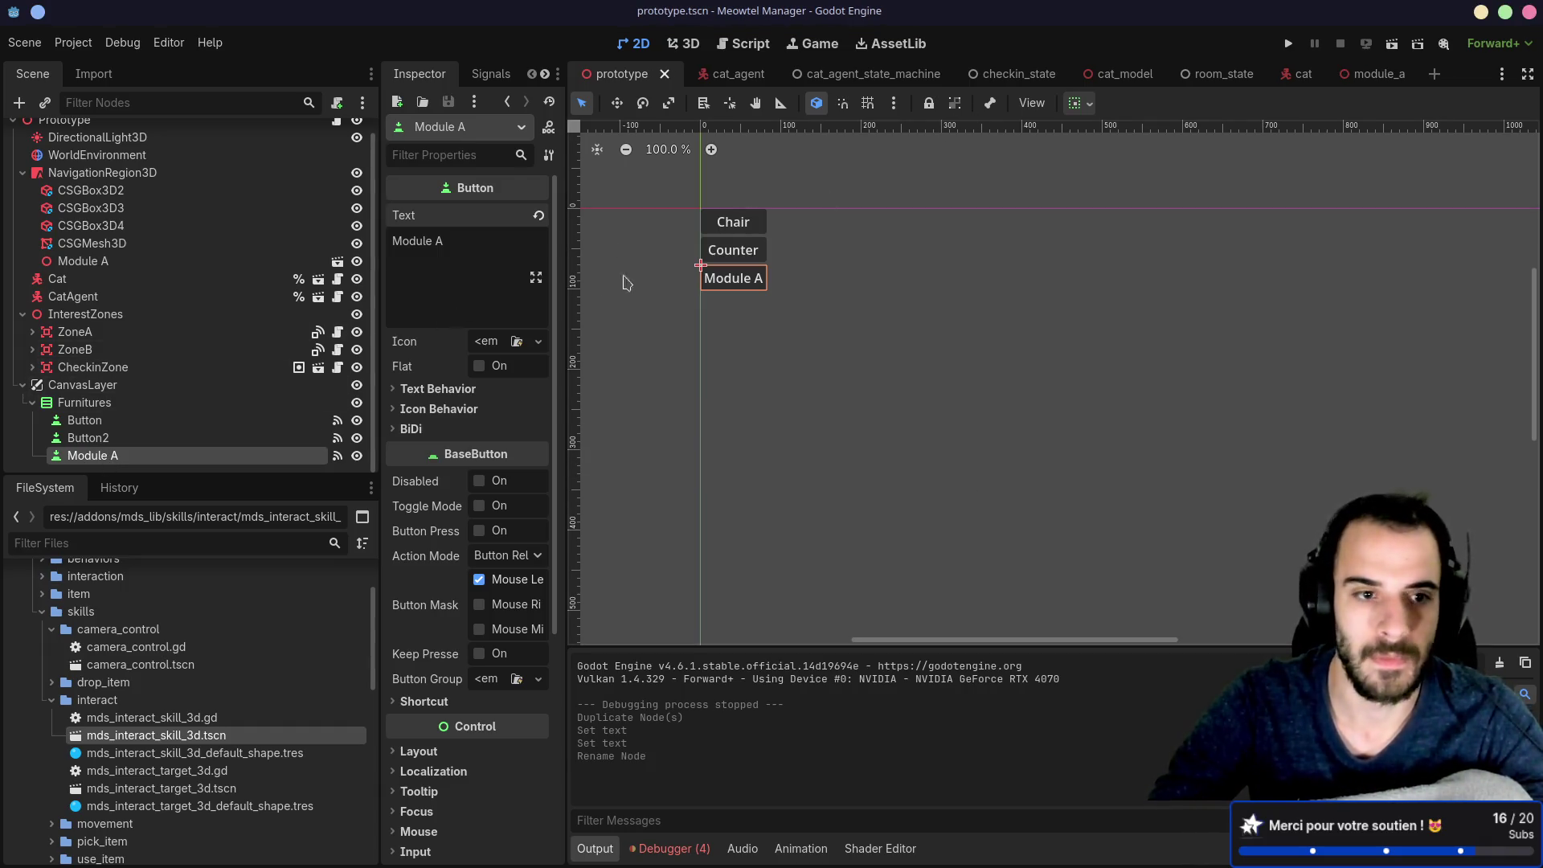
{"action": "left_click", "coordinate": [491, 74]}
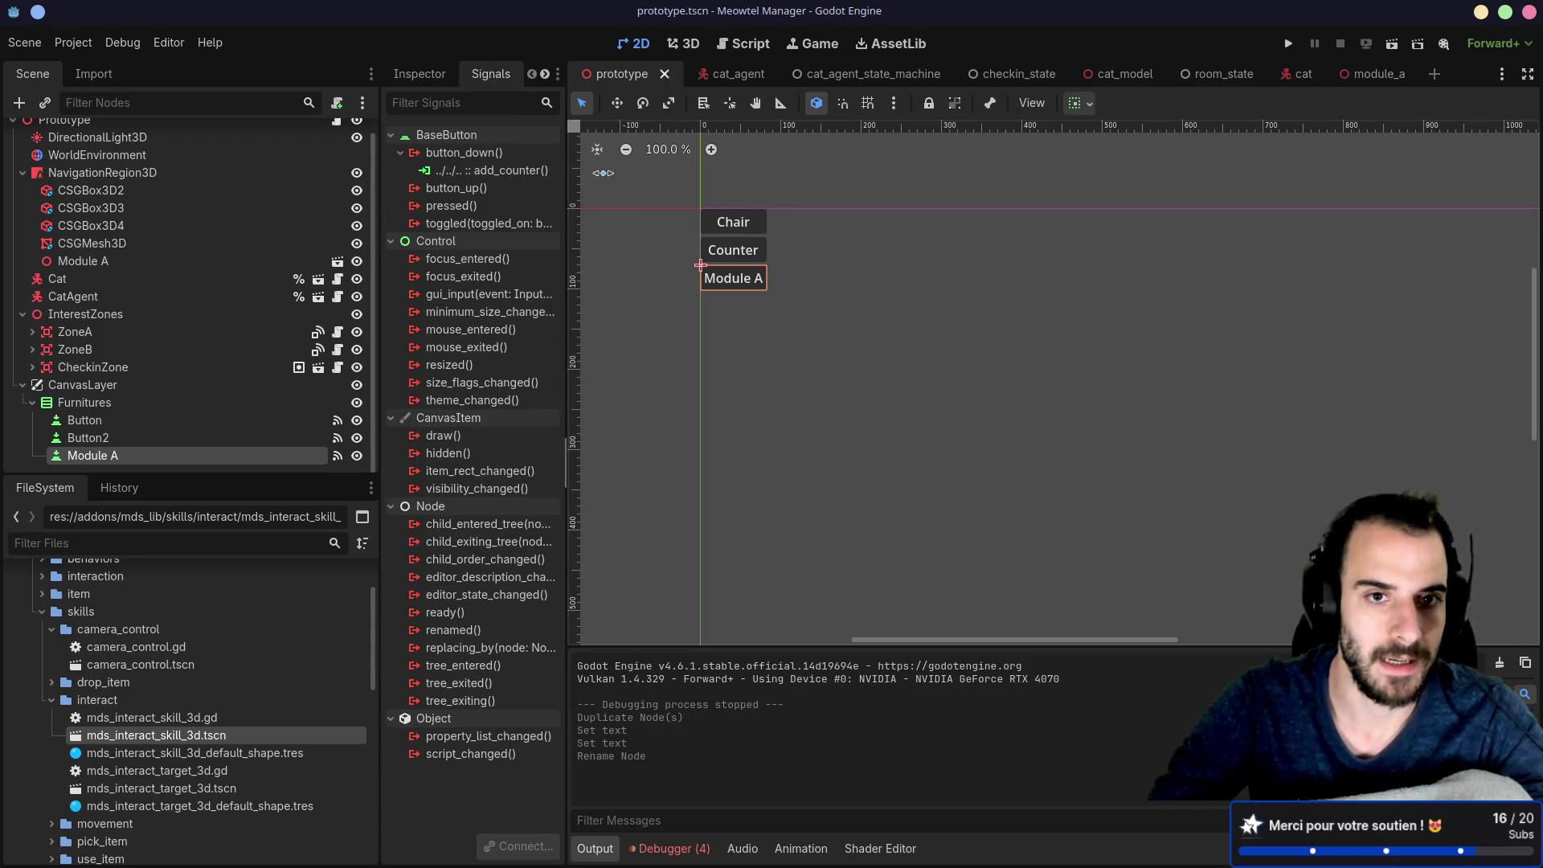
{"action": "left_click", "coordinate": [558, 176]}
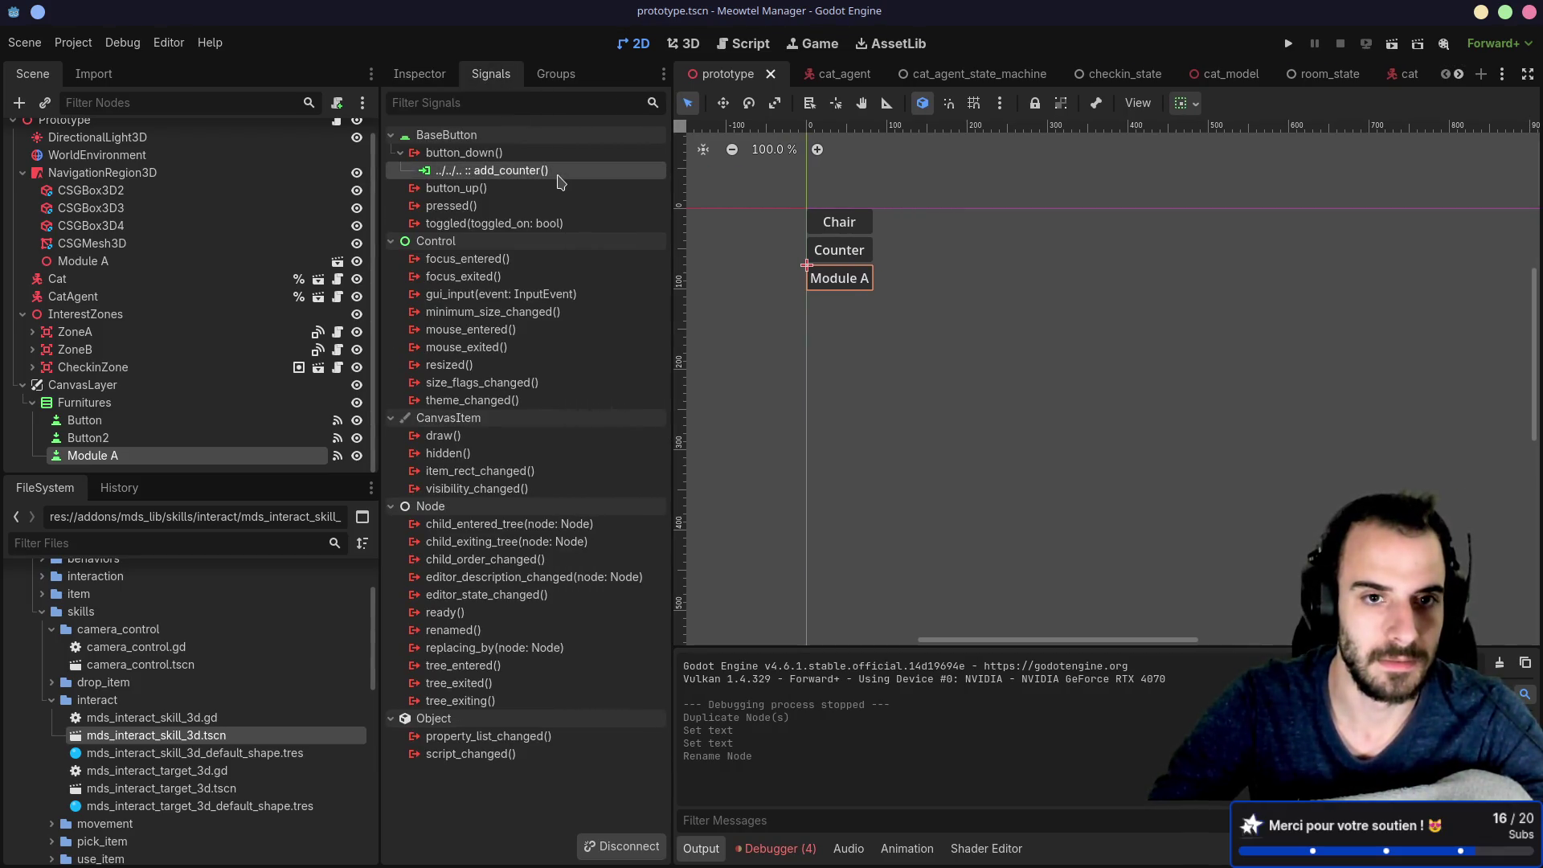
Step: Duplicate the add_counter function as a new add_module() function and save the script
{"action": "double_click", "coordinate": [559, 175]}
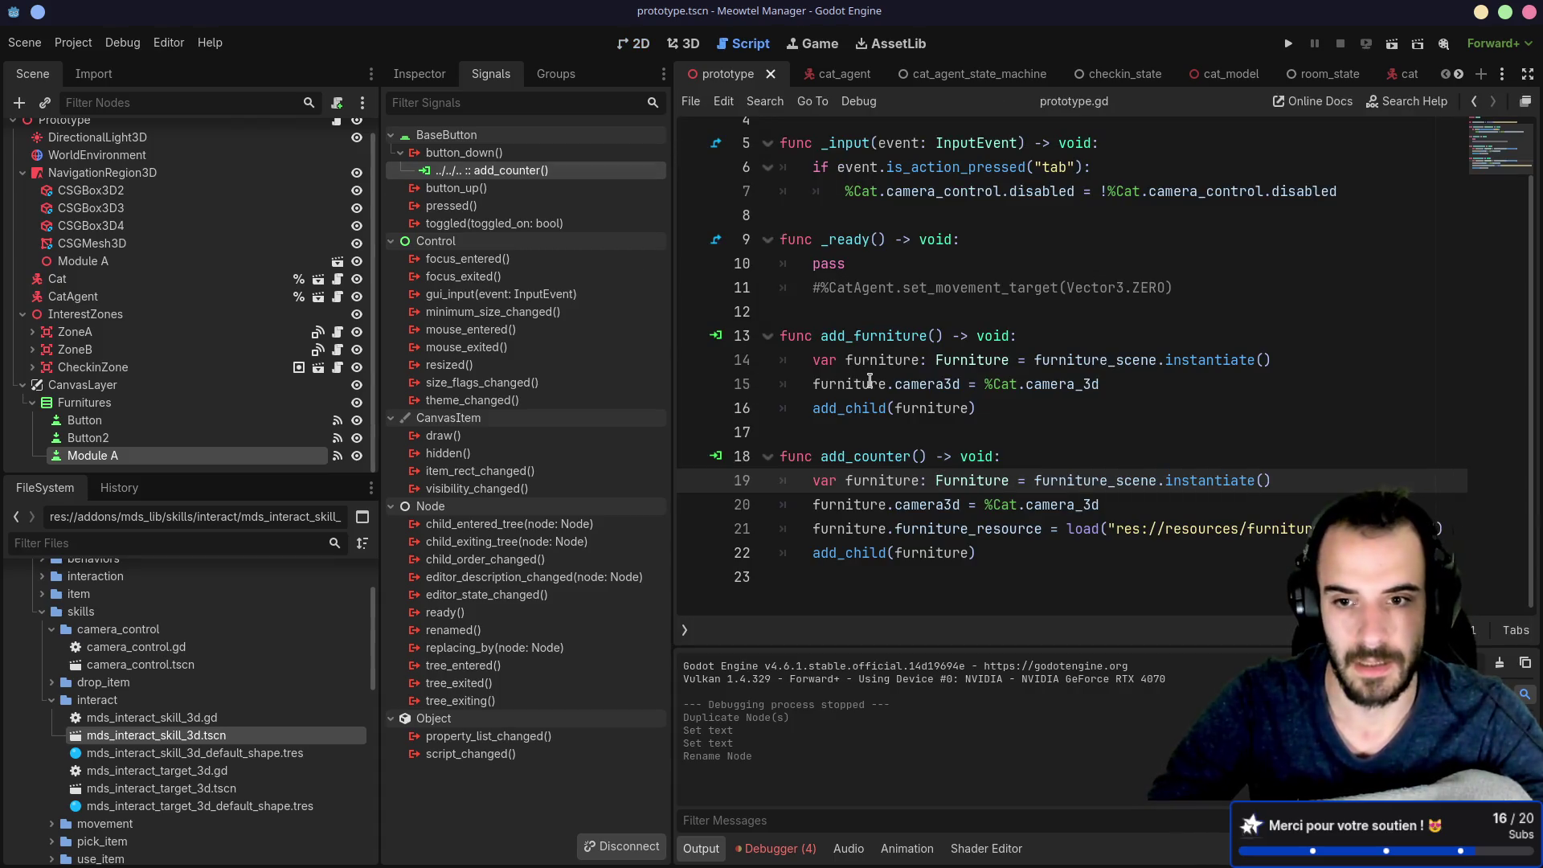
{"action": "mouse_move", "coordinate": [946, 480]}
{"action": "left_mouse_down"}
{"action": "mouse_move", "coordinate": [1069, 483]}
{"action": "mouse_move", "coordinate": [1183, 529]}
{"action": "mouse_move", "coordinate": [1285, 529]}
{"action": "left_mouse_up"}
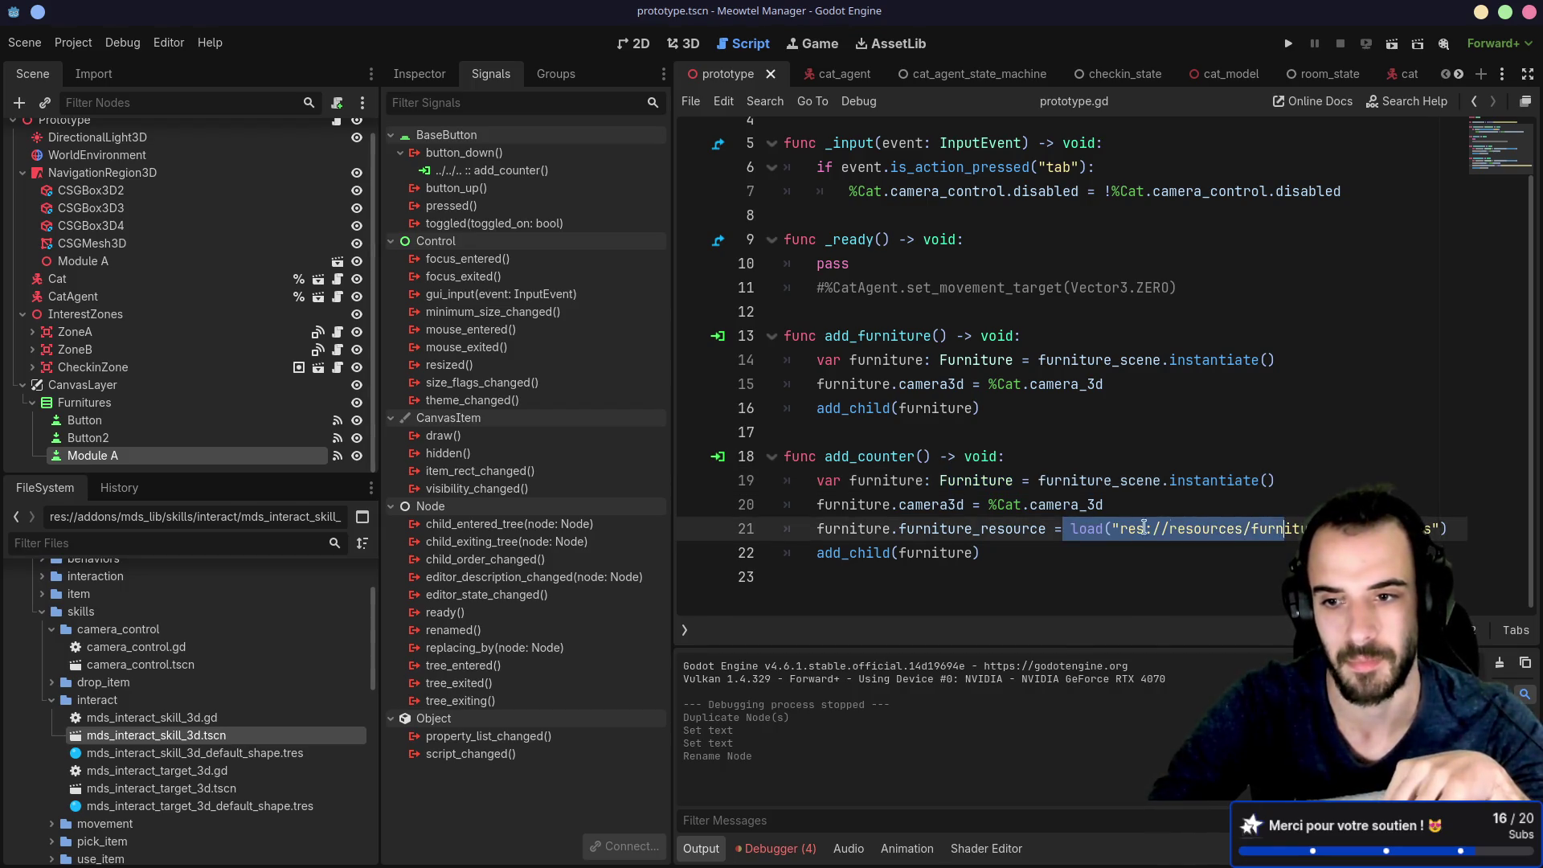
{"action": "left_click", "coordinate": [901, 512]}
{"action": "left_click_drag", "start_coordinate": [791, 577], "coordinate": [771, 432]}
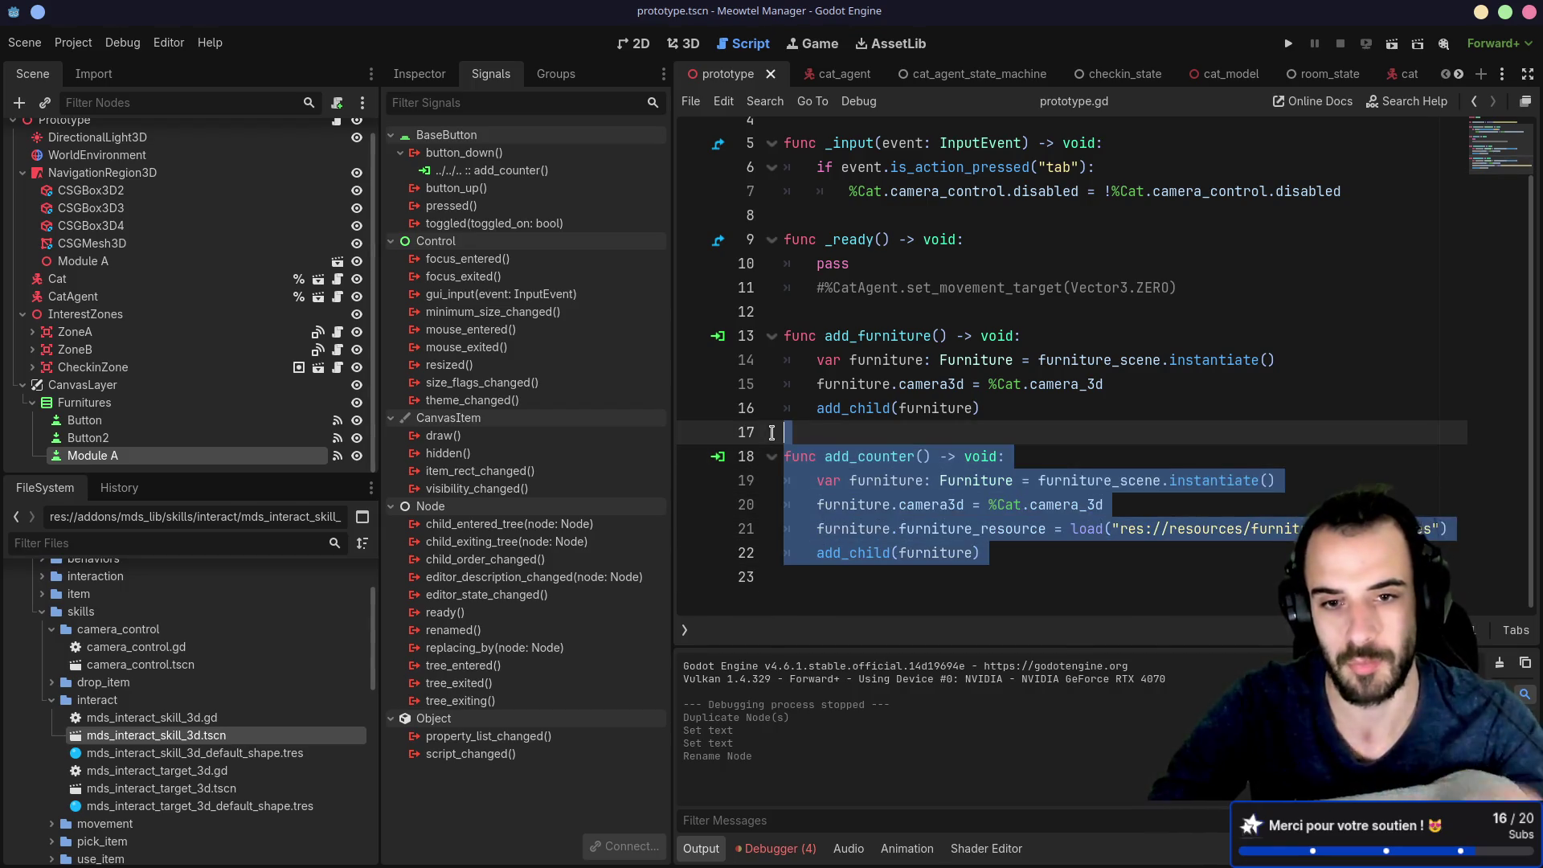
{"action": "key", "text": "ctrl+shift+d"}
{"action": "double_click", "coordinate": [901, 479]}
{"action": "type", "text": "add_module"}
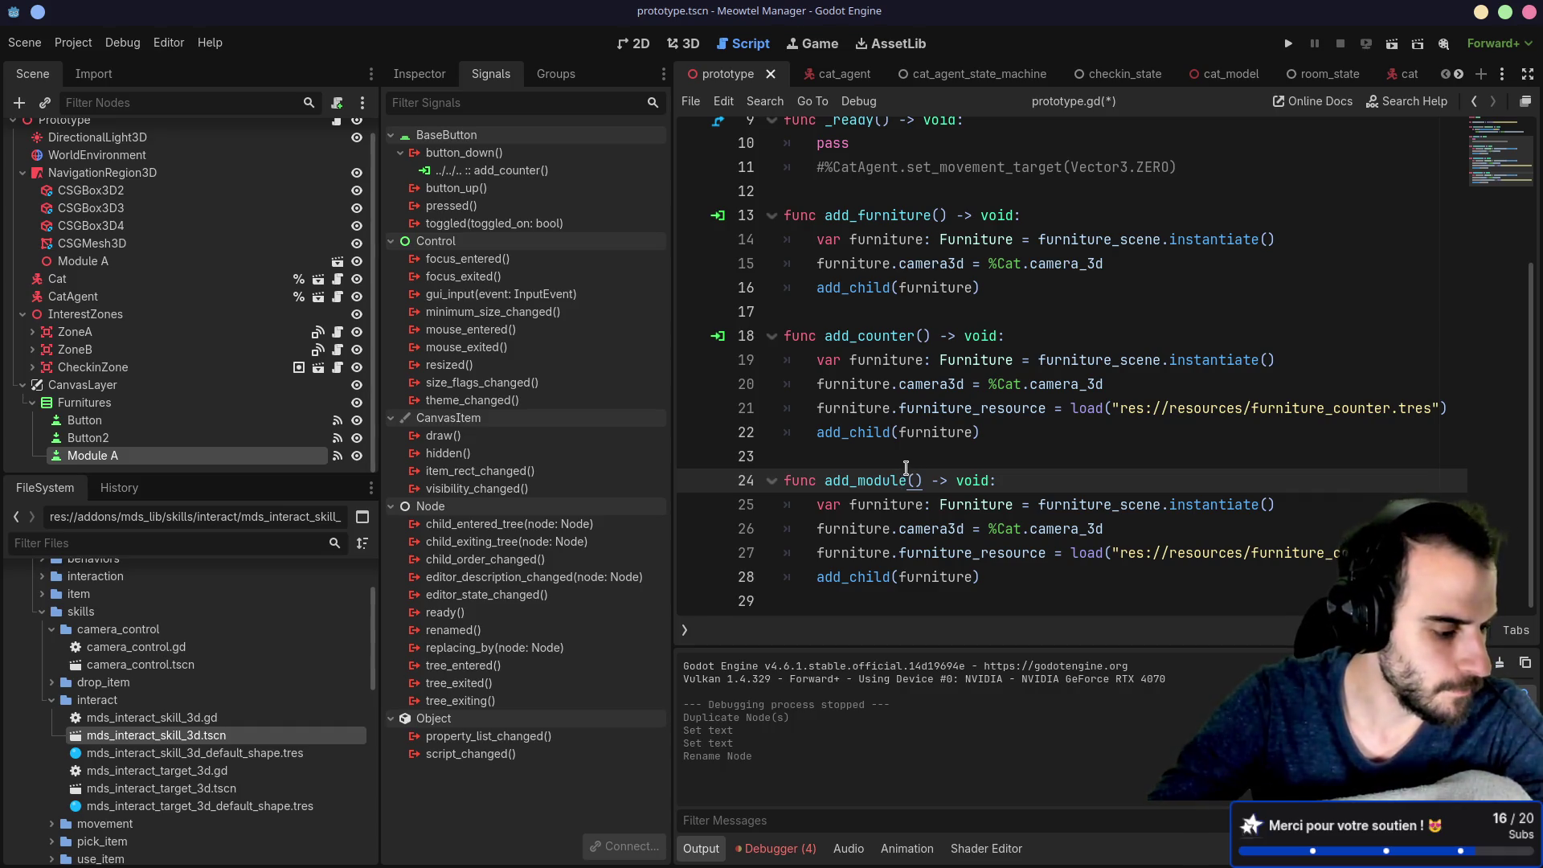
{"action": "left_click", "coordinate": [1028, 384]}
{"action": "key", "text": "ctrl+s"}
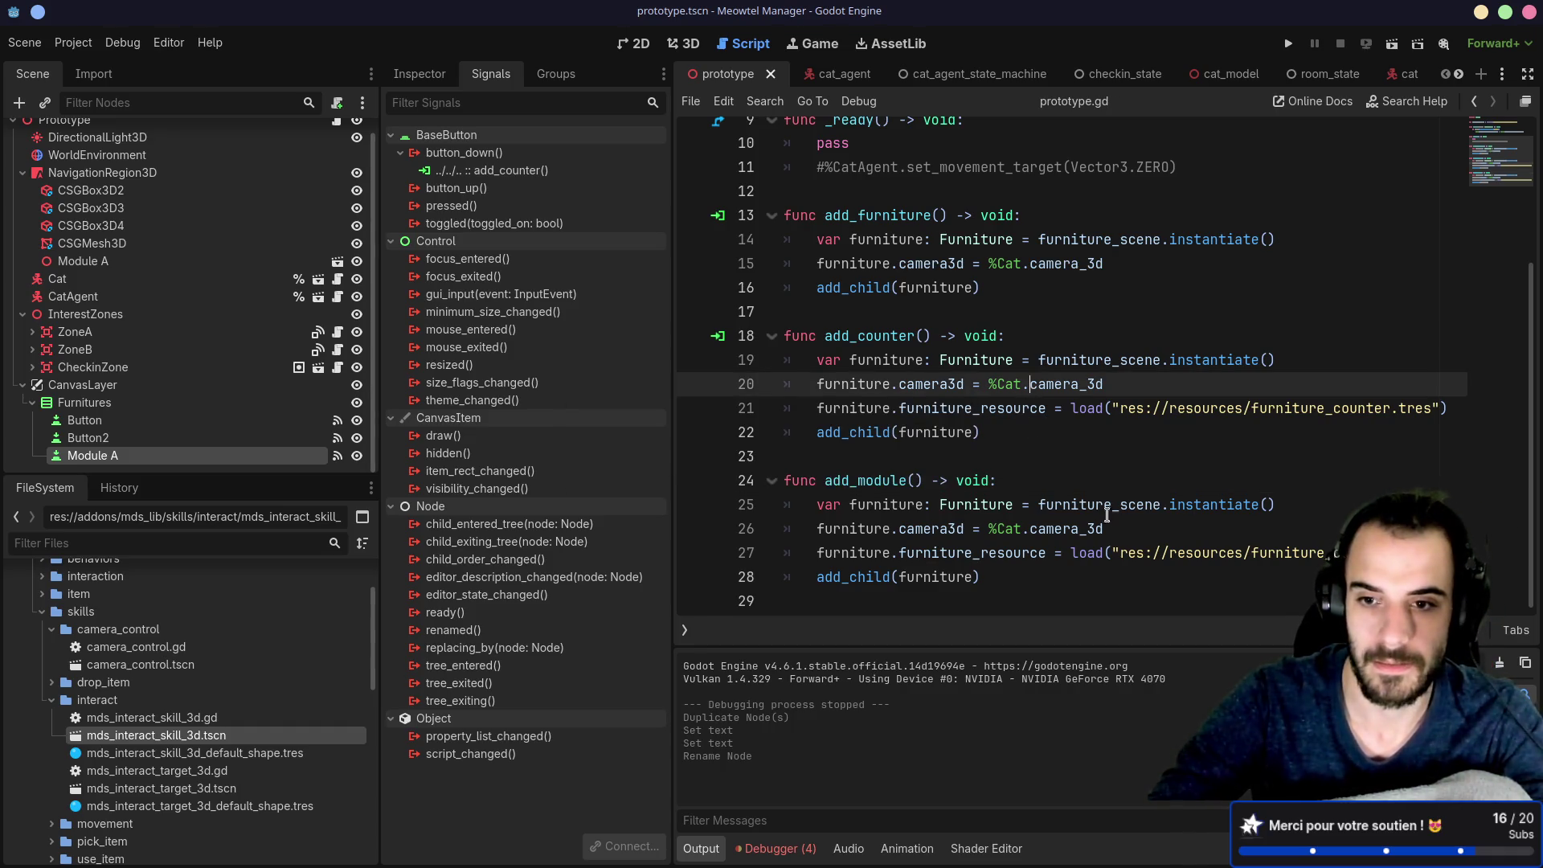
{"action": "left_click", "coordinate": [1064, 507]}
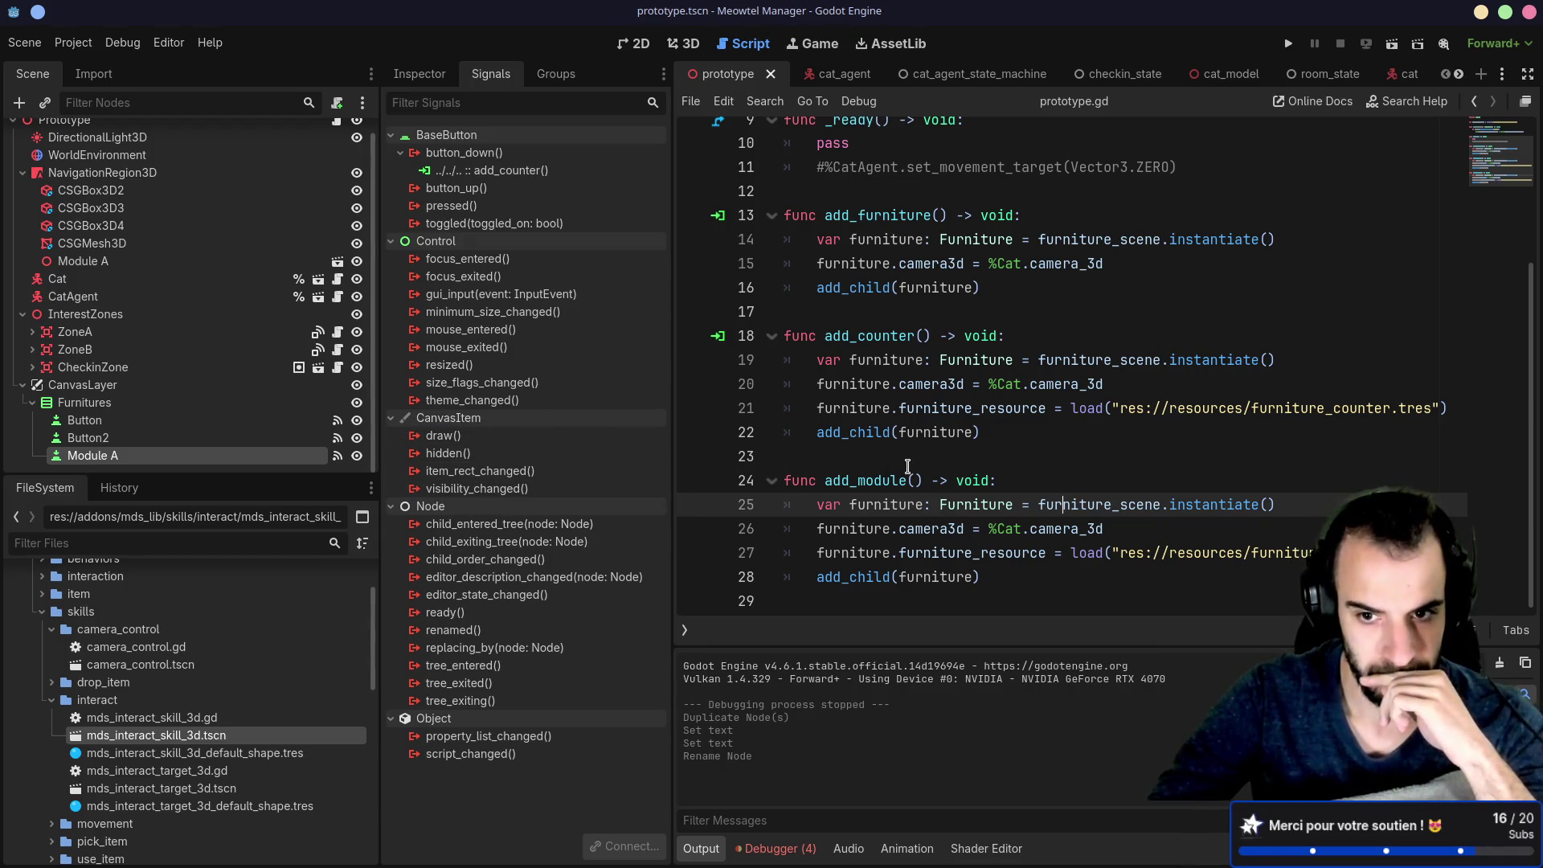
Step: Duplicate the furniture_scene preload line and review the add_module code below
{"action": "scroll", "coordinate": [908, 466], "scroll_direction": "up", "scroll_amount": 3}
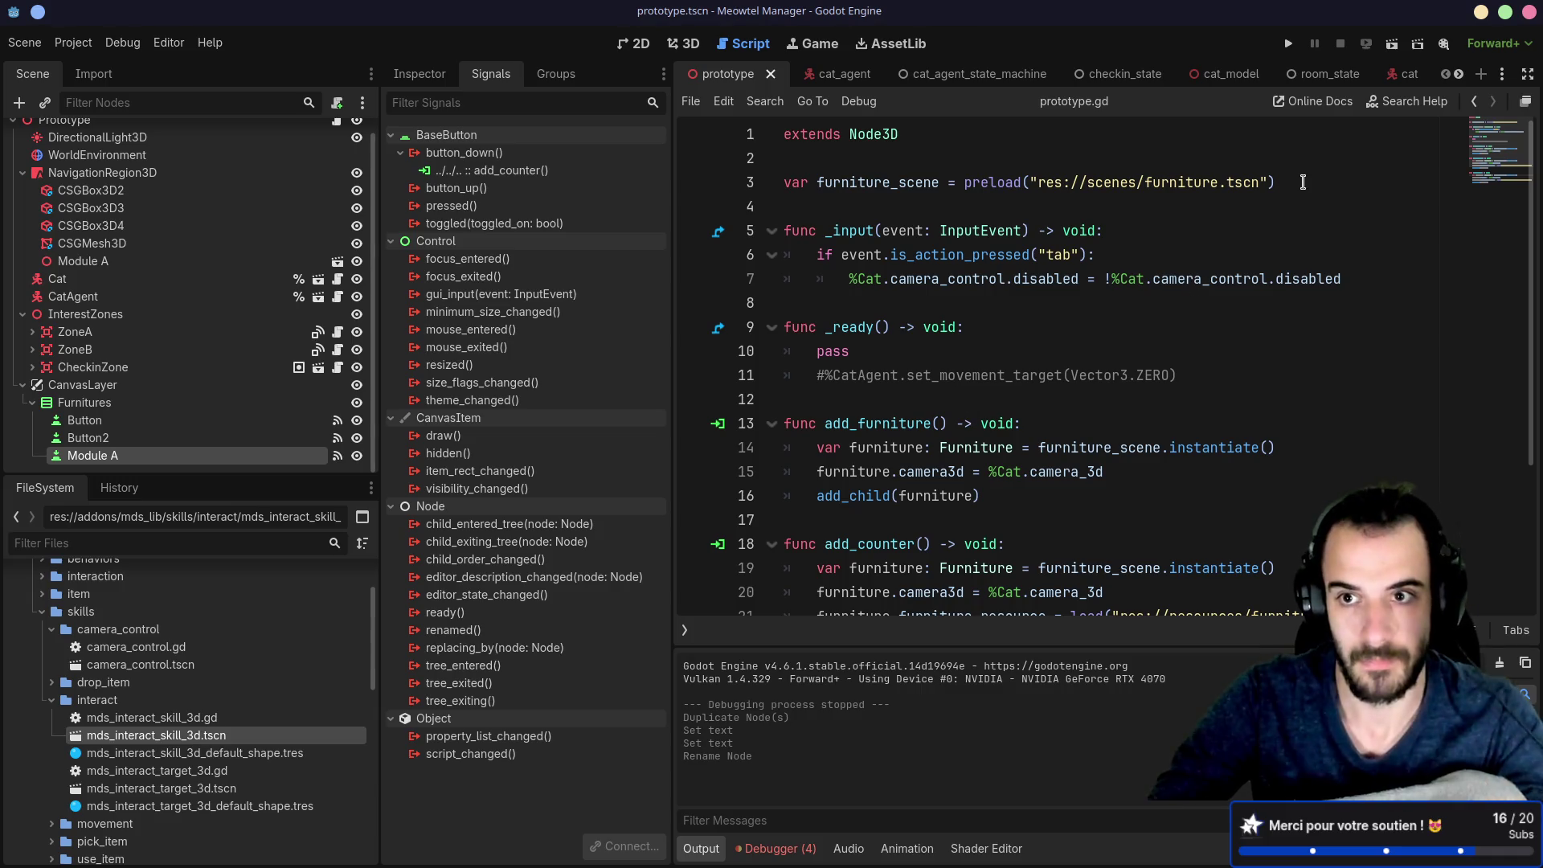
{"action": "left_click_drag", "start_coordinate": [1303, 182], "coordinate": [1292, 162]}
{"action": "key", "text": "ctrl+shift+d"}
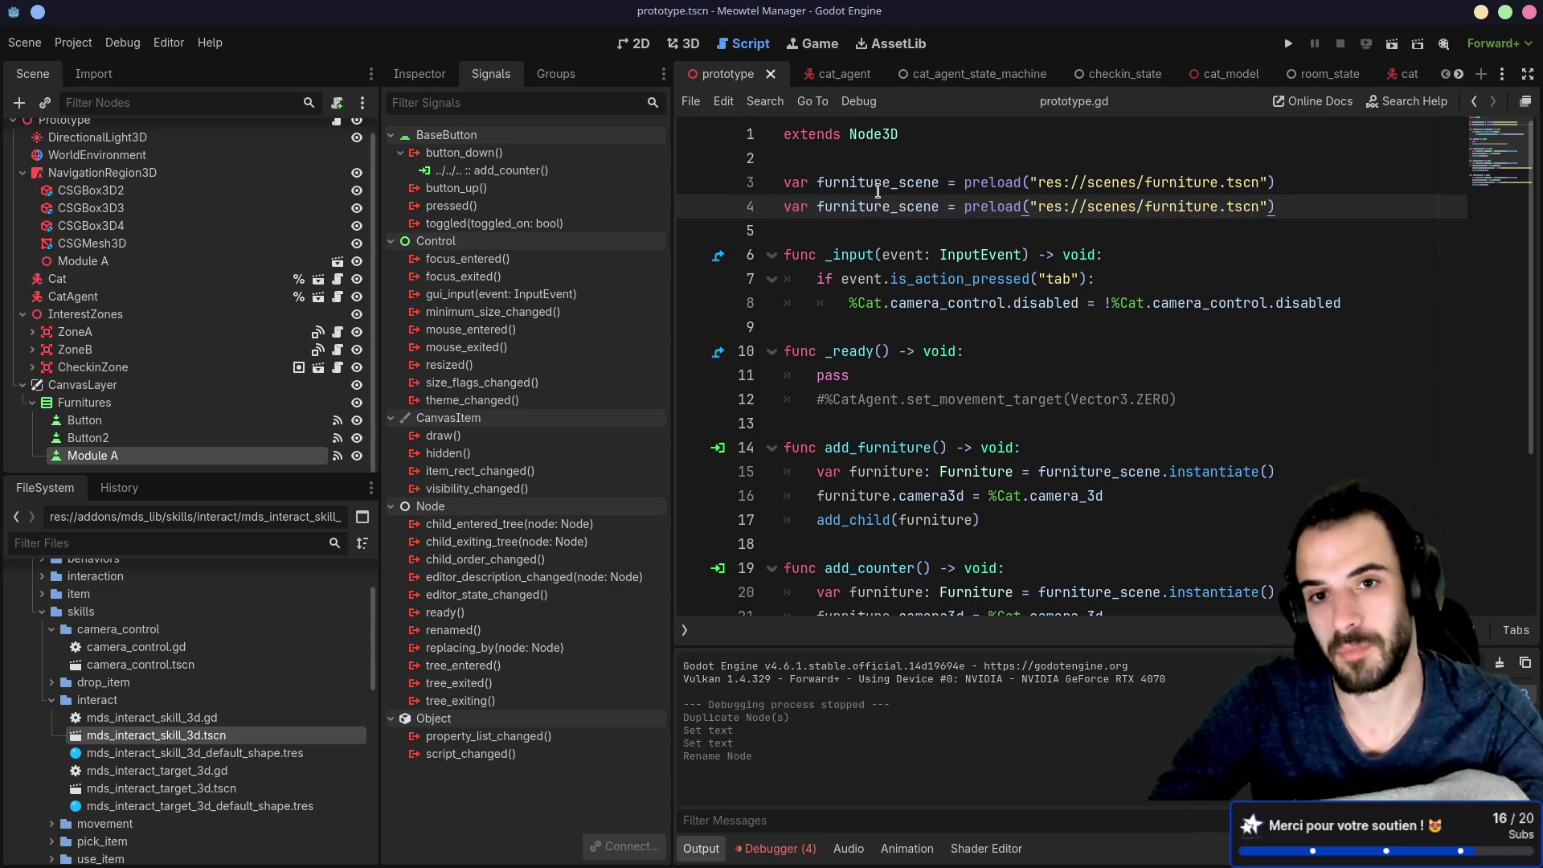
{"action": "double_click", "coordinate": [878, 191]}
{"action": "scroll", "coordinate": [877, 352], "scroll_direction": "down", "scroll_amount": 3}
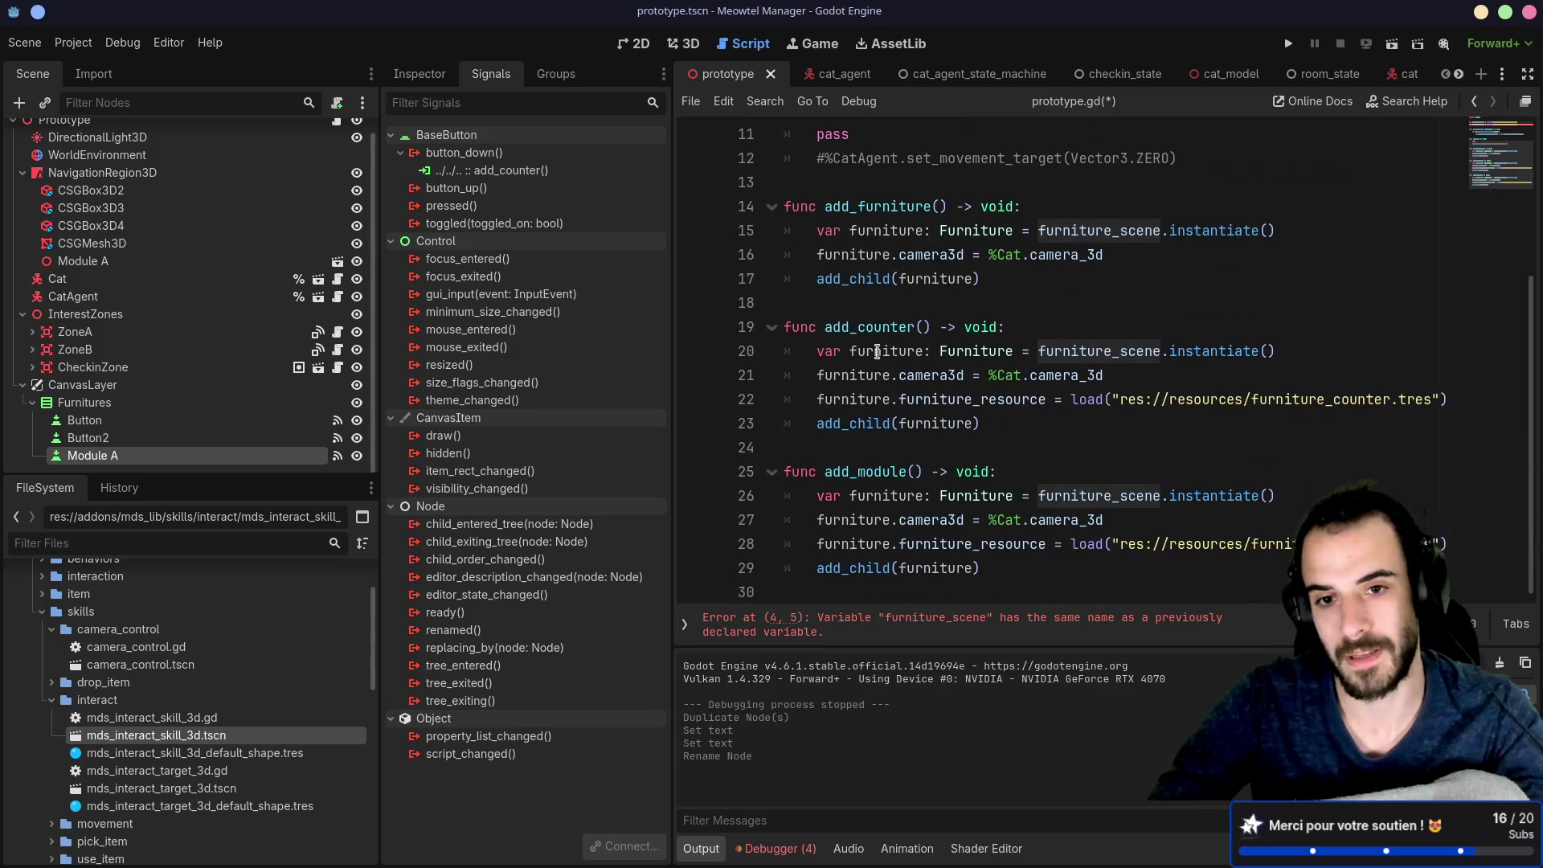
{"action": "scroll", "coordinate": [924, 341], "scroll_direction": "up", "scroll_amount": 2}
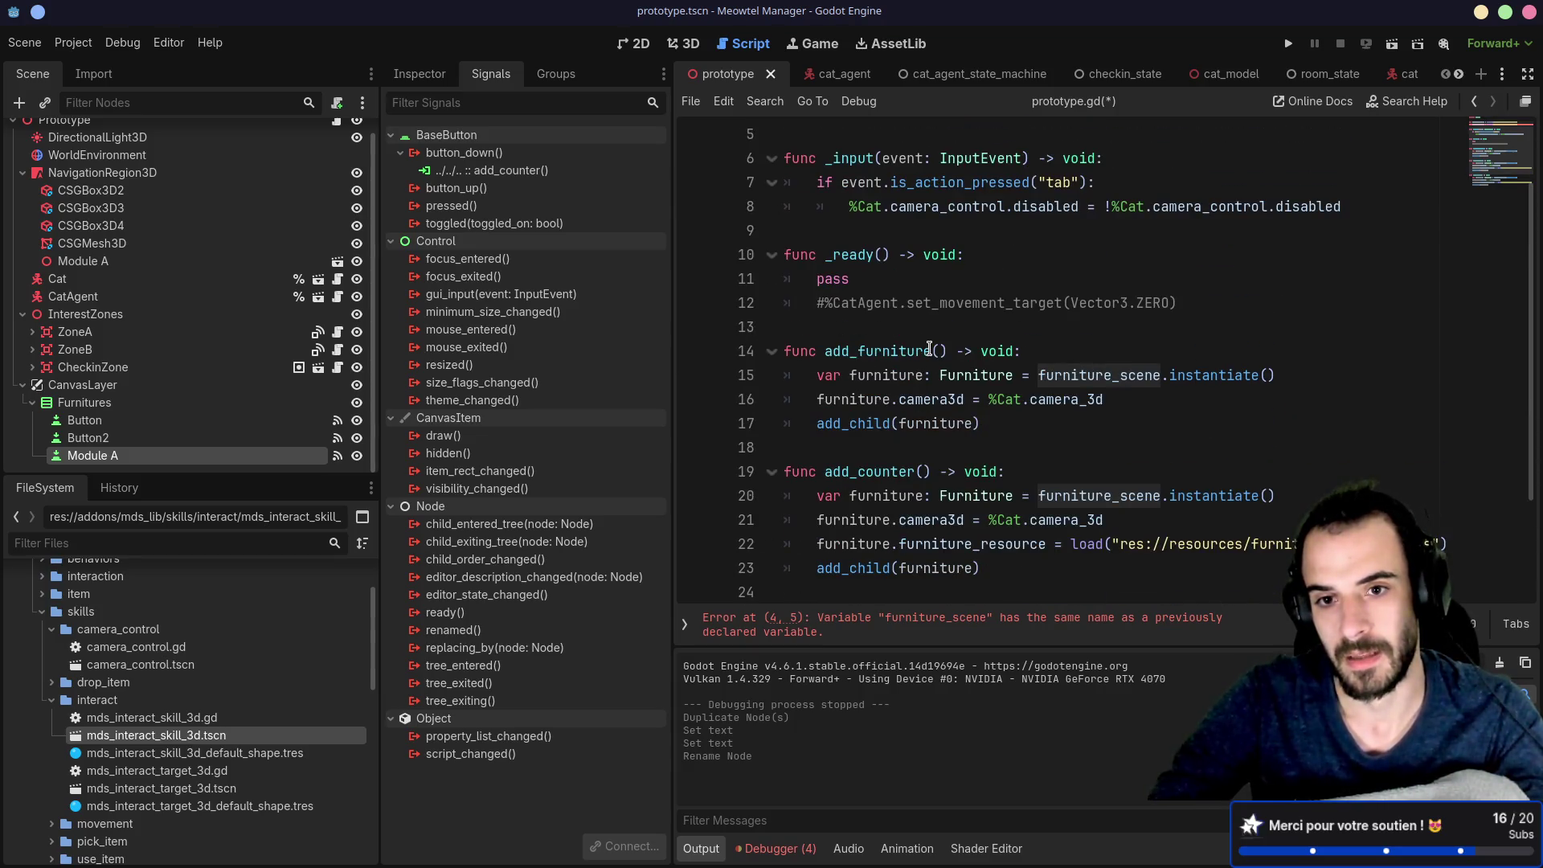
{"action": "scroll", "coordinate": [930, 347], "scroll_direction": "down", "scroll_amount": 2}
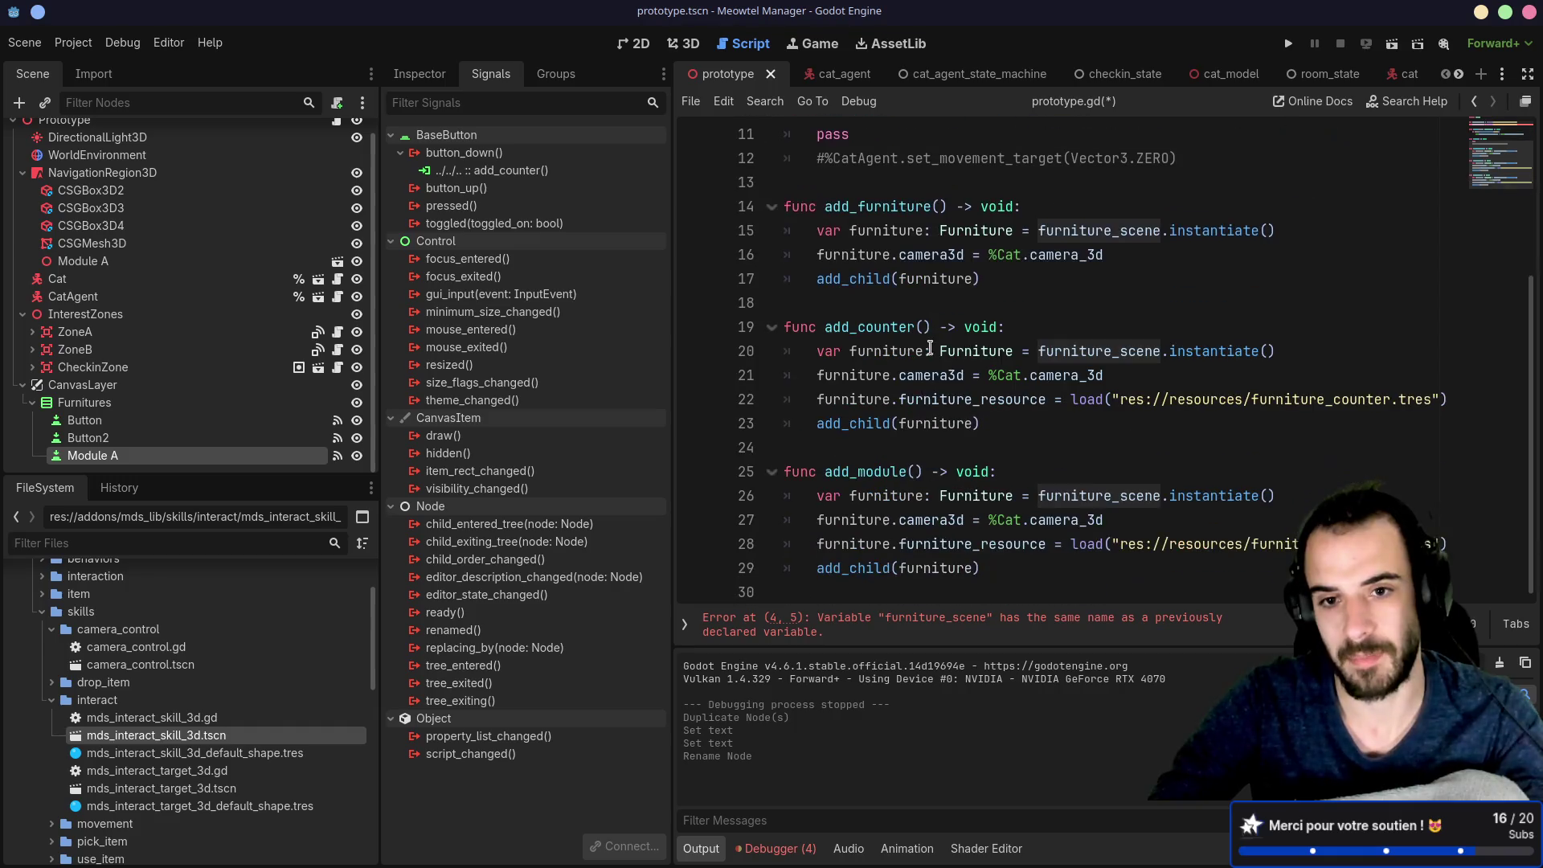
{"action": "key", "text": "ctrl+d"}
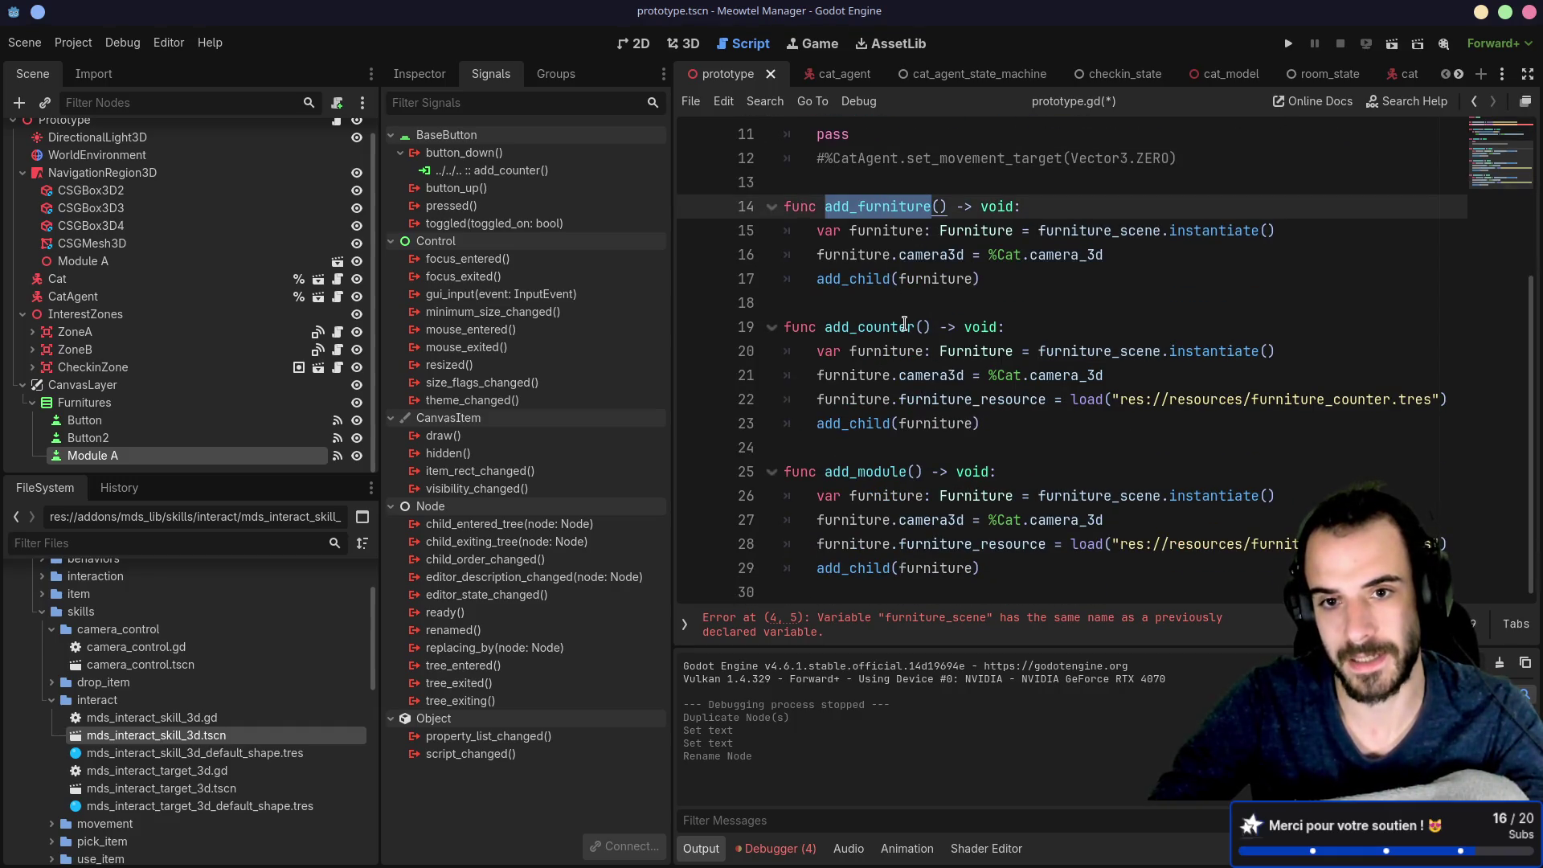
{"action": "double_click", "coordinate": [1231, 399]}
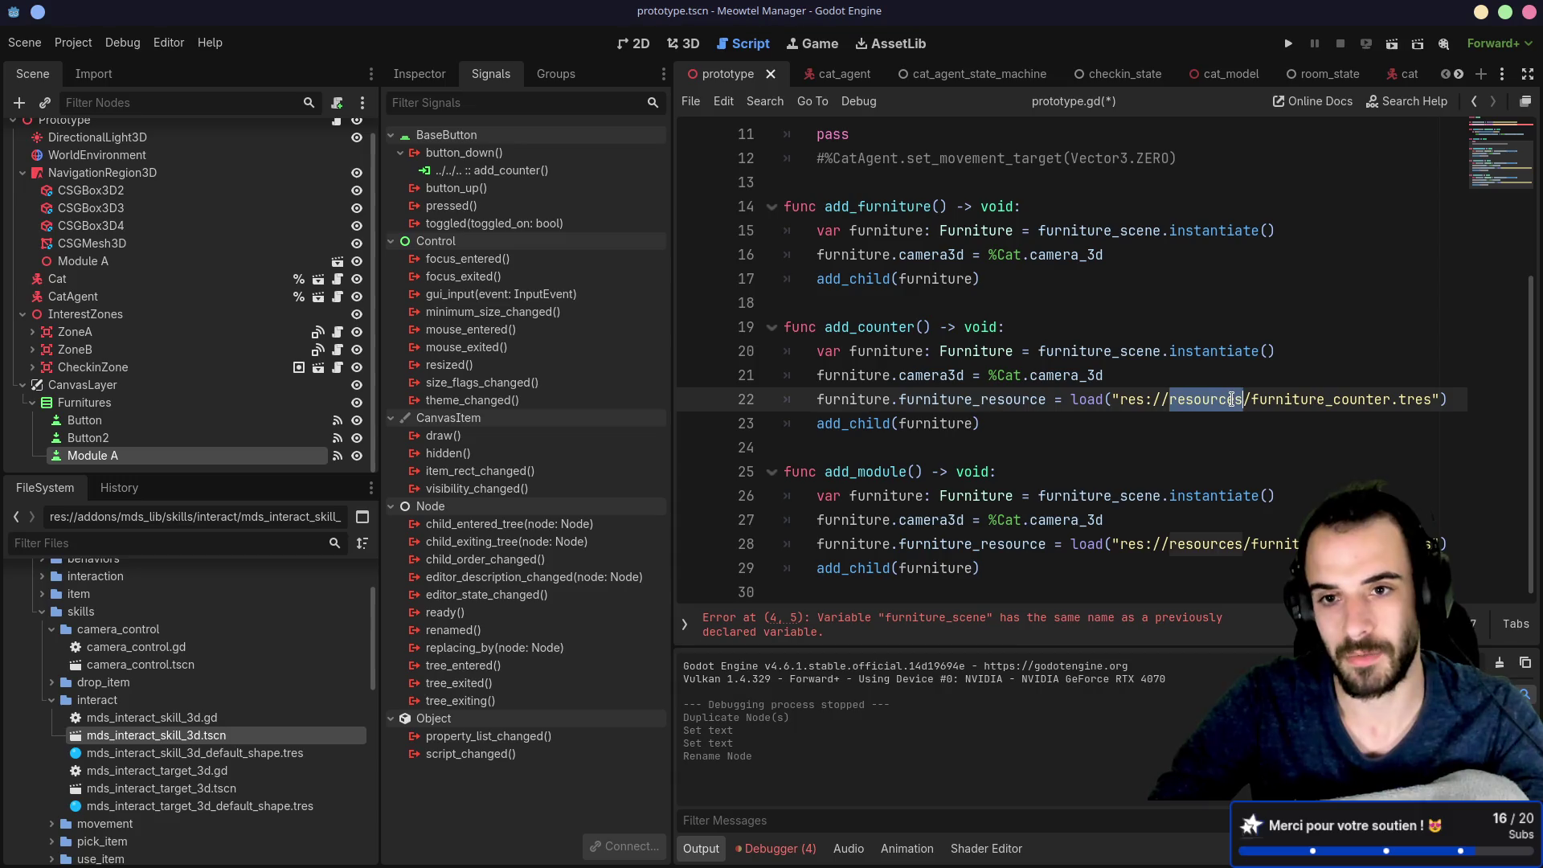
{"action": "scroll", "coordinate": [1228, 389], "scroll_direction": "up", "scroll_amount": 1}
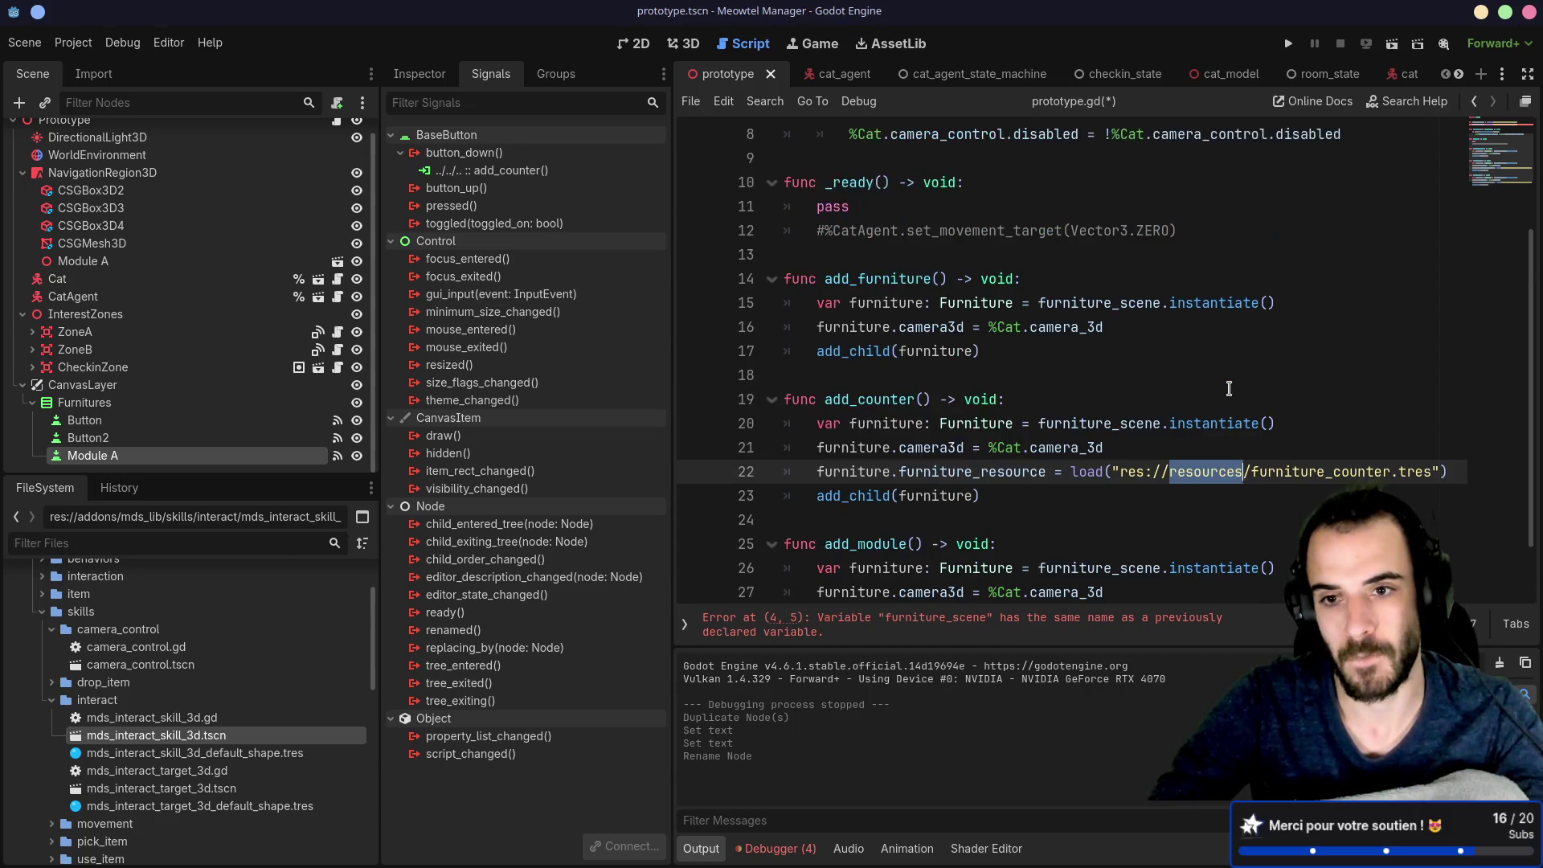
{"action": "left_click_drag", "start_coordinate": [908, 303], "coordinate": [1040, 305]}
{"action": "scroll", "coordinate": [996, 386], "scroll_direction": "down", "scroll_amount": 1}
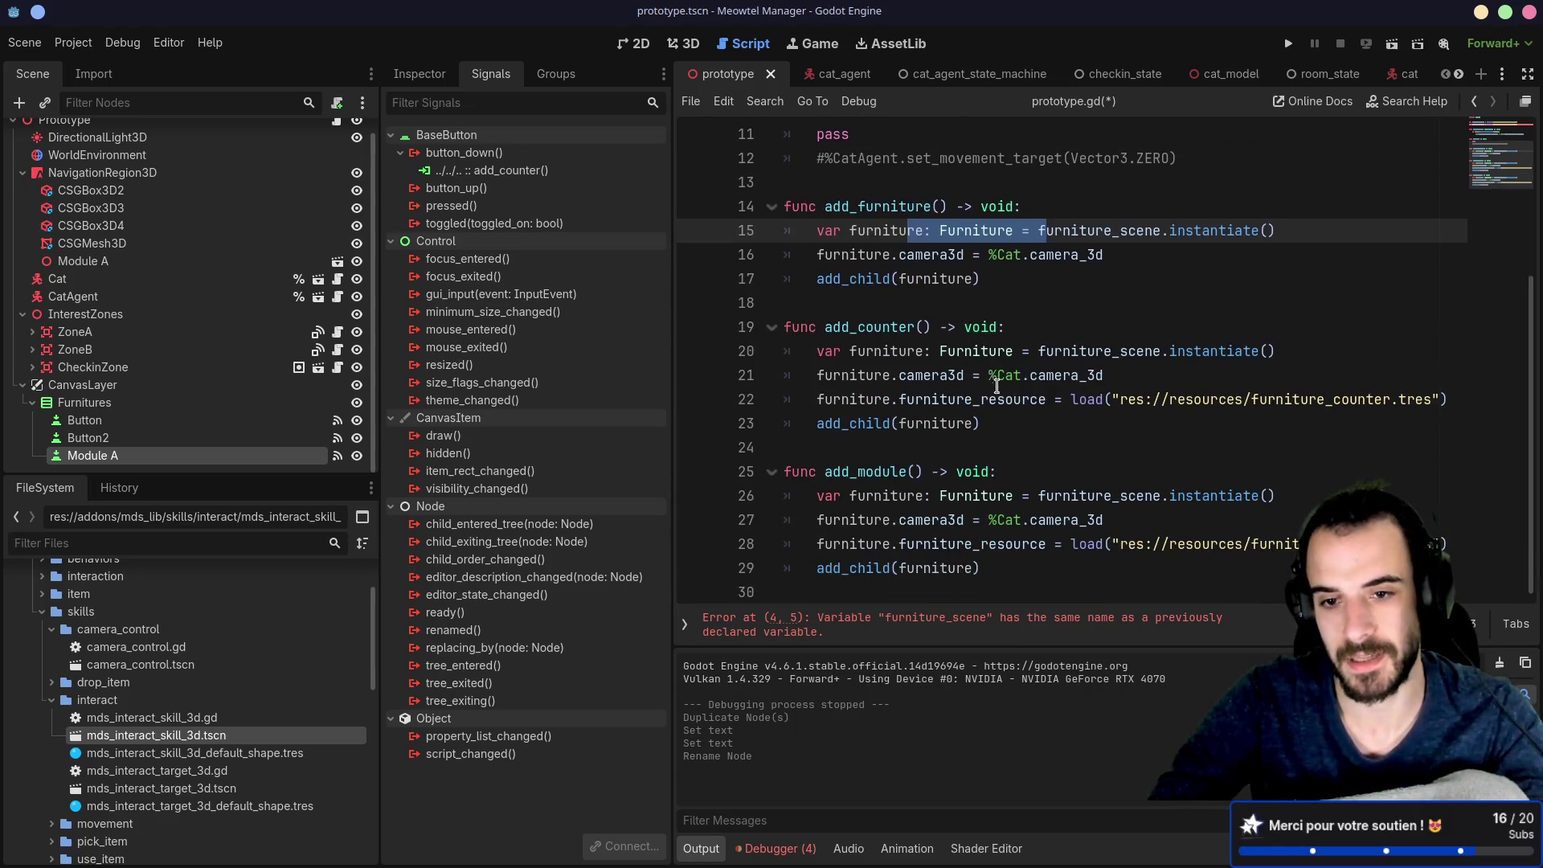
{"action": "left_click_drag", "start_coordinate": [942, 495], "coordinate": [1017, 495]}
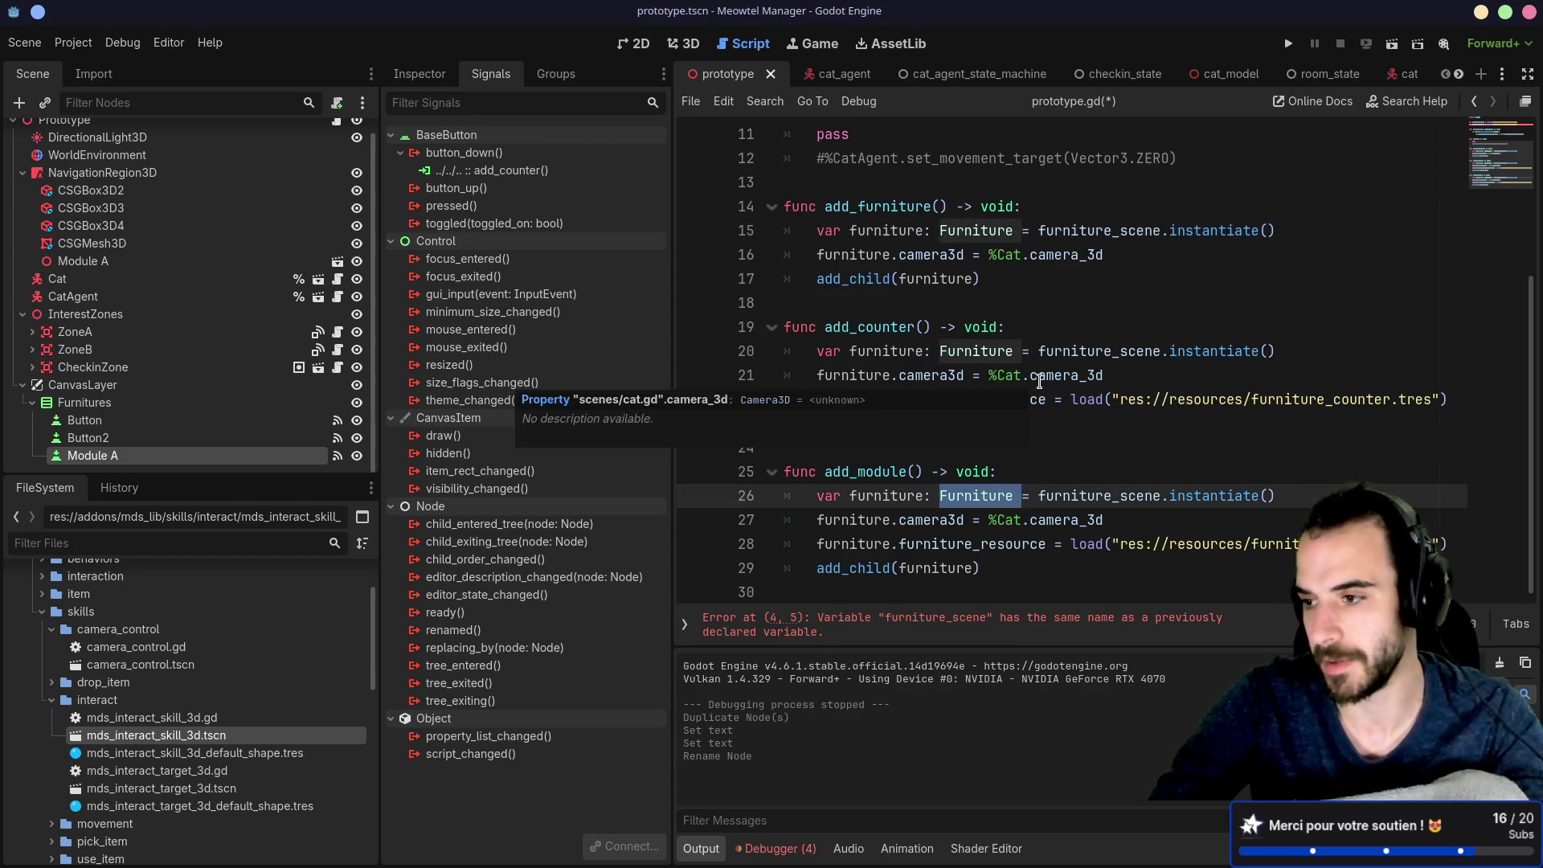
{"action": "scroll", "coordinate": [1039, 381], "scroll_direction": "up", "scroll_amount": 4}
Step: Rename the copy to module_a_scene, point it at res://scenes/module_a.tscn, and save
{"action": "double_click", "coordinate": [875, 207]}
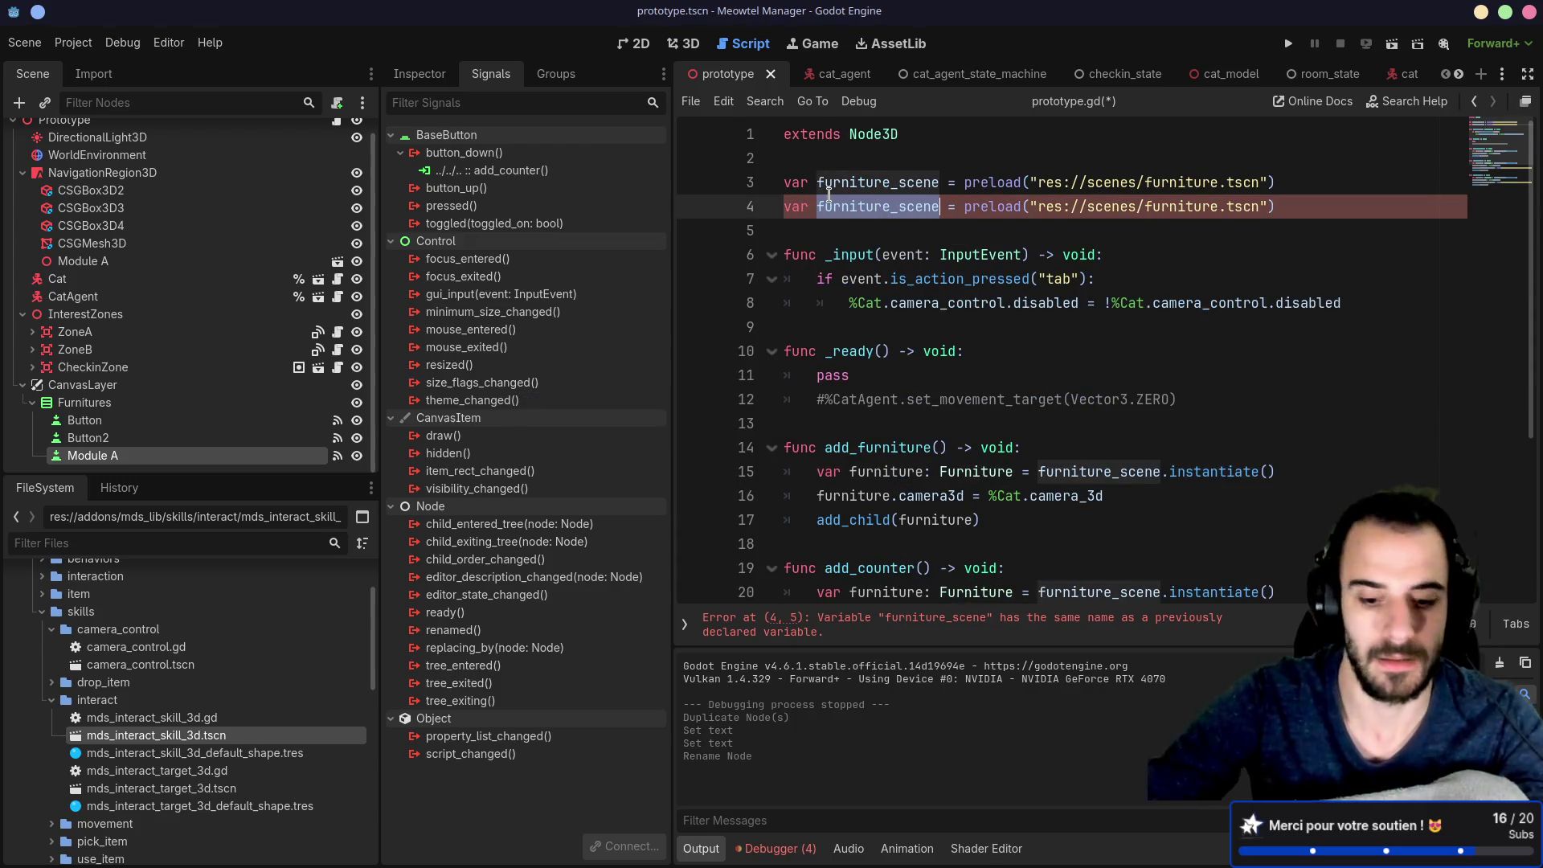
{"action": "type", "text": "mod"}
{"action": "type", "text": "ule_"}
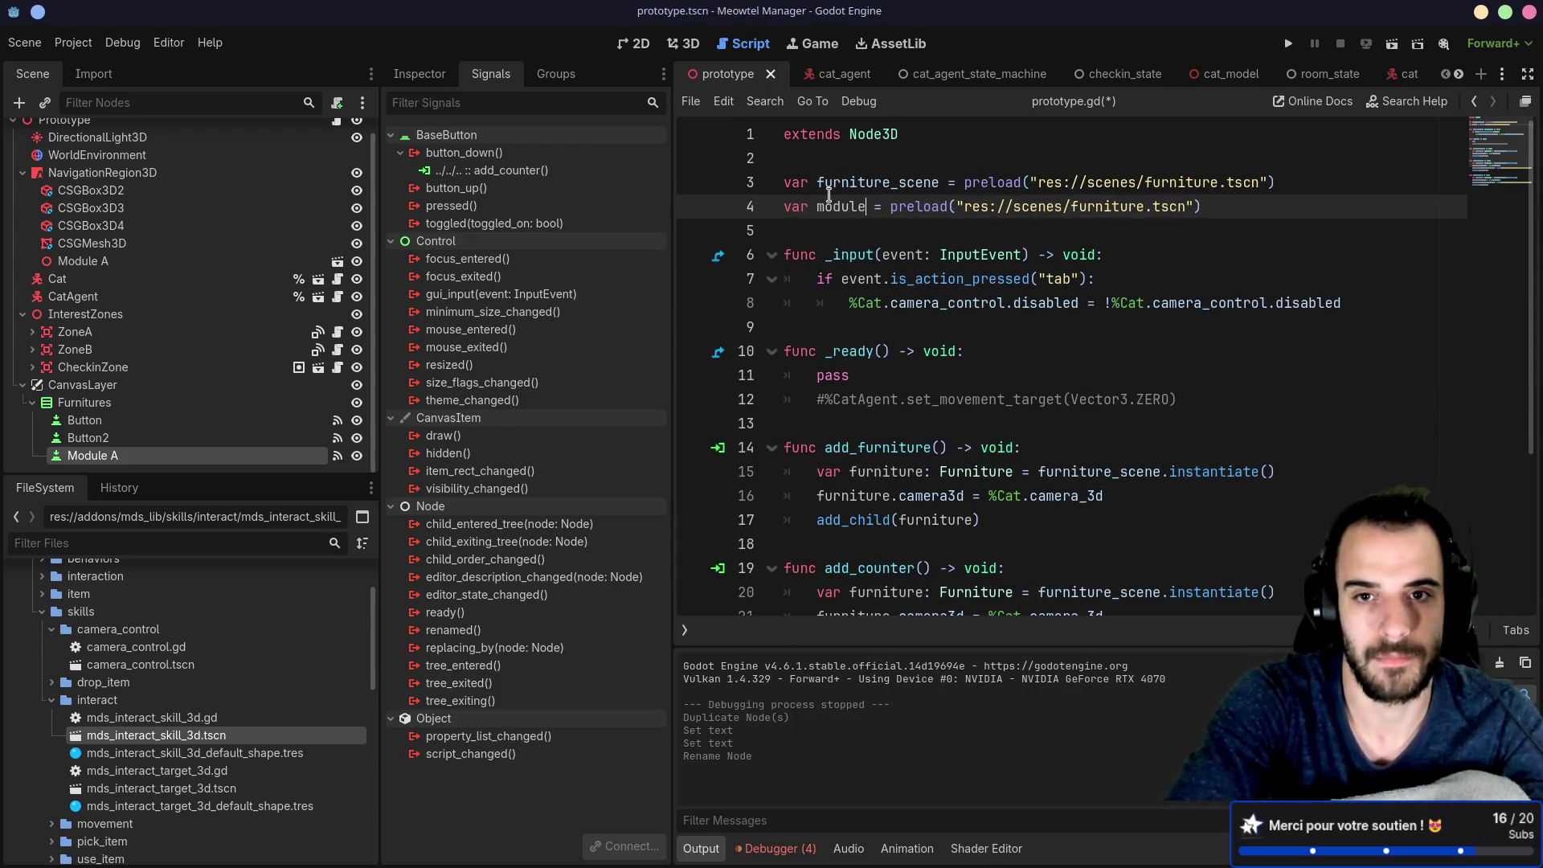
{"action": "type", "text": "a_scene"}
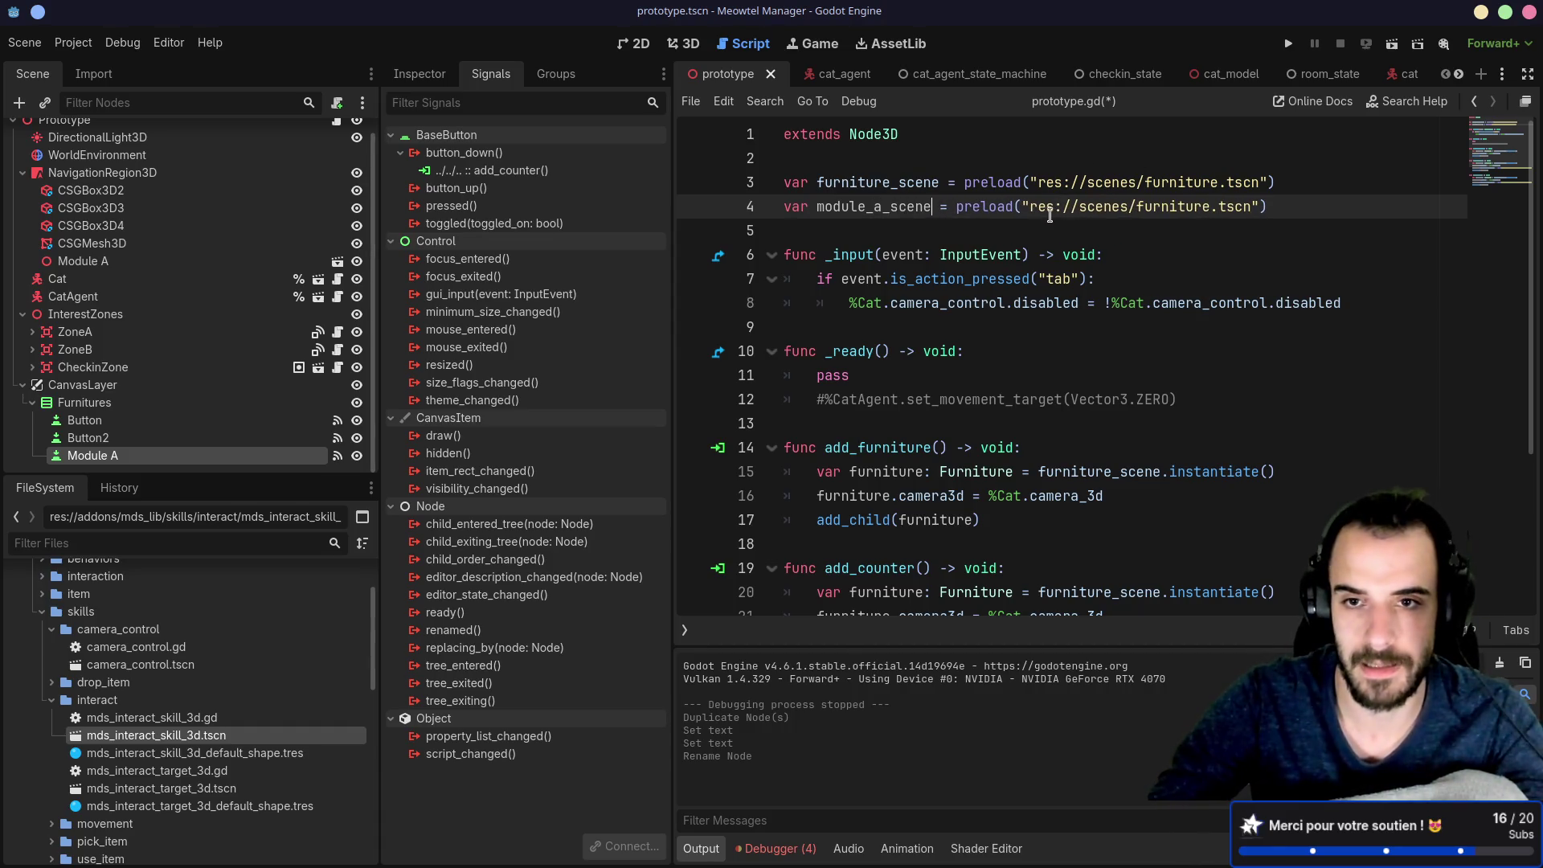
{"action": "left_click_drag", "start_coordinate": [1077, 209], "coordinate": [1244, 207]}
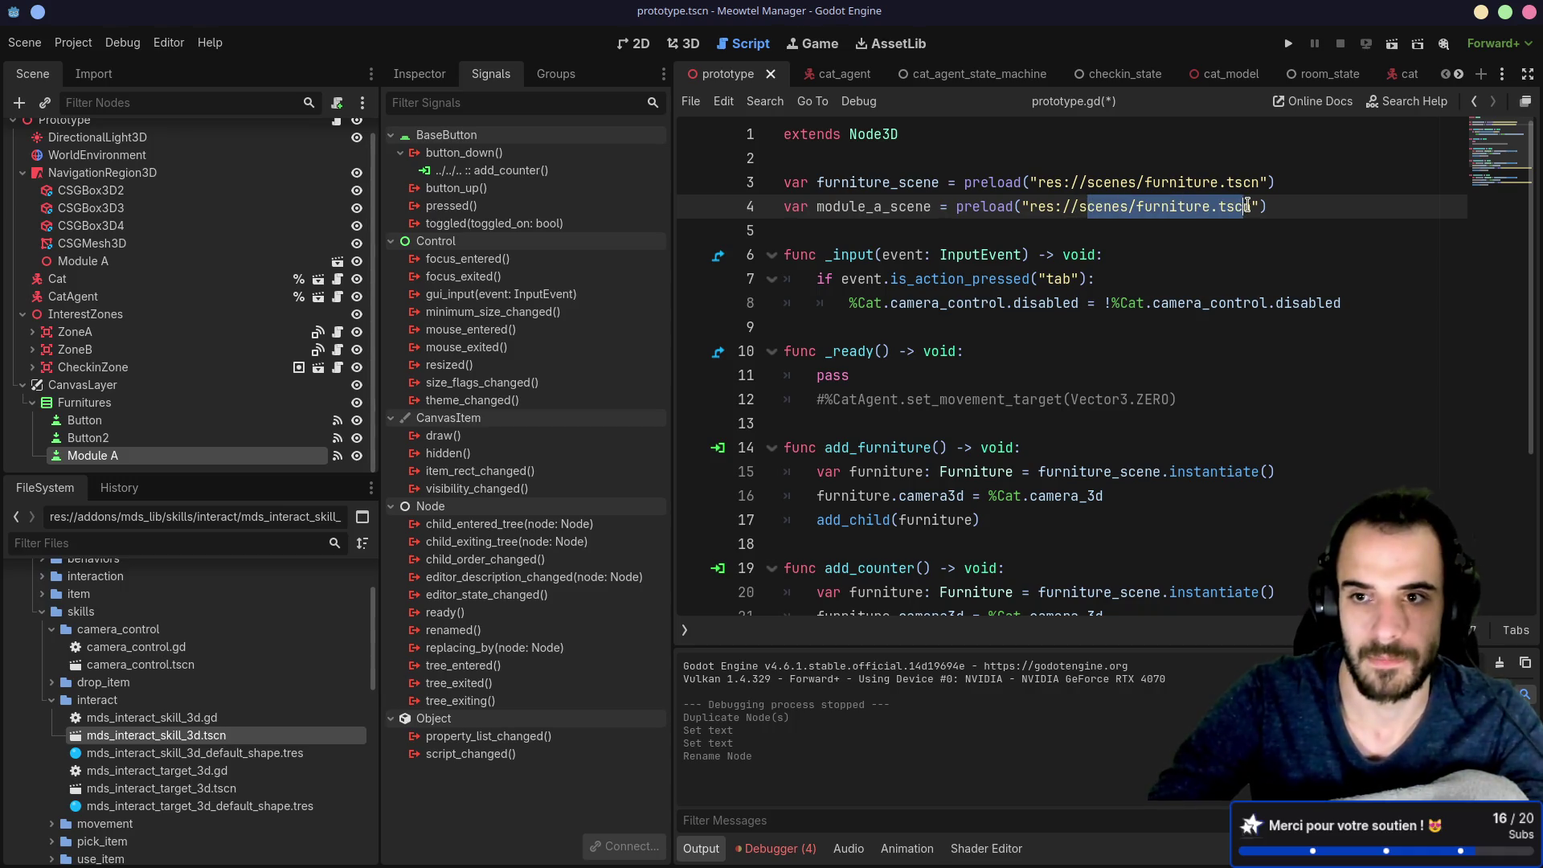
{"action": "key", "text": "BackSpace"}
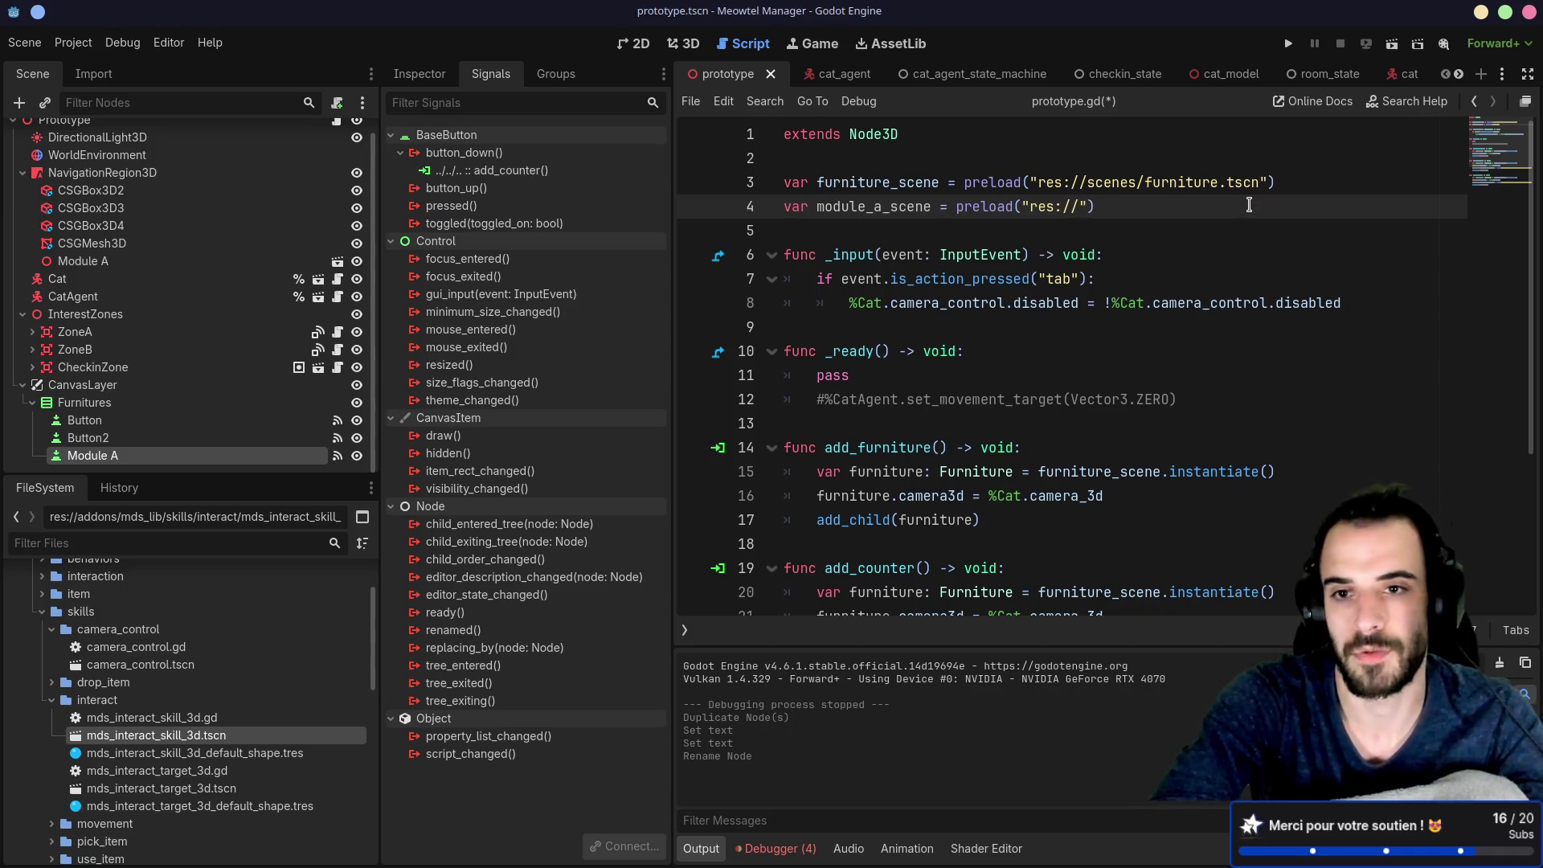
{"action": "type", "text": "module"}
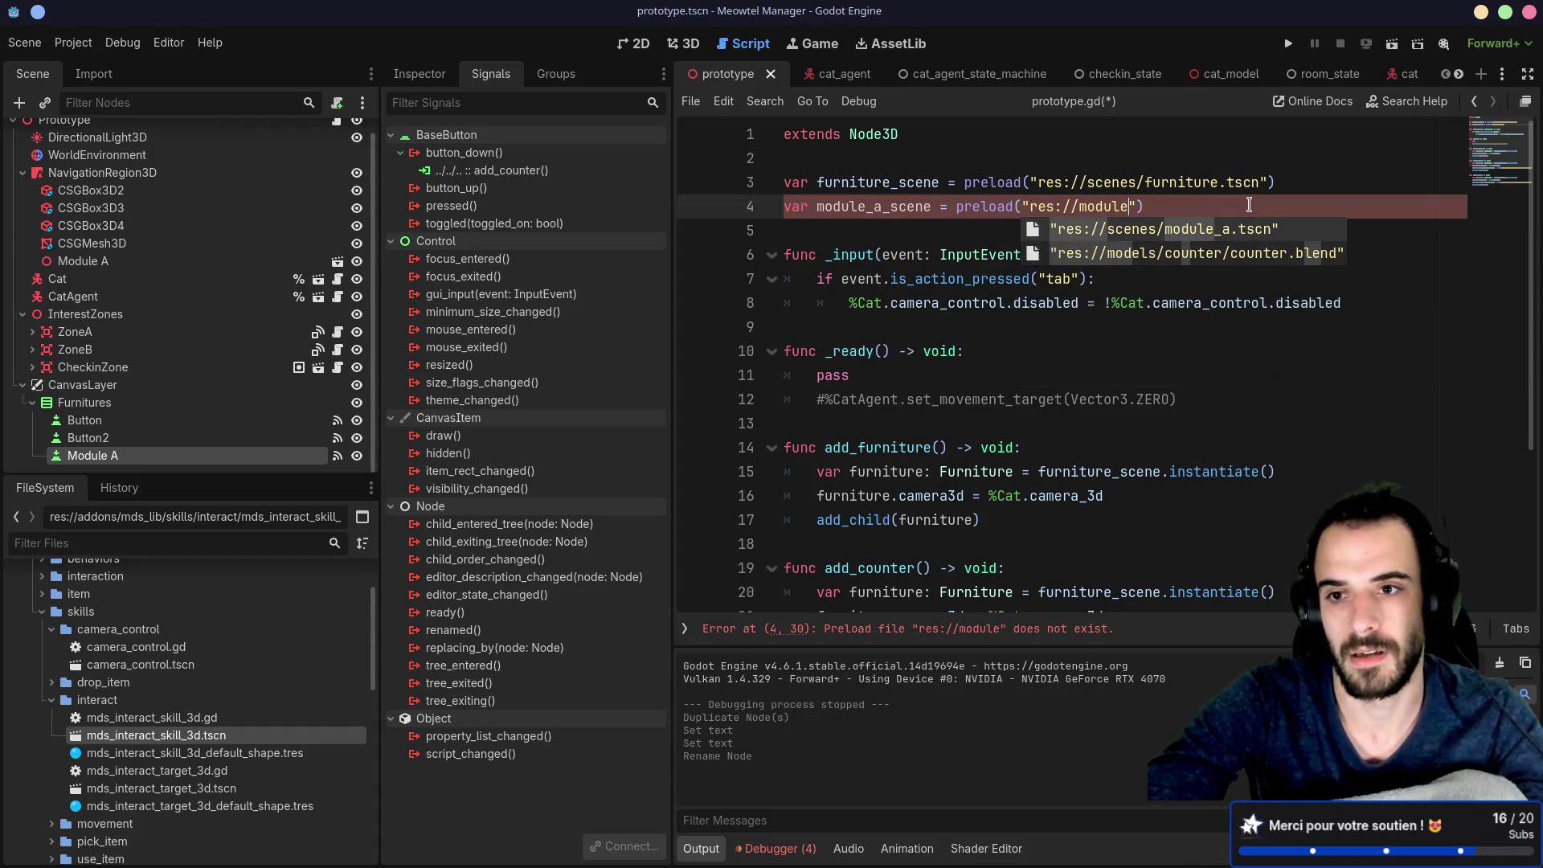
{"action": "key", "text": "Return"}
{"action": "key", "text": "ctrl+s"}
{"action": "scroll", "coordinate": [1108, 350], "scroll_direction": "down", "scroll_amount": 3}
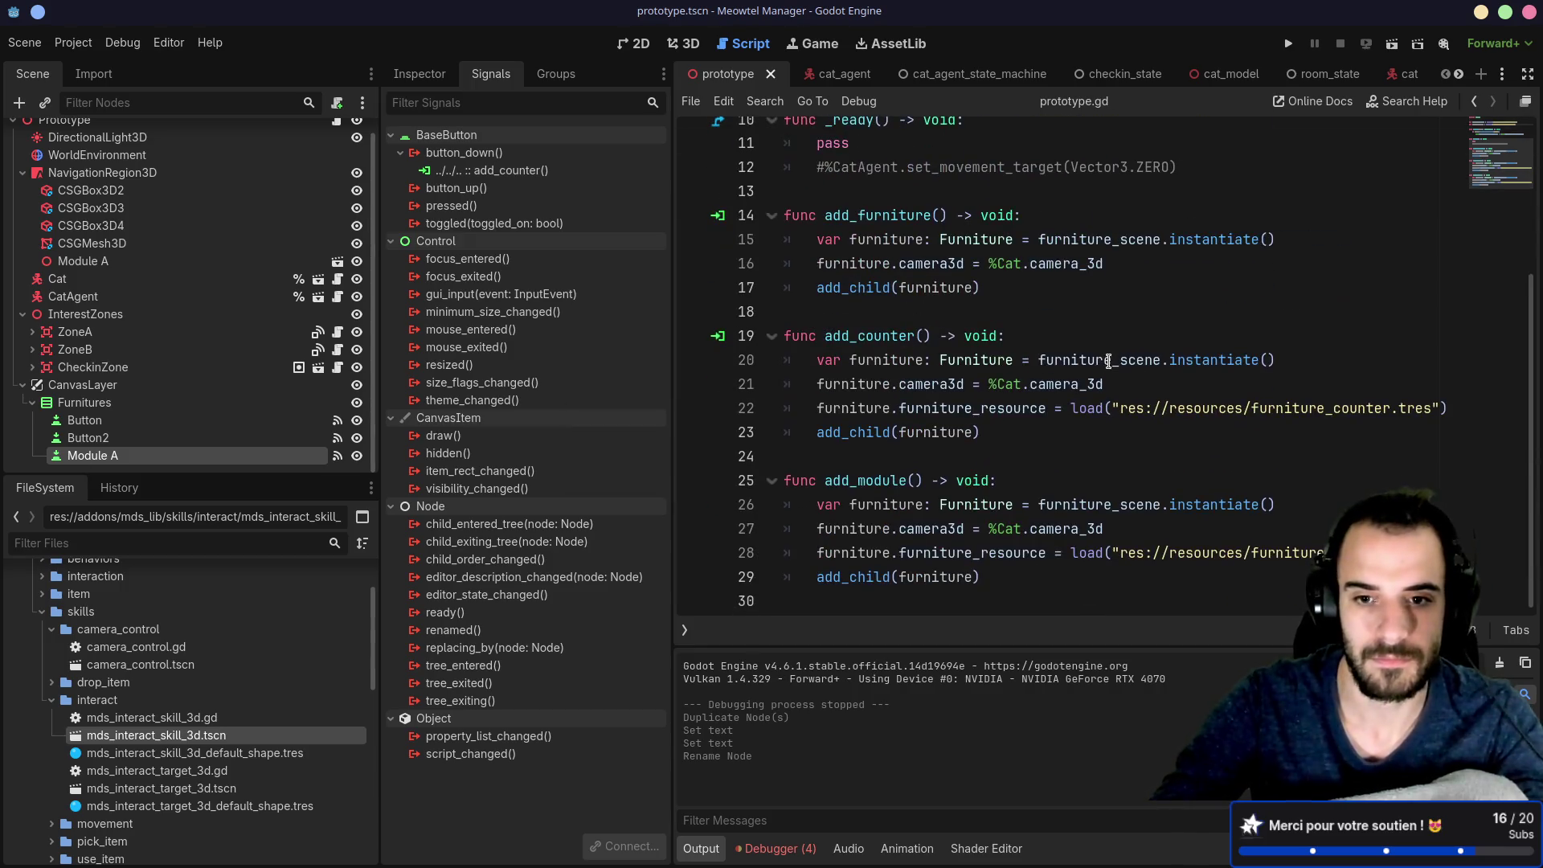
Step: In add_module(), instantiate module_a_scene into a variable named module typed Node3D
{"action": "double_click", "coordinate": [1063, 504]}
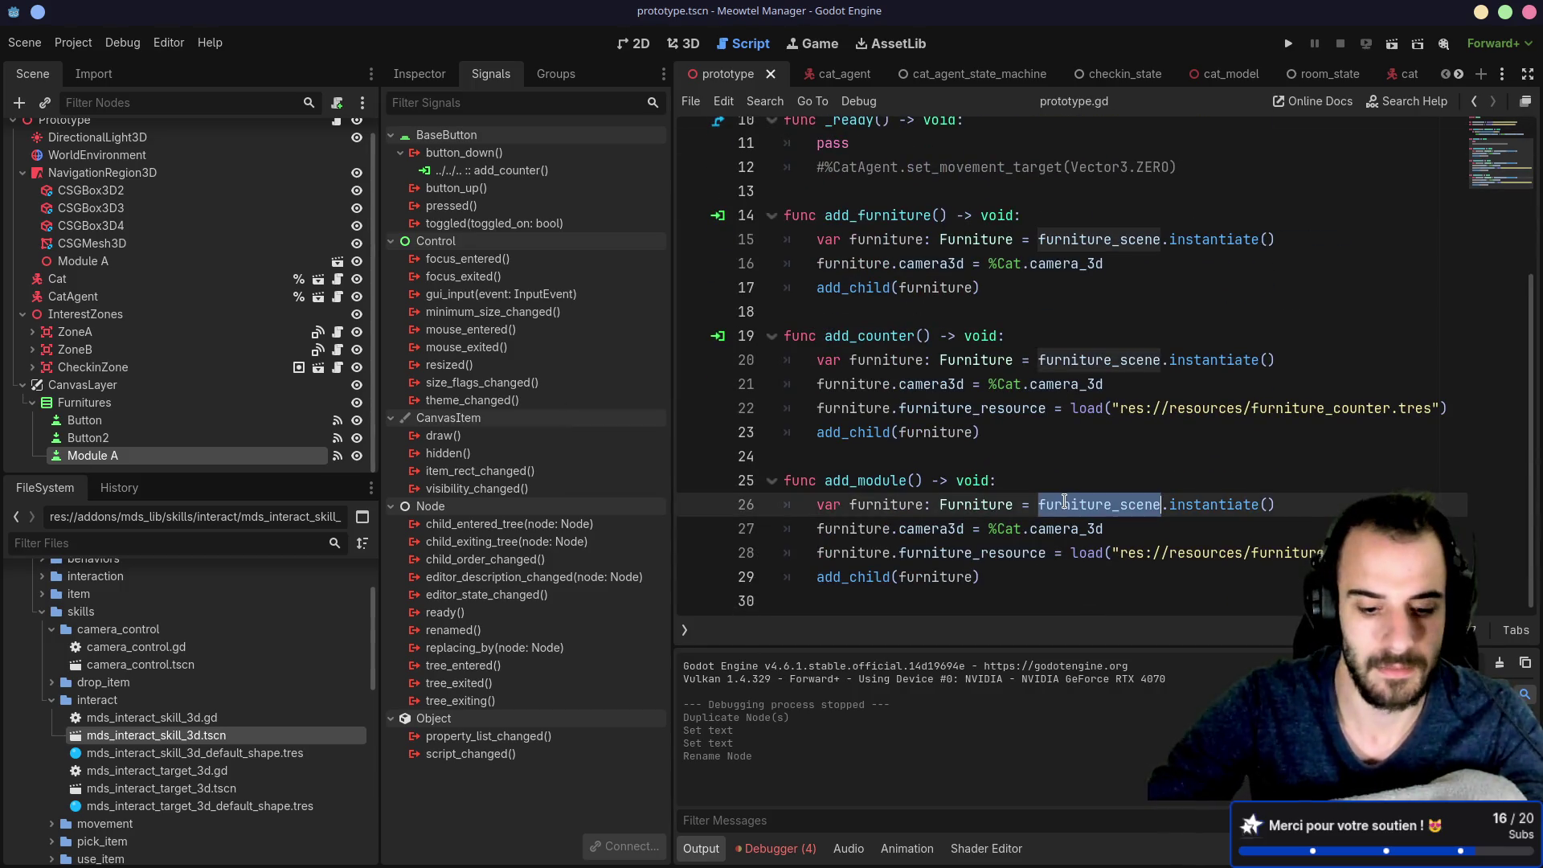
{"action": "type", "text": "modul"}
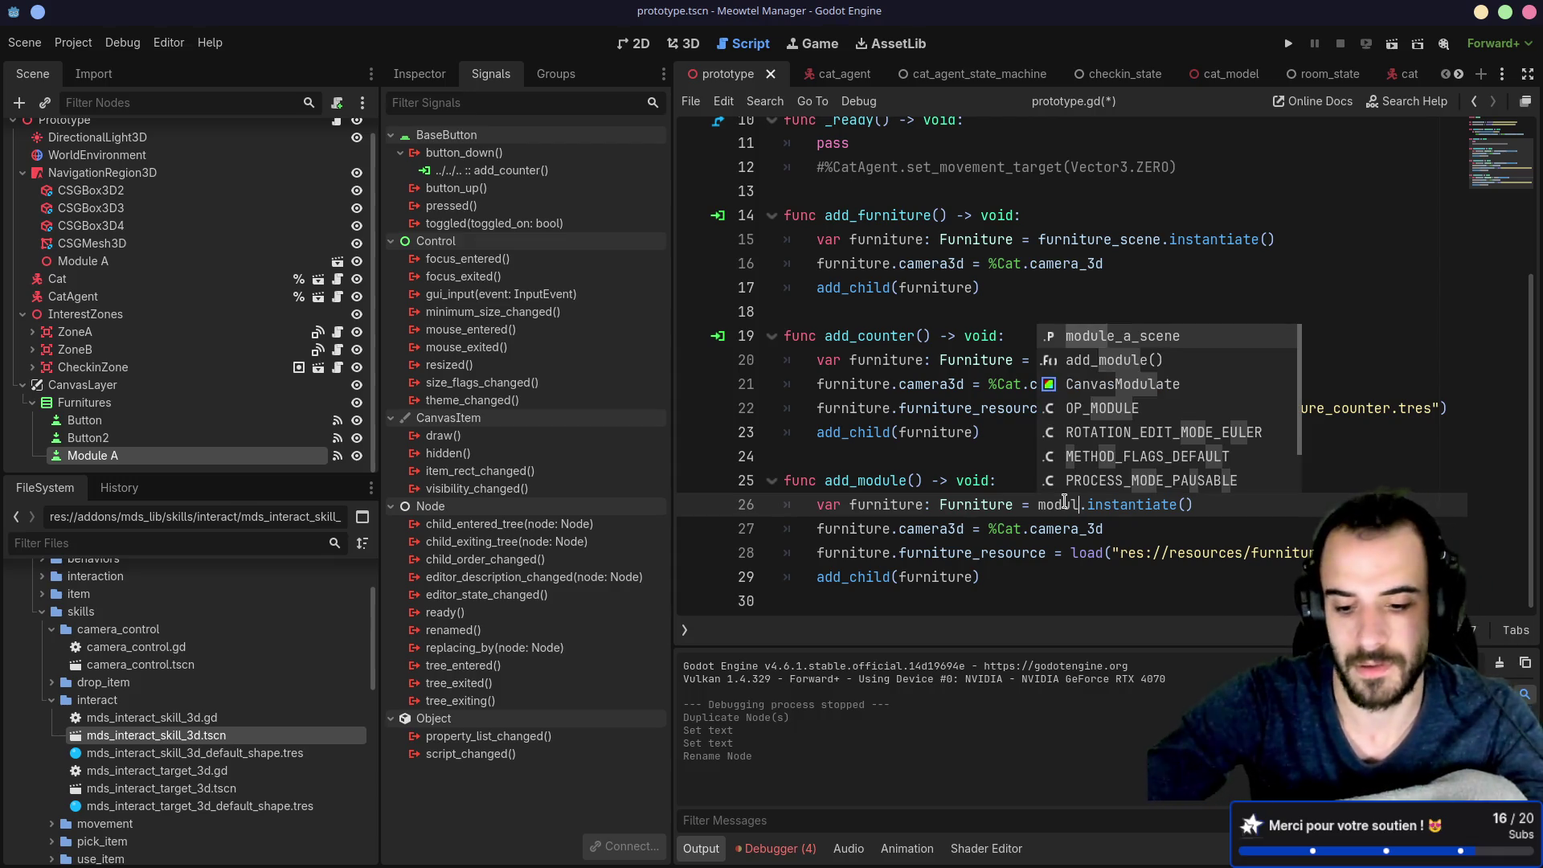
{"action": "key", "text": "Return"}
{"action": "double_click", "coordinate": [873, 504]}
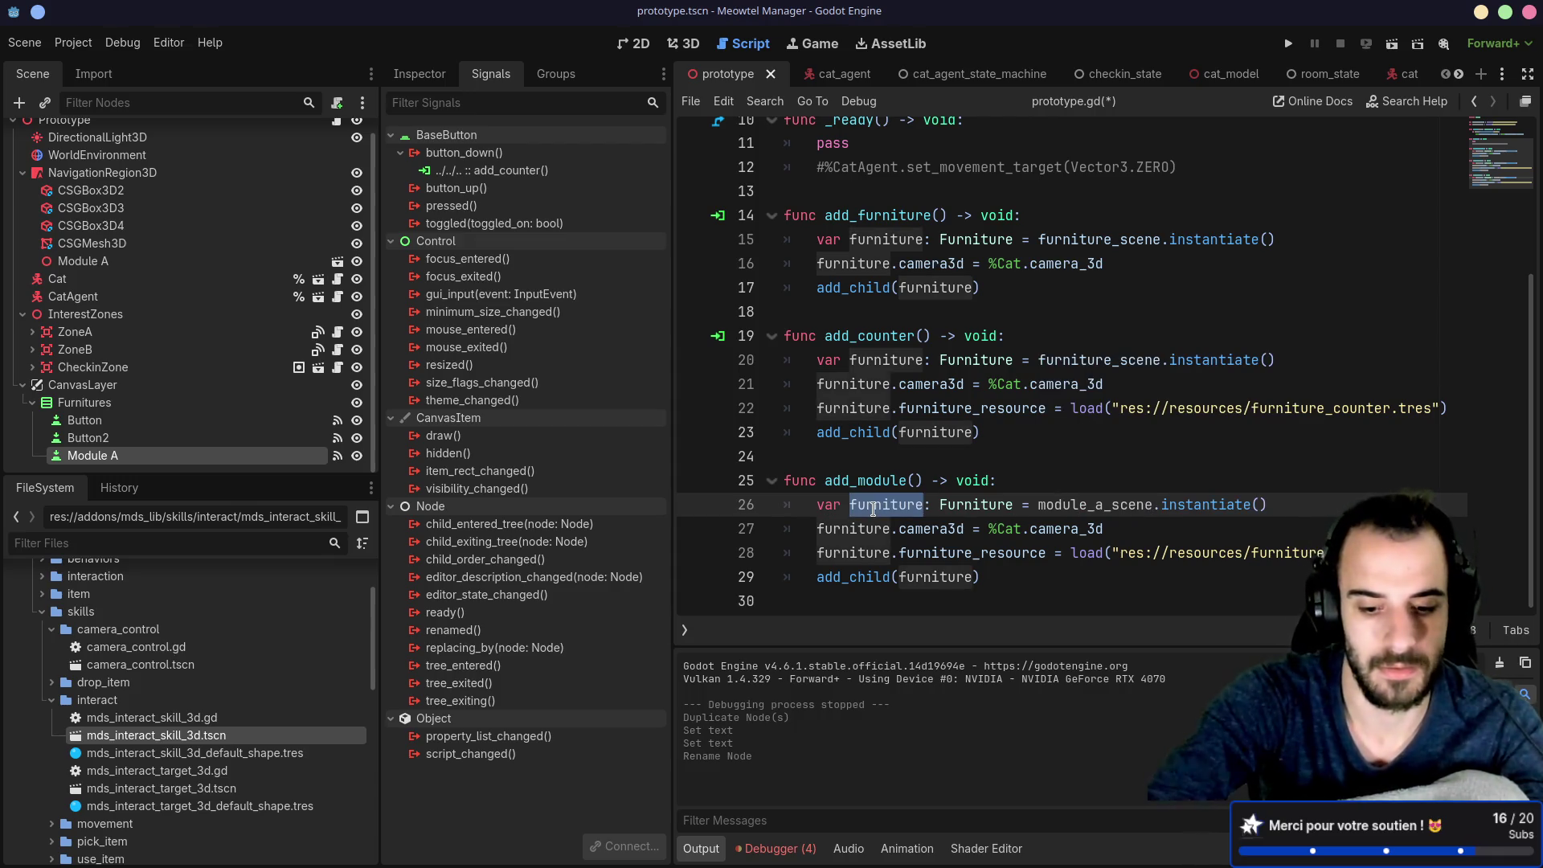
{"action": "type", "text": "module"}
{"action": "double_click", "coordinate": [922, 505]}
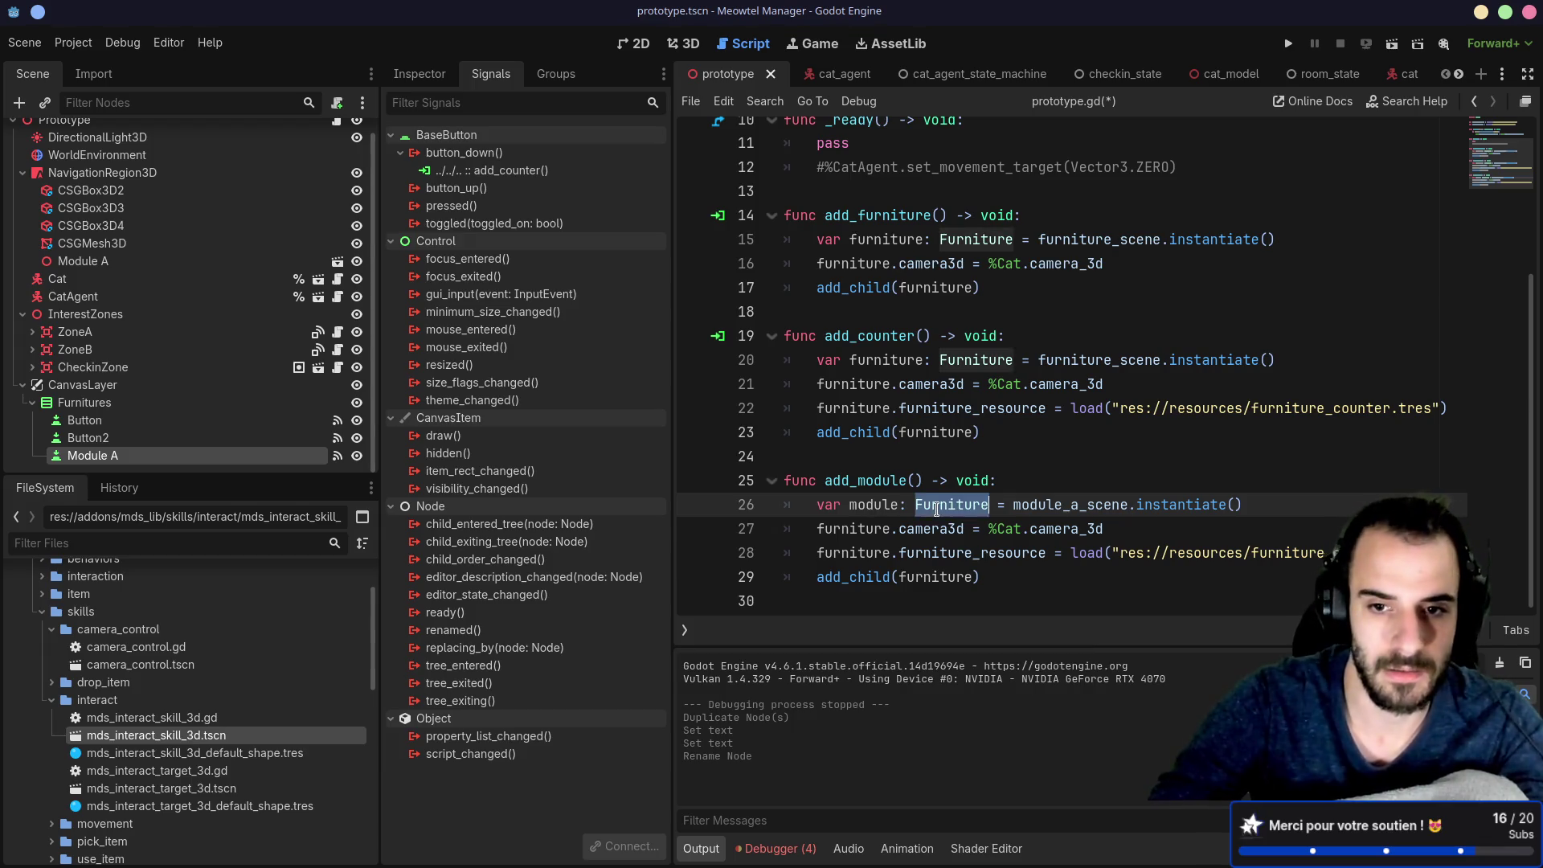
{"action": "key", "text": "BackSpace"}
{"action": "type", "text": "Node"}
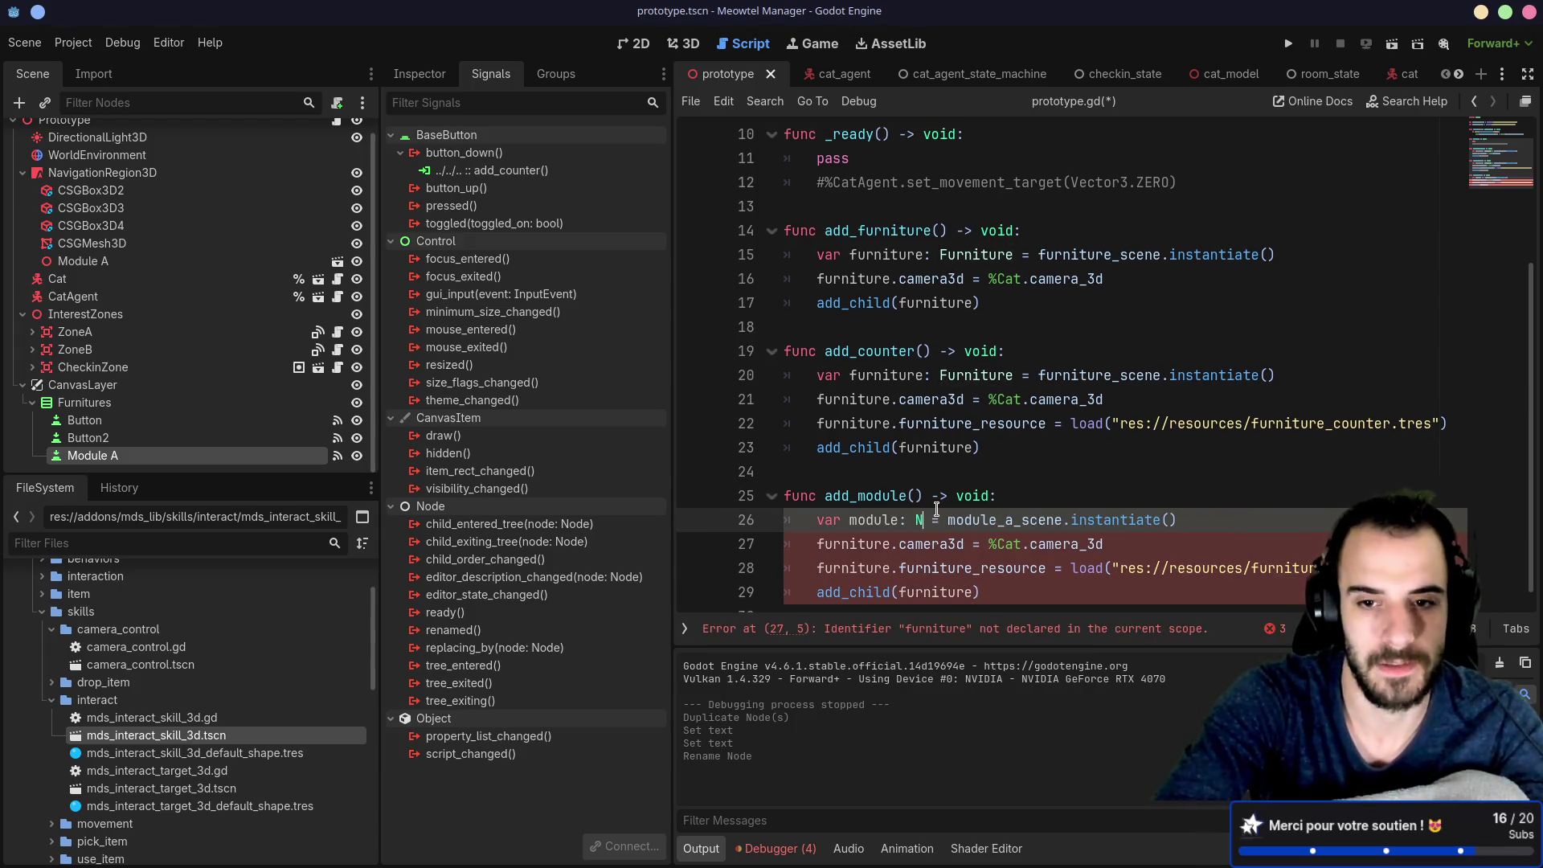
{"action": "type", "text": "3D"}
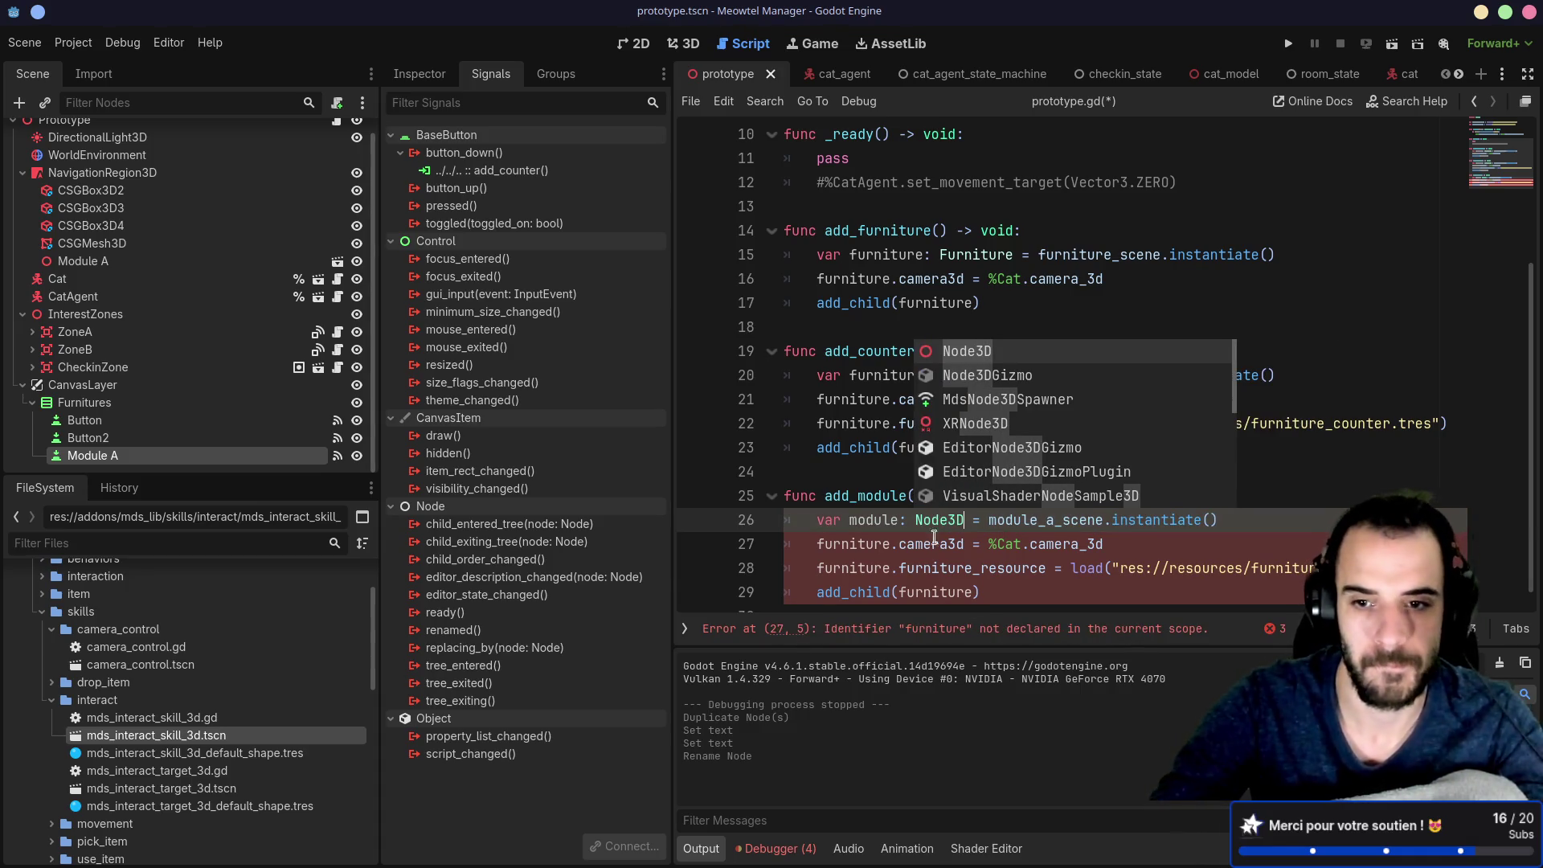
{"action": "key", "text": "Escape"}
Step: Delete the camera3d and furniture_resource lines and pass module to add_child()
{"action": "scroll", "coordinate": [972, 555], "scroll_direction": "down", "scroll_amount": 1}
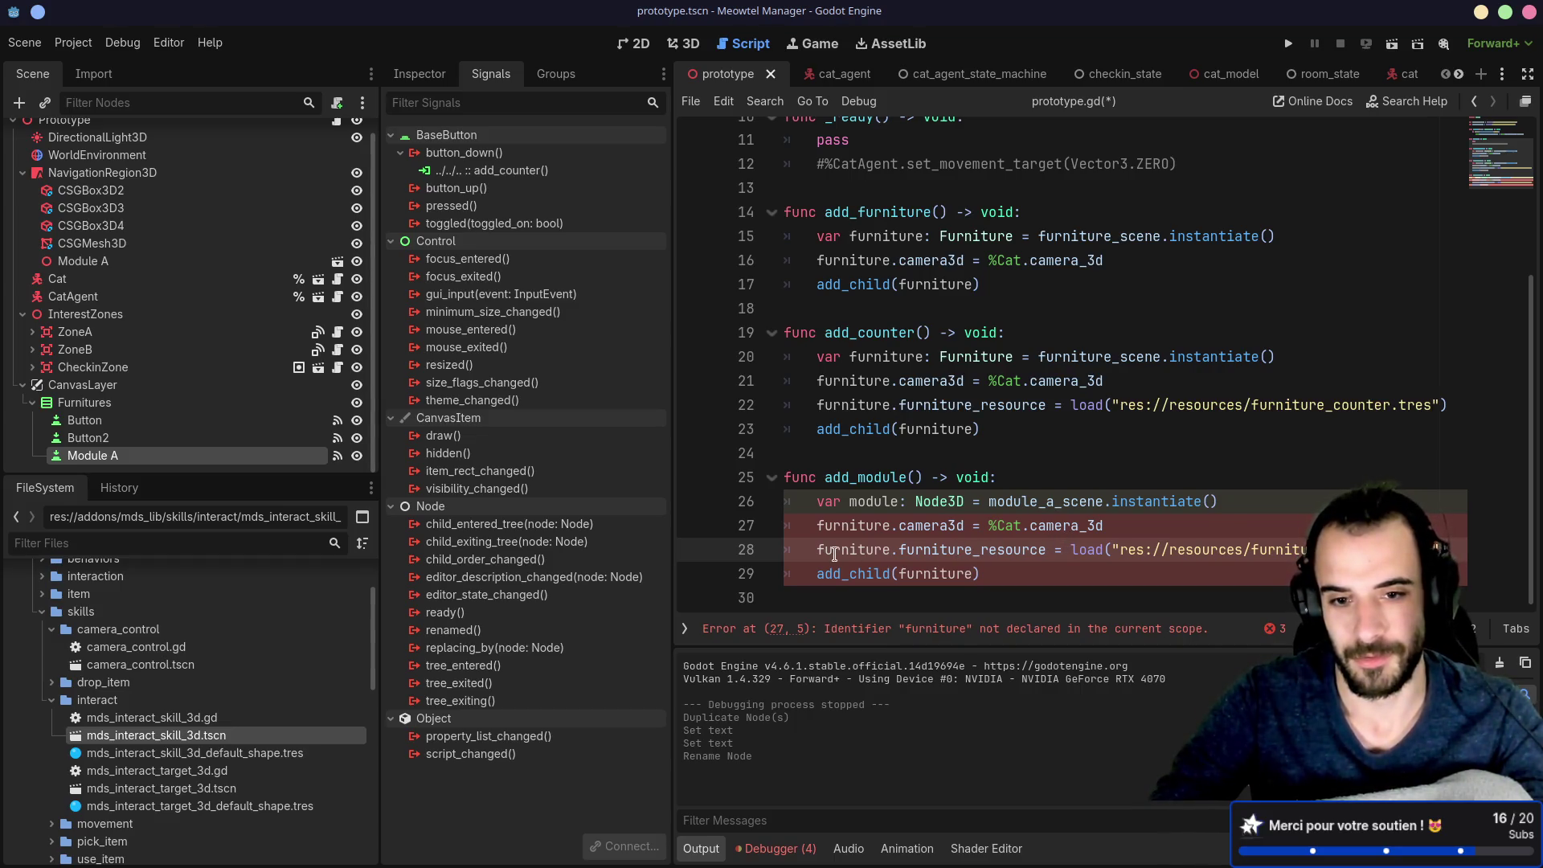
{"action": "left_click_drag", "start_coordinate": [1440, 513], "coordinate": [1430, 499]}
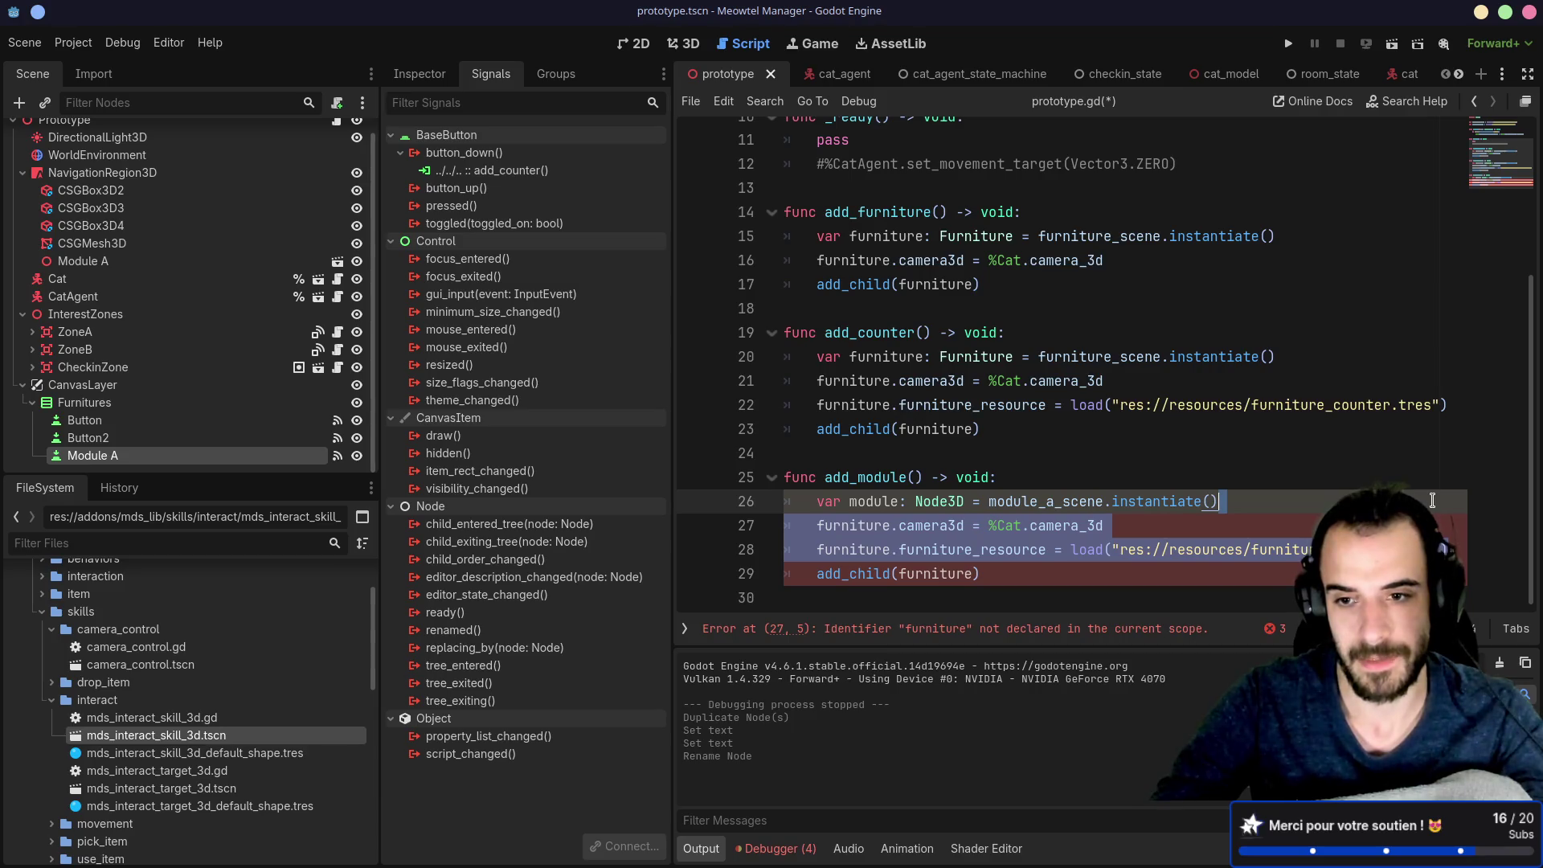
{"action": "key", "text": "BackSpace"}
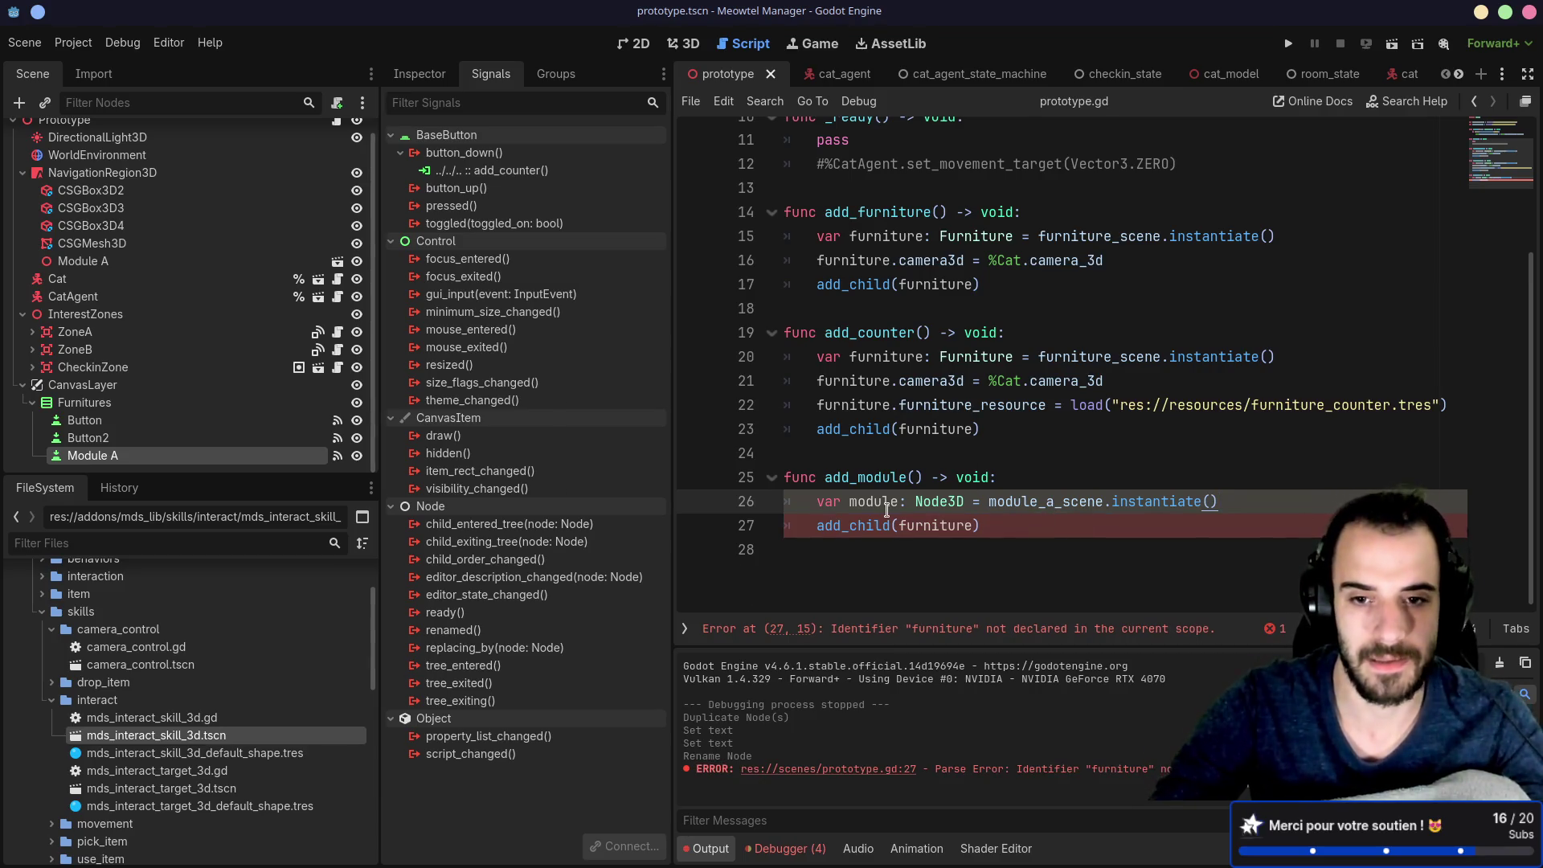
{"action": "double_click", "coordinate": [886, 504]}
{"action": "key", "text": "ctrl+c"}
{"action": "double_click", "coordinate": [932, 527]}
{"action": "key", "text": "ctrl+v"}
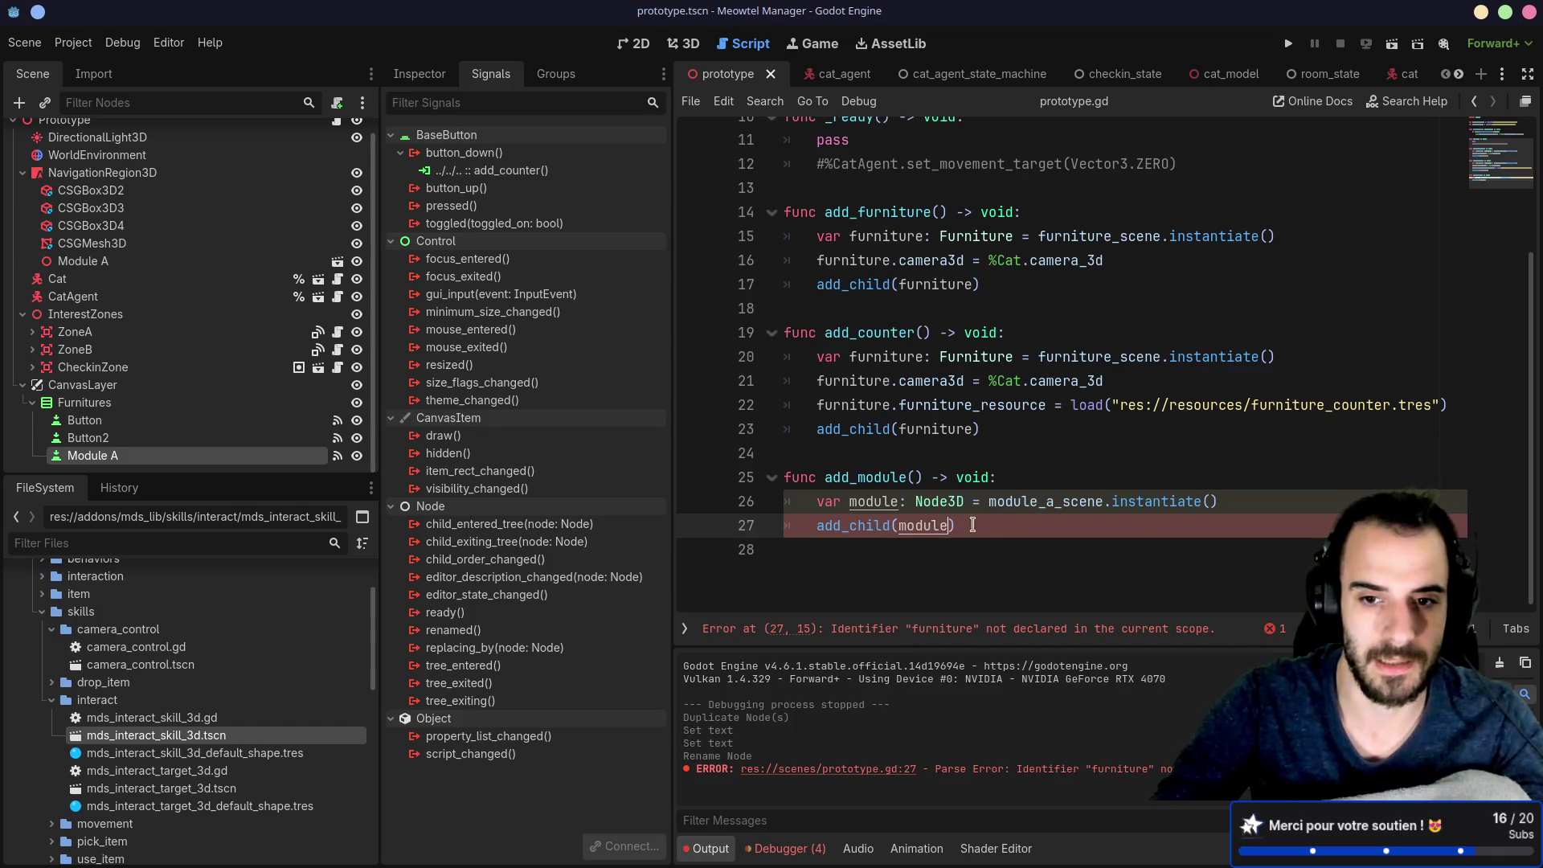
{"action": "scroll", "coordinate": [1020, 514], "scroll_direction": "up", "scroll_amount": 2}
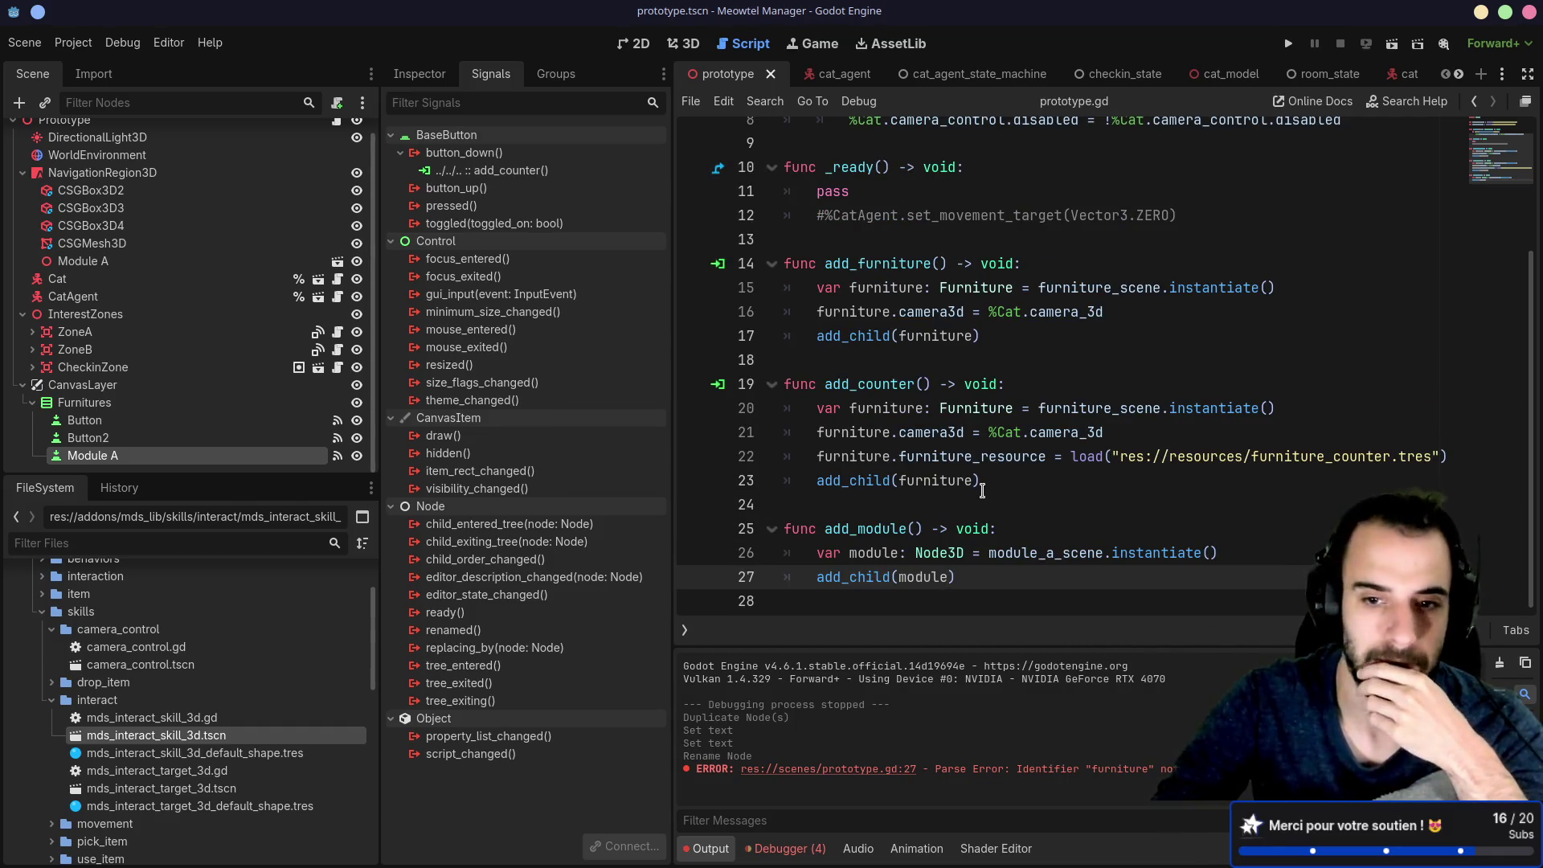
{"action": "double_click", "coordinate": [980, 411]}
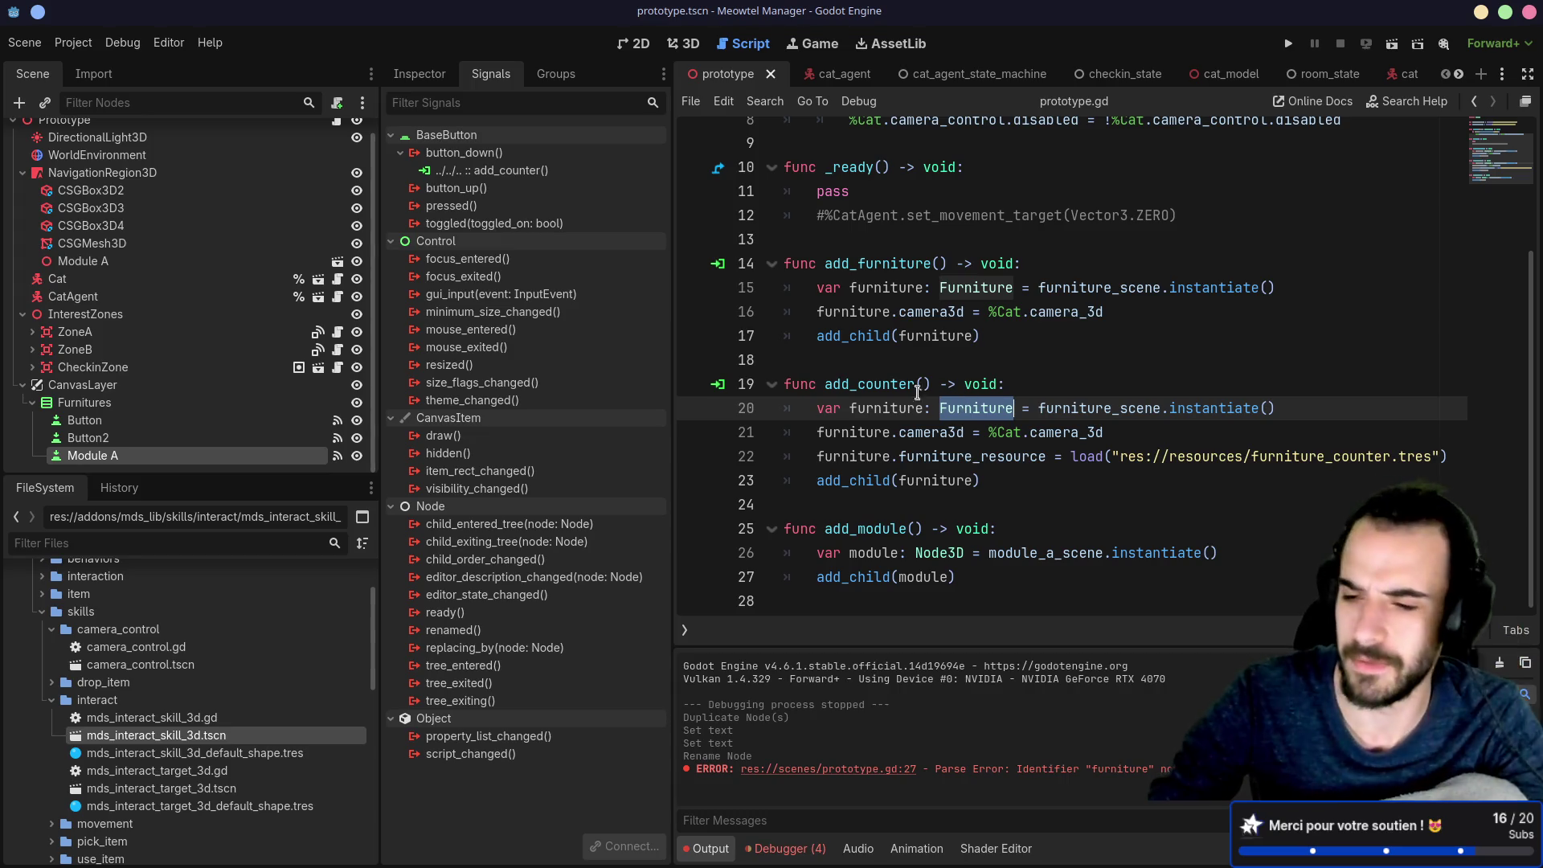
Step: Disconnect the Module A button's button_down signal from add_counter
{"action": "left_click", "coordinate": [434, 76]}
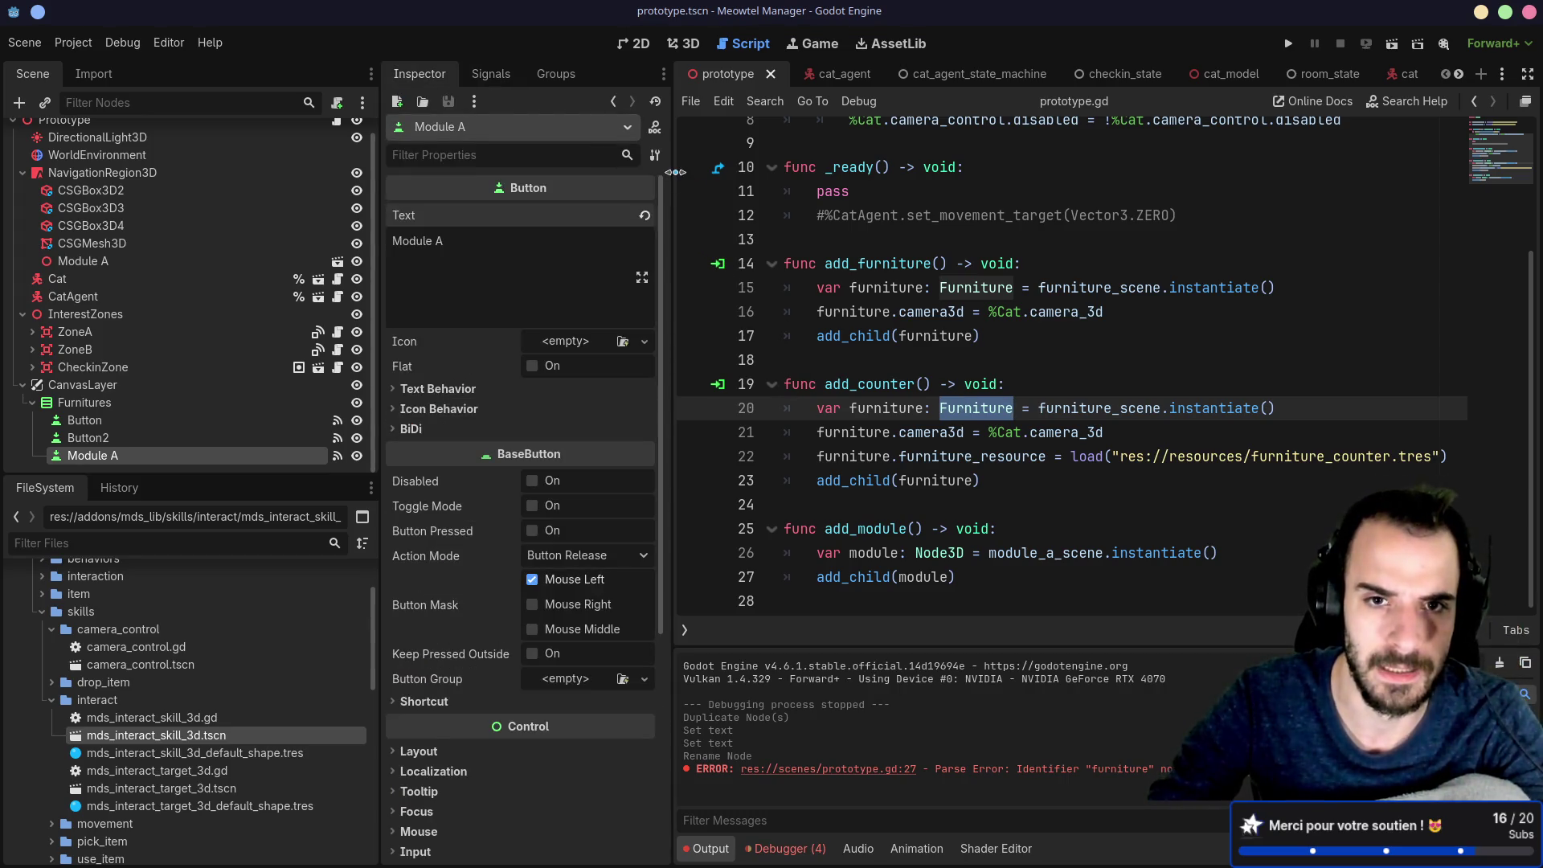
{"action": "left_click_drag", "start_coordinate": [675, 171], "coordinate": [665, 172]}
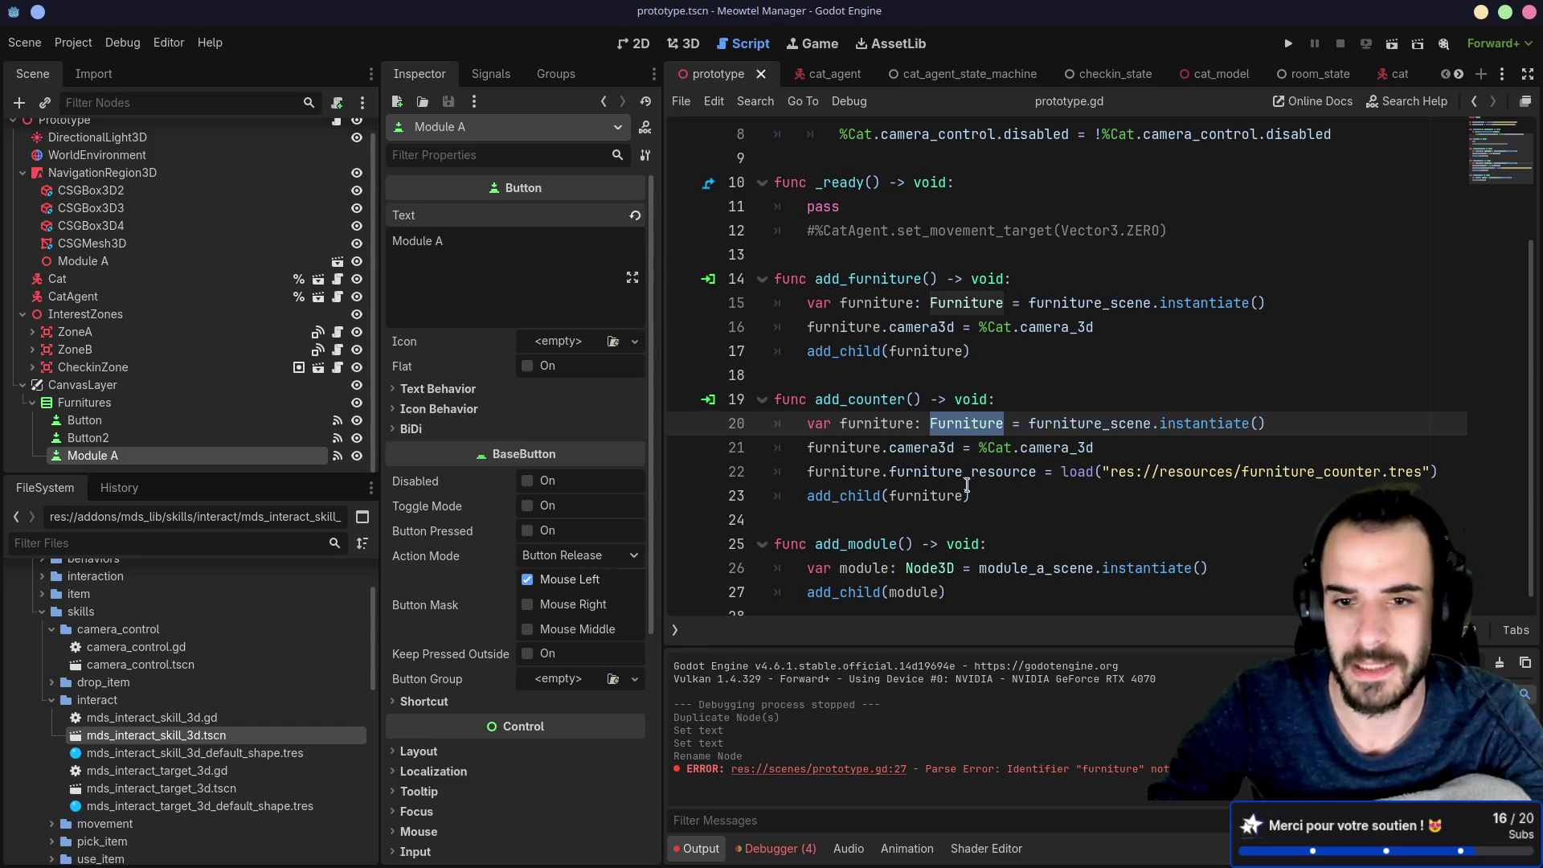
{"action": "left_click", "coordinate": [995, 500]}
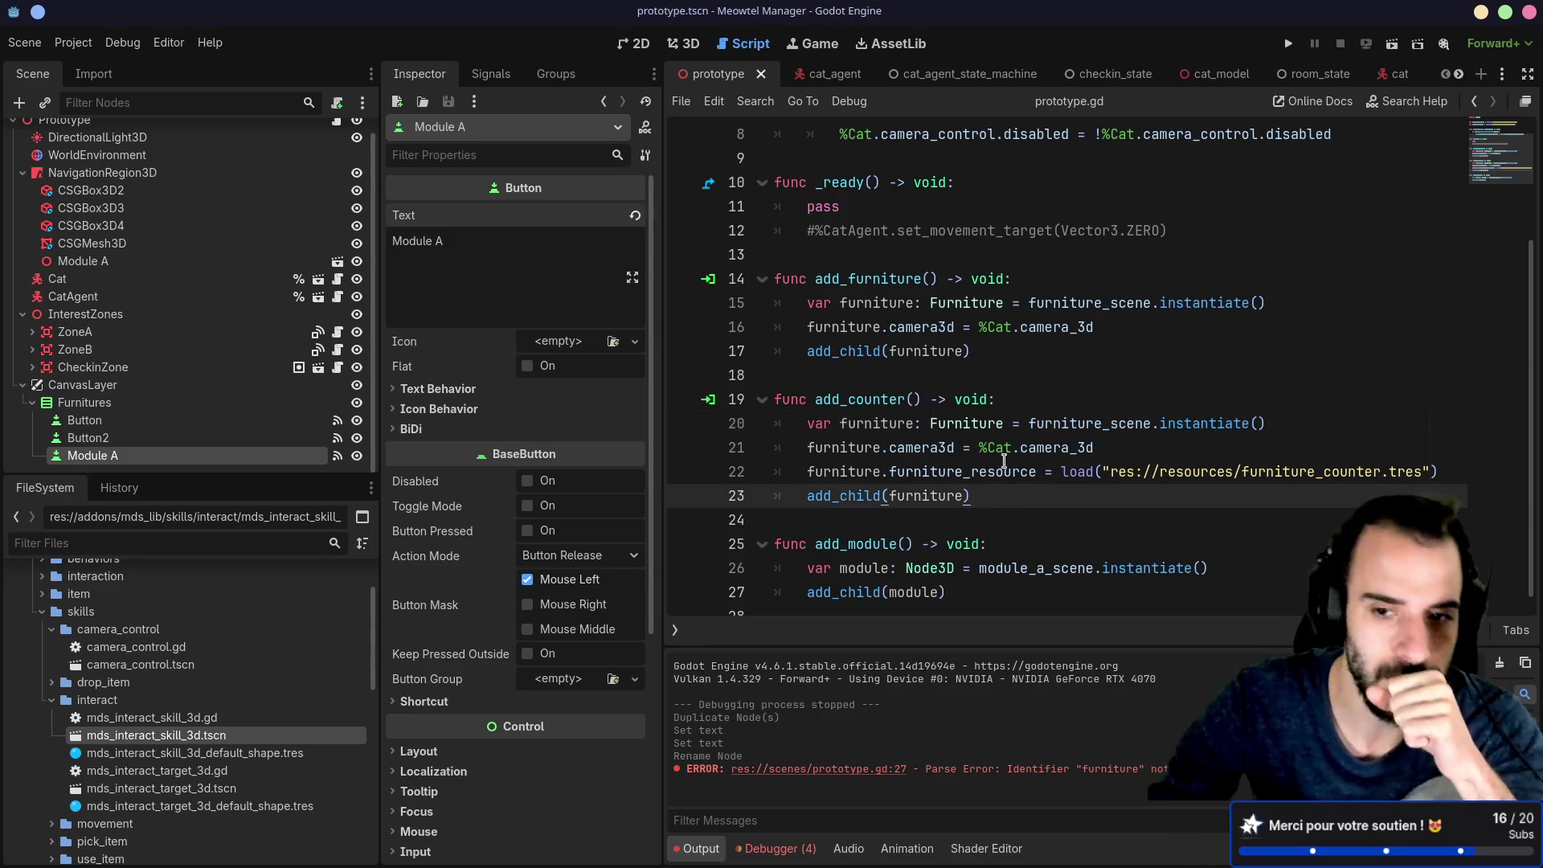
{"action": "scroll", "coordinate": [1021, 463], "scroll_direction": "down", "scroll_amount": 1}
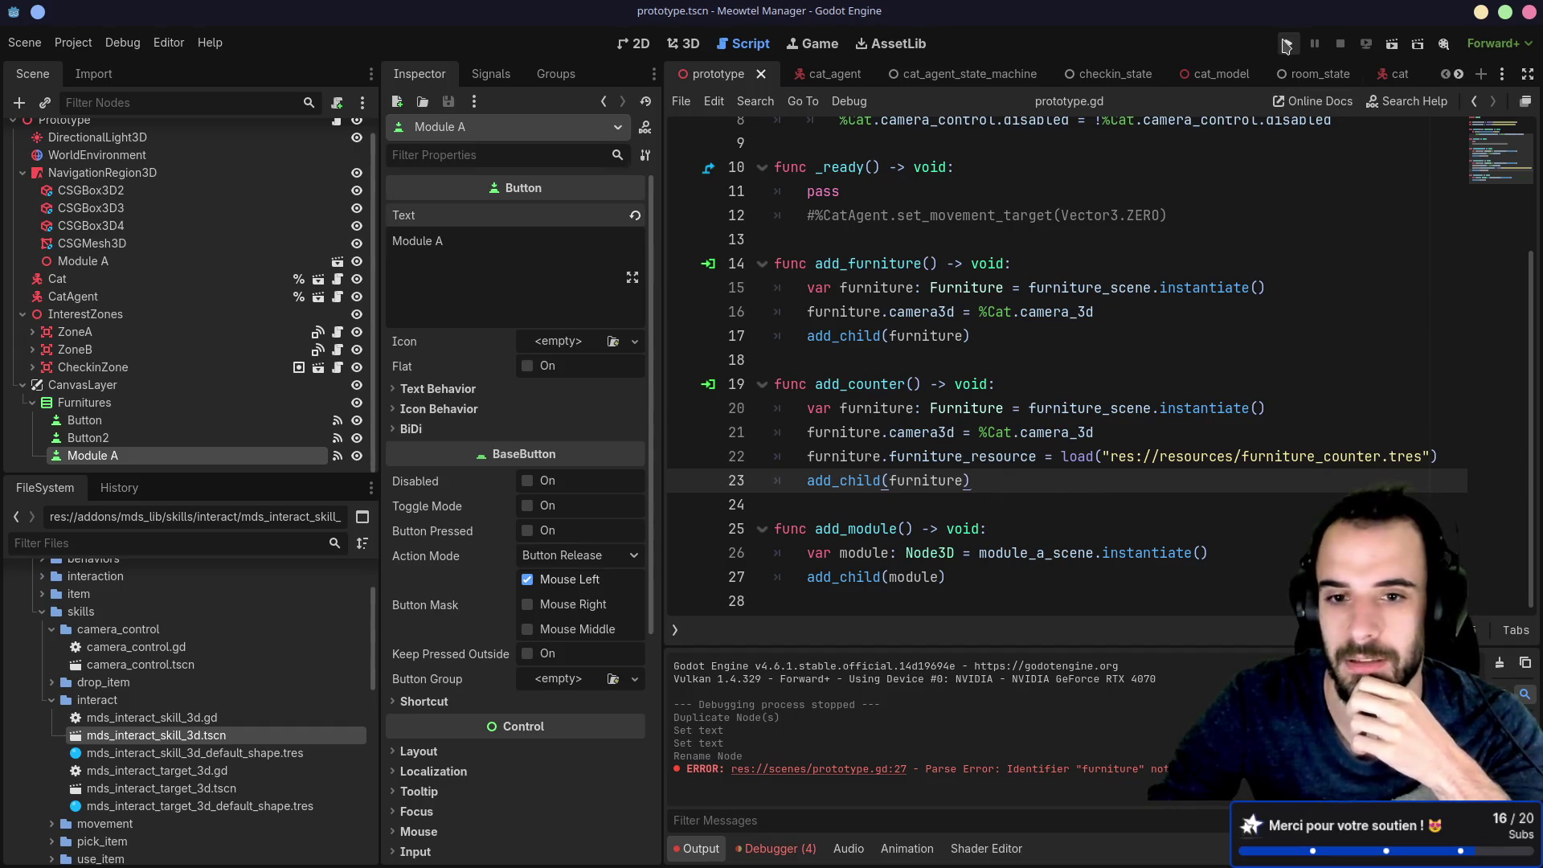
{"action": "left_click", "coordinate": [491, 74]}
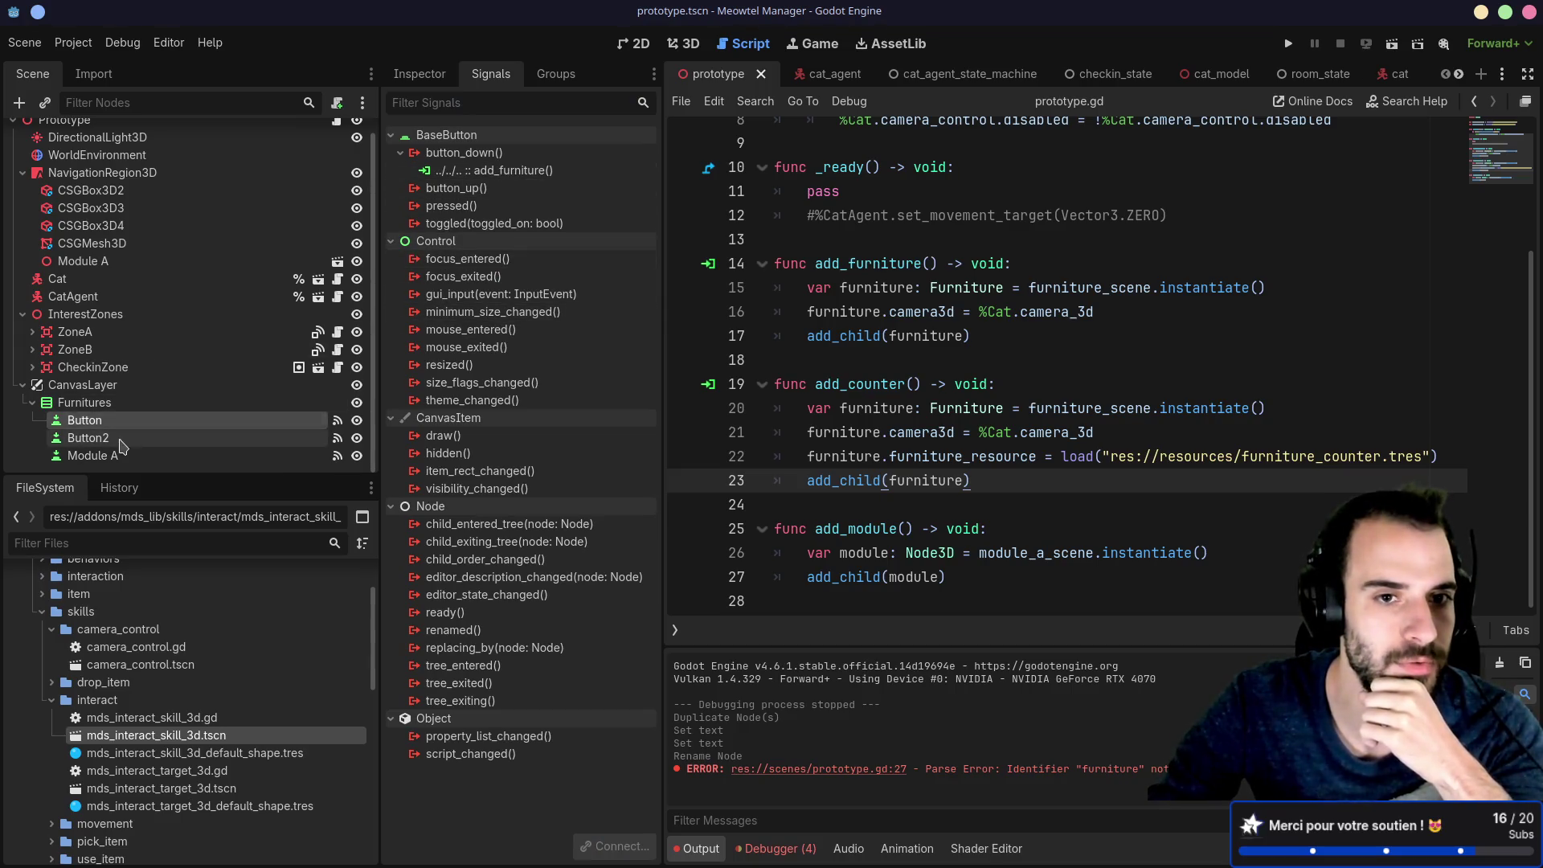
{"action": "double_click", "coordinate": [520, 171]}
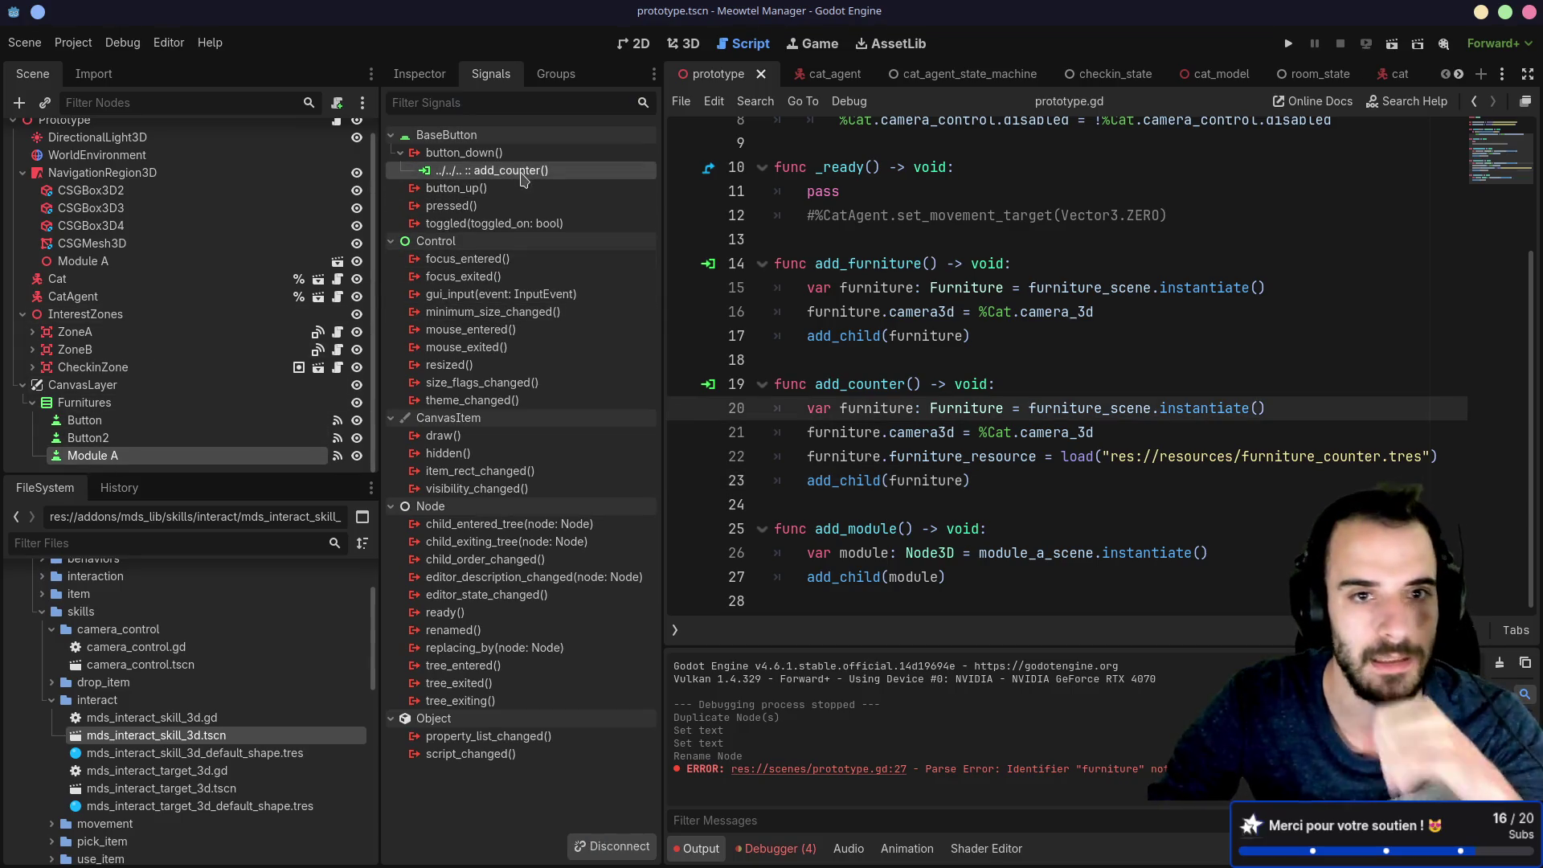
{"action": "key", "text": "Delete"}
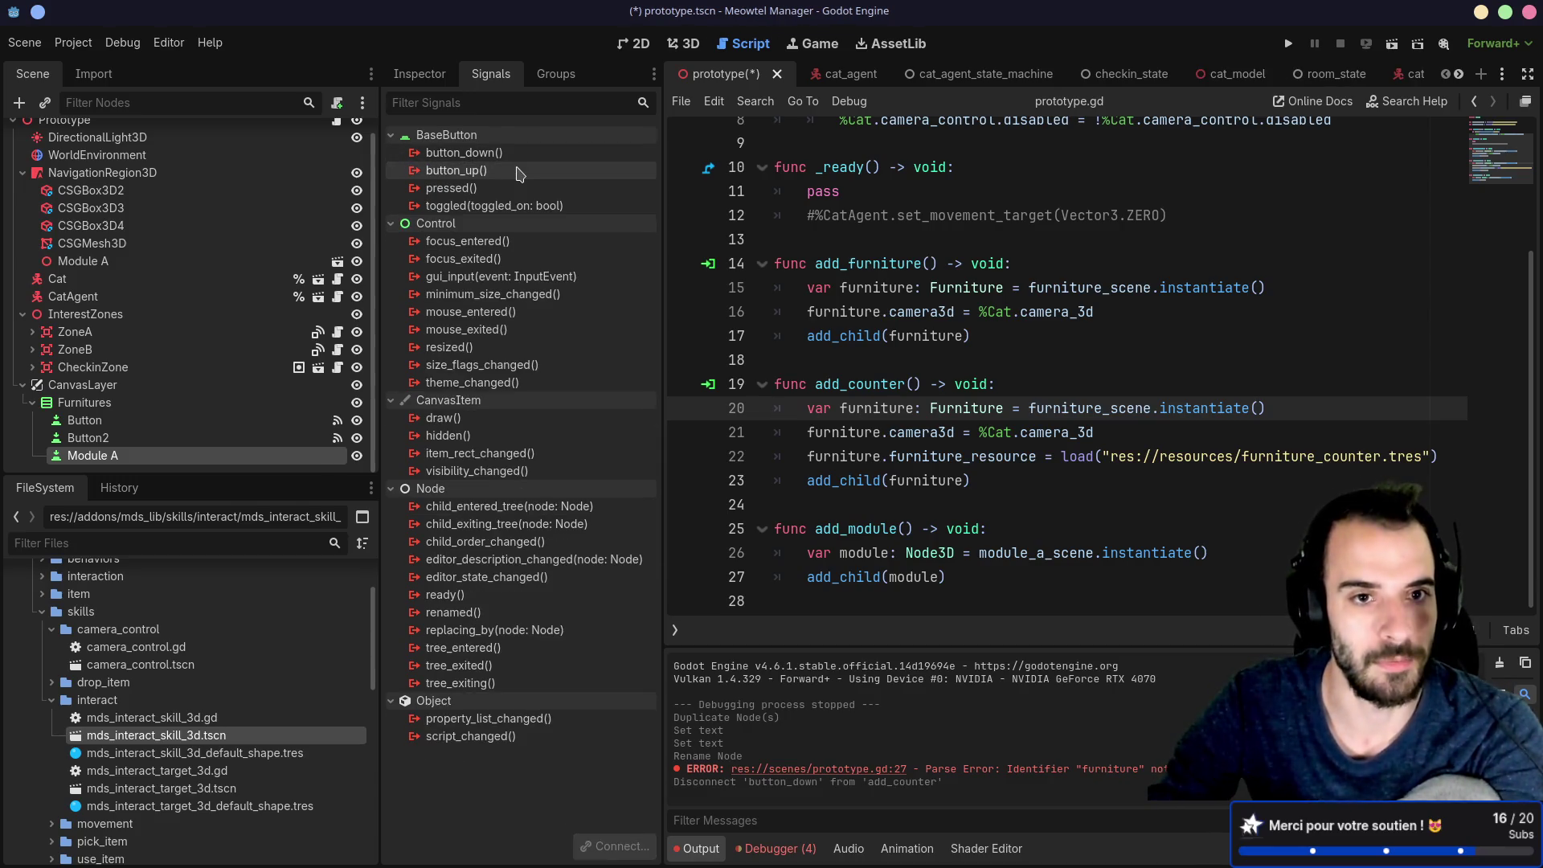
Step: Connect button_down to the add_module method, then save and run the game
{"action": "key", "text": "Return"}
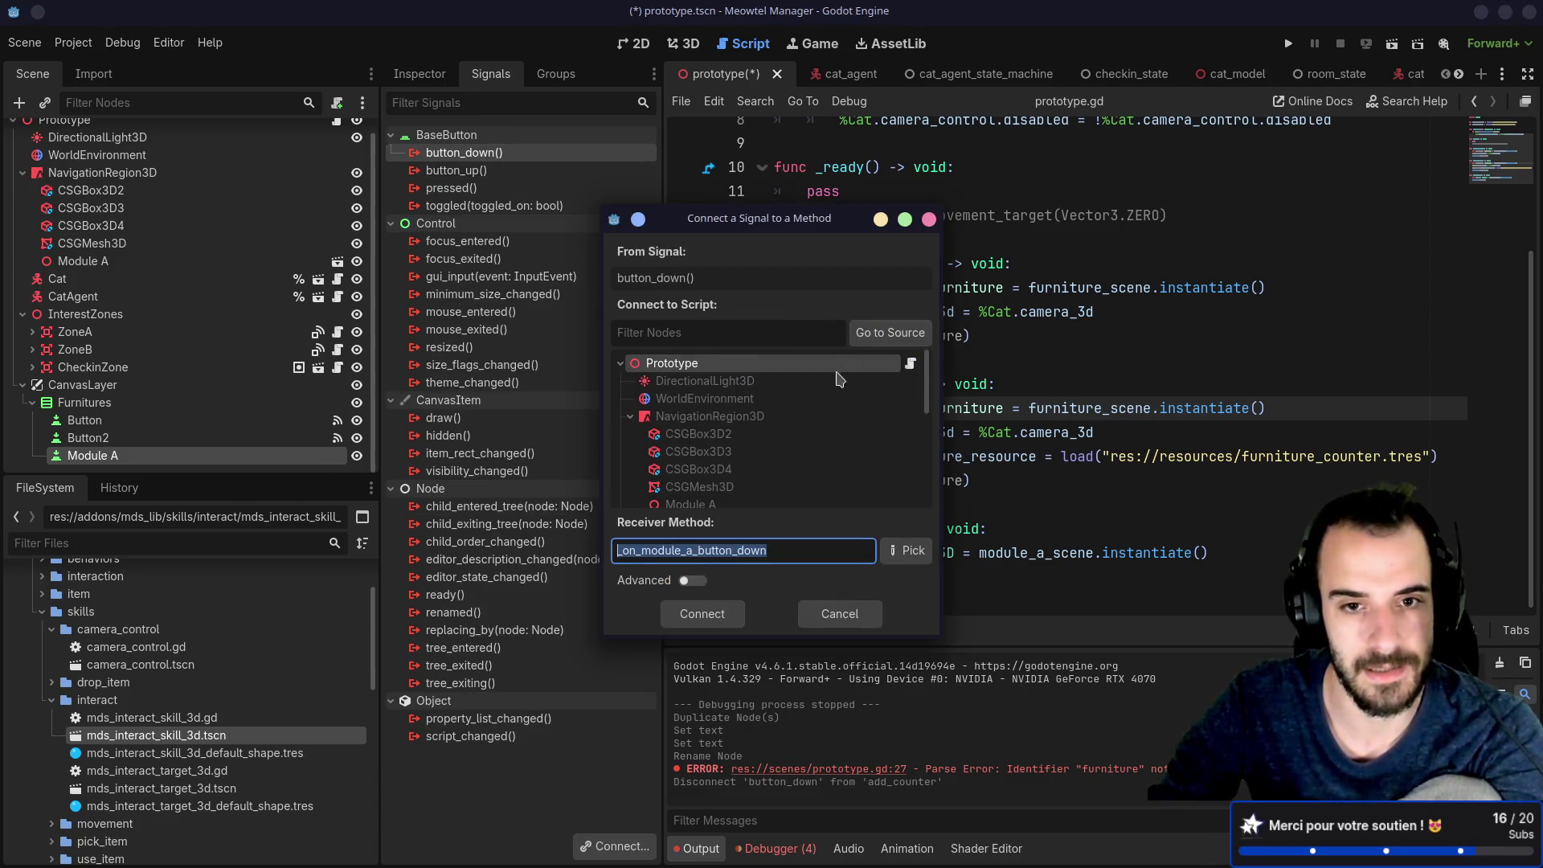
{"action": "left_click", "coordinate": [906, 550]}
{"action": "left_click", "coordinate": [681, 313]}
{"action": "left_click", "coordinate": [770, 653]}
{"action": "left_click", "coordinate": [705, 615]}
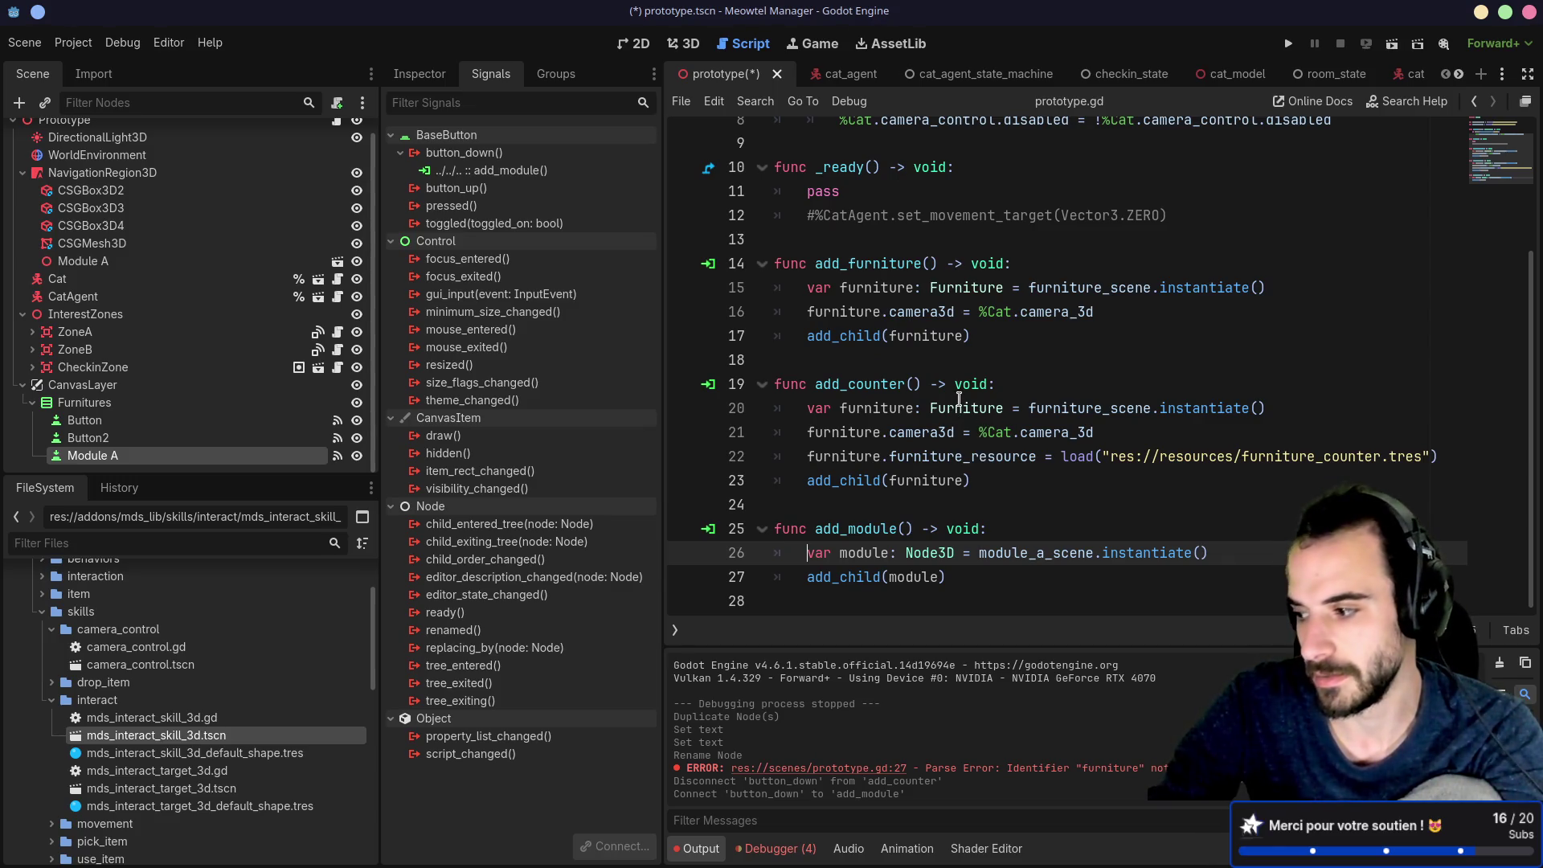
{"action": "left_click", "coordinate": [1288, 43]}
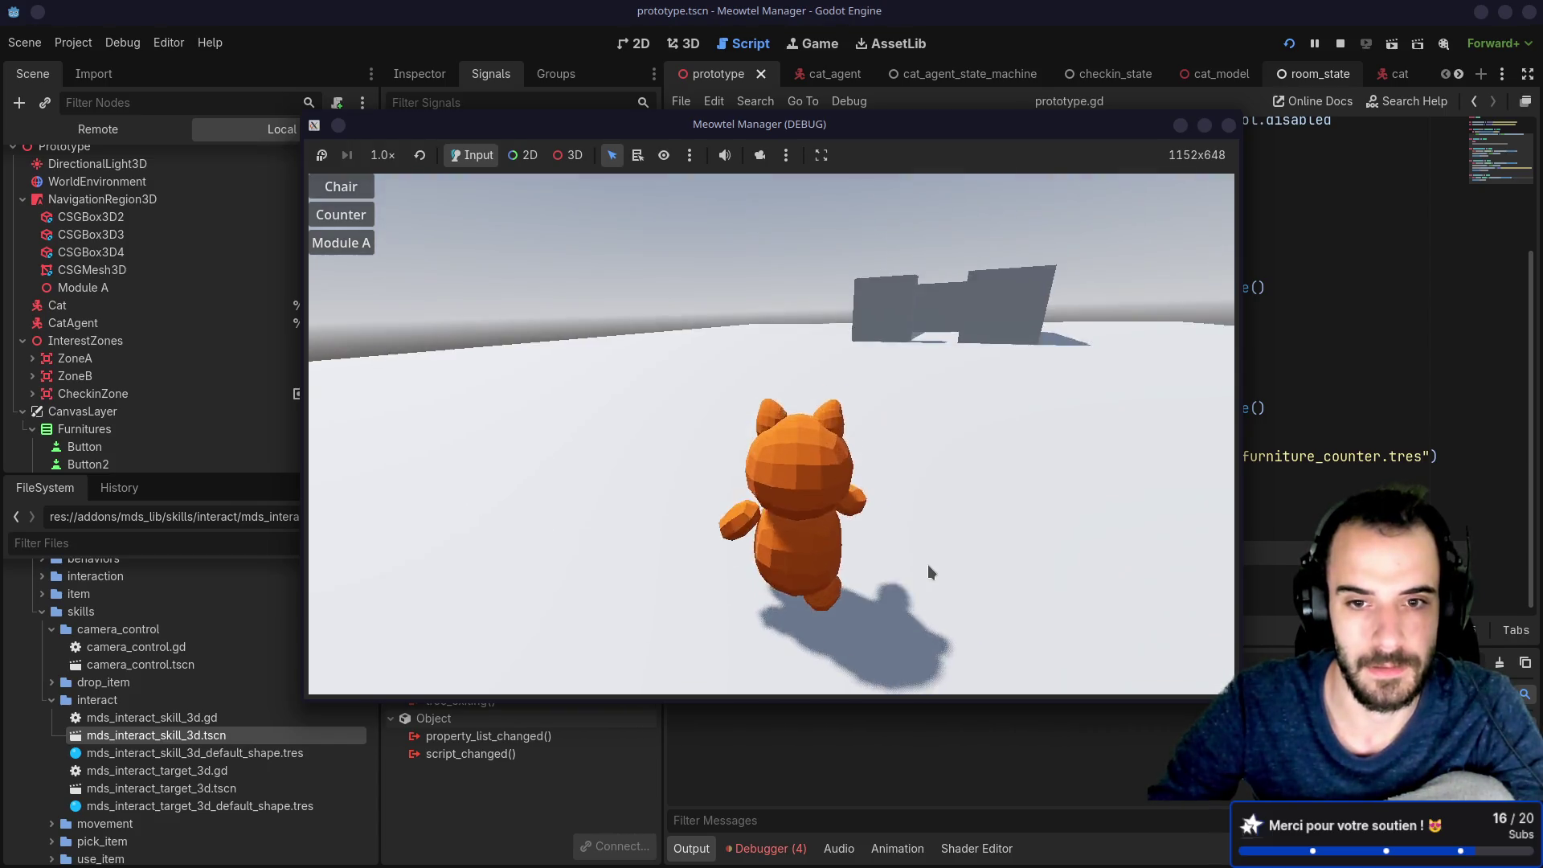
Step: Spawn a Module A block beside the cat in the running game, then switch to Firefox
{"action": "left_click", "coordinate": [324, 242]}
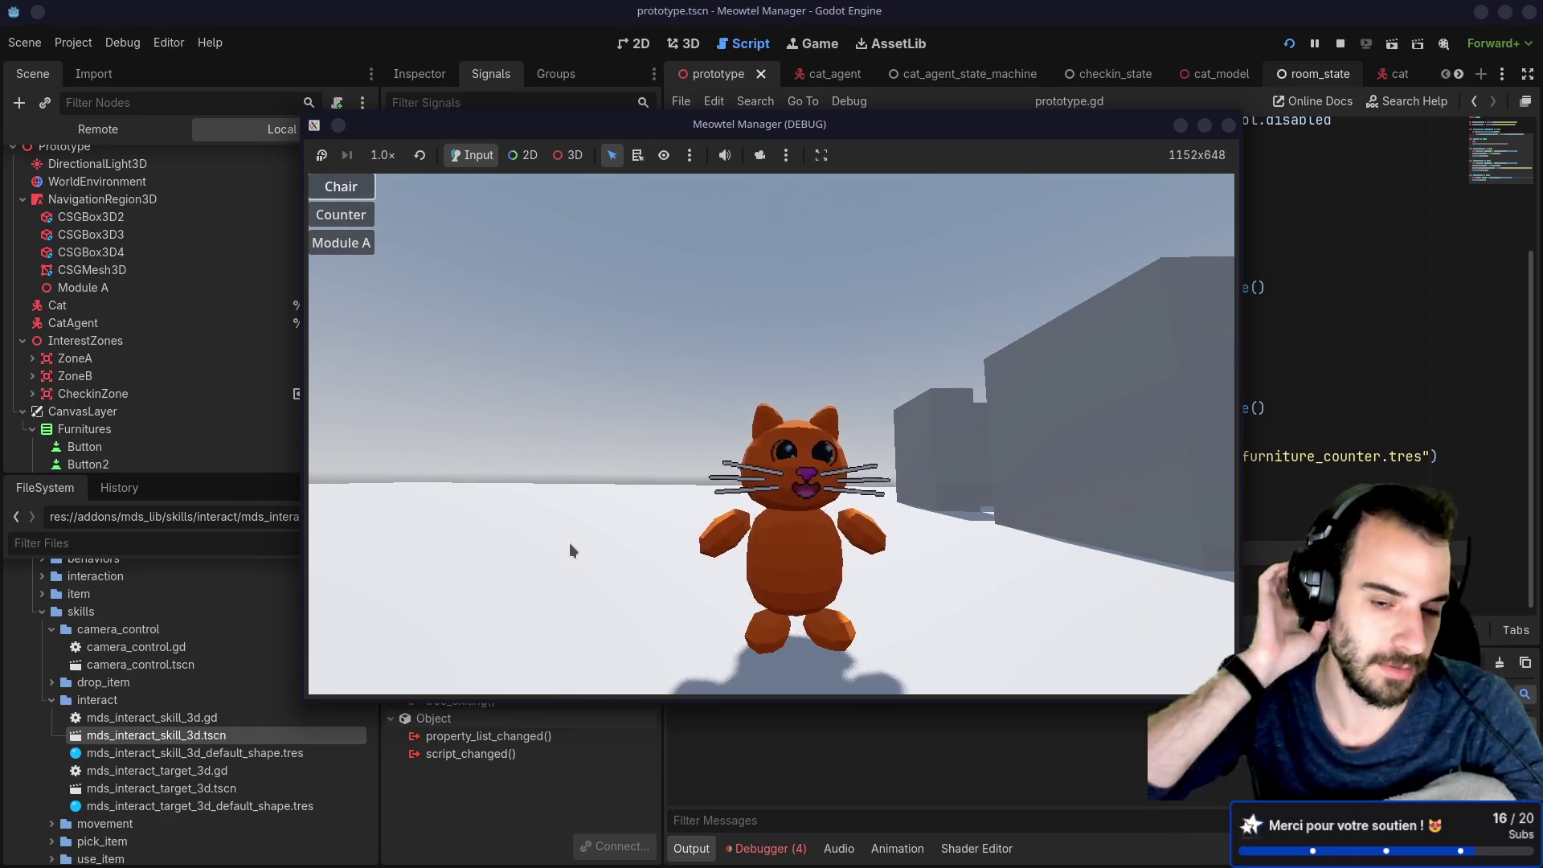
{"action": "key", "text": "super+Left"}
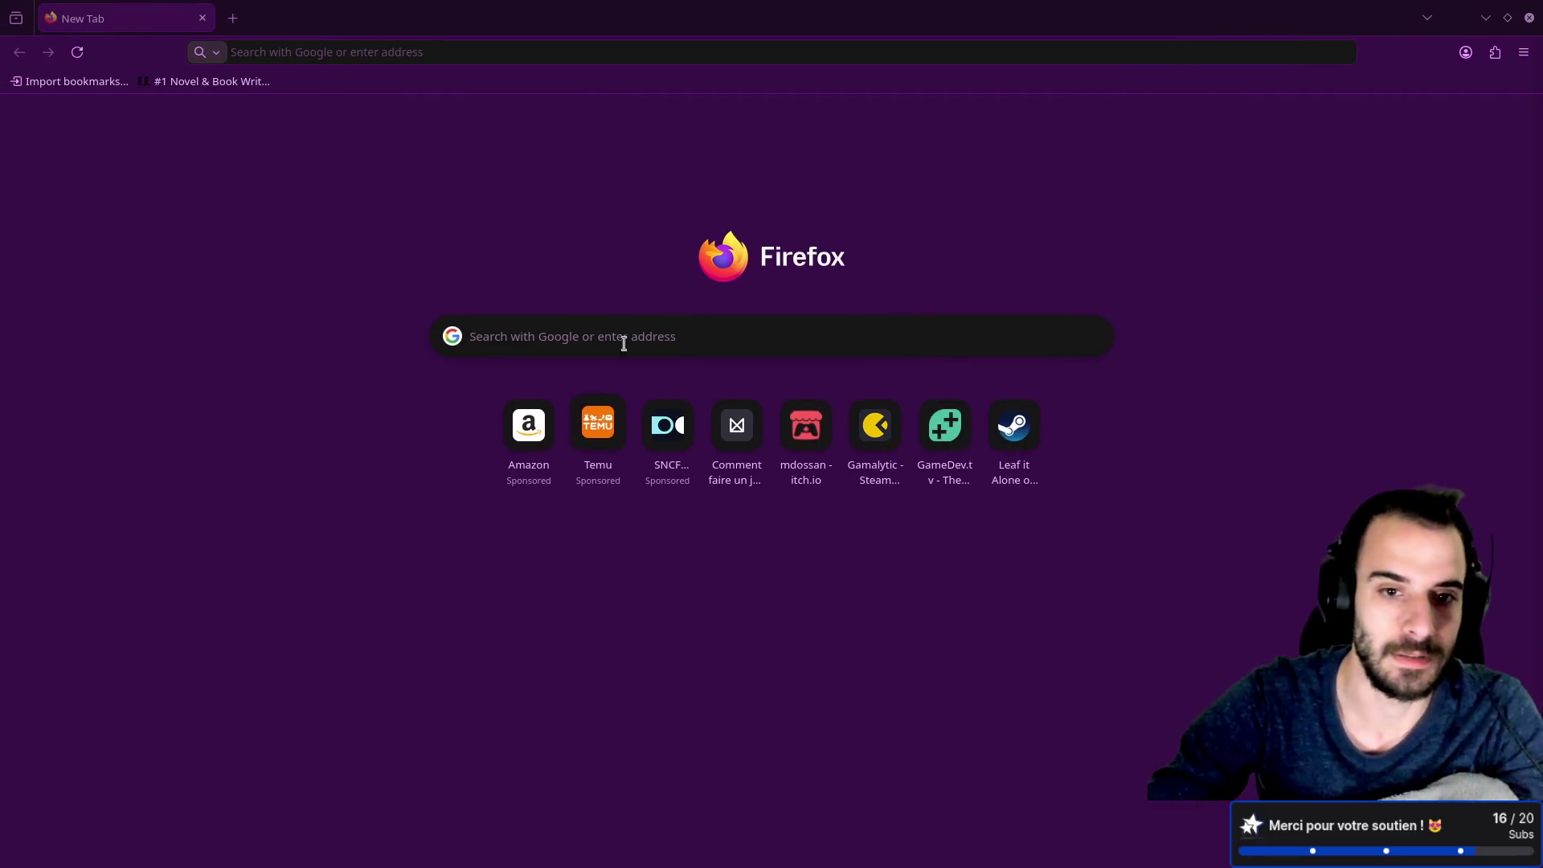
Step: Open the game-planning board and add a 'Trancher sur les idées' note to Semaine 2
{"action": "left_click", "coordinate": [739, 426]}
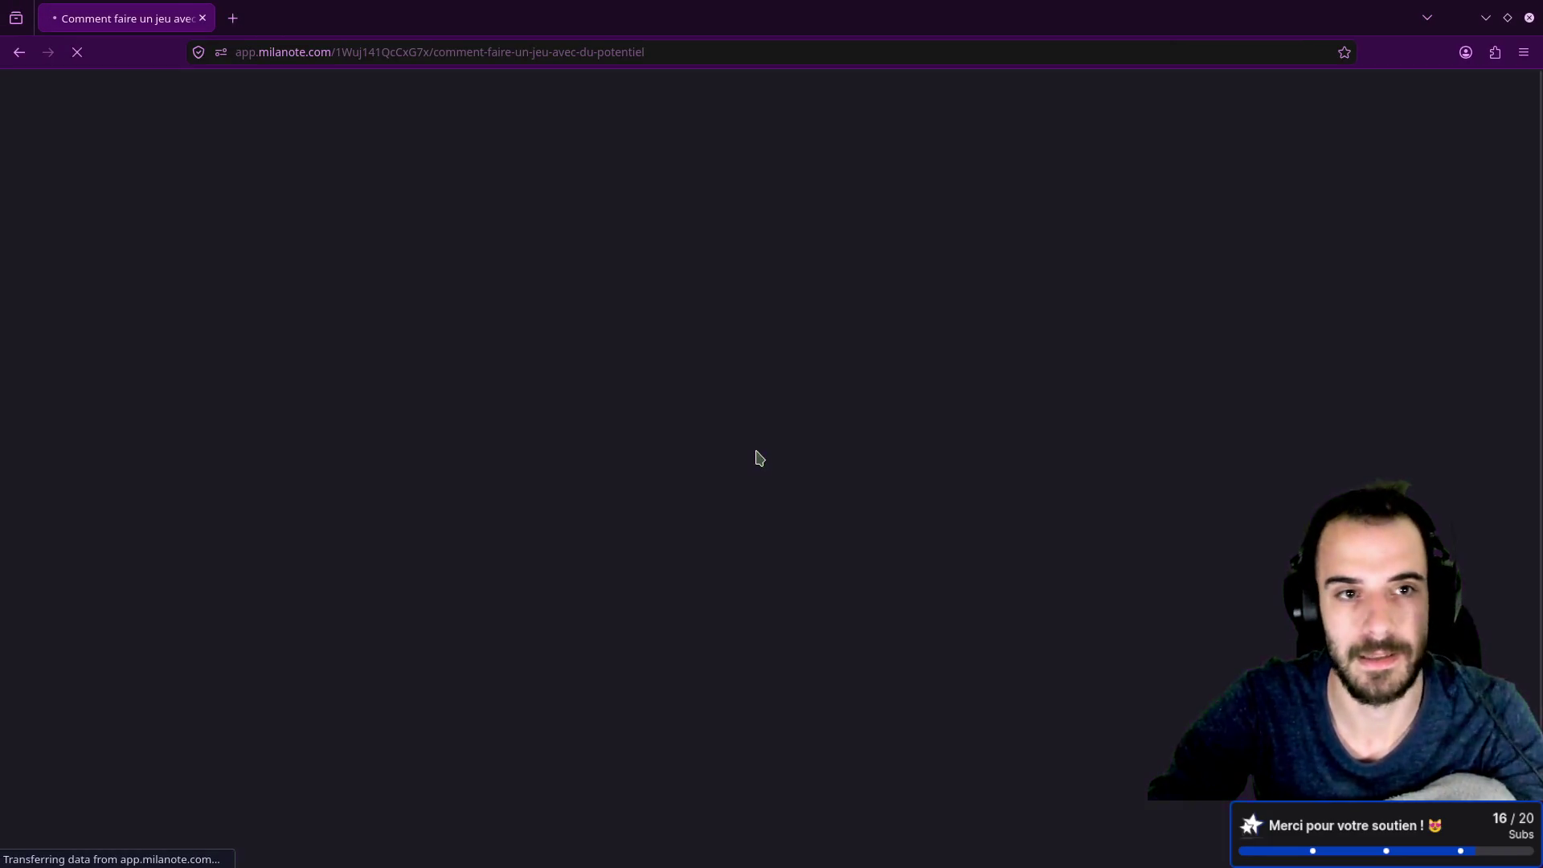
{"action": "mouse_move", "coordinate": [527, 325]}
{"action": "left_mouse_down"}
{"action": "mouse_move", "coordinate": [523, 304]}
{"action": "mouse_move", "coordinate": [510, 354]}
{"action": "mouse_move", "coordinate": [522, 394]}
{"action": "left_mouse_up"}
{"action": "left_click", "coordinate": [523, 391]}
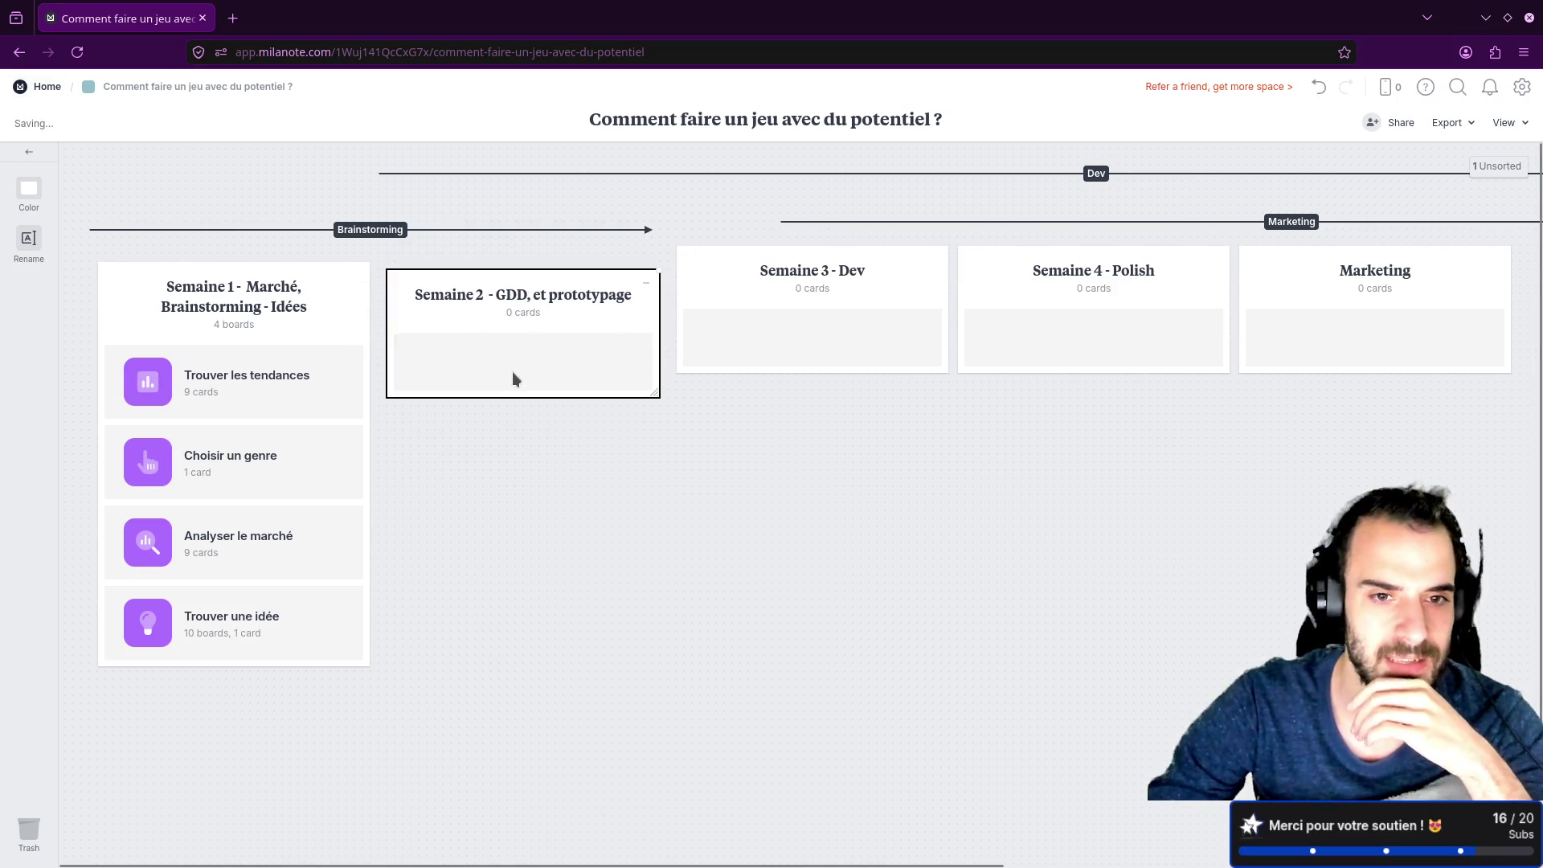
{"action": "left_click", "coordinate": [566, 458]}
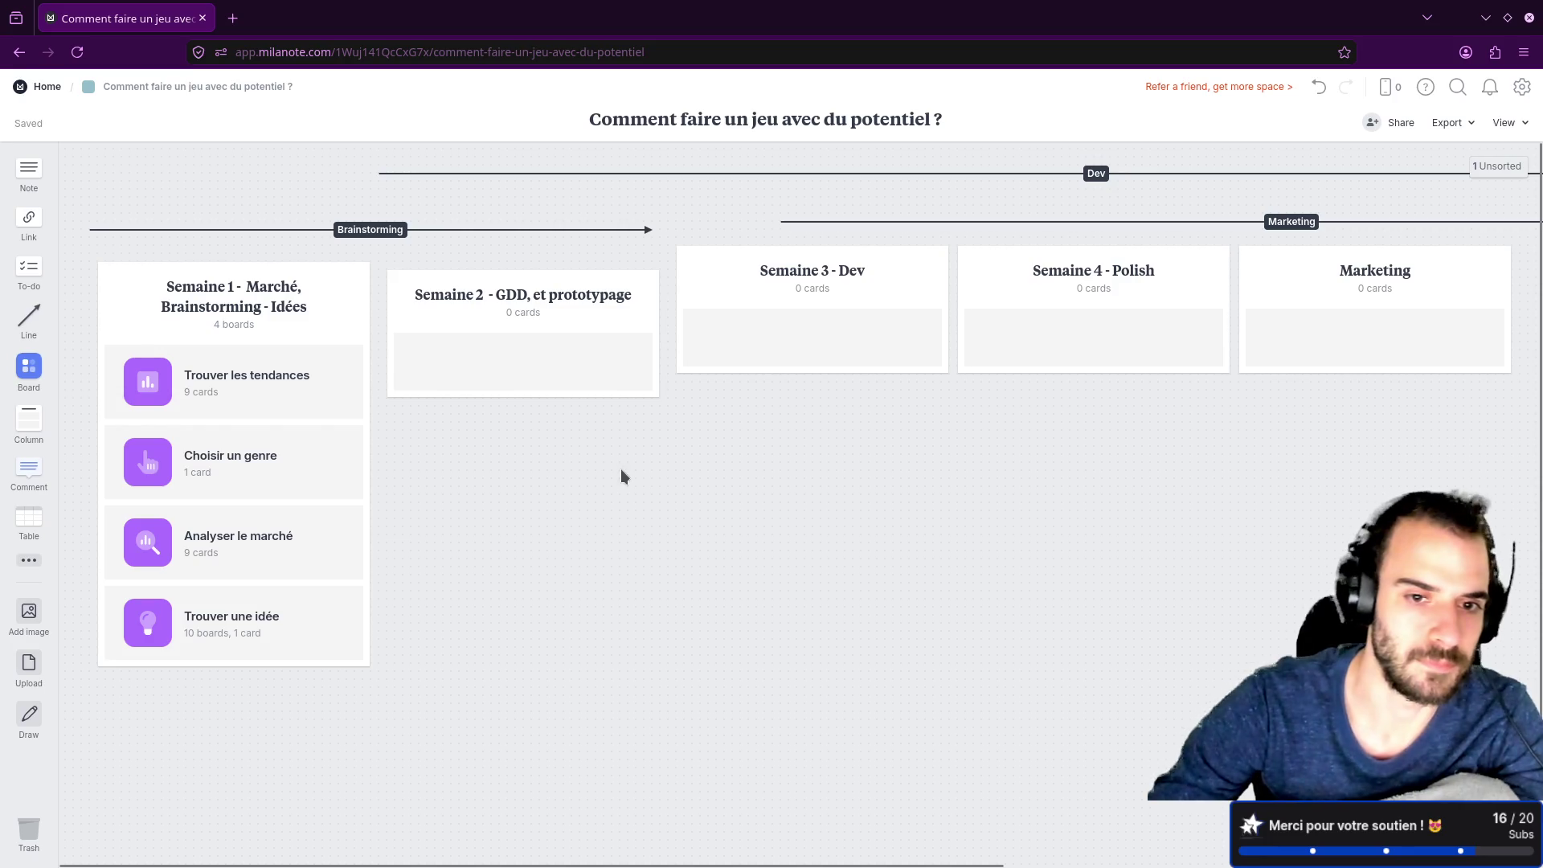
{"action": "left_click_drag", "start_coordinate": [16, 172], "coordinate": [551, 464]}
{"action": "type", "text": "Trancher sur les idées"}
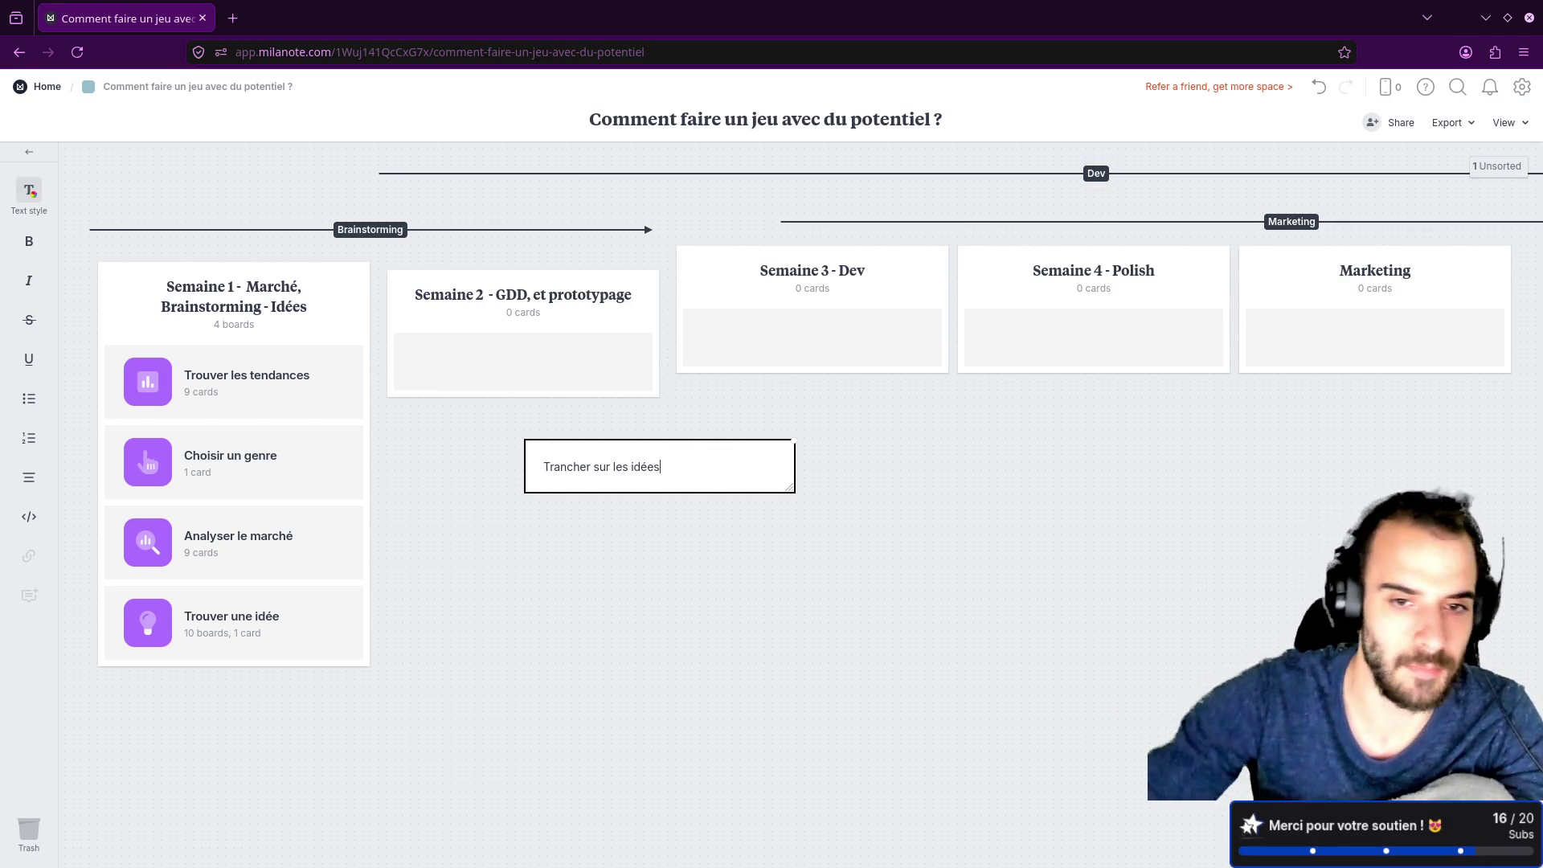
{"action": "left_click", "coordinate": [624, 406]}
{"action": "mouse_move", "coordinate": [578, 465]}
{"action": "left_mouse_down"}
{"action": "mouse_move", "coordinate": [434, 354]}
{"action": "mouse_move", "coordinate": [482, 362]}
{"action": "left_mouse_up"}
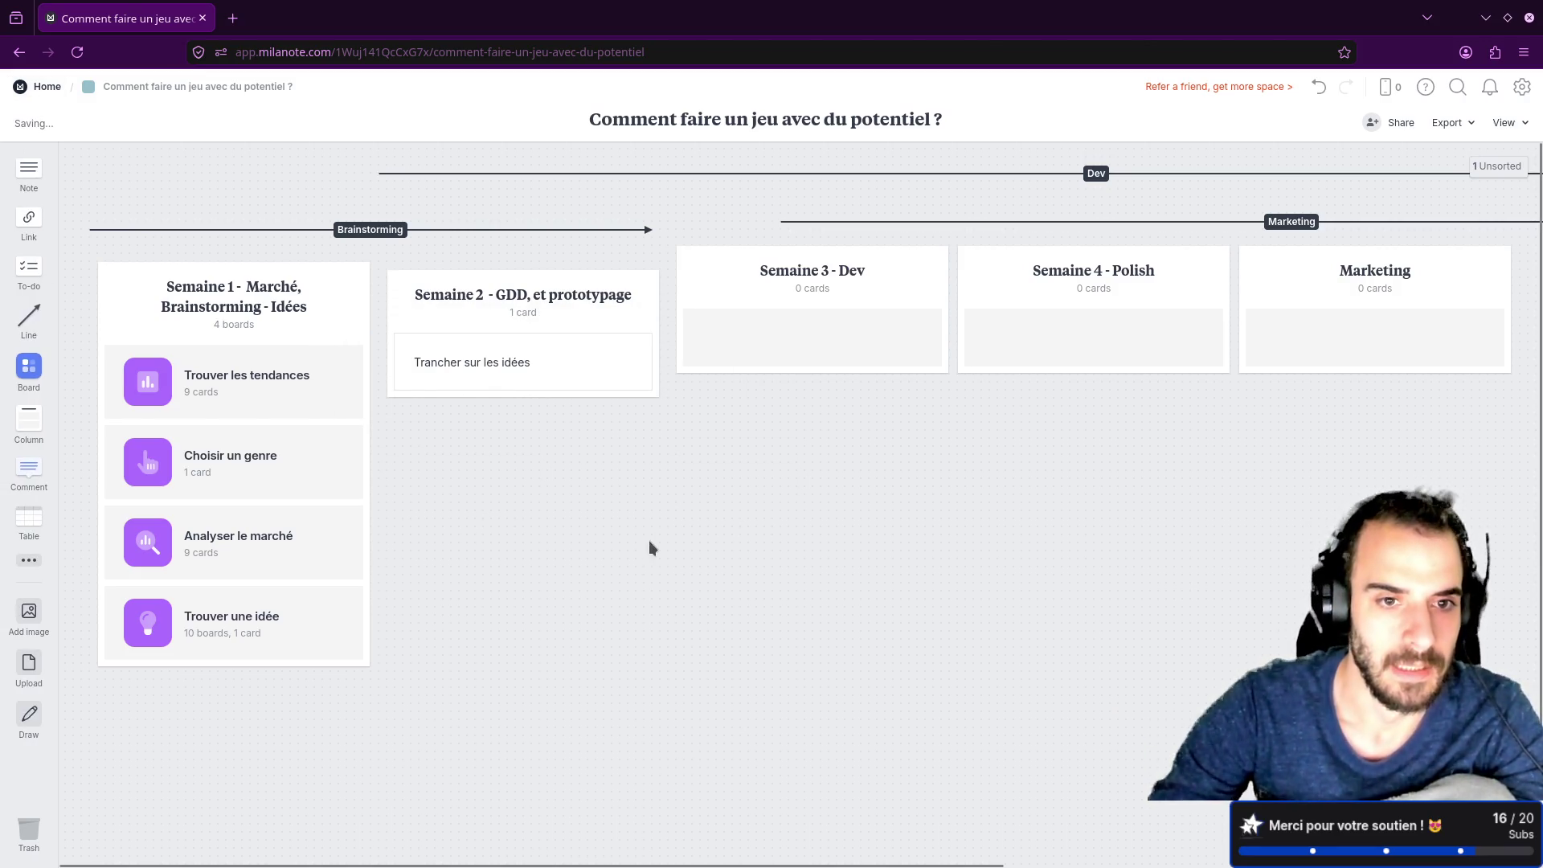
Step: Add a game loop note and a 'Definir un GDD' note into the Semaine 2 column
{"action": "mouse_move", "coordinate": [26, 193]}
{"action": "left_mouse_down"}
{"action": "mouse_move", "coordinate": [554, 503]}
{"action": "mouse_move", "coordinate": [592, 492]}
{"action": "left_mouse_up"}
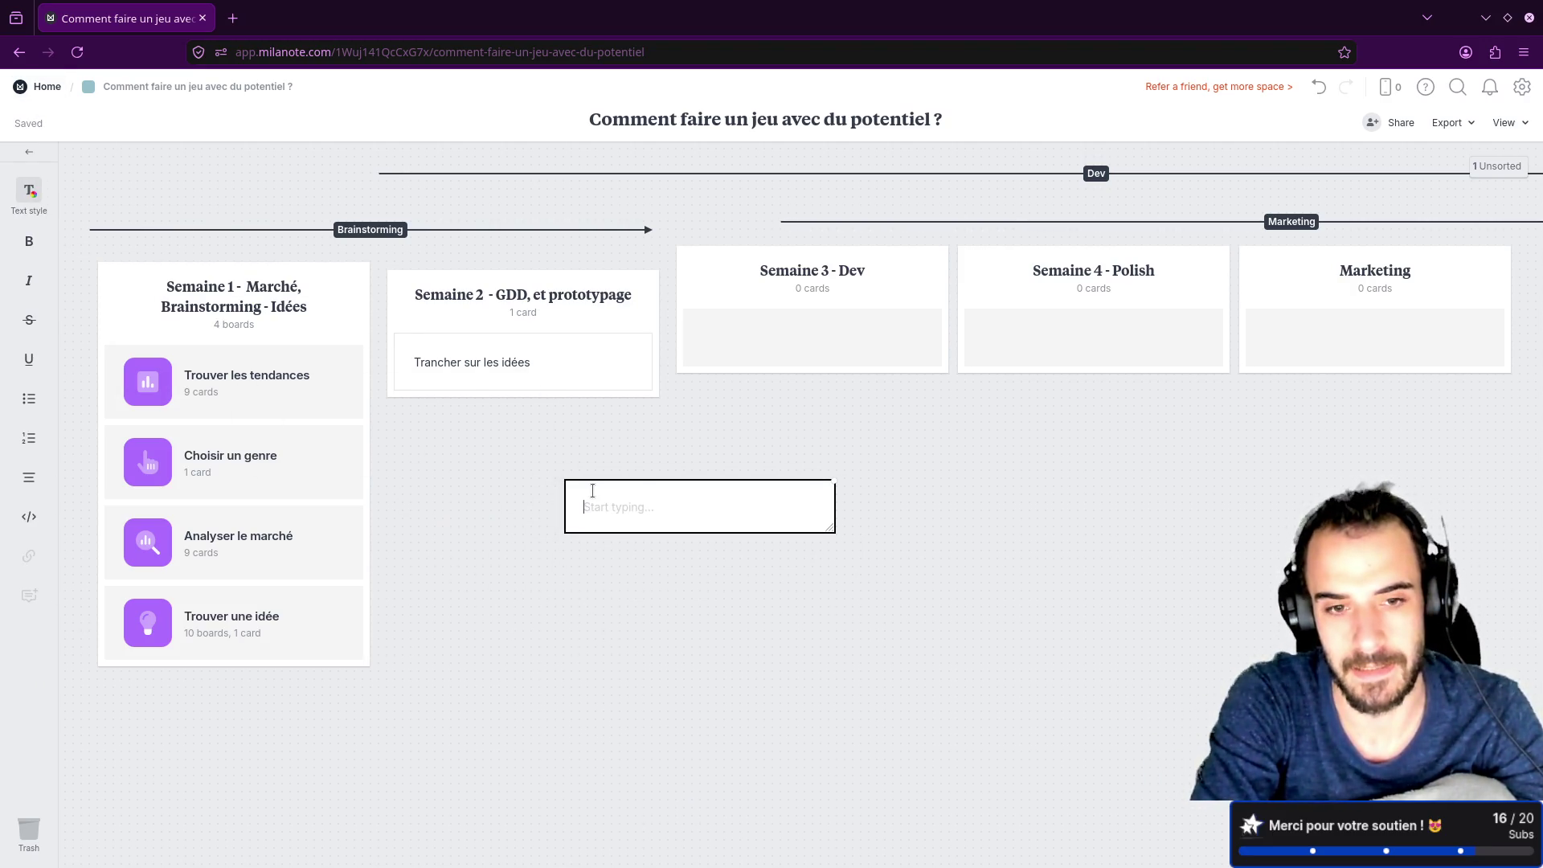
{"action": "type", "text": "Definir une game loop"}
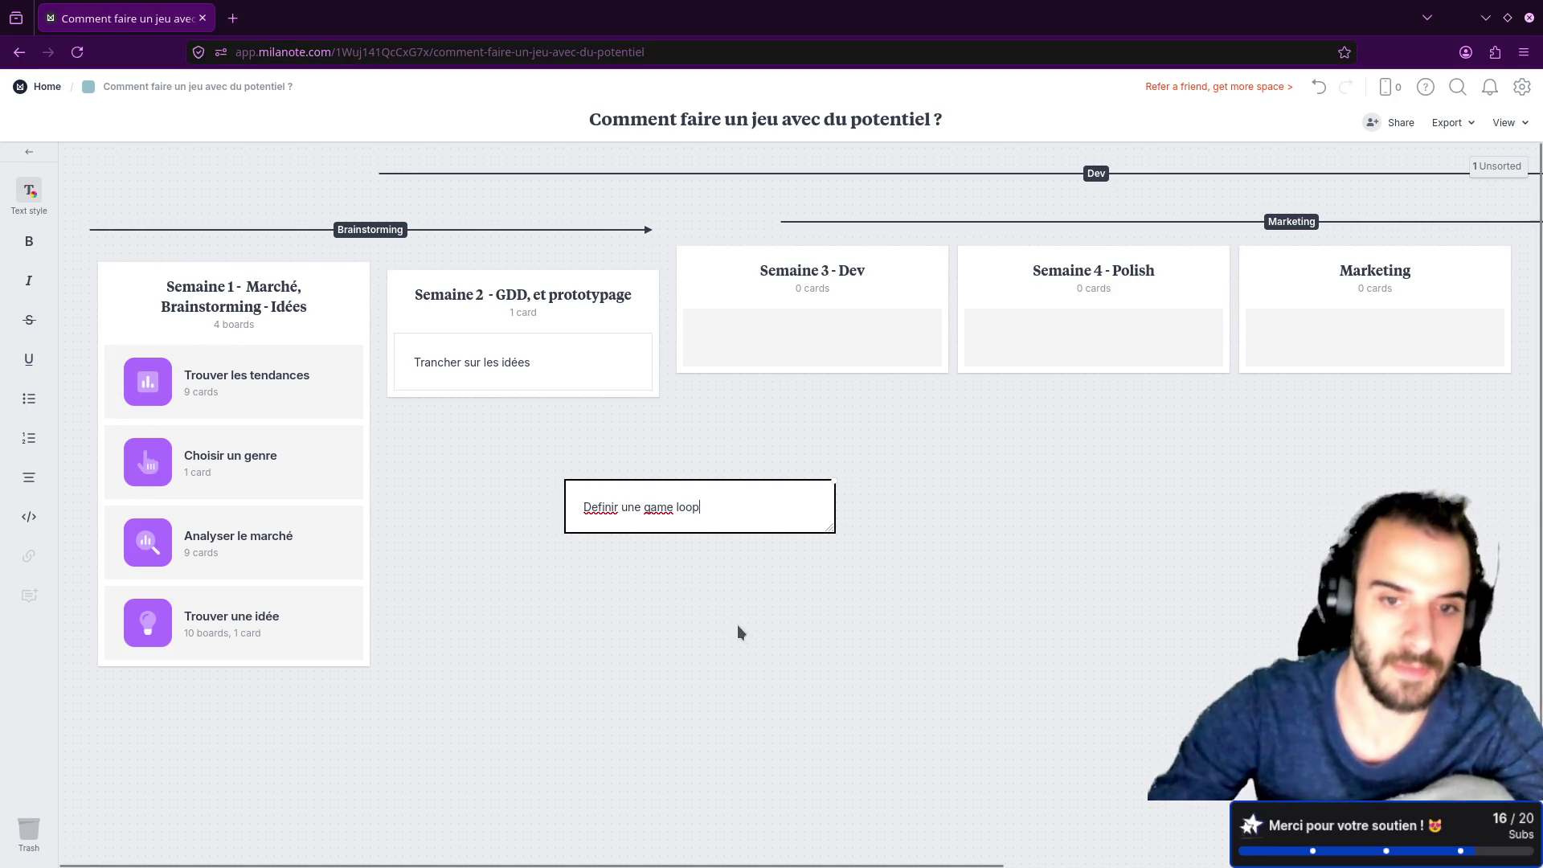
{"action": "mouse_move", "coordinate": [747, 517]}
{"action": "left_mouse_down"}
{"action": "mouse_move", "coordinate": [561, 393]}
{"action": "mouse_move", "coordinate": [581, 361]}
{"action": "mouse_move", "coordinate": [564, 388]}
{"action": "left_mouse_up"}
{"action": "left_click", "coordinate": [28, 172]}
{"action": "left_click", "coordinate": [640, 539]}
{"action": "type", "text": "Definir un GDD"}
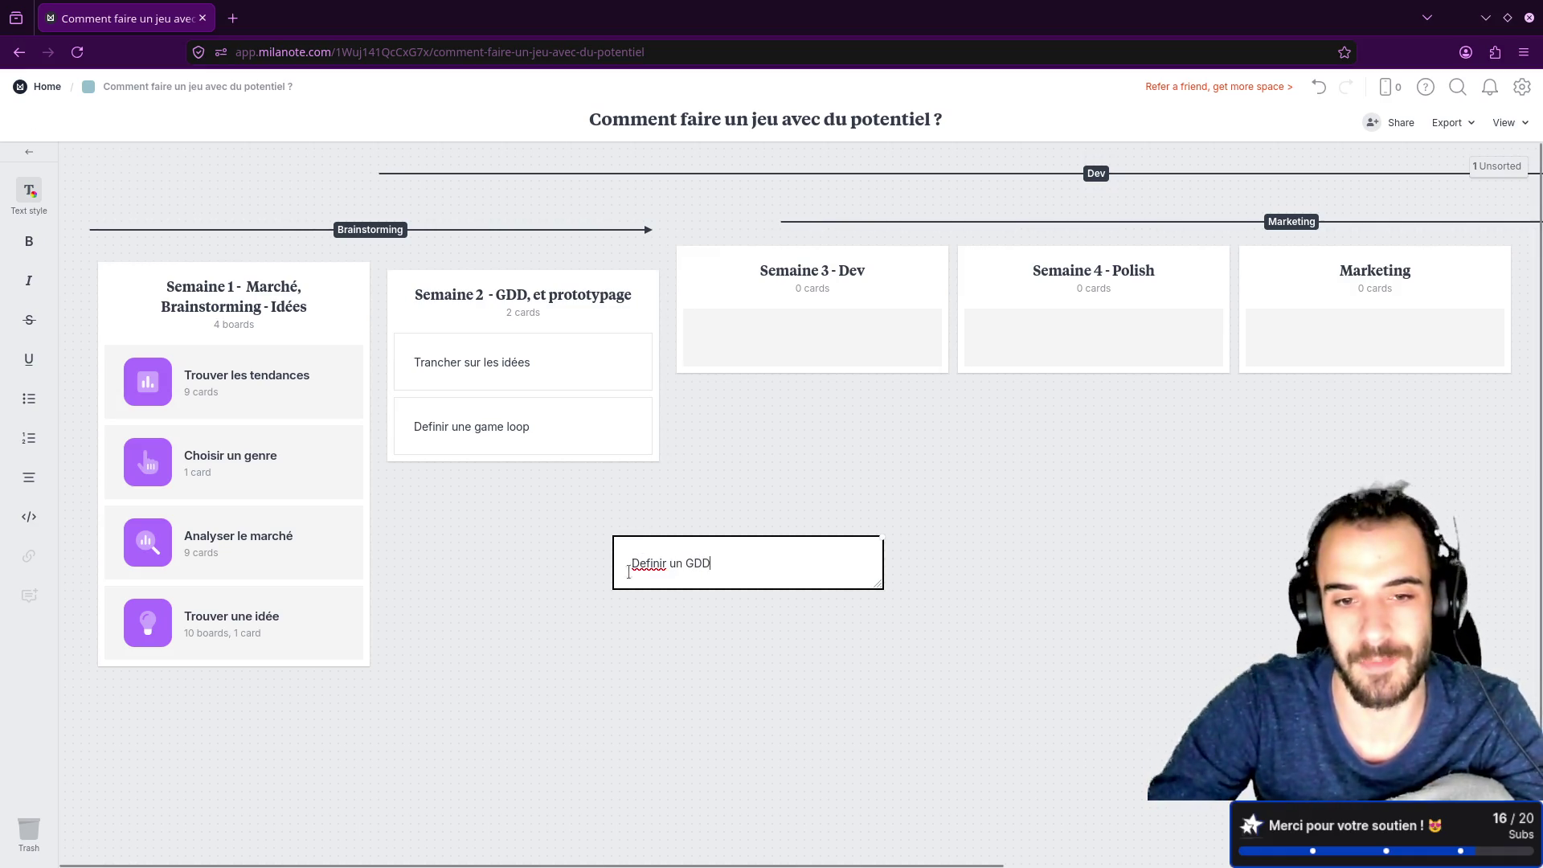
{"action": "key", "text": "Escape"}
{"action": "mouse_move", "coordinate": [758, 553]}
{"action": "left_mouse_down"}
{"action": "mouse_move", "coordinate": [565, 493]}
{"action": "mouse_move", "coordinate": [540, 436]}
{"action": "mouse_move", "coordinate": [546, 474]}
{"action": "left_mouse_up"}
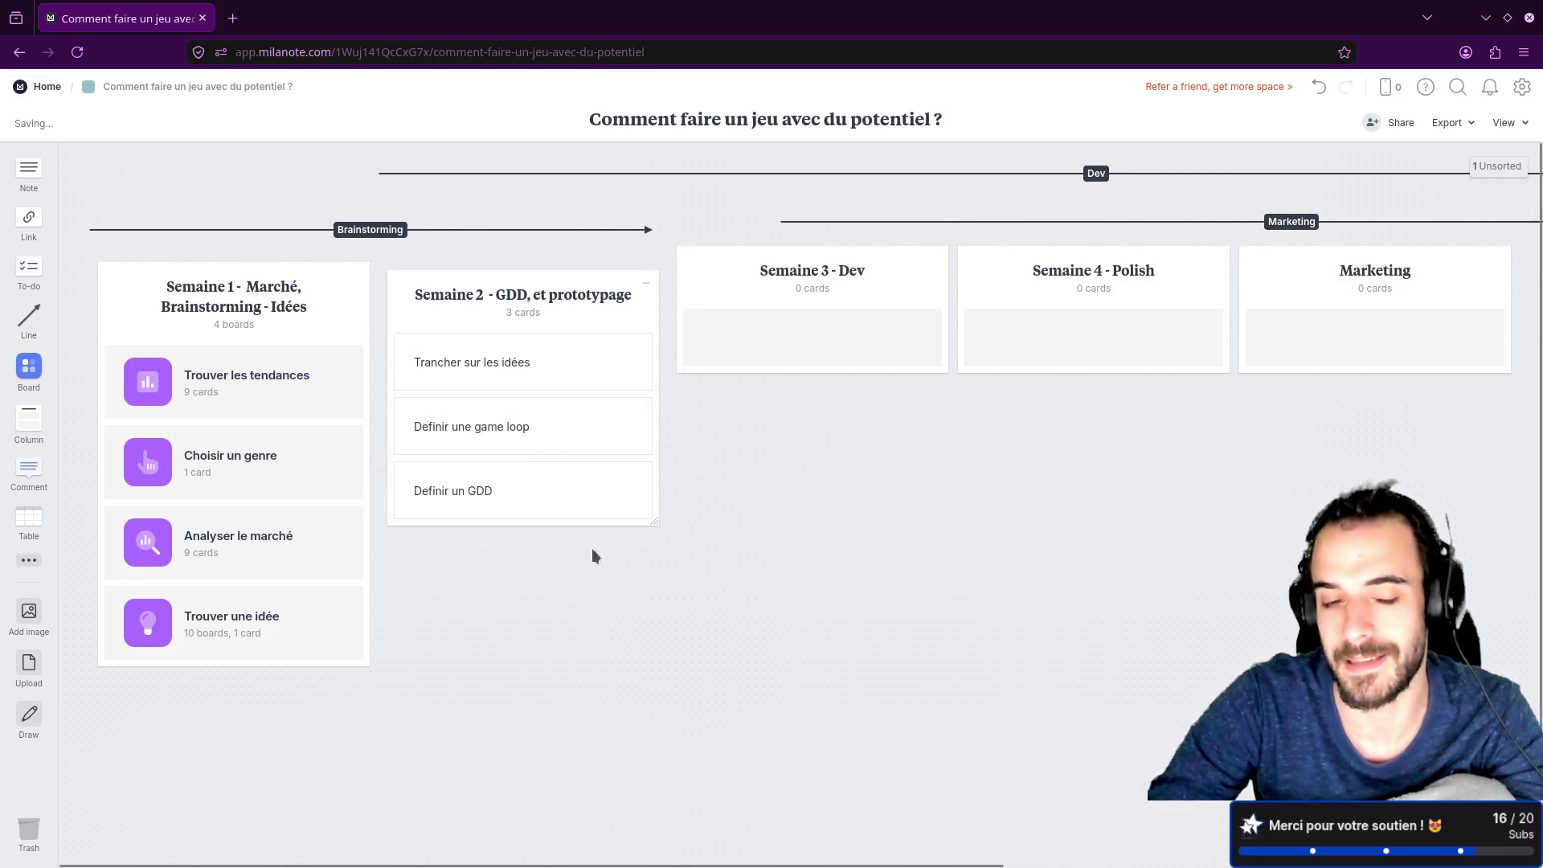
Step: Add a 'Prototyper les elements clé de la game loop' note as Semaine 2's fourth card
{"action": "key", "text": "n"}
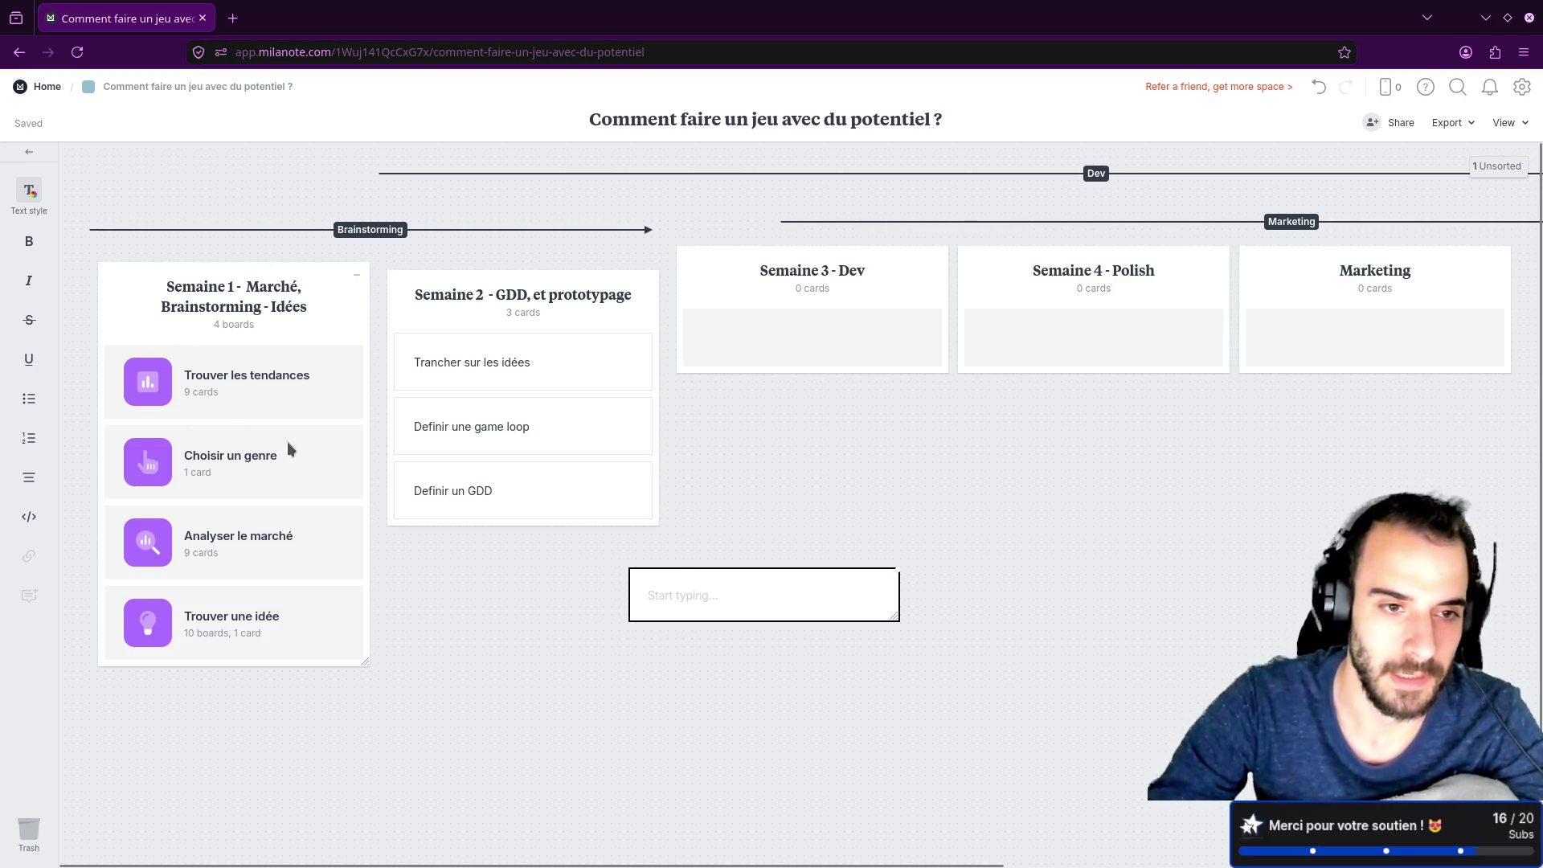
{"action": "key", "text": "Escape"}
{"action": "mouse_move", "coordinate": [687, 620]}
{"action": "left_mouse_down"}
{"action": "mouse_move", "coordinate": [503, 516]}
{"action": "mouse_move", "coordinate": [675, 654]}
{"action": "mouse_move", "coordinate": [659, 629]}
{"action": "left_mouse_up"}
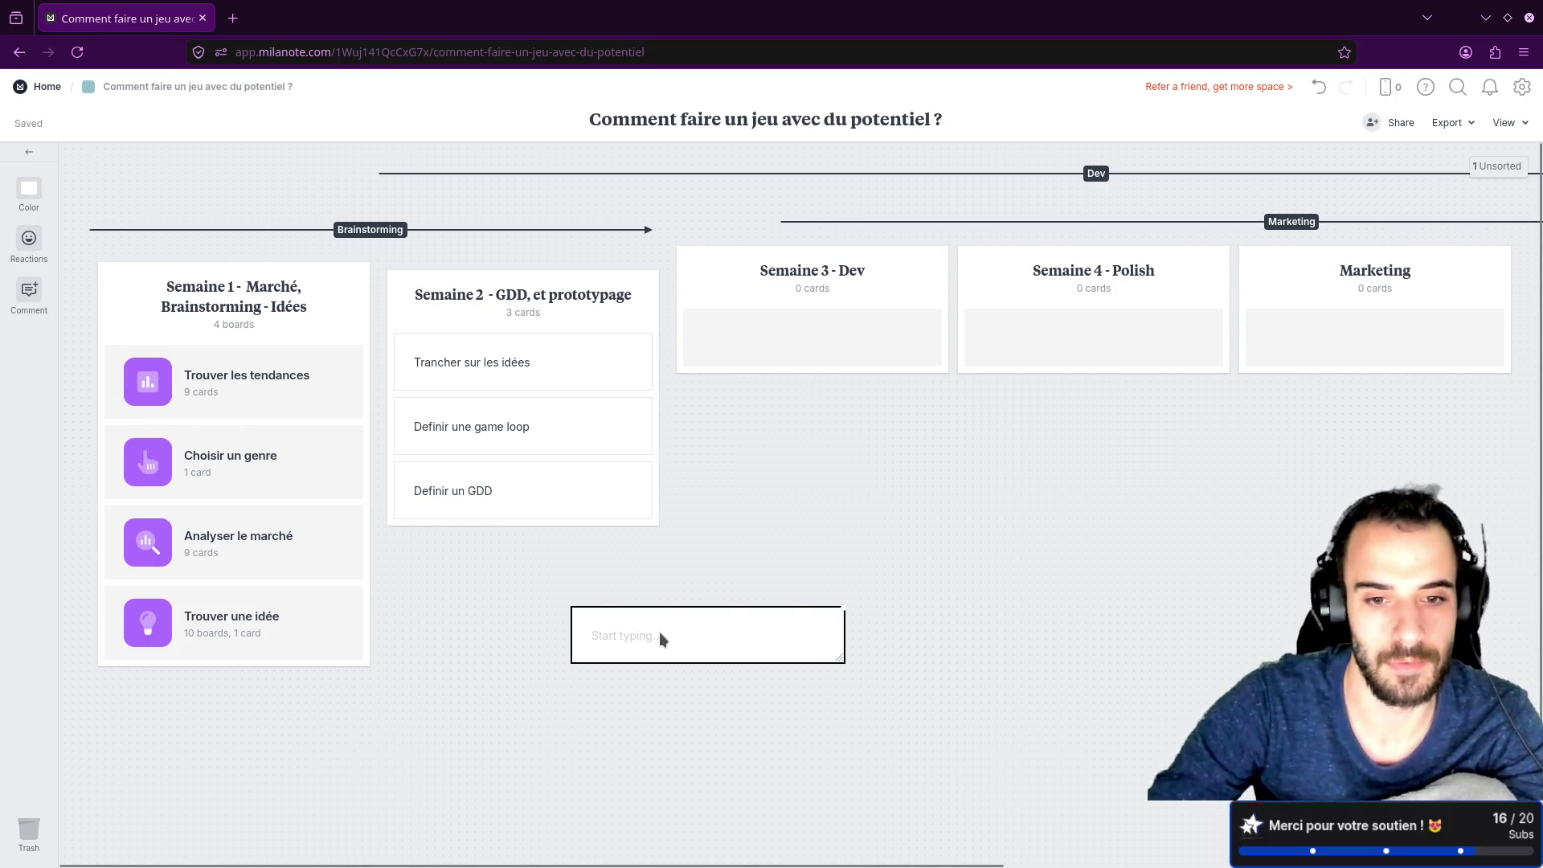
{"action": "left_click", "coordinate": [660, 631]}
{"action": "type", "text": "Prototyper les"}
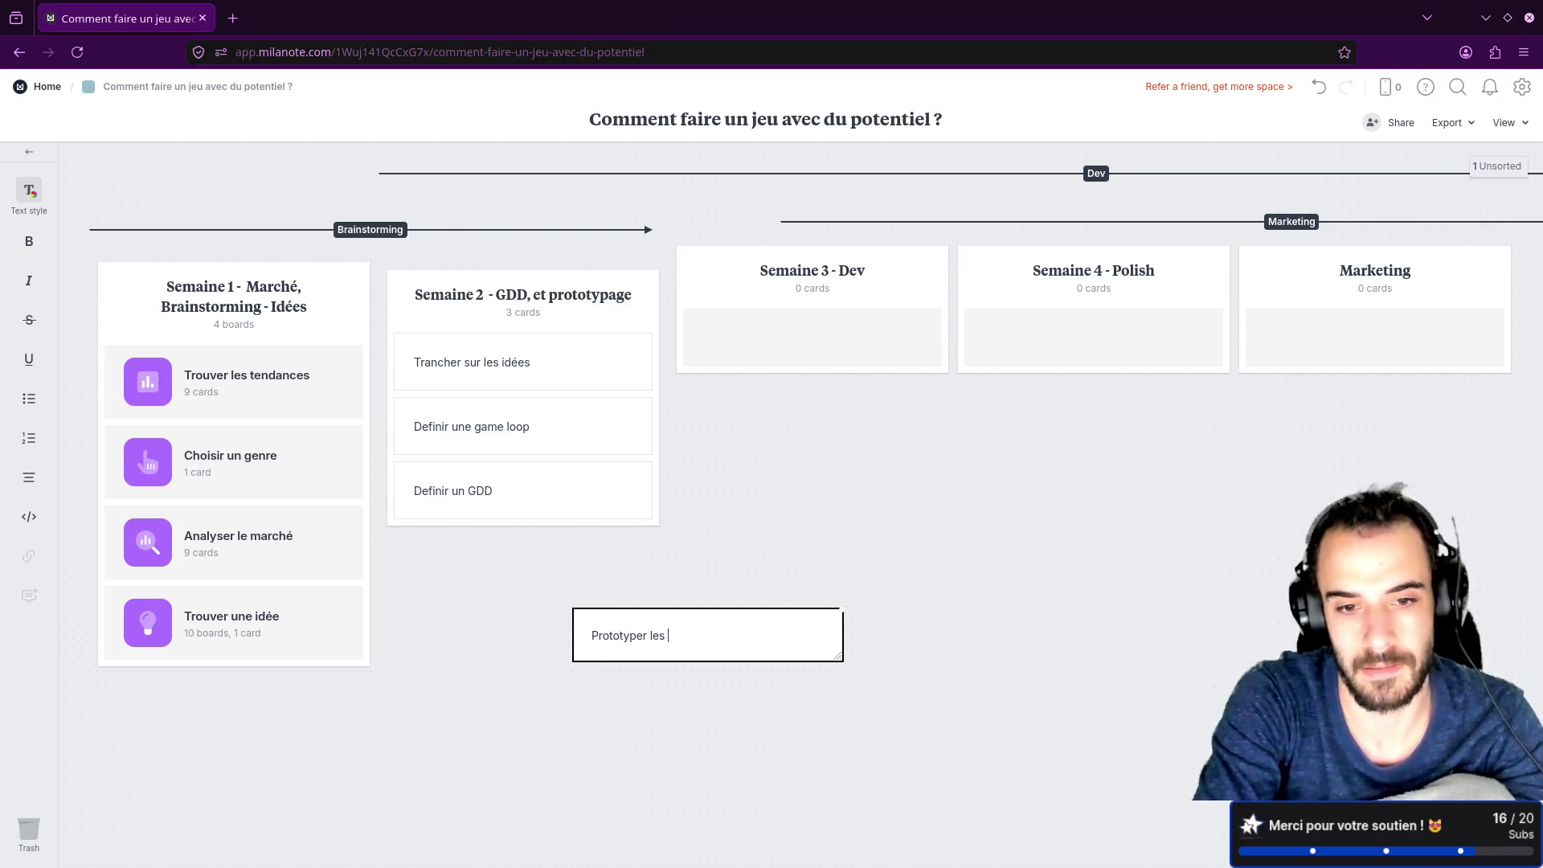
{"action": "type", "text": "ements clé de la game"}
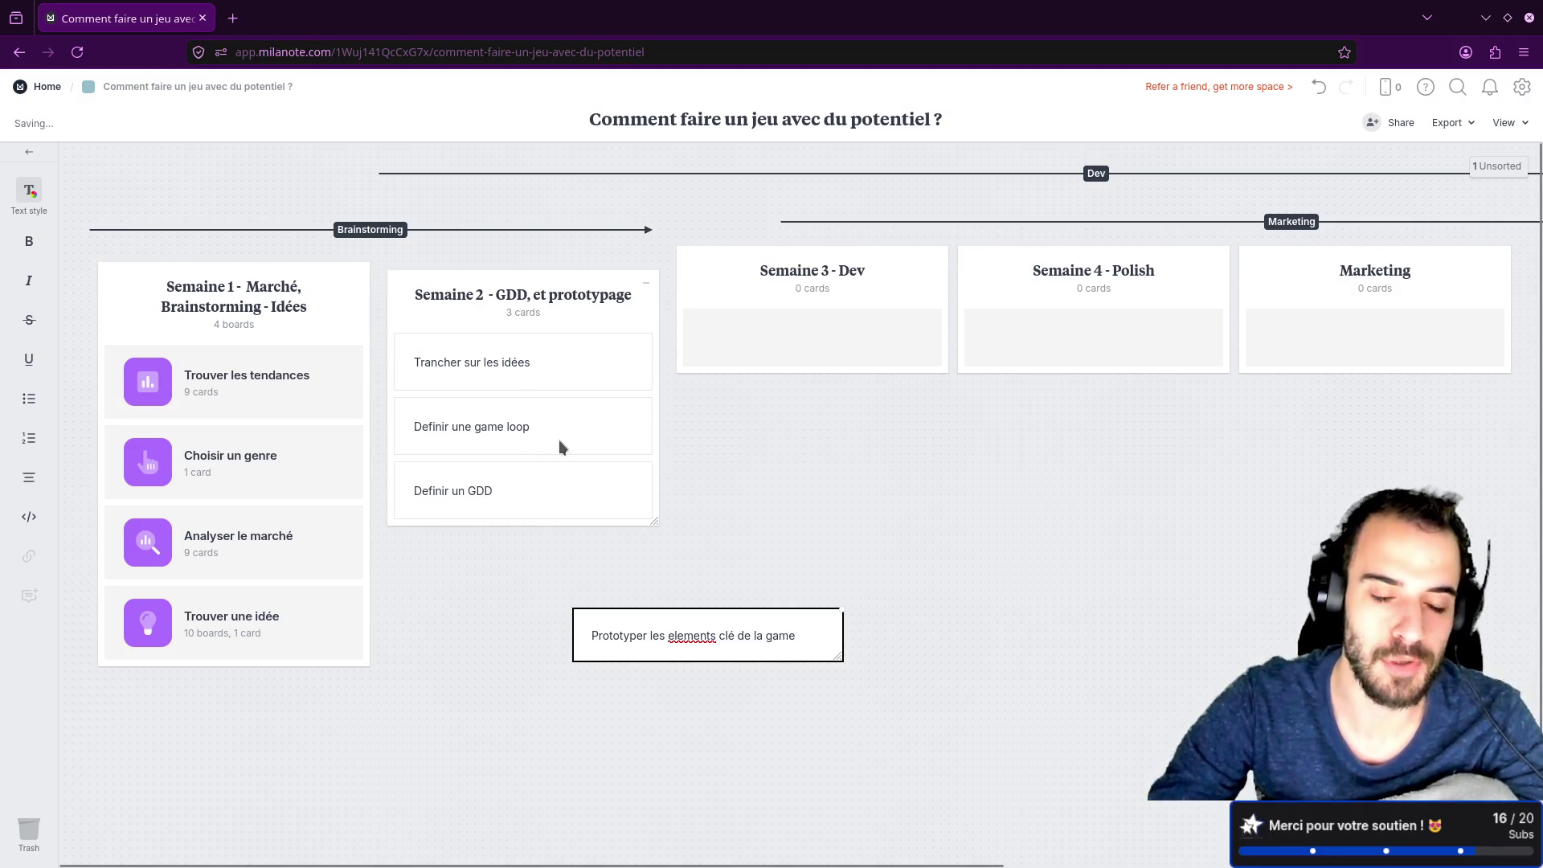
{"action": "left_click", "coordinate": [717, 703]}
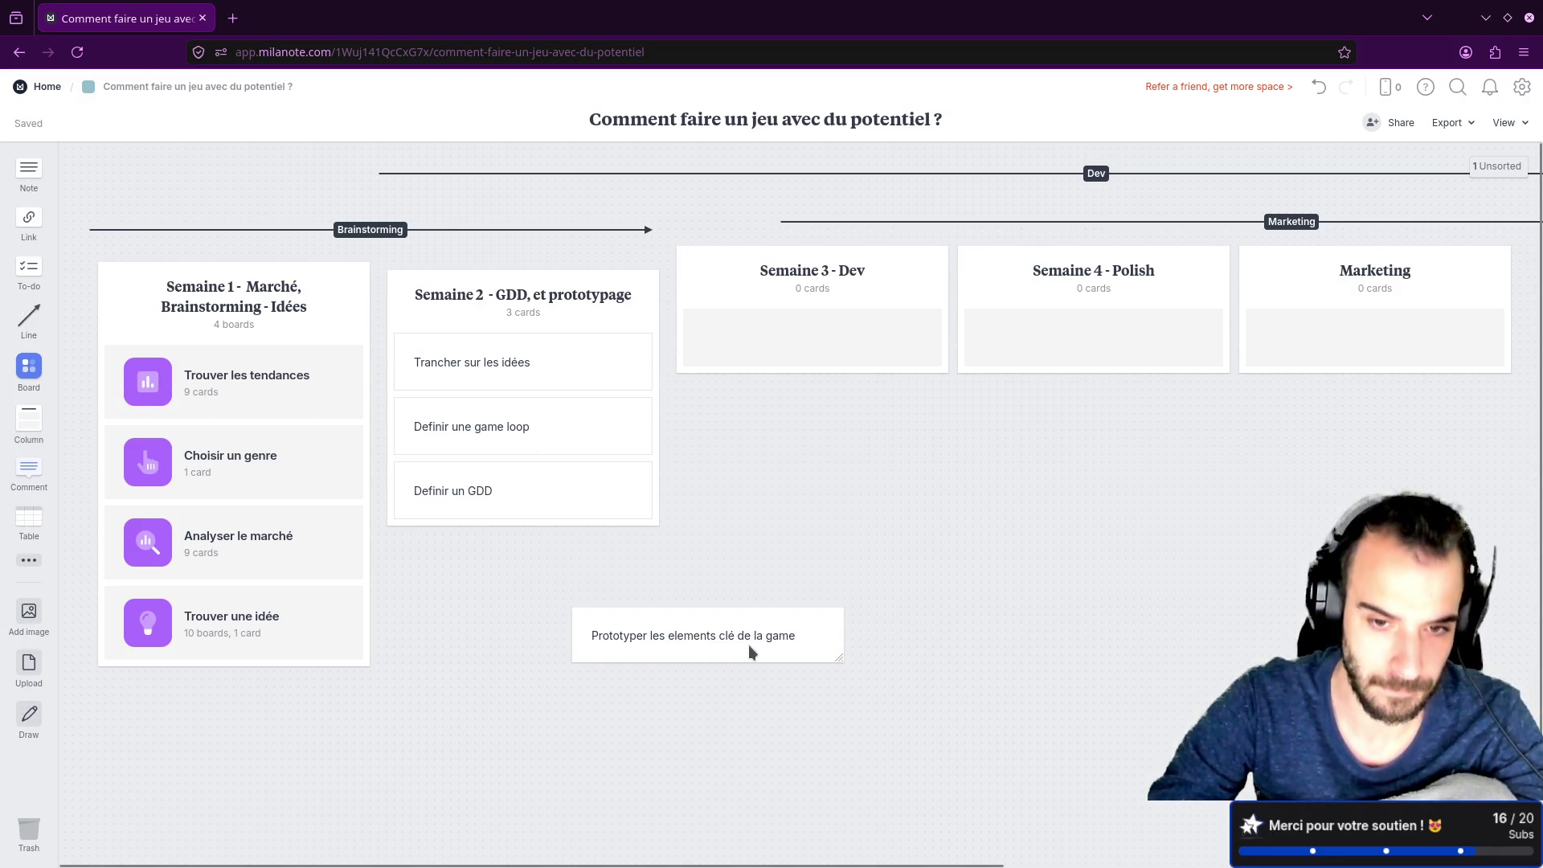
{"action": "left_click", "coordinate": [803, 636]}
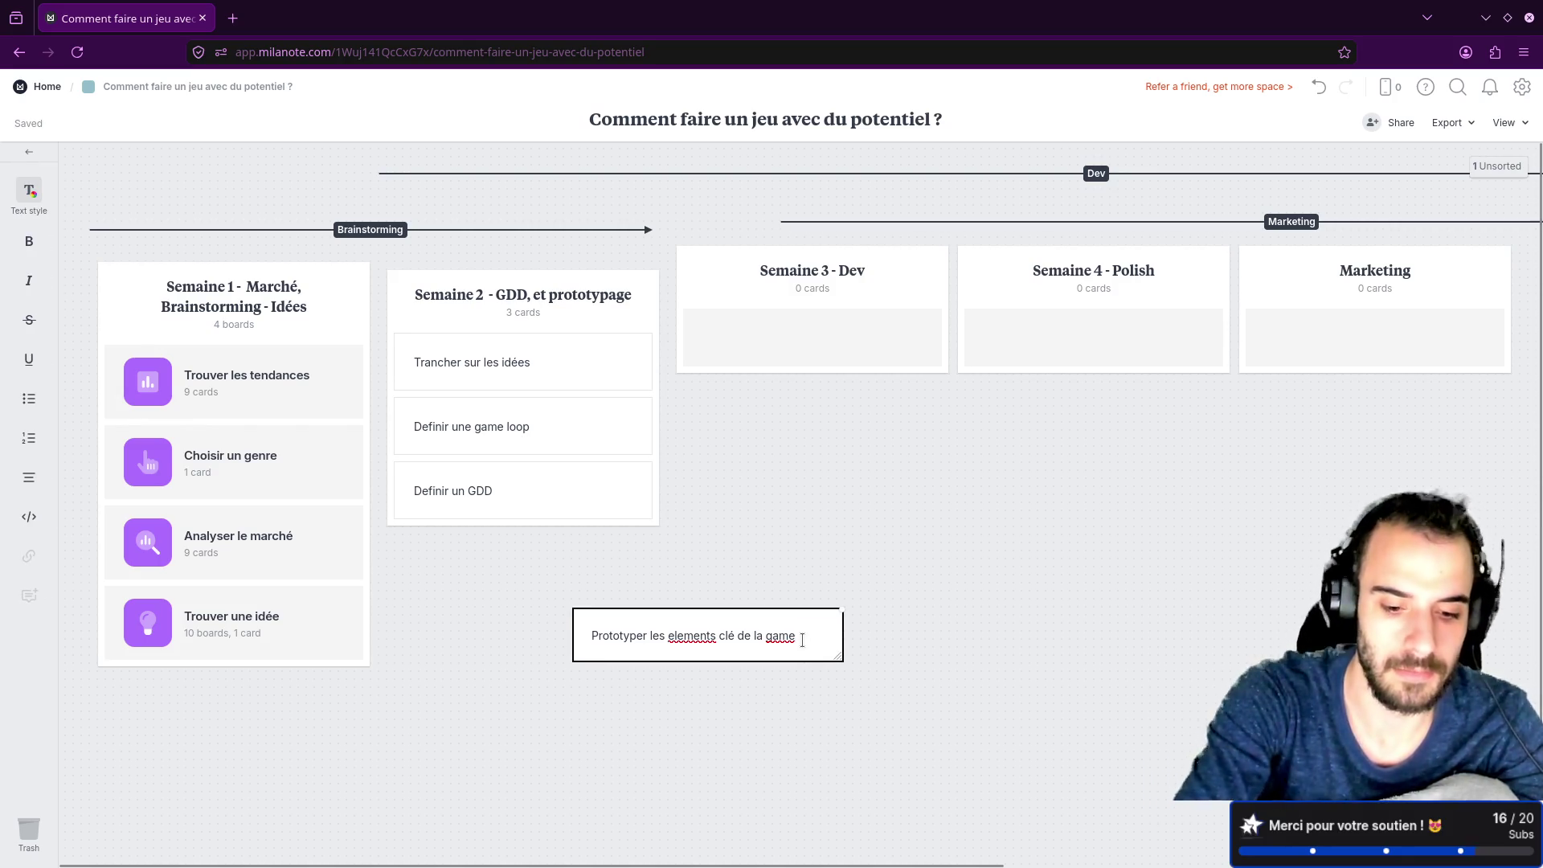
{"action": "type", "text": "loop"}
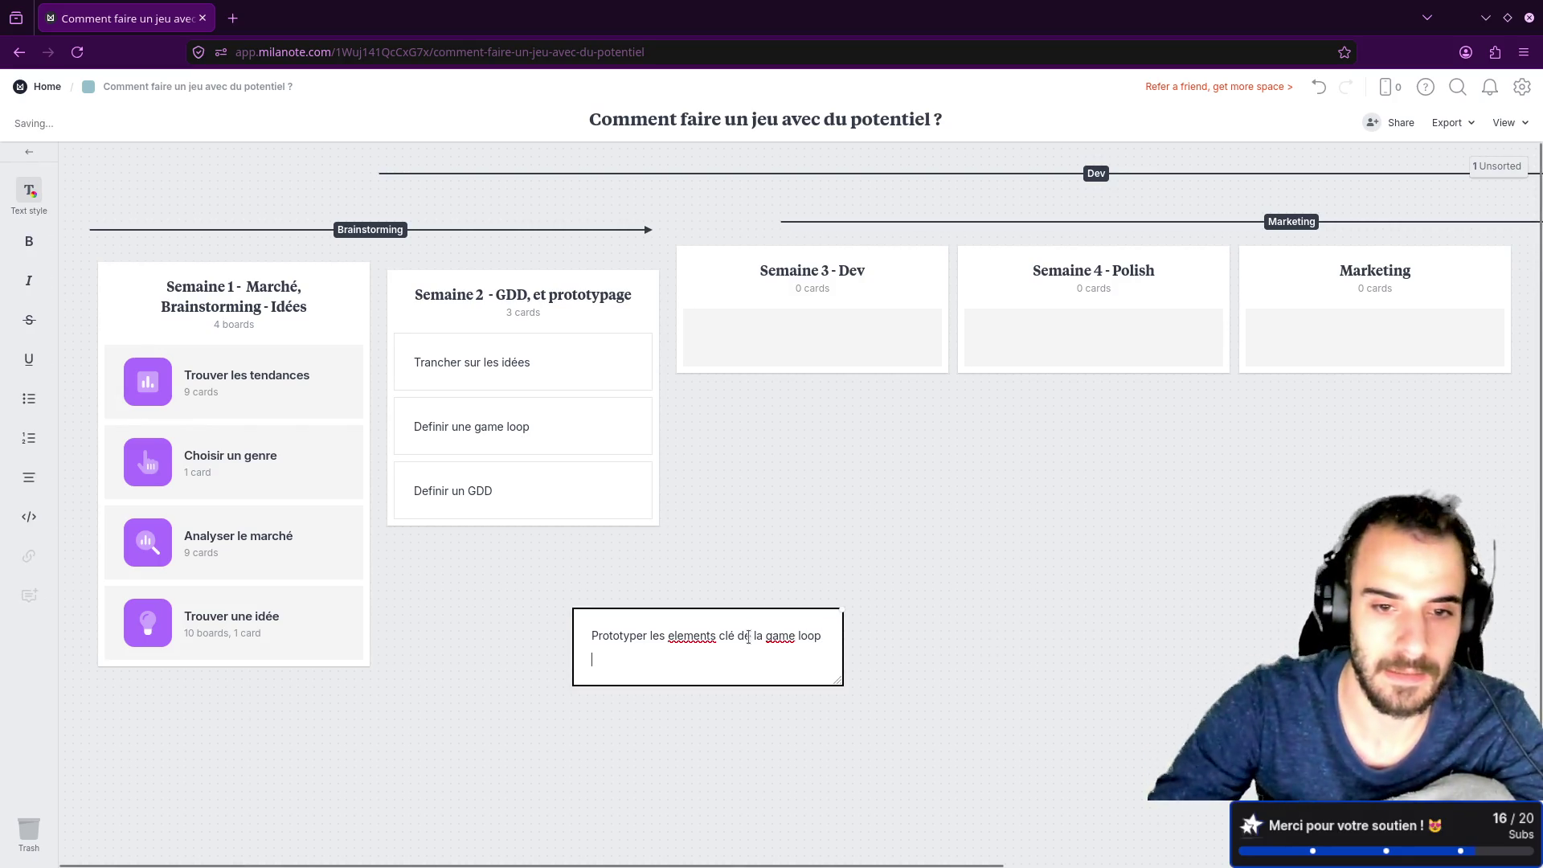
{"action": "key", "text": "Escape"}
{"action": "mouse_move", "coordinate": [721, 625]}
{"action": "left_mouse_down"}
{"action": "mouse_move", "coordinate": [541, 516]}
{"action": "mouse_move", "coordinate": [541, 531]}
{"action": "left_mouse_up"}
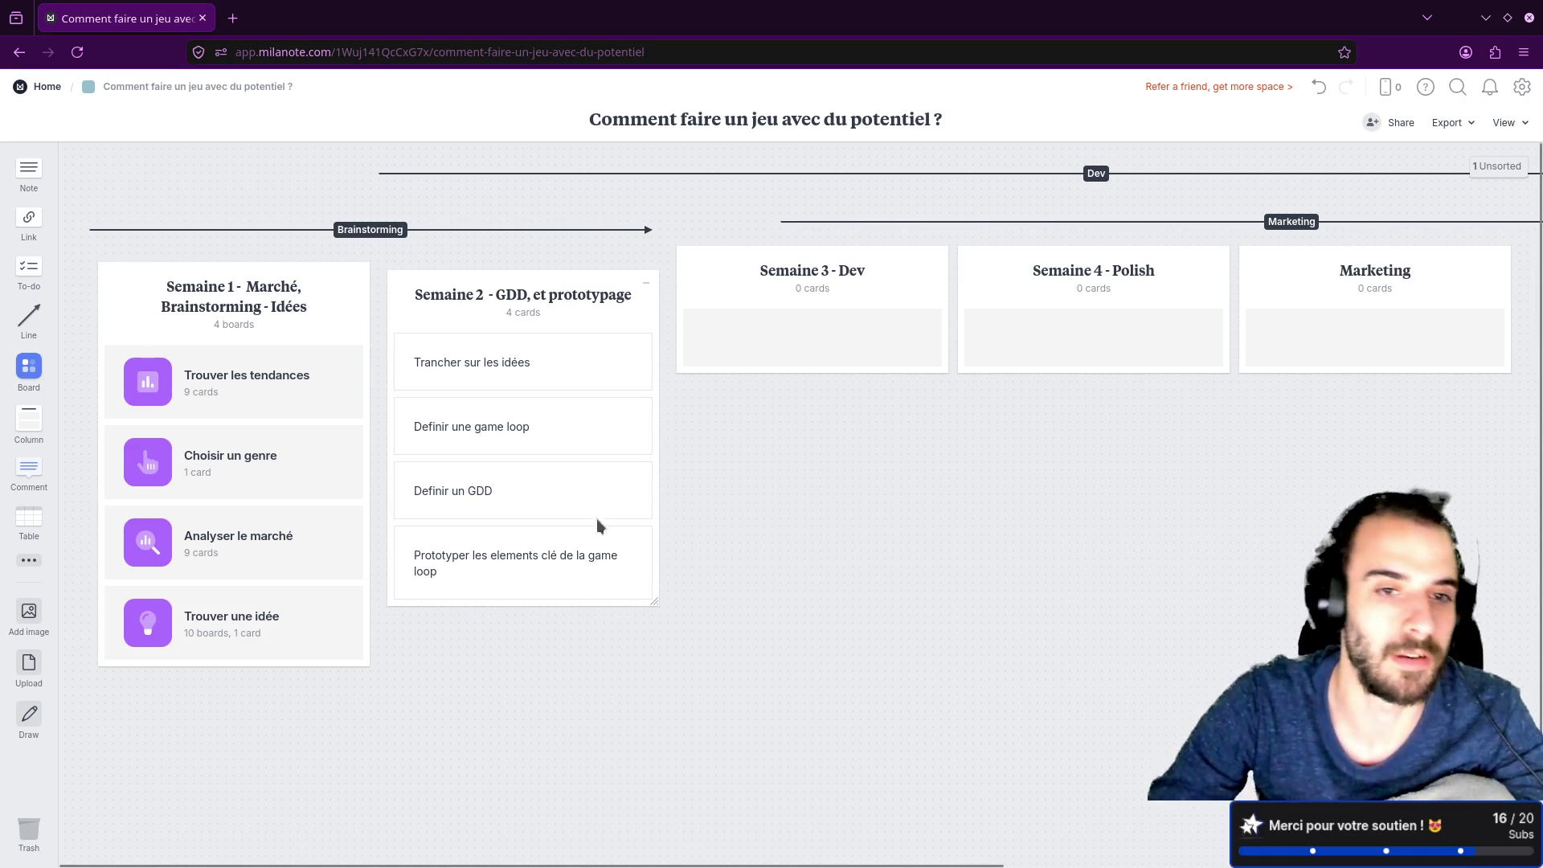
Step: Realign the Semaine 1–4 and Marketing columns into a tidy row
{"action": "left_click_drag", "start_coordinate": [537, 282], "coordinate": [516, 285]}
{"action": "left_click_drag", "start_coordinate": [331, 302], "coordinate": [319, 295]}
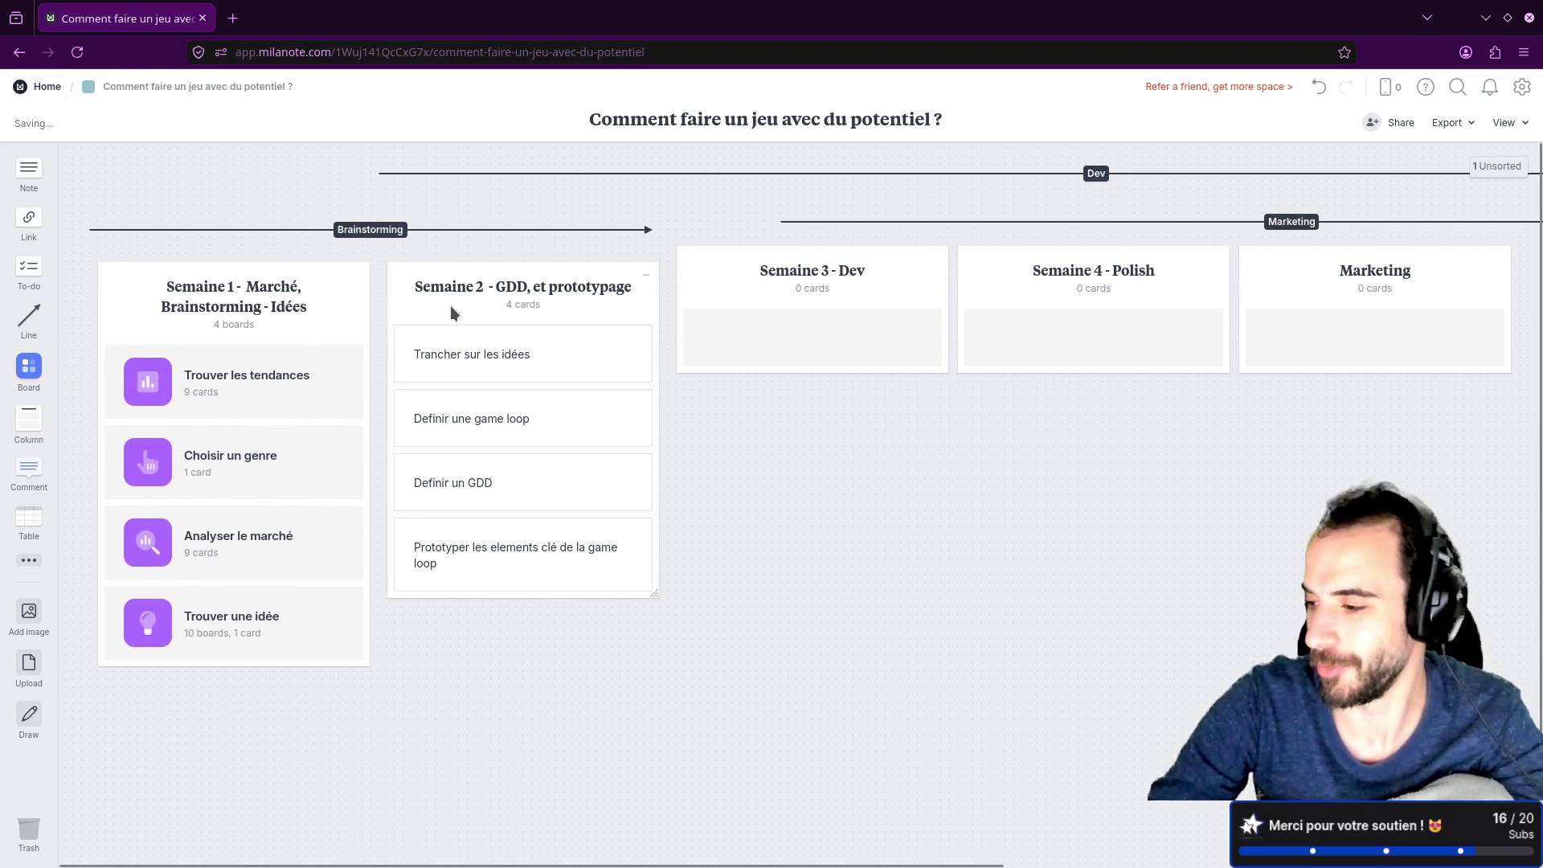
{"action": "left_click_drag", "start_coordinate": [735, 282], "coordinate": [732, 294]}
{"action": "left_click_drag", "start_coordinate": [1054, 271], "coordinate": [1062, 287]}
{"action": "left_click_drag", "start_coordinate": [1290, 261], "coordinate": [1309, 278]}
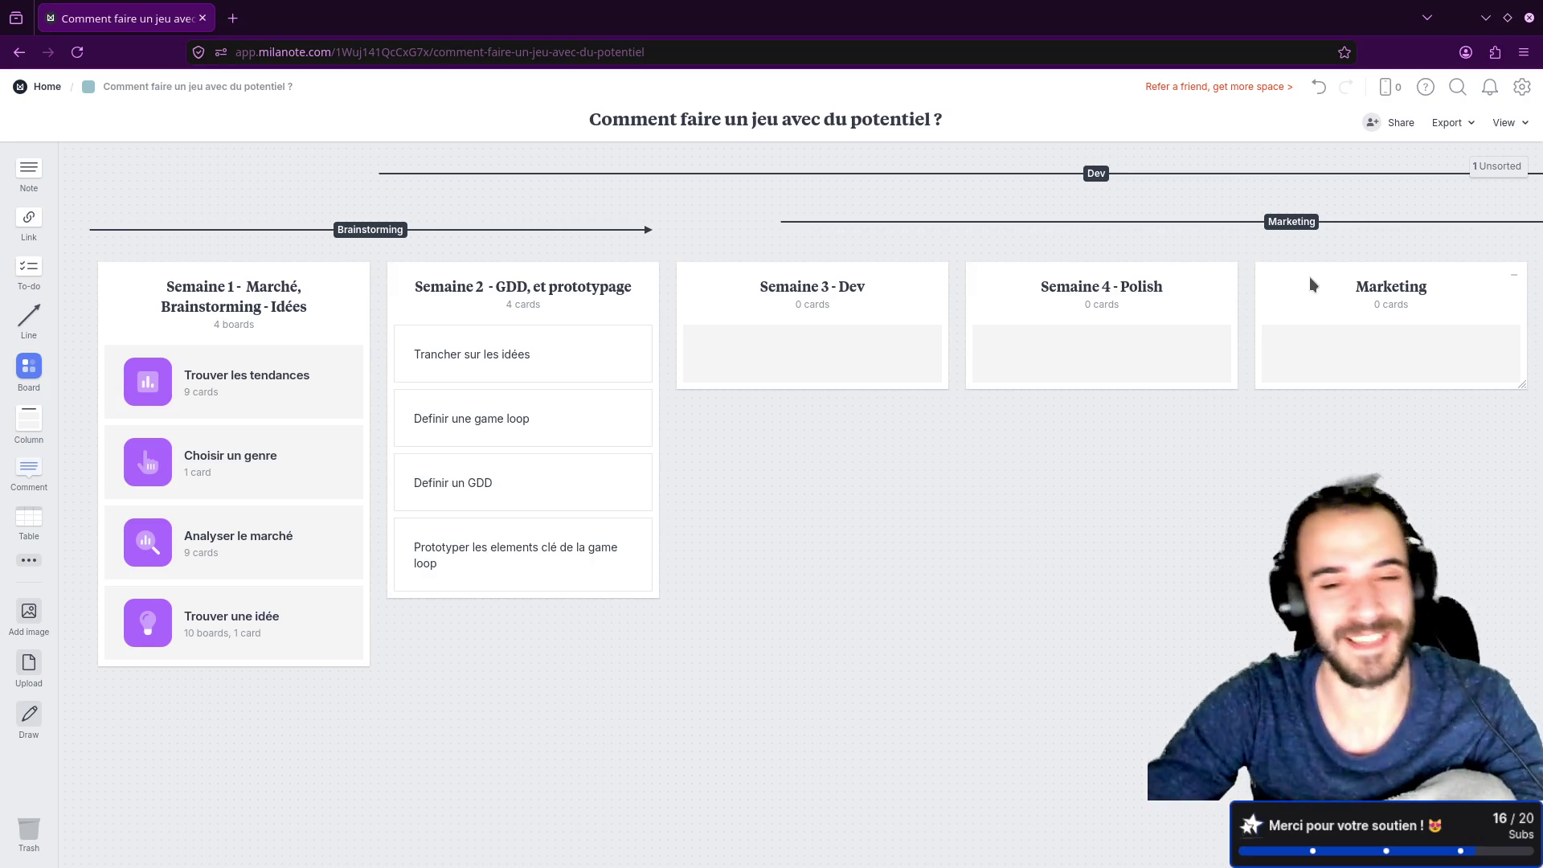
Step: Delete the duplicated Furniture text from the new card and close the Unsorted panel
{"action": "mouse_move", "coordinate": [854, 492]}
{"action": "left_mouse_down"}
{"action": "mouse_move", "coordinate": [1023, 455]}
{"action": "mouse_move", "coordinate": [1019, 578]}
{"action": "mouse_move", "coordinate": [1043, 576]}
{"action": "mouse_move", "coordinate": [957, 498]}
{"action": "left_mouse_up"}
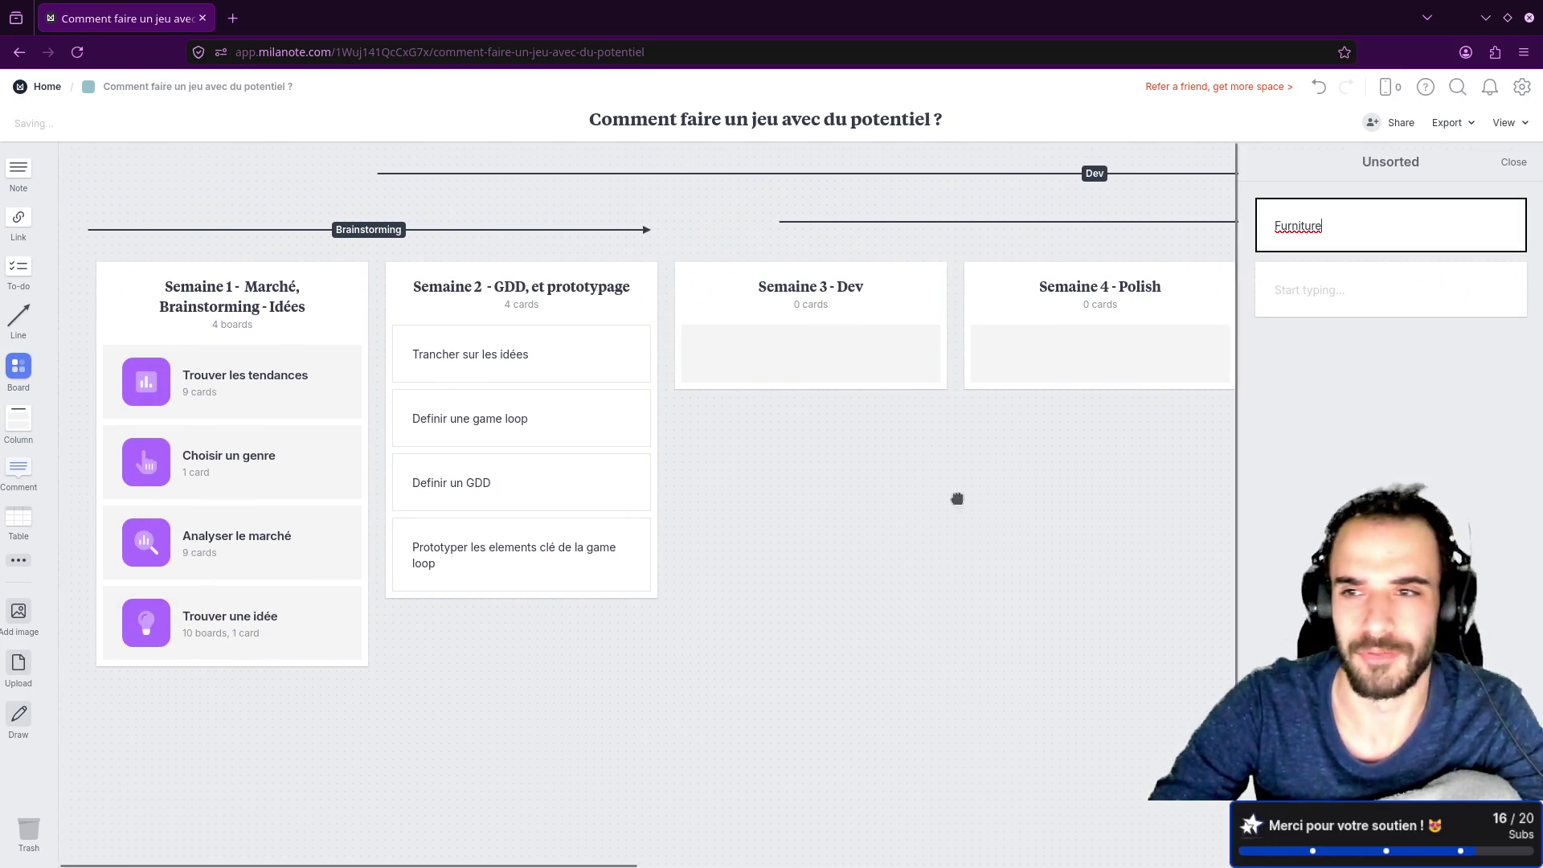
{"action": "type", "text": "Furniture"}
{"action": "left_click_drag", "start_coordinate": [1425, 232], "coordinate": [1242, 231]}
{"action": "key", "text": "BackSpace"}
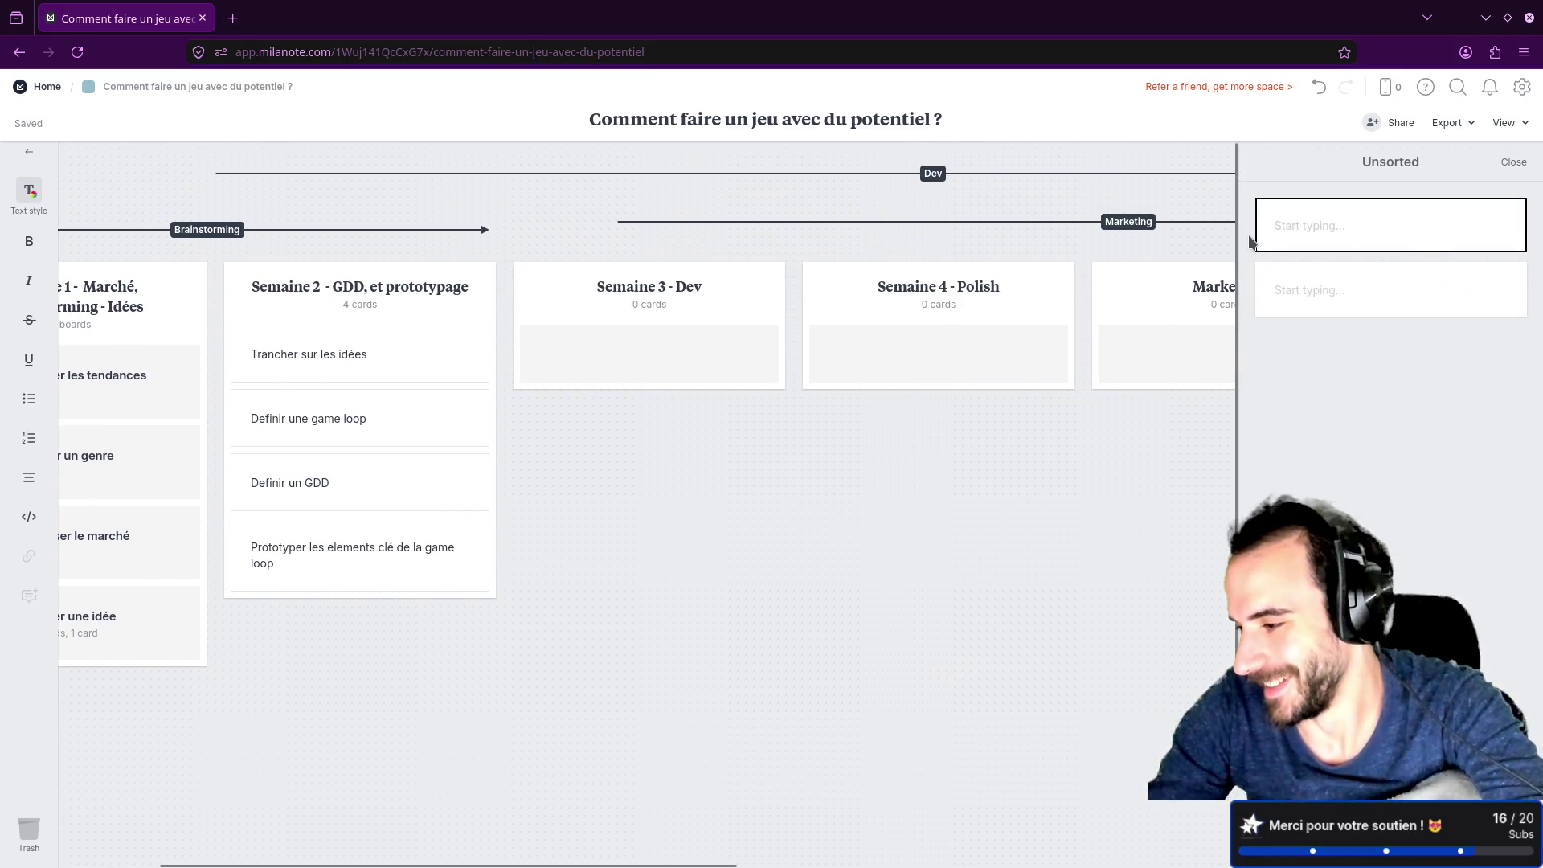
{"action": "left_click", "coordinate": [1513, 161]}
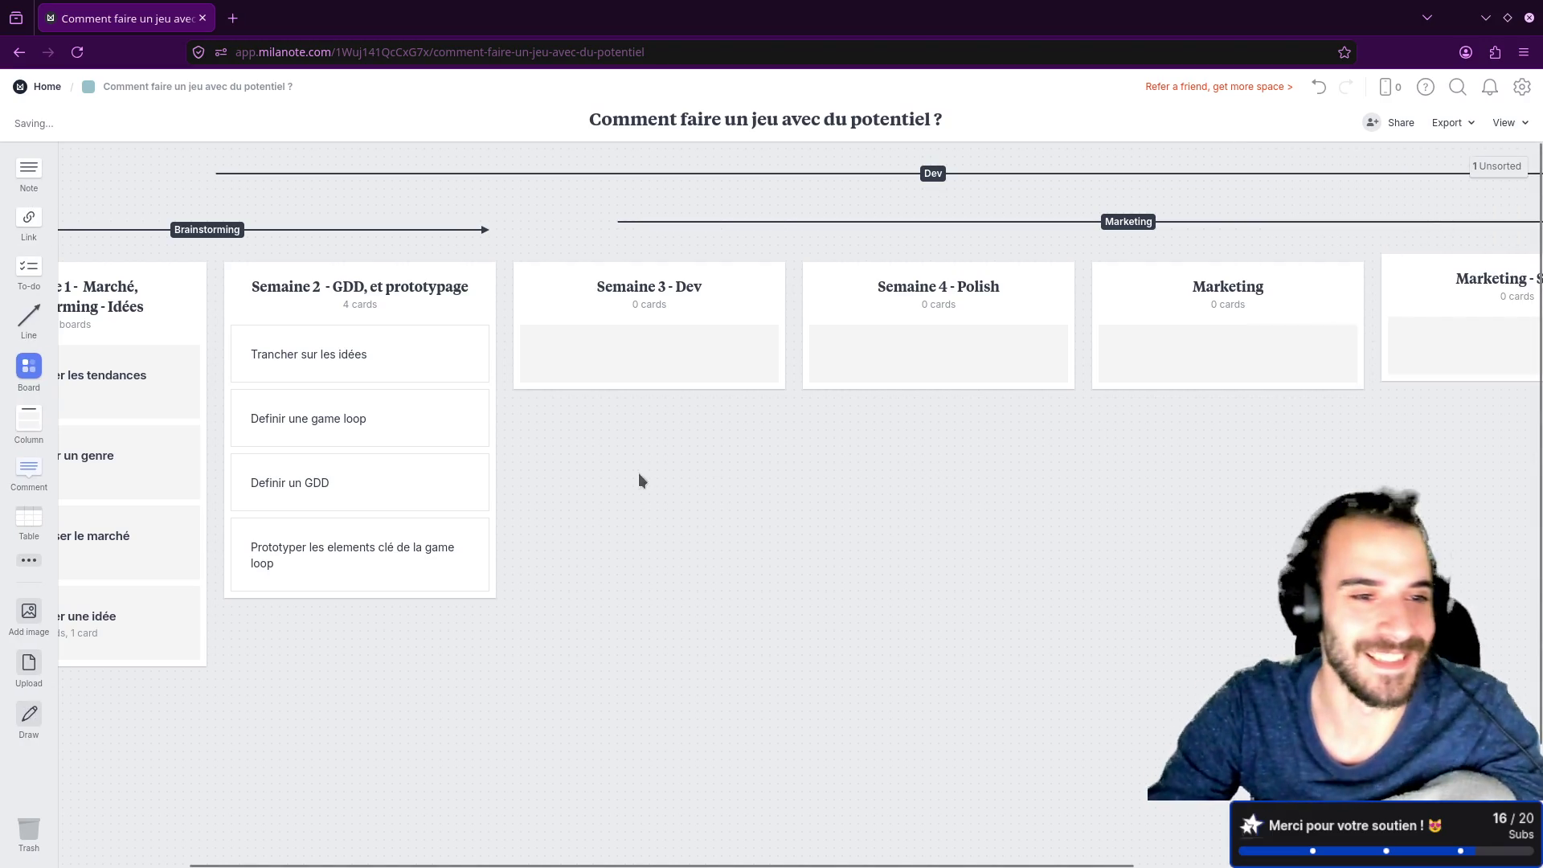
Step: Pan to show the full Semaine 1 column, nudge Semaine 2, then switch to Godot
{"action": "left_click_drag", "start_coordinate": [675, 475], "coordinate": [847, 485]}
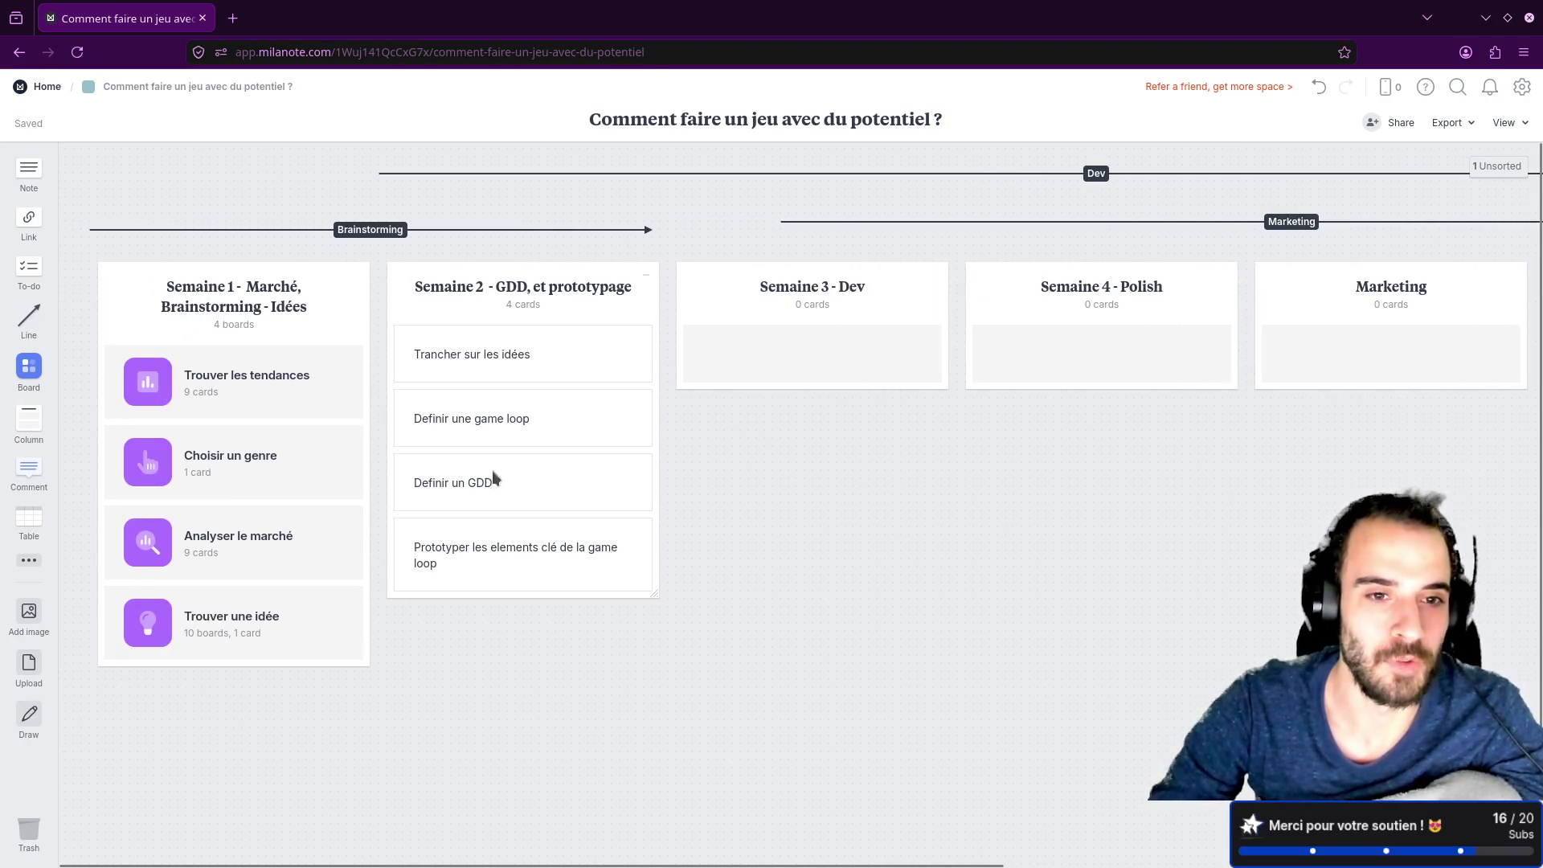
{"action": "mouse_move", "coordinate": [516, 290]}
{"action": "left_mouse_down"}
{"action": "mouse_move", "coordinate": [533, 287]}
{"action": "mouse_move", "coordinate": [520, 293]}
{"action": "left_mouse_up"}
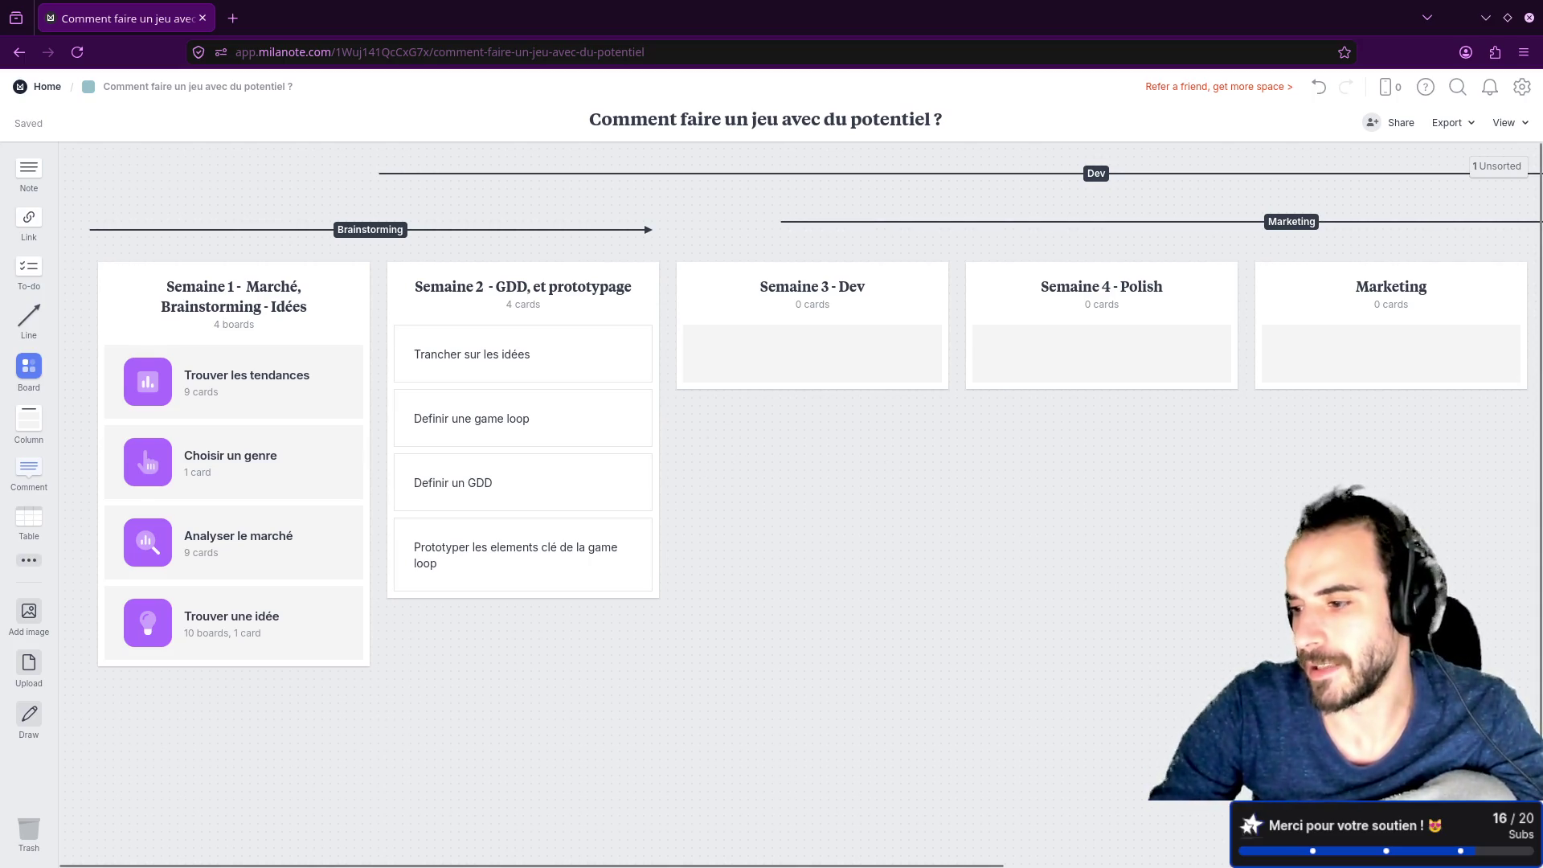
{"action": "mouse_move", "coordinate": [803, 866]}
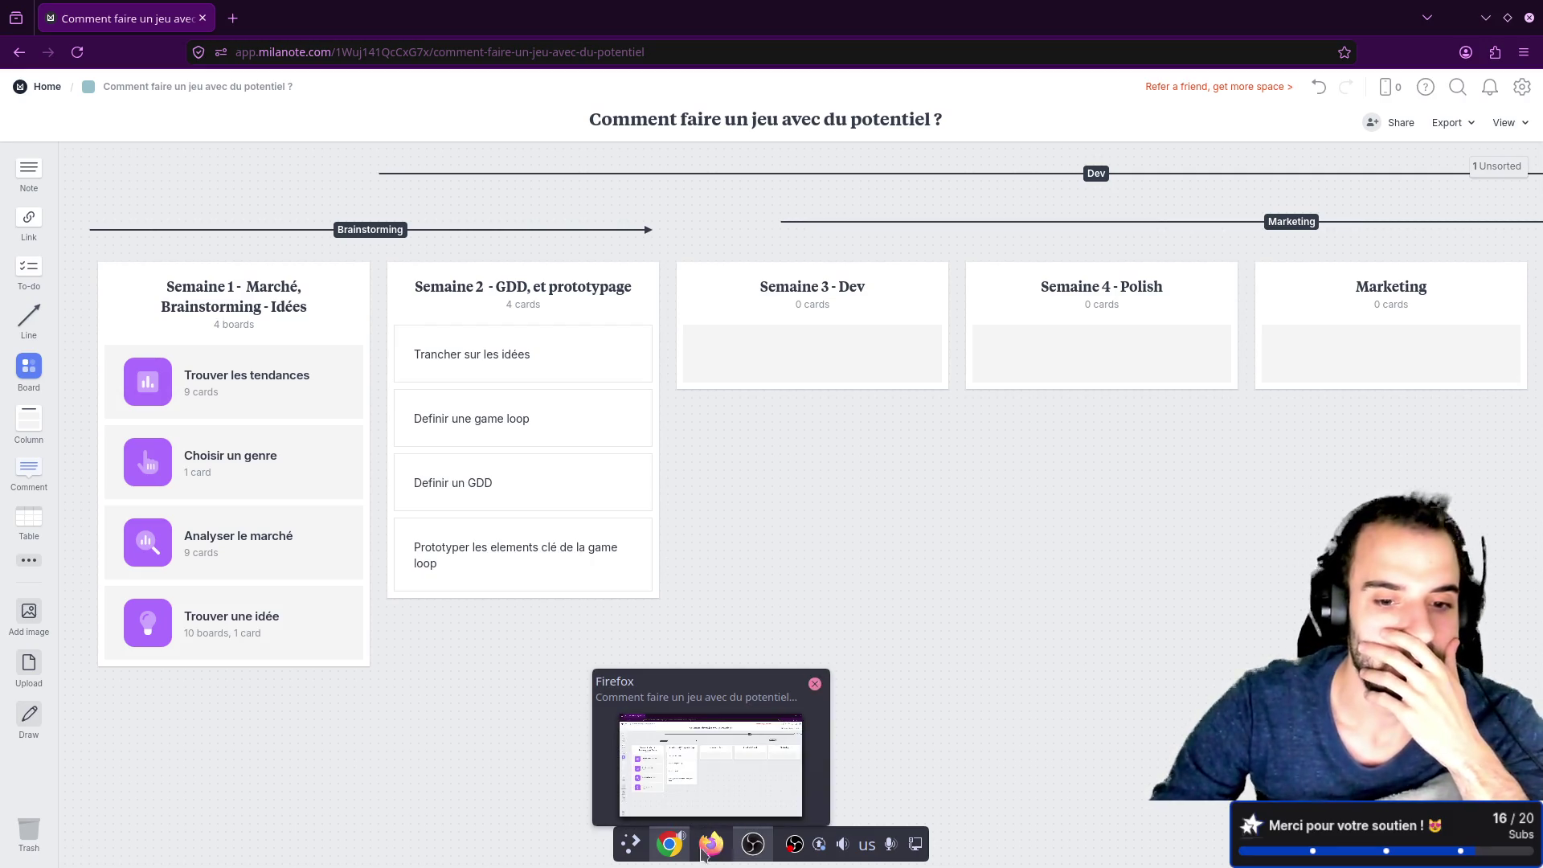
{"action": "mouse_move", "coordinate": [664, 851]}
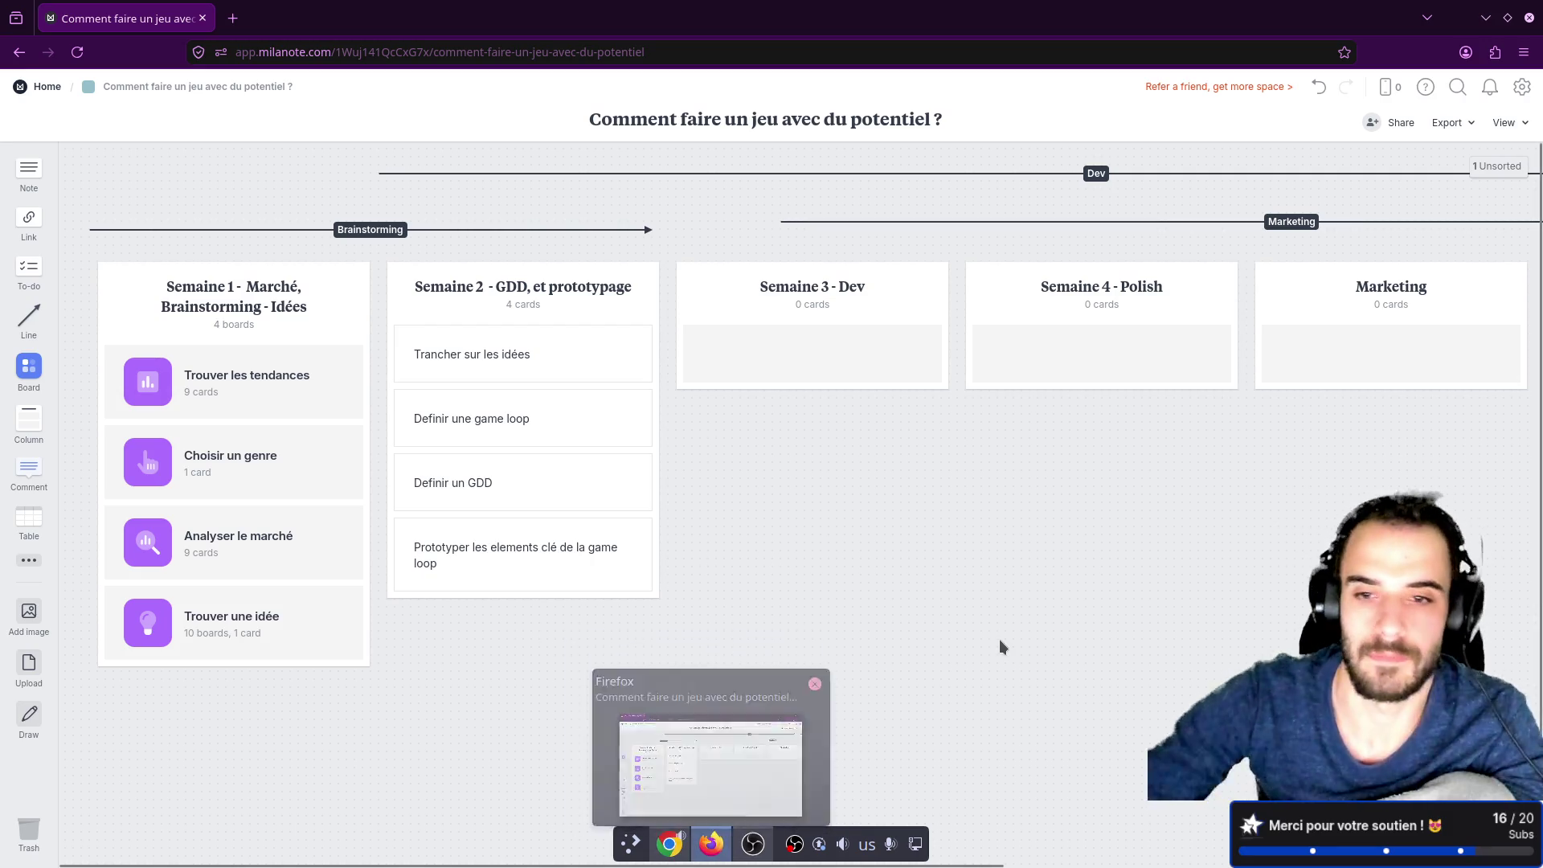
{"action": "key", "text": "alt+Tab"}
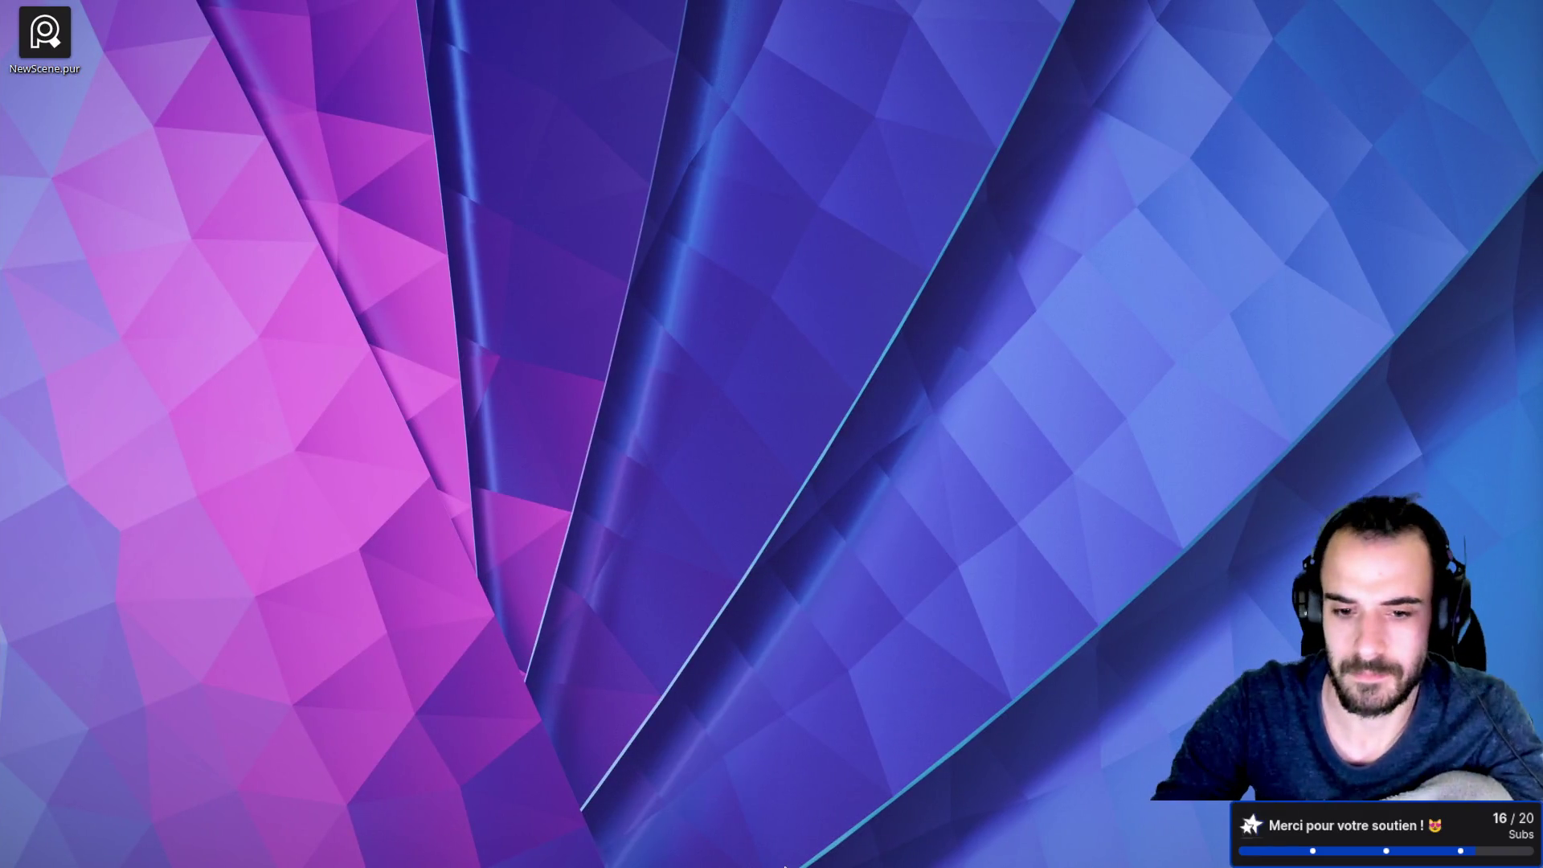
Step: Move to the Godot desktop, then bring the FigJam Main Game Loop board forward and position it
{"action": "mouse_move", "coordinate": [691, 856]}
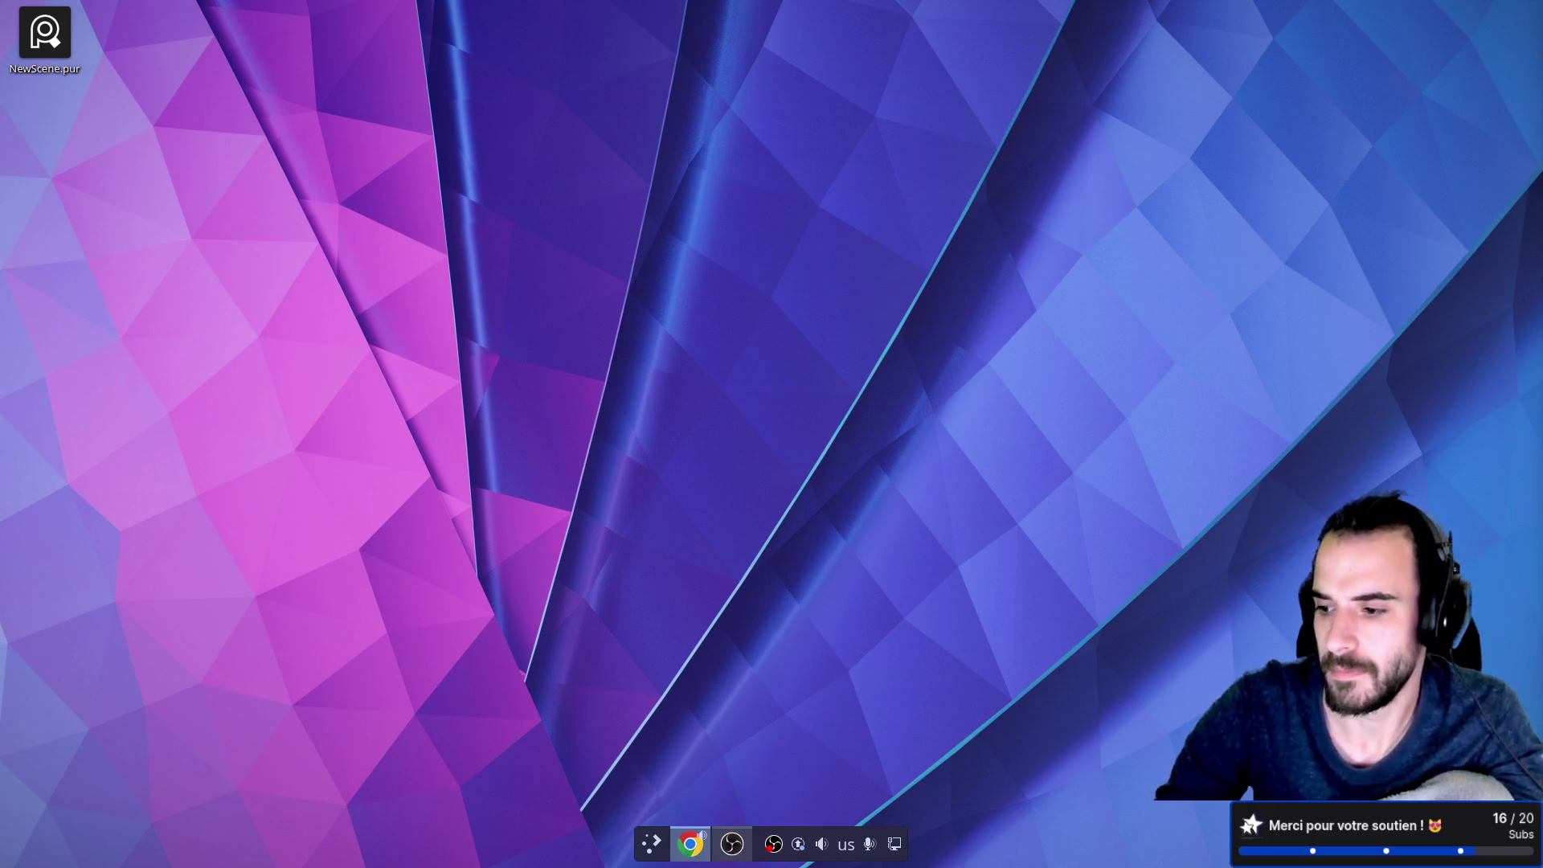
{"action": "key", "text": "super+ctrl+Left"}
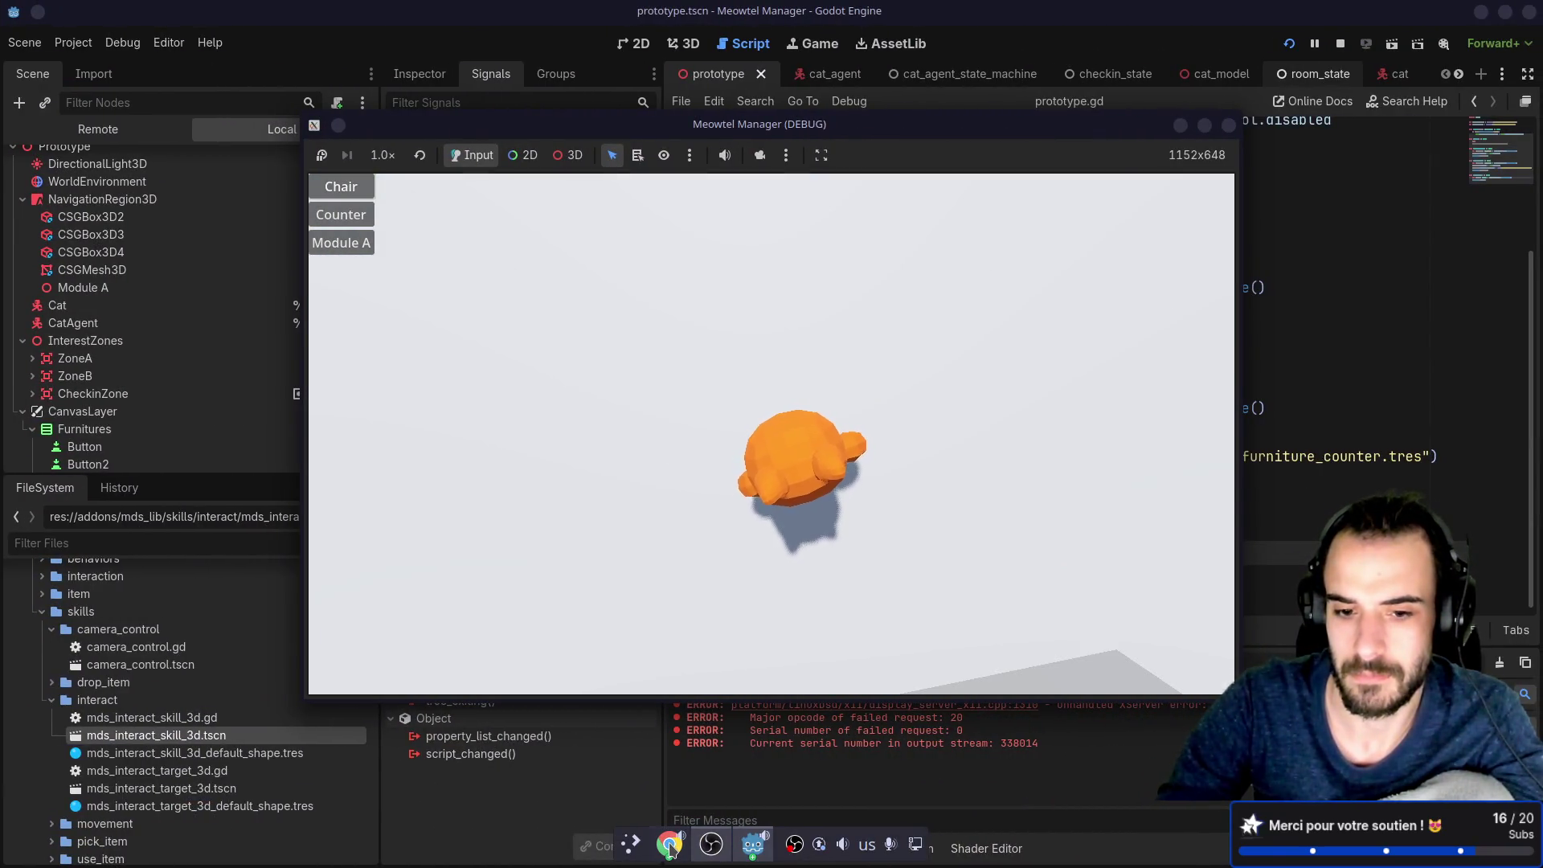
{"action": "left_click", "coordinate": [669, 845]}
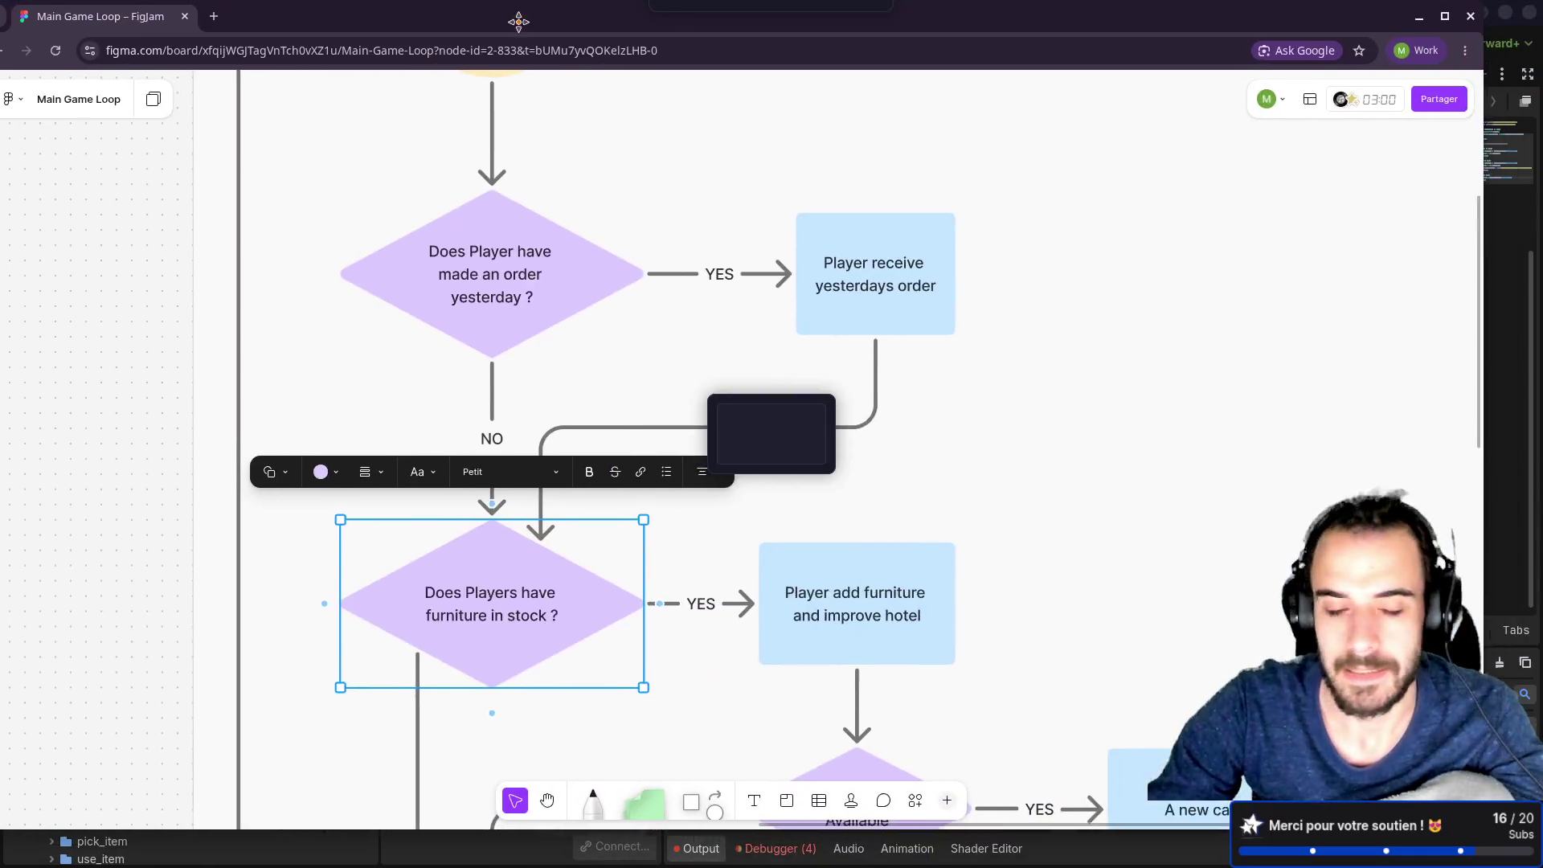
{"action": "left_click_drag", "start_coordinate": [518, 22], "coordinate": [597, 22]}
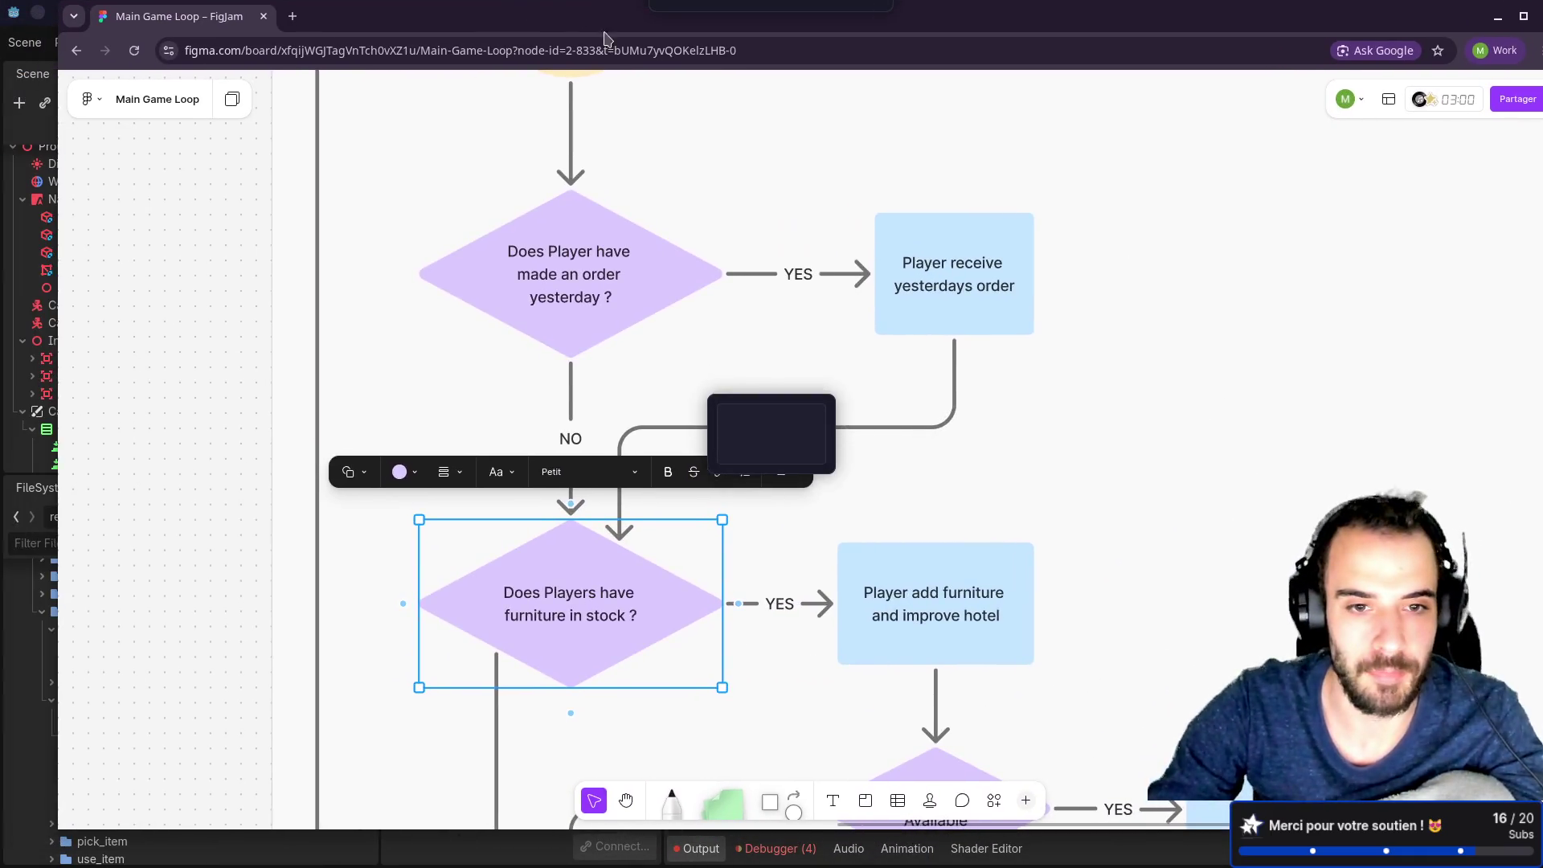
{"action": "left_click", "coordinate": [383, 303]}
{"action": "scroll", "coordinate": [385, 306], "scroll_direction": "down", "scroll_amount": 5}
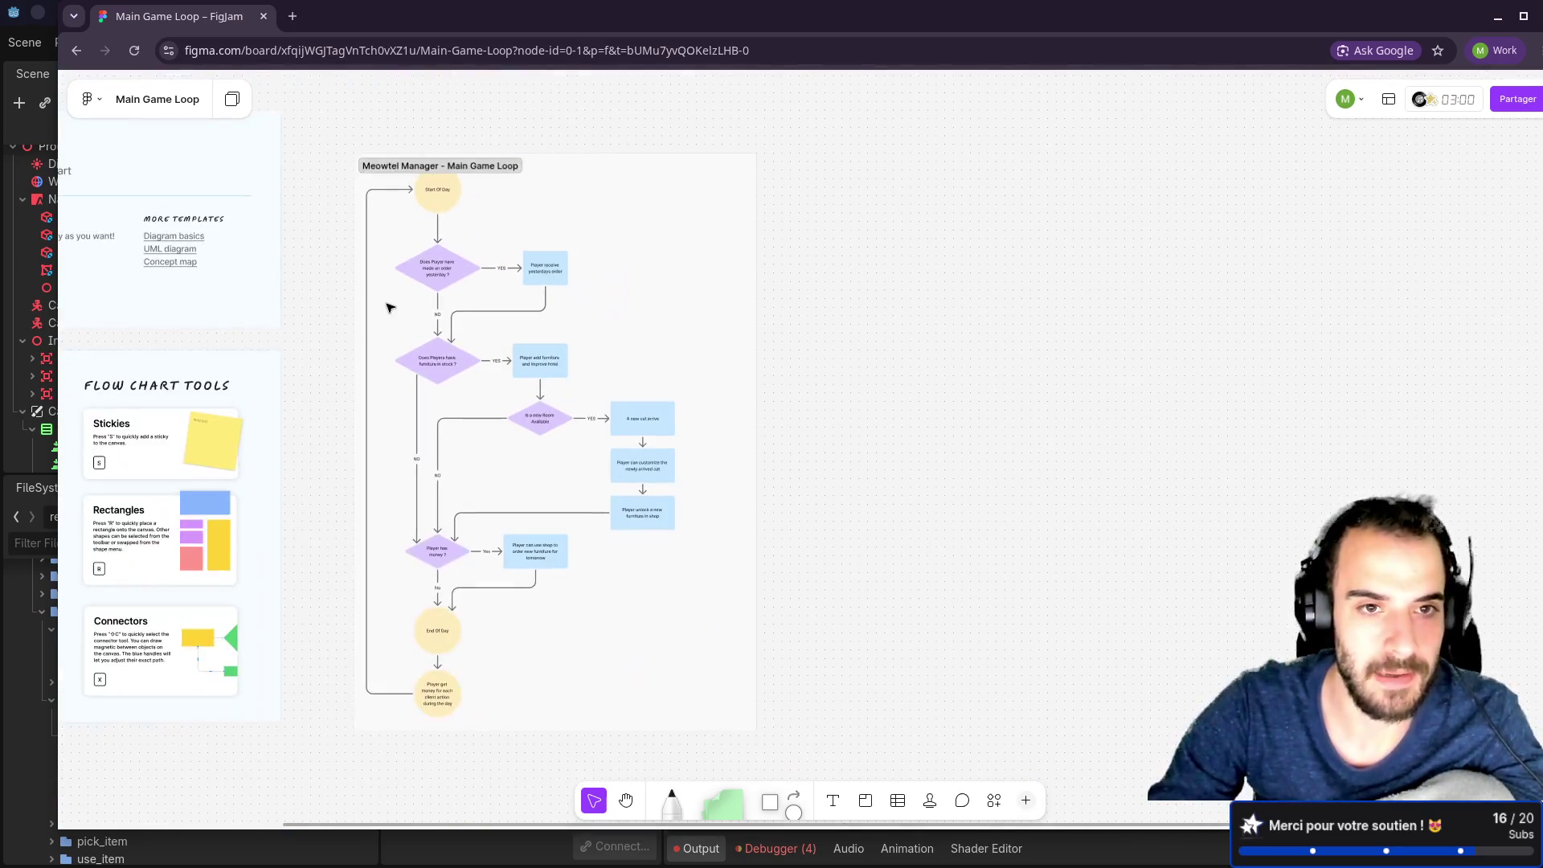
{"action": "key", "text": "h"}
{"action": "left_click_drag", "start_coordinate": [330, 234], "coordinate": [424, 296]}
{"action": "key", "text": "v"}
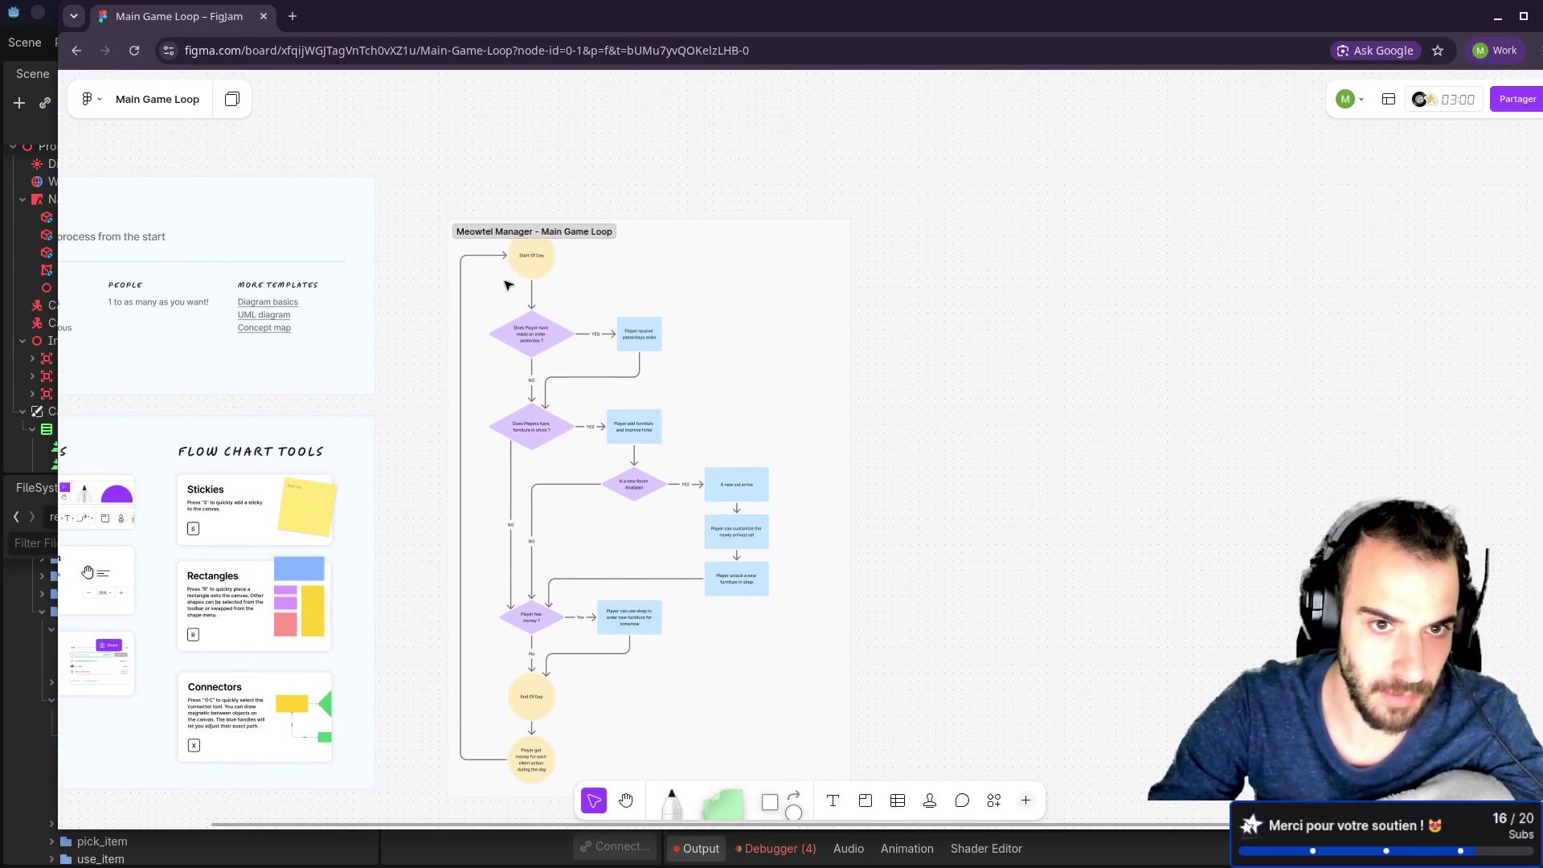
{"action": "scroll", "coordinate": [516, 282], "scroll_direction": "up", "scroll_amount": 5}
{"action": "mouse_move", "coordinate": [224, 379]}
{"action": "left_mouse_down"}
{"action": "mouse_move", "coordinate": [190, 262]}
{"action": "mouse_move", "coordinate": [207, 367]}
{"action": "left_mouse_up"}
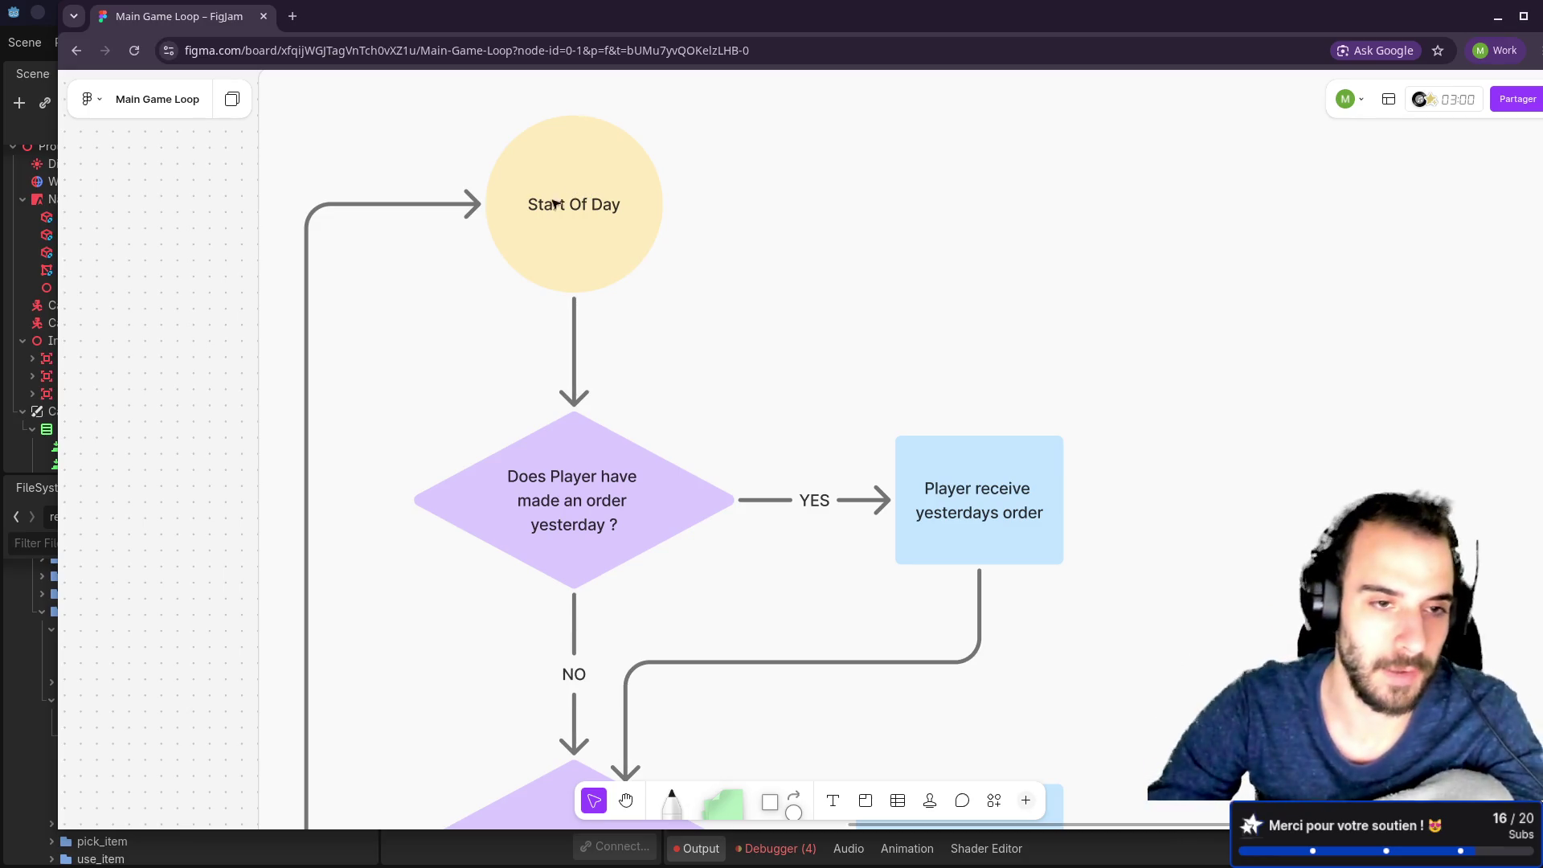
{"action": "scroll", "coordinate": [172, 482], "scroll_direction": "down", "scroll_amount": 3}
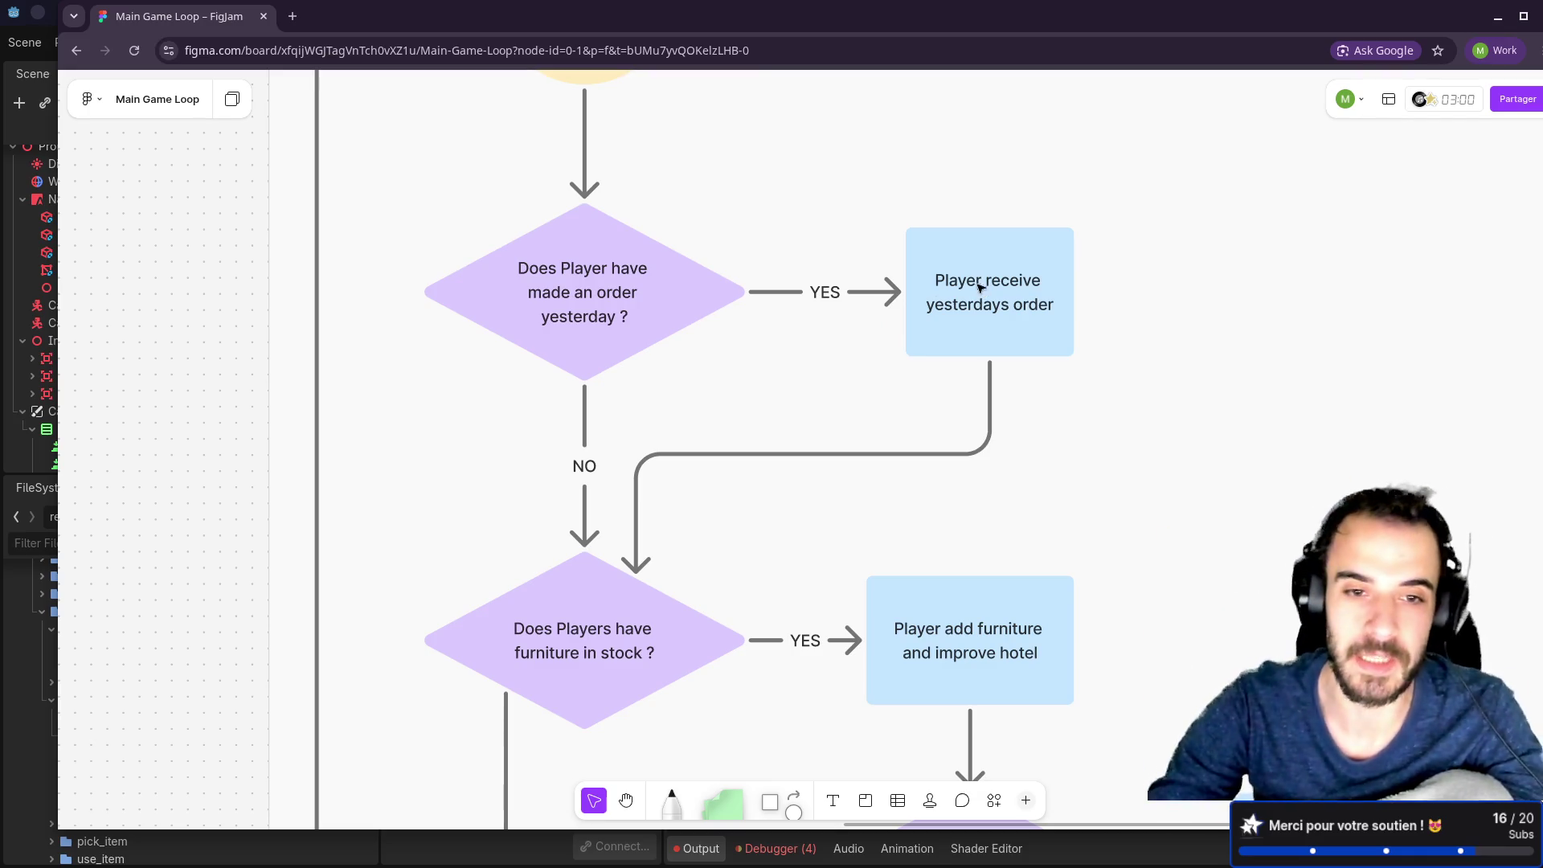
{"action": "scroll", "coordinate": [907, 365], "scroll_direction": "down", "scroll_amount": 3}
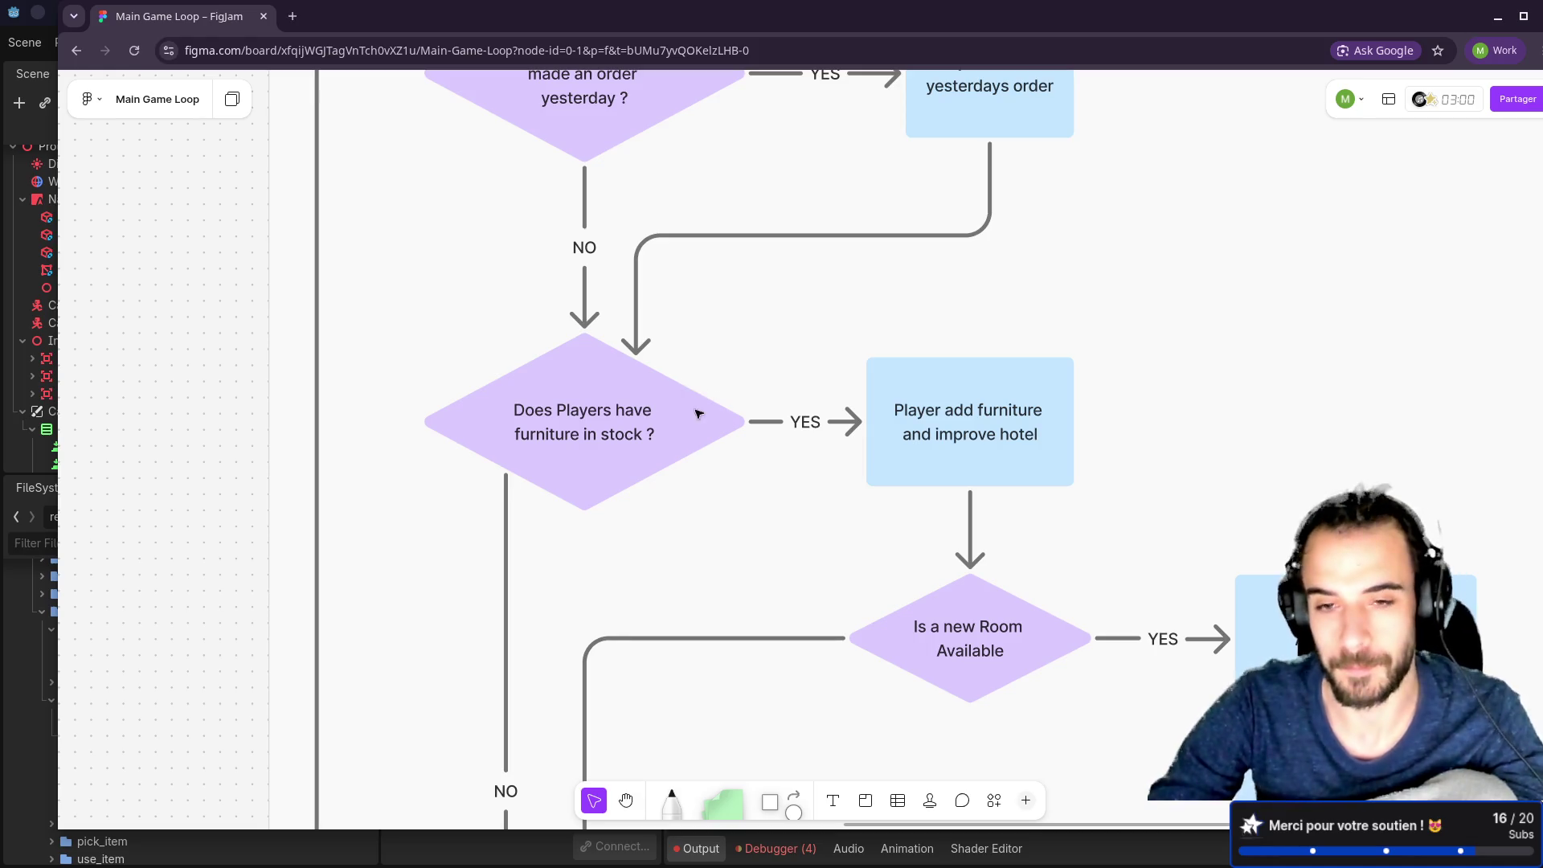
{"action": "scroll", "coordinate": [200, 389], "scroll_direction": "down", "scroll_amount": 2}
{"action": "key", "text": "h"}
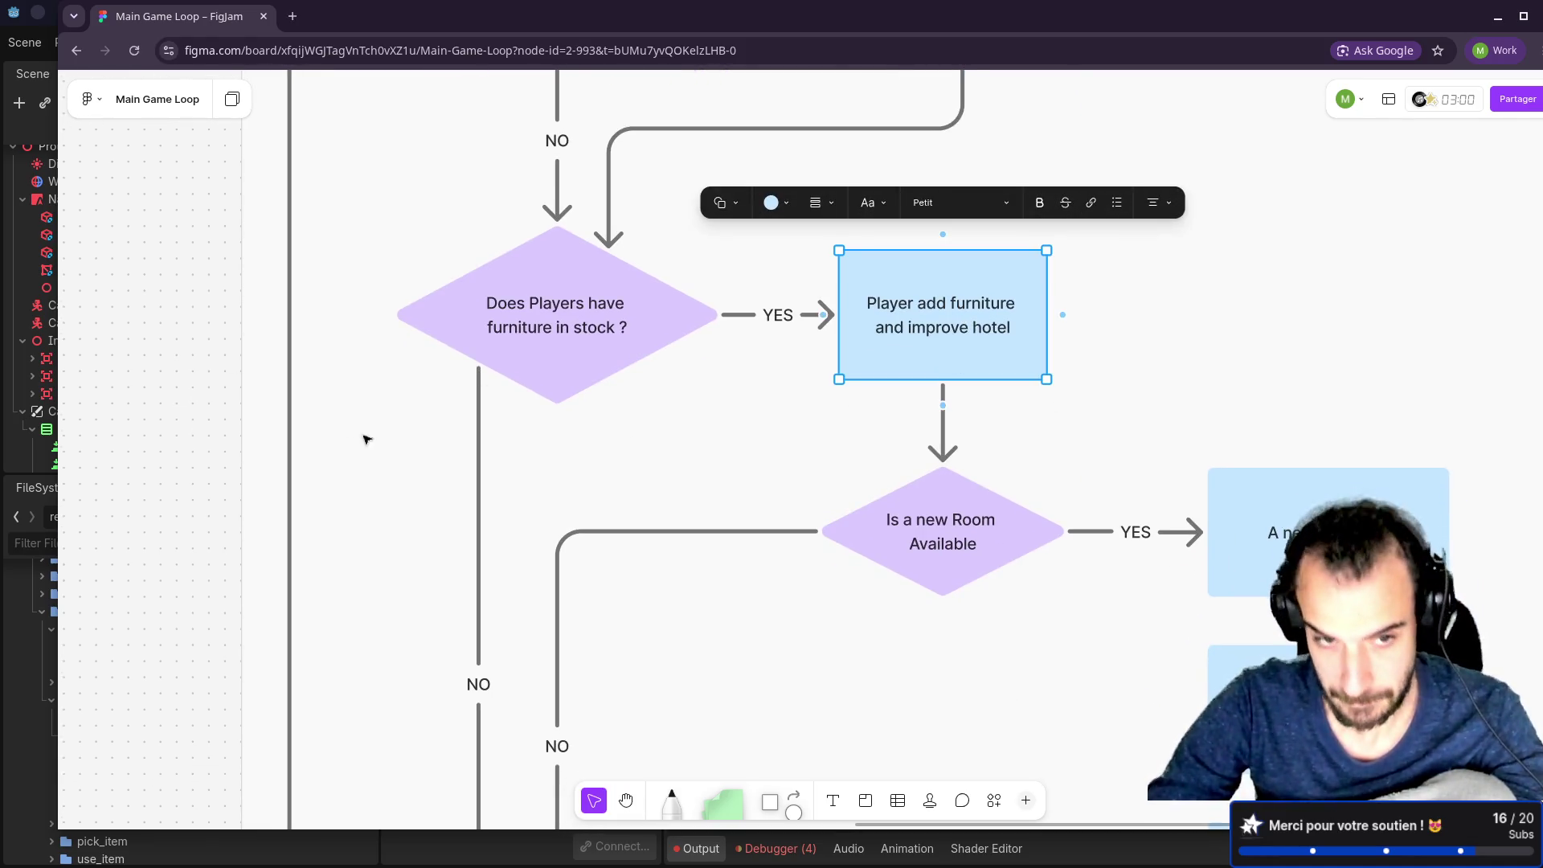
{"action": "key", "text": "v"}
{"action": "scroll", "coordinate": [705, 403], "scroll_direction": "right", "scroll_amount": 5}
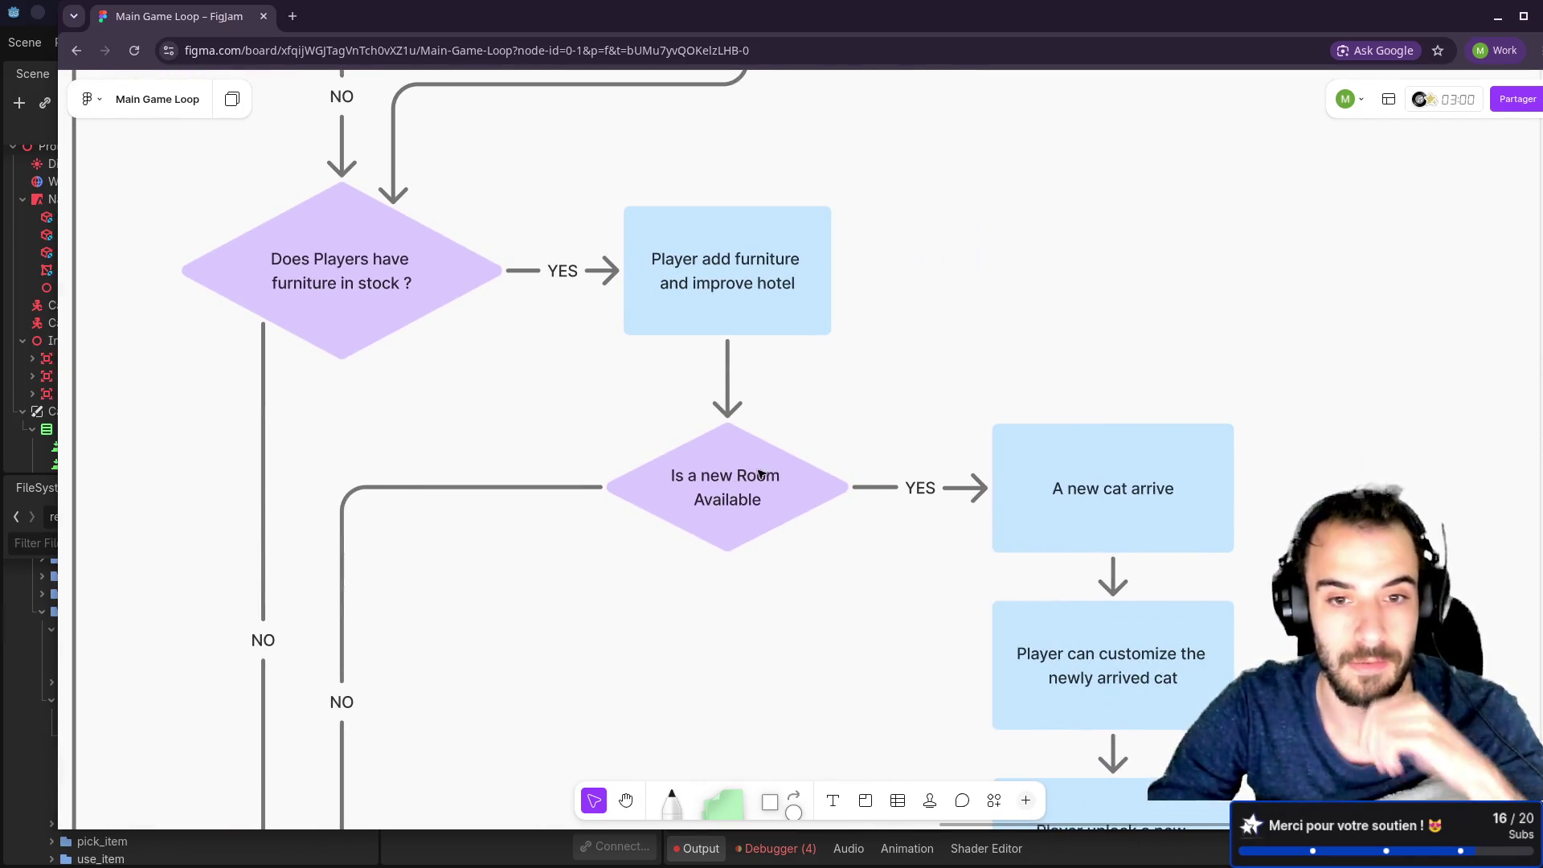
{"action": "scroll", "coordinate": [823, 562], "scroll_direction": "down", "scroll_amount": 4}
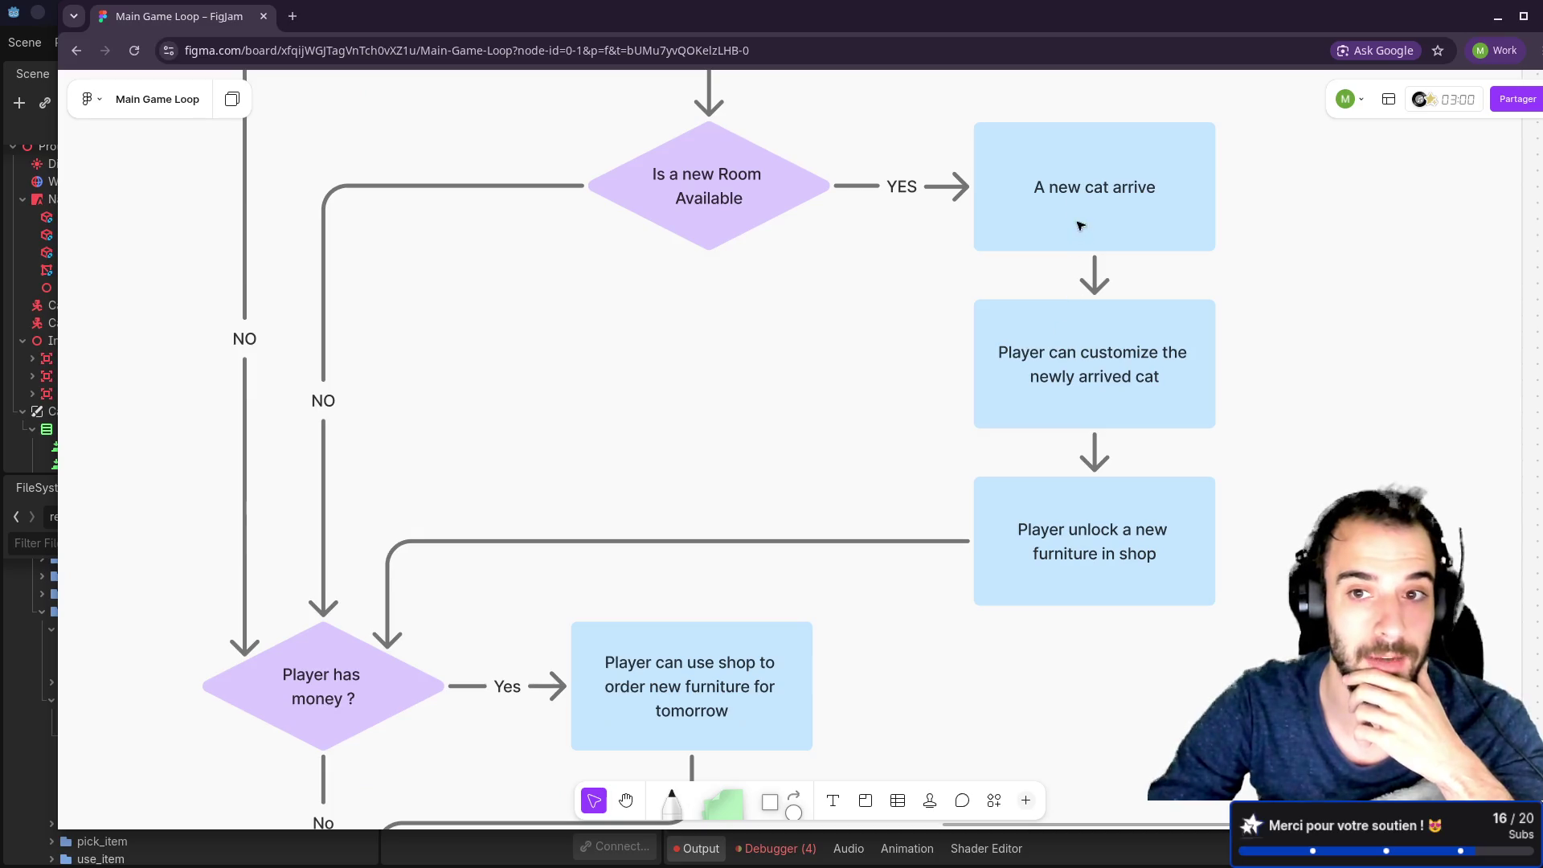
{"action": "left_click", "coordinate": [1076, 203]}
{"action": "left_click", "coordinate": [1025, 395]}
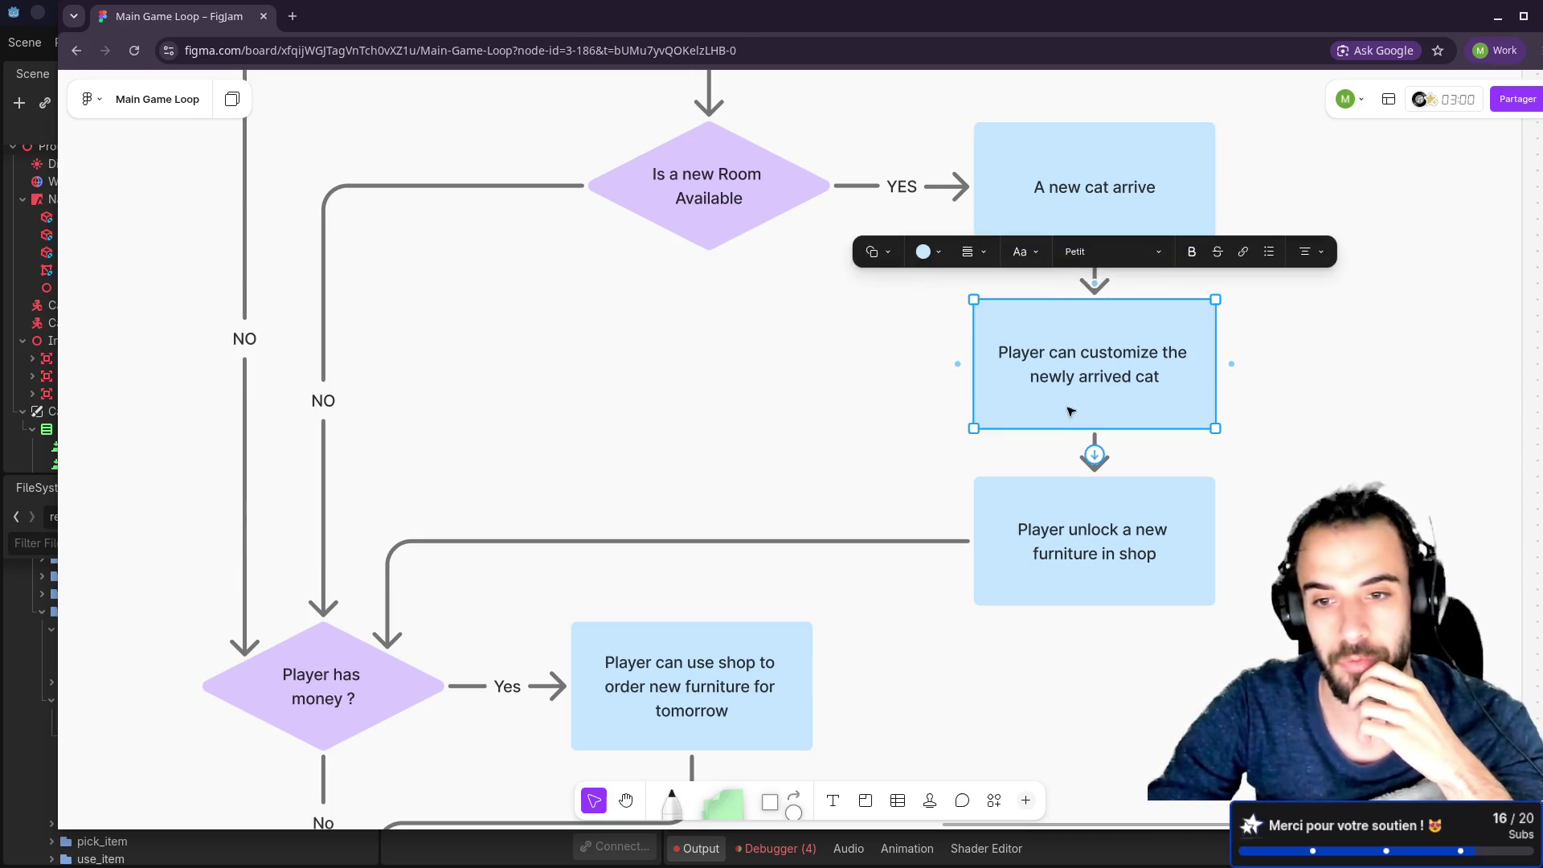
{"action": "left_click", "coordinate": [1062, 550]}
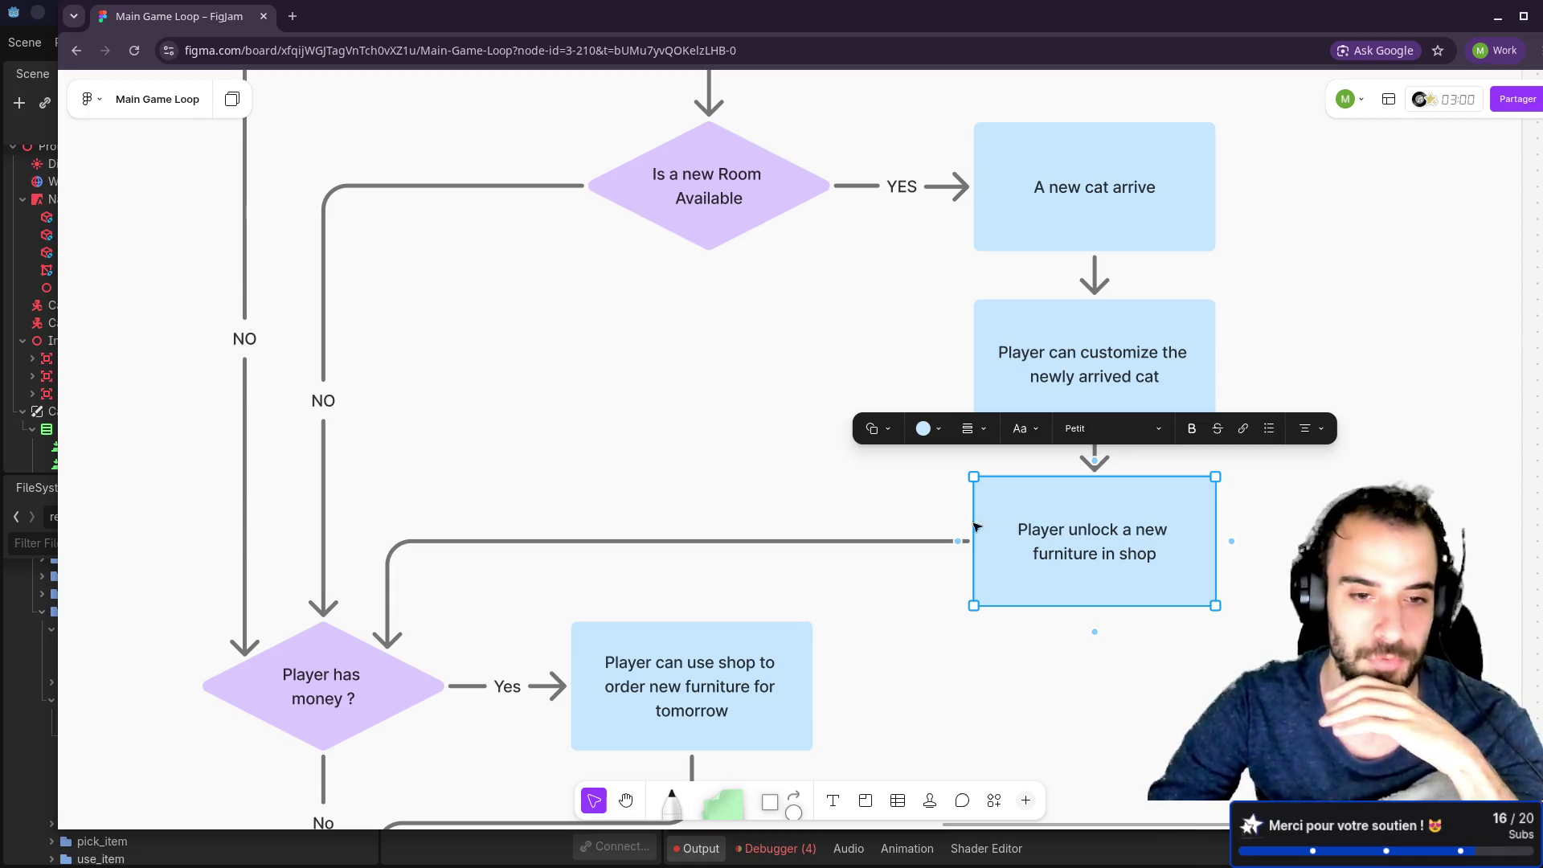
{"action": "left_click", "coordinate": [737, 494]}
{"action": "scroll", "coordinate": [601, 514], "scroll_direction": "down", "scroll_amount": 3}
{"action": "scroll", "coordinate": [601, 515], "scroll_direction": "left", "scroll_amount": 3}
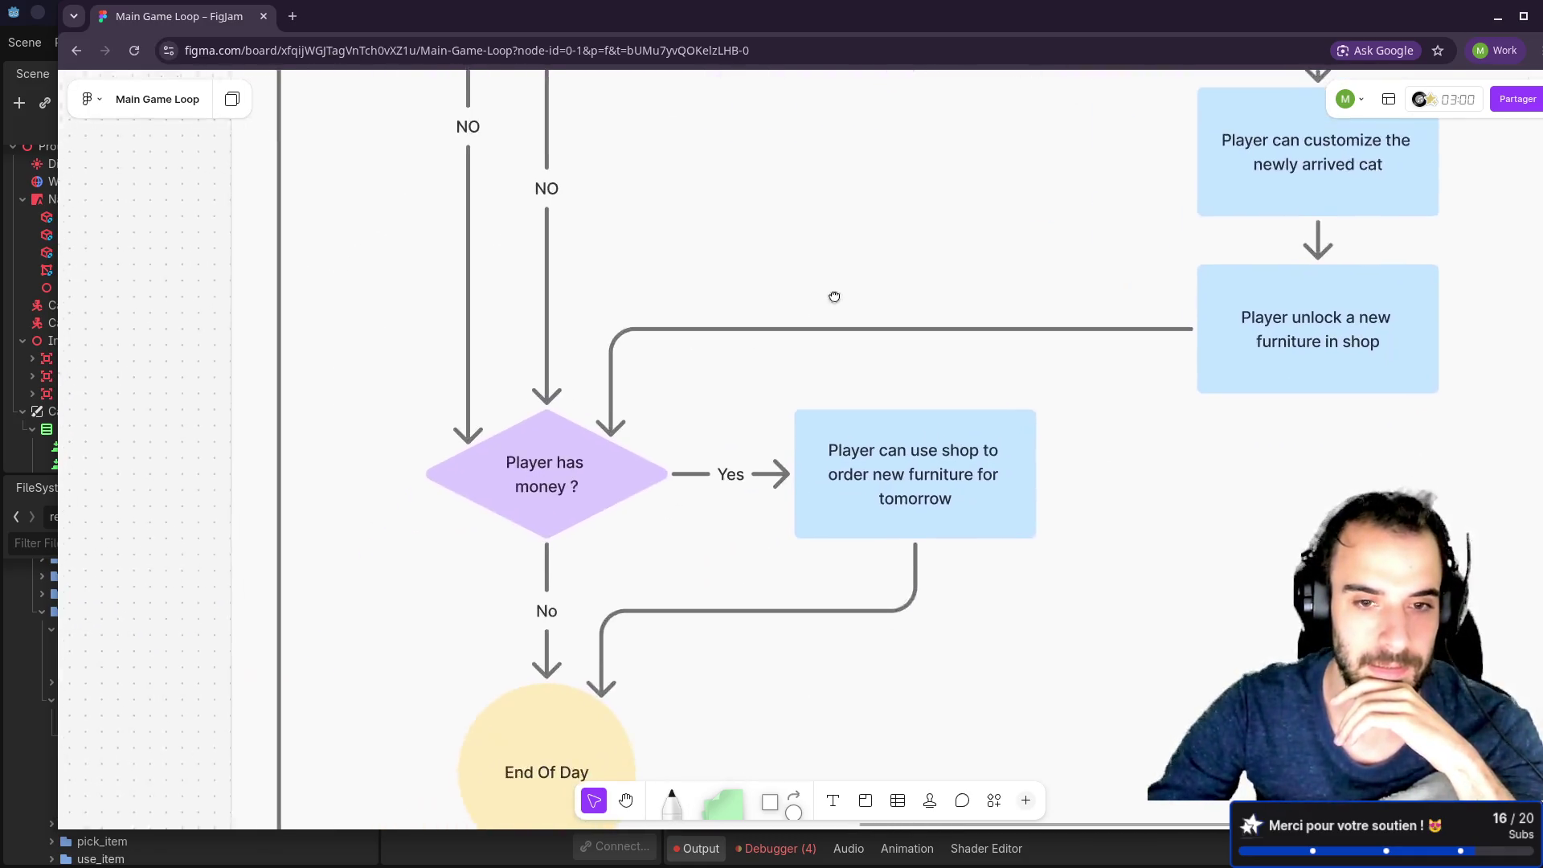
{"action": "mouse_move", "coordinate": [576, 428]}
{"action": "left_mouse_down"}
{"action": "mouse_move", "coordinate": [563, 422]}
{"action": "mouse_move", "coordinate": [565, 440]}
{"action": "left_mouse_up"}
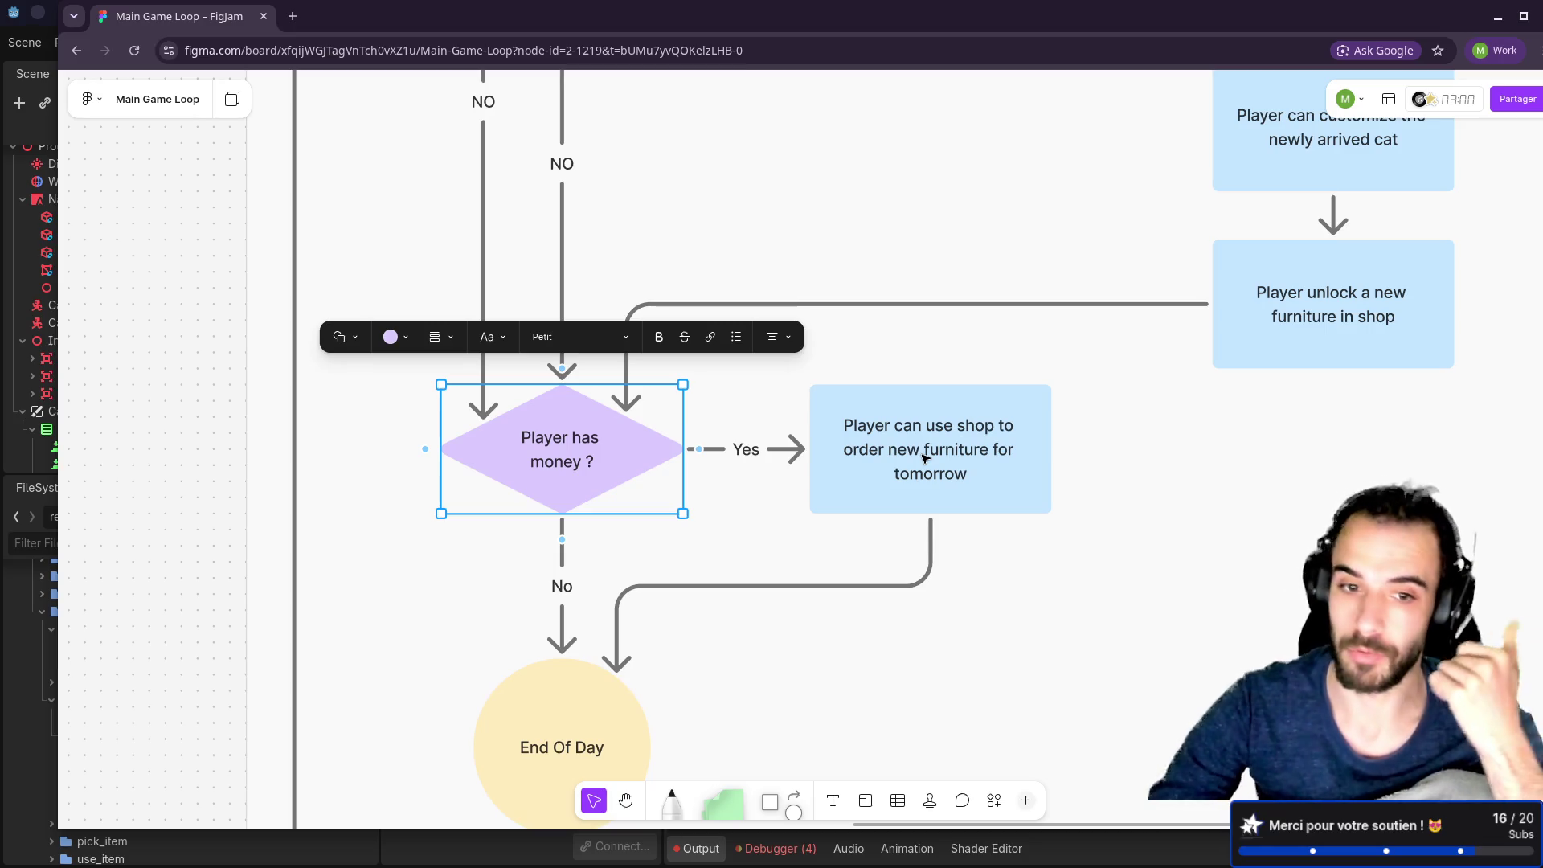
{"action": "scroll", "coordinate": [740, 509], "scroll_direction": "down", "scroll_amount": 3}
{"action": "scroll", "coordinate": [740, 509], "scroll_direction": "left", "scroll_amount": 1}
Step: Reposition the two yellow circles on the Main Game Loop flowchart
{"action": "key", "text": "Escape"}
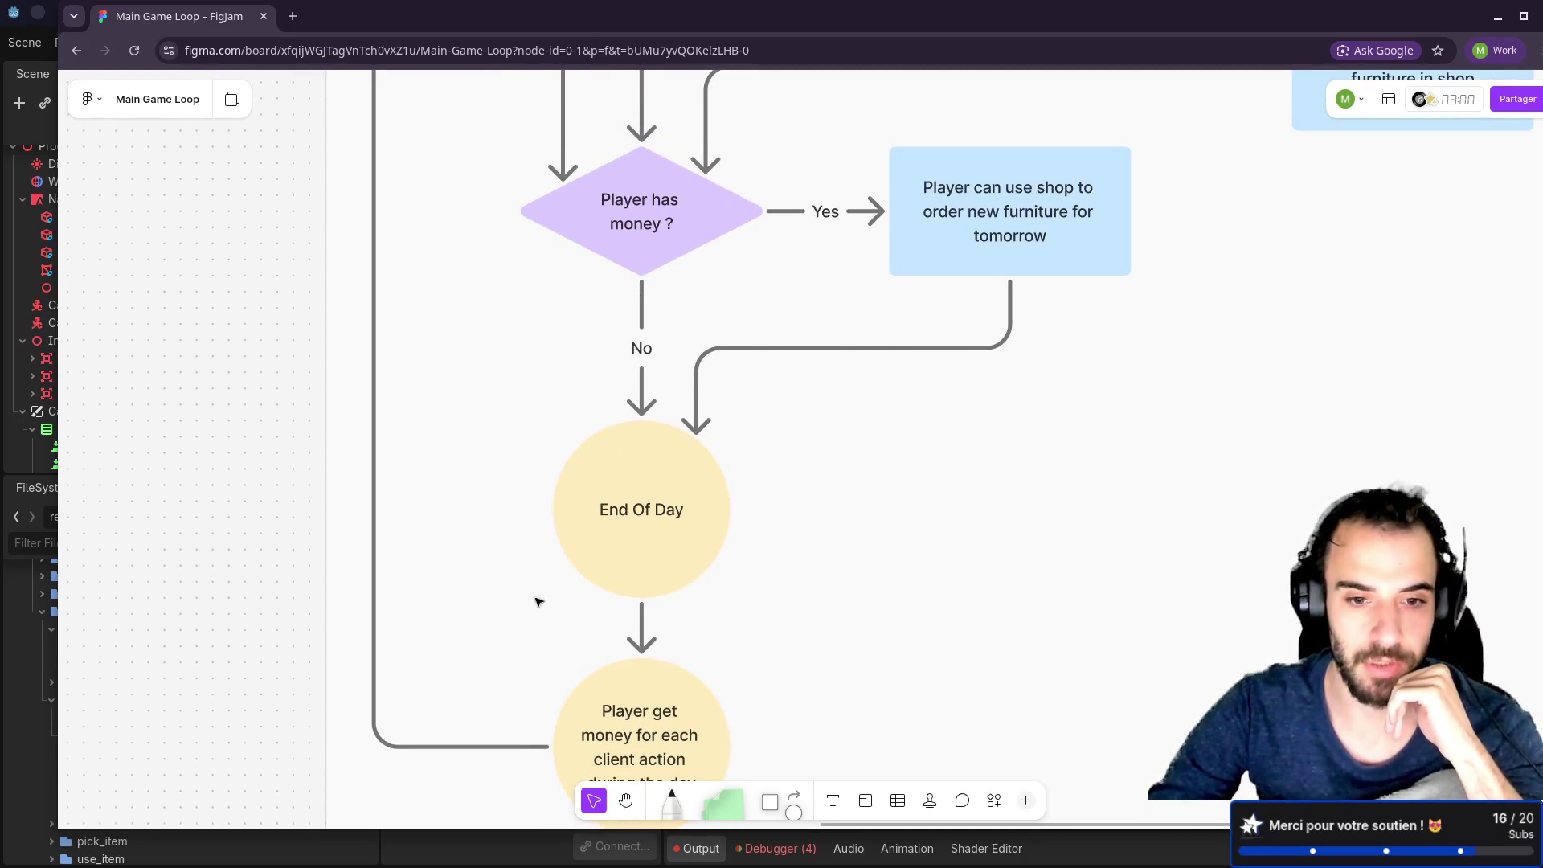
{"action": "scroll", "coordinate": [538, 601], "scroll_direction": "down", "scroll_amount": 2}
{"action": "scroll", "coordinate": [538, 601], "scroll_direction": "left", "scroll_amount": 1}
{"action": "mouse_move", "coordinate": [950, 709]}
{"action": "left_mouse_down"}
{"action": "mouse_move", "coordinate": [816, 613]}
{"action": "mouse_move", "coordinate": [610, 389]}
{"action": "mouse_move", "coordinate": [689, 447]}
{"action": "mouse_move", "coordinate": [659, 463]}
{"action": "left_mouse_up"}
{"action": "left_click", "coordinate": [899, 468]}
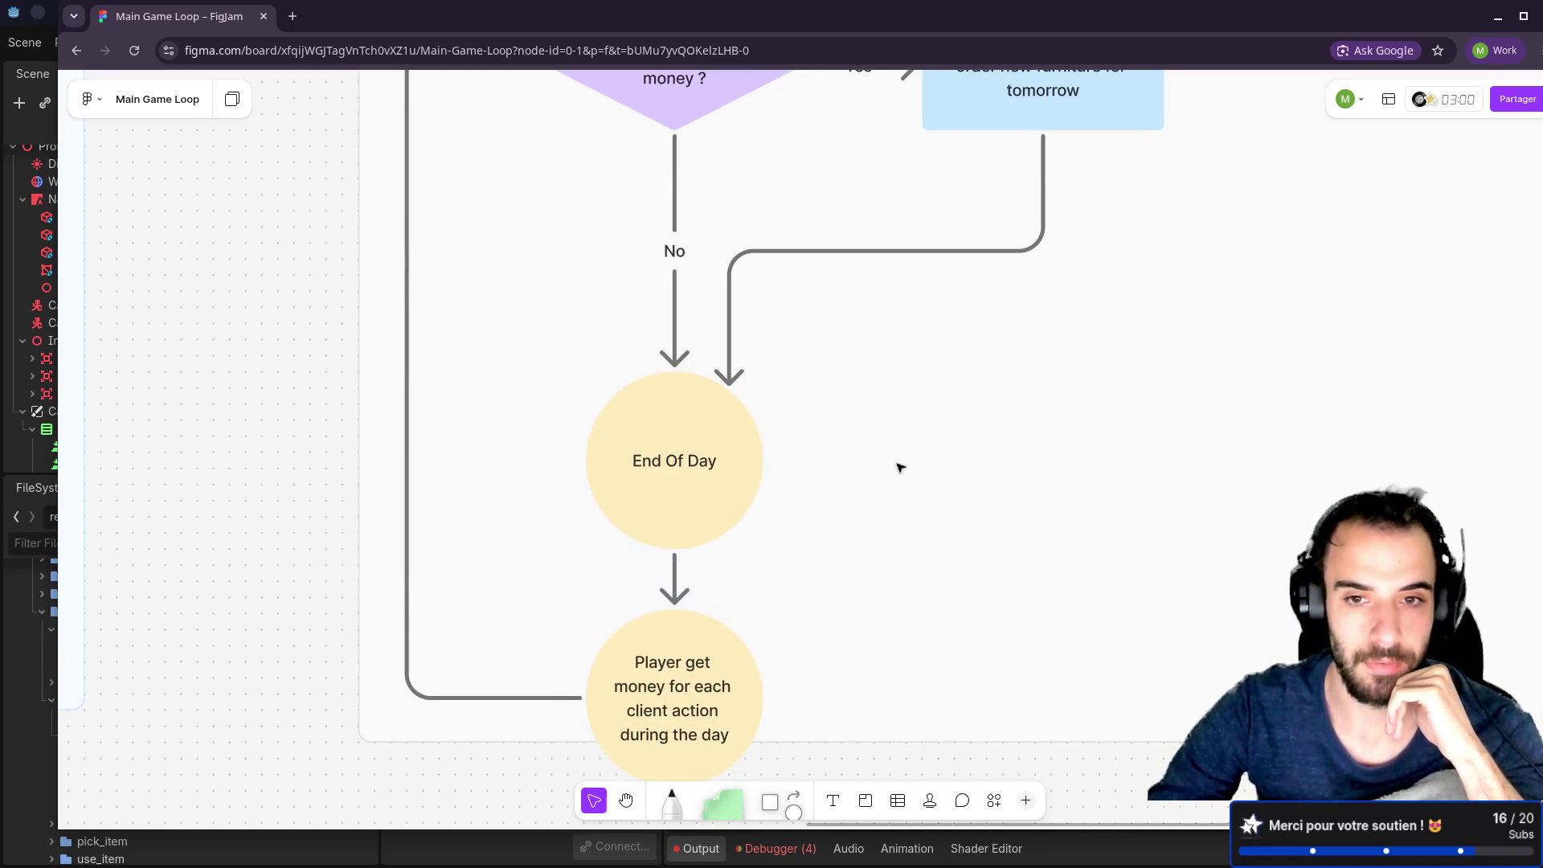
{"action": "scroll", "coordinate": [899, 468], "scroll_direction": "up", "scroll_amount": 3}
{"action": "scroll", "coordinate": [899, 467], "scroll_direction": "left", "scroll_amount": 1}
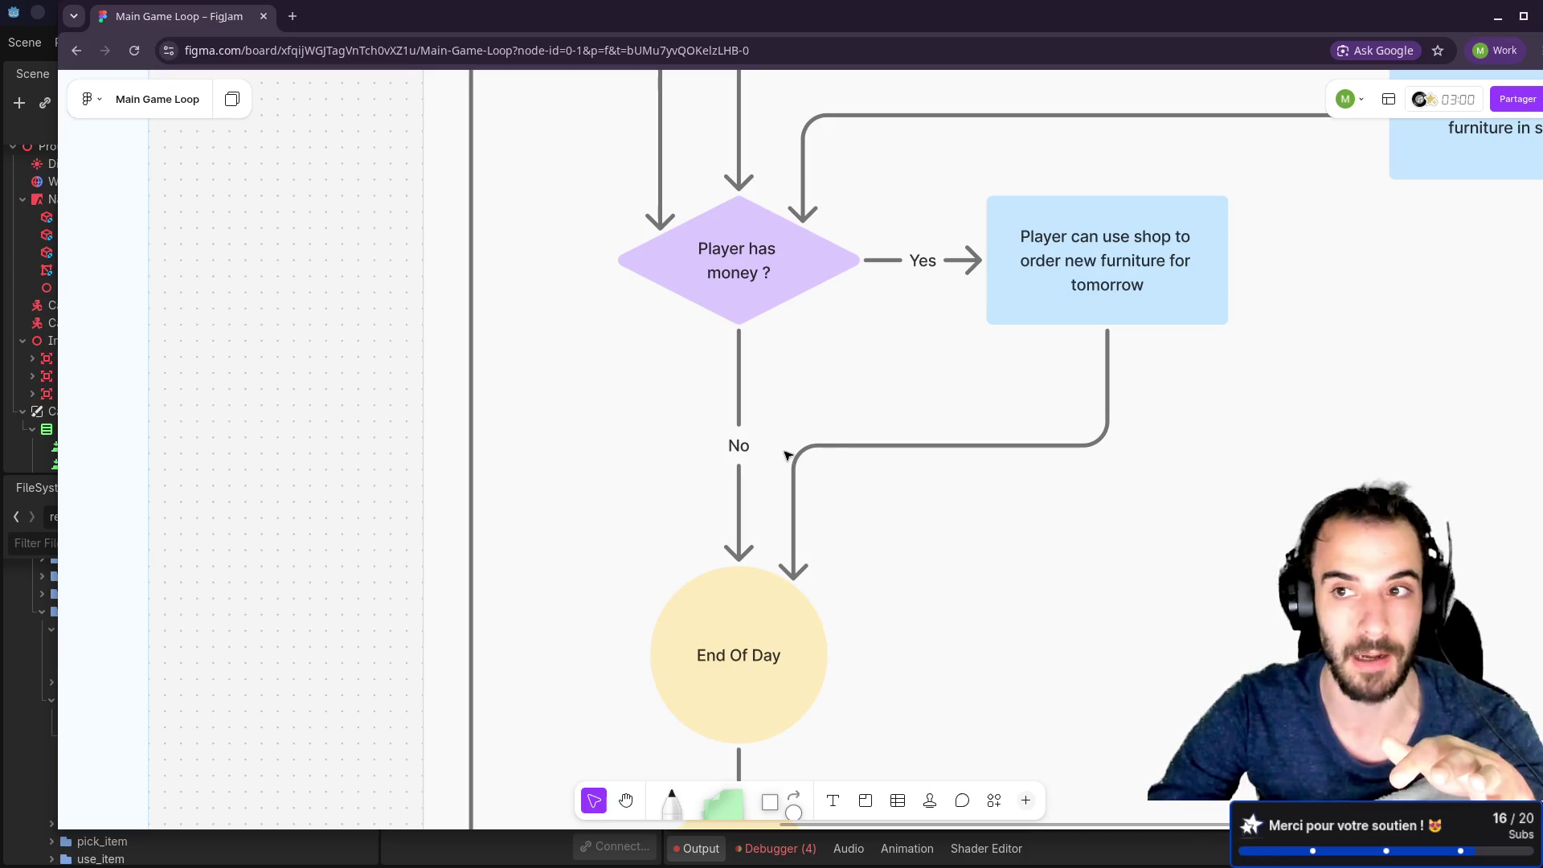
{"action": "scroll", "coordinate": [892, 414], "scroll_direction": "down", "scroll_amount": 6}
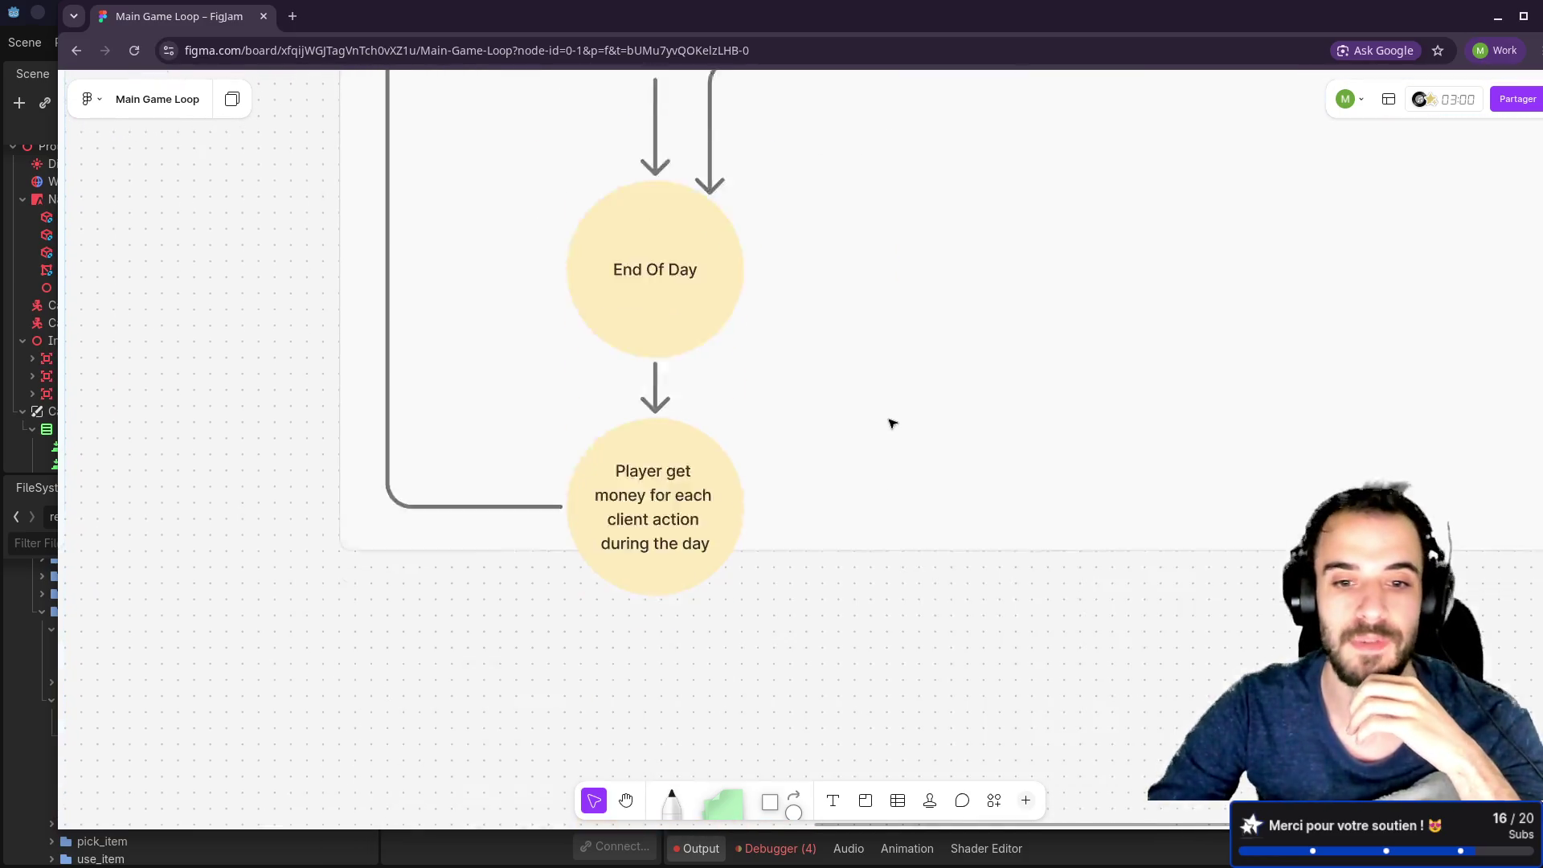
{"action": "scroll", "coordinate": [889, 423], "scroll_direction": "up", "scroll_amount": 1}
Step: Extend the flowchart section's bottom edge and nudge the Player get money circle into place
{"action": "left_click", "coordinate": [940, 543]}
{"action": "left_click_drag", "start_coordinate": [940, 560], "coordinate": [920, 652]}
{"action": "left_click", "coordinate": [906, 432]}
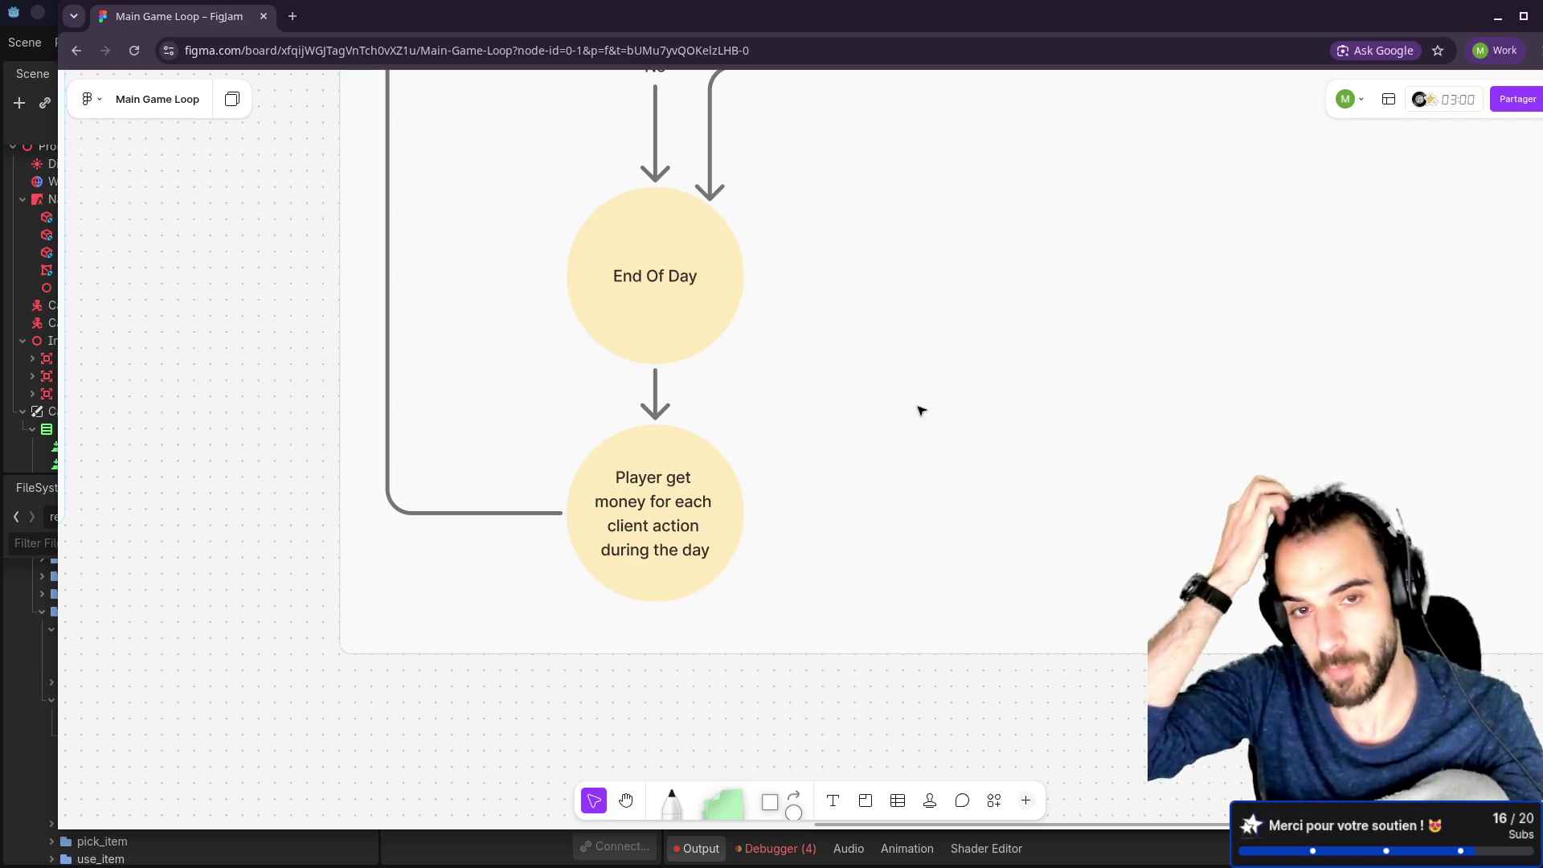
{"action": "mouse_move", "coordinate": [922, 255]}
{"action": "left_mouse_down"}
{"action": "mouse_move", "coordinate": [939, 333]}
{"action": "mouse_move", "coordinate": [861, 485]}
{"action": "left_mouse_up"}
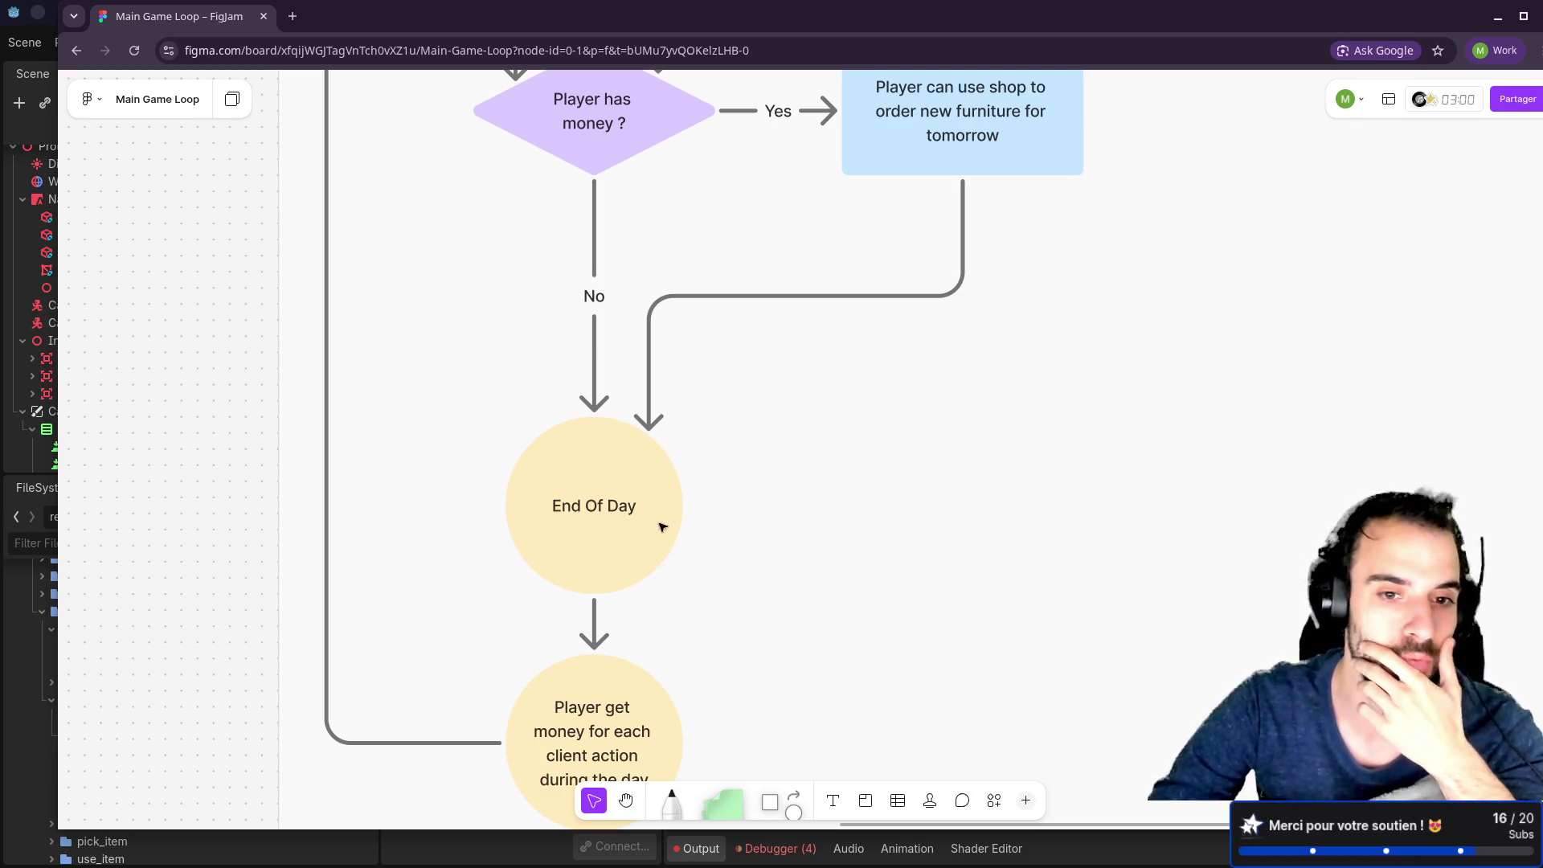
{"action": "scroll", "coordinate": [663, 503], "scroll_direction": "down", "scroll_amount": 5}
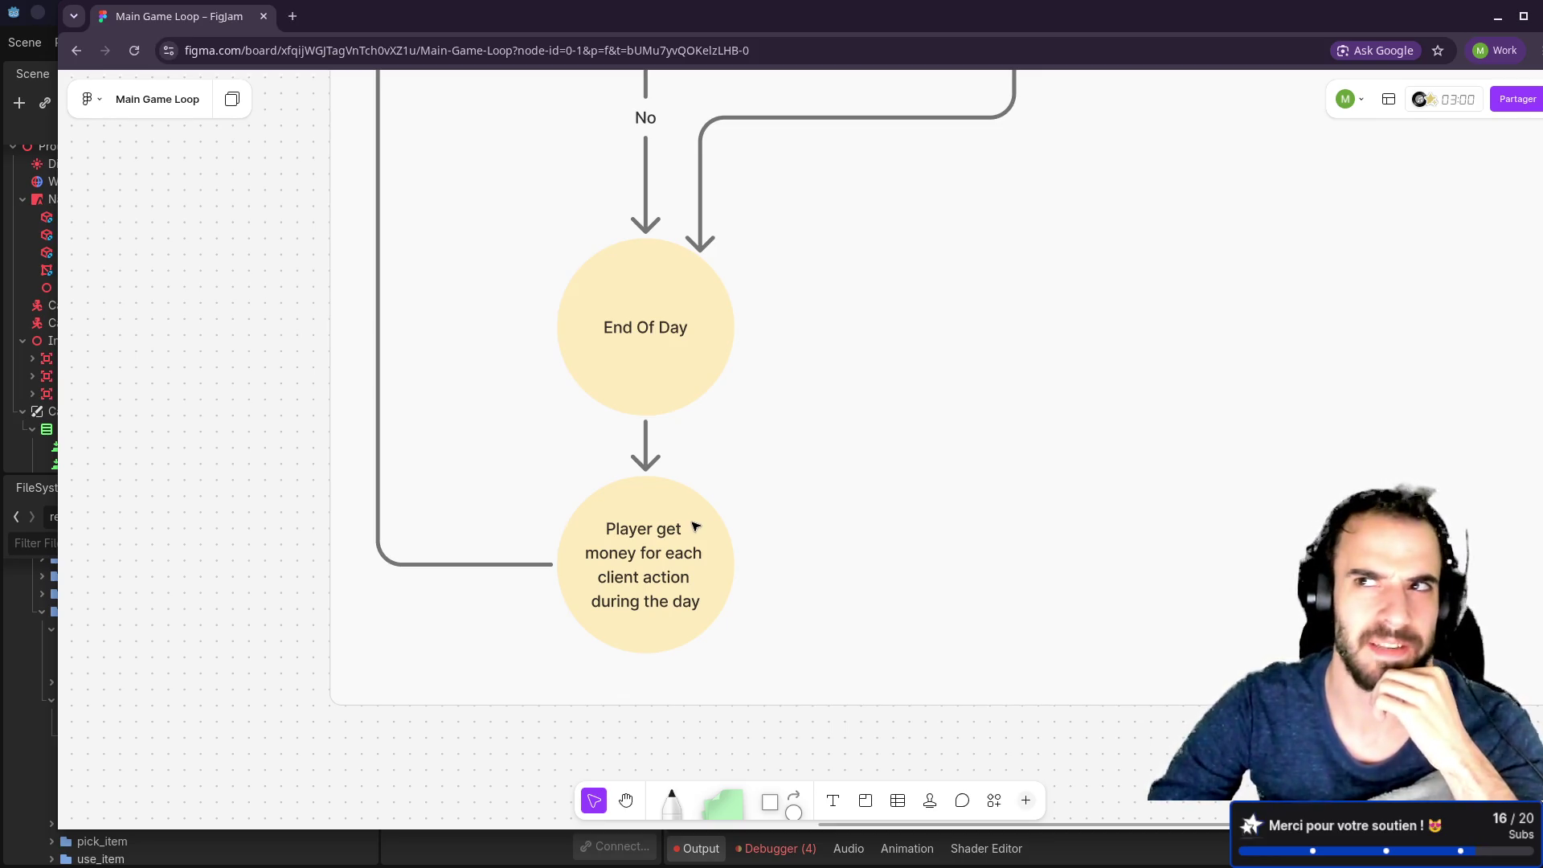
{"action": "mouse_move", "coordinate": [645, 568]}
{"action": "left_mouse_down"}
{"action": "mouse_move", "coordinate": [627, 551]}
{"action": "mouse_move", "coordinate": [642, 571]}
{"action": "mouse_move", "coordinate": [655, 558]}
{"action": "left_mouse_up"}
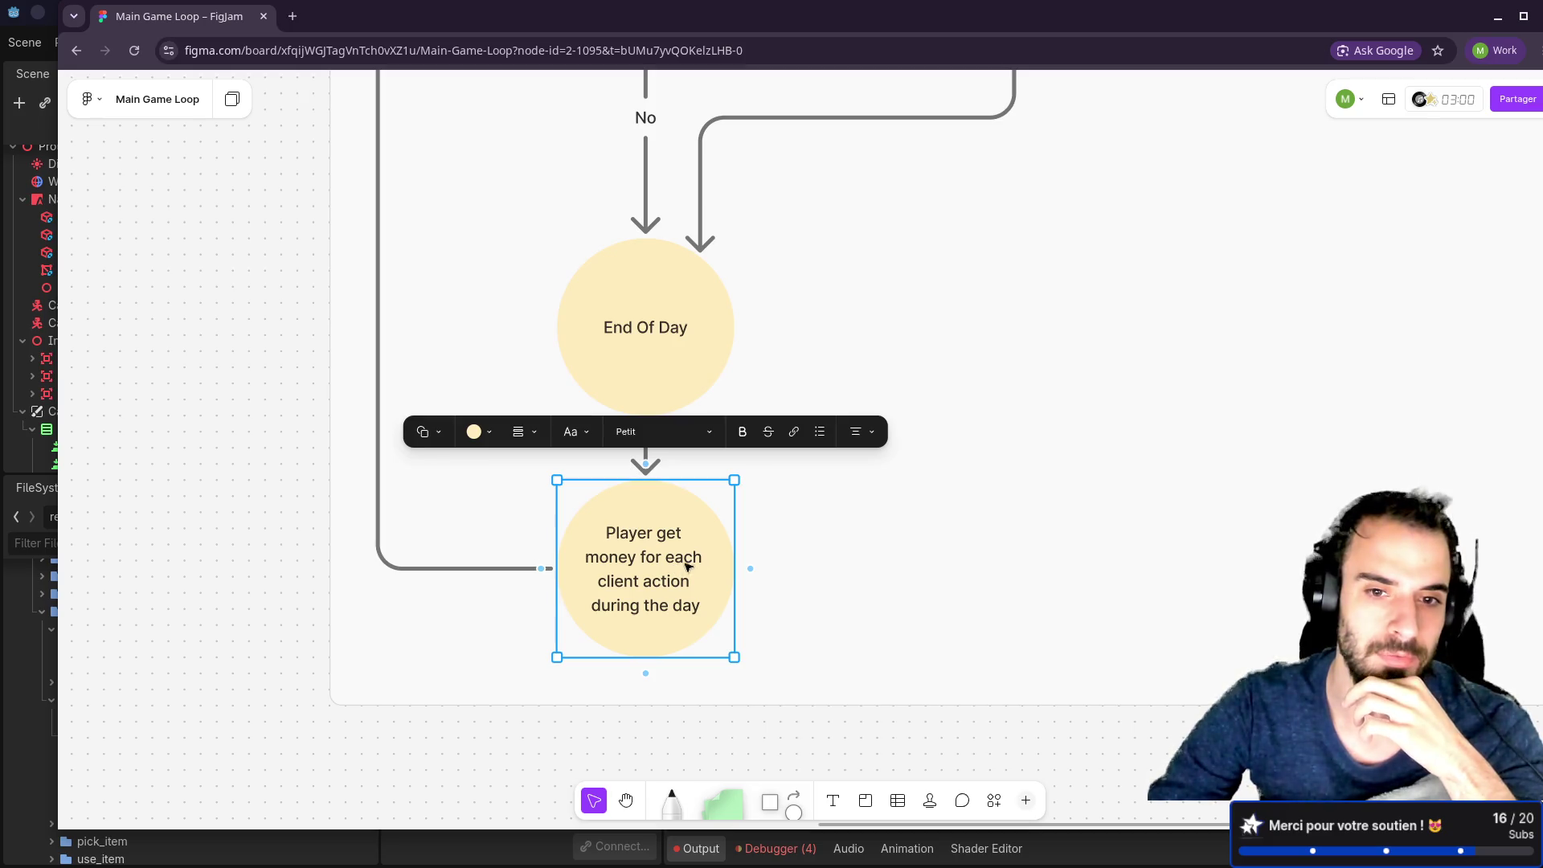
{"action": "left_click", "coordinate": [1036, 252]}
Step: Review the flowchart below Start Of Day, then minimize FigJam and orbit the game camera toward the walls
{"action": "scroll", "coordinate": [1026, 347], "scroll_direction": "up", "scroll_amount": 5}
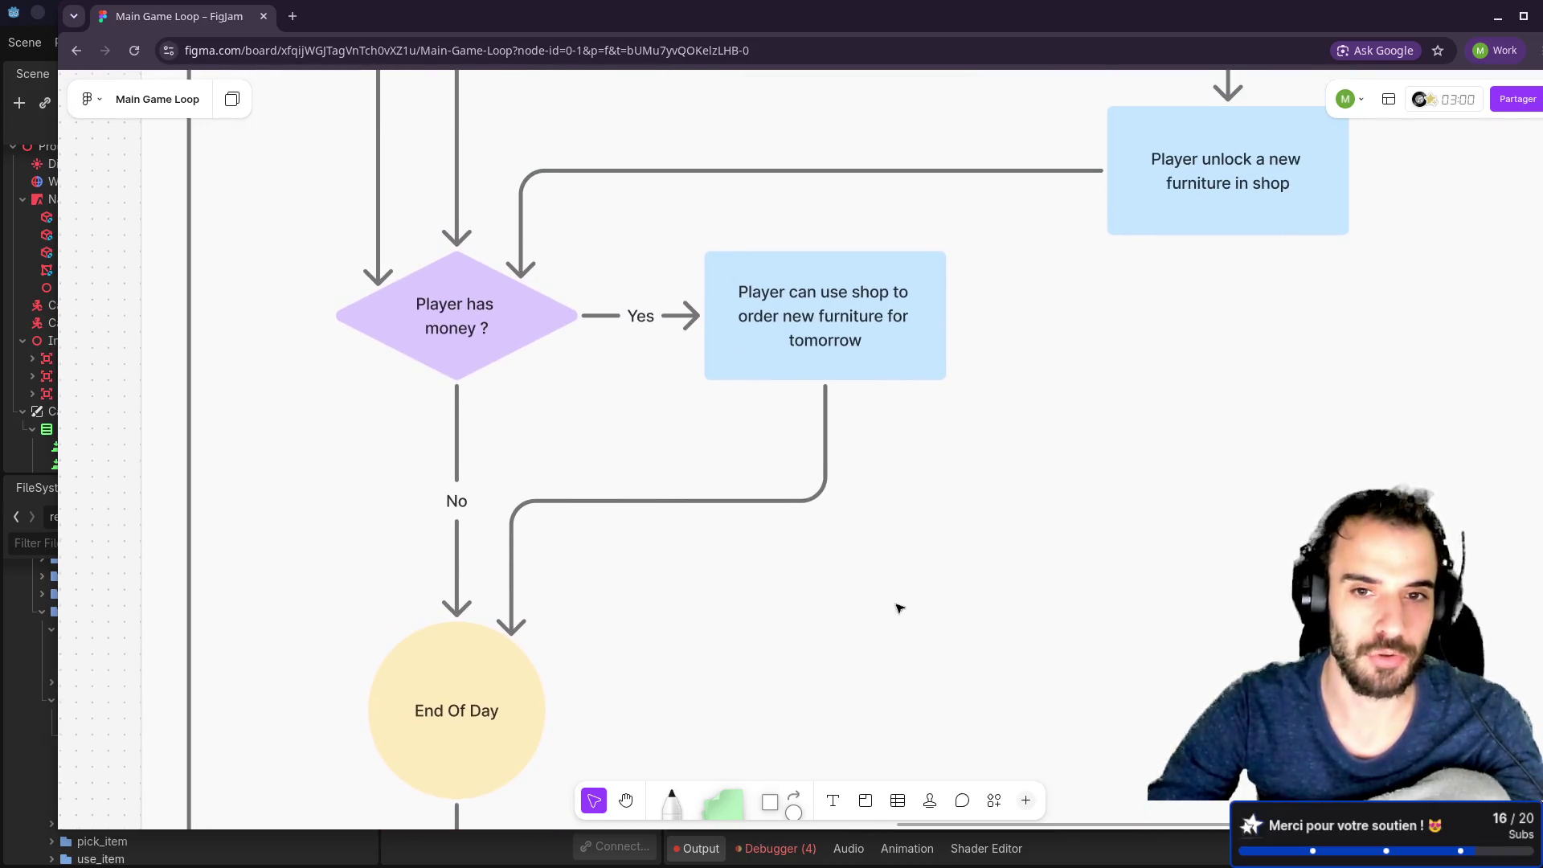
{"action": "scroll", "coordinate": [950, 479], "scroll_direction": "down", "scroll_amount": 5}
{"action": "scroll", "coordinate": [965, 479], "scroll_direction": "up", "scroll_amount": 3}
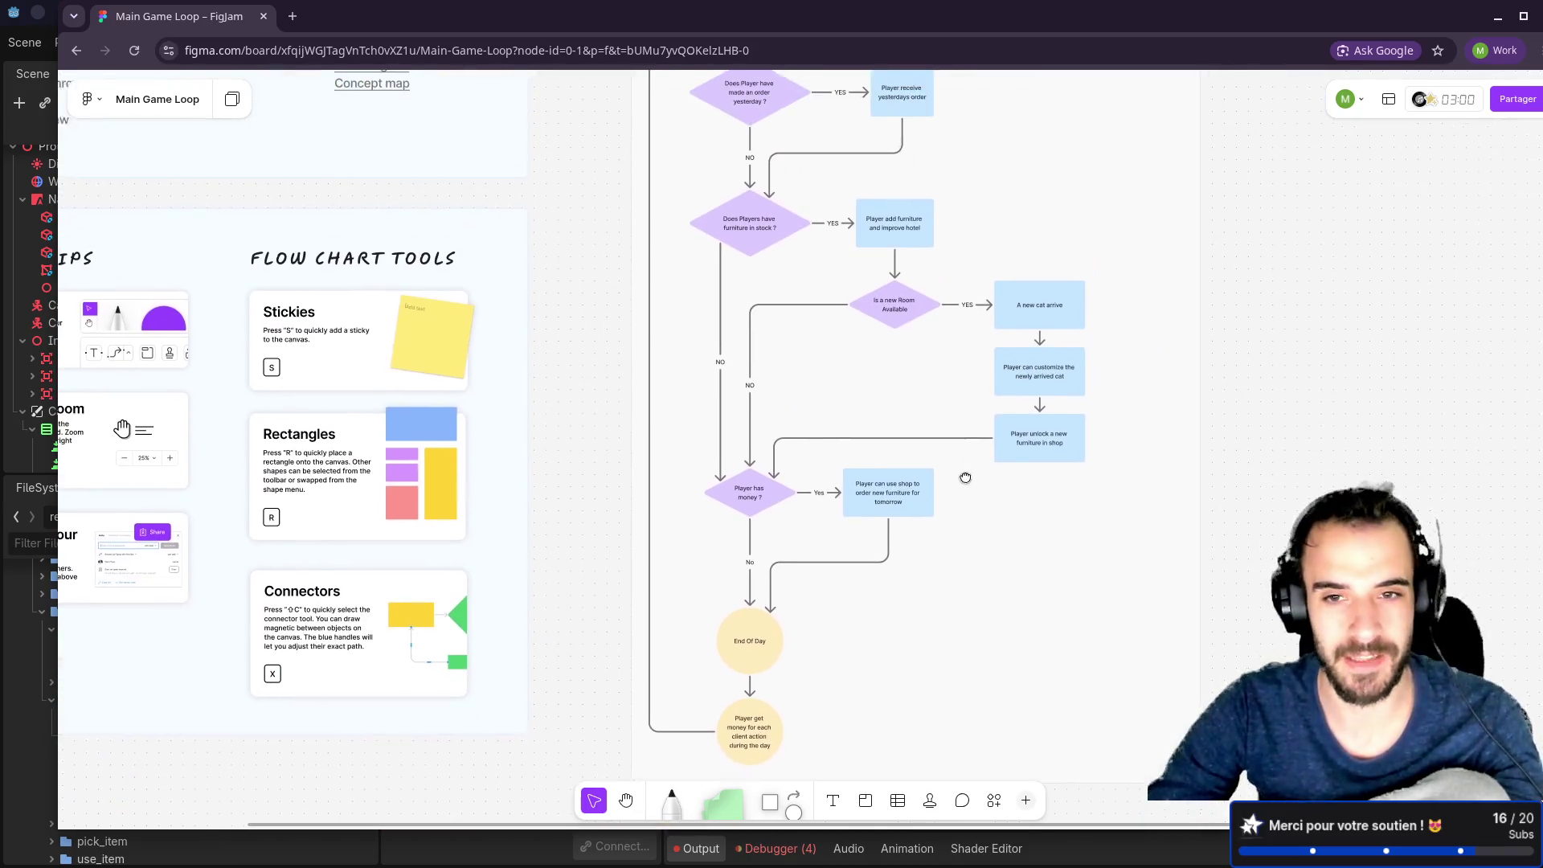
{"action": "scroll", "coordinate": [948, 476], "scroll_direction": "up", "scroll_amount": 3}
{"action": "scroll", "coordinate": [923, 458], "scroll_direction": "up", "scroll_amount": 8}
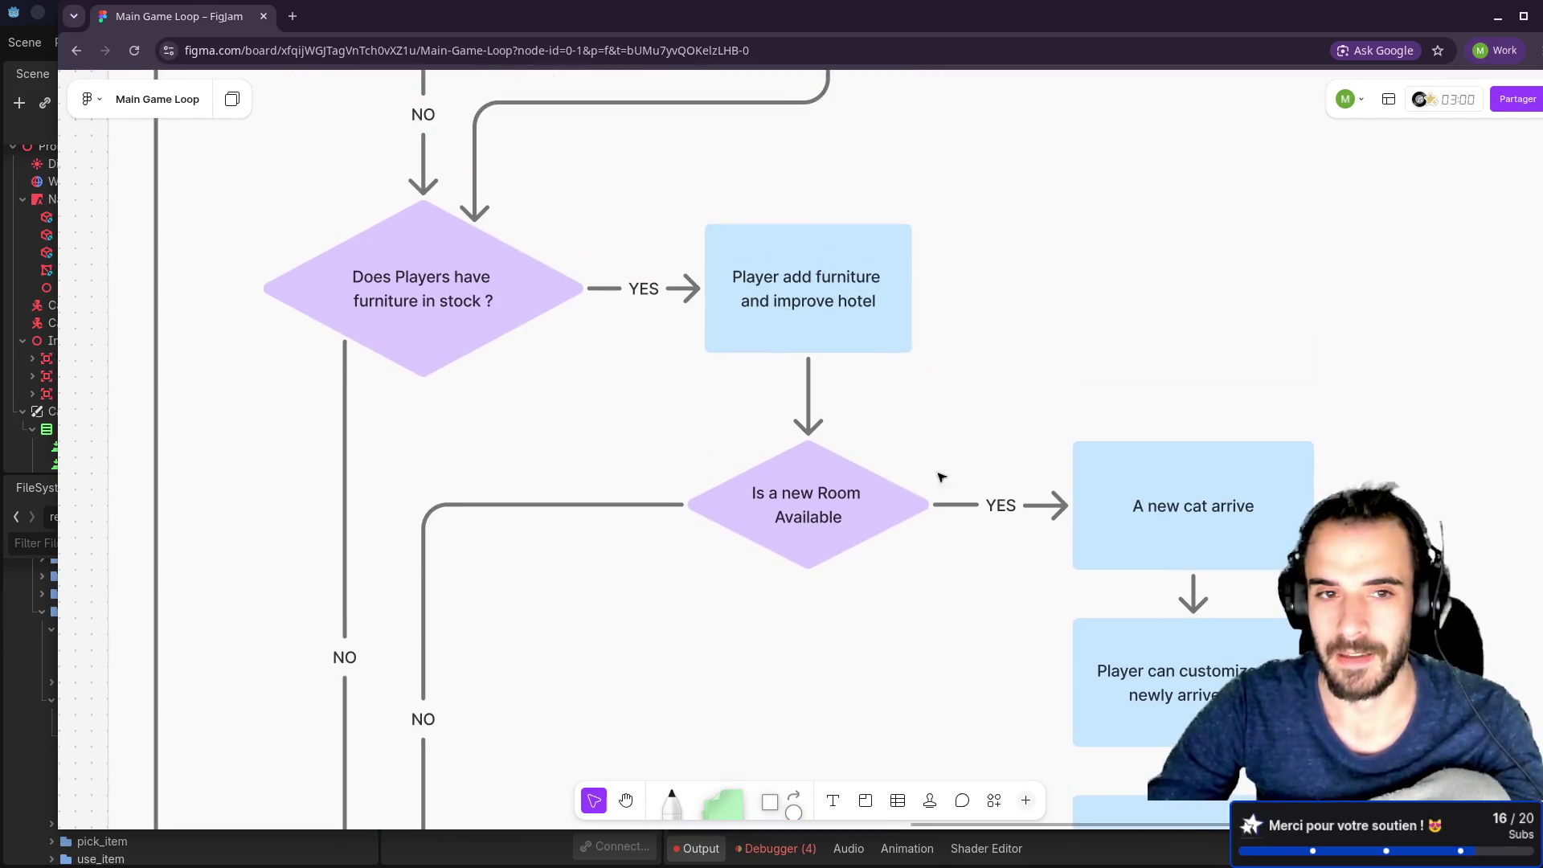
{"action": "scroll", "coordinate": [928, 607], "scroll_direction": "up", "scroll_amount": 4}
{"action": "scroll", "coordinate": [937, 461], "scroll_direction": "down", "scroll_amount": 2}
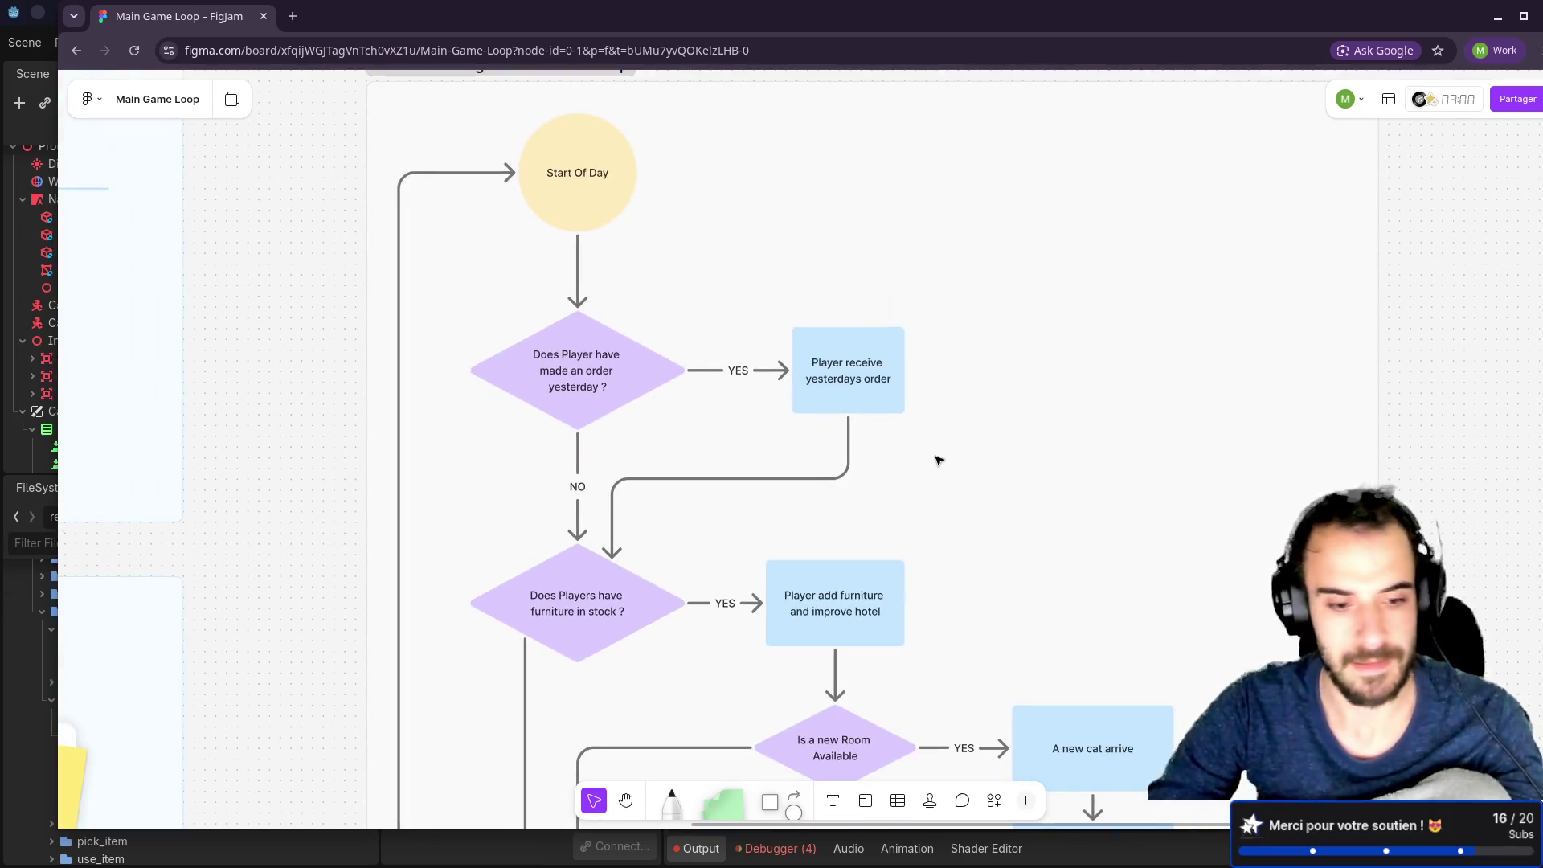
{"action": "left_click", "coordinate": [1496, 16]}
{"action": "left_click_drag", "start_coordinate": [903, 365], "coordinate": [619, 396]}
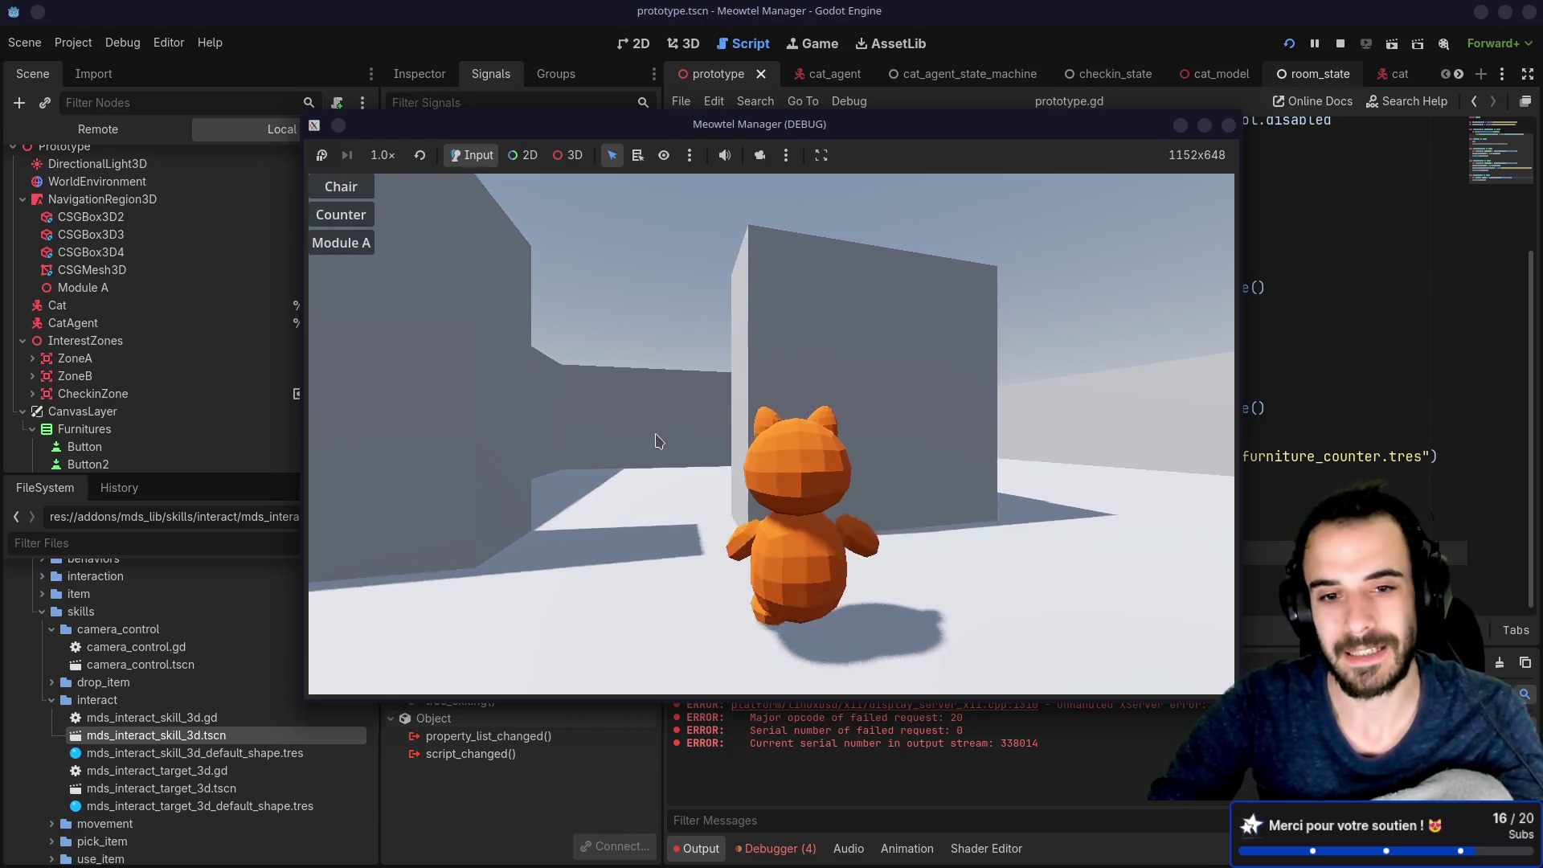
Step: Restart the game and spawn Module A into the scene behind the cat
{"action": "mouse_move", "coordinate": [644, 451]}
{"action": "left_mouse_down"}
{"action": "mouse_move", "coordinate": [1047, 320]}
{"action": "mouse_move", "coordinate": [1299, 68]}
{"action": "left_mouse_up"}
{"action": "left_click", "coordinate": [1289, 45]}
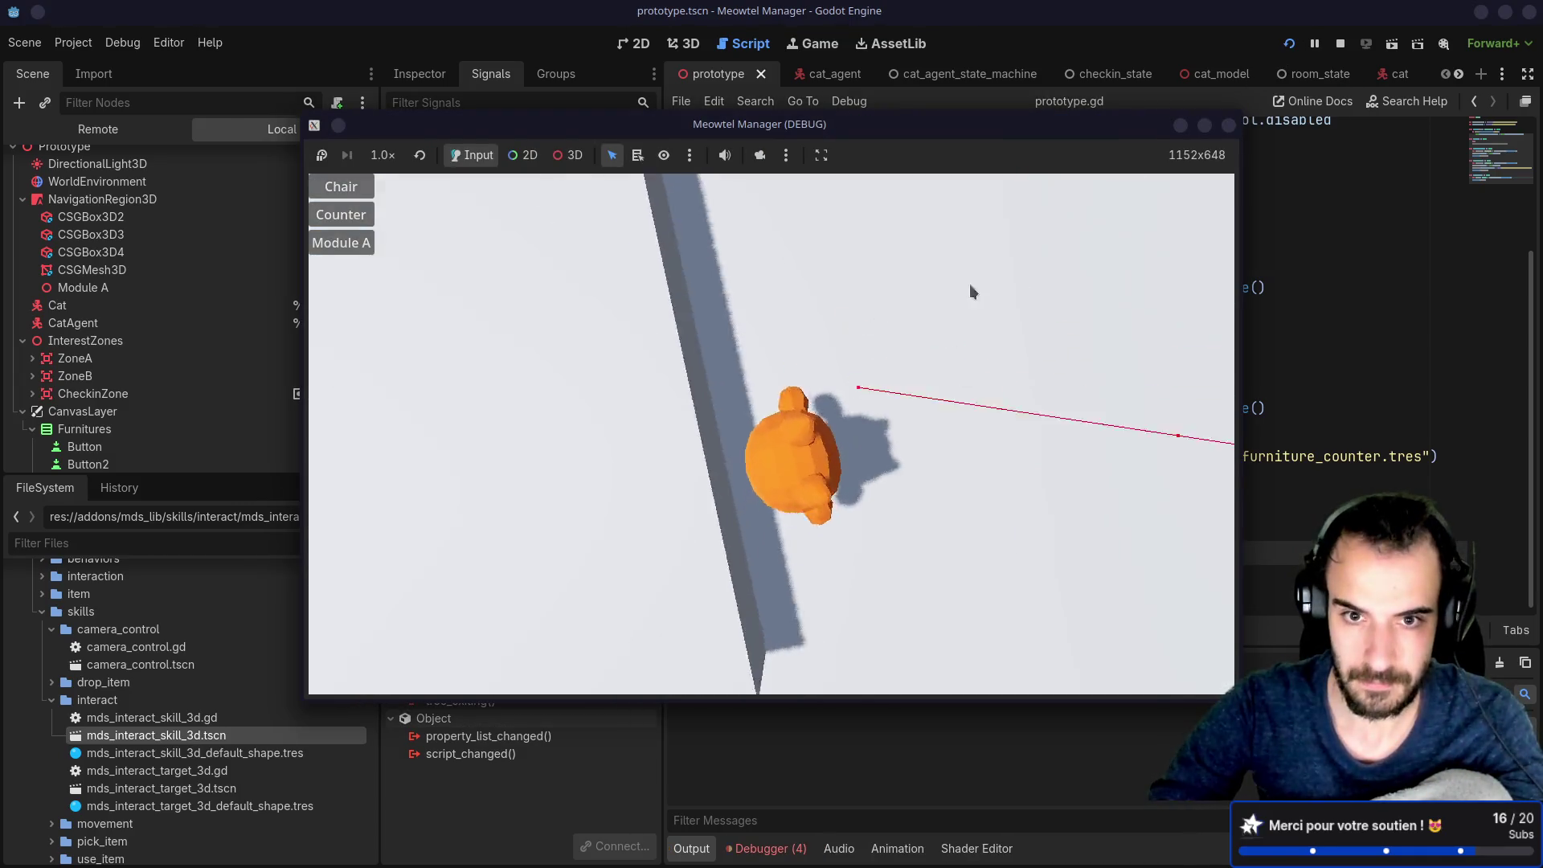
{"action": "mouse_move", "coordinate": [968, 283]}
{"action": "left_mouse_down"}
{"action": "mouse_move", "coordinate": [837, 249]}
{"action": "mouse_move", "coordinate": [962, 259]}
{"action": "mouse_move", "coordinate": [938, 253]}
{"action": "left_mouse_up"}
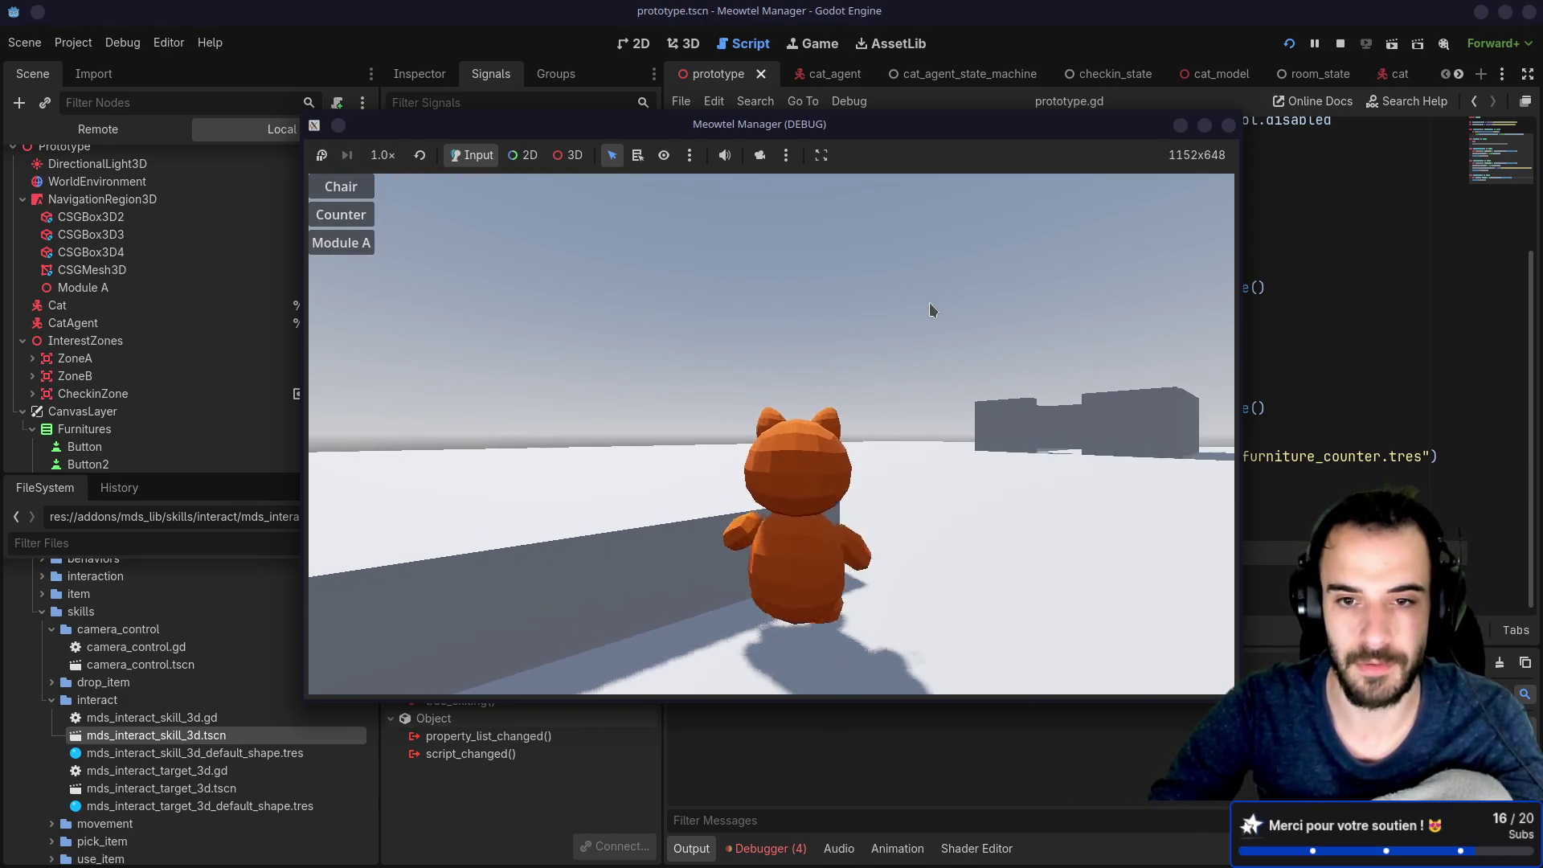
{"action": "left_click", "coordinate": [340, 242]}
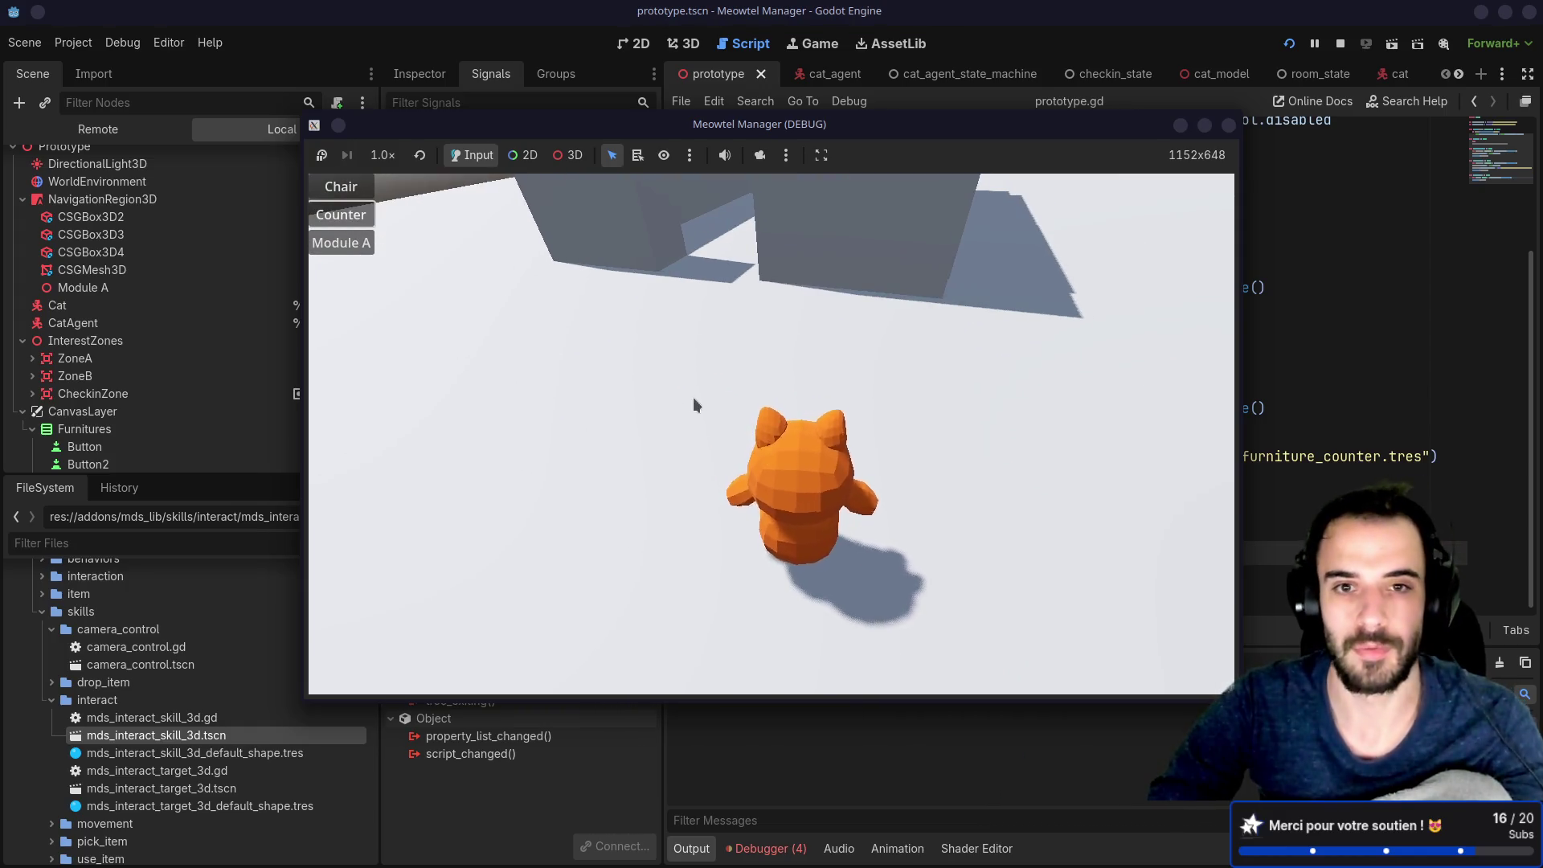
Step: Place a chair and a counter, then two more chairs beside the counter
{"action": "left_click", "coordinate": [340, 187]}
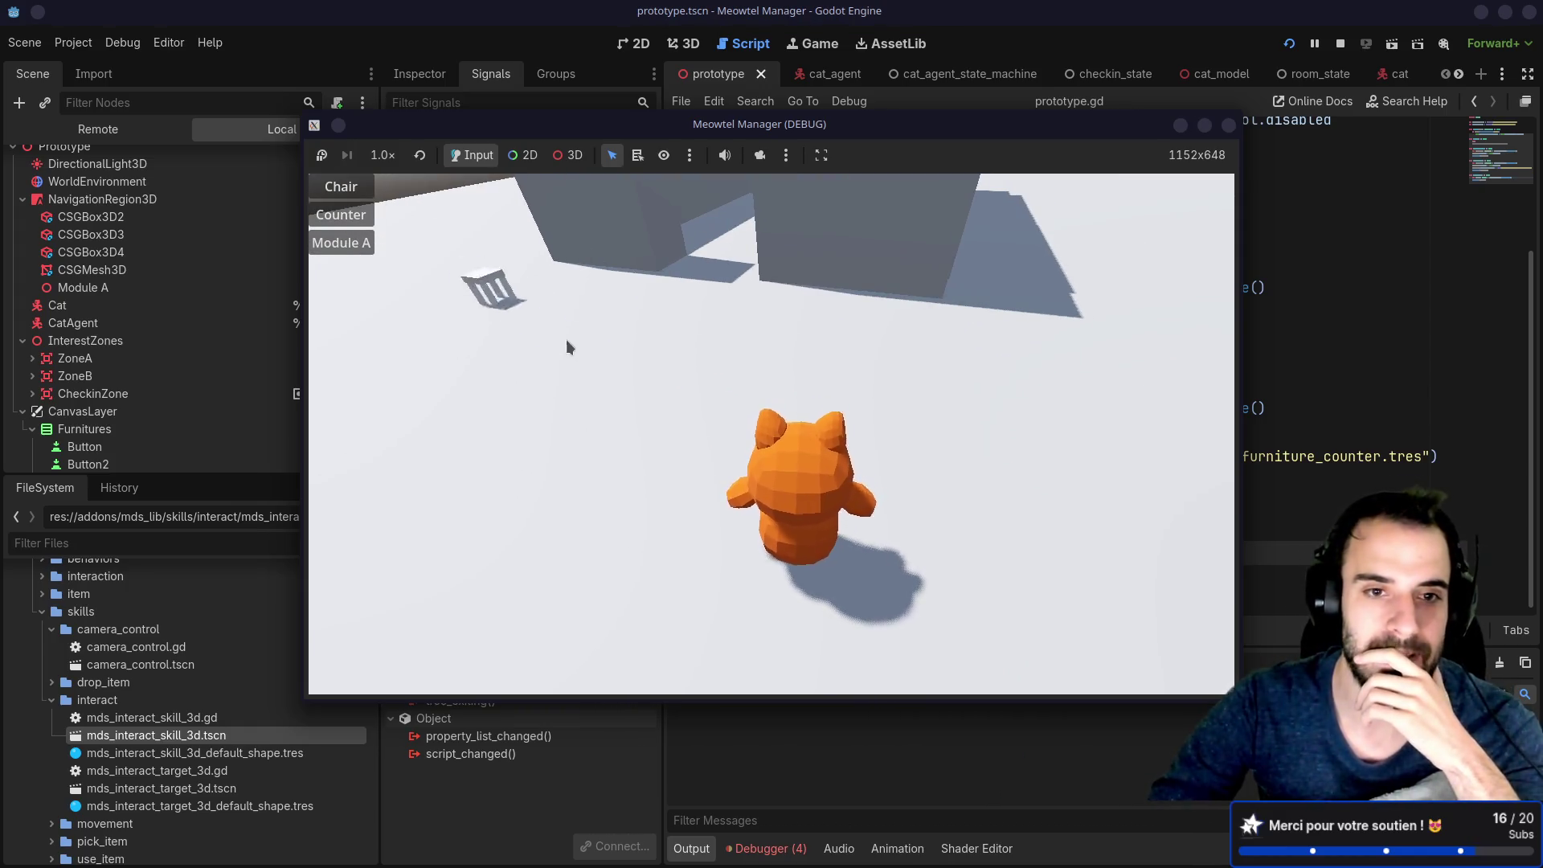
{"action": "left_click", "coordinate": [570, 474]}
{"action": "left_click", "coordinate": [341, 214]}
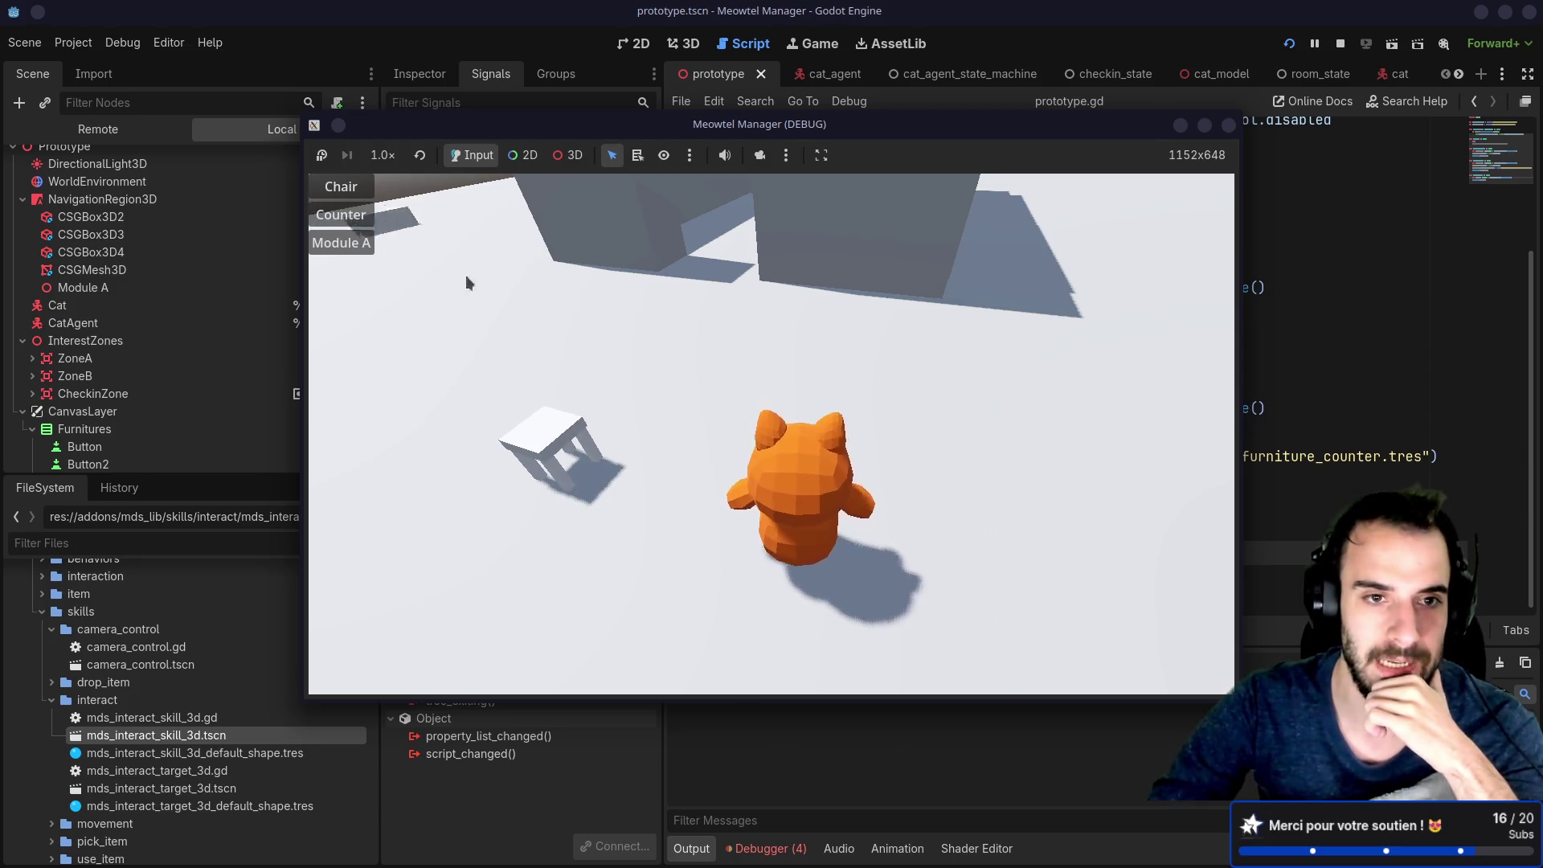
{"action": "left_click", "coordinate": [531, 419]}
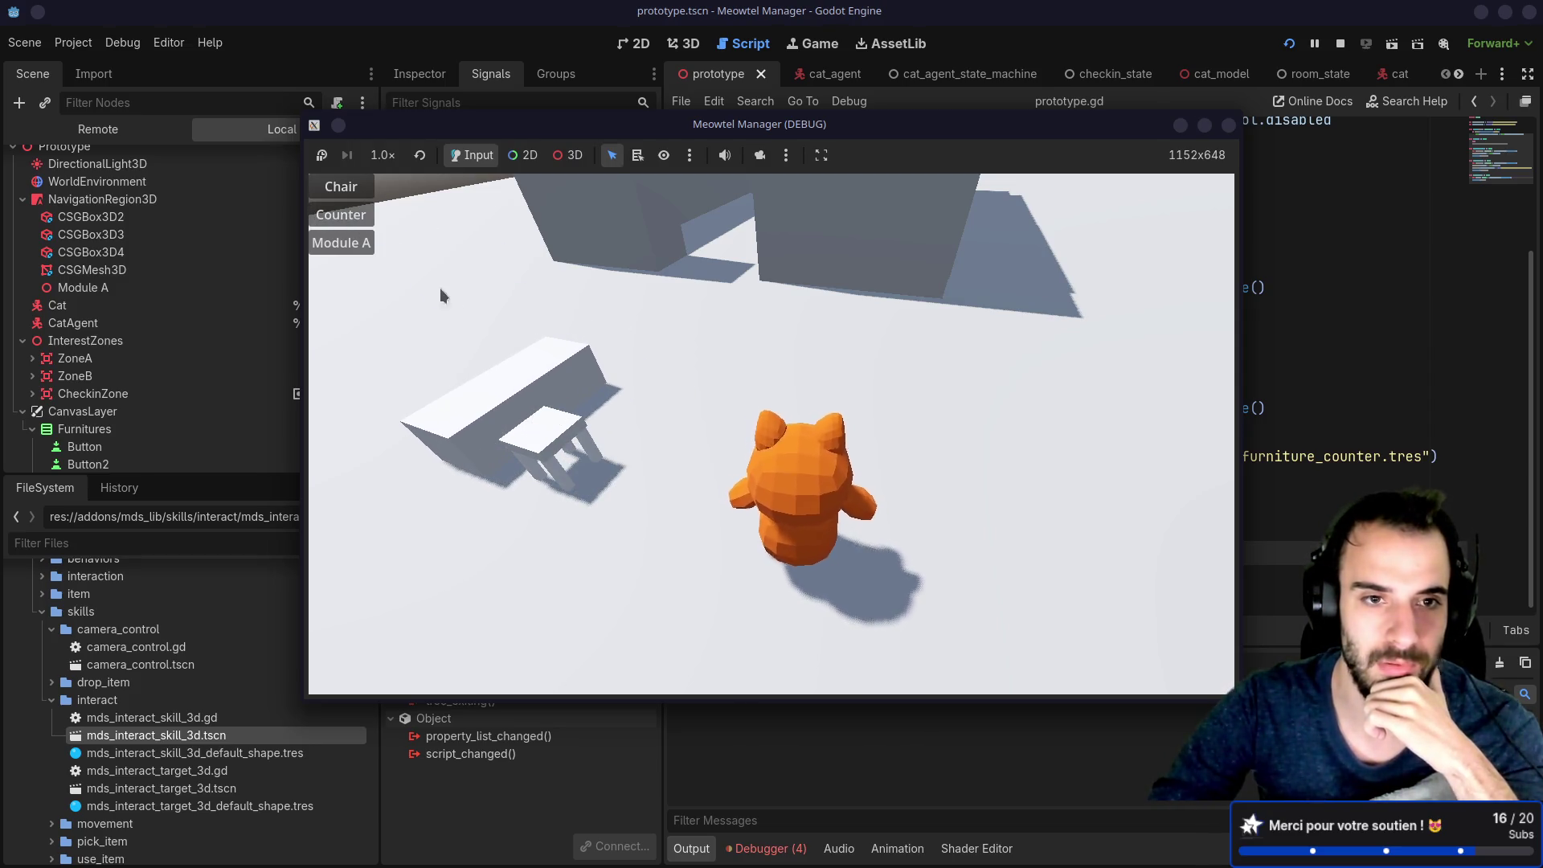
{"action": "left_click", "coordinate": [340, 187]}
{"action": "left_click", "coordinate": [619, 434]}
{"action": "left_click", "coordinate": [340, 186]}
{"action": "left_click", "coordinate": [613, 368]}
Step: Place three more chairs around the counter and stop the game with F8
{"action": "left_click", "coordinate": [341, 186]}
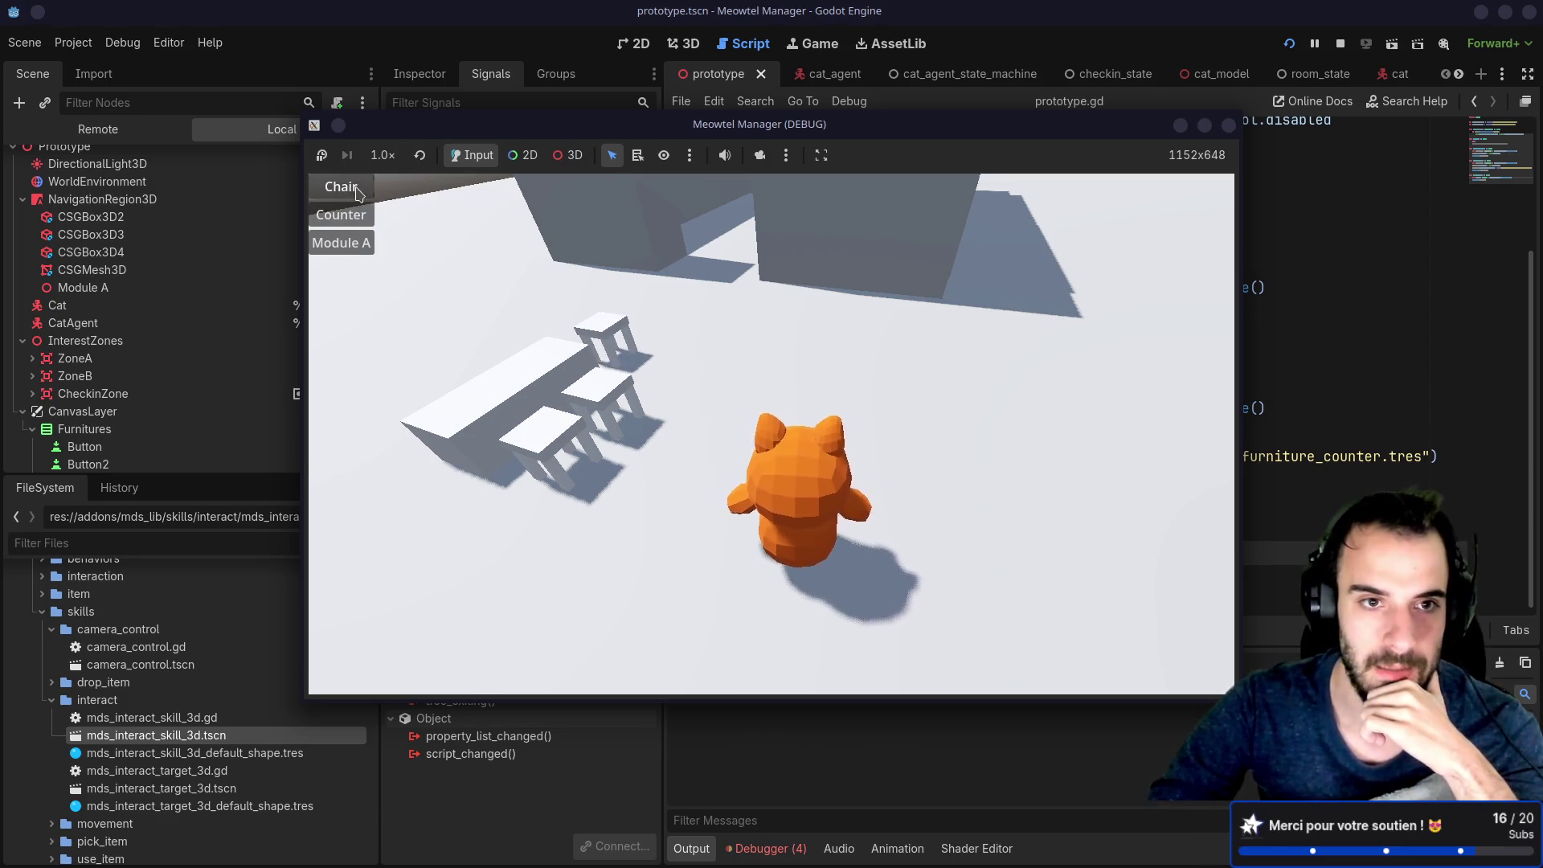
{"action": "left_click", "coordinate": [521, 386]}
{"action": "left_click", "coordinate": [341, 186]}
{"action": "left_click", "coordinate": [463, 426]}
{"action": "left_click", "coordinate": [340, 186]}
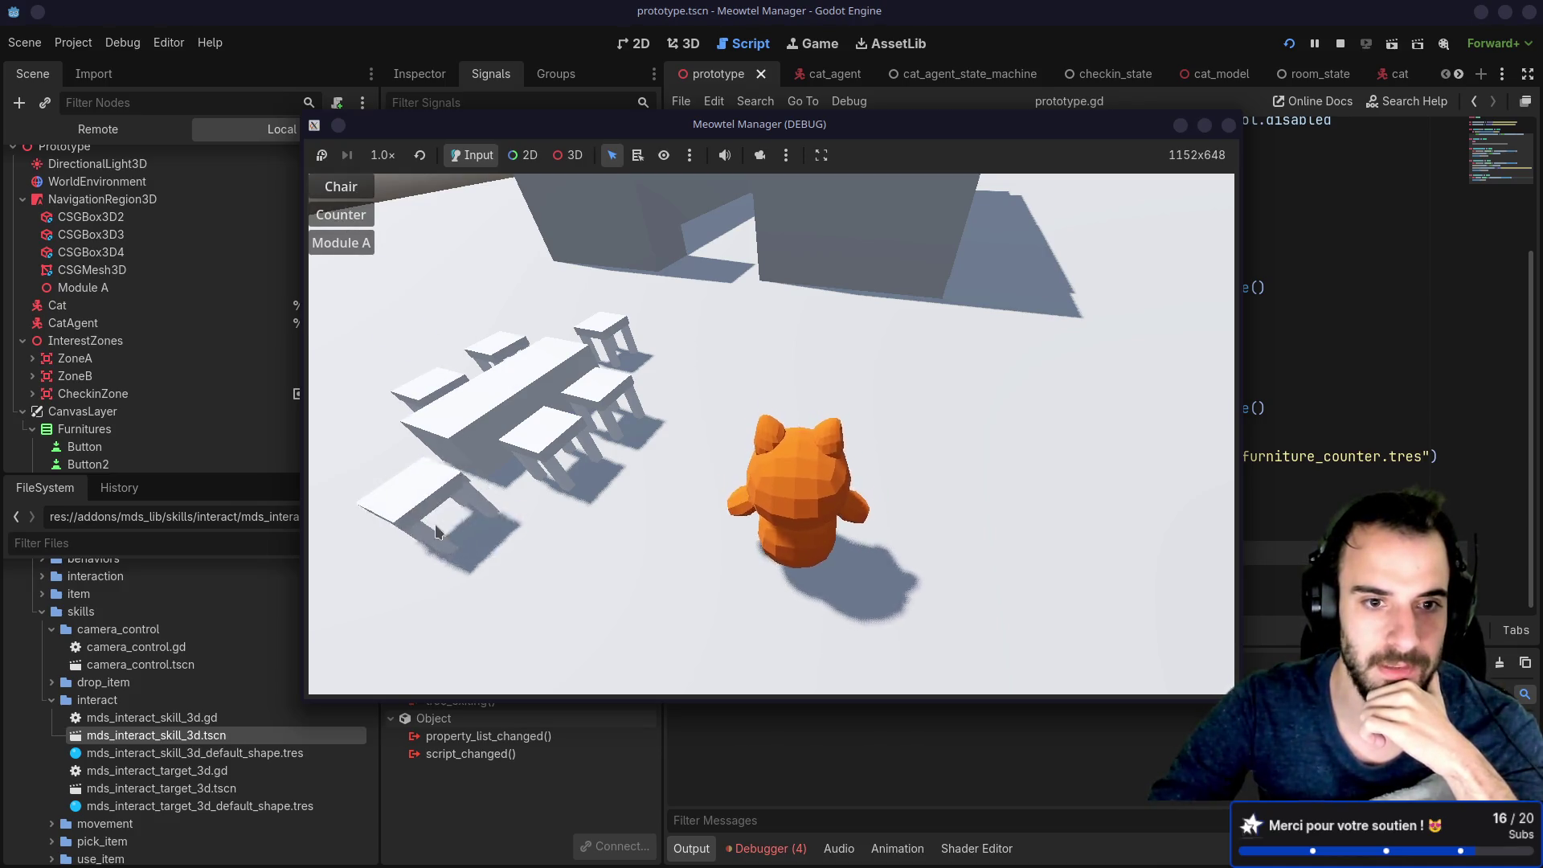
{"action": "left_click", "coordinate": [435, 499]}
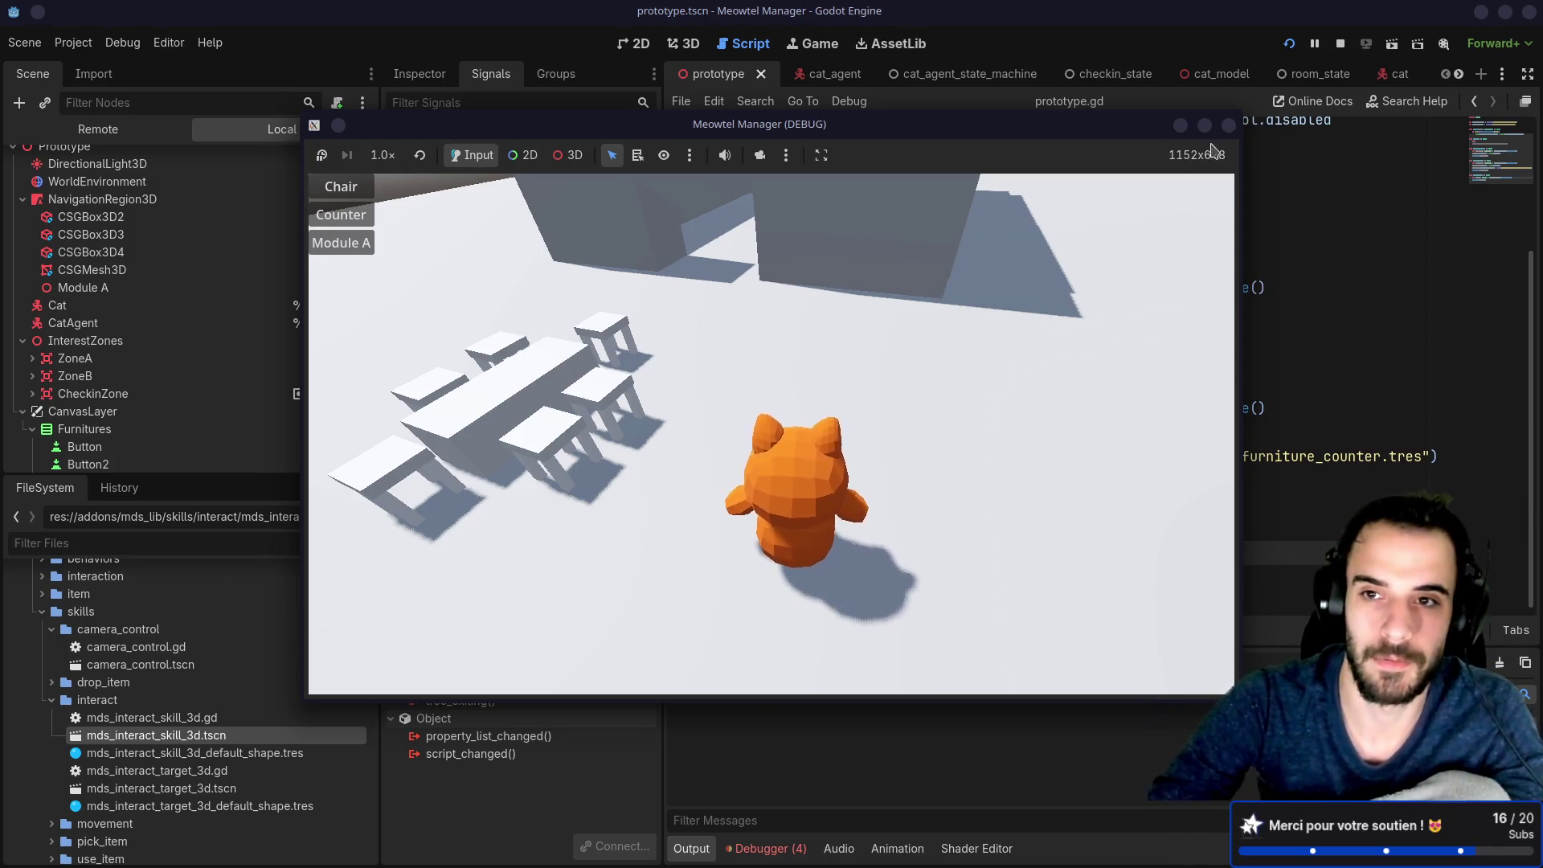
{"action": "key", "text": "F8"}
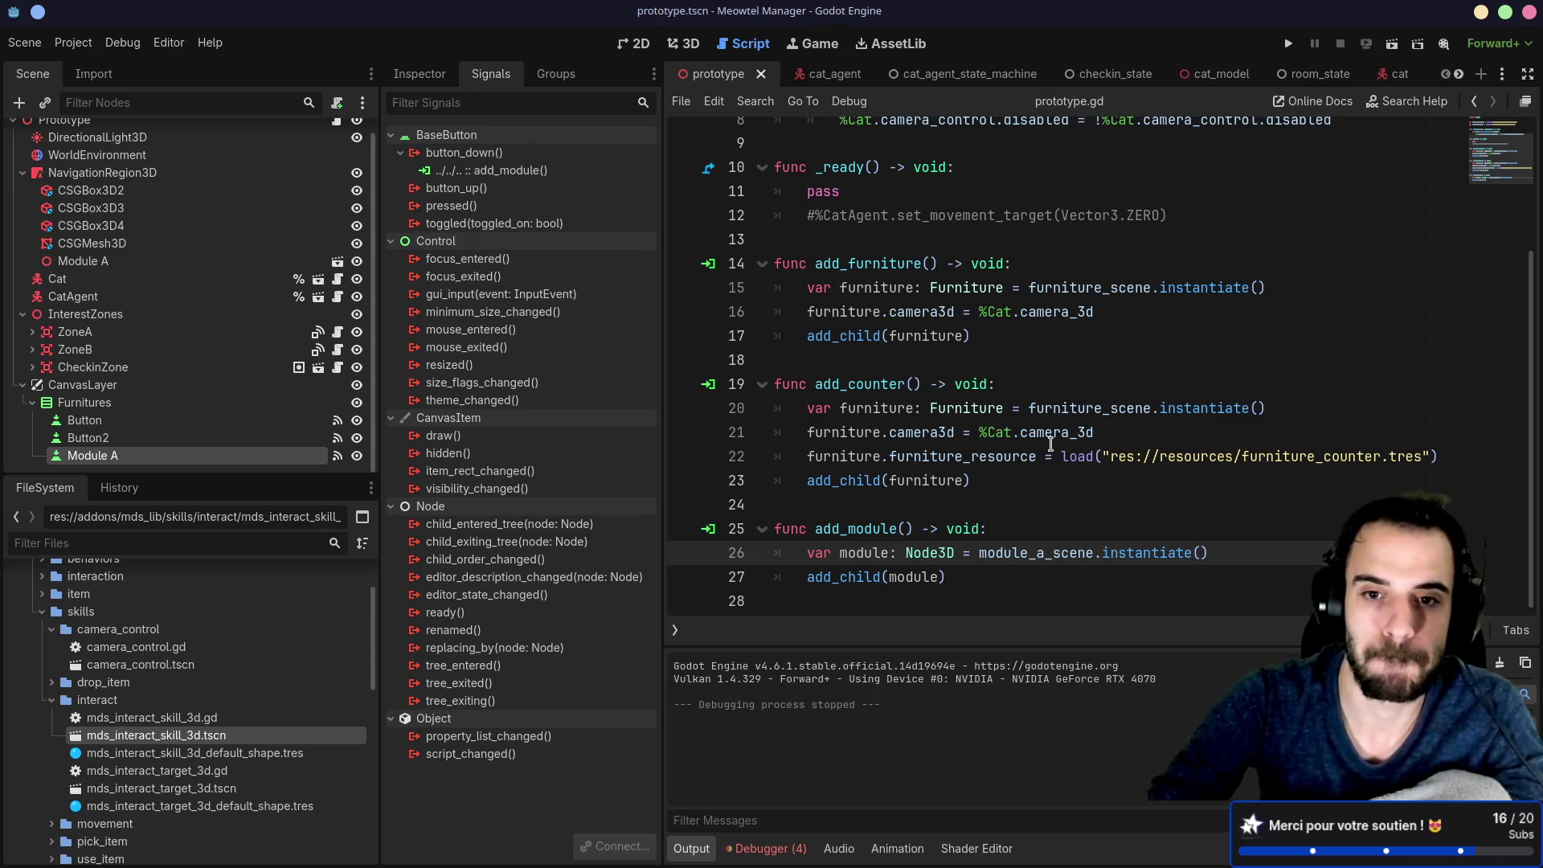
Step: Reread prototype.gd's functions, then select the Module A node to view its properties in the Inspector
{"action": "scroll", "coordinate": [1050, 444], "scroll_direction": "up", "scroll_amount": 3}
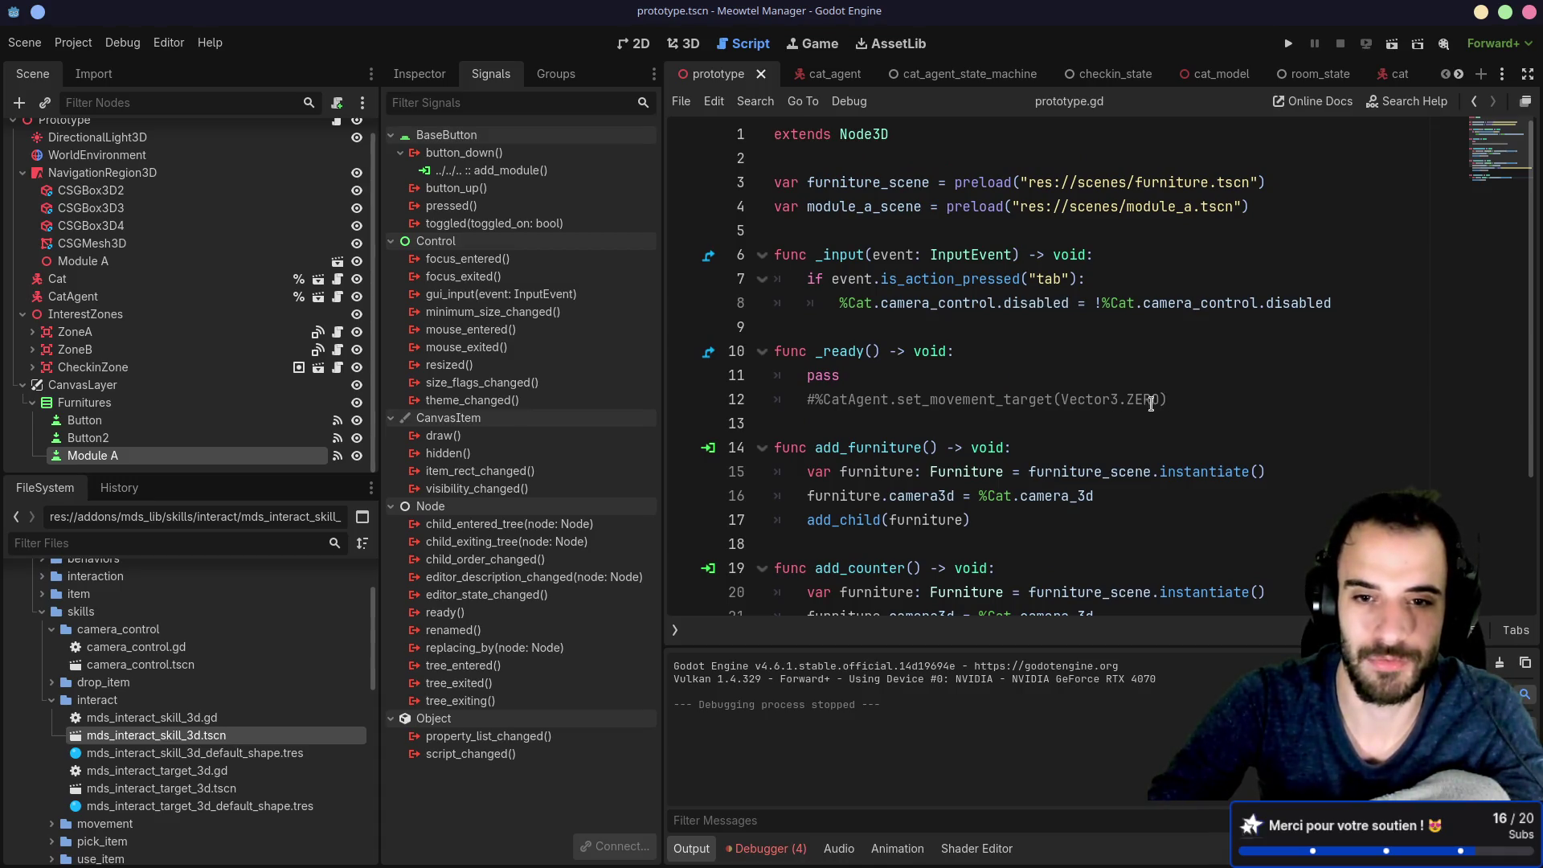
{"action": "scroll", "coordinate": [982, 394], "scroll_direction": "down", "scroll_amount": 3}
{"action": "scroll", "coordinate": [989, 394], "scroll_direction": "up", "scroll_amount": 3}
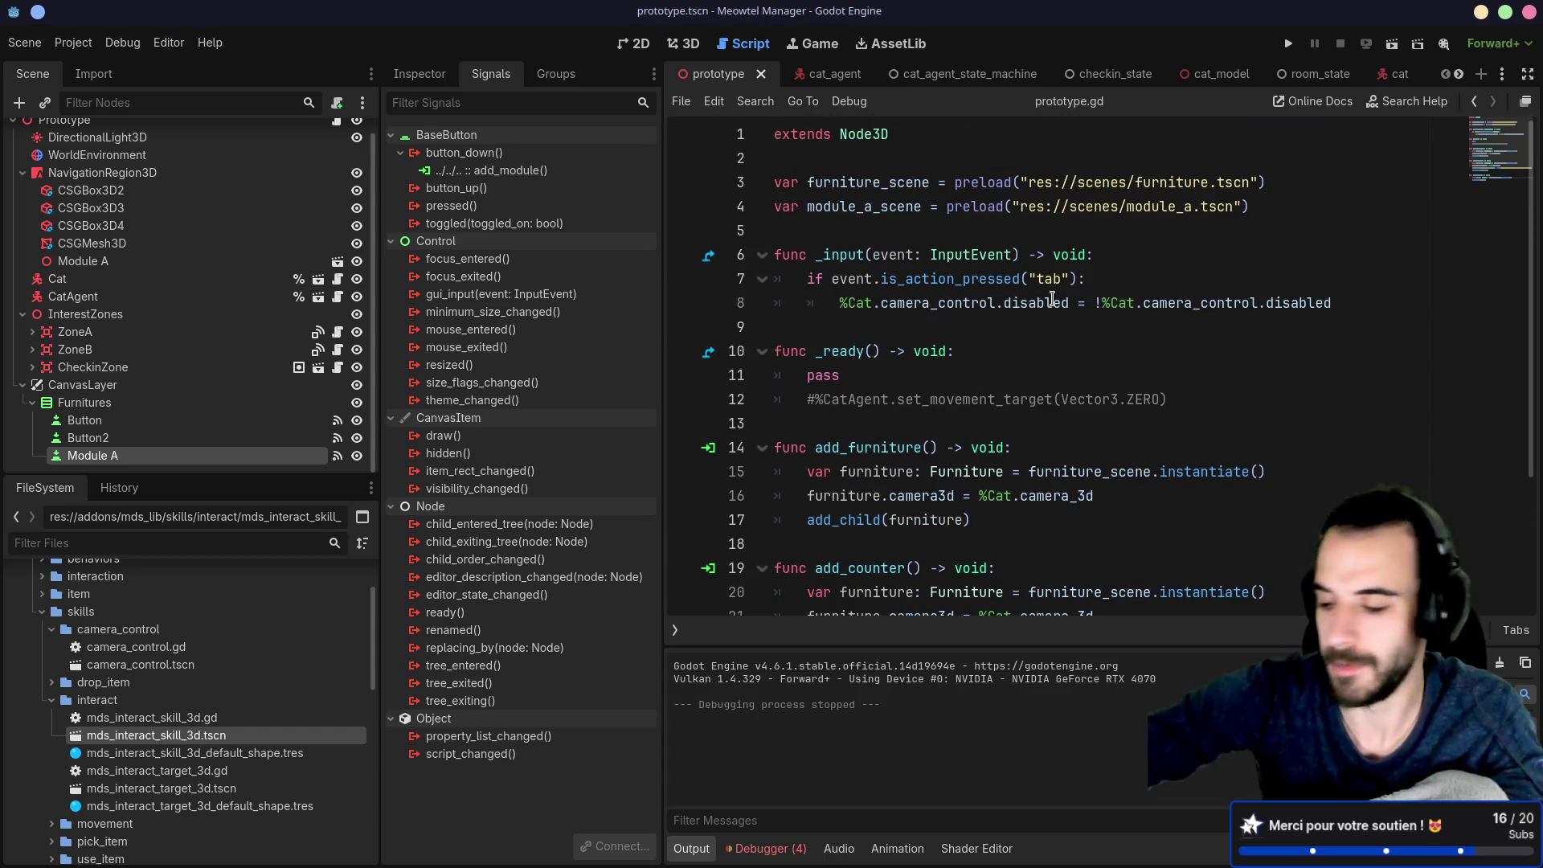
{"action": "scroll", "coordinate": [1118, 342], "scroll_direction": "down", "scroll_amount": 3}
{"action": "scroll", "coordinate": [1117, 345], "scroll_direction": "up", "scroll_amount": 3}
{"action": "scroll", "coordinate": [1116, 352], "scroll_direction": "down", "scroll_amount": 3}
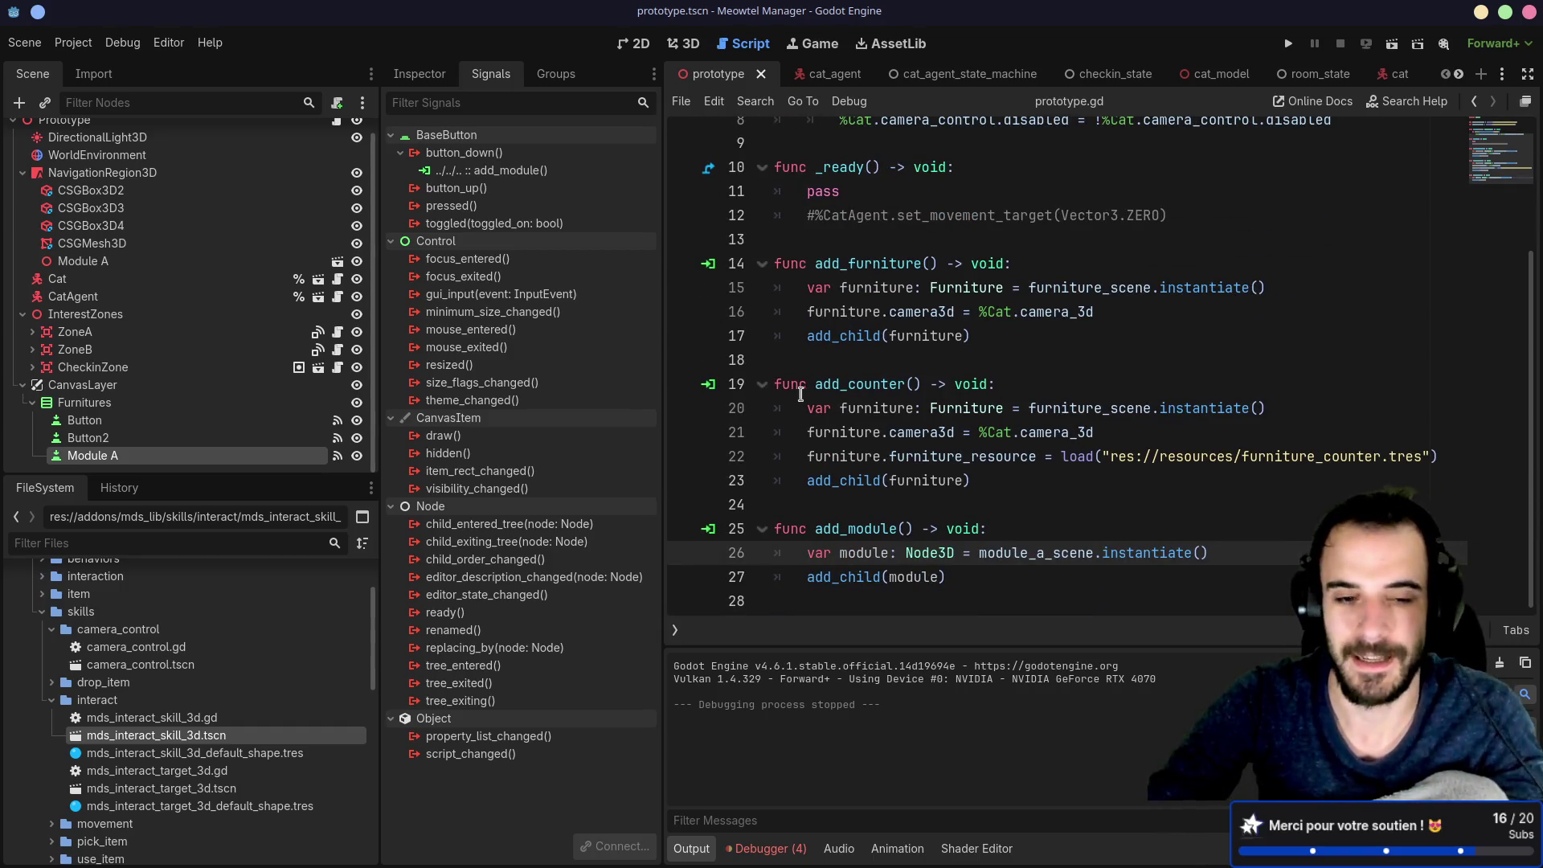
{"action": "left_click", "coordinate": [441, 81]}
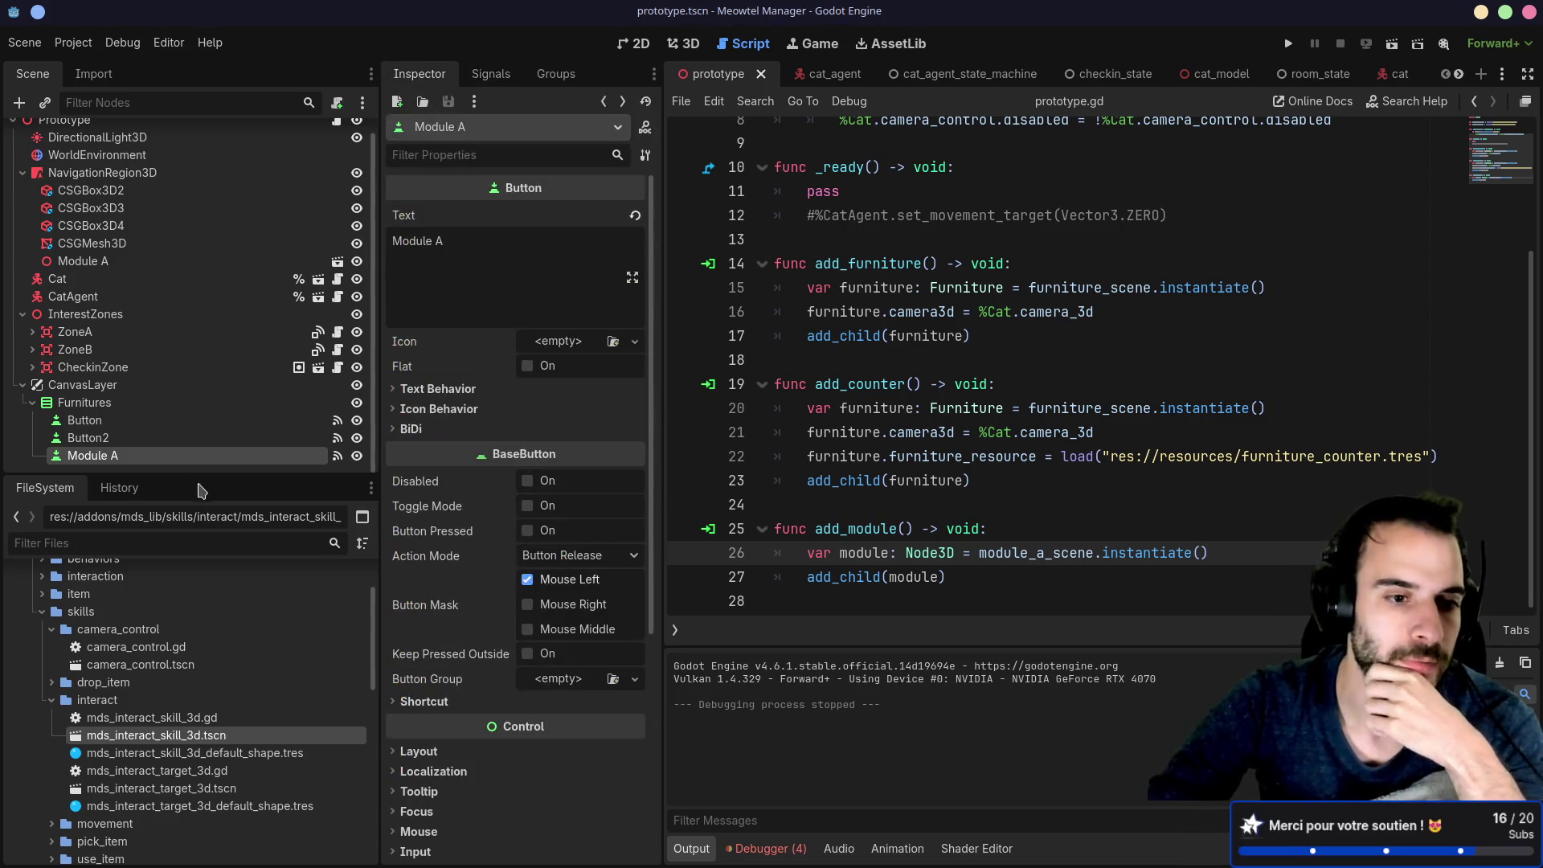
{"action": "scroll", "coordinate": [190, 743], "scroll_direction": "down", "scroll_amount": 6}
{"action": "scroll", "coordinate": [189, 745], "scroll_direction": "down", "scroll_amount": 5}
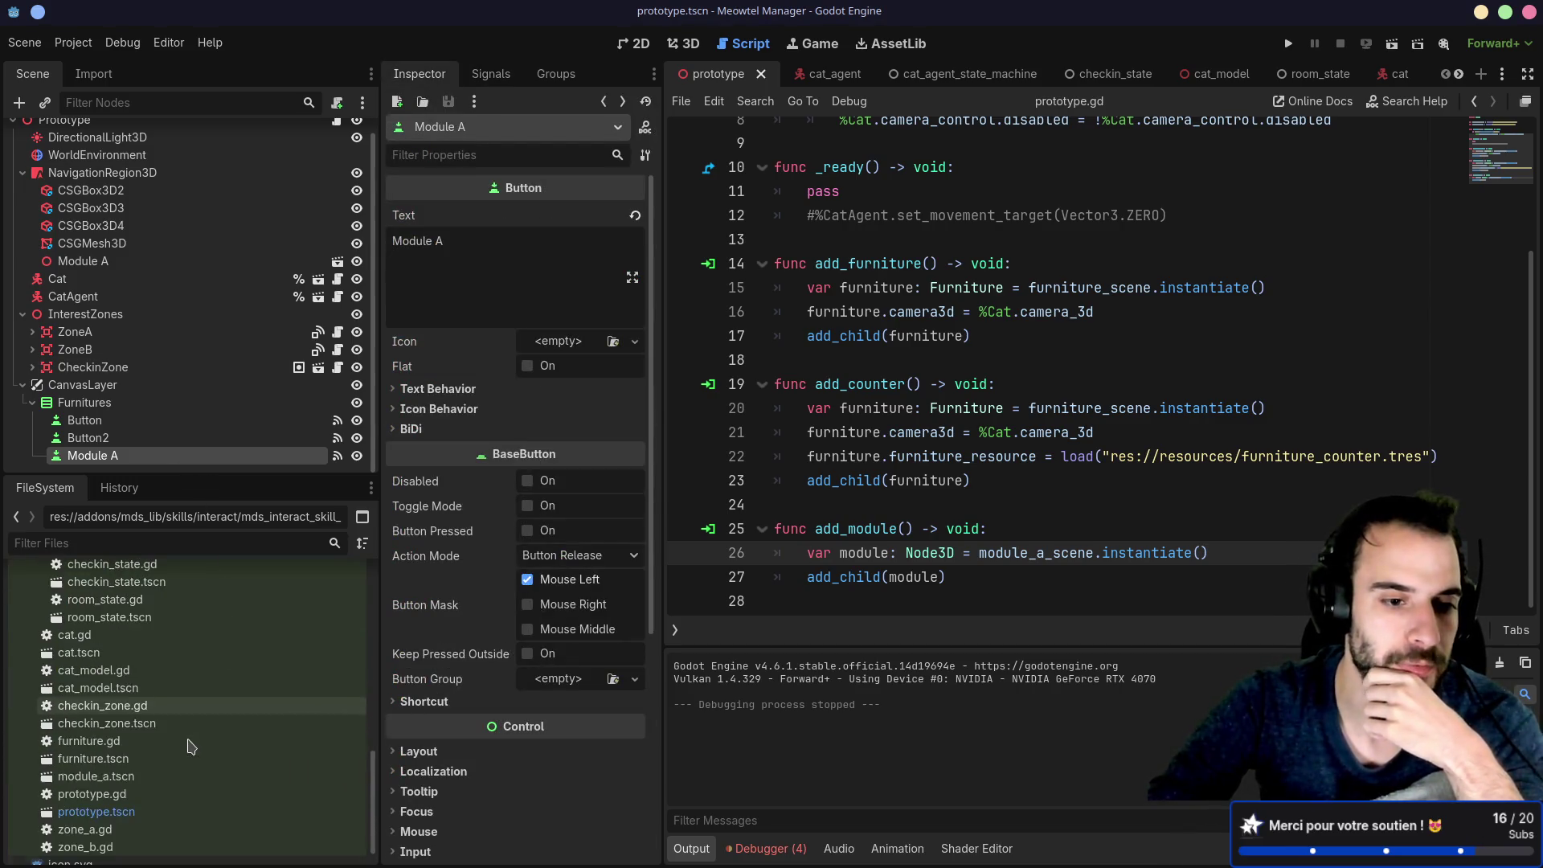
Step: Open furniture.gd and try selecting the raycast lines of its _process function
{"action": "left_click", "coordinate": [147, 744]}
{"action": "double_click", "coordinate": [148, 747]}
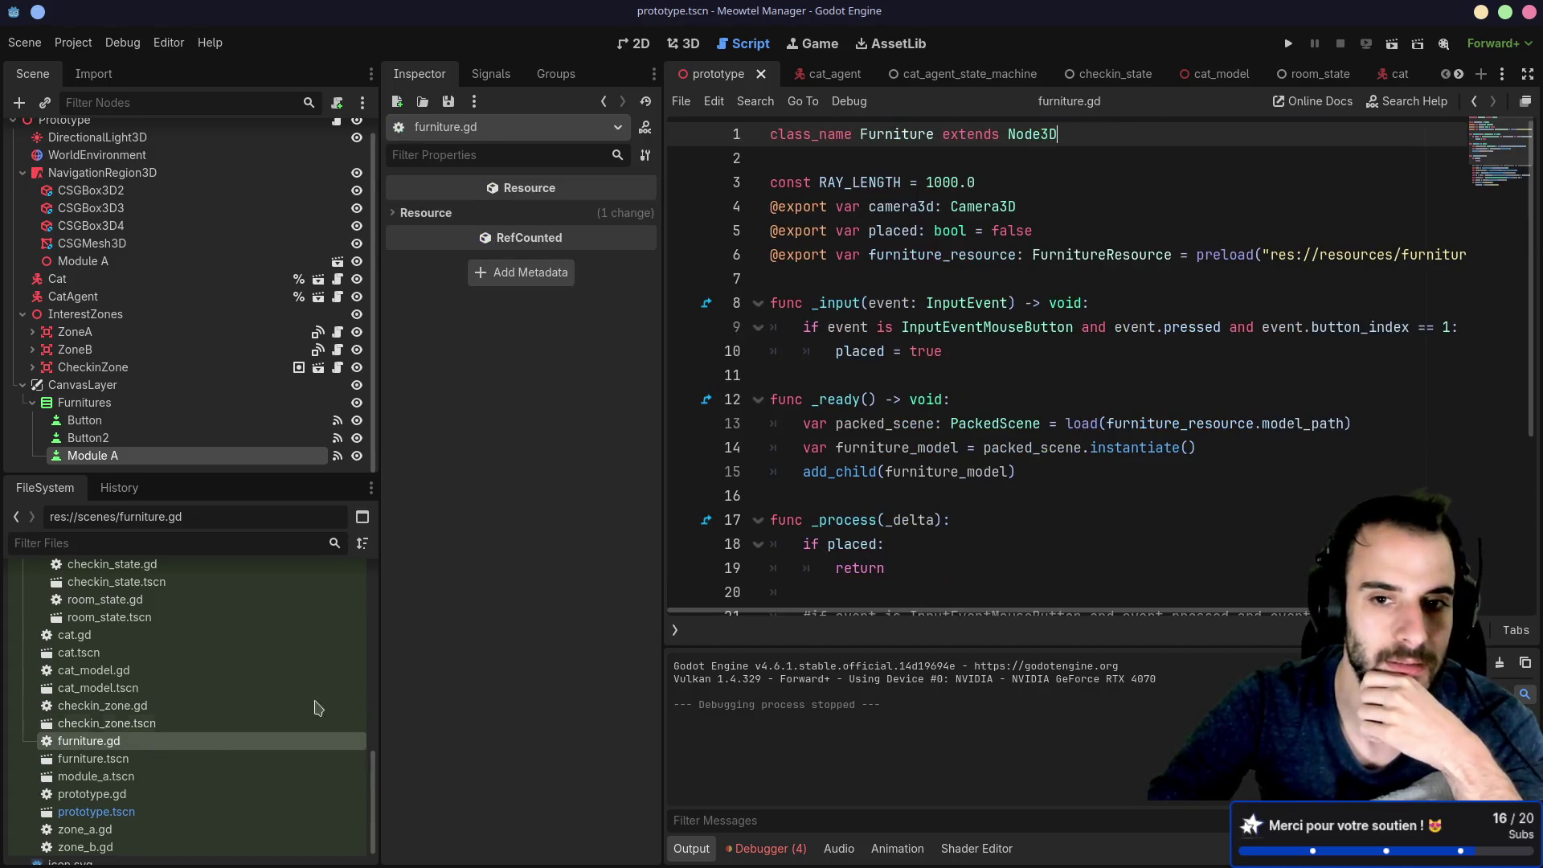
{"action": "scroll", "coordinate": [989, 576], "scroll_direction": "down", "scroll_amount": 4}
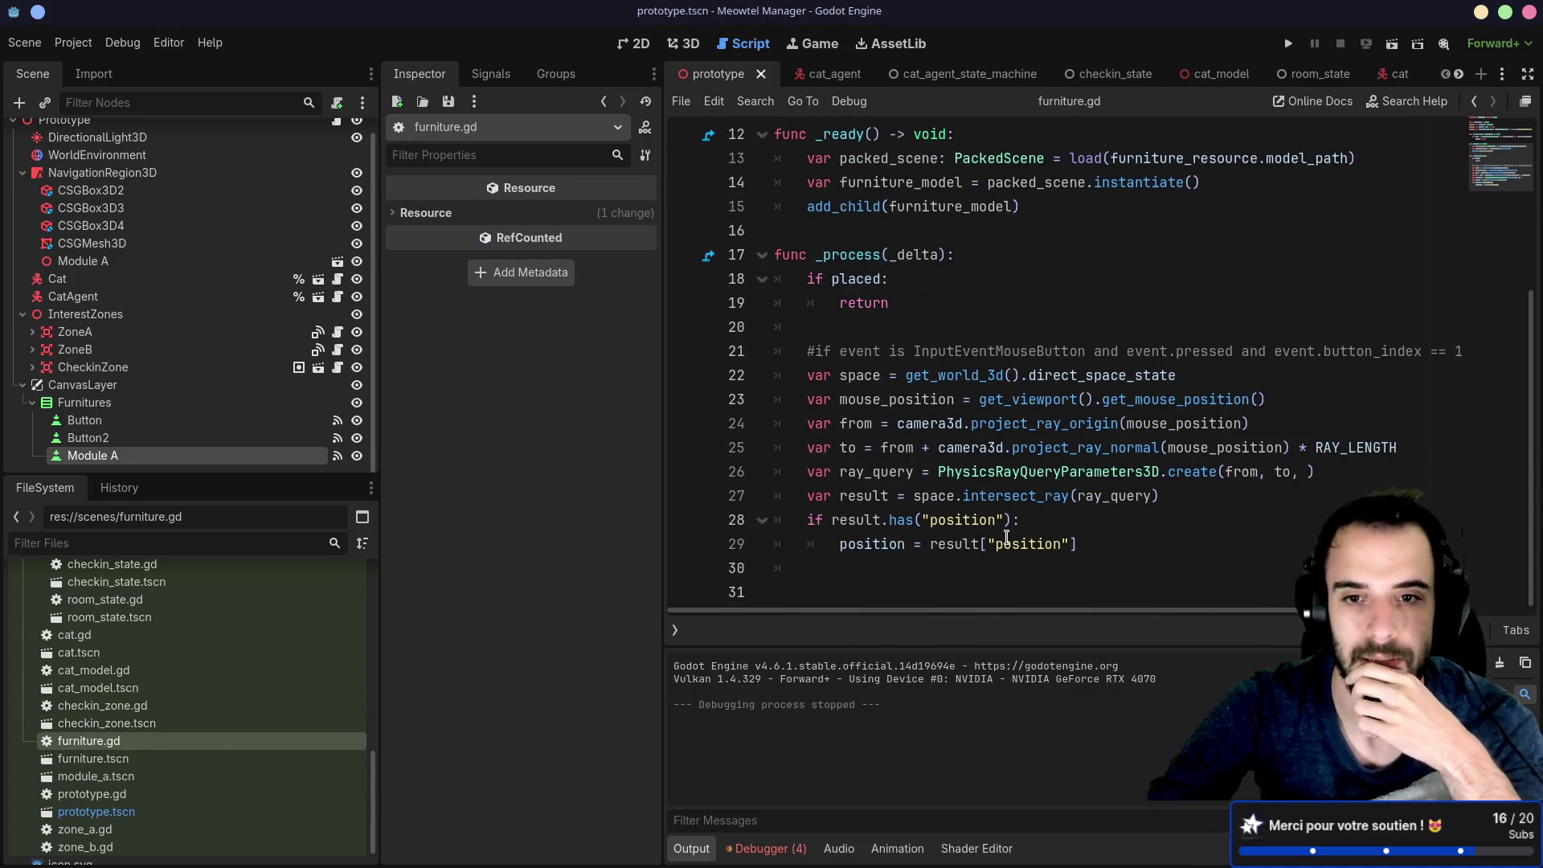
{"action": "left_click_drag", "start_coordinate": [1108, 539], "coordinate": [825, 318]}
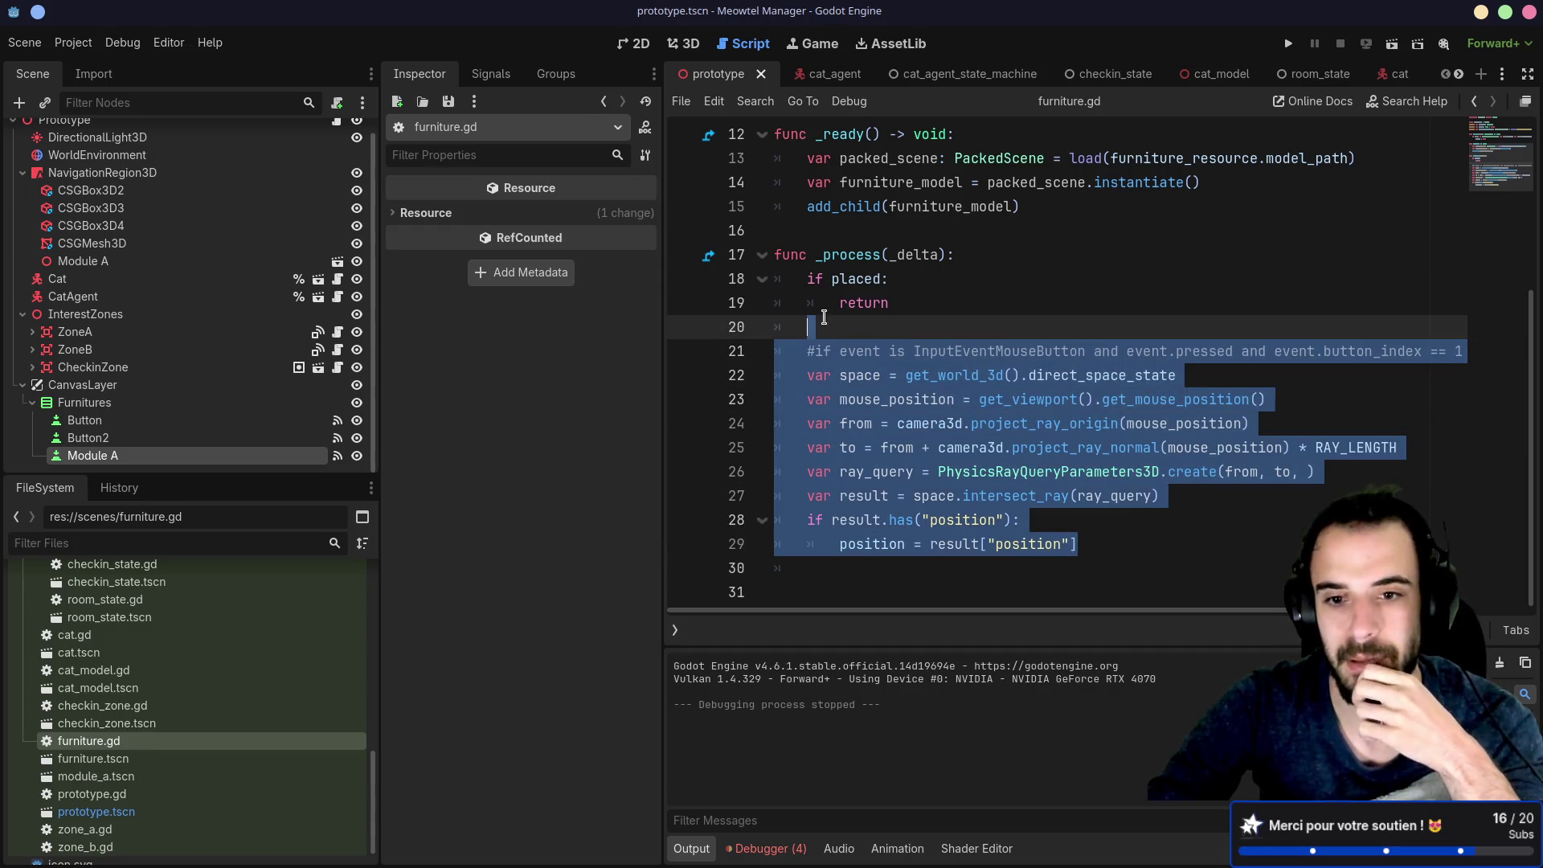
{"action": "left_click", "coordinate": [989, 303]}
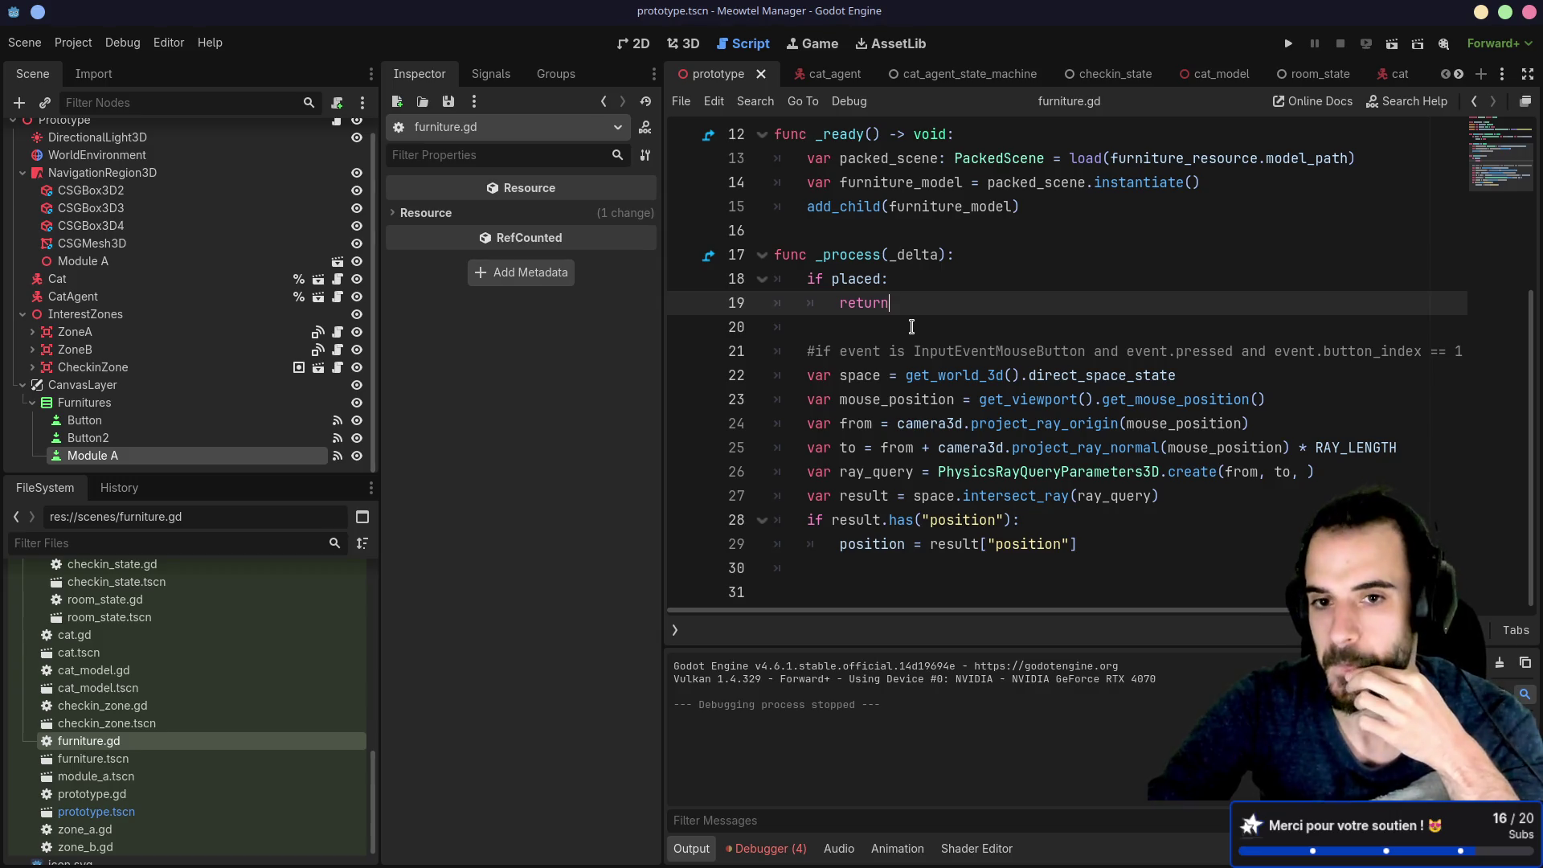
{"action": "mouse_move", "coordinate": [1180, 499]}
{"action": "left_mouse_down"}
{"action": "mouse_move", "coordinate": [812, 424]}
{"action": "mouse_move", "coordinate": [750, 331]}
{"action": "left_mouse_up"}
{"action": "left_click", "coordinate": [958, 328]}
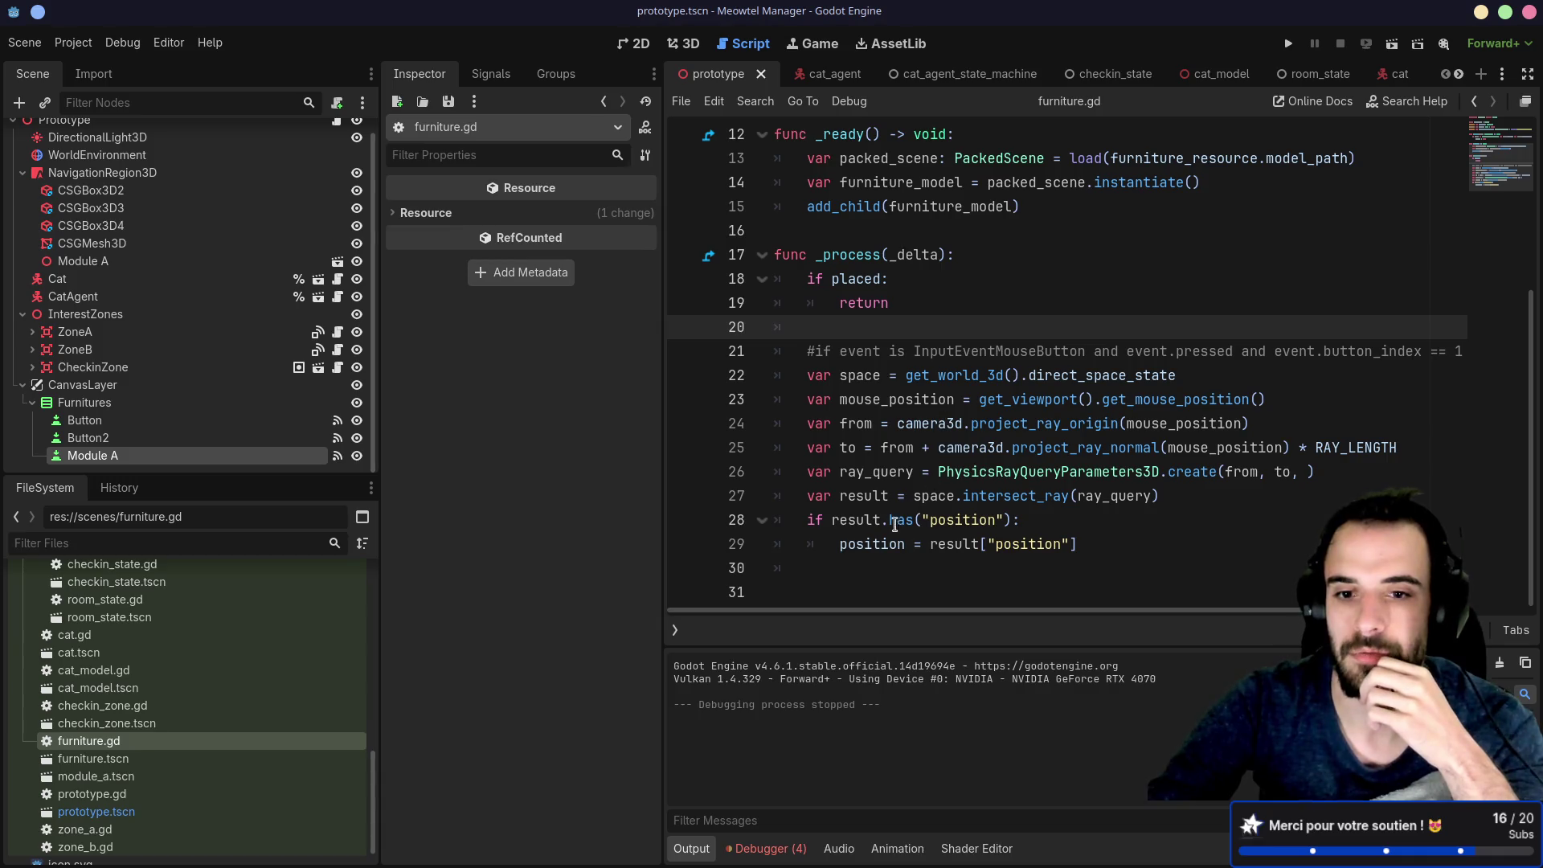
Step: Select and copy the _process mouse-raycast placement block, lines 17–30
{"action": "left_click", "coordinate": [878, 544]}
{"action": "triple_click", "coordinate": [879, 544]}
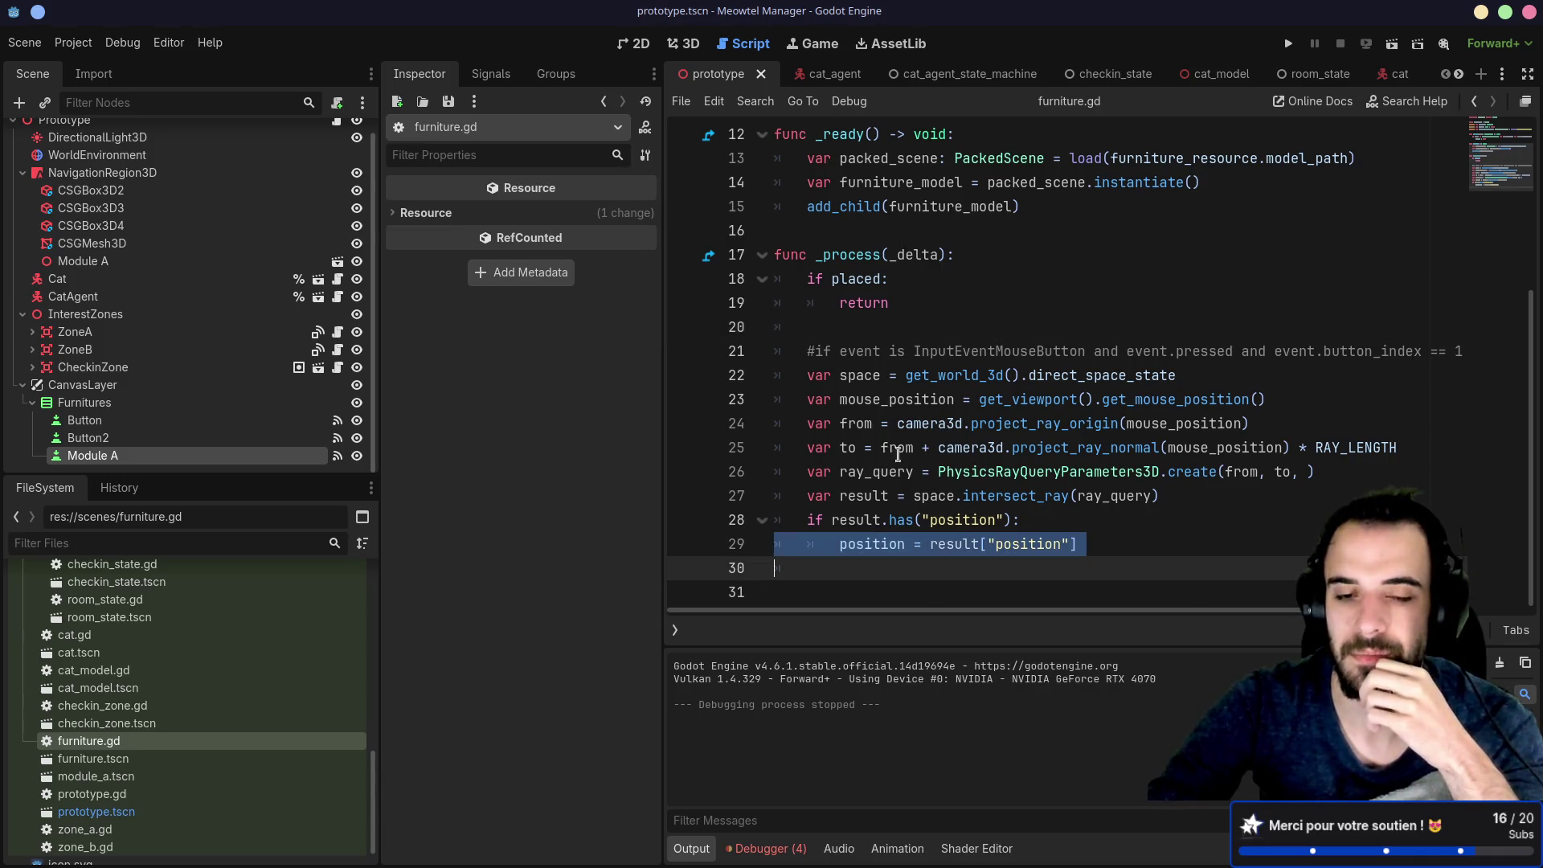
{"action": "left_click", "coordinate": [917, 373]}
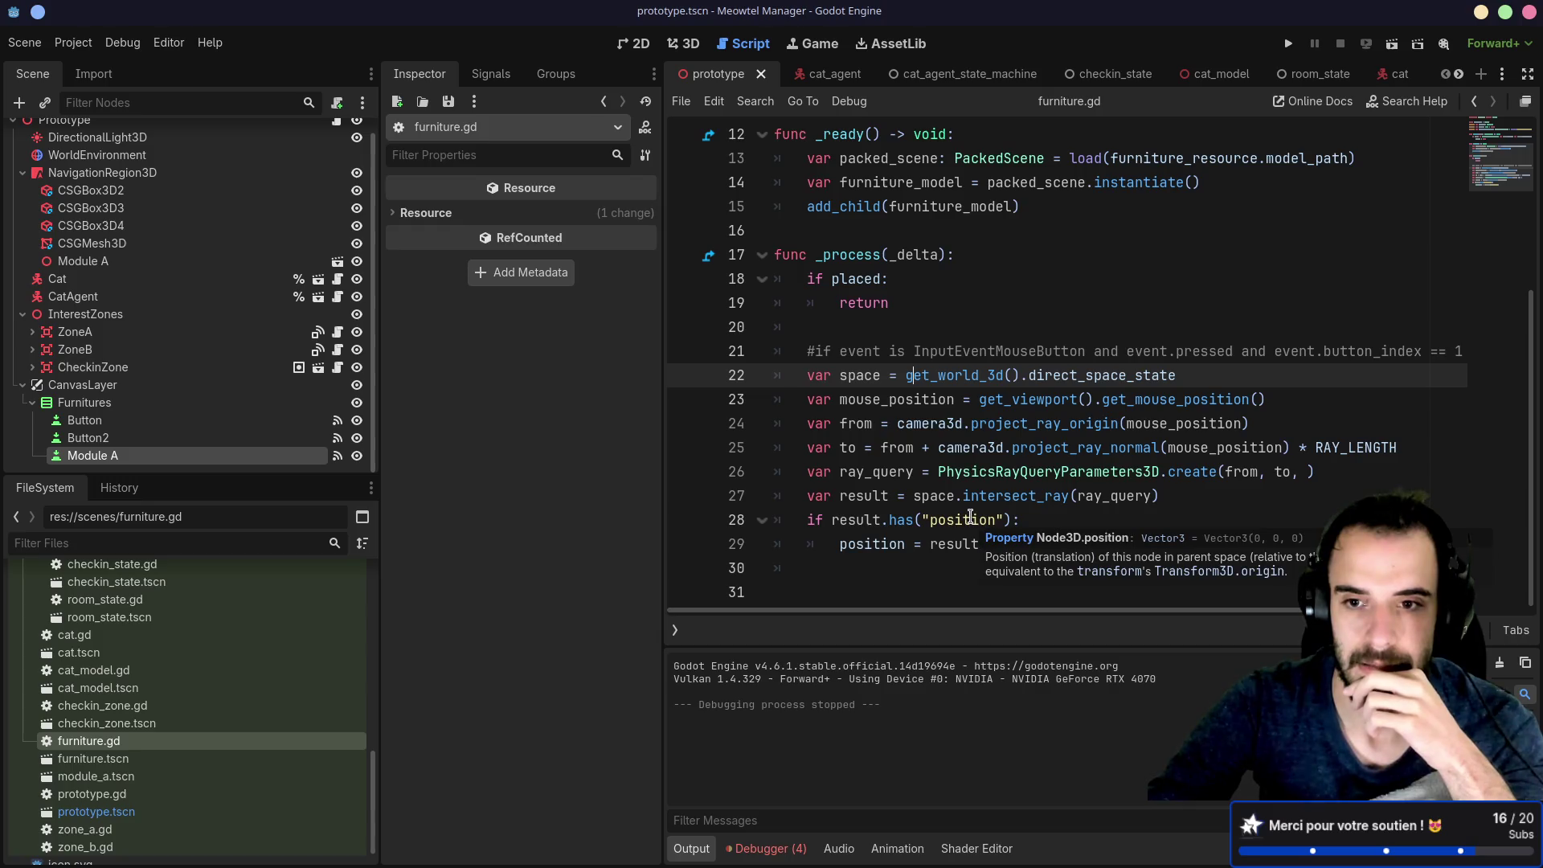
{"action": "mouse_move", "coordinate": [970, 516]}
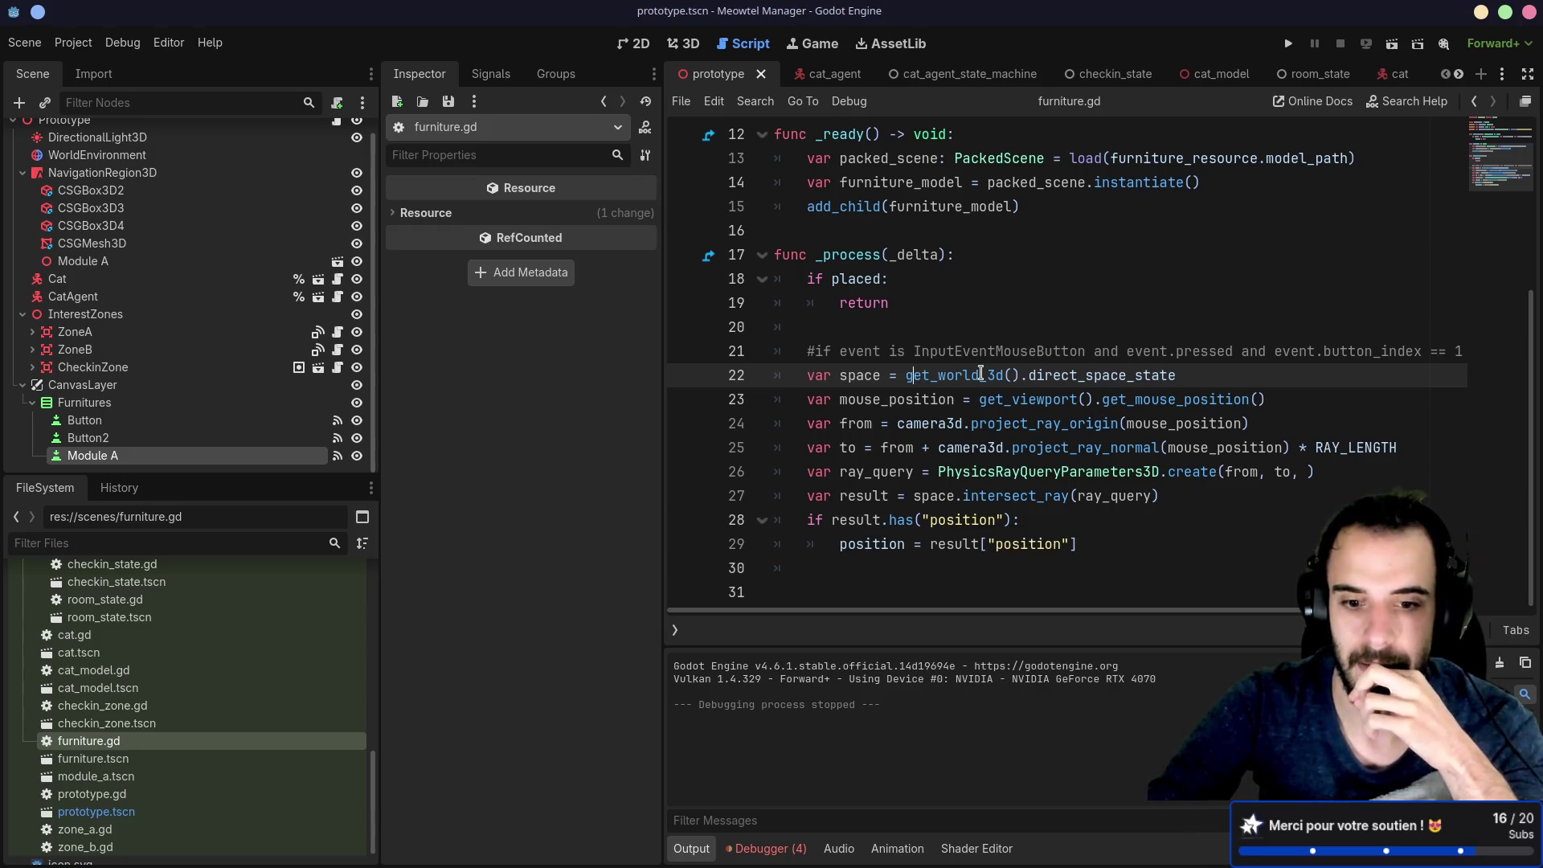
{"action": "mouse_move", "coordinate": [989, 352]}
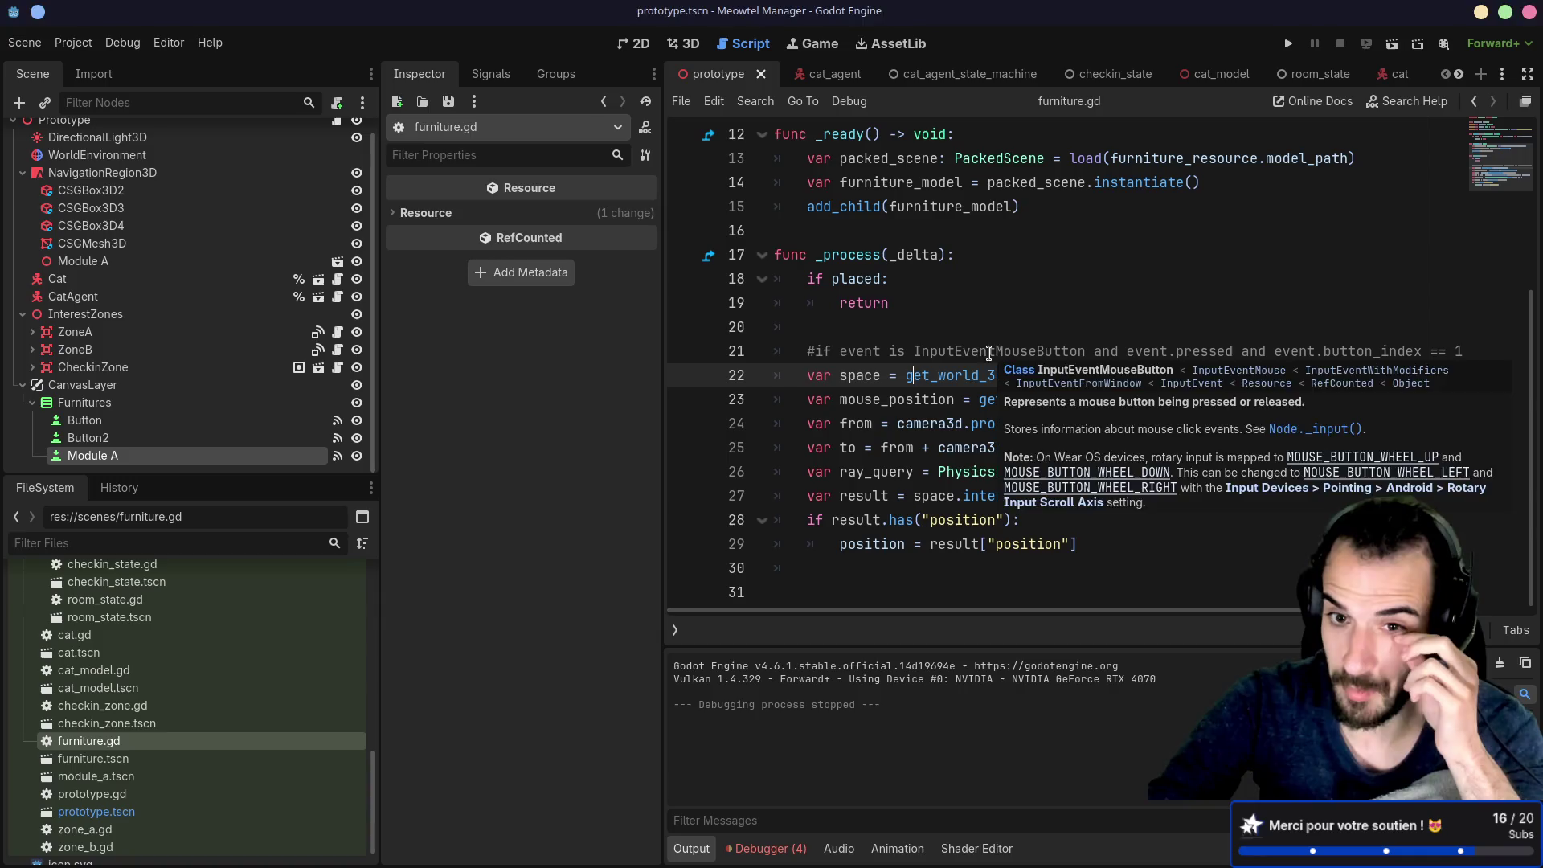
{"action": "mouse_move", "coordinate": [1105, 545]}
{"action": "left_mouse_down"}
{"action": "mouse_move", "coordinate": [1069, 495]}
{"action": "mouse_move", "coordinate": [804, 351]}
{"action": "left_mouse_up"}
{"action": "left_click", "coordinate": [965, 324]}
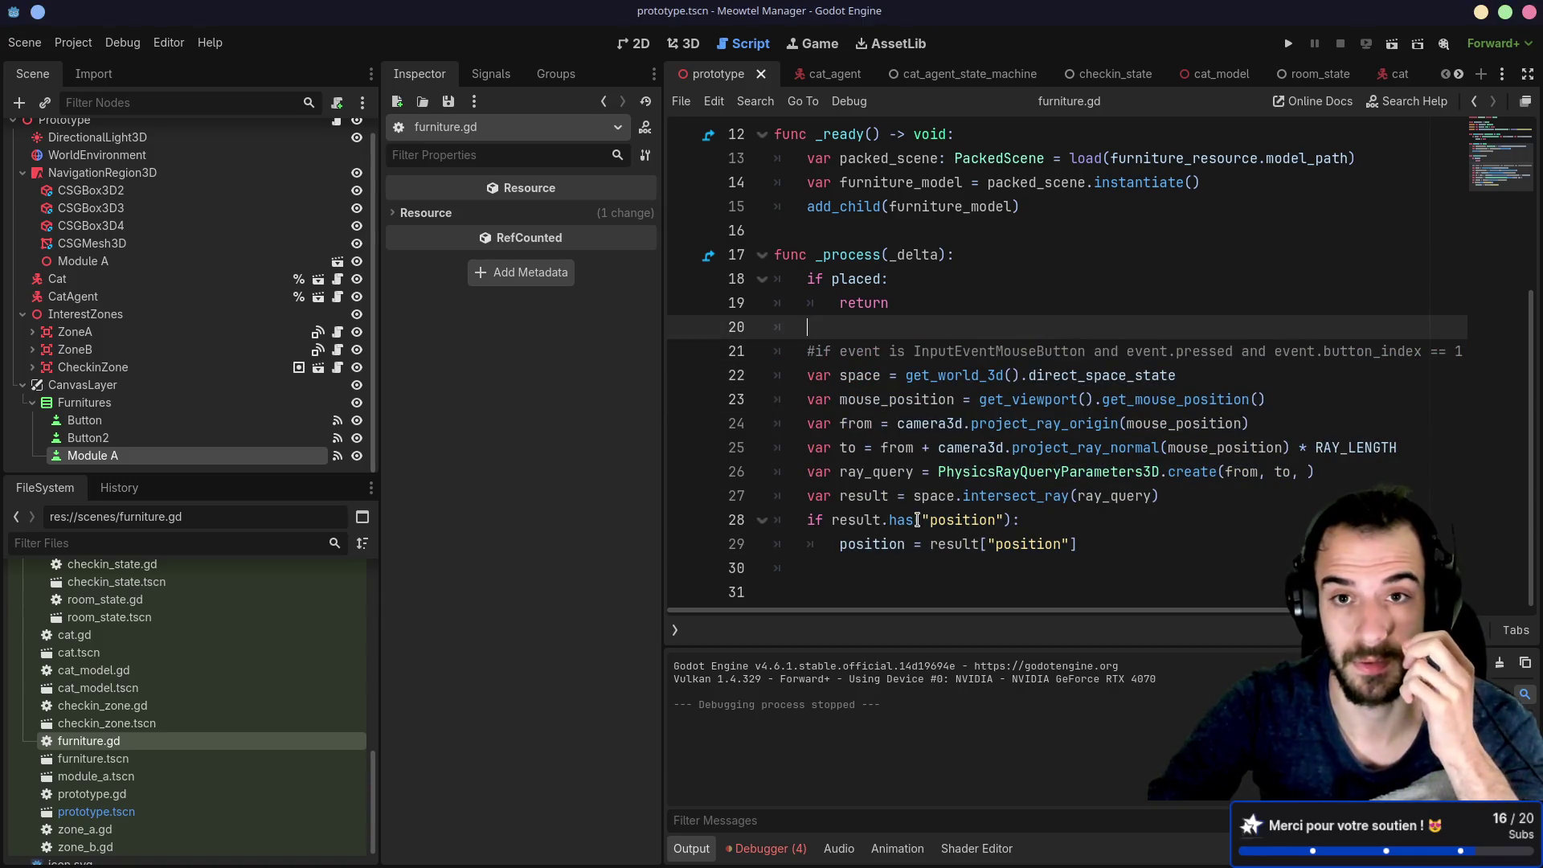
{"action": "scroll", "coordinate": [919, 518], "scroll_direction": "up", "scroll_amount": 4}
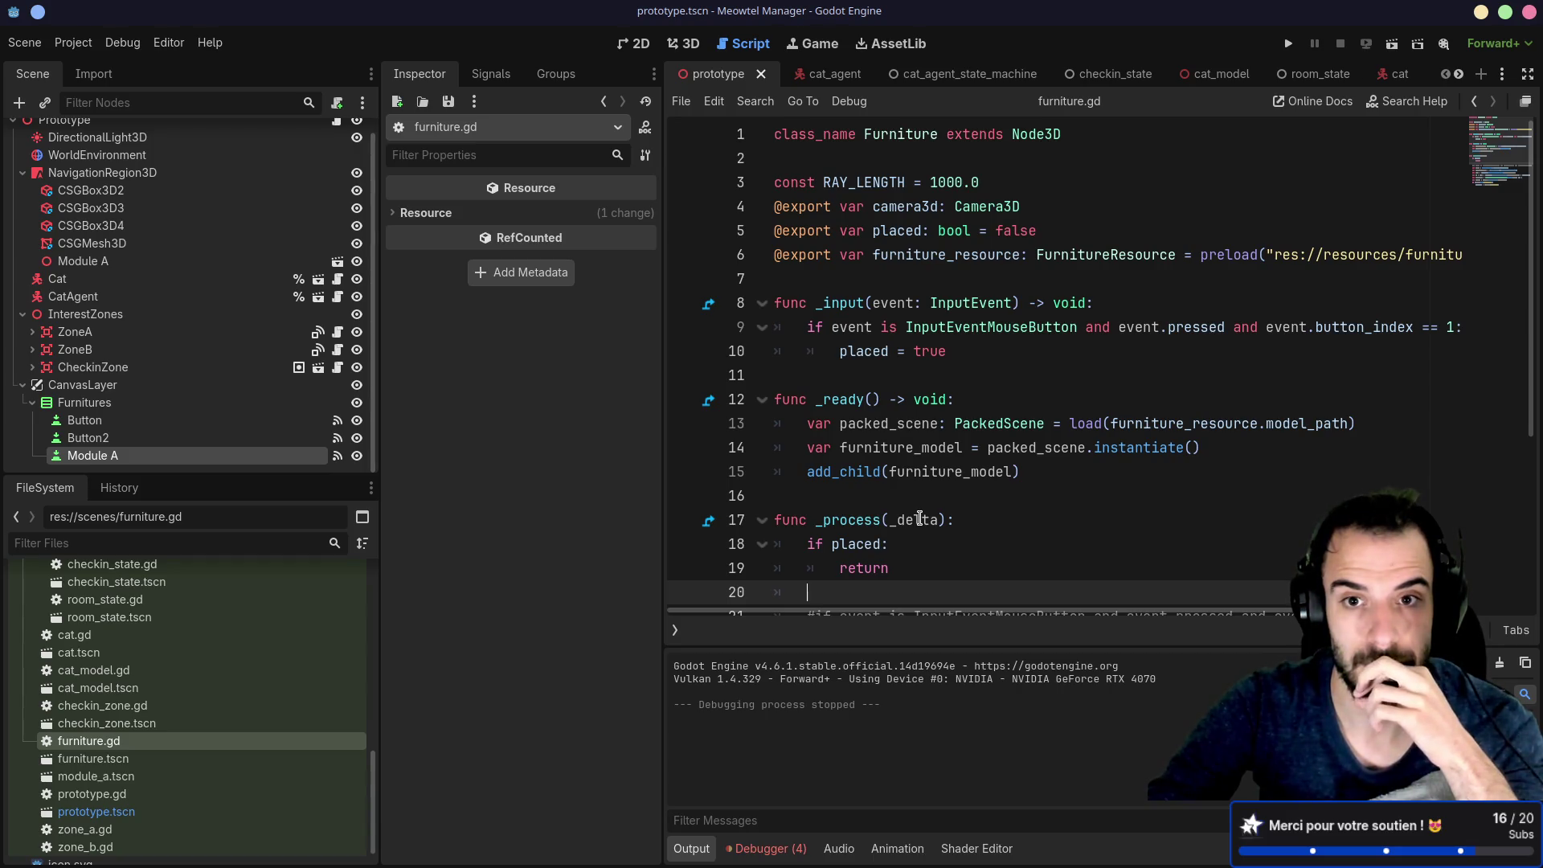
{"action": "scroll", "coordinate": [919, 518], "scroll_direction": "down", "scroll_amount": 4}
{"action": "left_click_drag", "start_coordinate": [798, 569], "coordinate": [727, 231]}
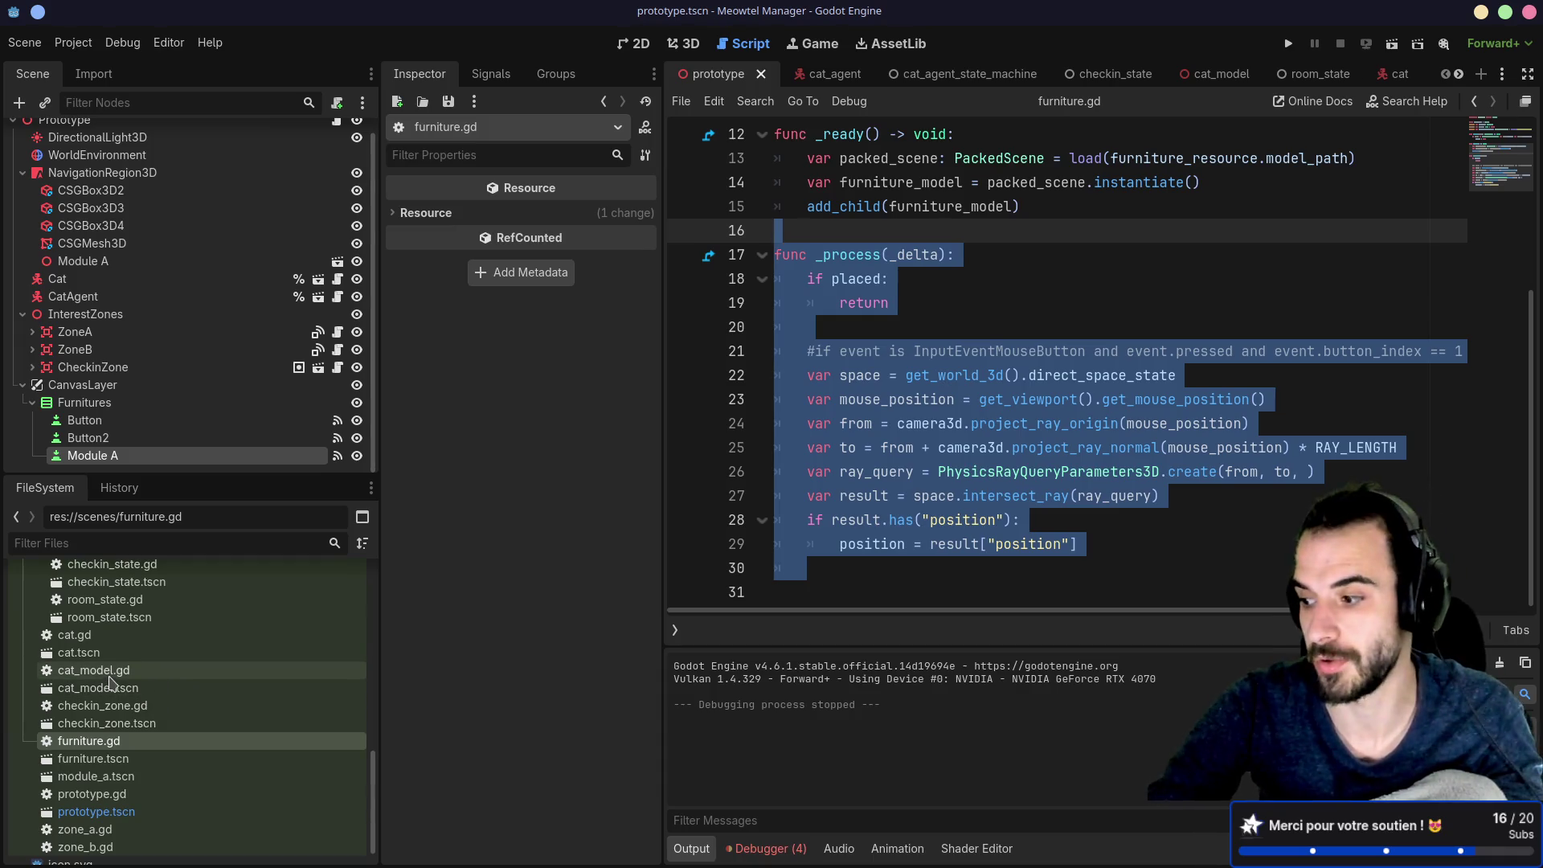
{"action": "scroll", "coordinate": [113, 691], "scroll_direction": "up", "scroll_amount": 1}
Step: Open the module_a.tscn scene from the FileSystem dock
{"action": "left_click", "coordinate": [110, 710]}
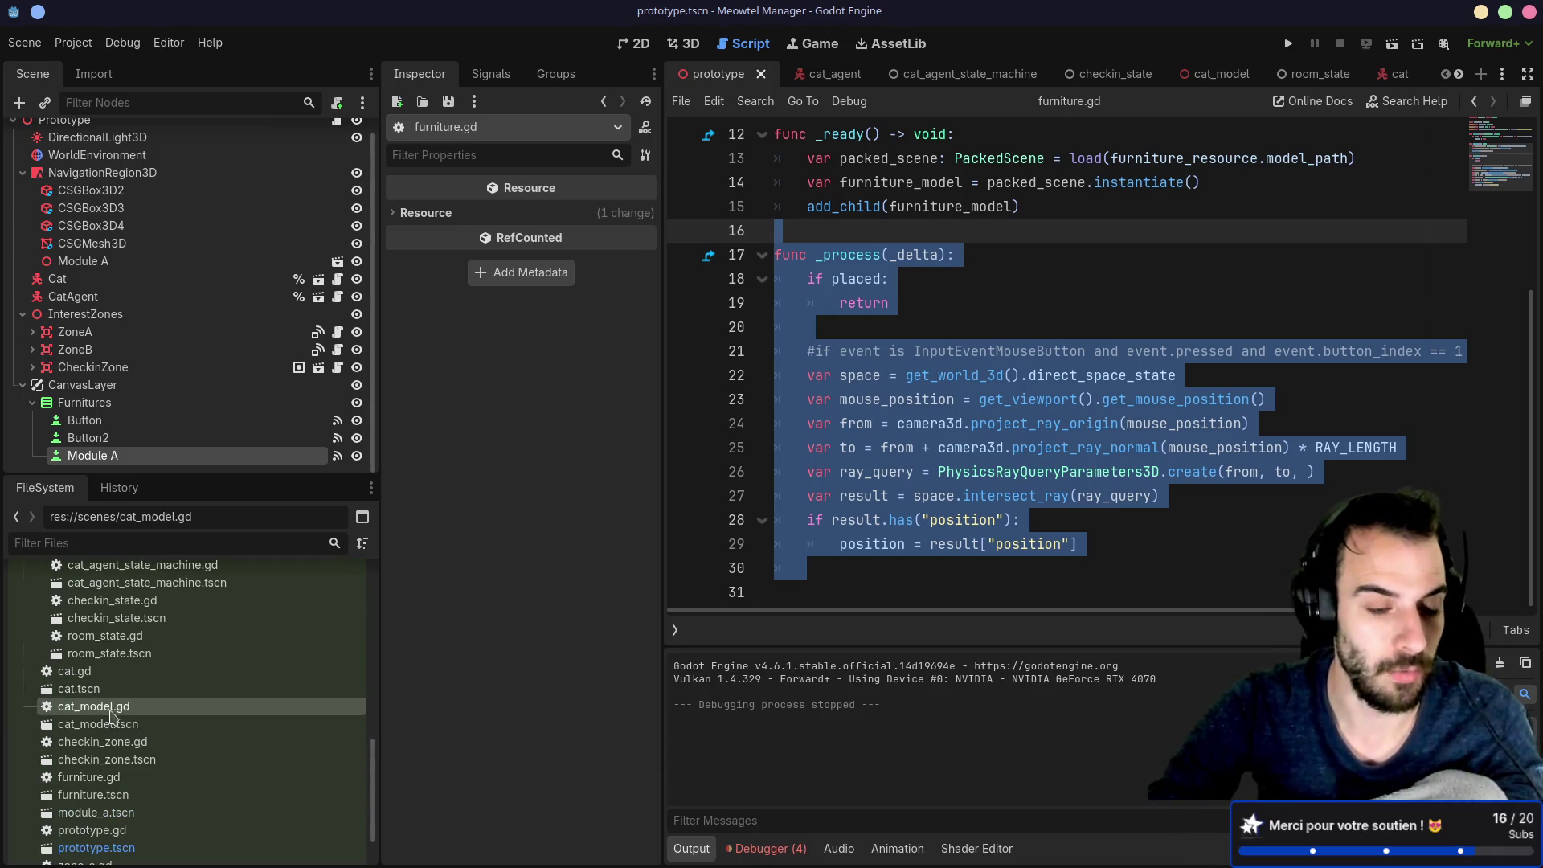
{"action": "scroll", "coordinate": [110, 716], "scroll_direction": "down", "scroll_amount": 1}
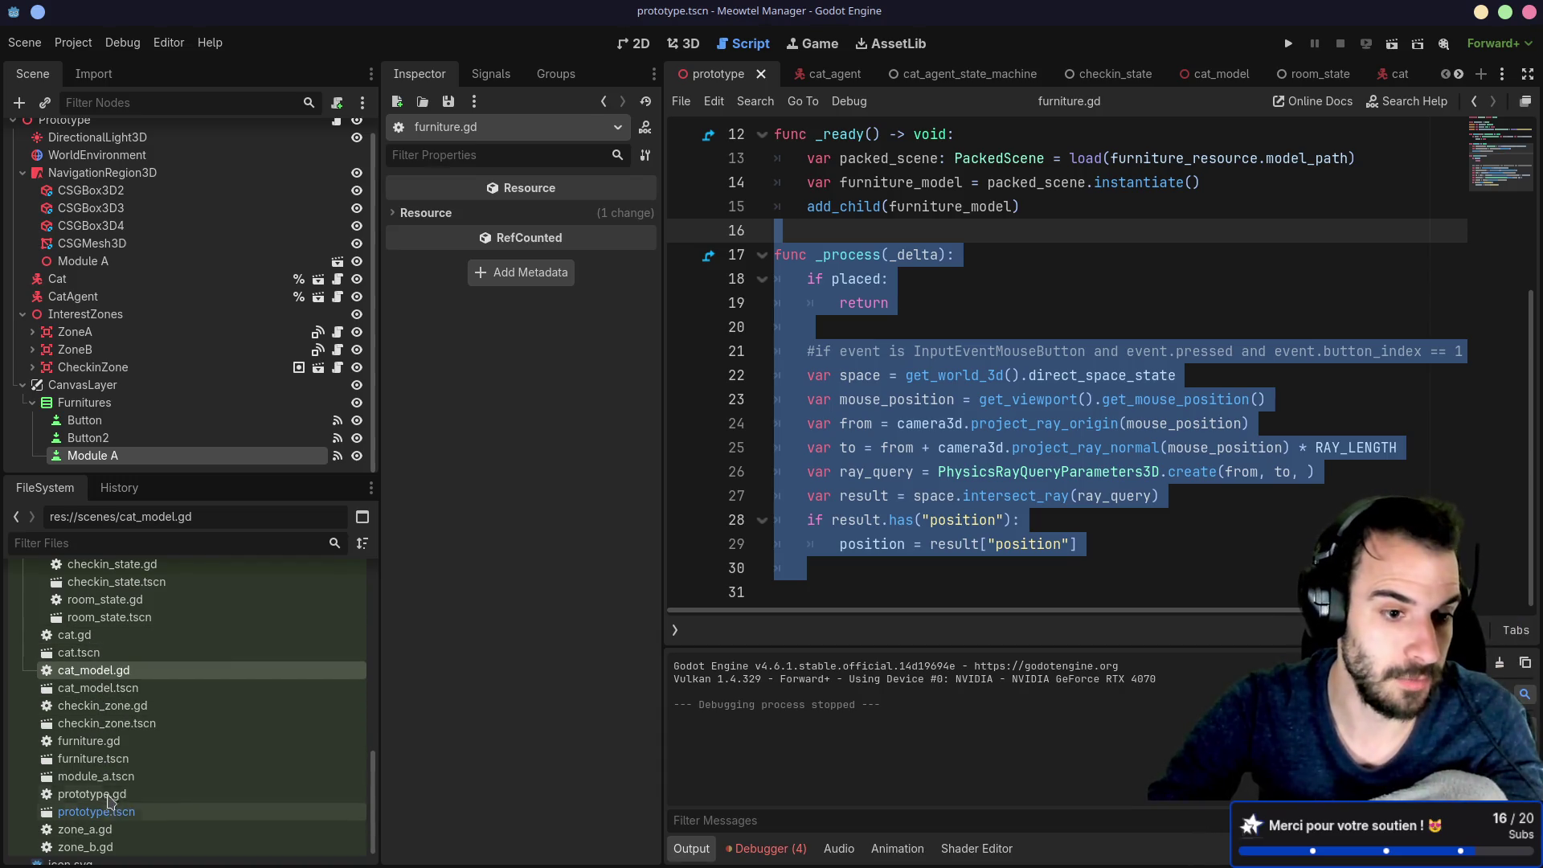
{"action": "double_click", "coordinate": [104, 776]}
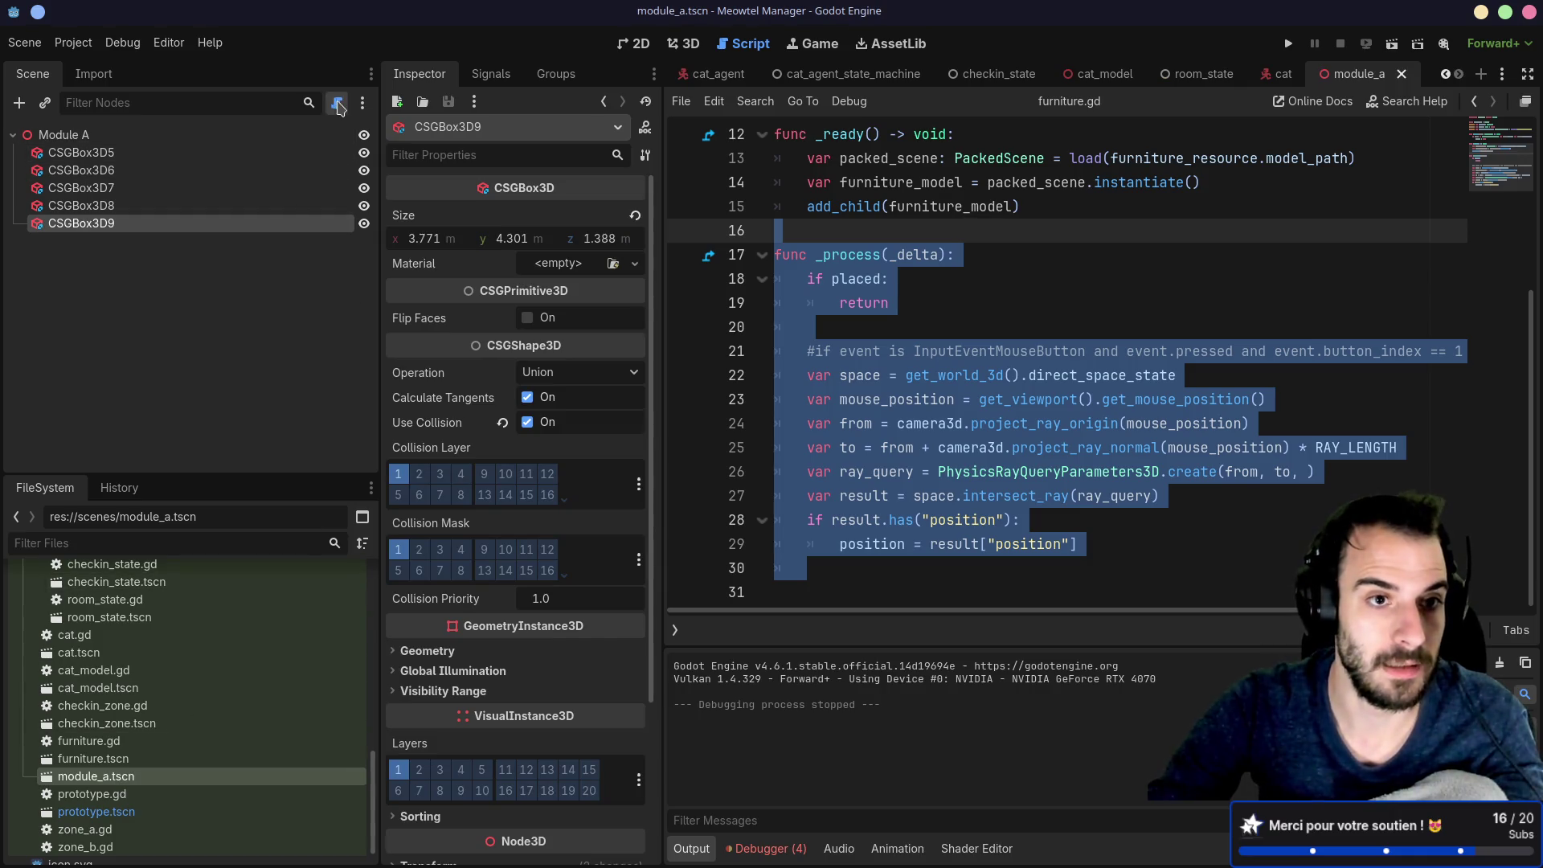
Step: Attach a new module_a.gd script to the Module A root and paste the _process block into it
{"action": "left_click", "coordinate": [338, 104]}
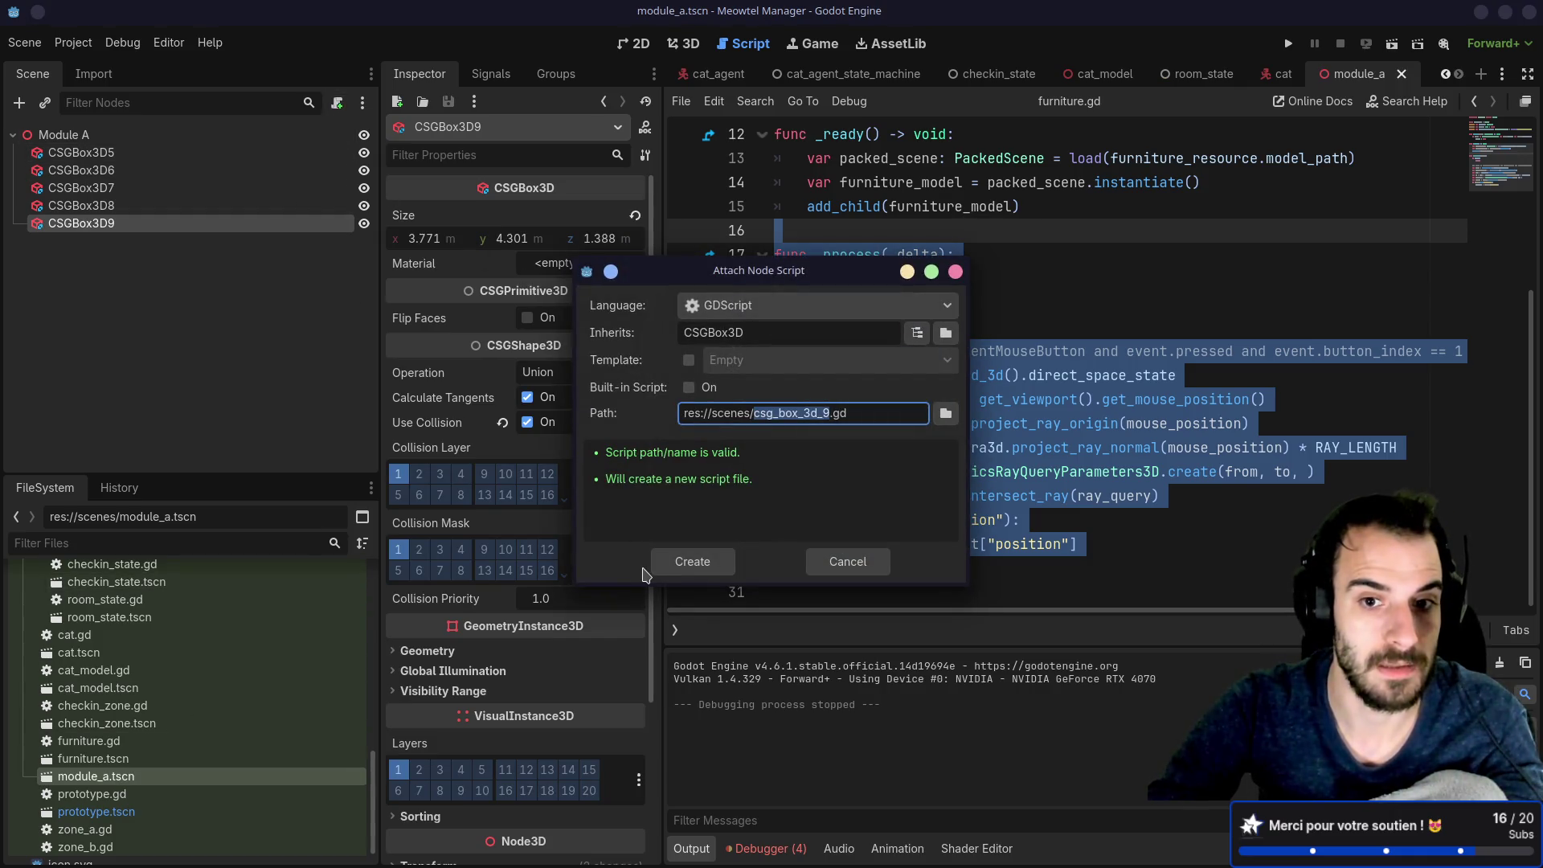
{"action": "left_click", "coordinate": [835, 561]}
{"action": "left_click", "coordinate": [121, 135]}
{"action": "left_click", "coordinate": [338, 103]}
{"action": "left_click", "coordinate": [694, 557]}
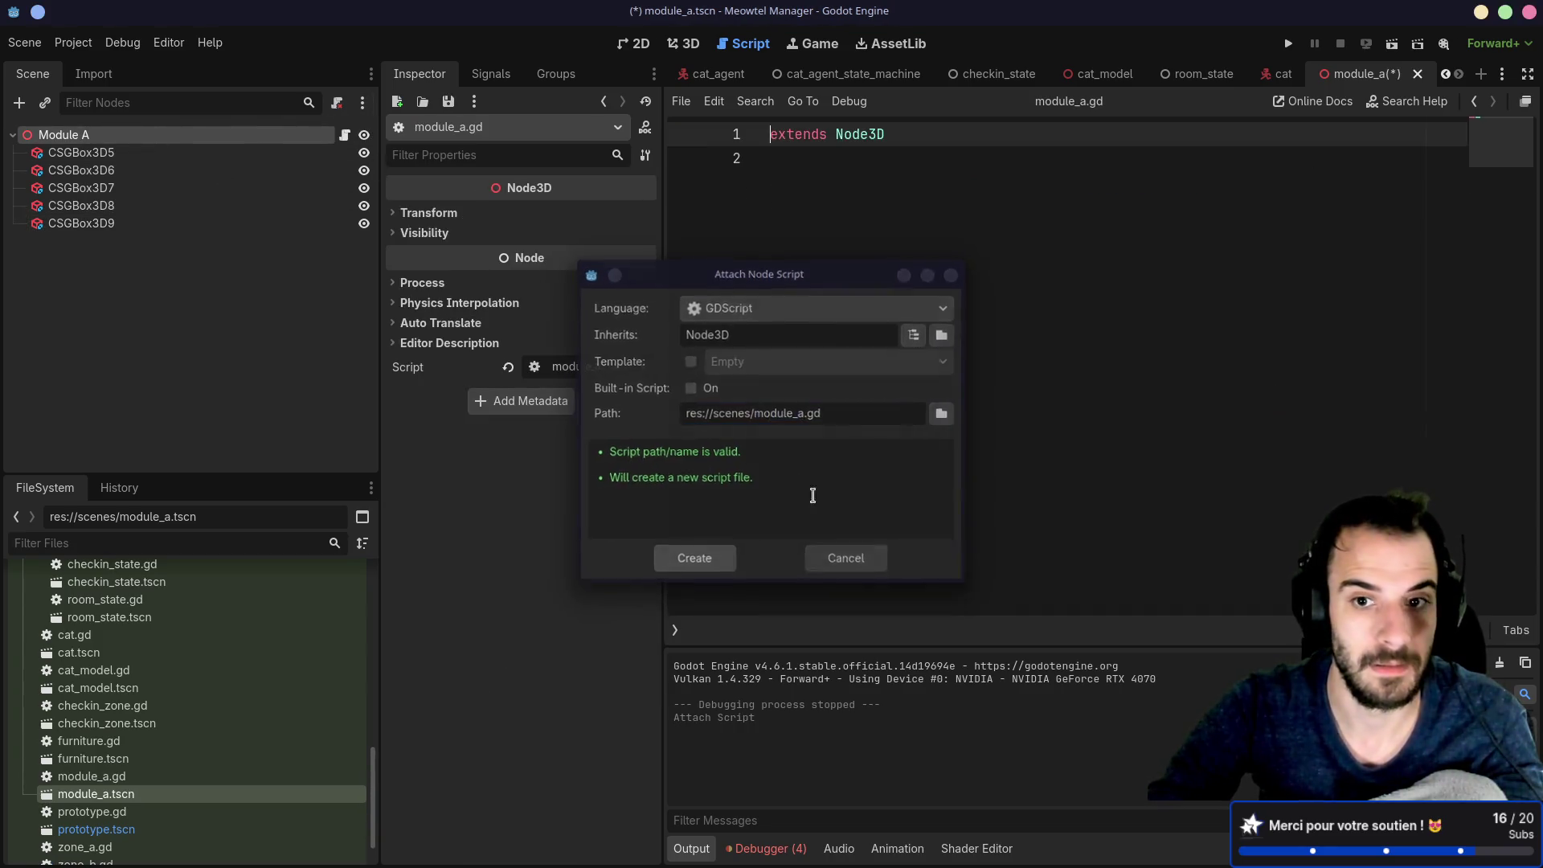
{"action": "left_click", "coordinate": [796, 351]}
{"action": "key", "text": "Return"}
{"action": "key", "text": "ctrl+v"}
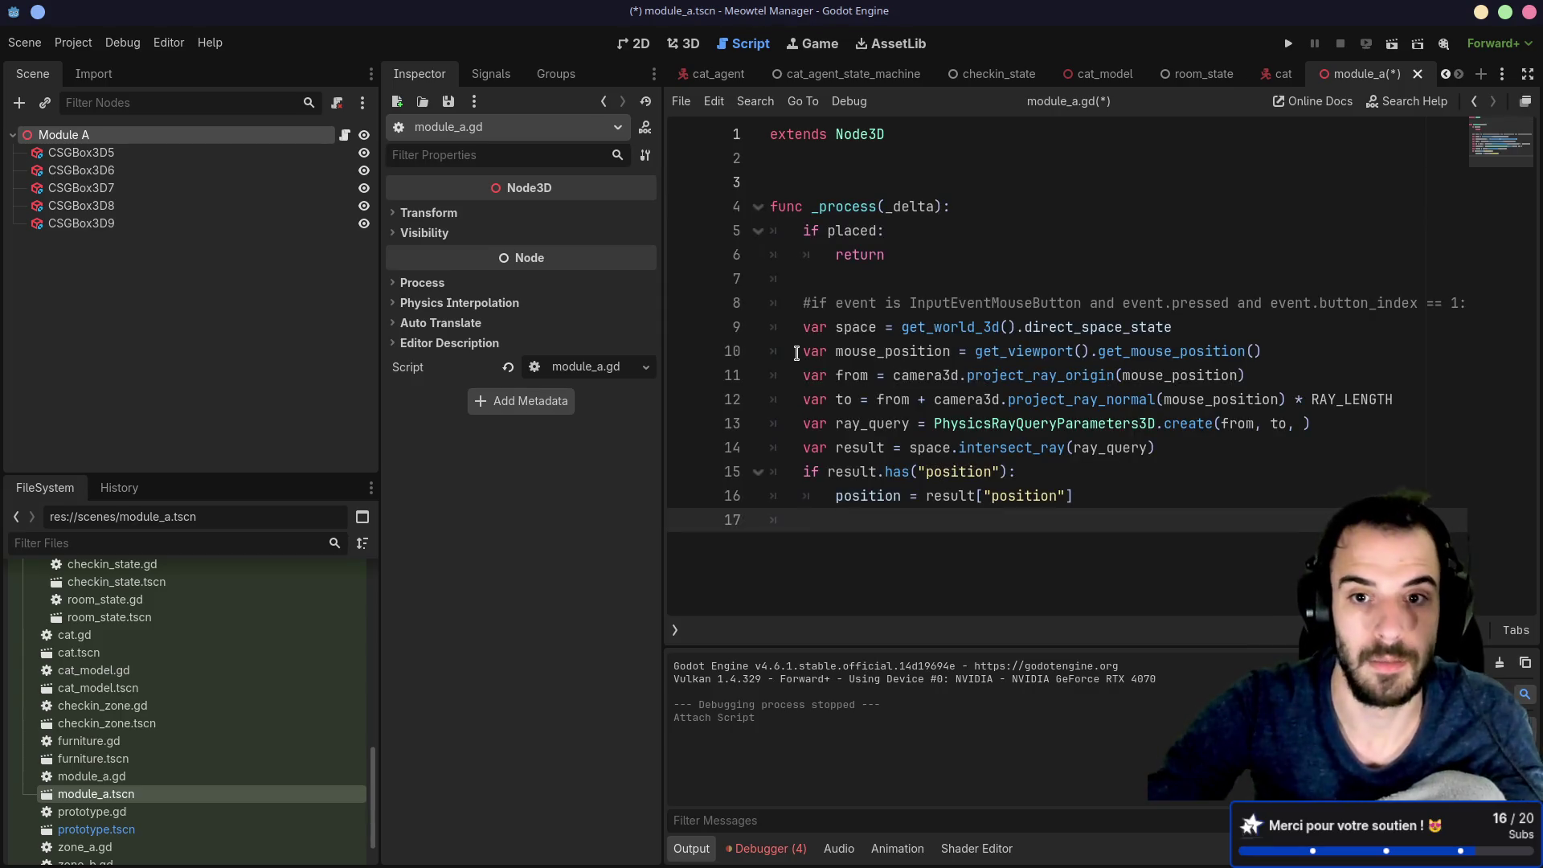
Step: Return to furniture.gd, clear its selection, and switch to distraction-free mode
{"action": "key", "text": "alt+Left"}
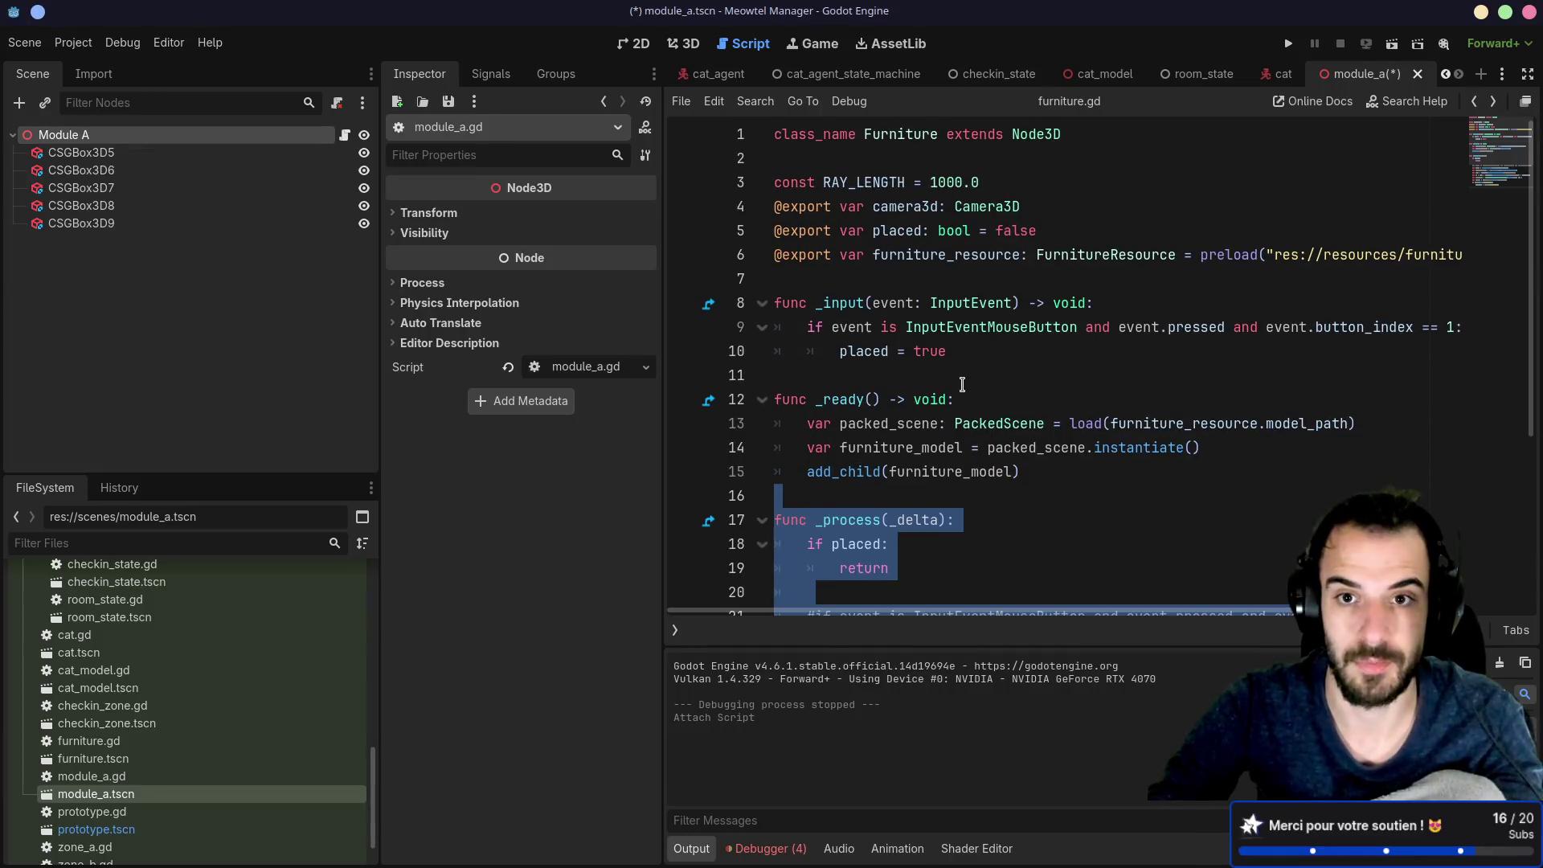
{"action": "left_click", "coordinate": [962, 384]}
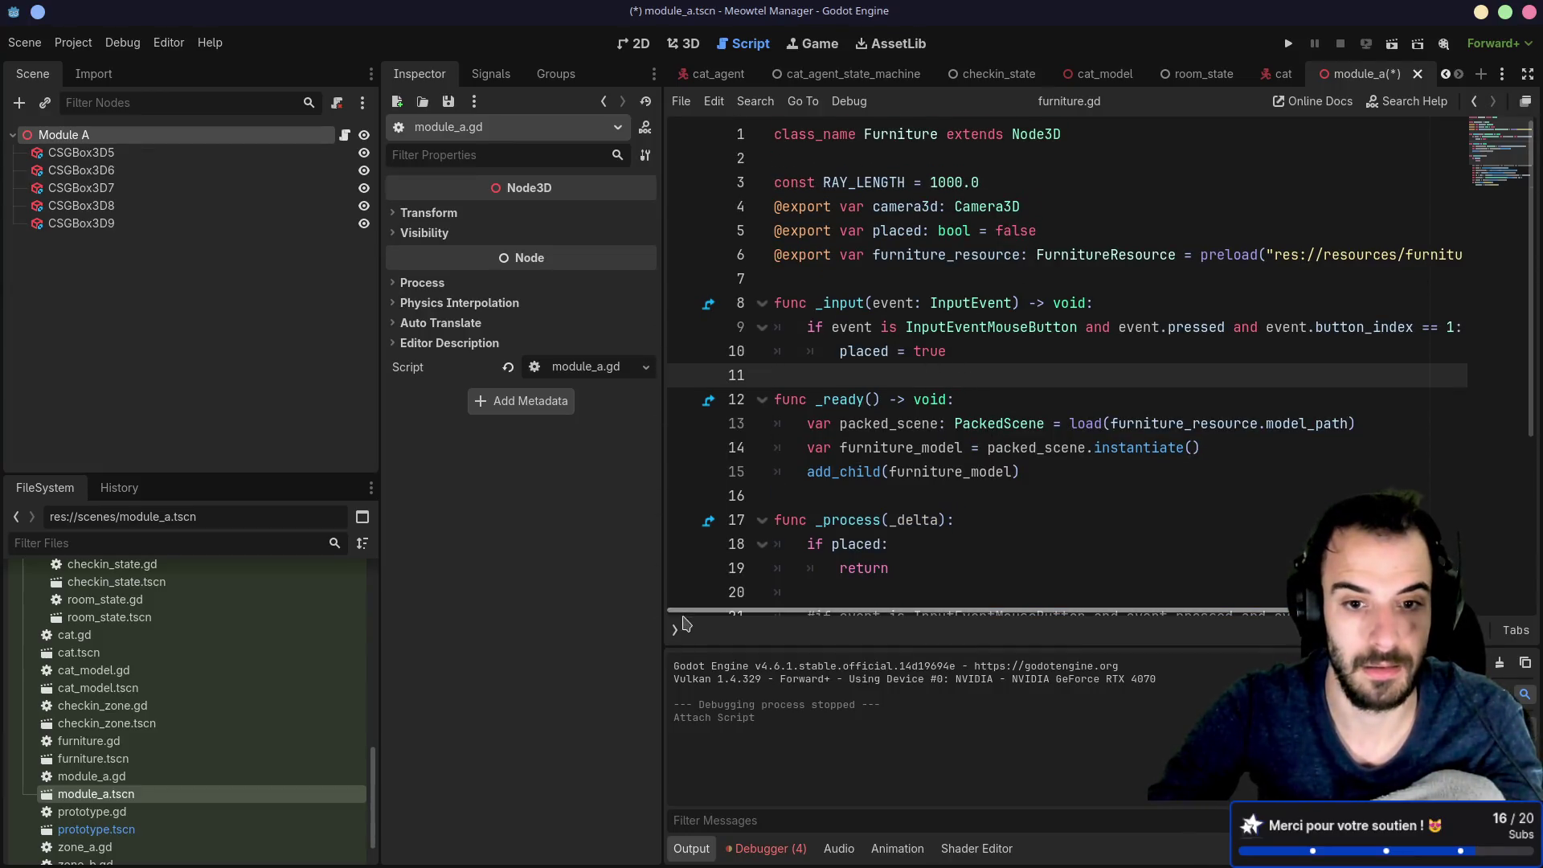
{"action": "left_click", "coordinate": [1526, 74]}
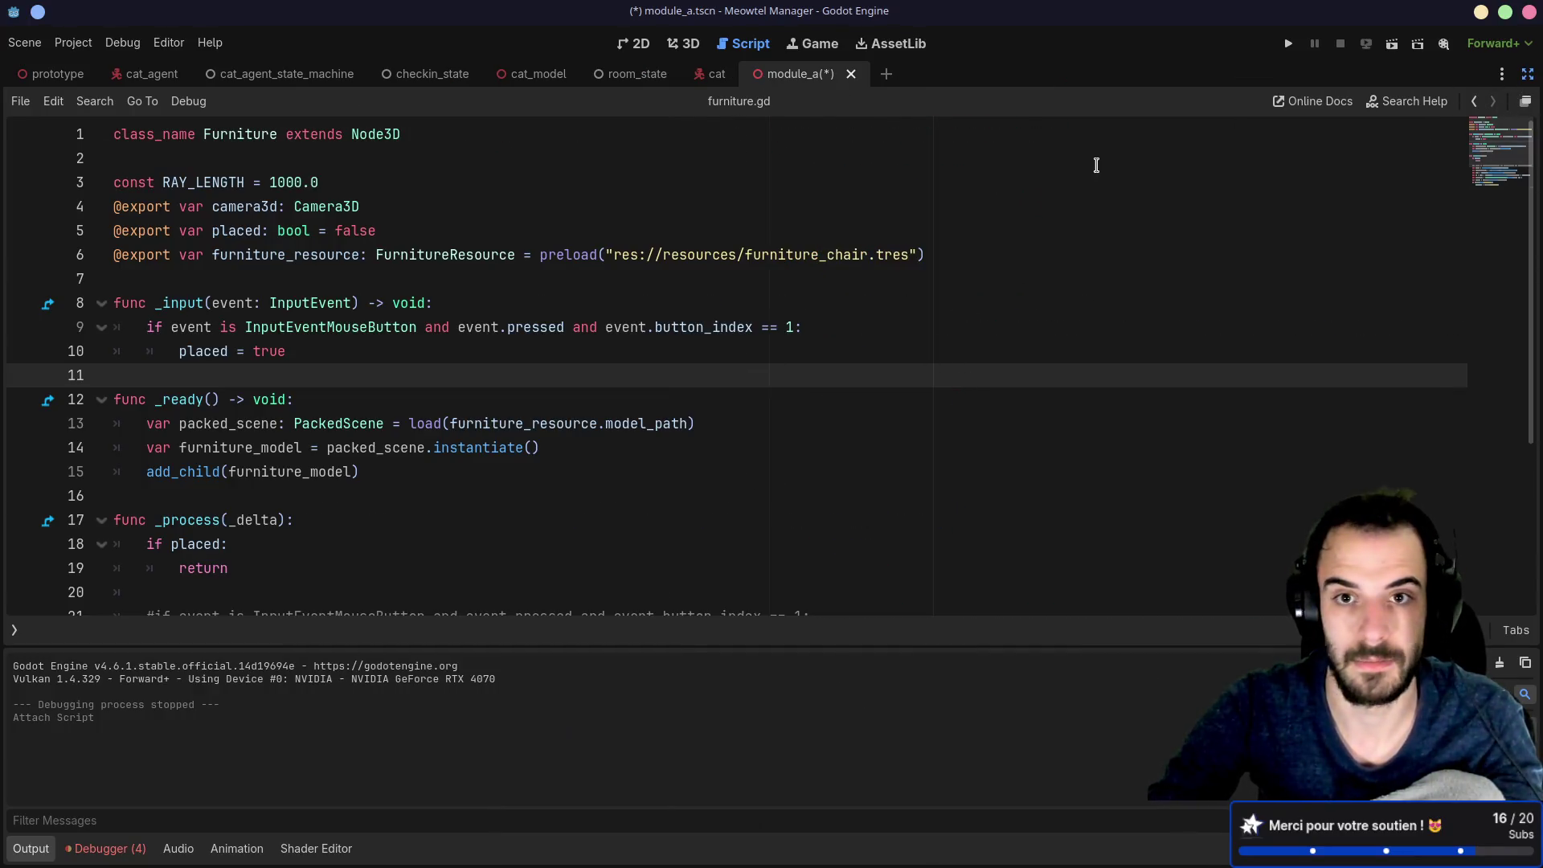
Step: Copy the RAY_LENGTH constant and the three export declarations from furniture.gd
{"action": "left_click", "coordinate": [380, 245]}
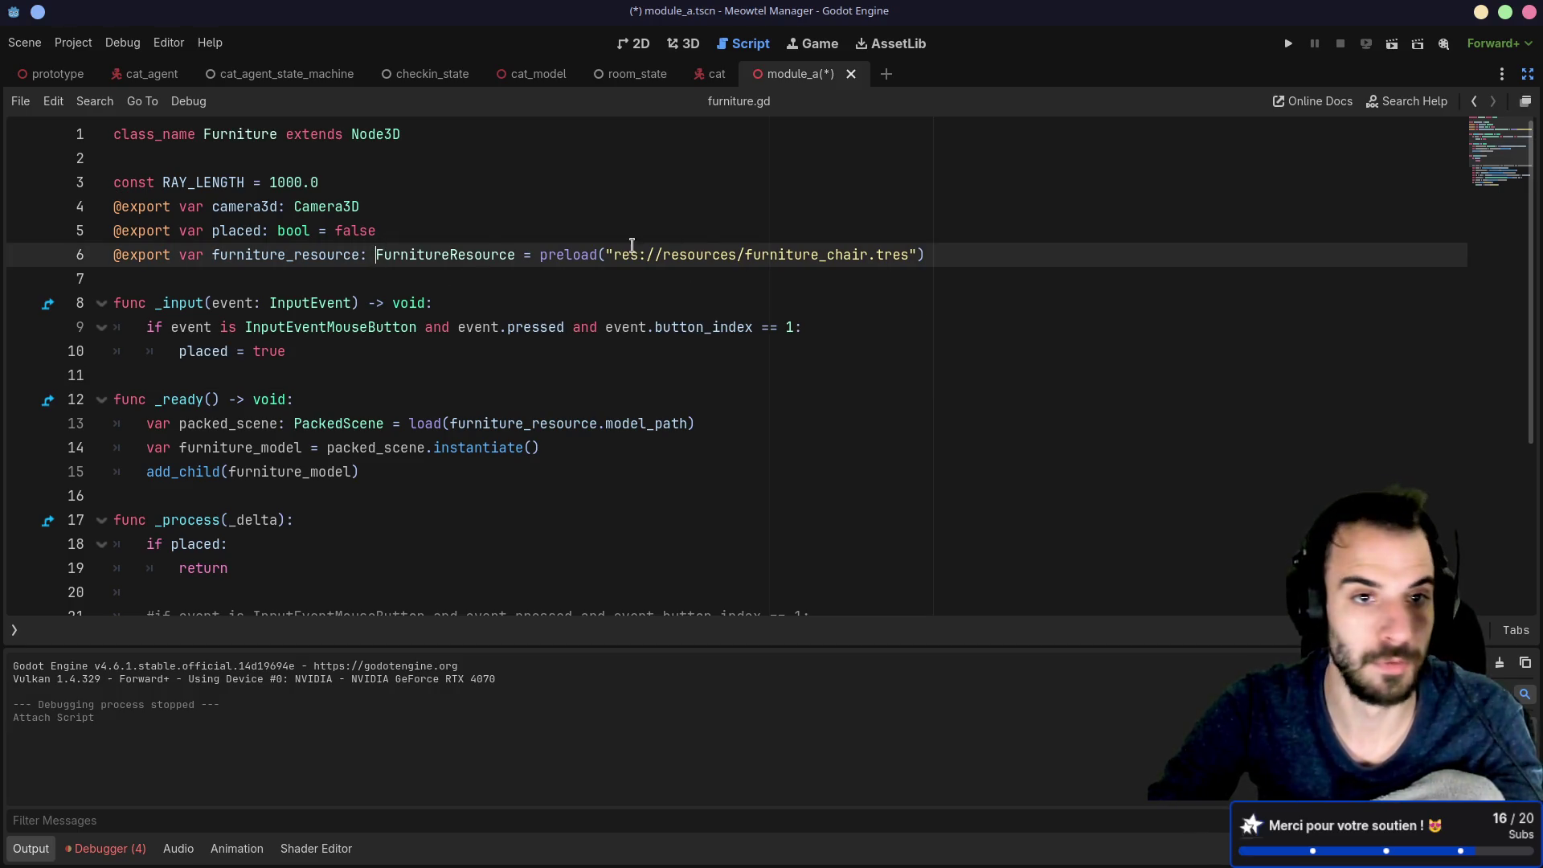
{"action": "double_click", "coordinate": [333, 206]}
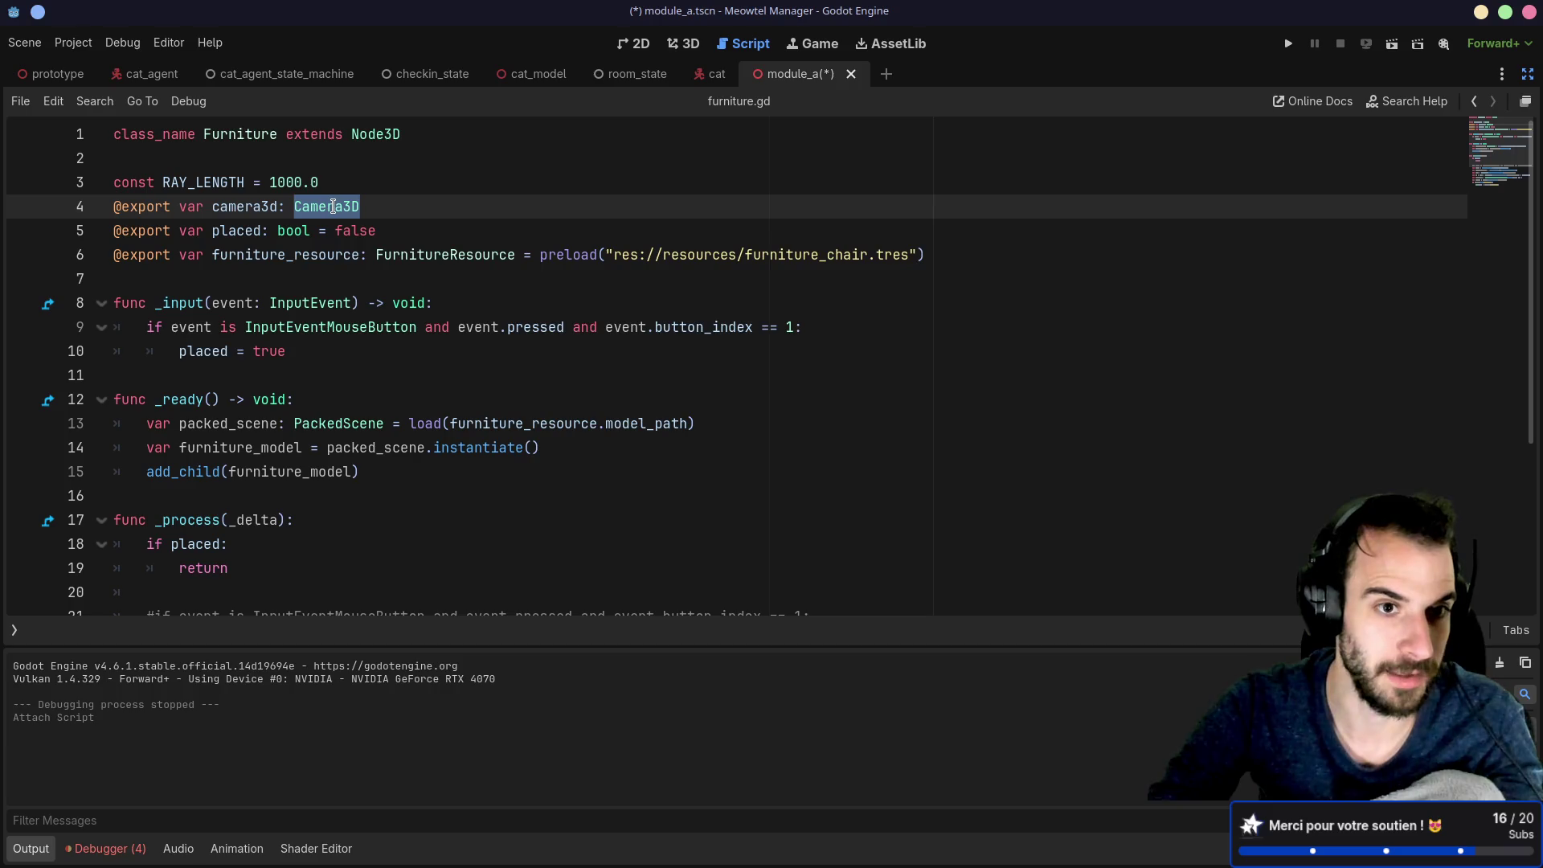
{"action": "left_click_drag", "start_coordinate": [327, 182], "coordinate": [317, 155]}
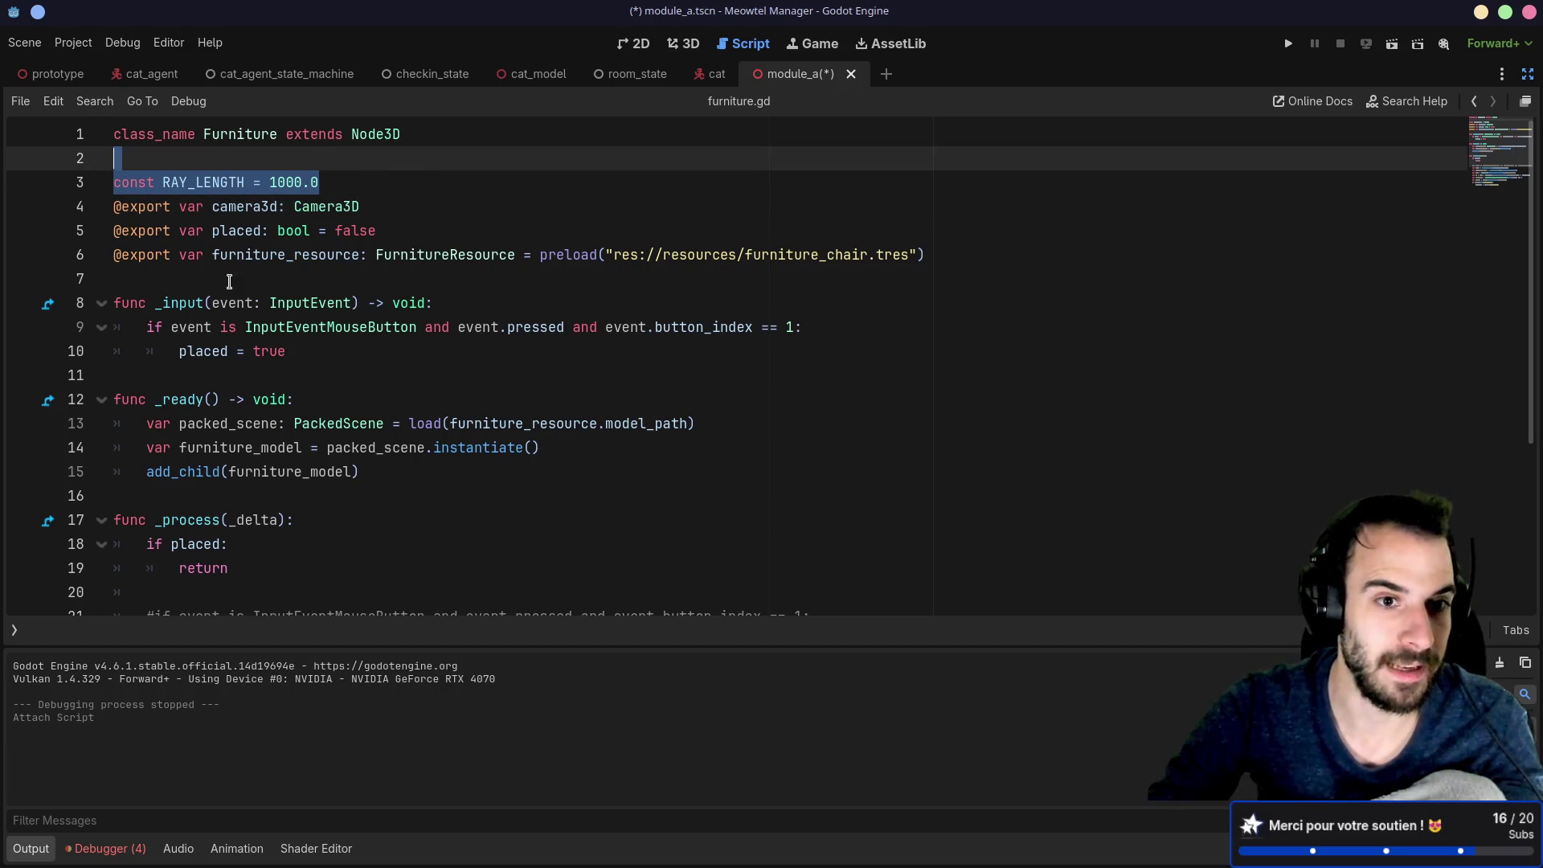
{"action": "left_click_drag", "start_coordinate": [230, 281], "coordinate": [127, 158]}
{"action": "key", "text": "ctrl+c"}
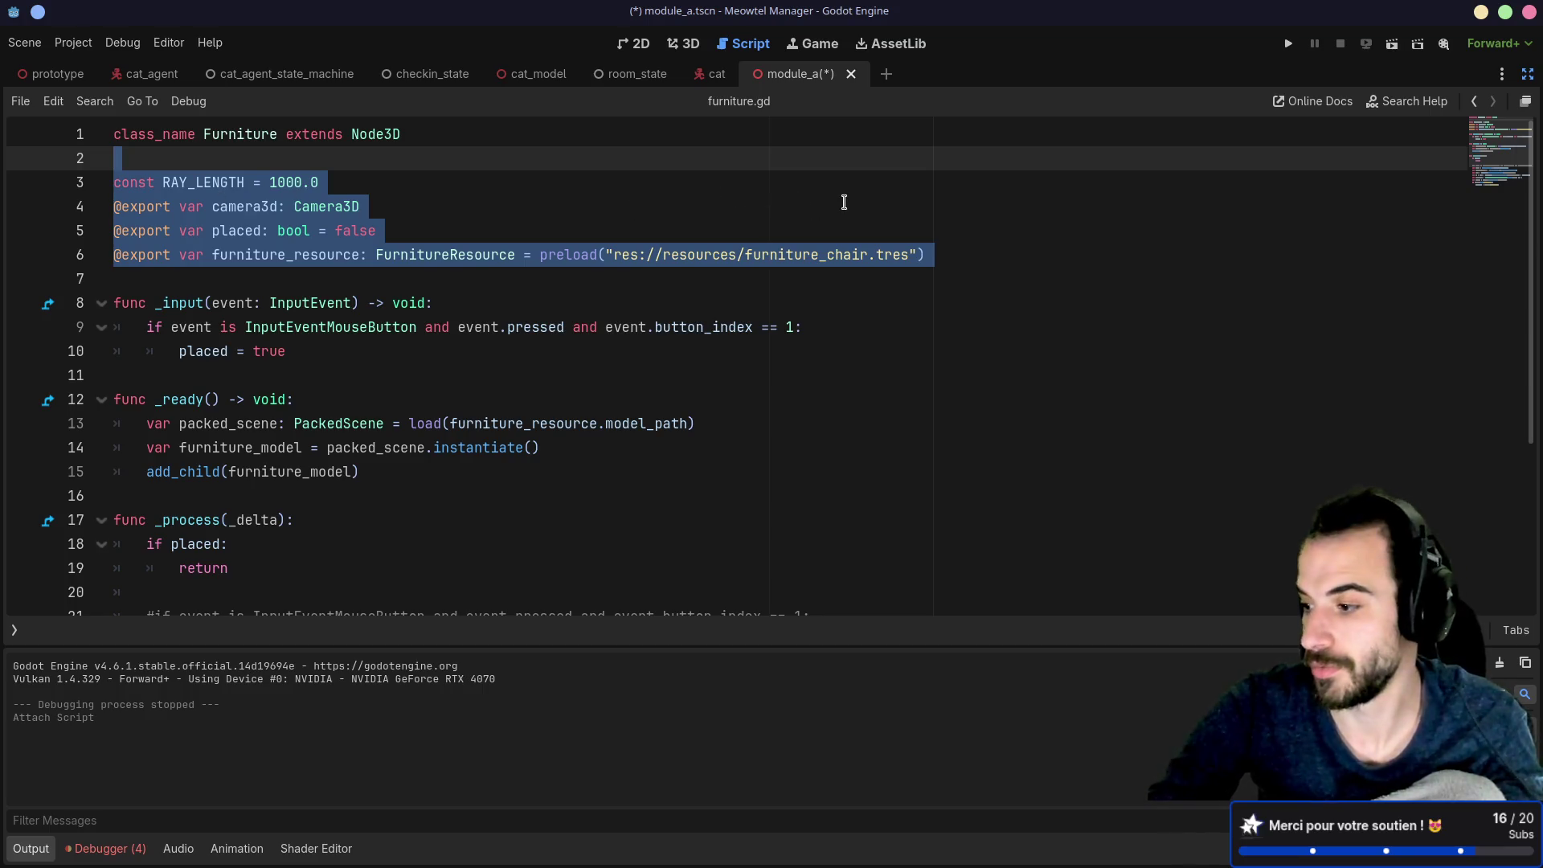
{"action": "left_click", "coordinate": [663, 261]}
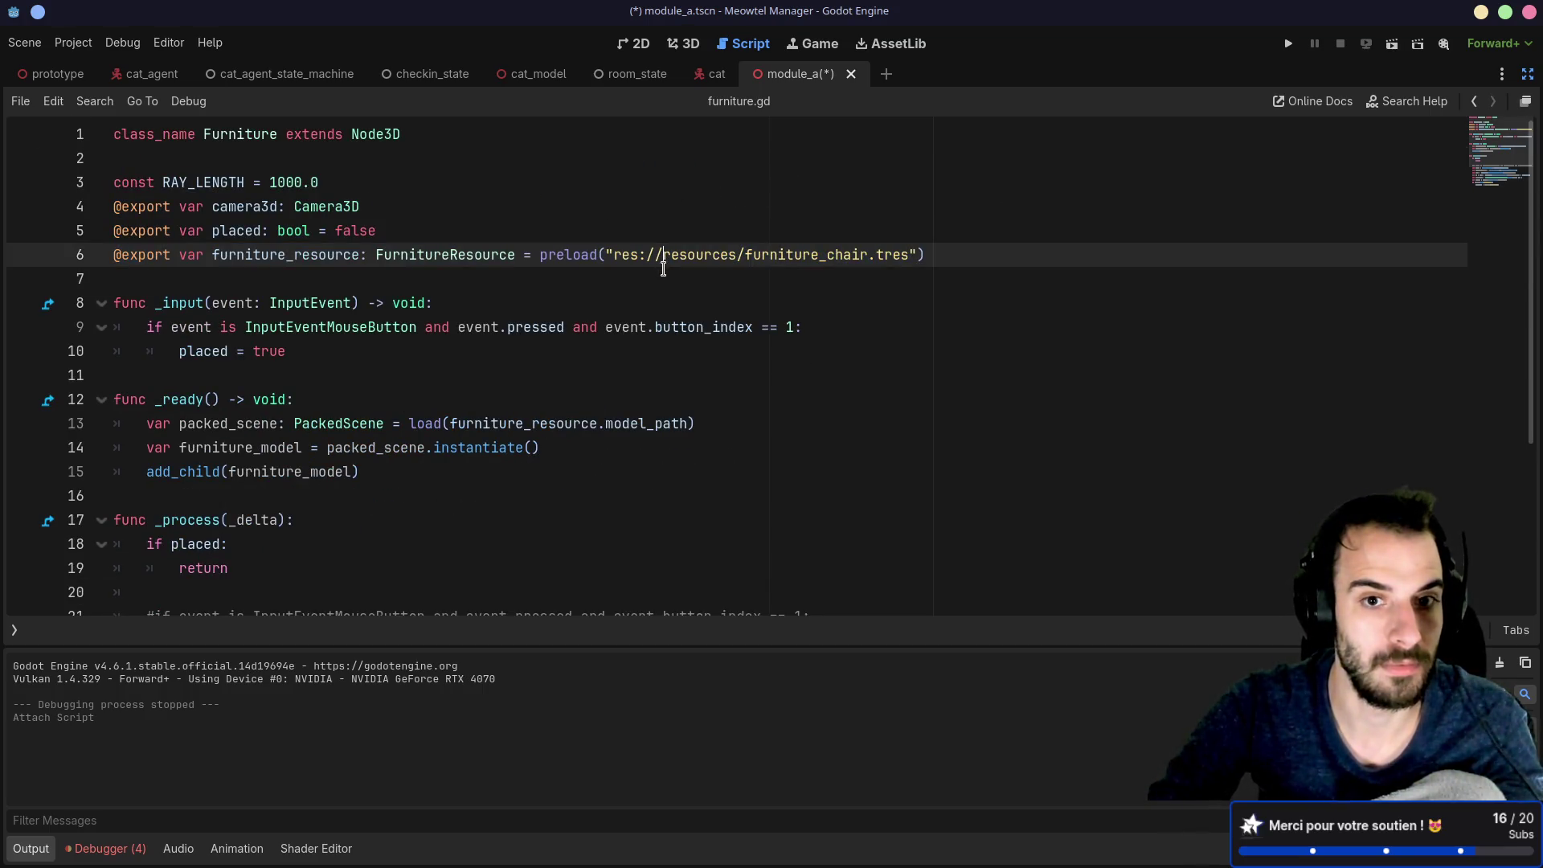
{"action": "key", "text": "ctrl+End"}
{"action": "scroll", "coordinate": [638, 274], "scroll_direction": "up", "scroll_amount": 4}
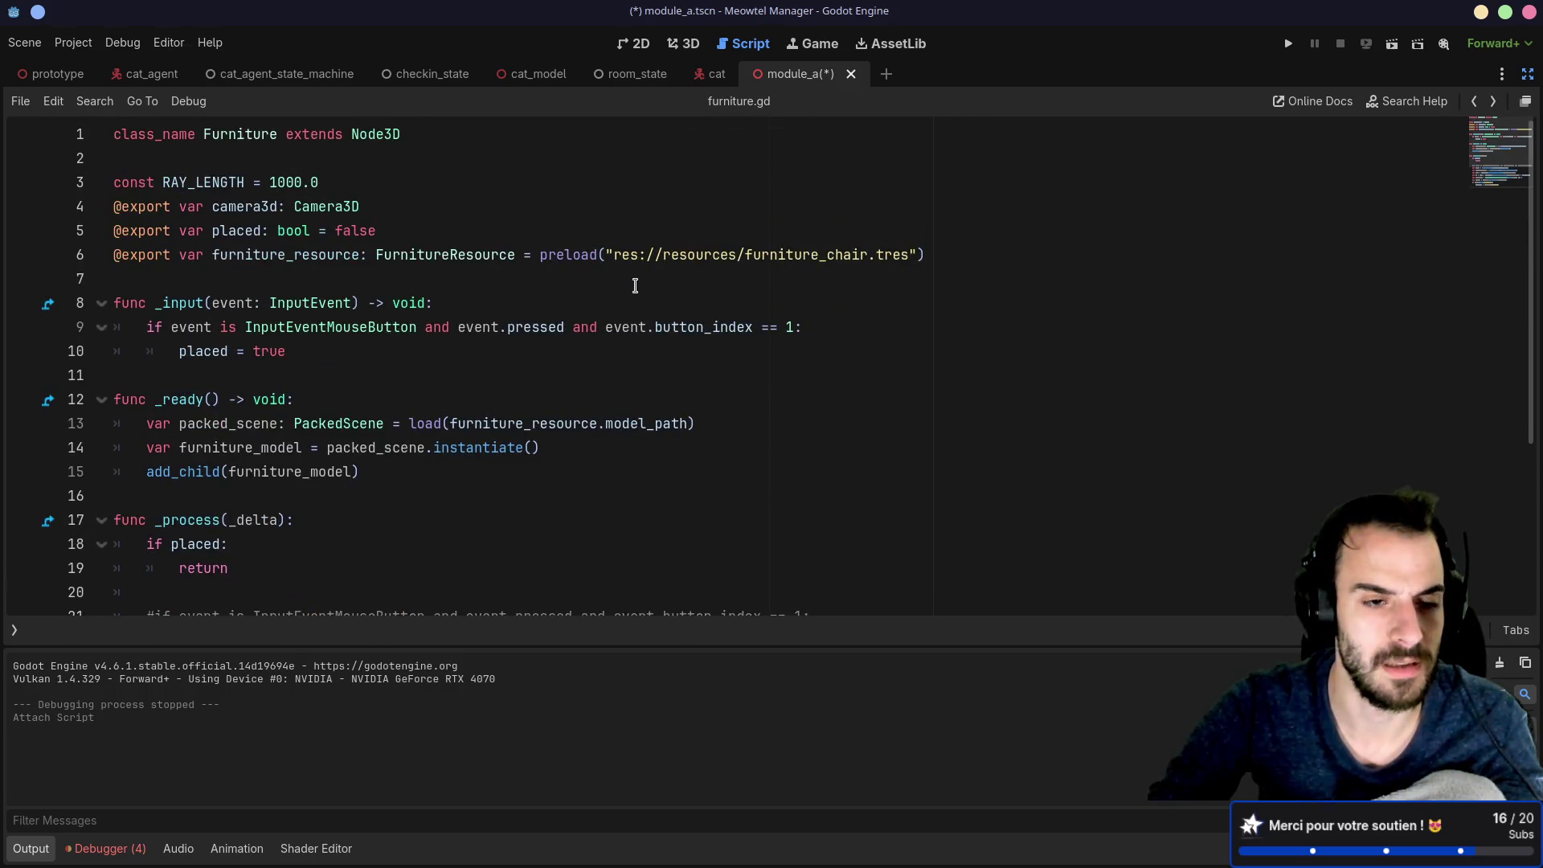
Step: Paste the declarations into module_a.gd, drop the furniture_resource export and blank lines, and save
{"action": "left_click", "coordinate": [14, 631]}
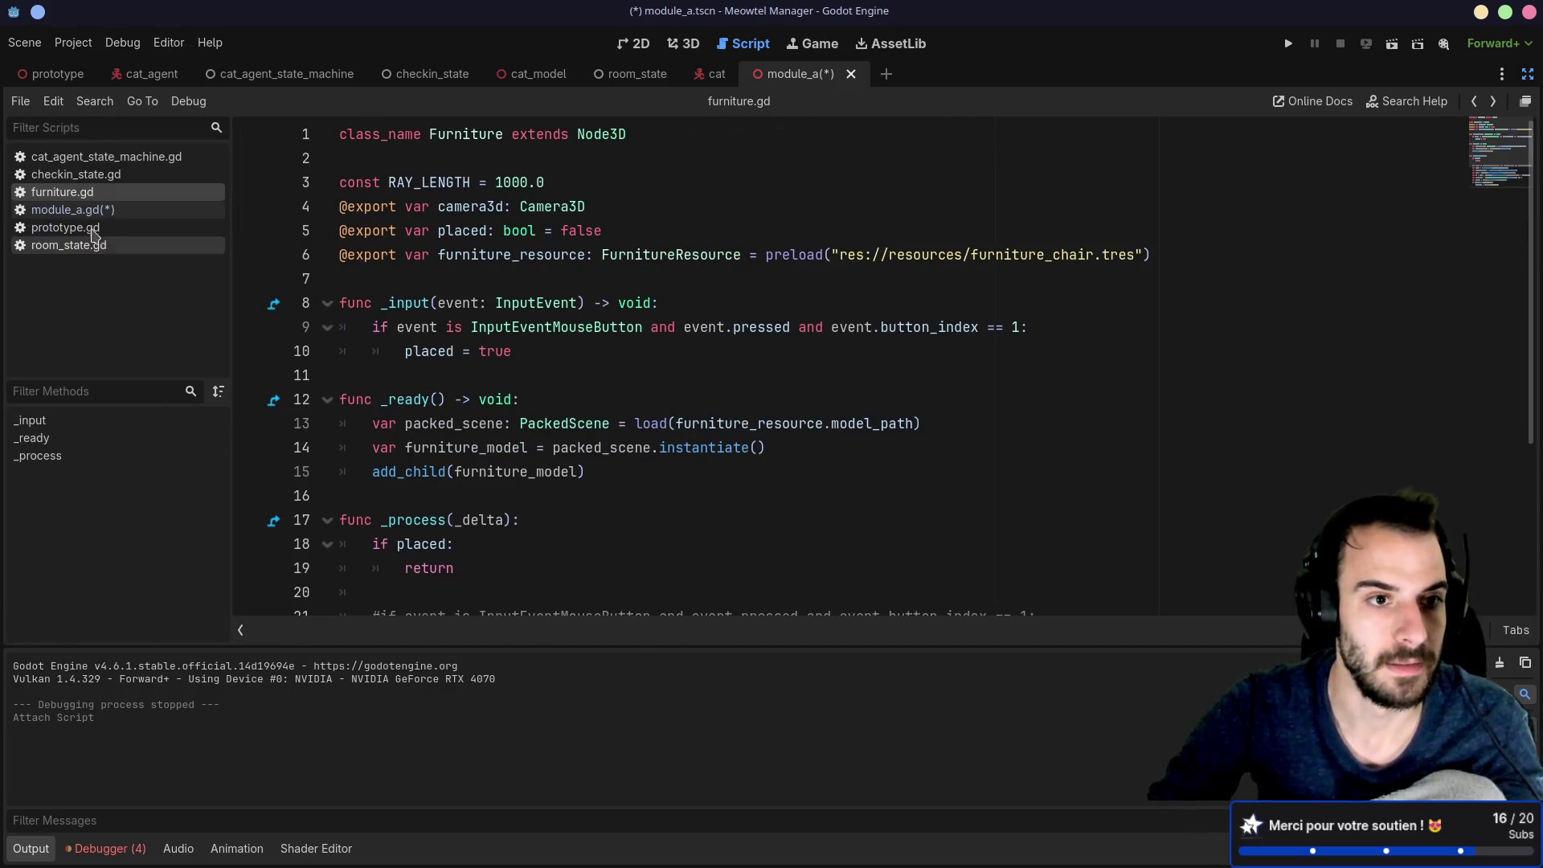
{"action": "left_click", "coordinate": [161, 211]}
{"action": "left_click", "coordinate": [390, 157]}
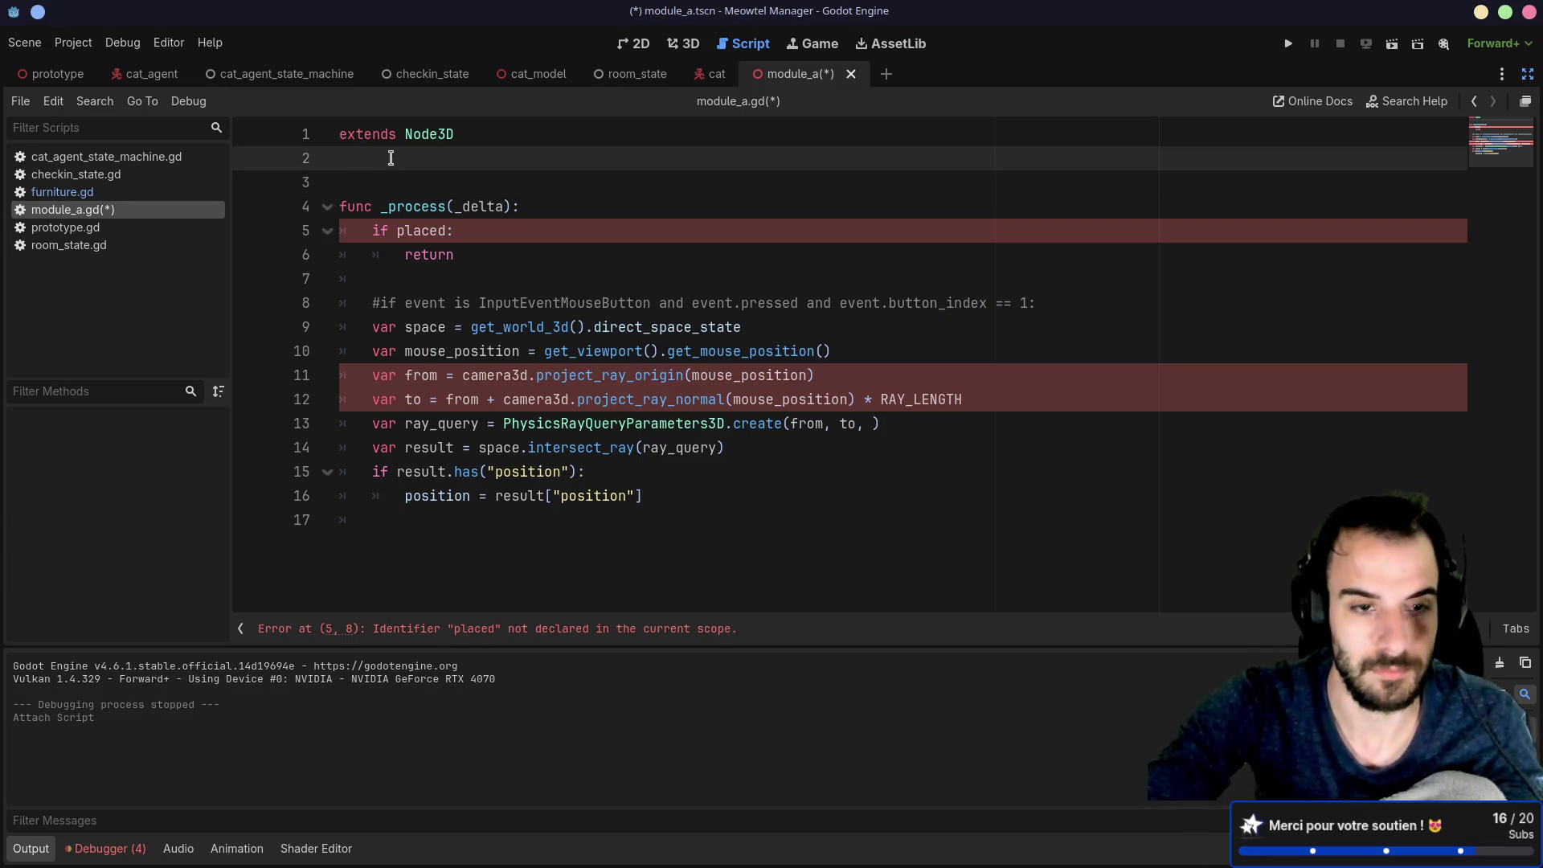
{"action": "key", "text": "ctrl+v"}
{"action": "key", "text": "Up"}
{"action": "key", "text": "Up"}
{"action": "key", "text": "Up"}
{"action": "key", "text": "Down"}
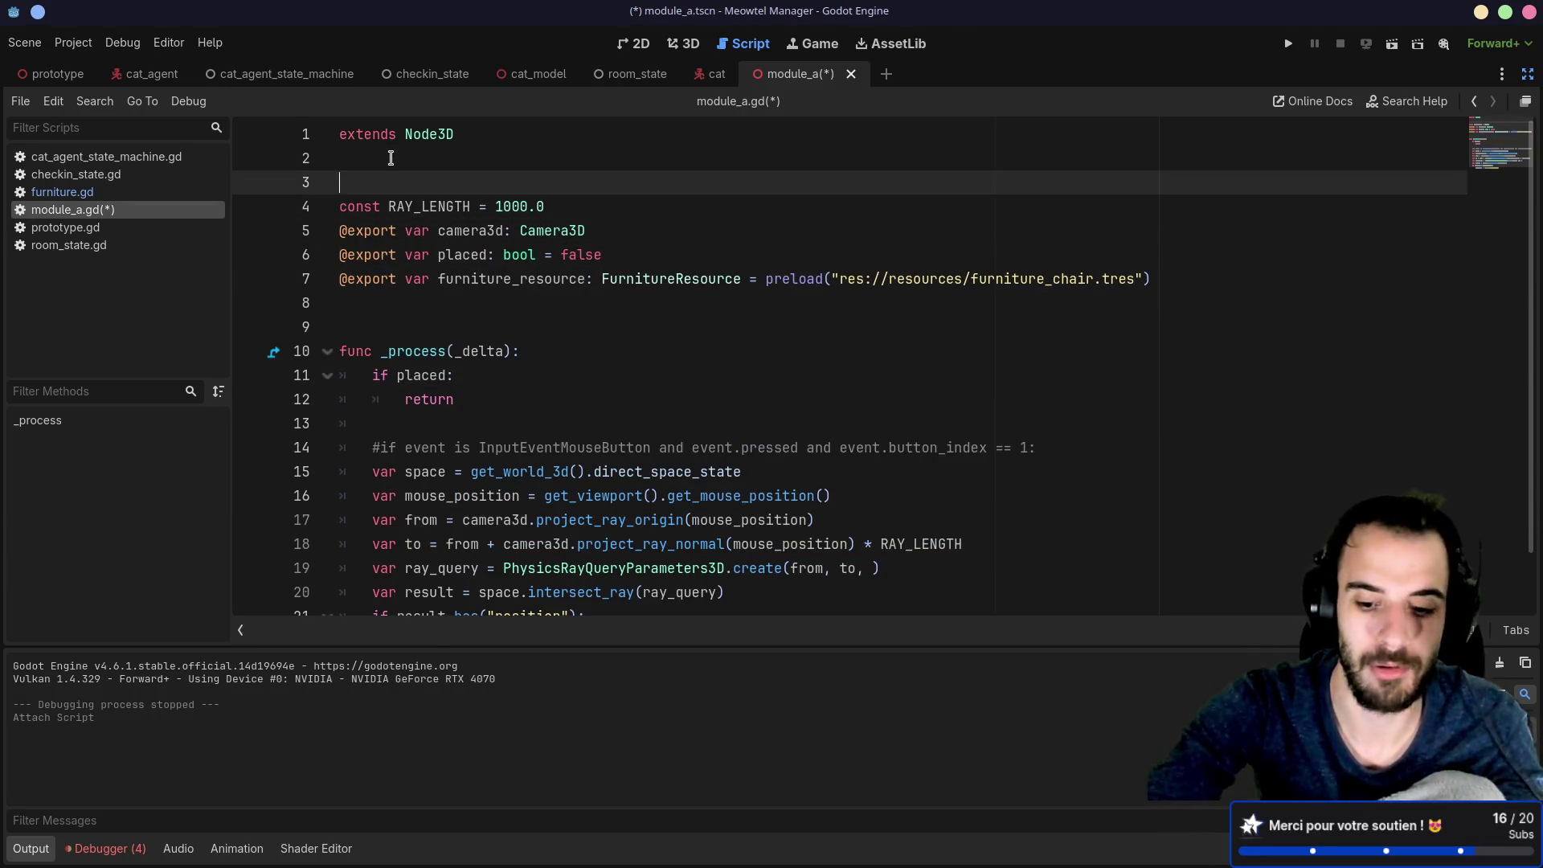
{"action": "key", "text": "BackSpace"}
{"action": "key", "text": "Down"}
{"action": "key", "text": "Down"}
{"action": "key", "text": "Down"}
{"action": "key", "text": "BackSpace"}
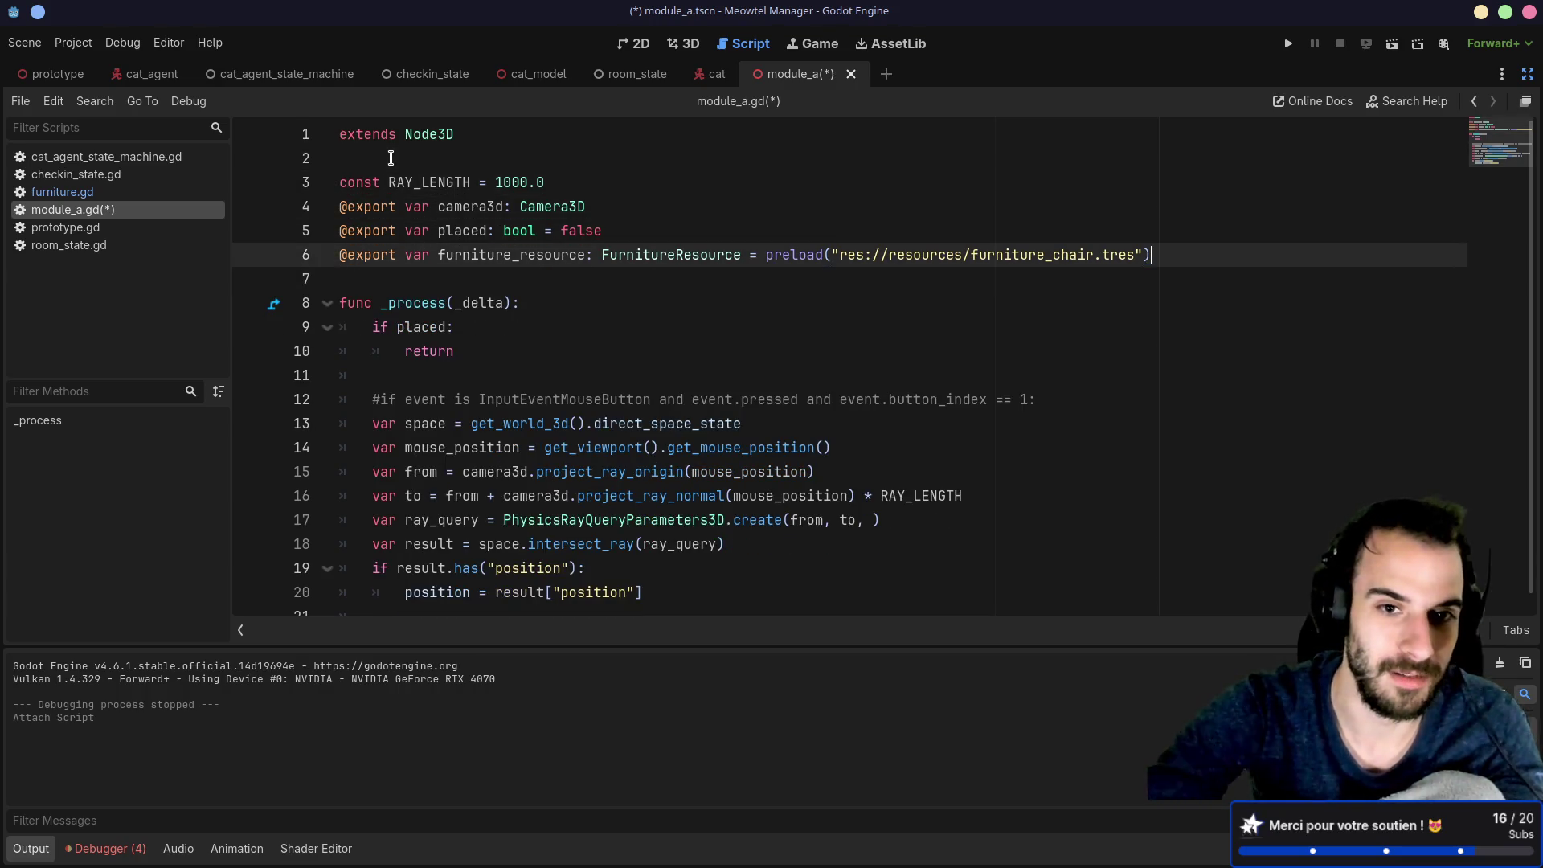
{"action": "left_click_drag", "start_coordinate": [1187, 257], "coordinate": [1187, 232]}
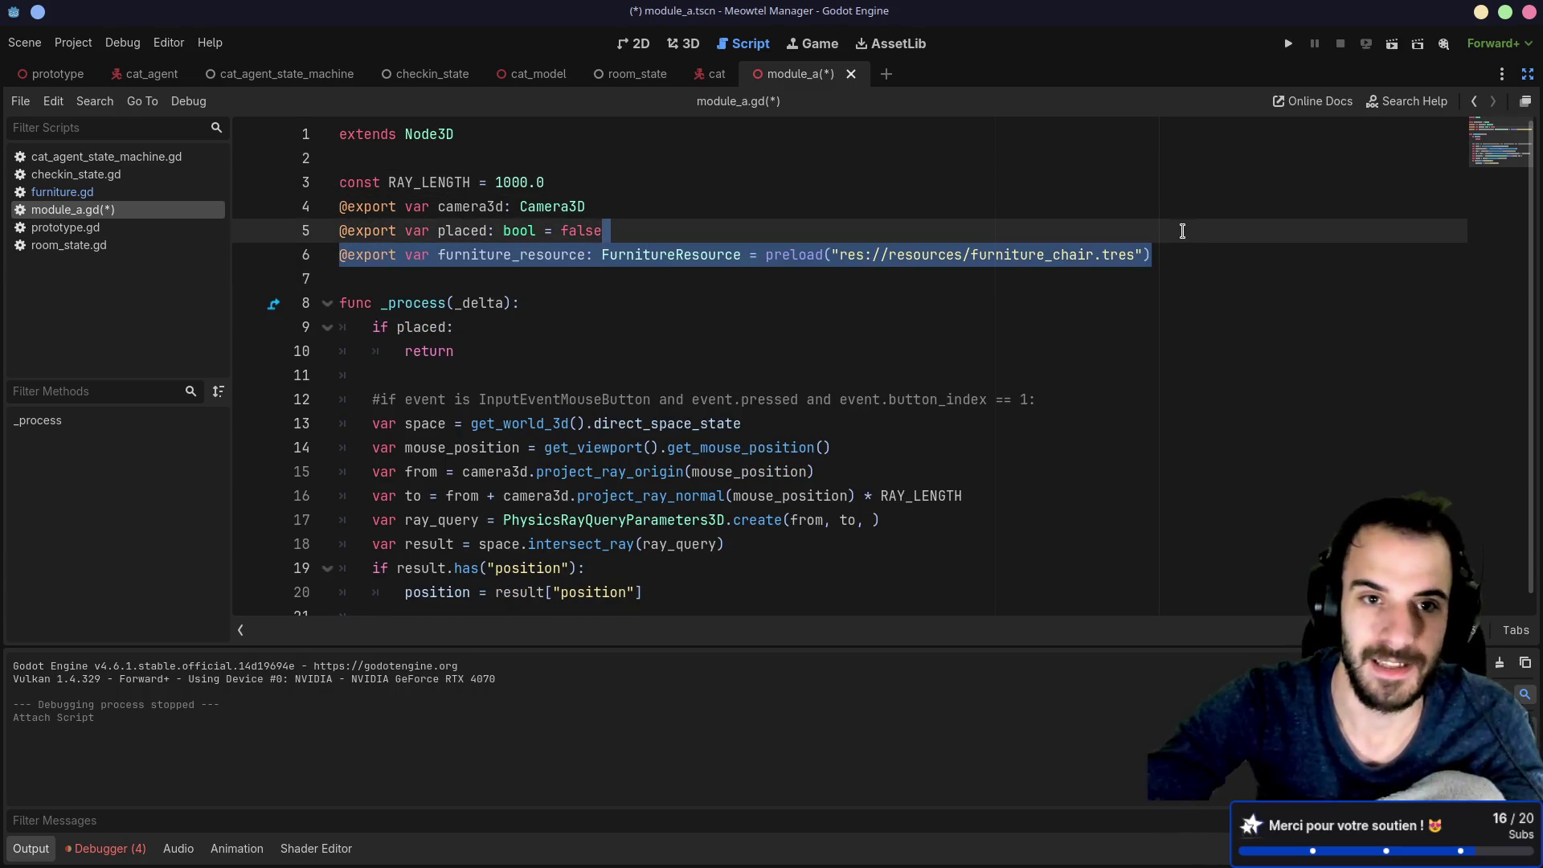
{"action": "key", "text": "BackSpace"}
{"action": "key", "text": "ctrl+s"}
Step: Replace the commented-out condition with a '# TODO: Refacto duplicate' comment and save
{"action": "left_click_drag", "start_coordinate": [1050, 375], "coordinate": [1047, 349]}
{"action": "key", "text": "BackSpace"}
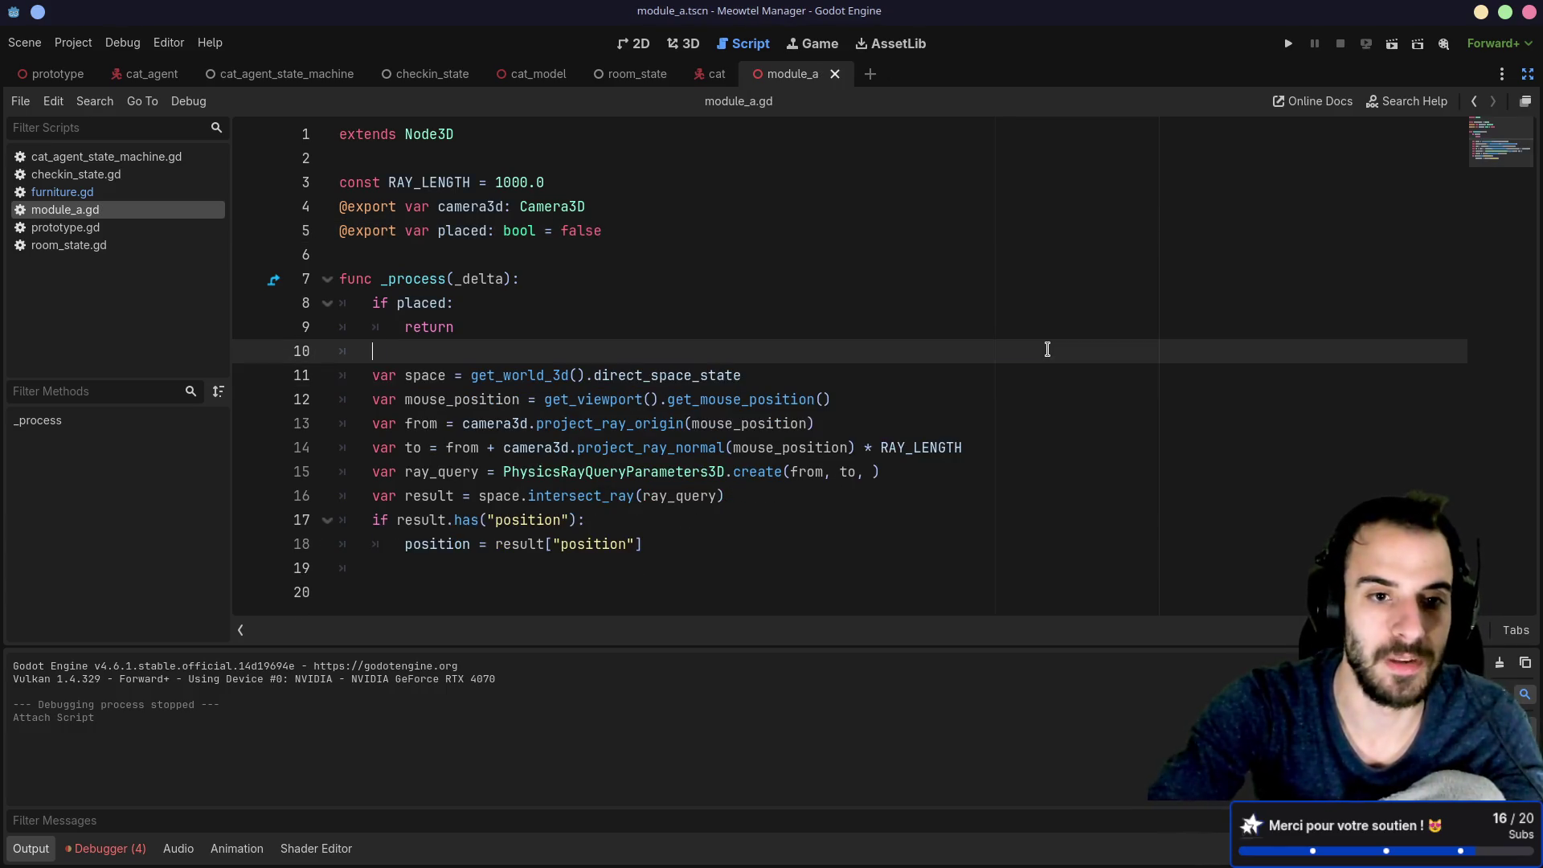
{"action": "key", "text": "Return"}
{"action": "key", "text": "BackSpace"}
{"action": "type", "text": "#"}
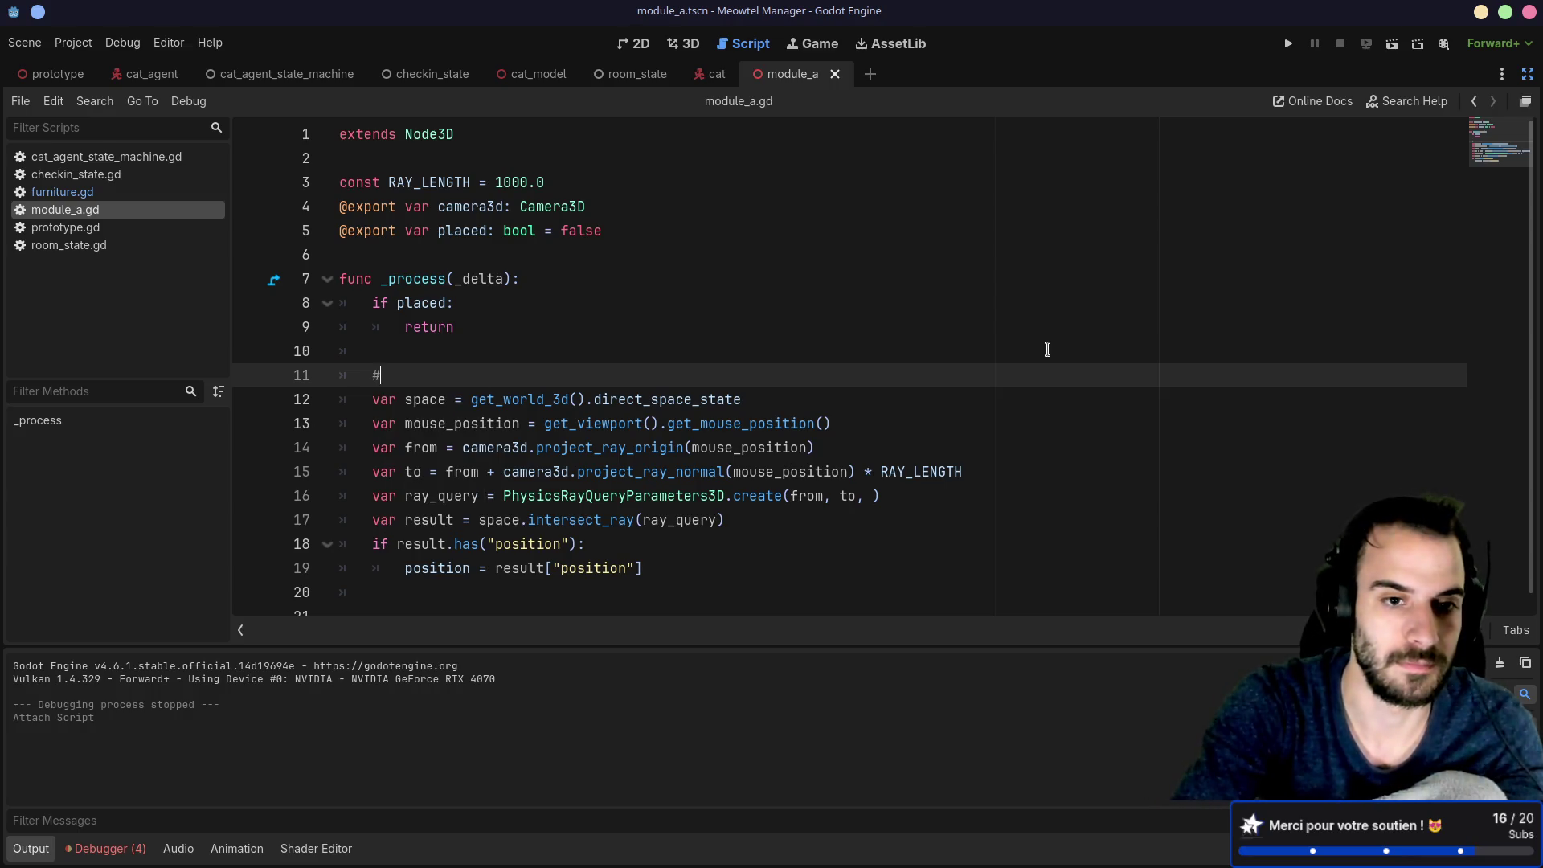
{"action": "type", "text": "TOI"}
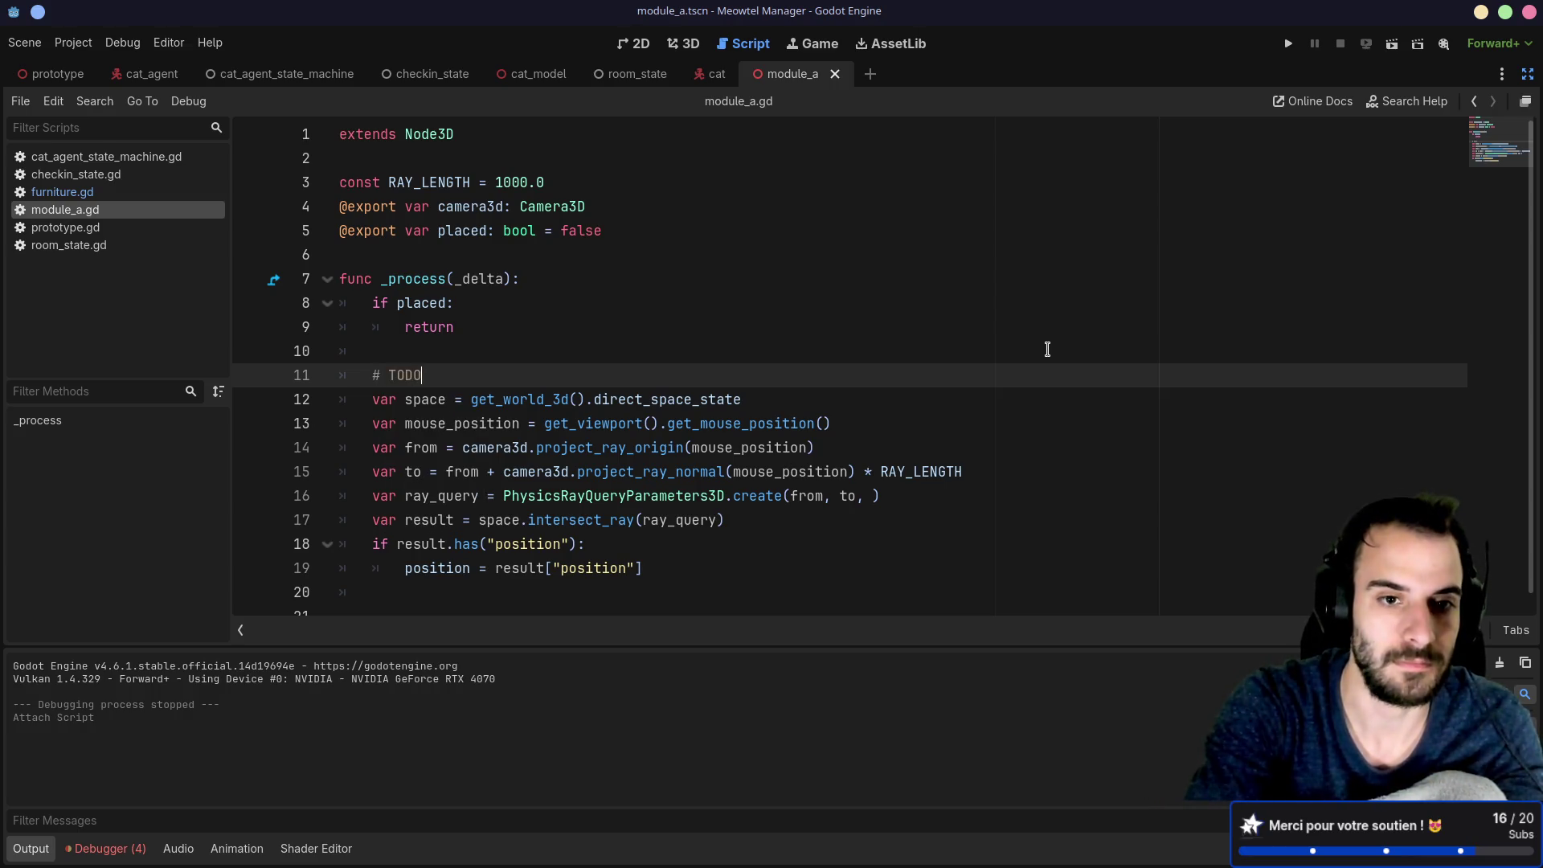
{"action": "type", "text": "Refacto"}
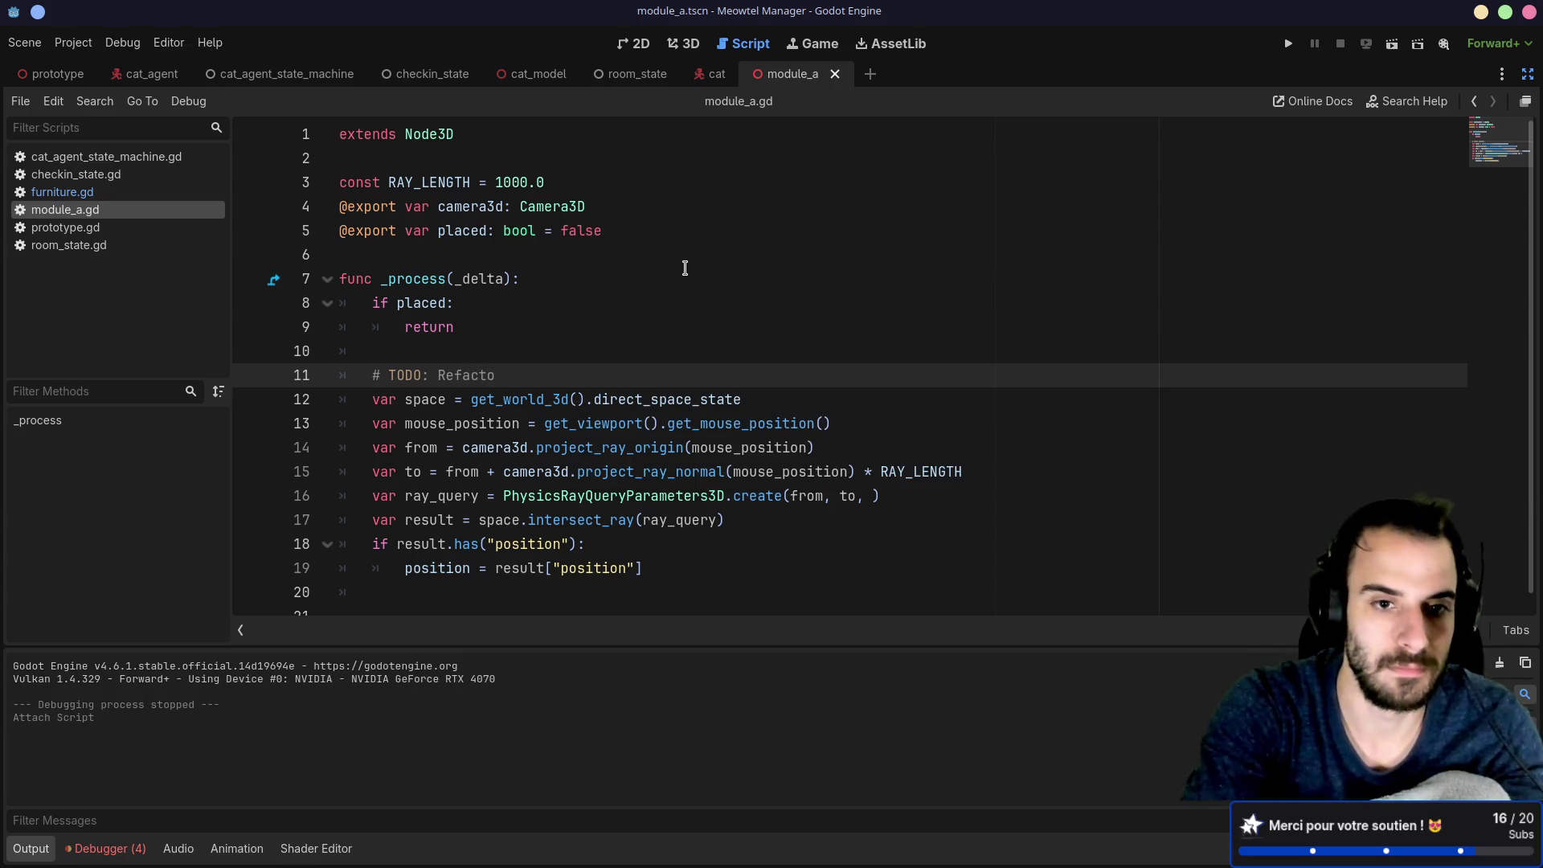
{"action": "type", "text": " duplicate"}
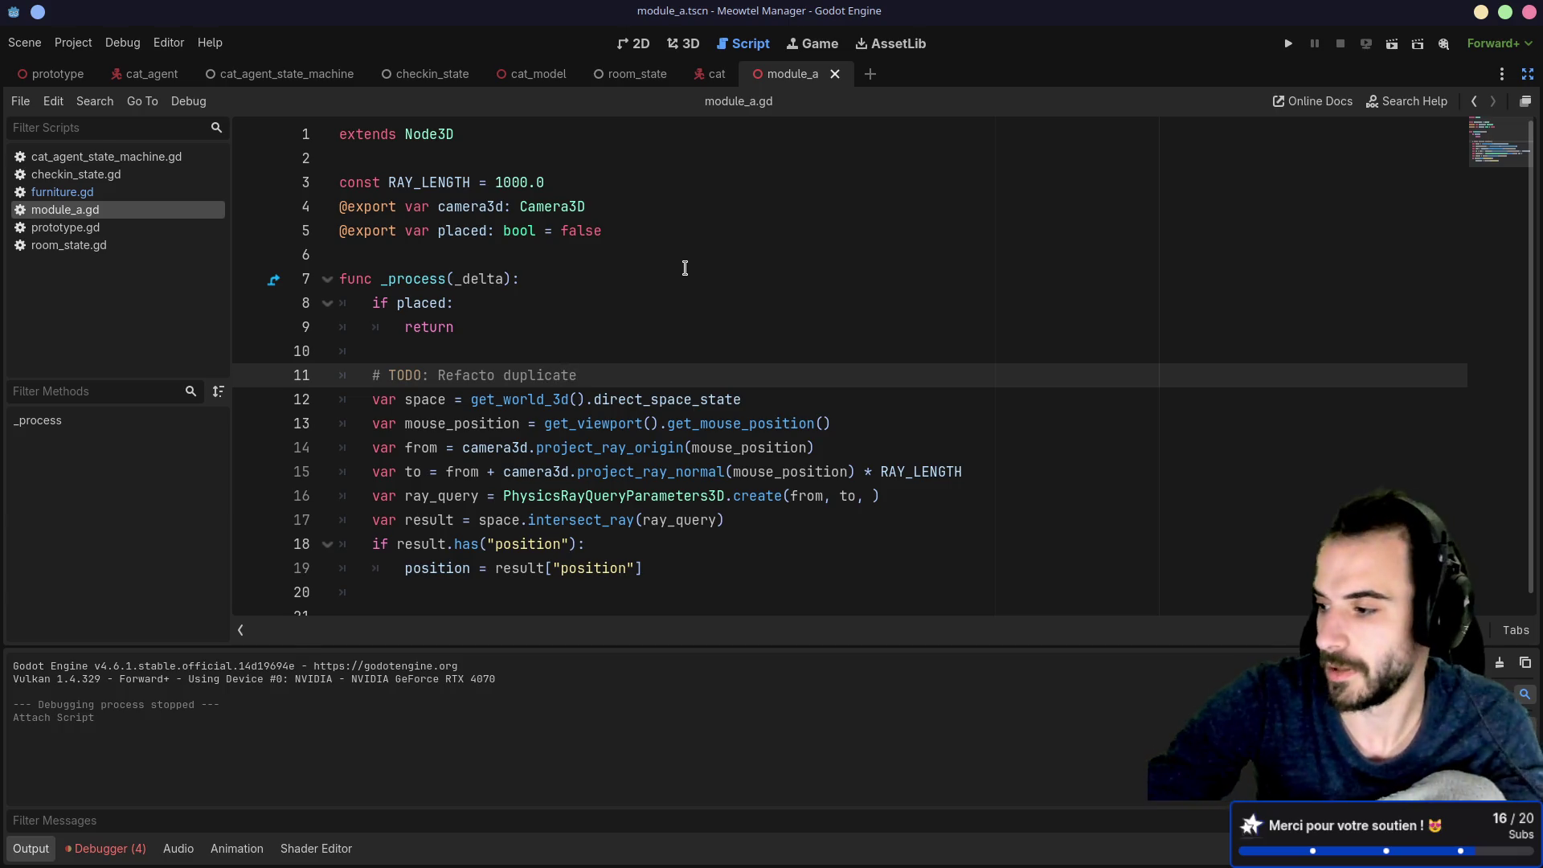
{"action": "key", "text": "ctrl+s"}
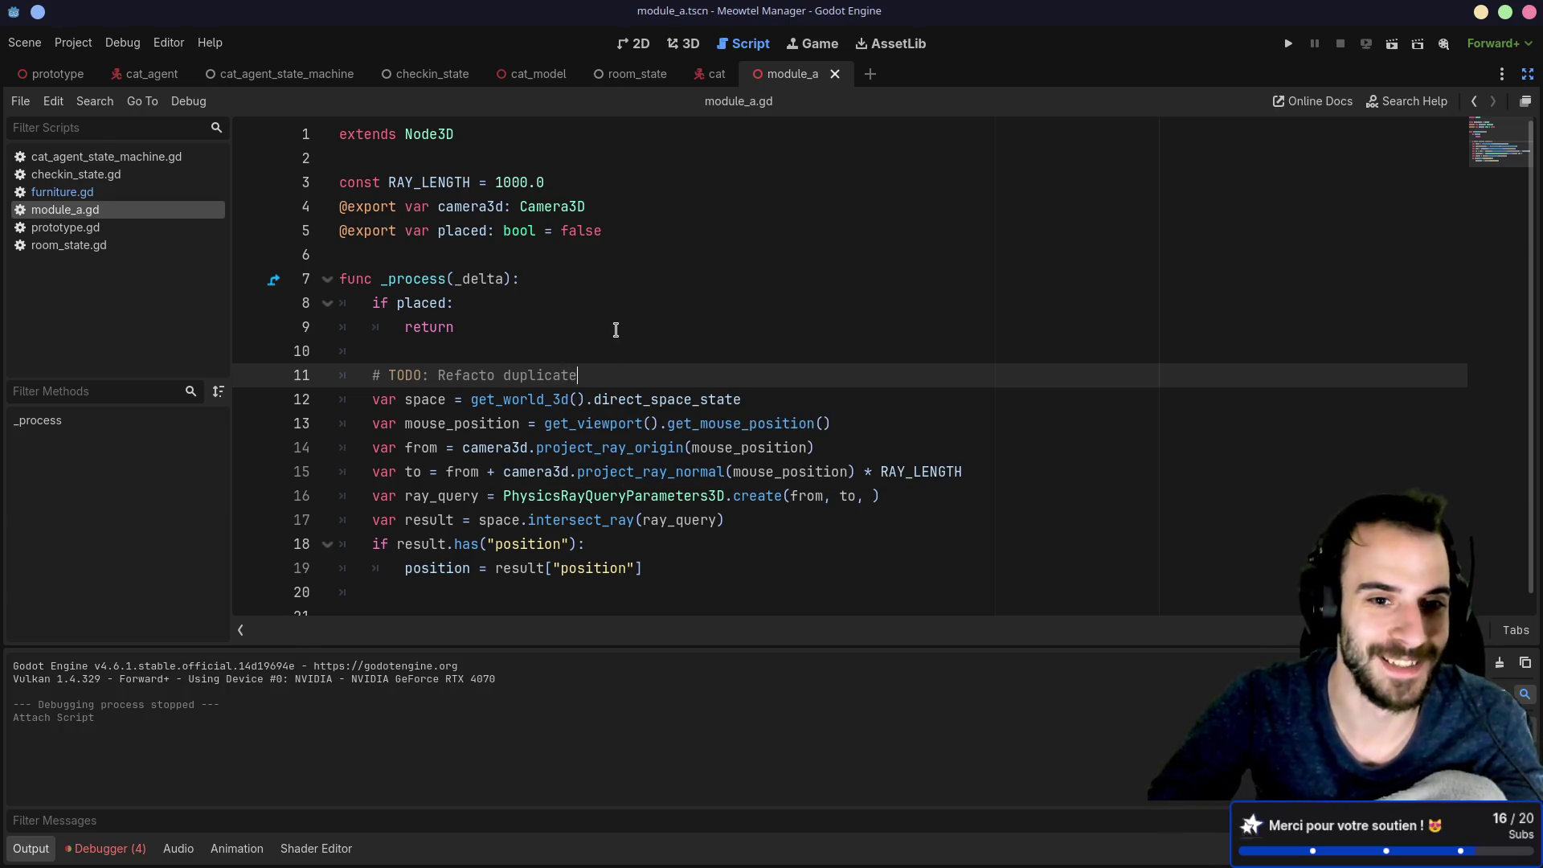
{"action": "scroll", "coordinate": [608, 368], "scroll_direction": "down", "scroll_amount": 1}
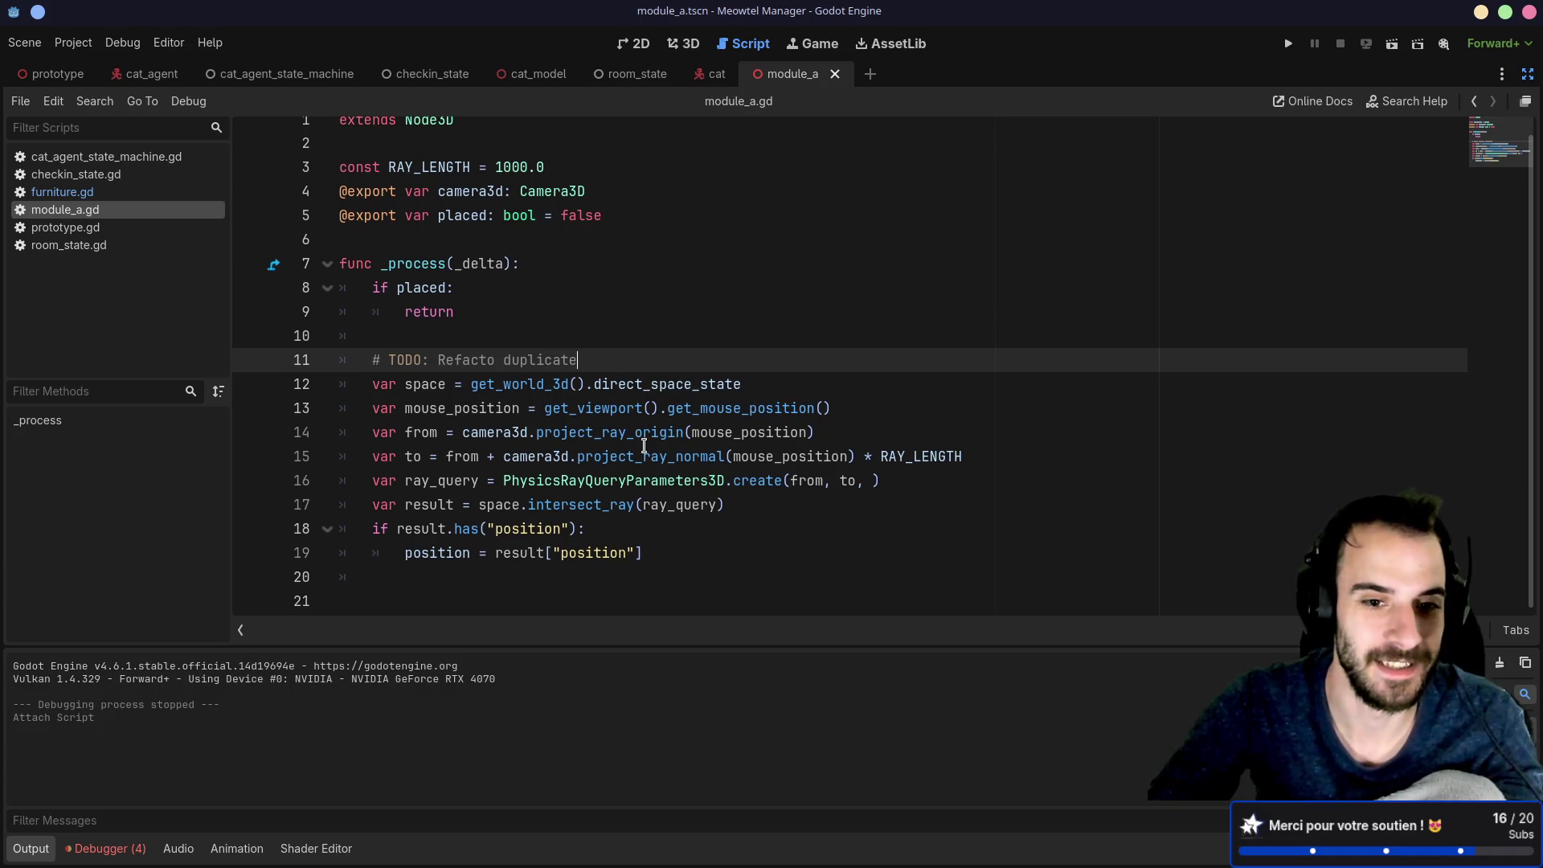
{"action": "double_click", "coordinate": [578, 214]}
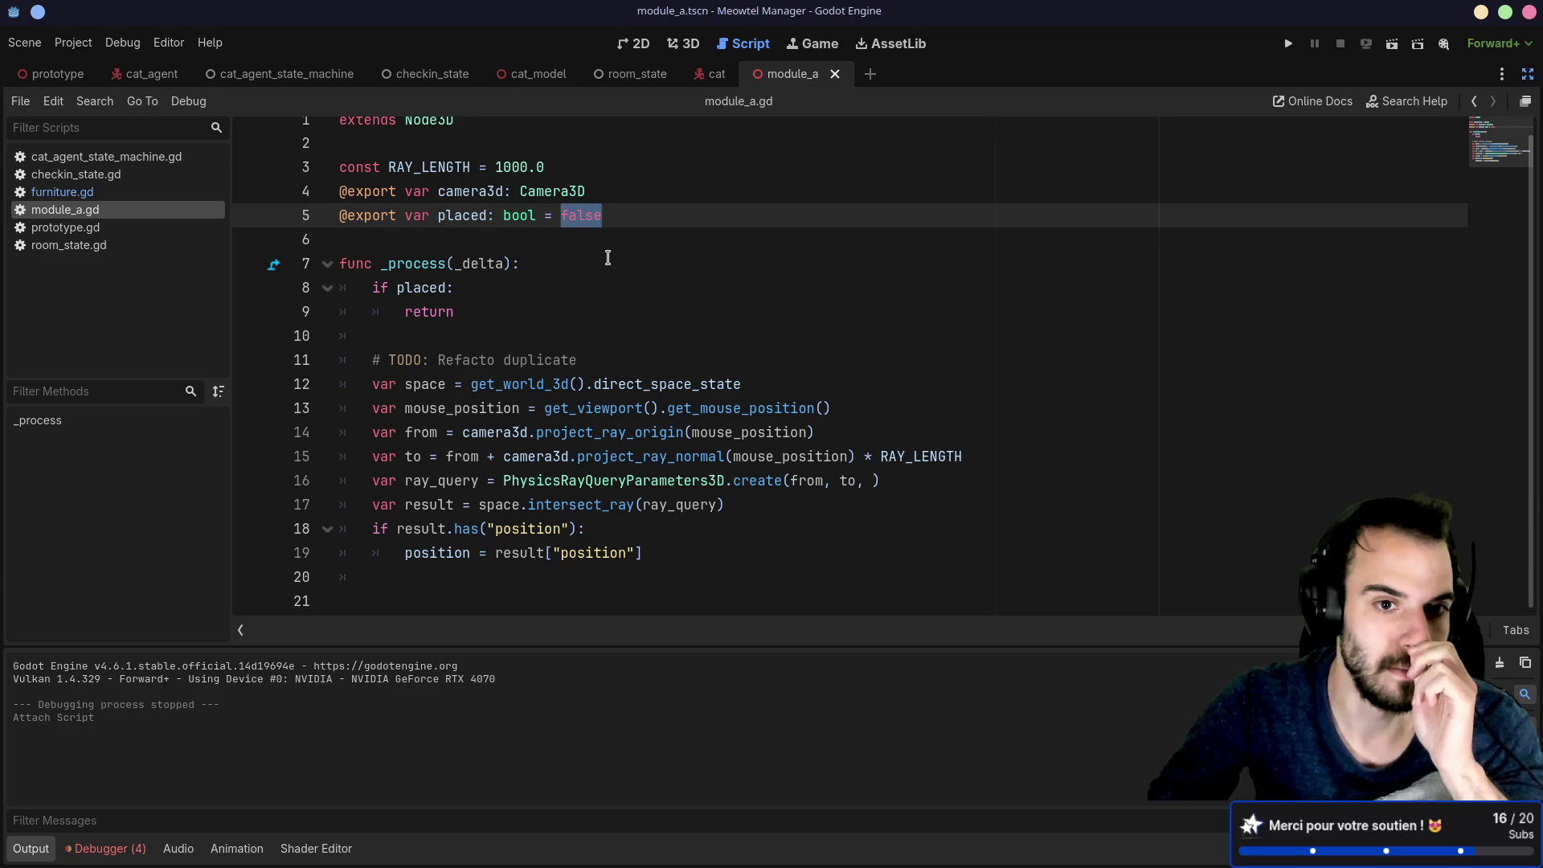
Step: Copy the _input mouse-click handler from furniture.gd
{"action": "left_click", "coordinate": [128, 177]}
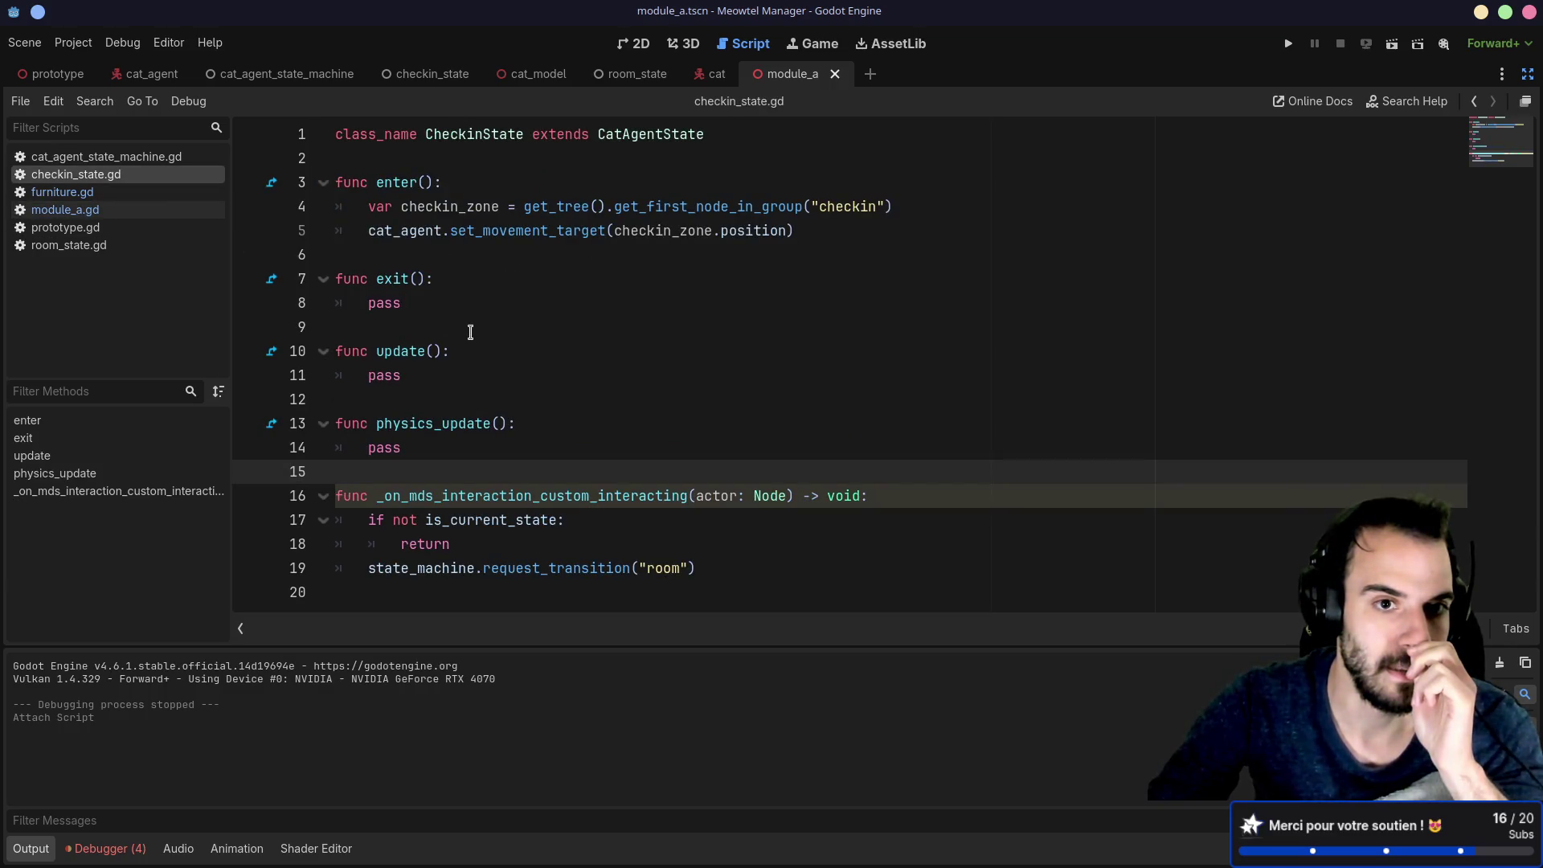
{"action": "left_click", "coordinate": [628, 352]}
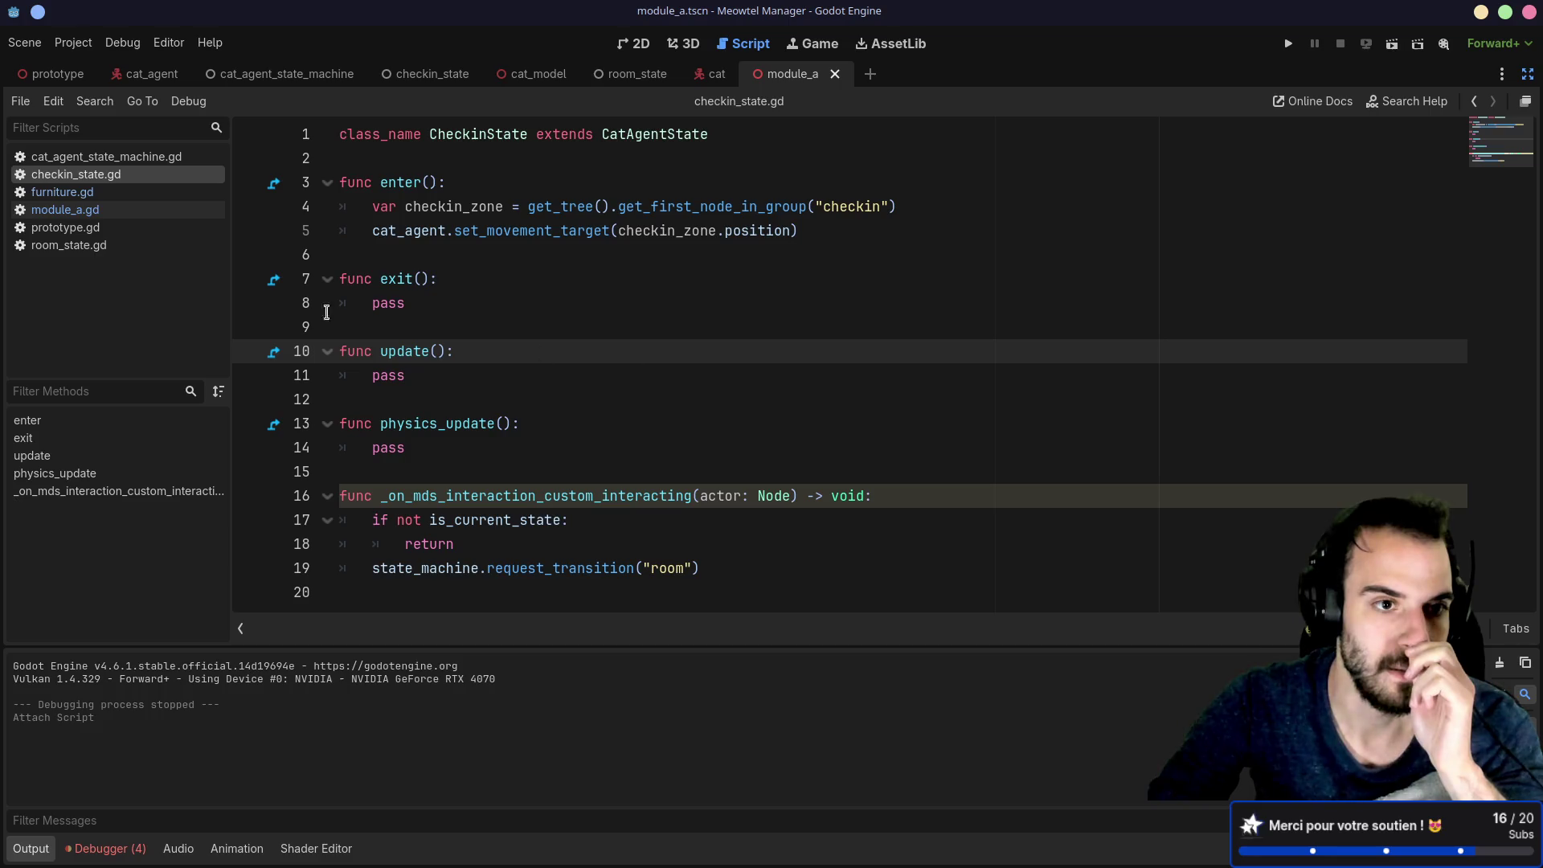
{"action": "key", "text": "alt+Left"}
{"action": "key", "text": "alt+Left"}
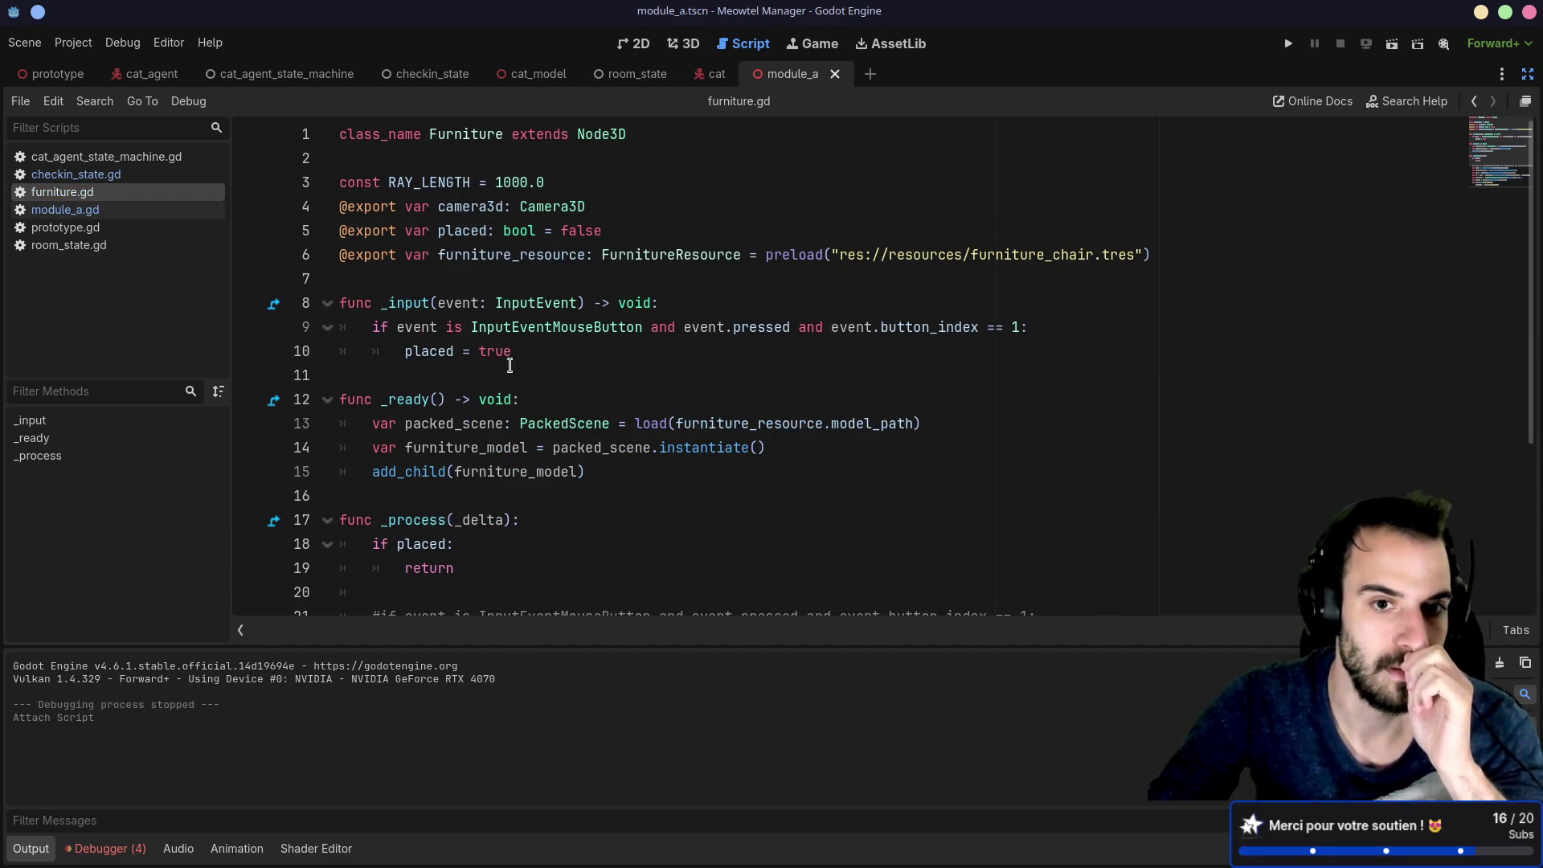
{"action": "left_click_drag", "start_coordinate": [364, 370], "coordinate": [335, 277]}
{"action": "right_click", "coordinate": [358, 298]}
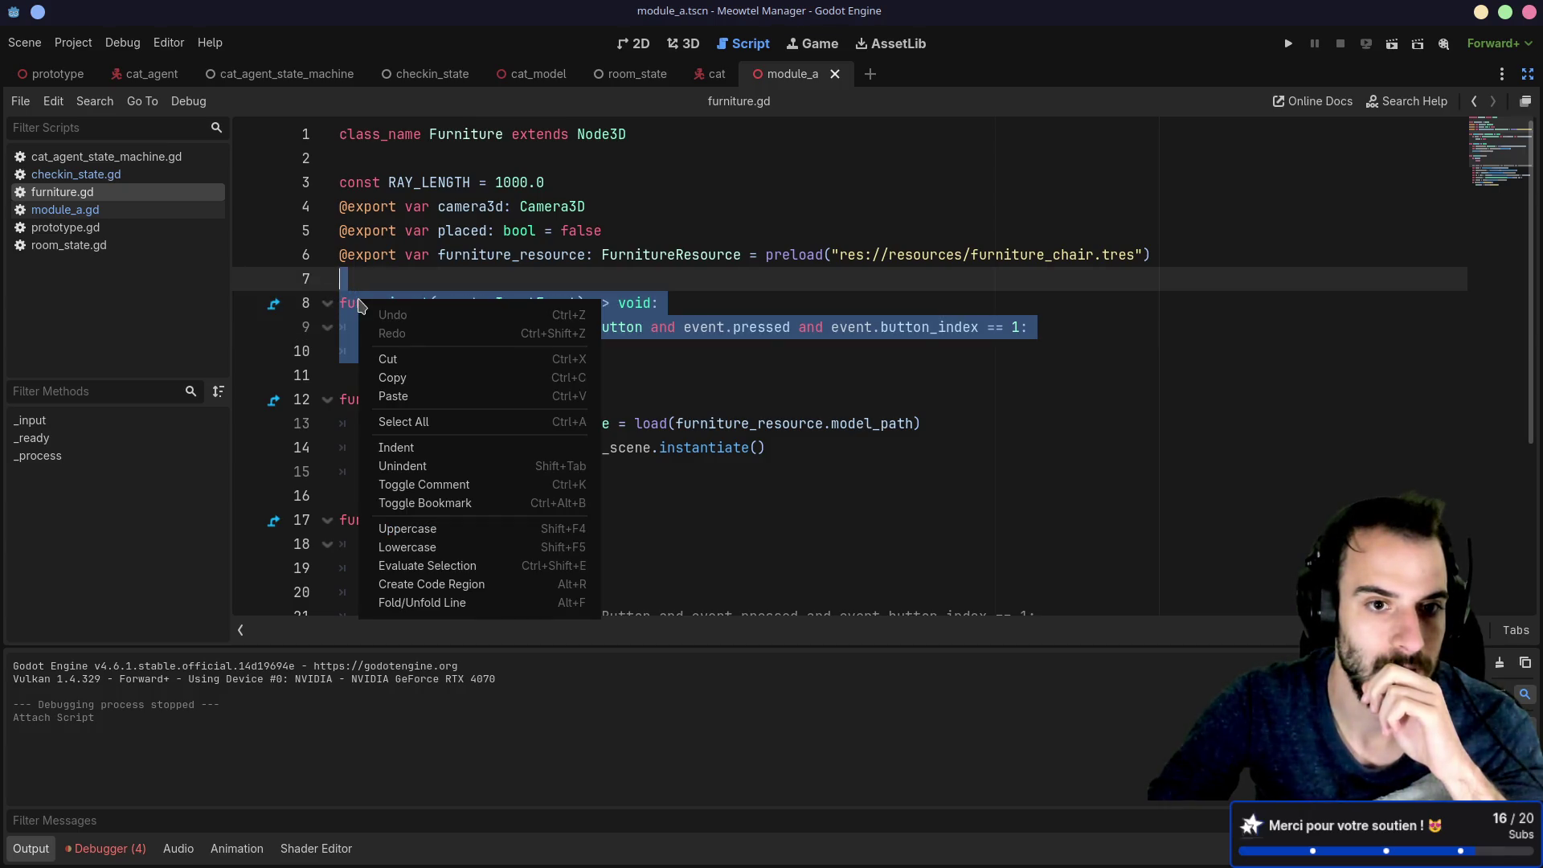
{"action": "left_click", "coordinate": [398, 373]}
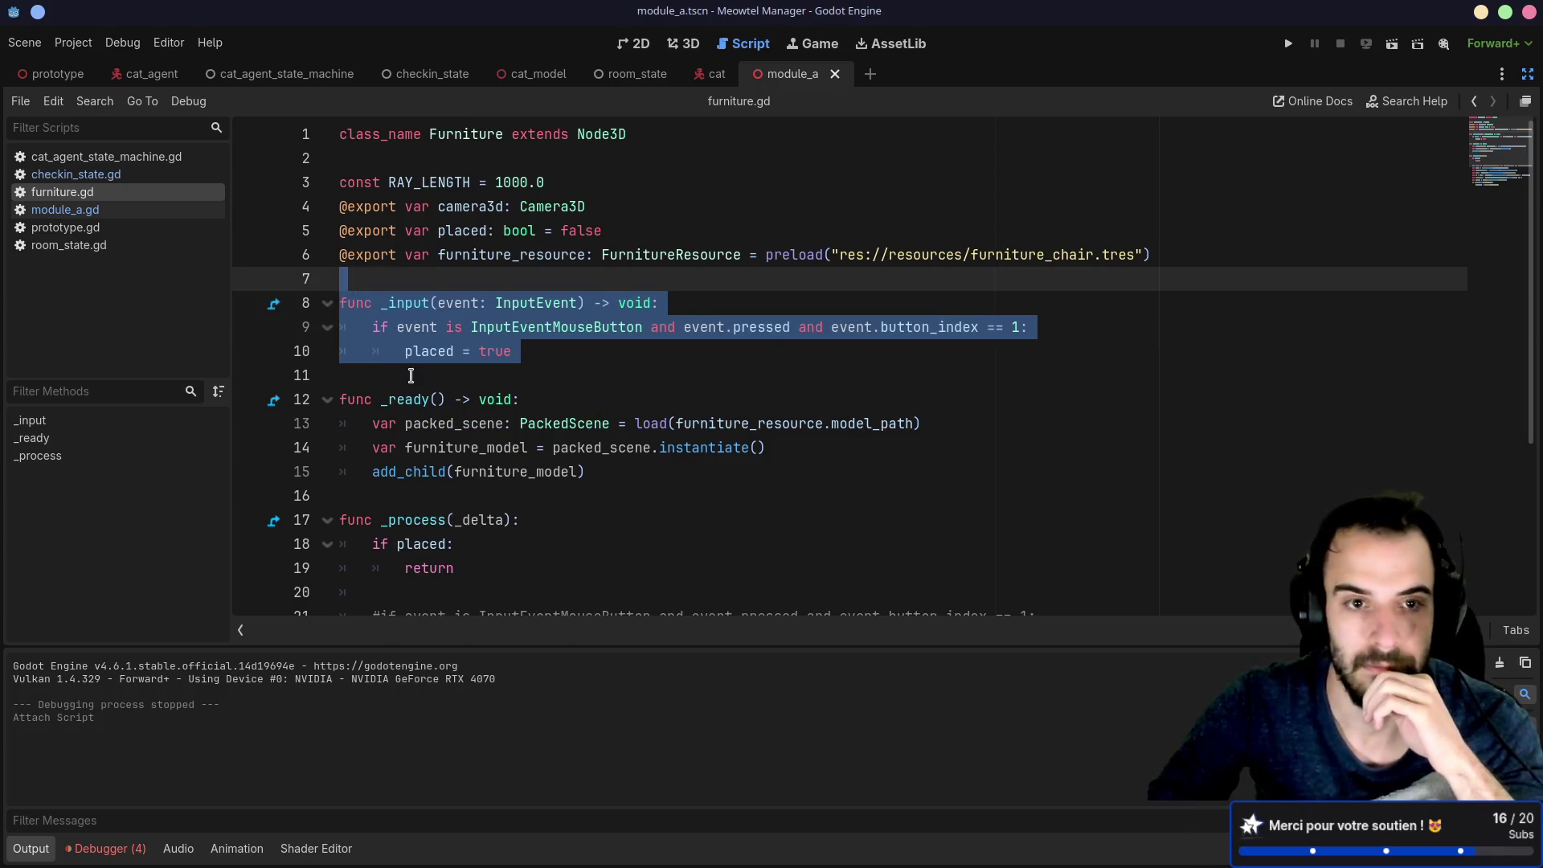
Step: Paste the _input handler into module_a.gd above _process and tidy the surrounding blank lines
{"action": "left_click", "coordinate": [65, 209]}
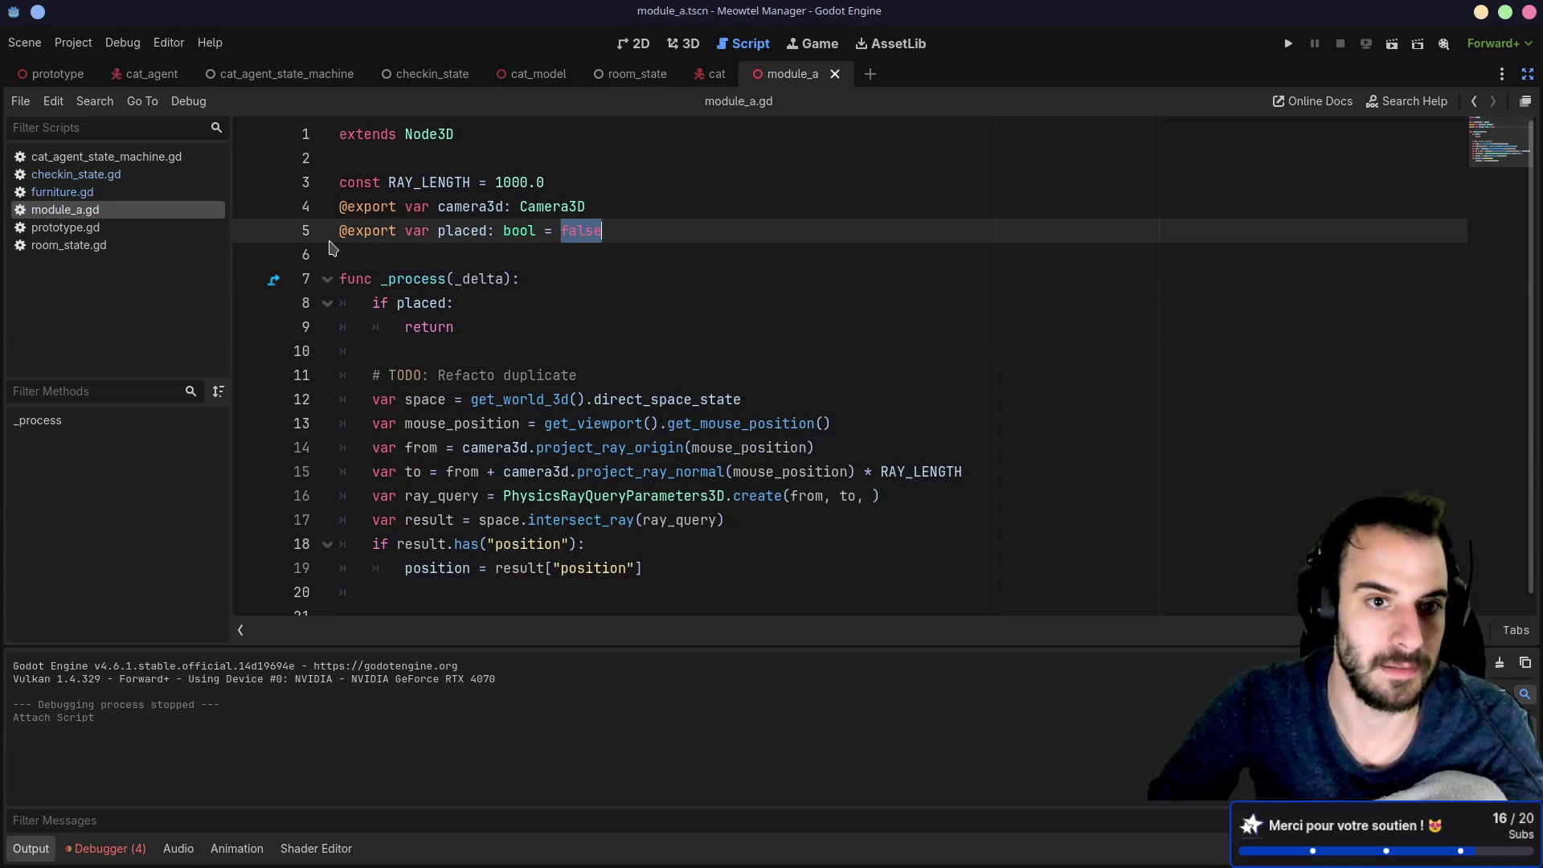
{"action": "left_click", "coordinate": [359, 256]}
{"action": "key", "text": "Return"}
{"action": "key", "text": "ctrl+v"}
{"action": "key", "text": "Up"}
{"action": "key", "text": "Up"}
{"action": "key", "text": "Up"}
{"action": "key", "text": "Delete"}
{"action": "key", "text": "Down"}
{"action": "key", "text": "Down"}
{"action": "key", "text": "Down"}
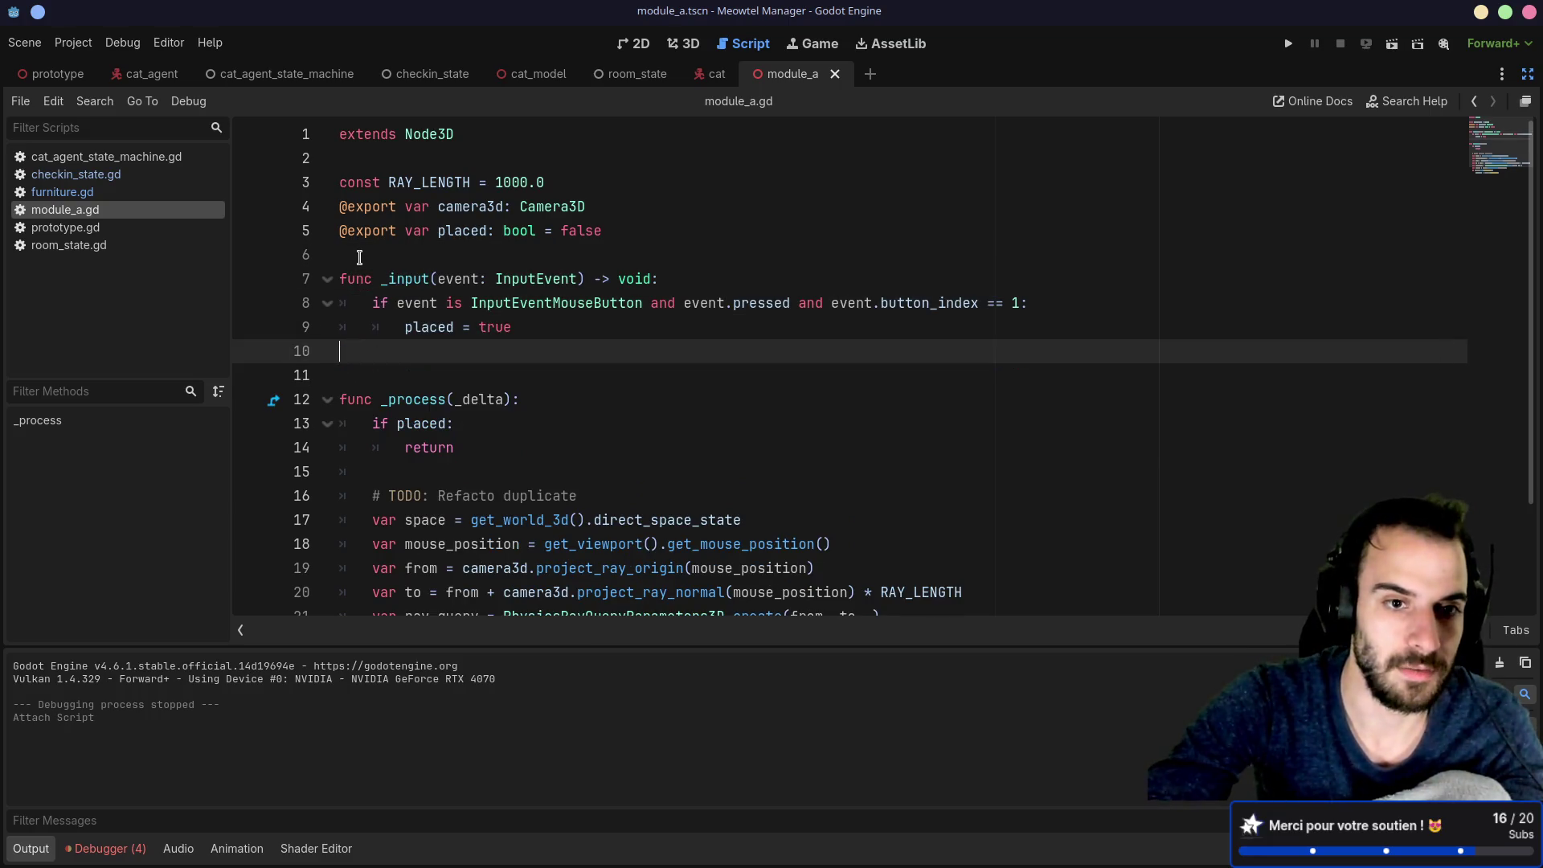
{"action": "key", "text": "BackSpace"}
{"action": "key", "text": "Down"}
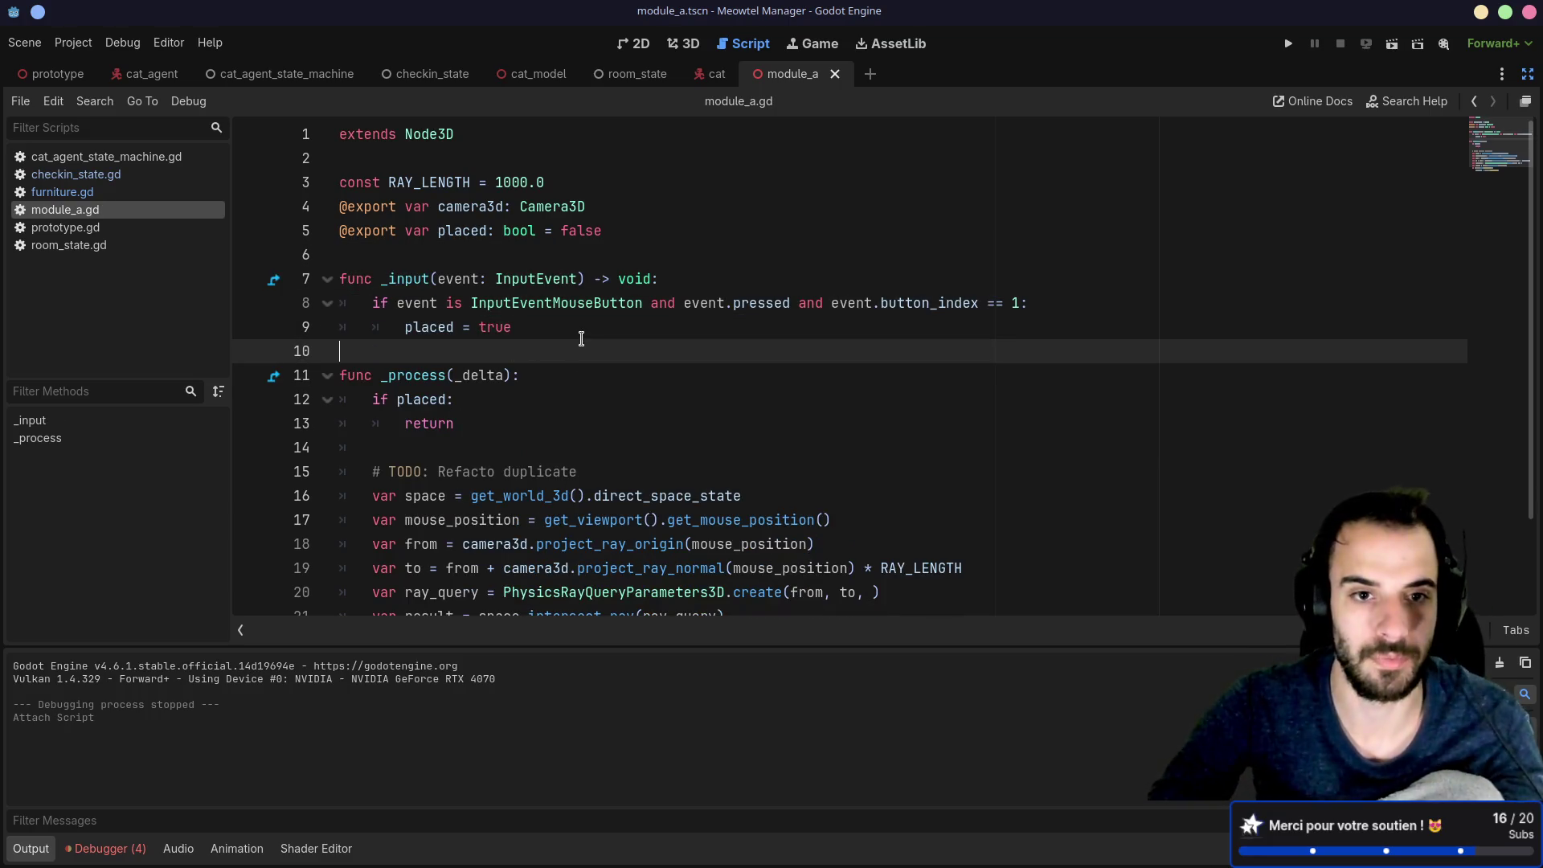
{"action": "scroll", "coordinate": [582, 337], "scroll_direction": "down", "scroll_amount": 2}
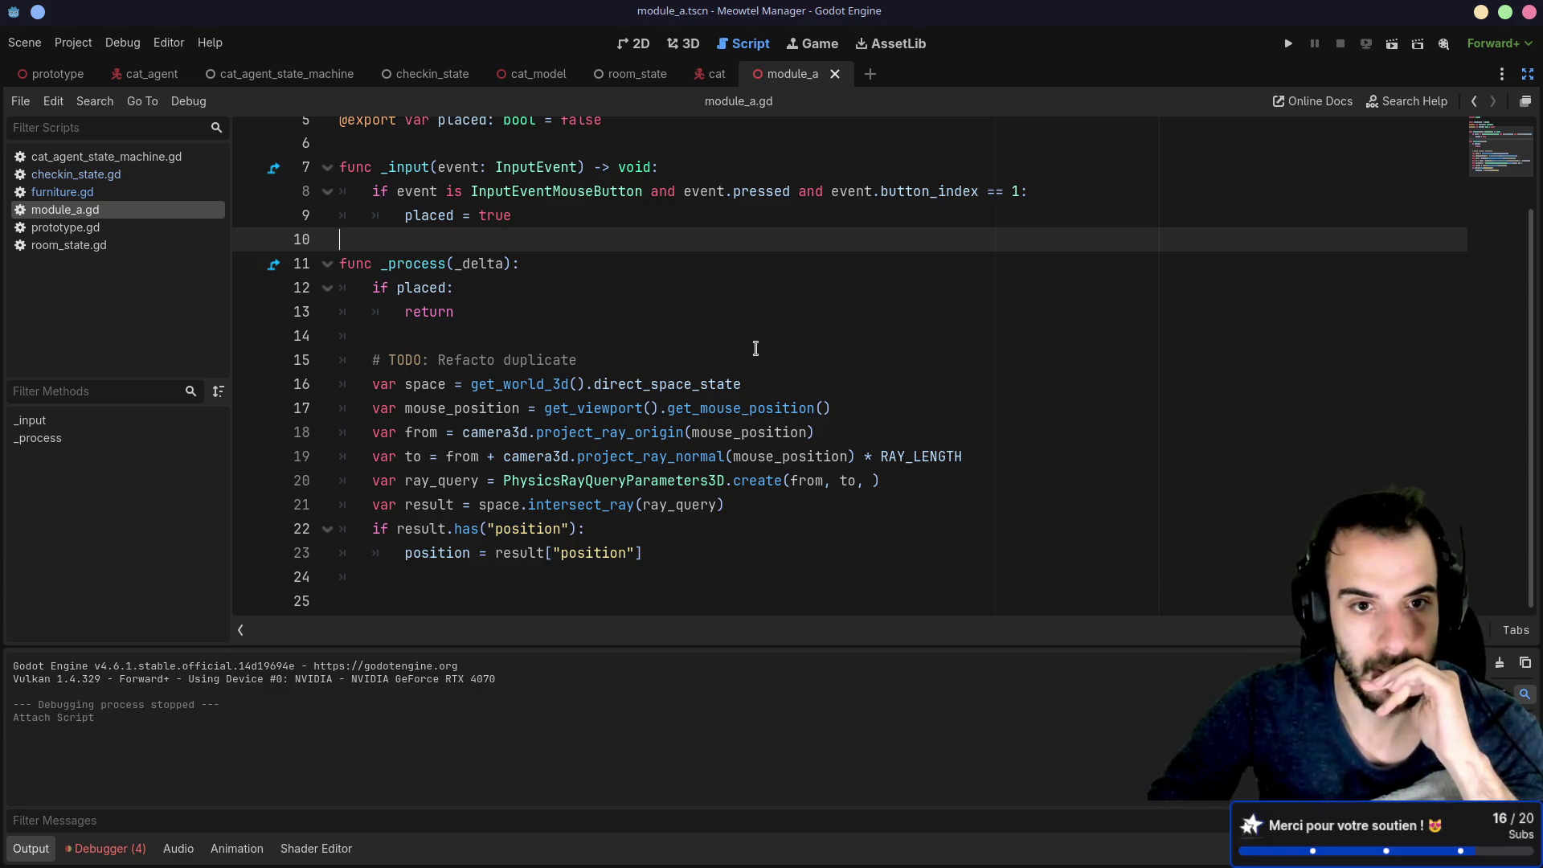
{"action": "scroll", "coordinate": [755, 348], "scroll_direction": "up", "scroll_amount": 2}
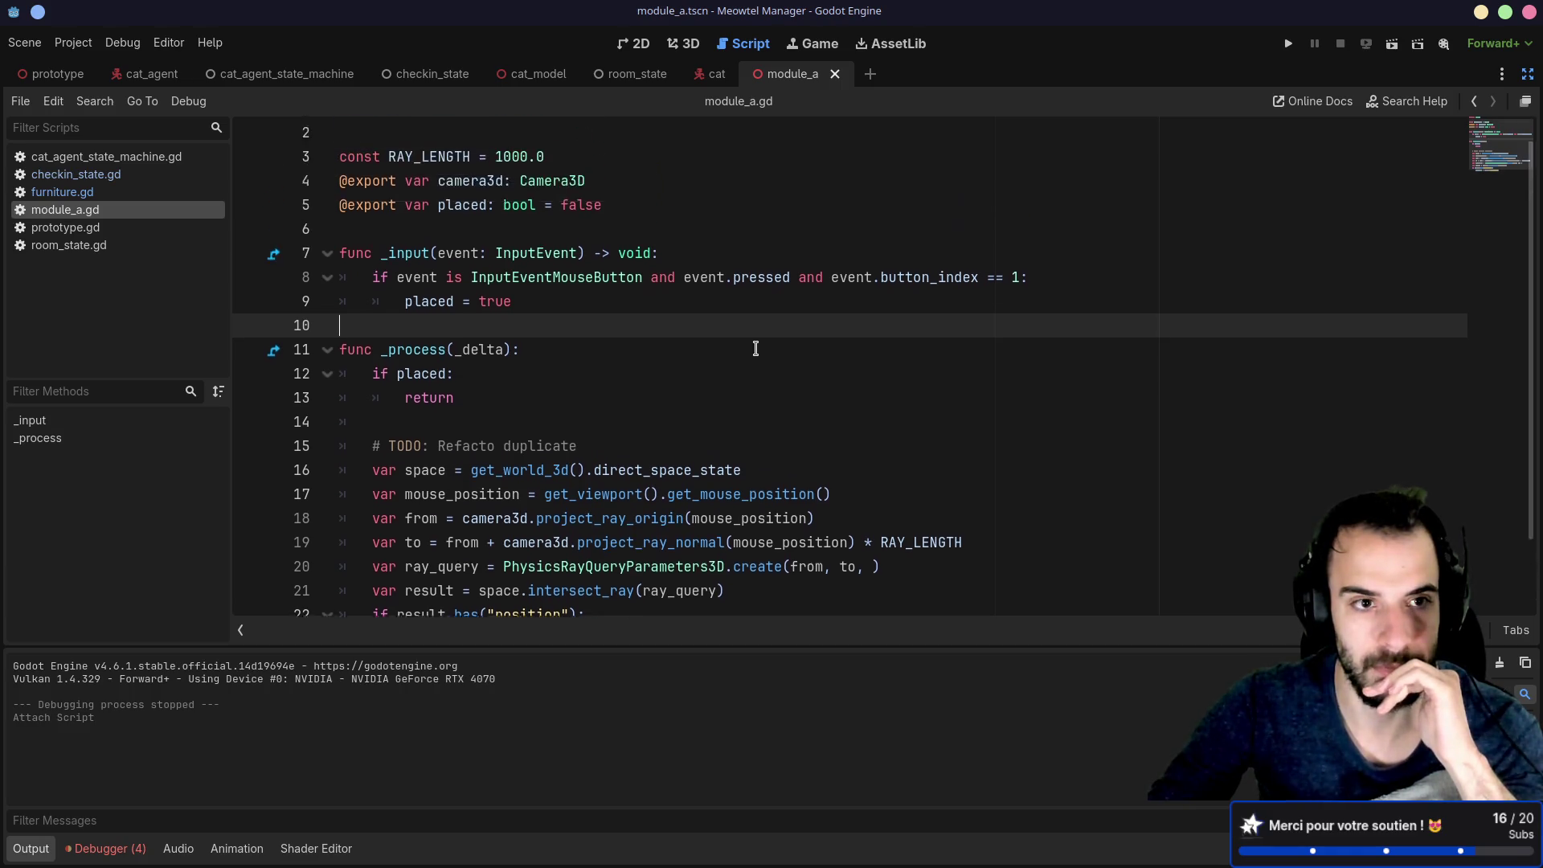
Step: Close checkin_state.gd, cat_agent_state_machine.gd and room_state.gd, then open prototype.gd
{"action": "left_click", "coordinate": [123, 173]}
{"action": "middle_click", "coordinate": [121, 174]}
{"action": "left_click", "coordinate": [121, 157]}
{"action": "middle_click", "coordinate": [120, 159]}
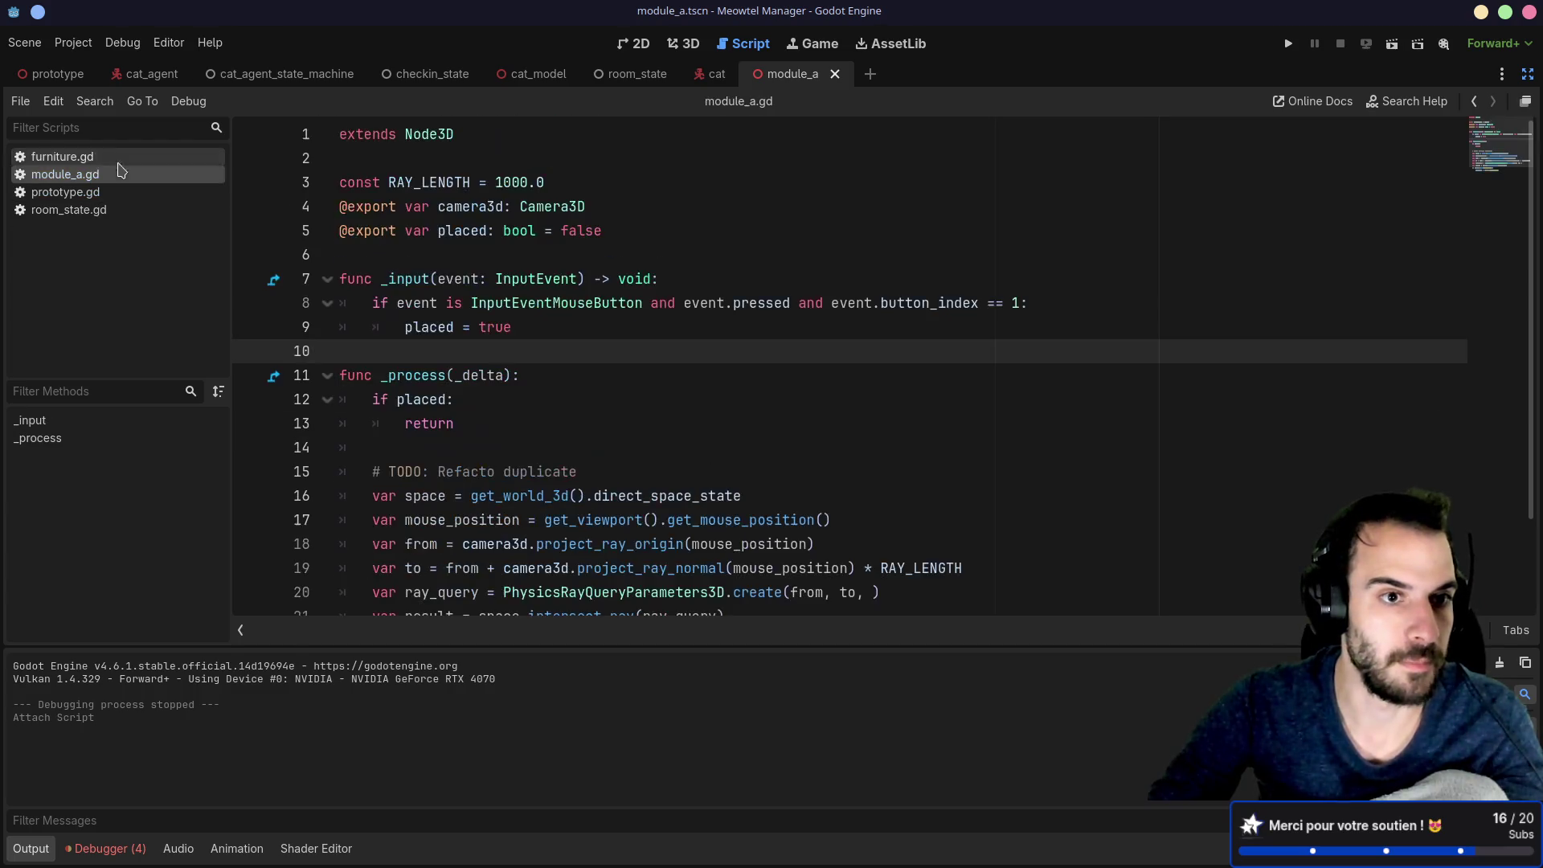
{"action": "middle_click", "coordinate": [96, 209]}
{"action": "left_click", "coordinate": [89, 192]}
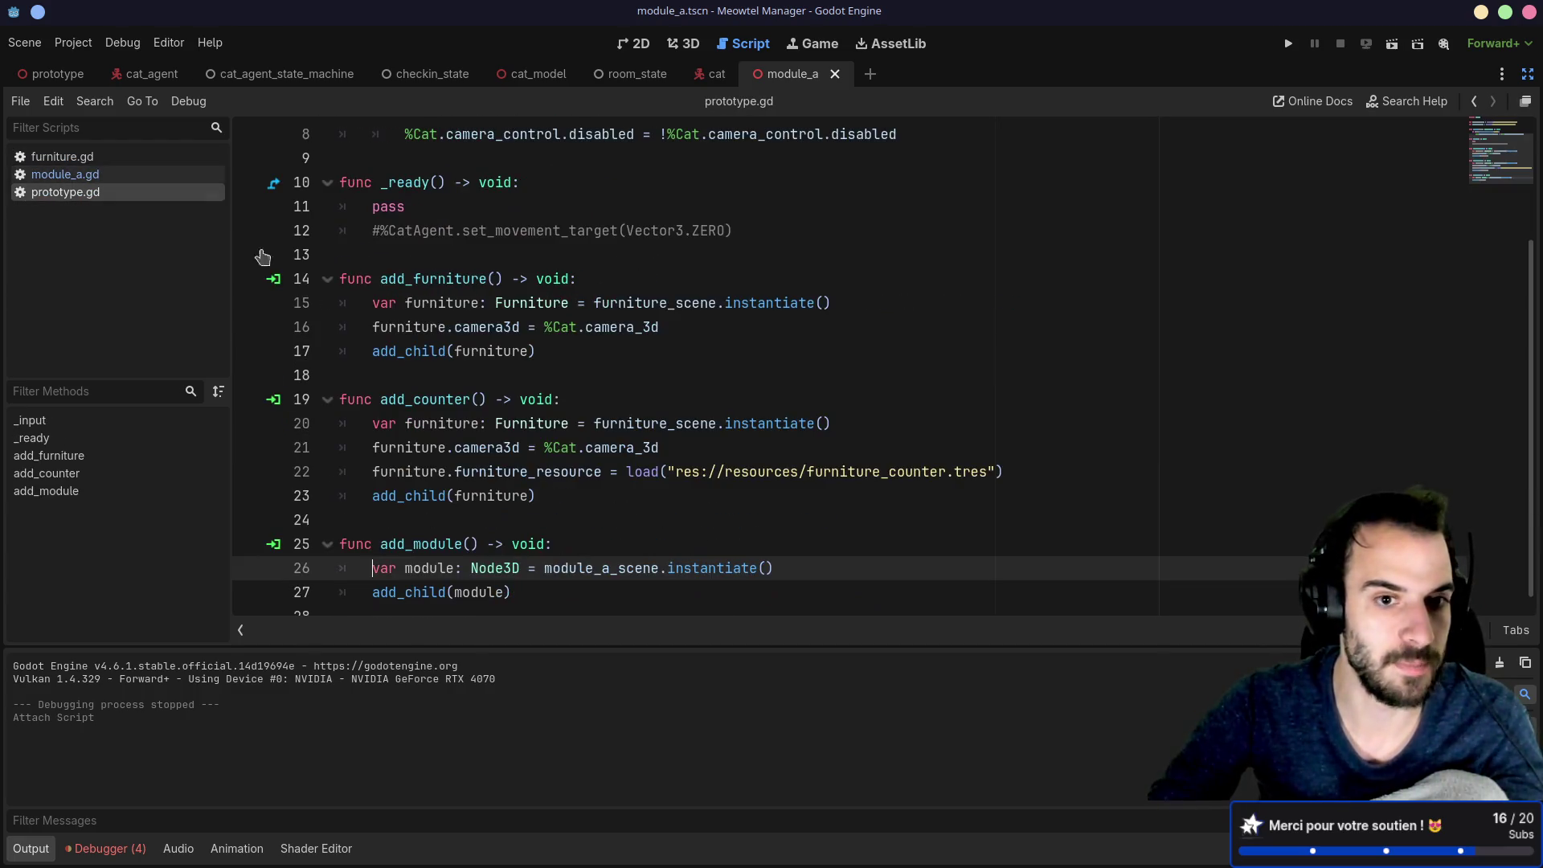
Step: Copy the camera3d assignment line from add_counter into add_module and fix its indentation
{"action": "scroll", "coordinate": [578, 426], "scroll_direction": "down", "scroll_amount": 1}
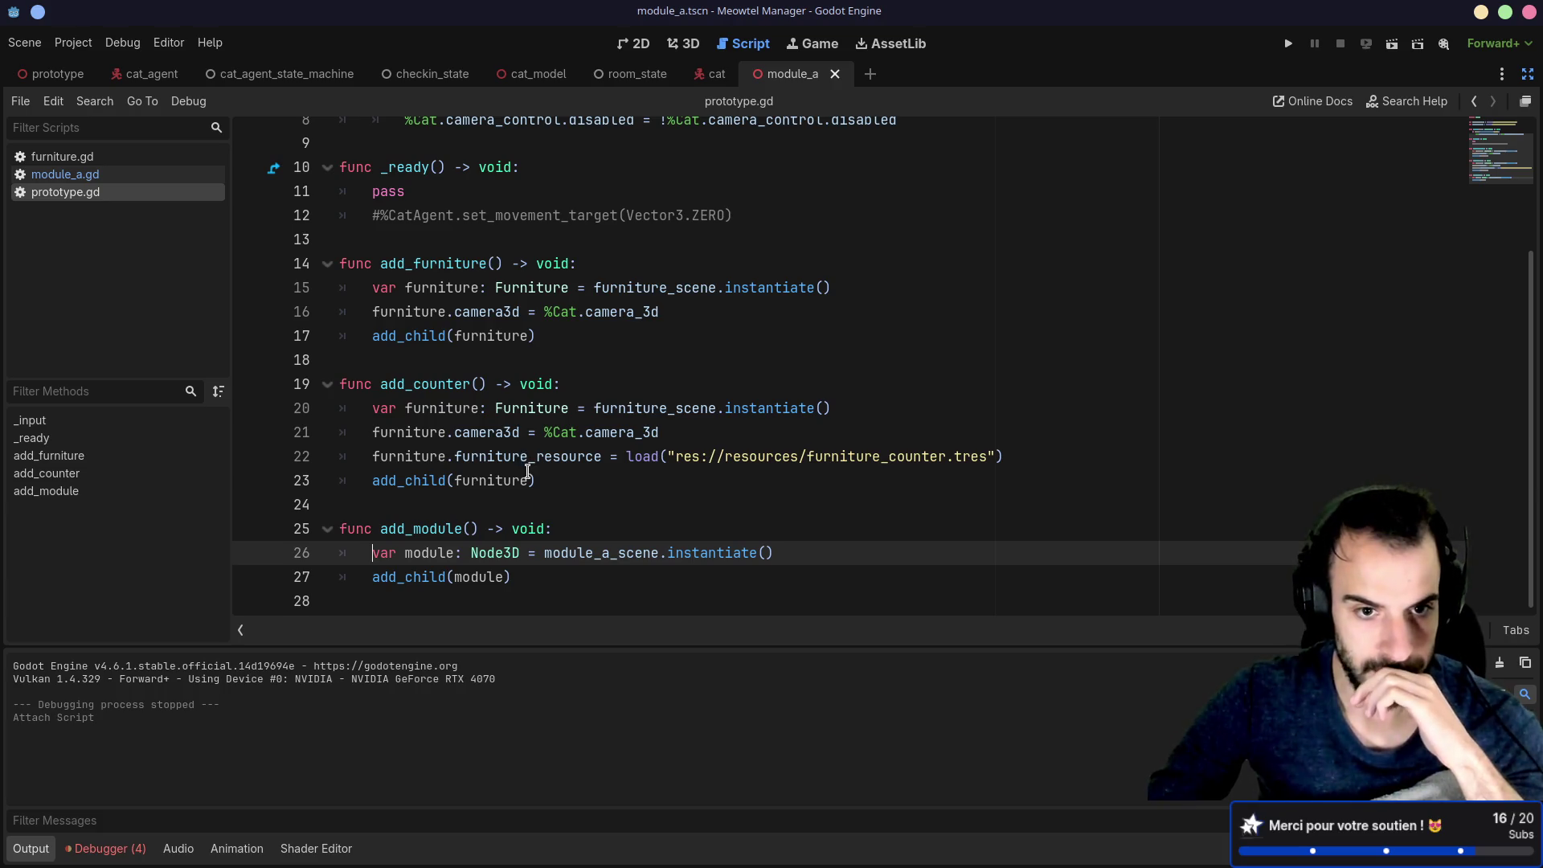
{"action": "left_click_drag", "start_coordinate": [707, 433], "coordinate": [311, 427]}
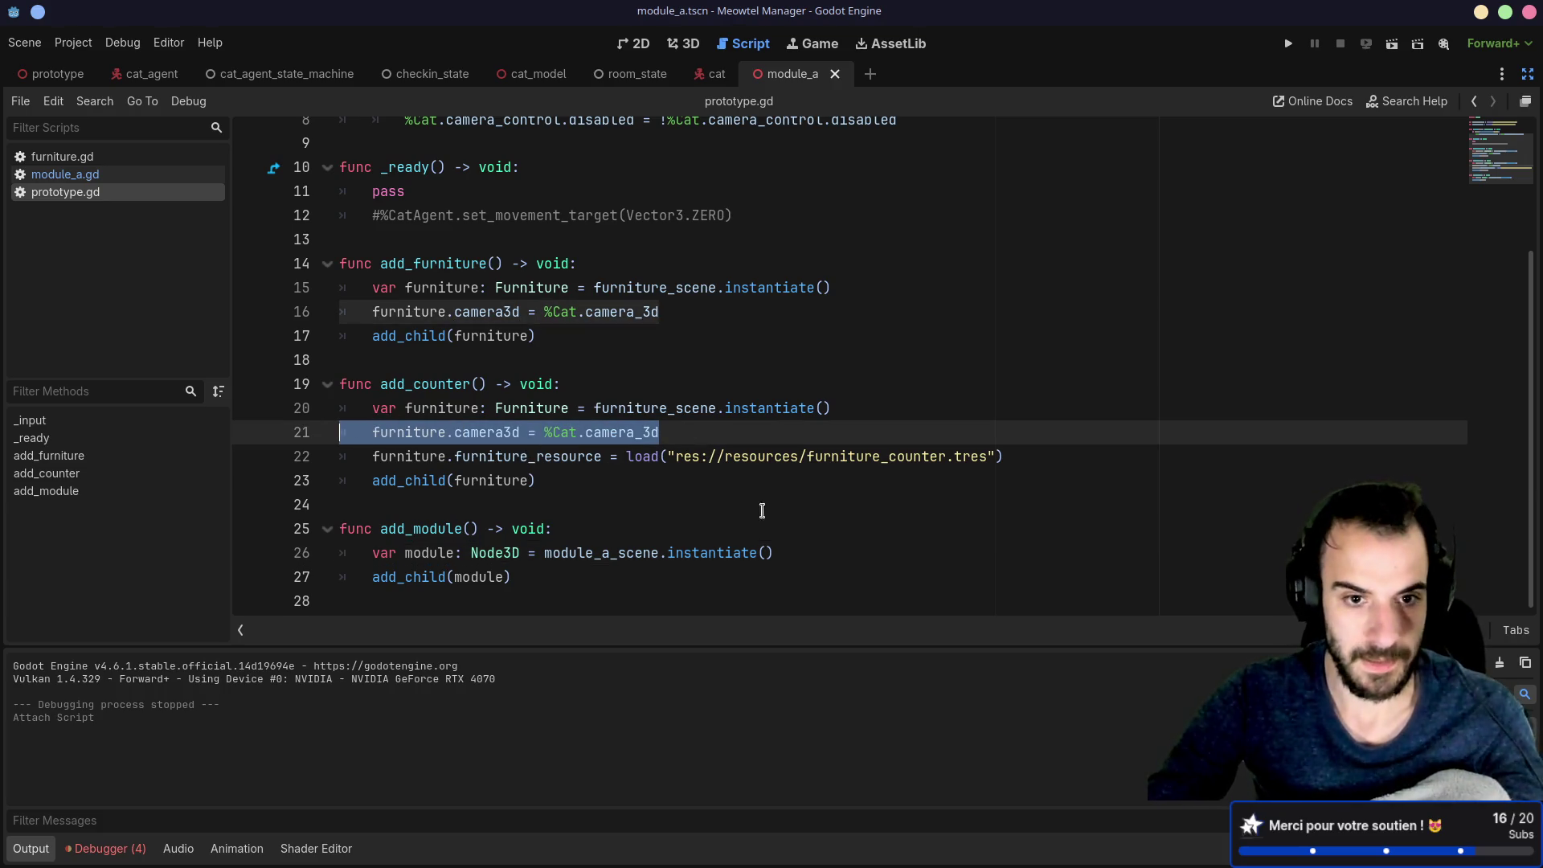
{"action": "key", "text": "ctrl+c"}
{"action": "left_click", "coordinate": [836, 550]}
{"action": "key", "text": "Return"}
{"action": "key", "text": "ctrl+v"}
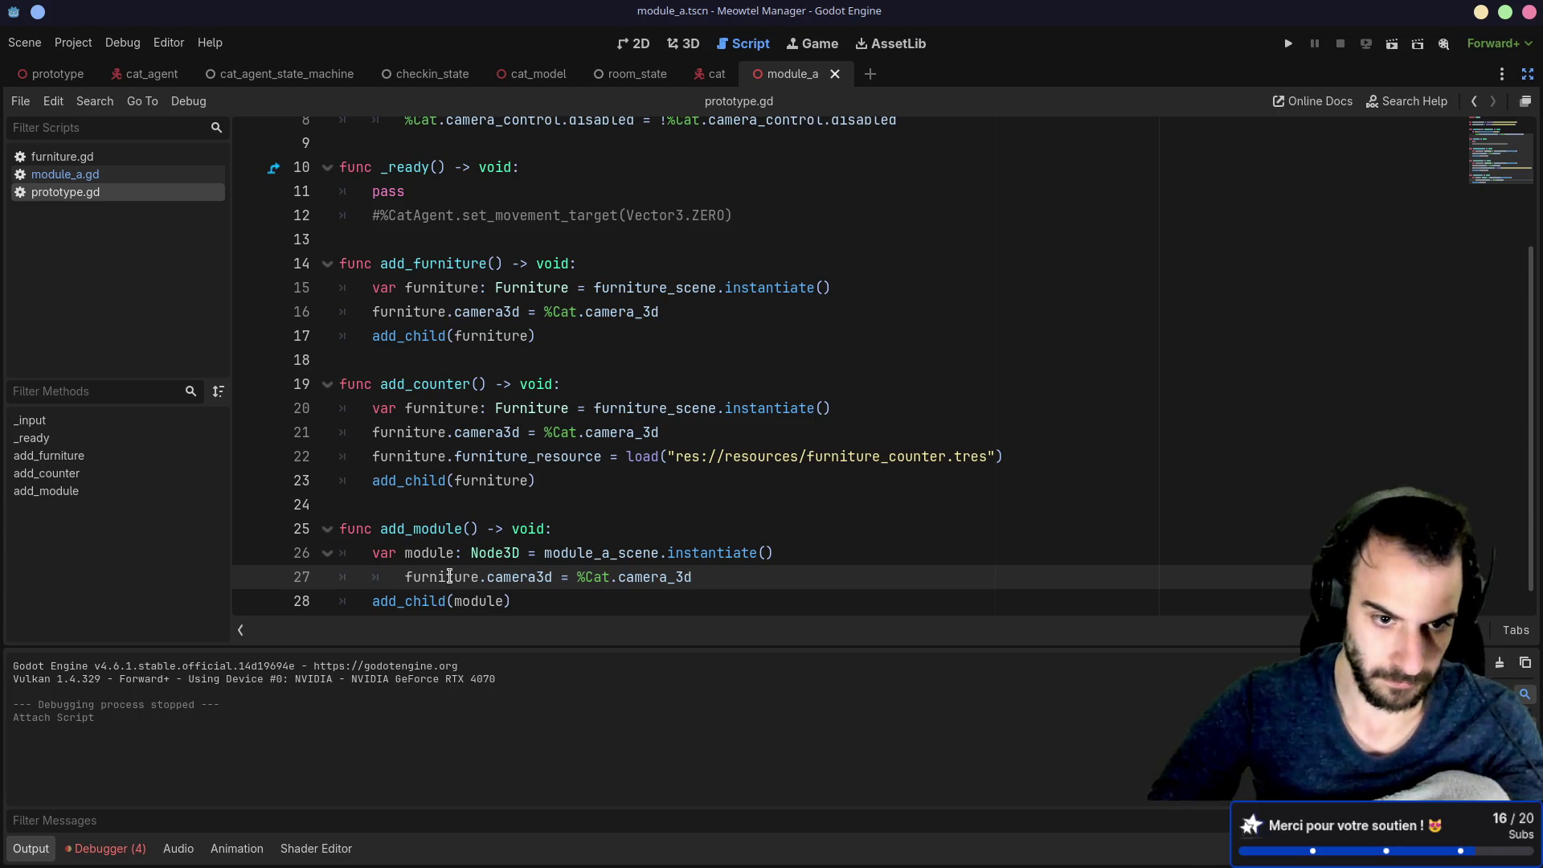
{"action": "left_click", "coordinate": [406, 573]}
{"action": "key", "text": "BackSpace"}
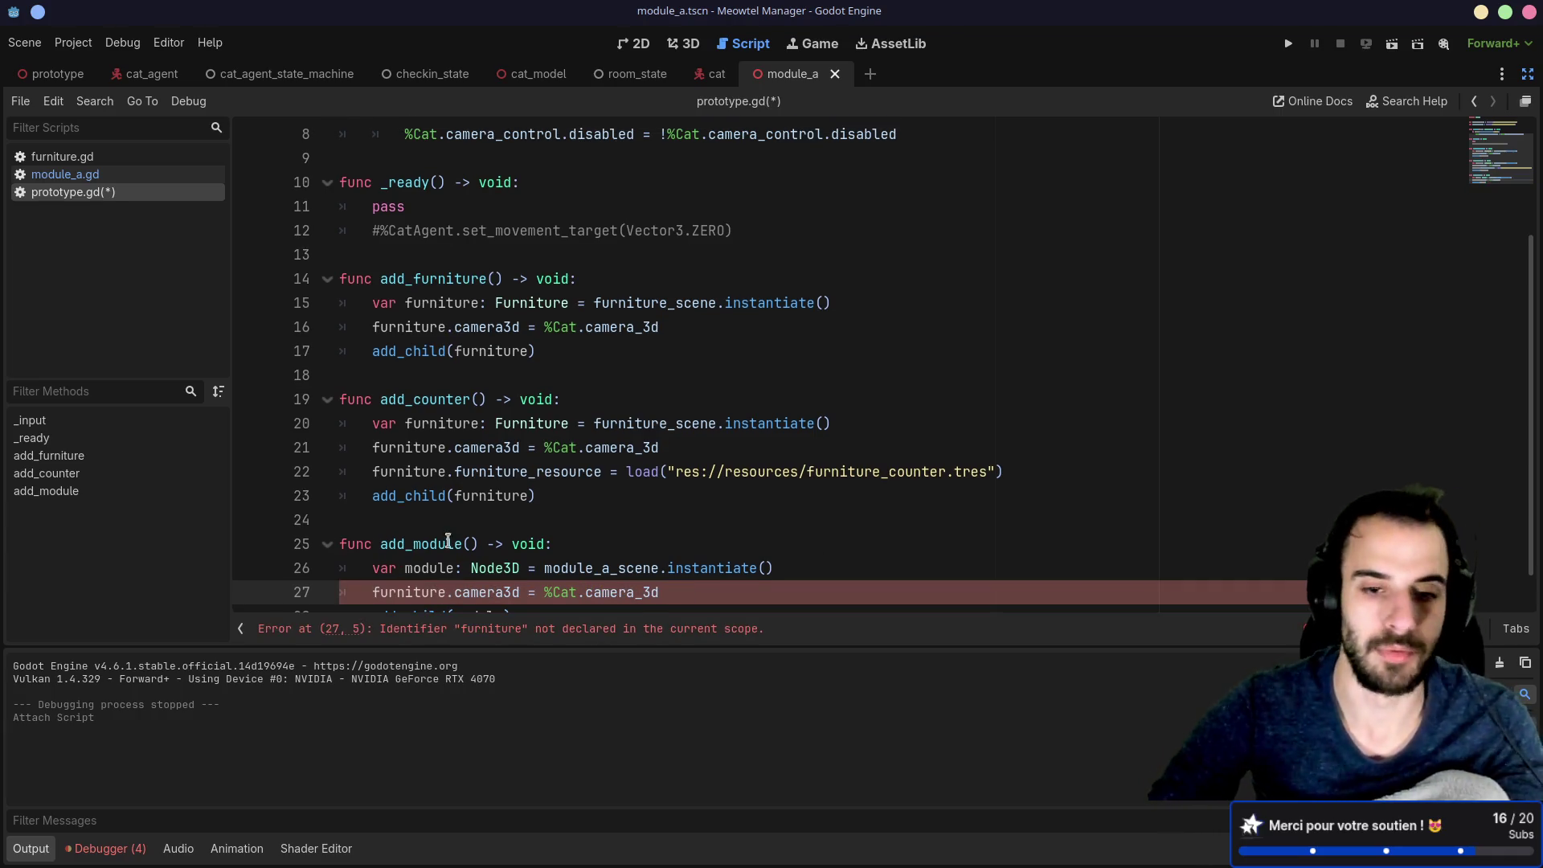
Step: Replace furniture with module on the pasted line, save prototype.gd, and run the game
{"action": "scroll", "coordinate": [505, 522], "scroll_direction": "down", "scroll_amount": 1}
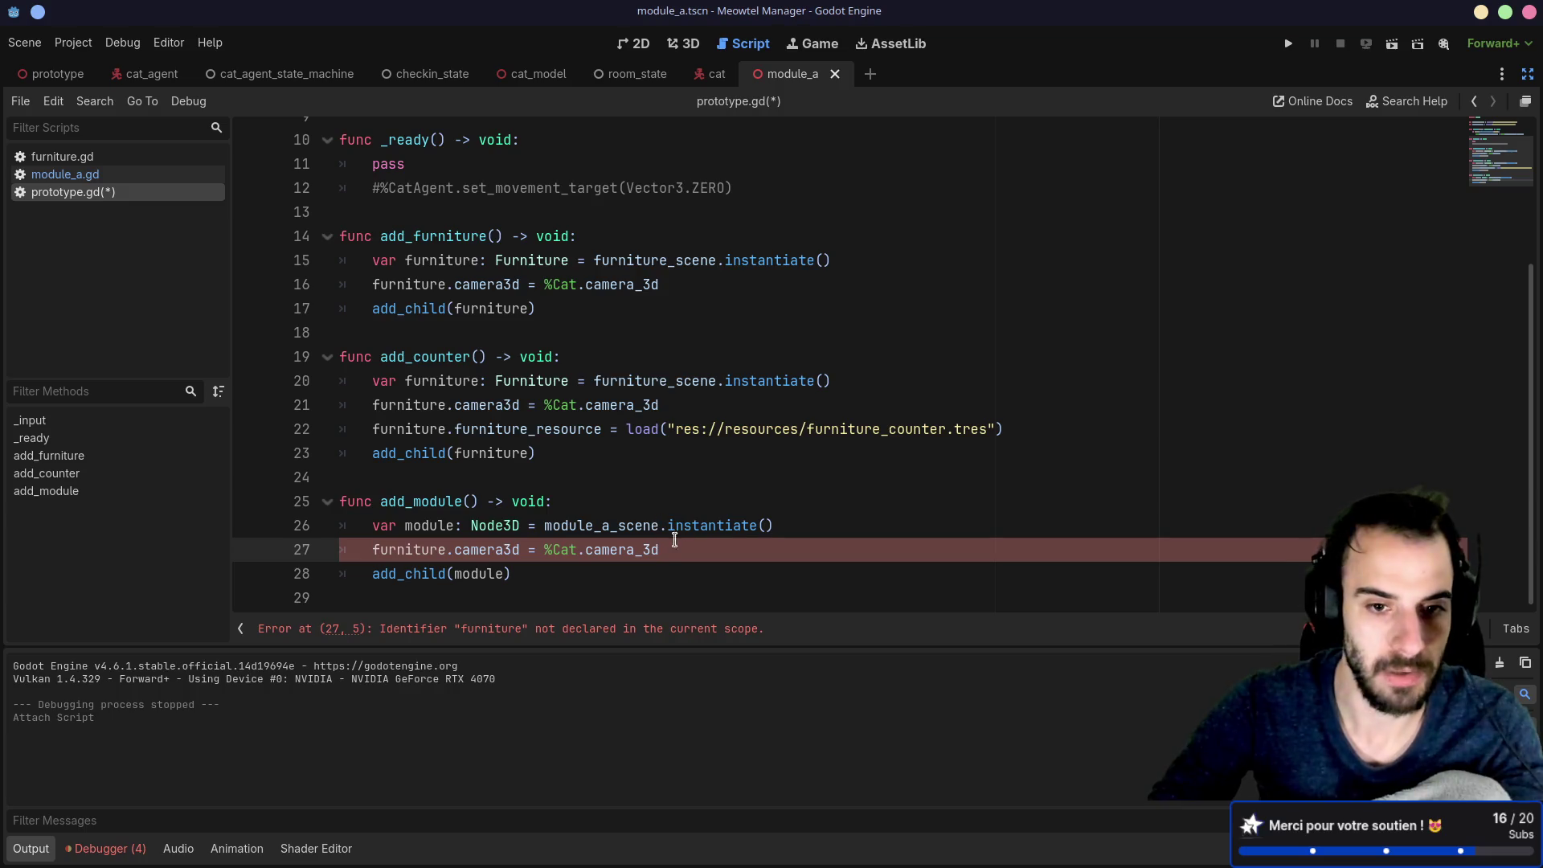
{"action": "double_click", "coordinate": [429, 526]}
{"action": "key", "text": "ctrl+c"}
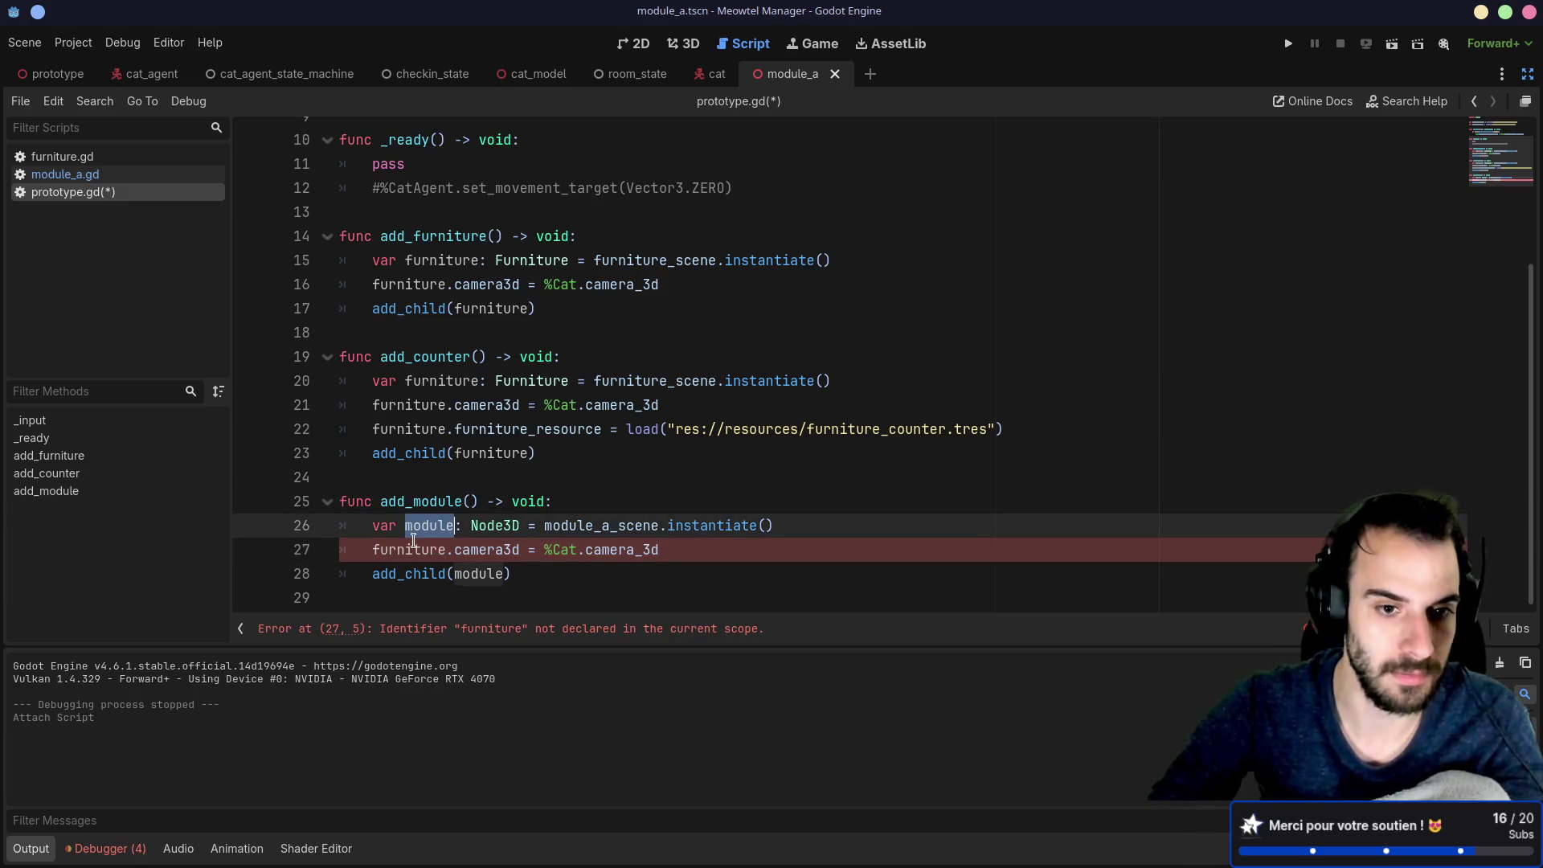
{"action": "double_click", "coordinate": [413, 549]}
{"action": "key", "text": "ctrl+v"}
{"action": "key", "text": "ctrl+s"}
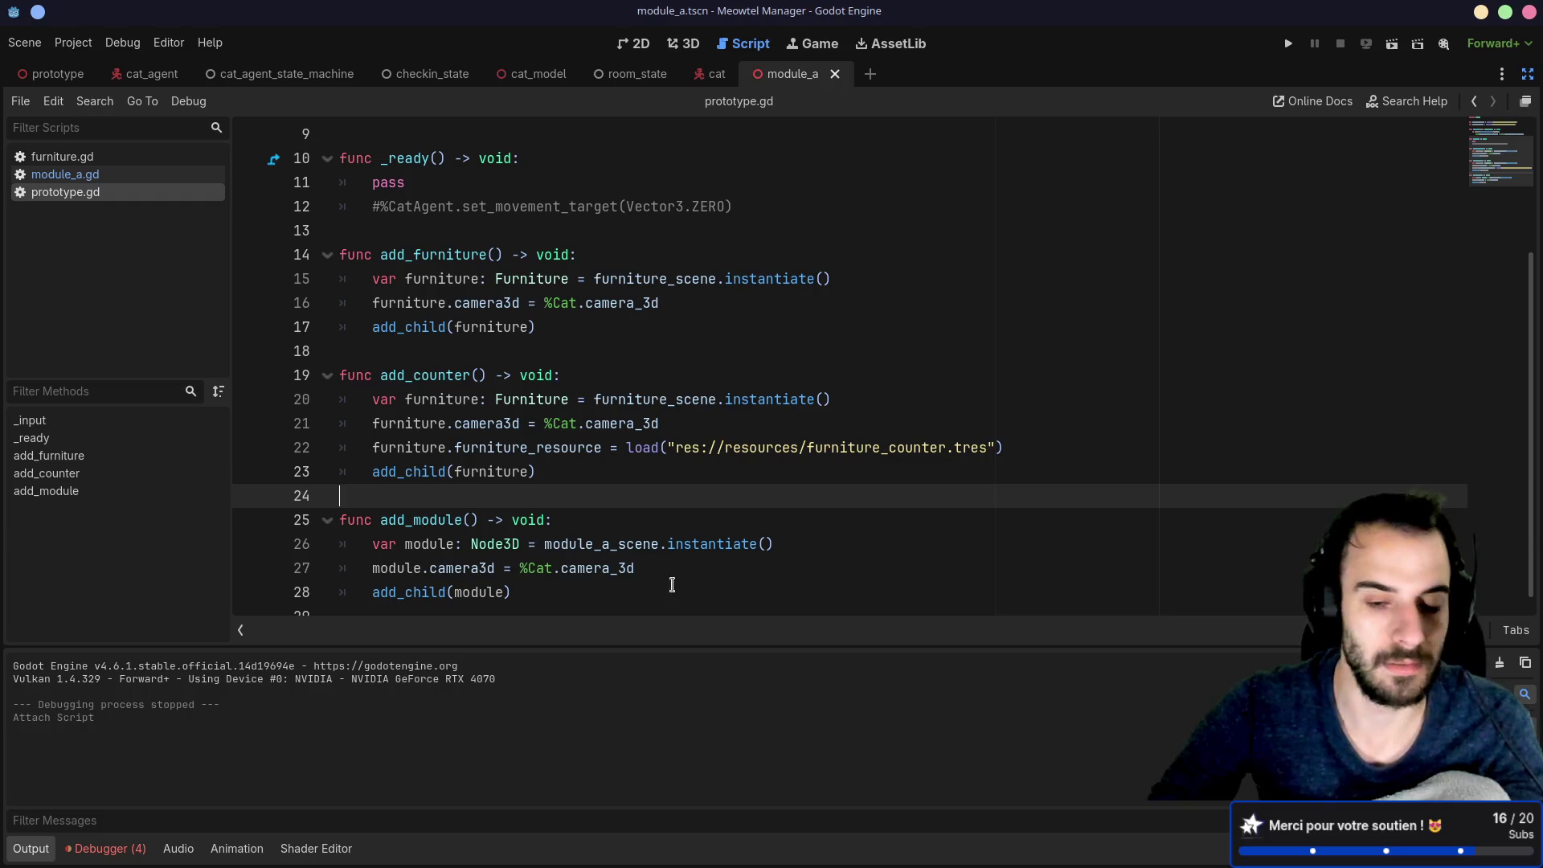
{"action": "left_click", "coordinate": [695, 577]}
{"action": "scroll", "coordinate": [736, 480], "scroll_direction": "up", "scroll_amount": 1}
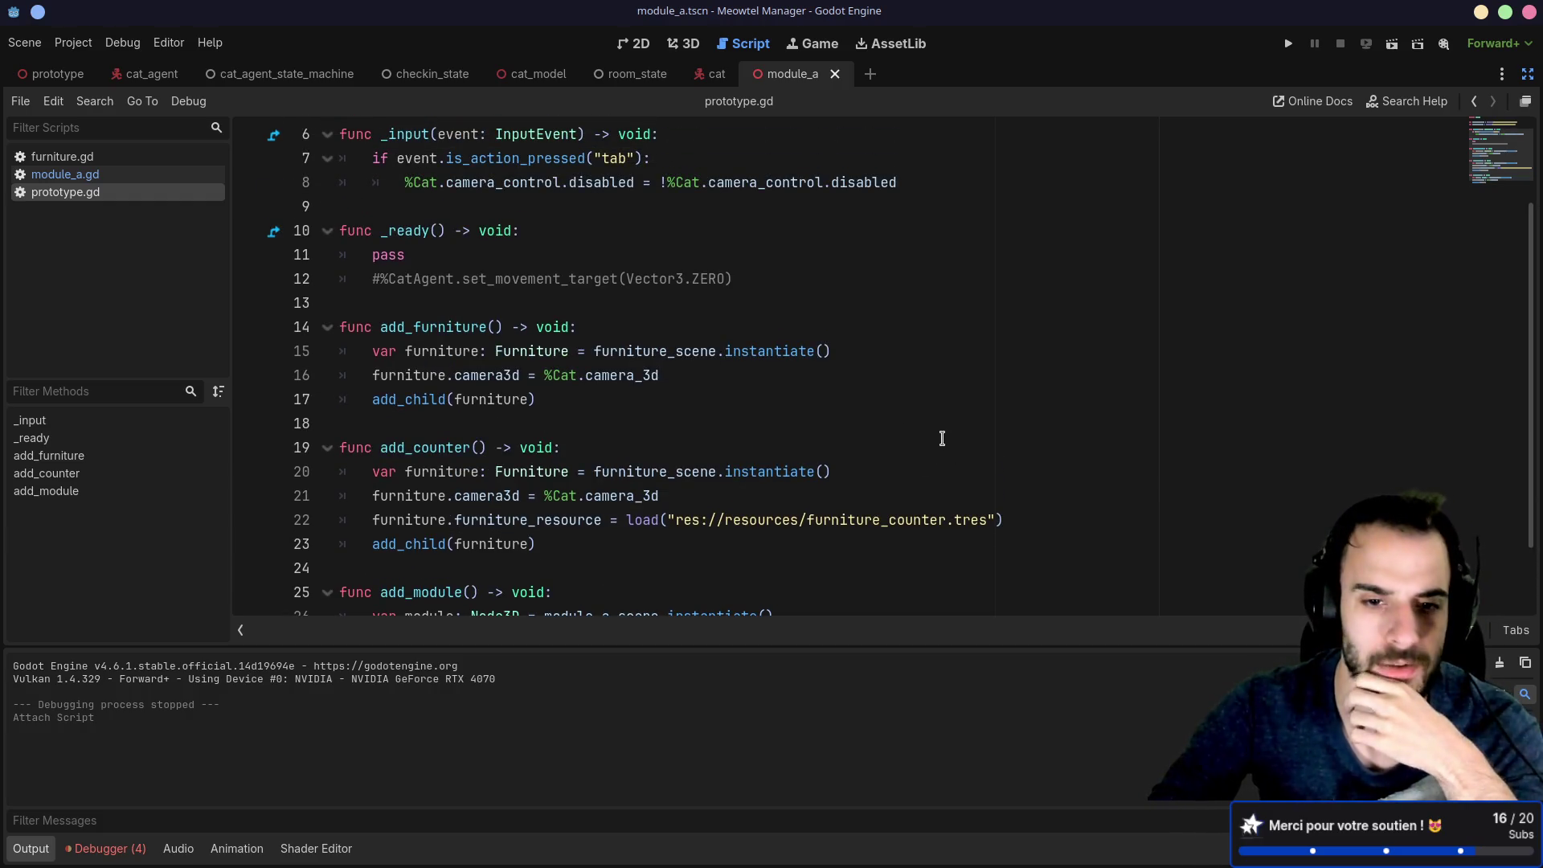
{"action": "scroll", "coordinate": [941, 438], "scroll_direction": "down", "scroll_amount": 1}
{"action": "left_click", "coordinate": [1287, 45]}
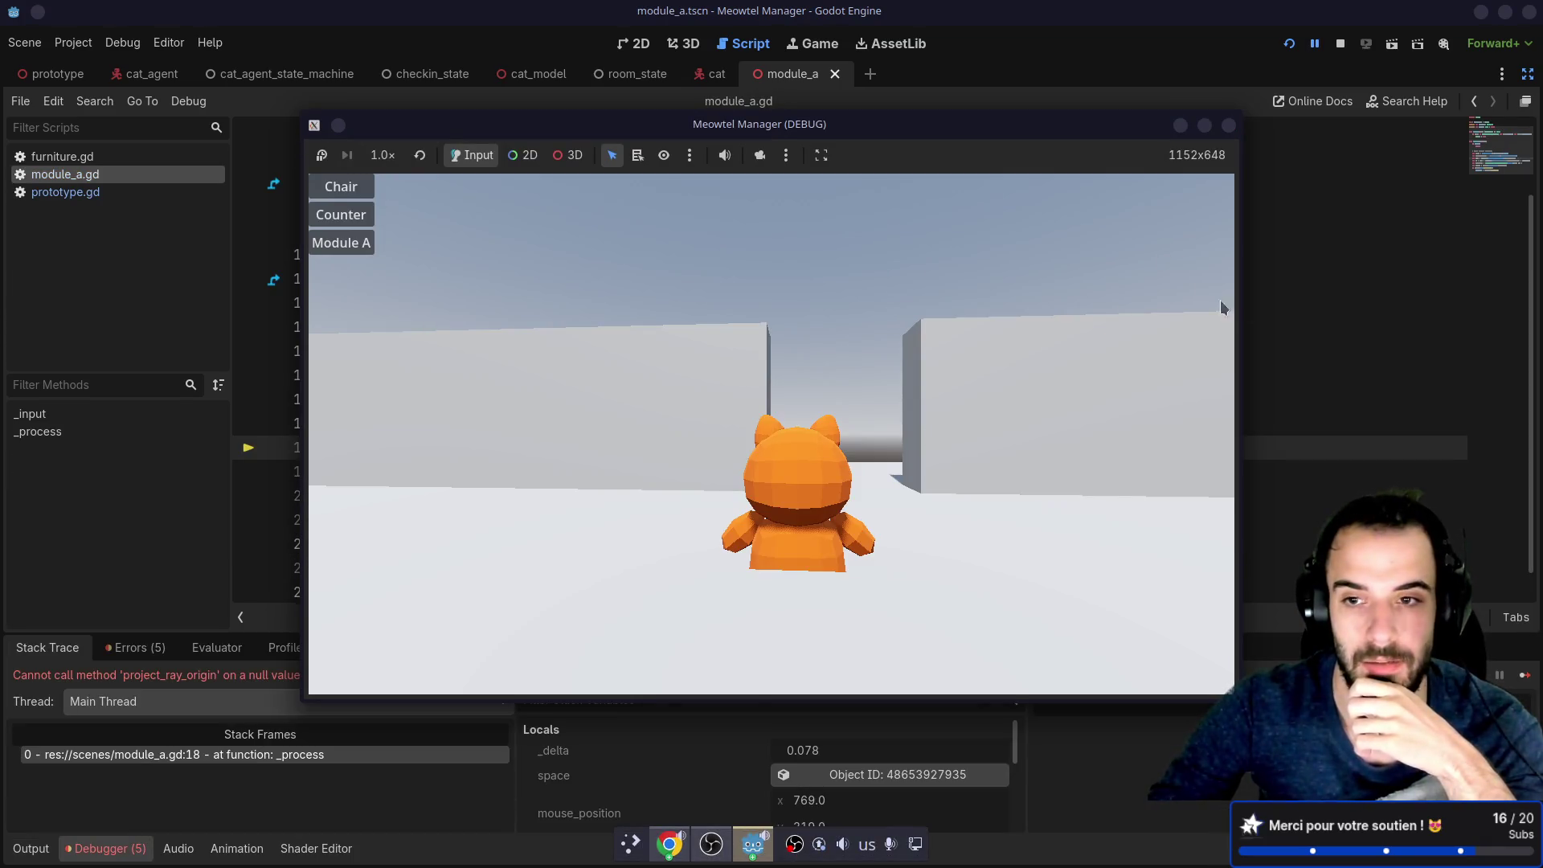
Step: Trace the null project_ray_origin error to camera3d on line 18 of module_a.gd, then restore the side panels
{"action": "left_click", "coordinate": [1326, 375]}
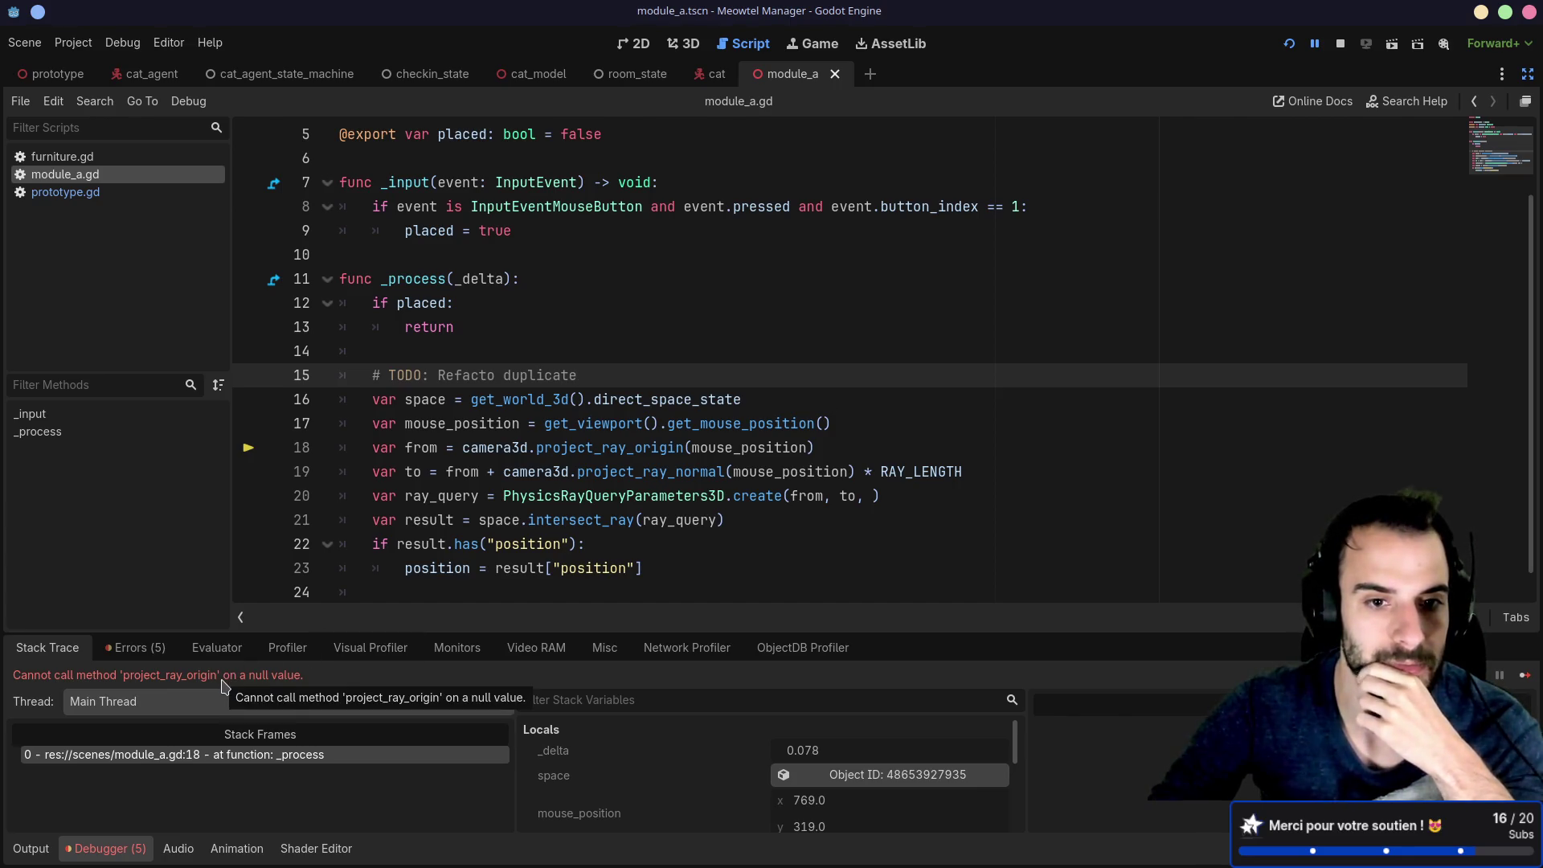
{"action": "double_click", "coordinate": [500, 448]}
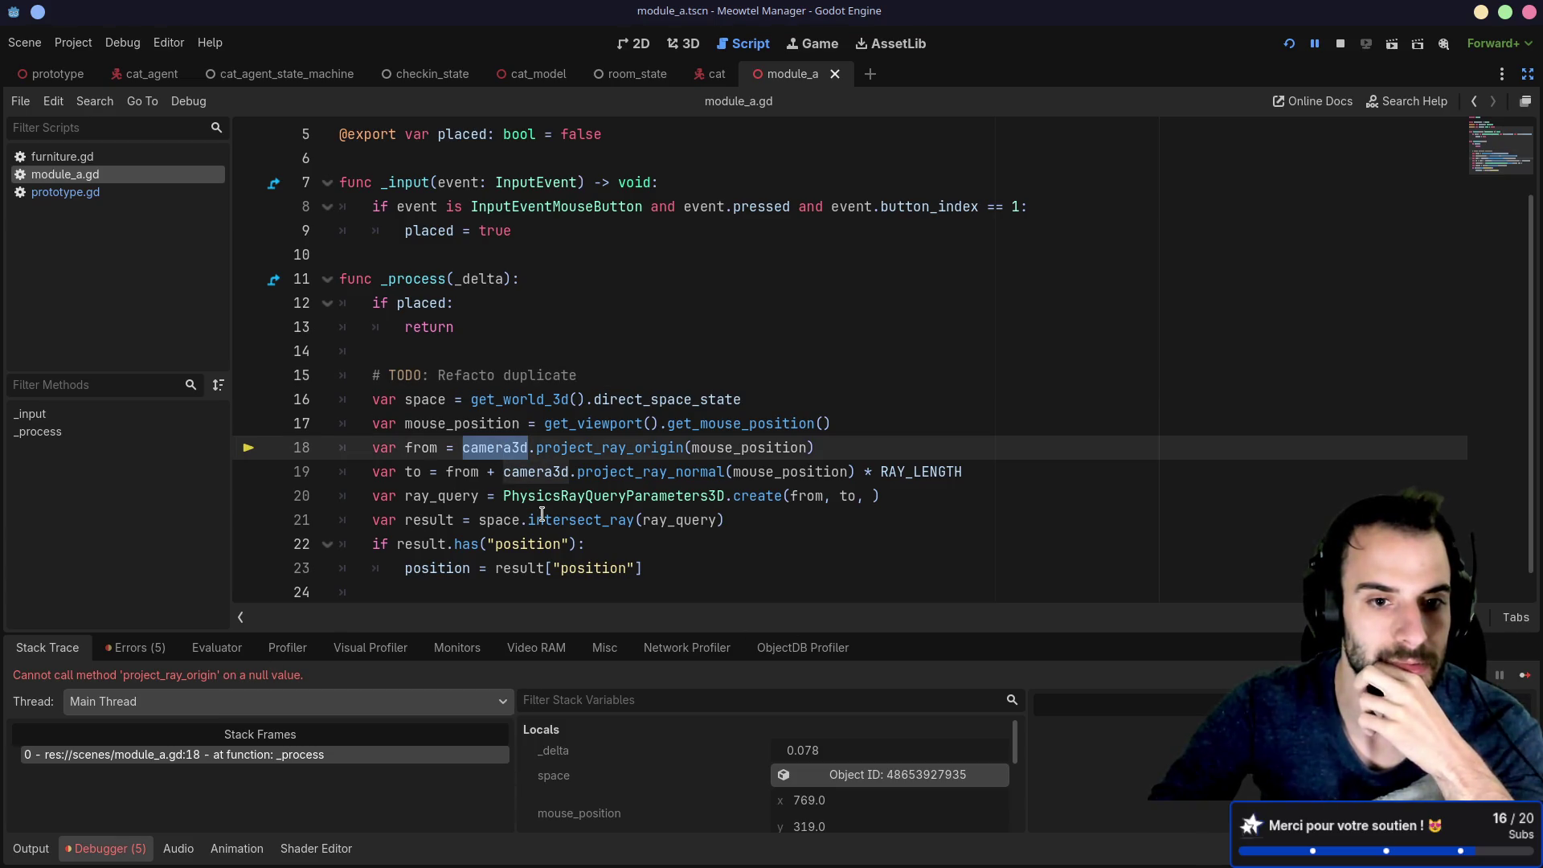
{"action": "key", "text": "Up"}
{"action": "key", "text": "Up"}
{"action": "key", "text": "Up"}
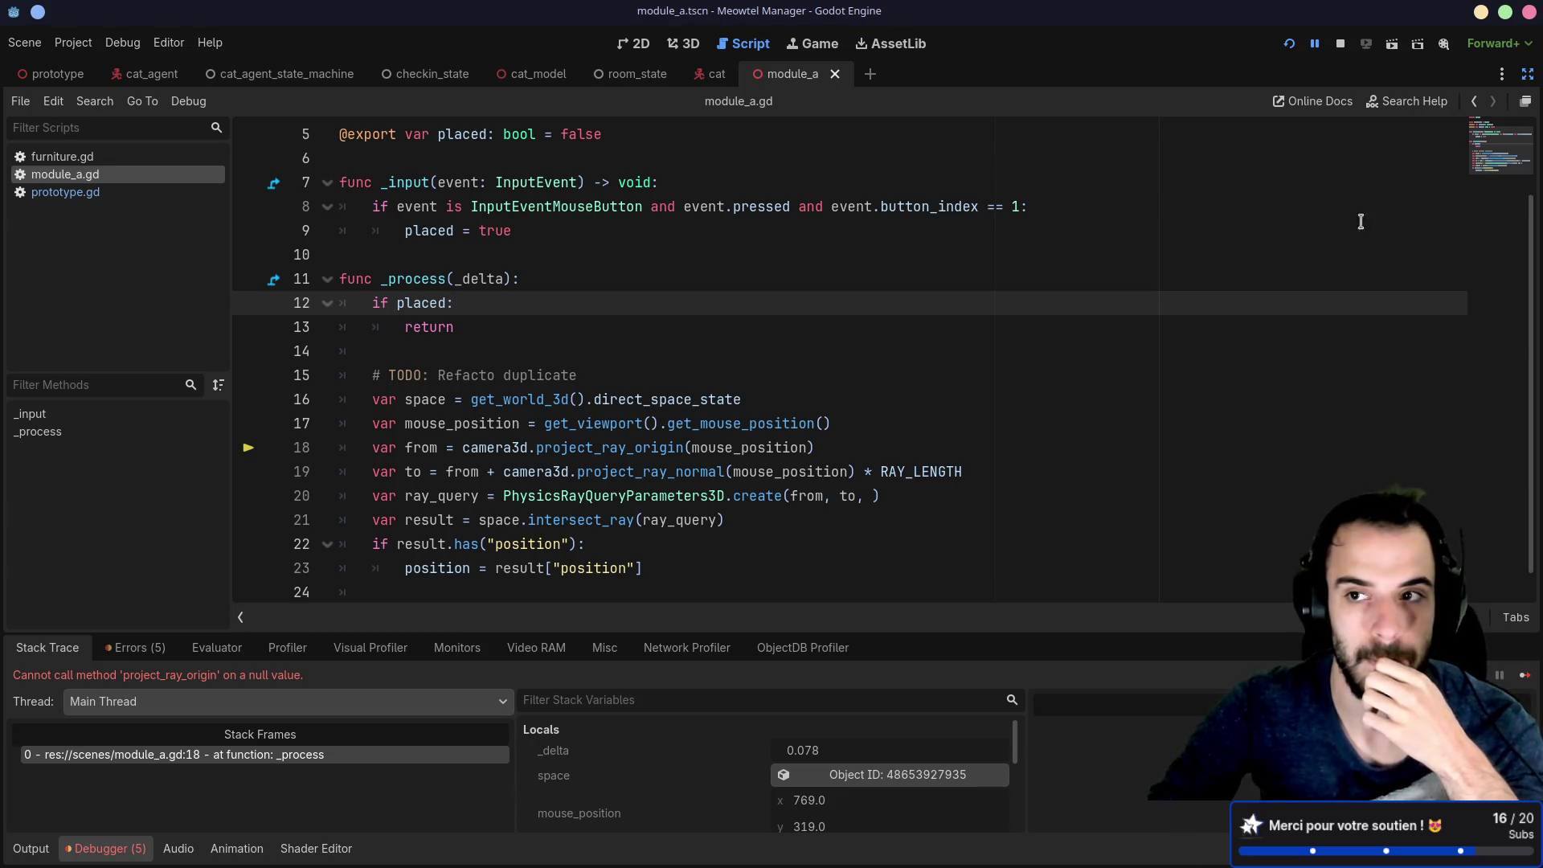
{"action": "left_click", "coordinate": [1528, 74]}
Step: Return to the editor's scene tree and close the cat_agent and other open scene tabs
{"action": "left_click", "coordinate": [98, 129]}
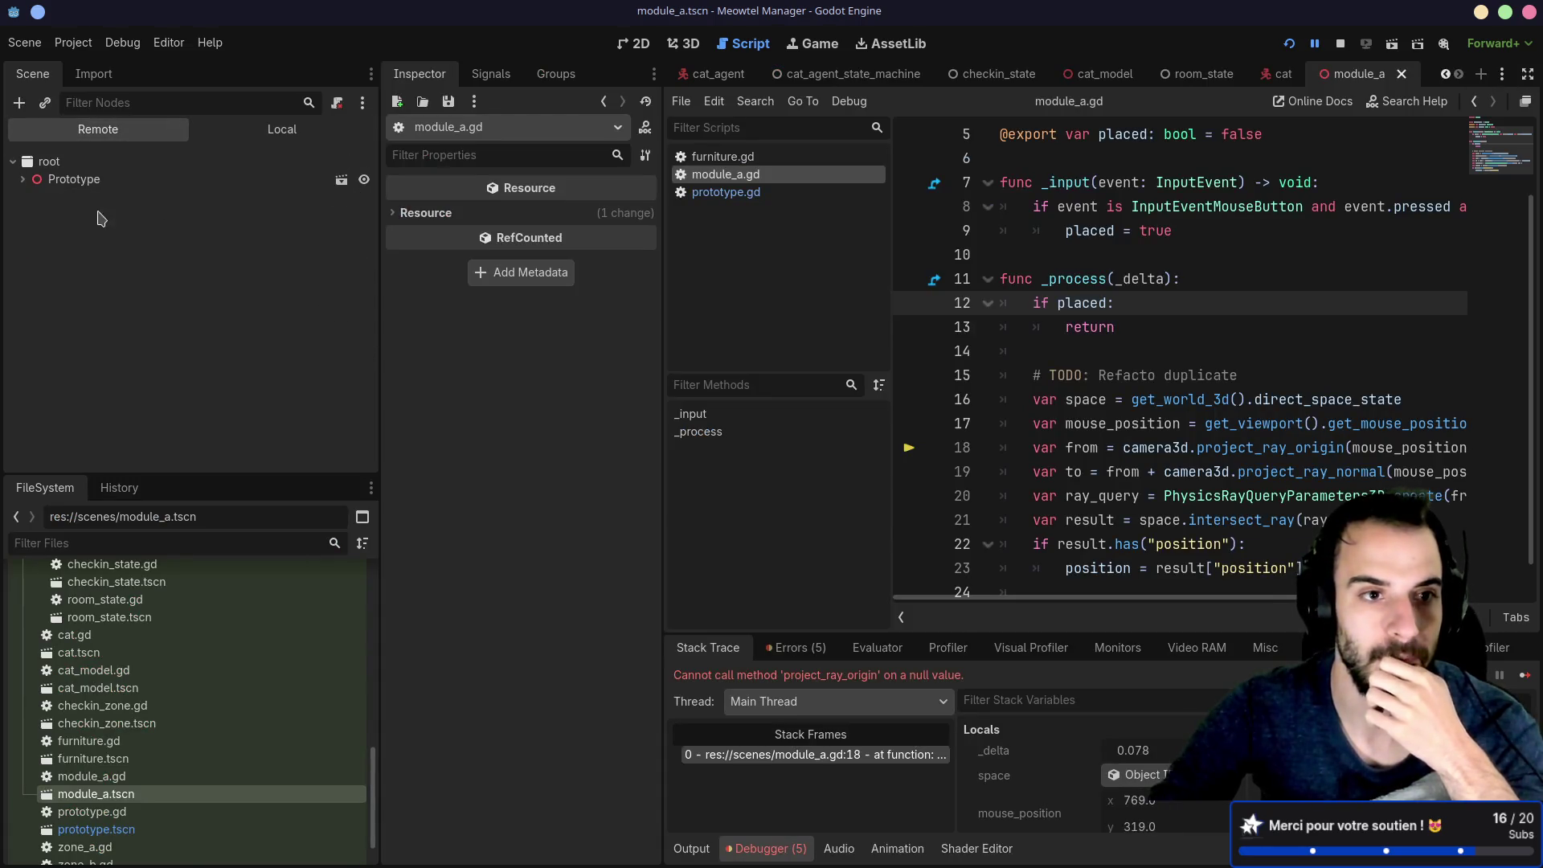
{"action": "left_click", "coordinate": [282, 130]}
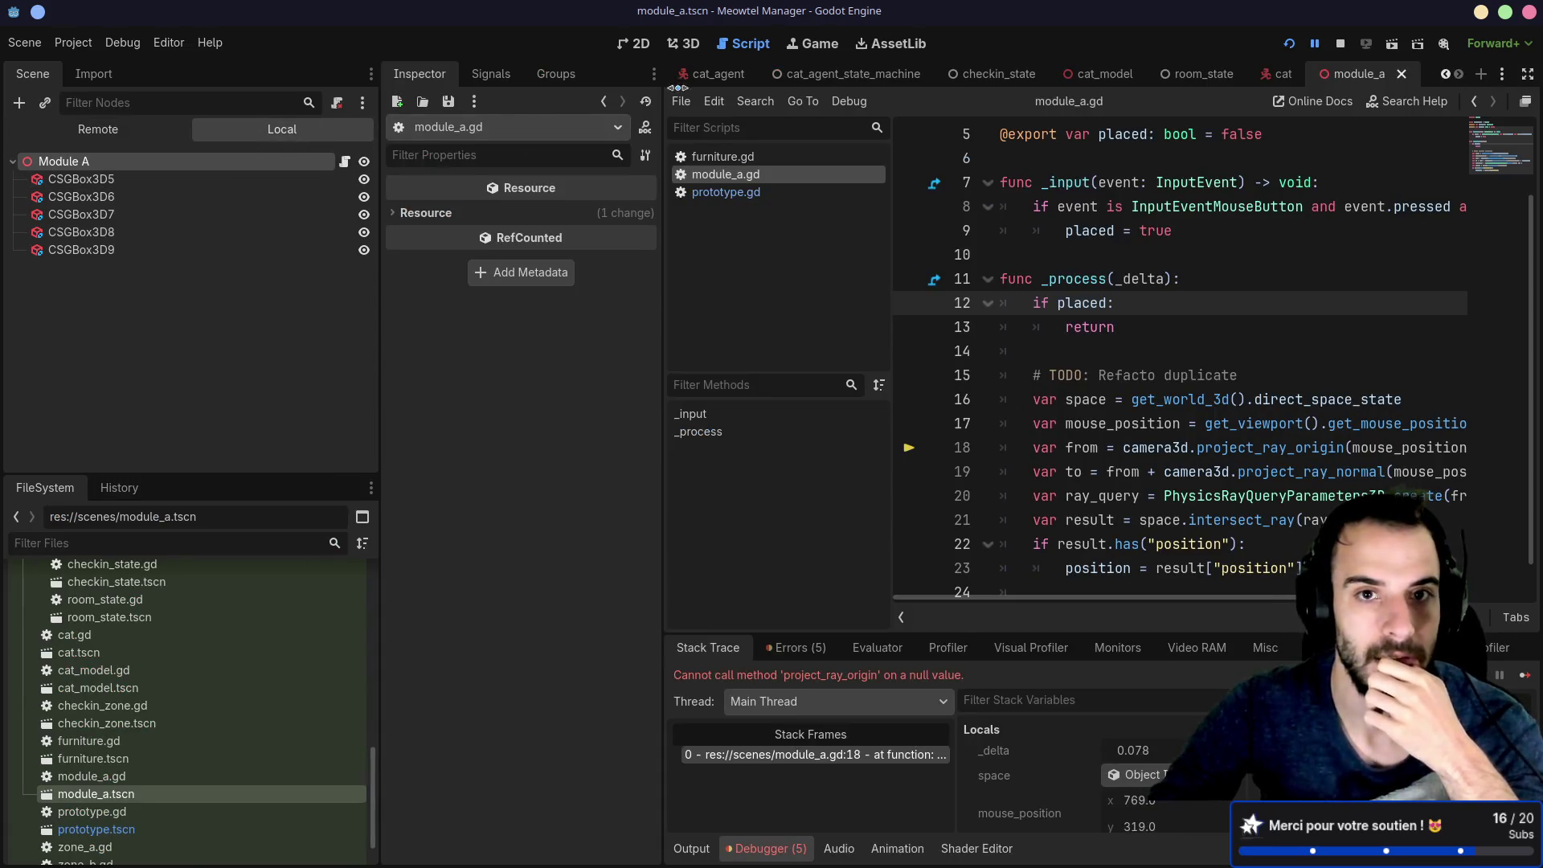
{"action": "left_click", "coordinate": [717, 76]}
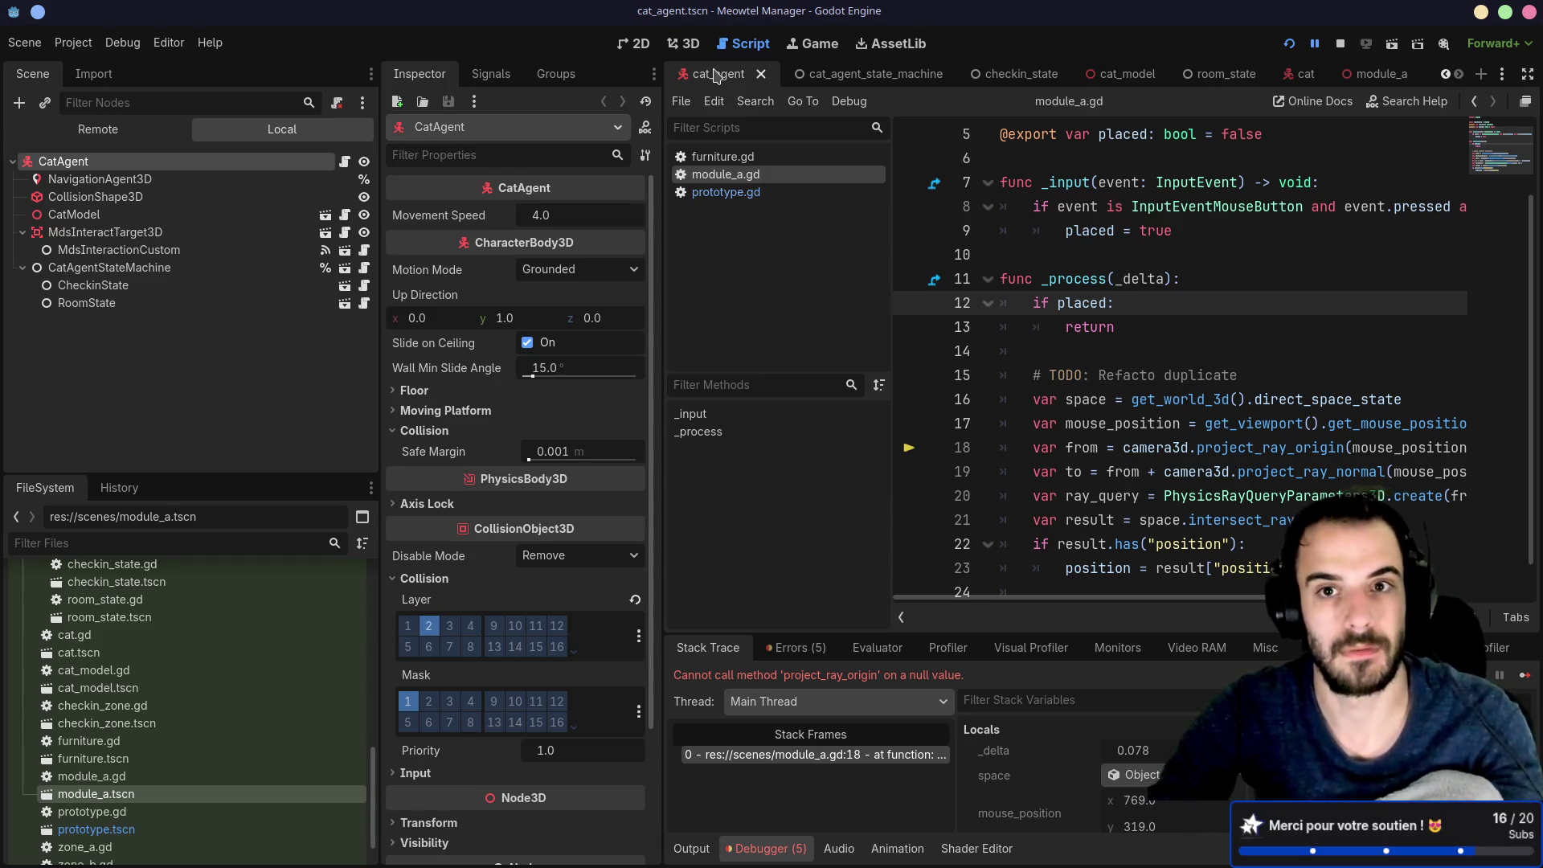
{"action": "middle_click", "coordinate": [717, 76]}
{"action": "middle_click", "coordinate": [724, 74]}
{"action": "middle_click", "coordinate": [723, 74]}
{"action": "middle_click", "coordinate": [723, 73]}
{"action": "middle_click", "coordinate": [723, 74]}
{"action": "middle_click", "coordinate": [723, 74]}
{"action": "middle_click", "coordinate": [723, 74]}
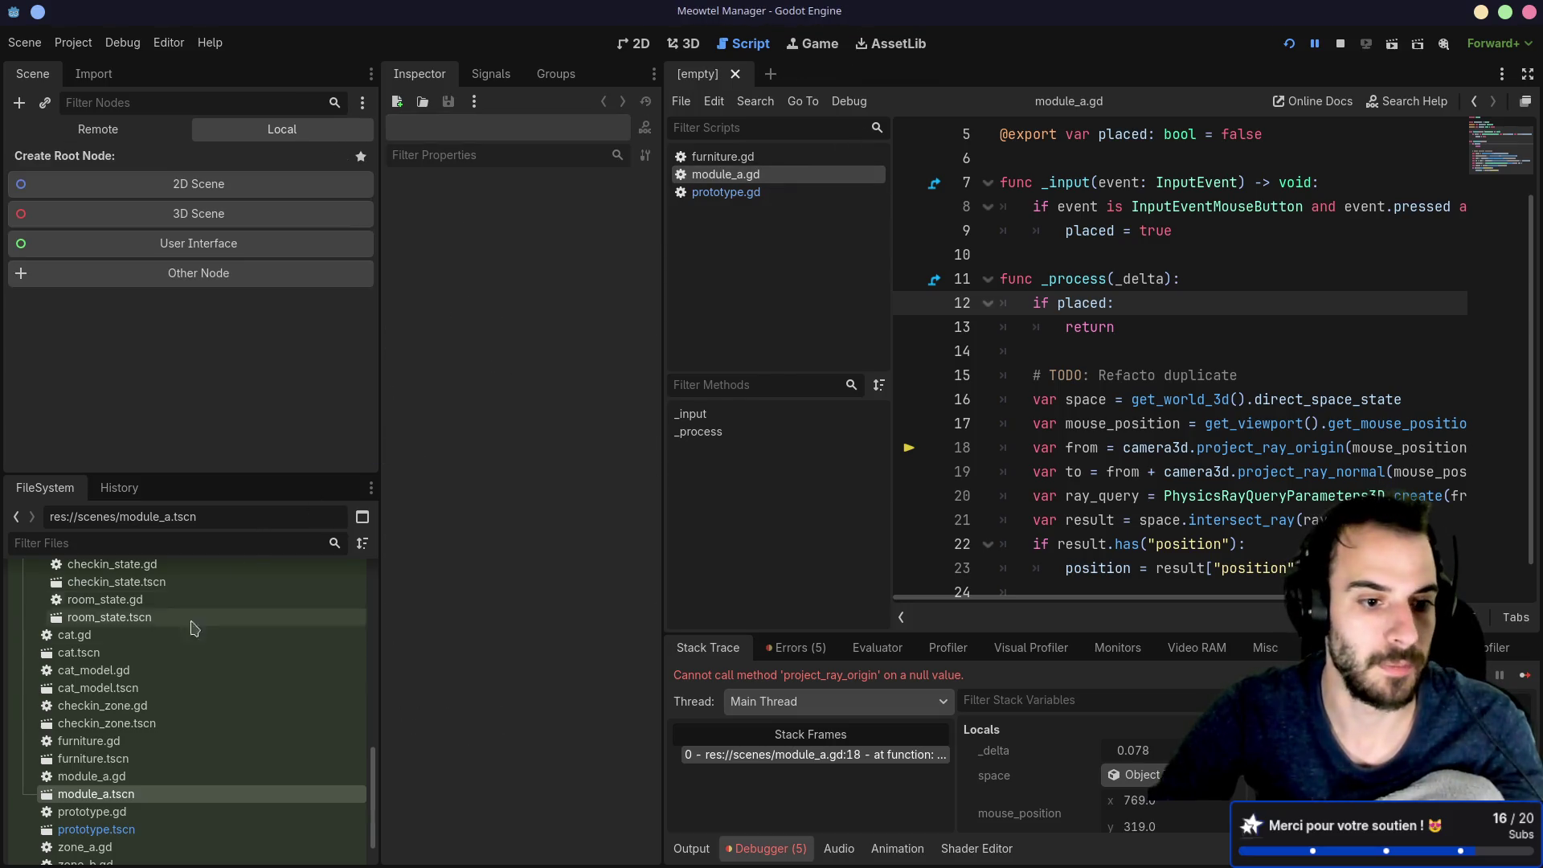
Step: Delete the stray Module A node from prototype.tscn, rerun the game, and spawn a Module A preview
{"action": "scroll", "coordinate": [189, 626], "scroll_direction": "down", "scroll_amount": 2}
{"action": "double_click", "coordinate": [96, 776]}
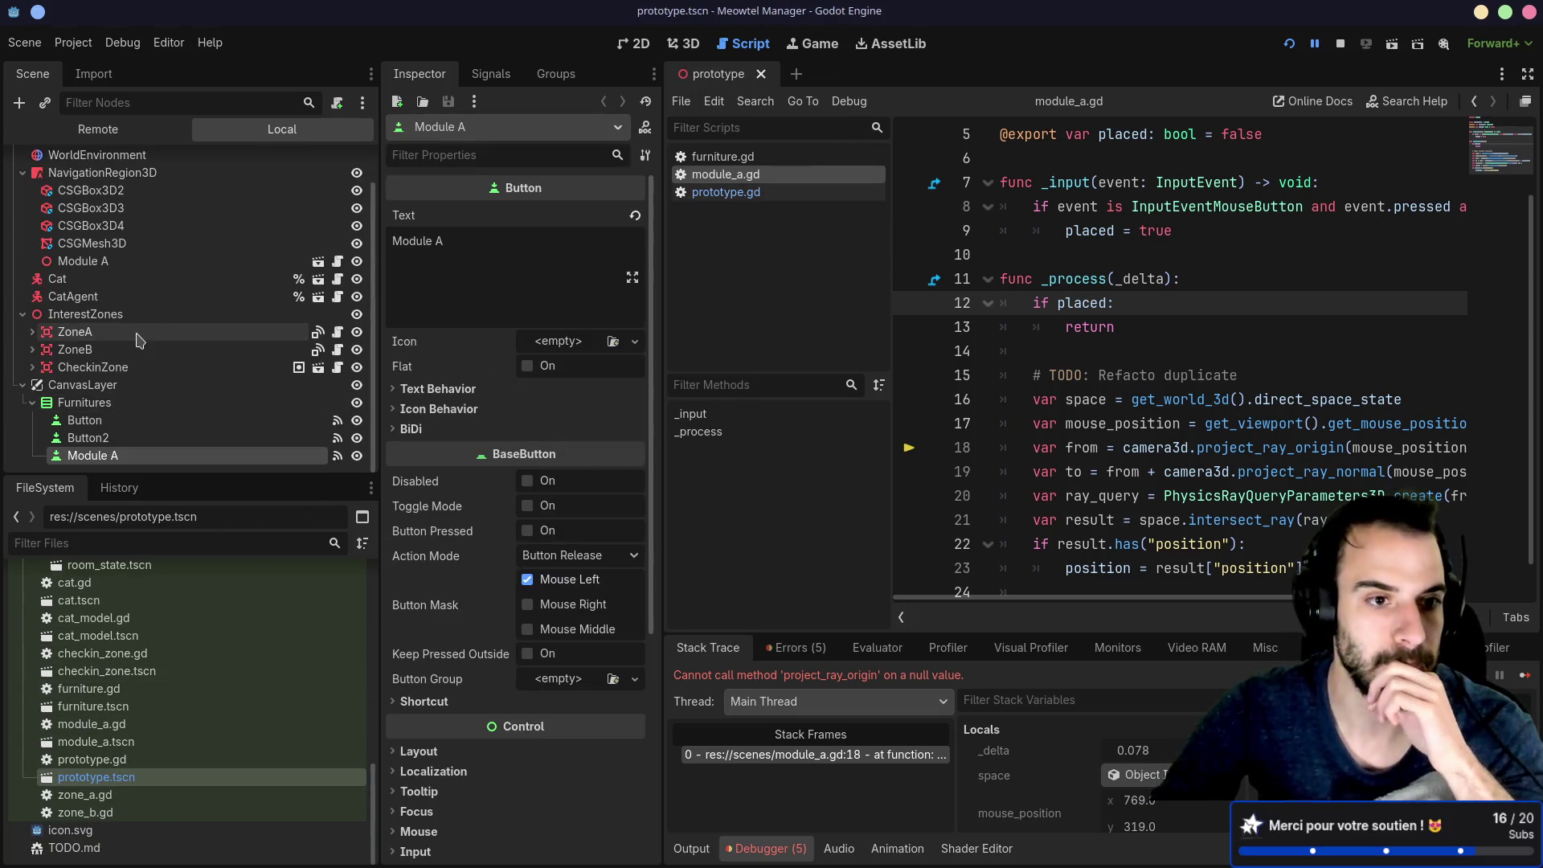
{"action": "left_click", "coordinate": [111, 262]}
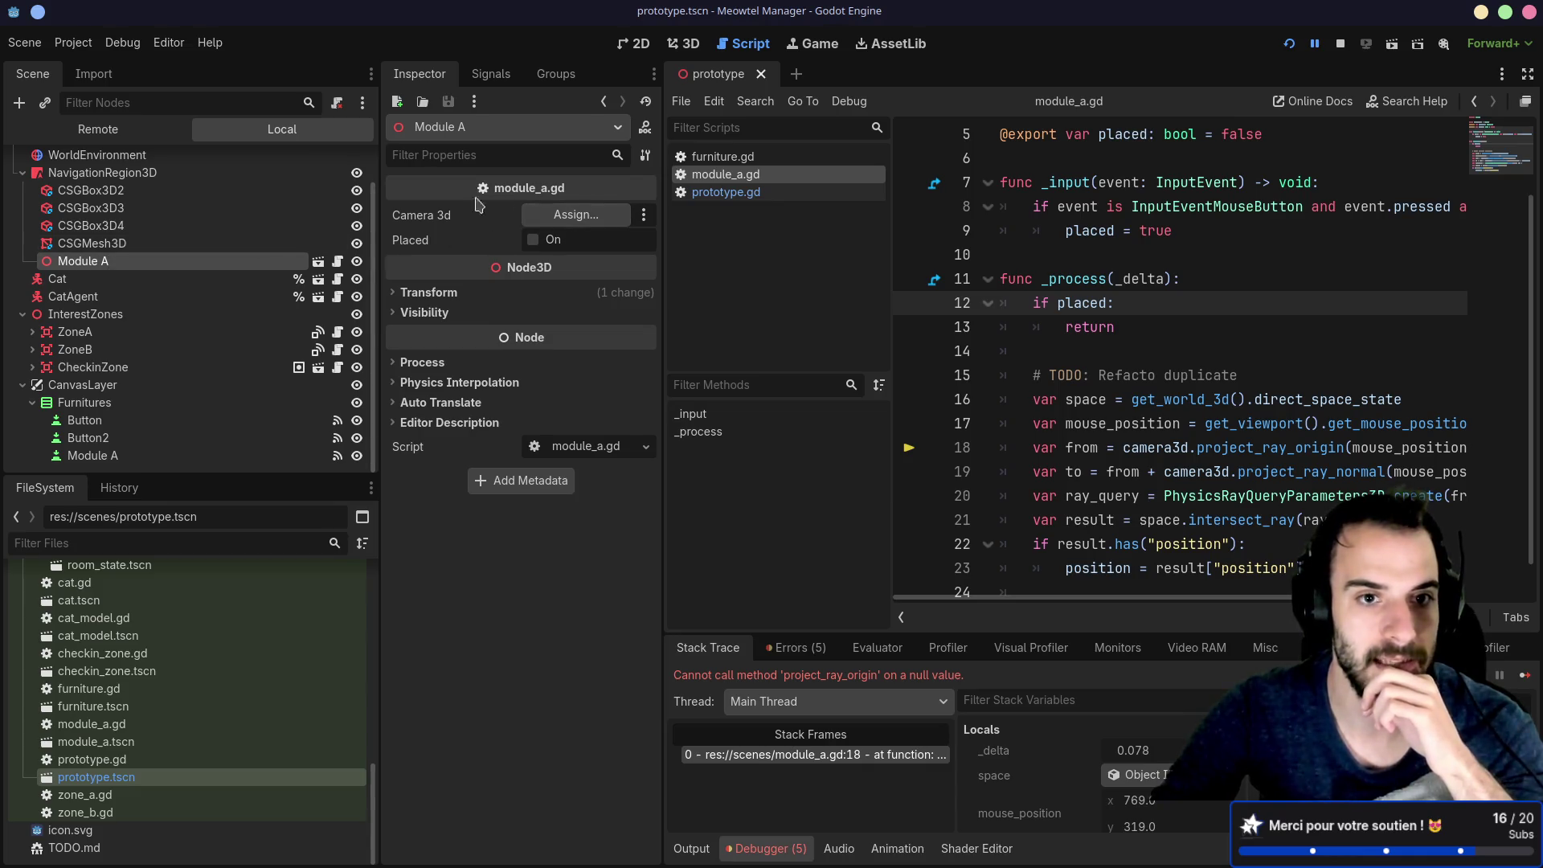
{"action": "scroll", "coordinate": [233, 347], "scroll_direction": "up", "scroll_amount": 2}
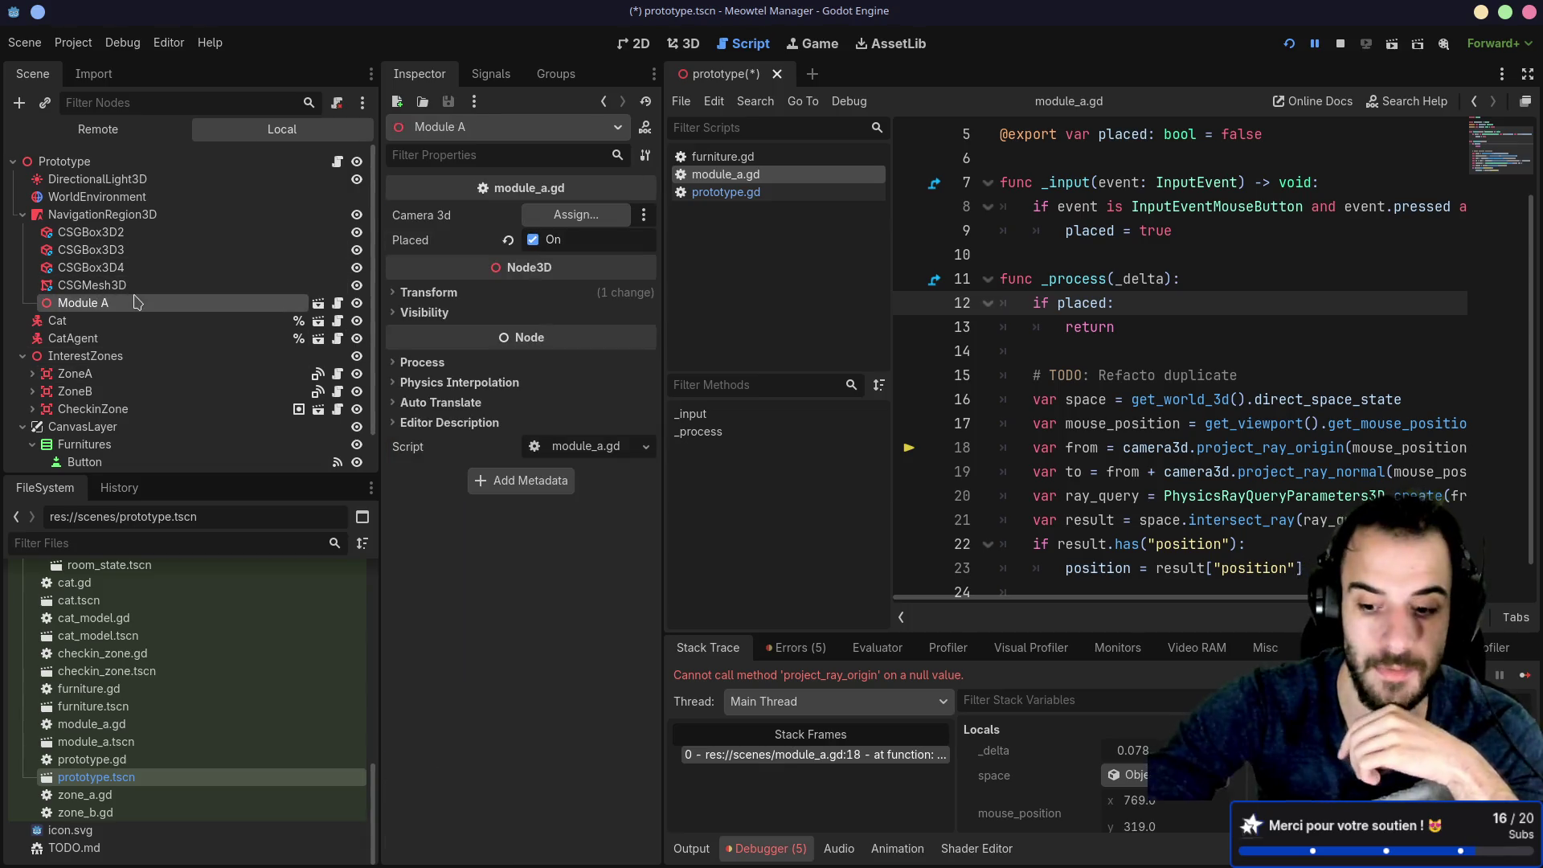
{"action": "key", "text": "Delete"}
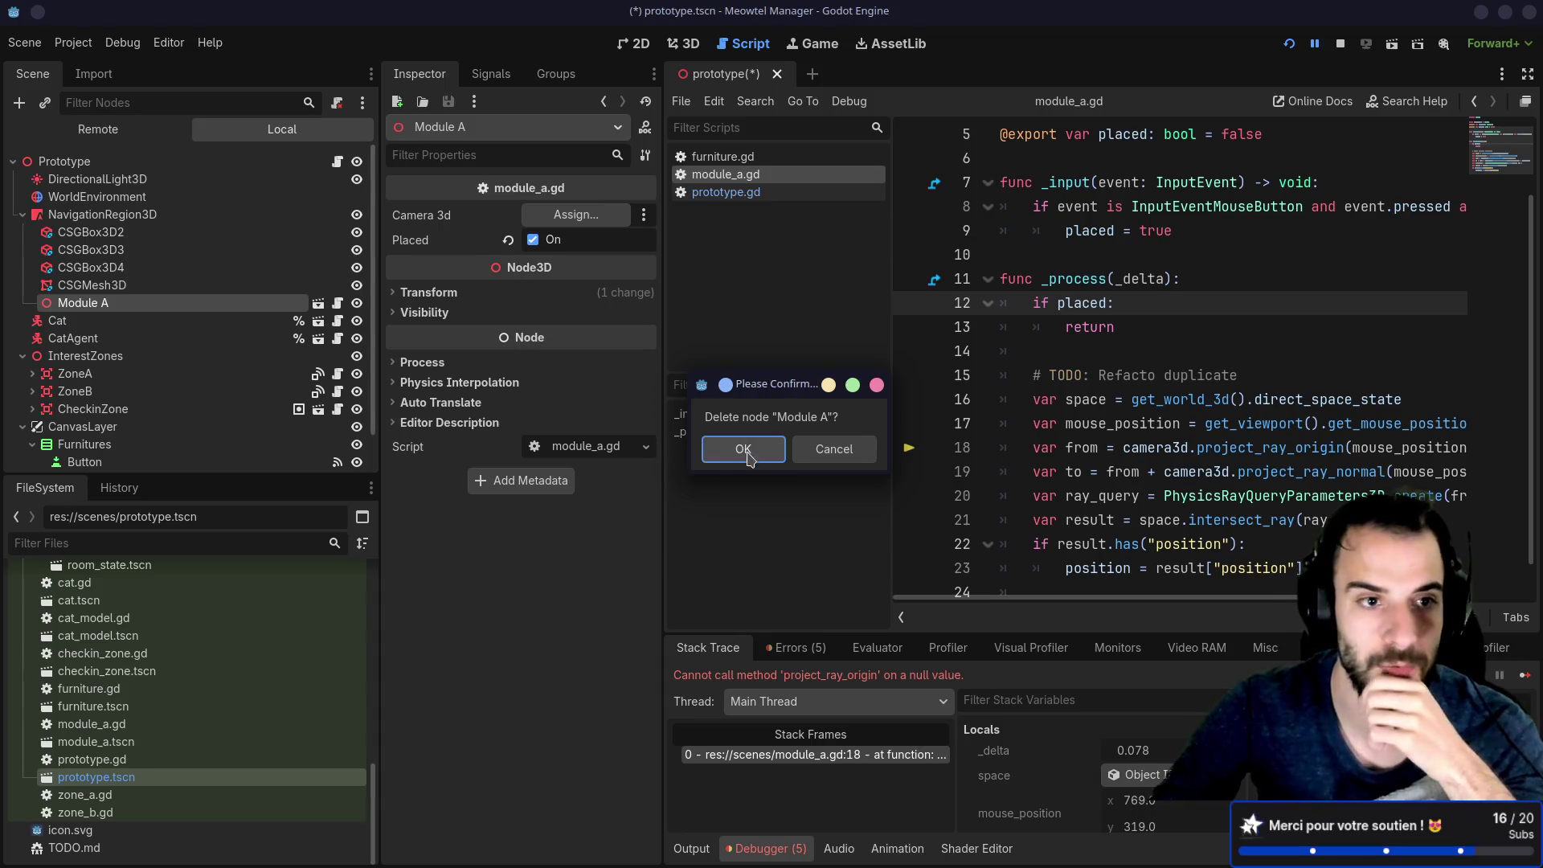
{"action": "left_click", "coordinate": [742, 449]}
{"action": "left_click", "coordinate": [1290, 47]}
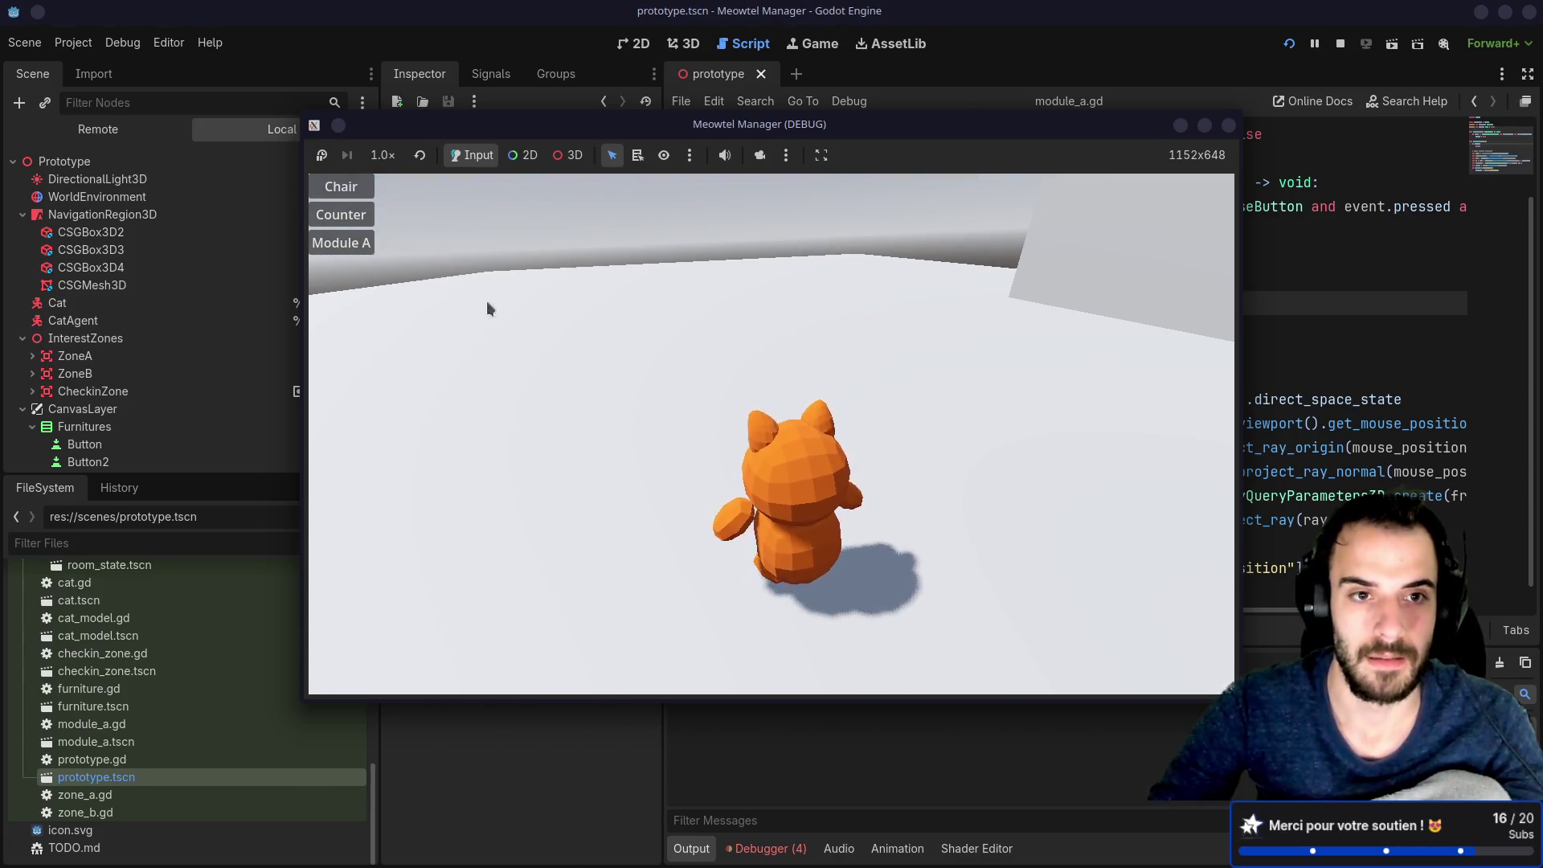
{"action": "left_click", "coordinate": [364, 243]}
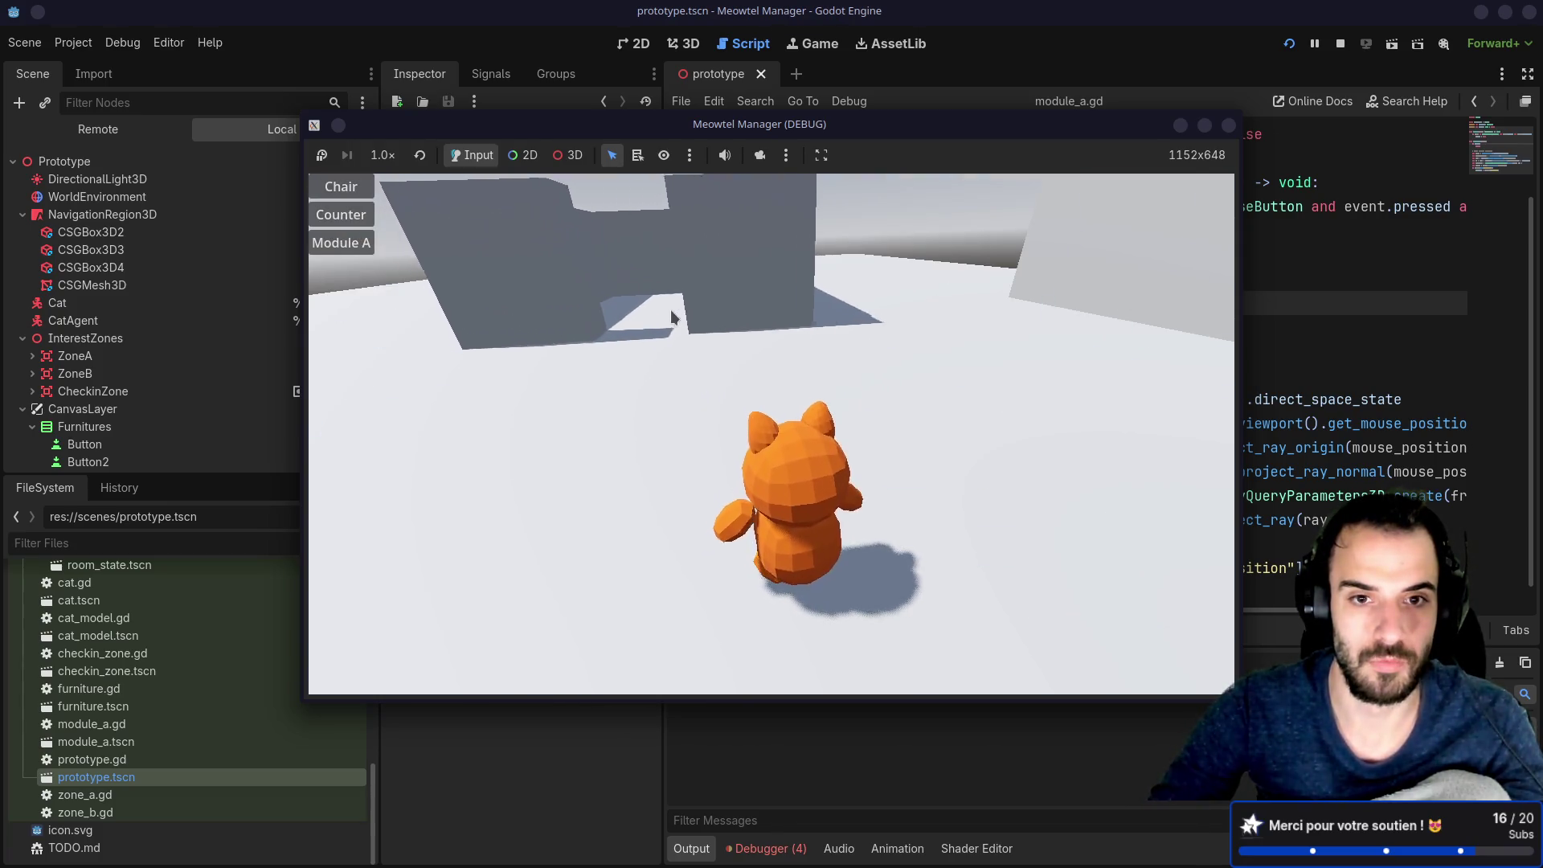
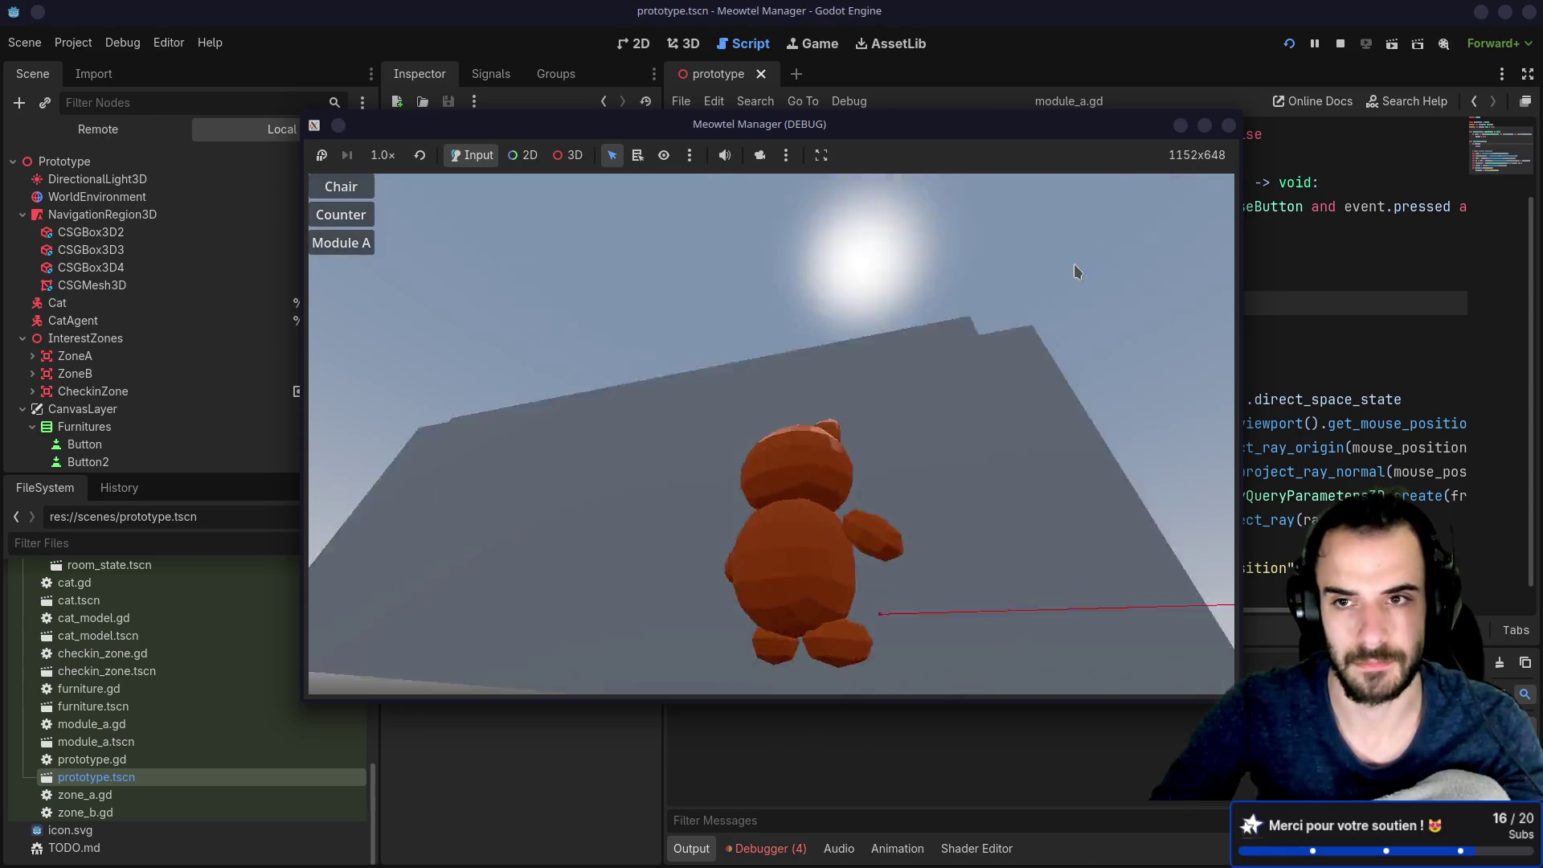
Step: Close the running game and open the module_a.tscn scene for editing
{"action": "left_click", "coordinate": [1230, 128]}
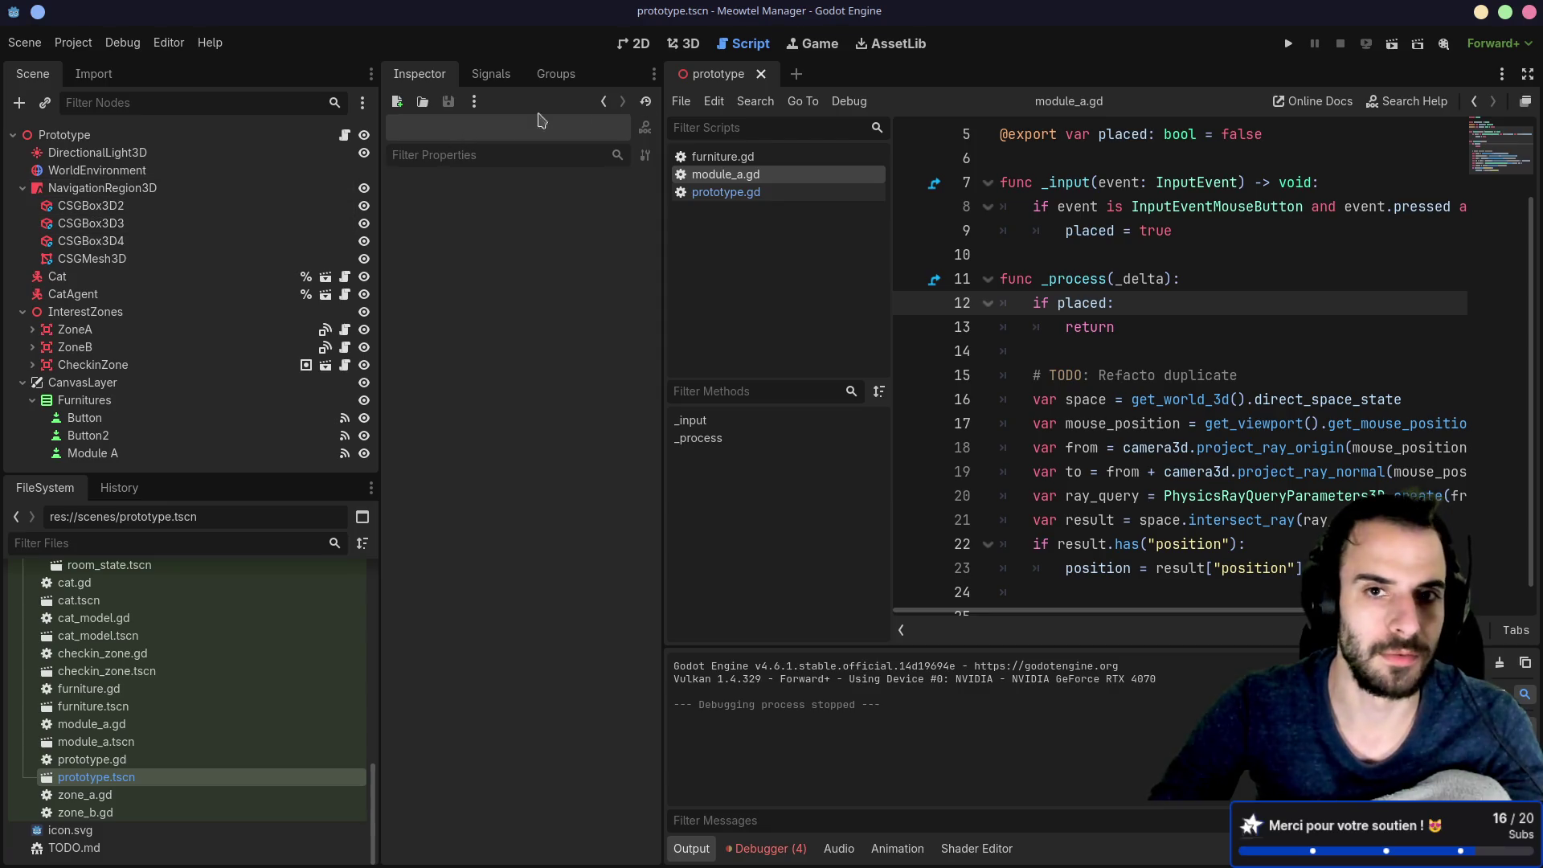
{"action": "left_click", "coordinate": [112, 724]}
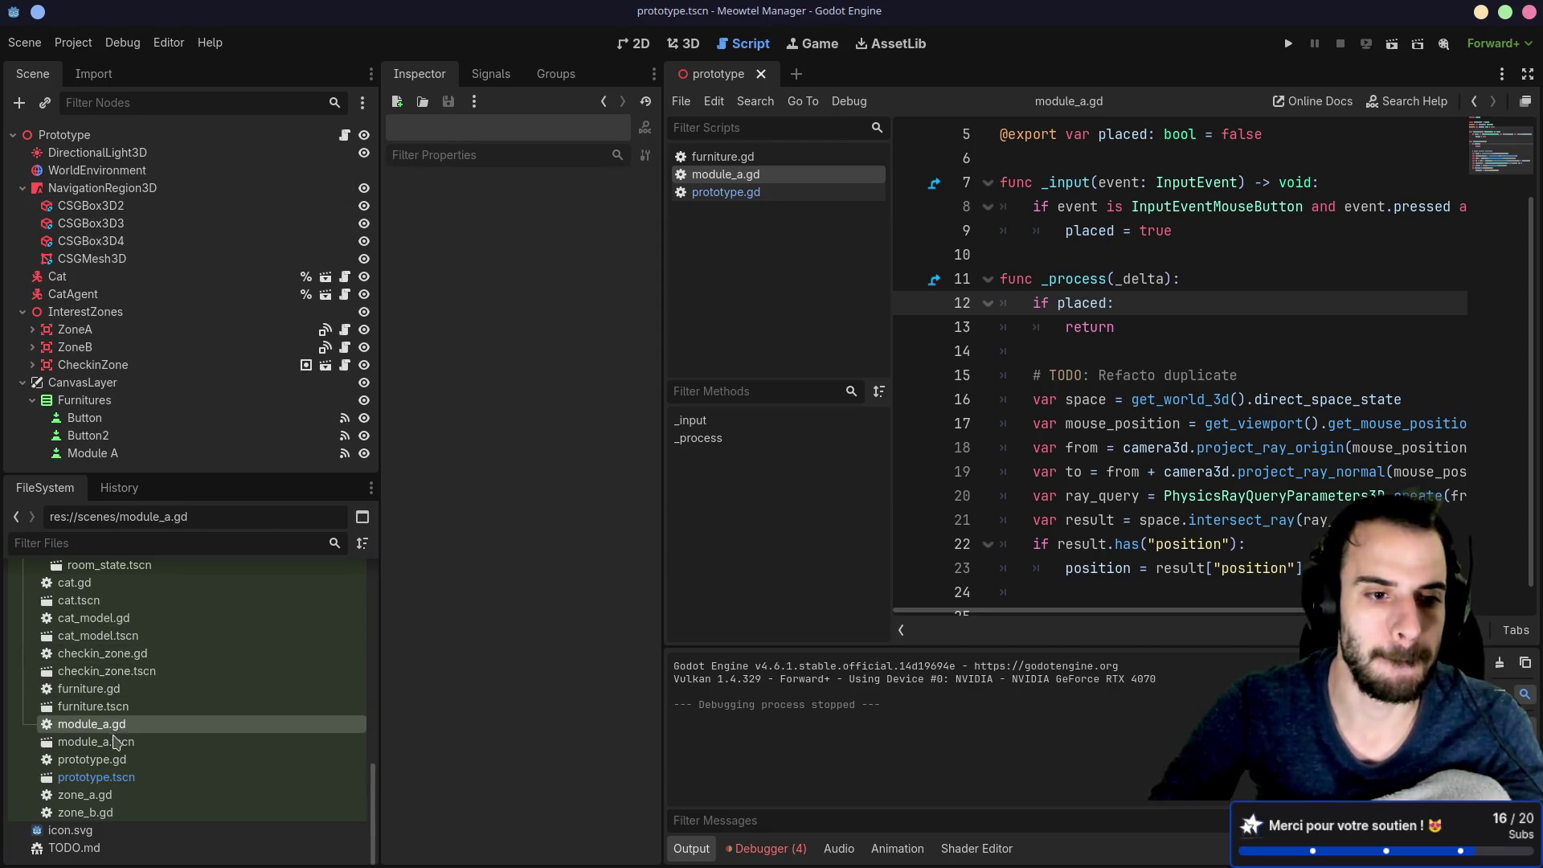
{"action": "left_click", "coordinate": [115, 741]}
{"action": "double_click", "coordinate": [115, 740]}
Step: Enable collision mask layer 2 on CSGBox3D5 through CSGBox3D9
{"action": "left_click", "coordinate": [129, 157]}
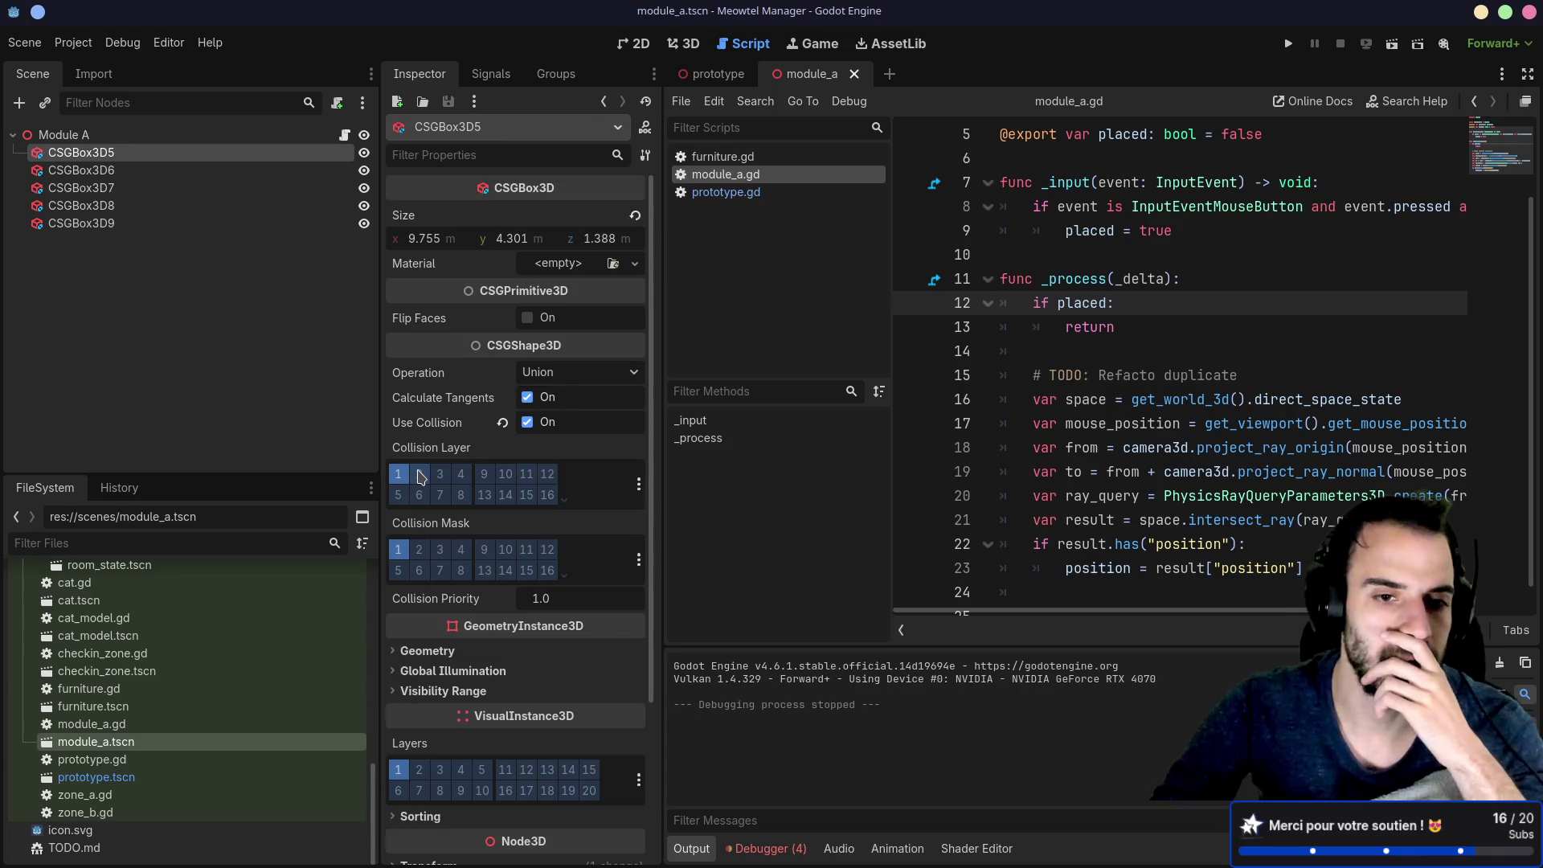
{"action": "left_click", "coordinate": [424, 555]}
{"action": "left_click", "coordinate": [104, 170]}
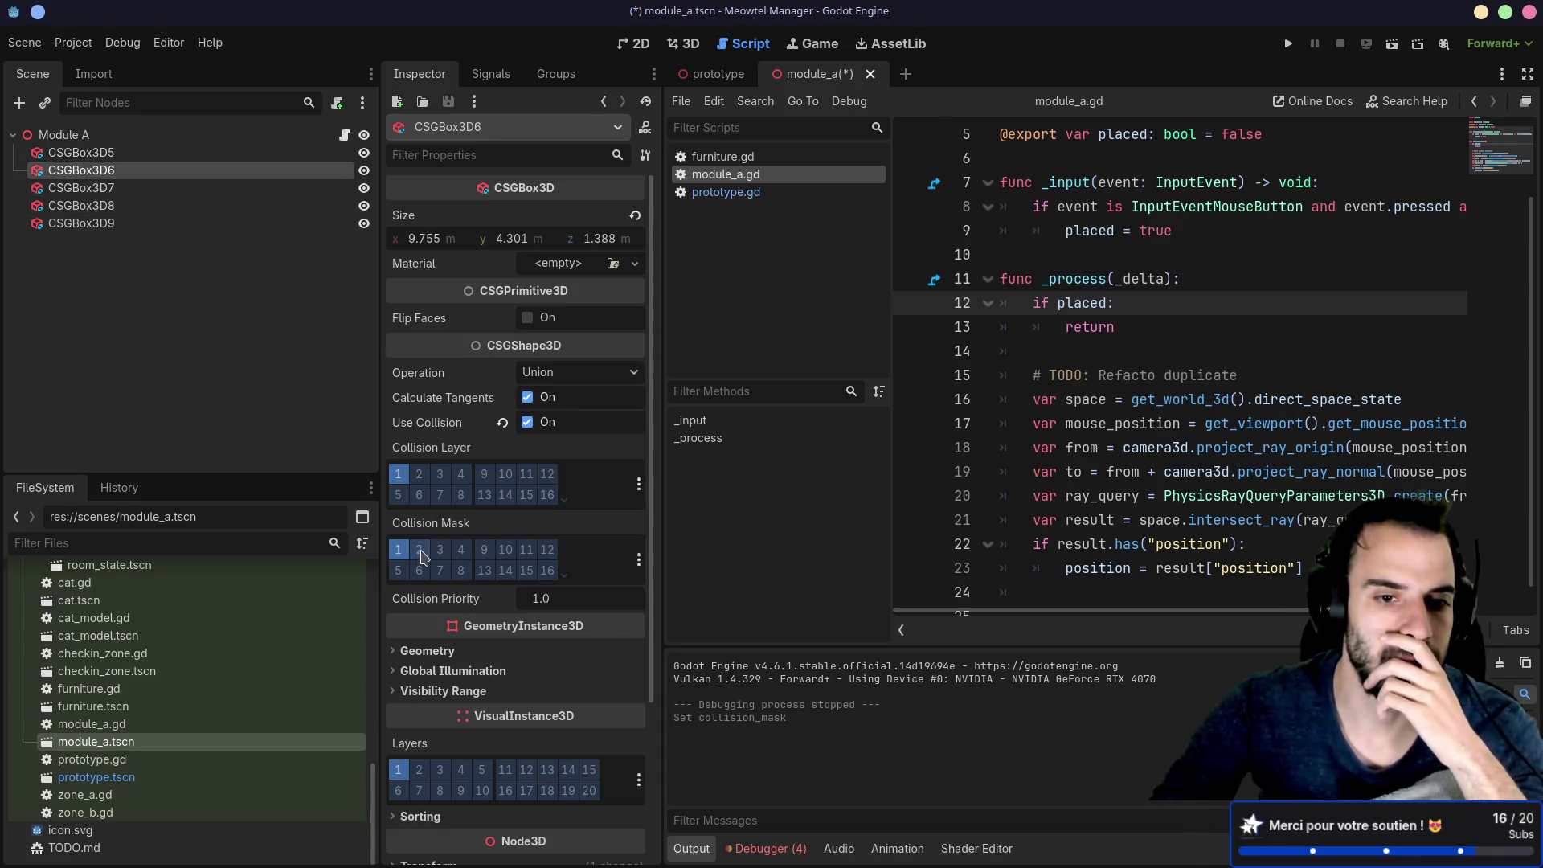
{"action": "key", "text": "Down"}
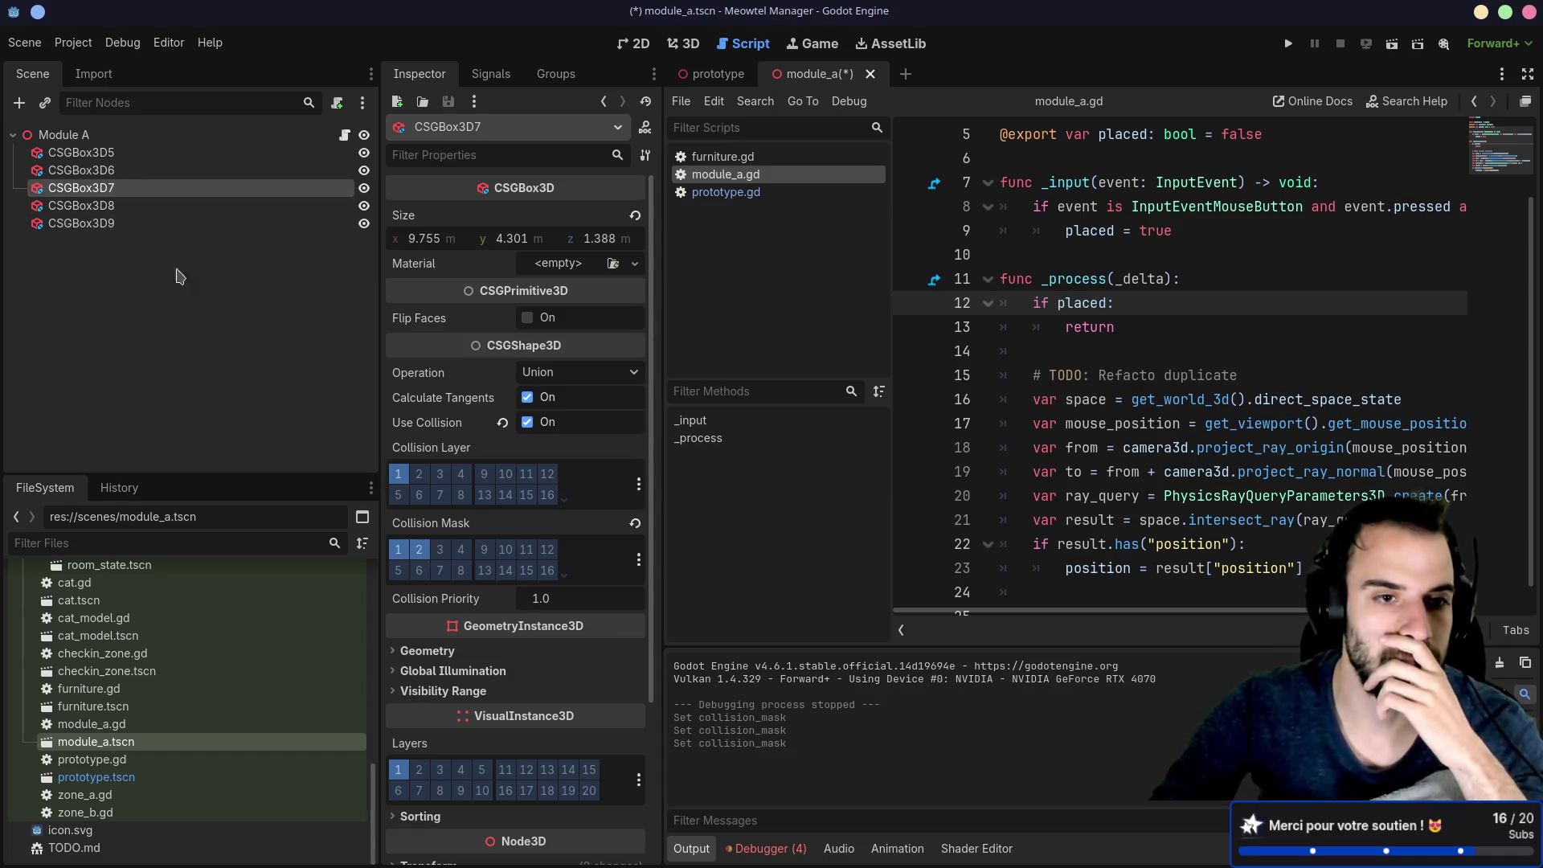
{"action": "left_click", "coordinate": [102, 208]}
{"action": "left_click", "coordinate": [145, 226]}
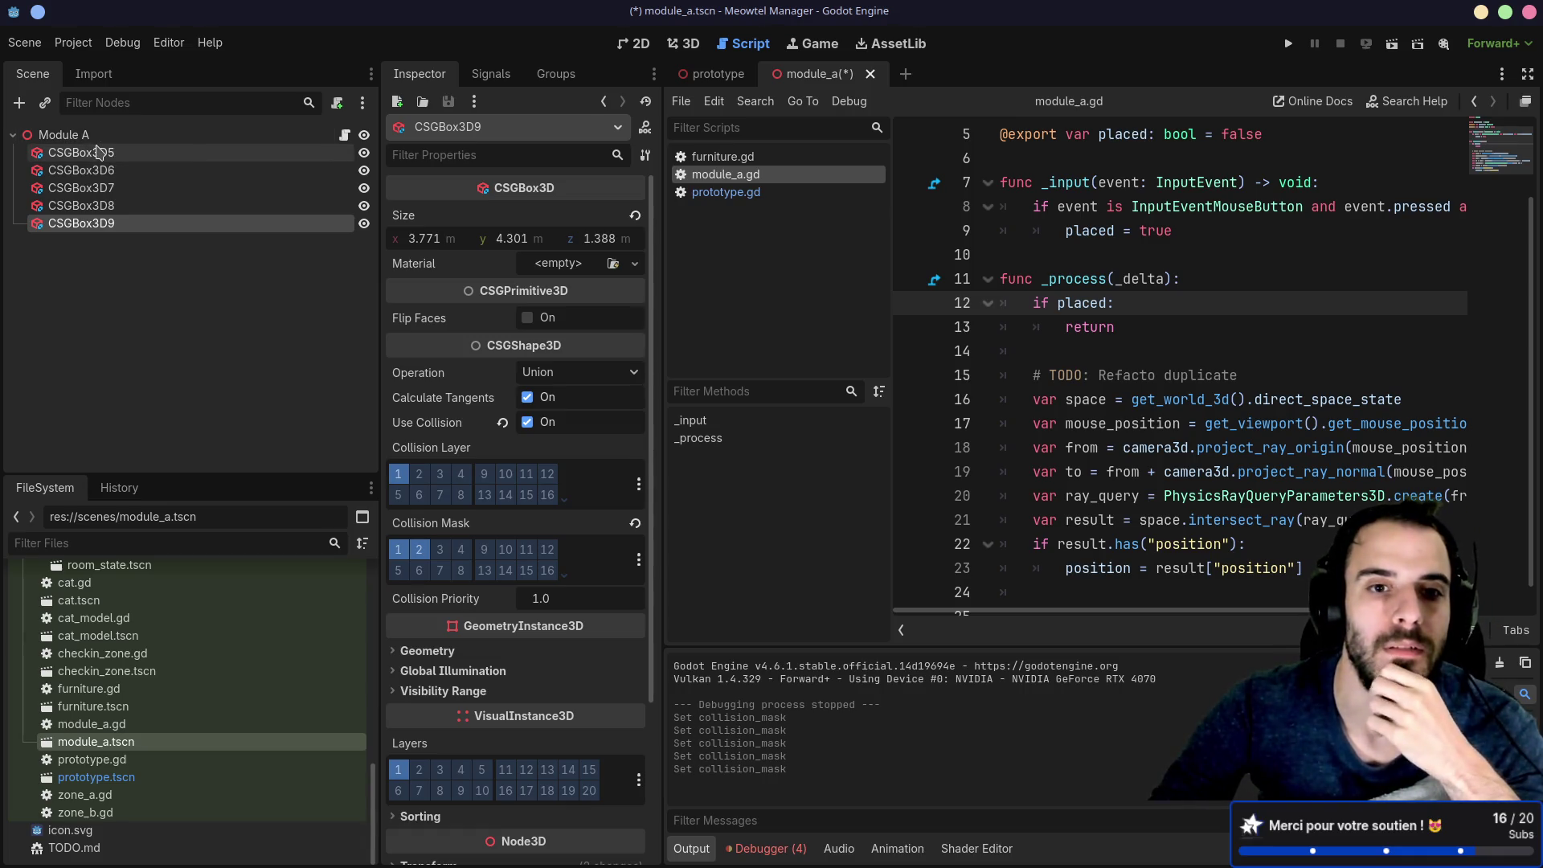
{"action": "left_click", "coordinate": [97, 152]}
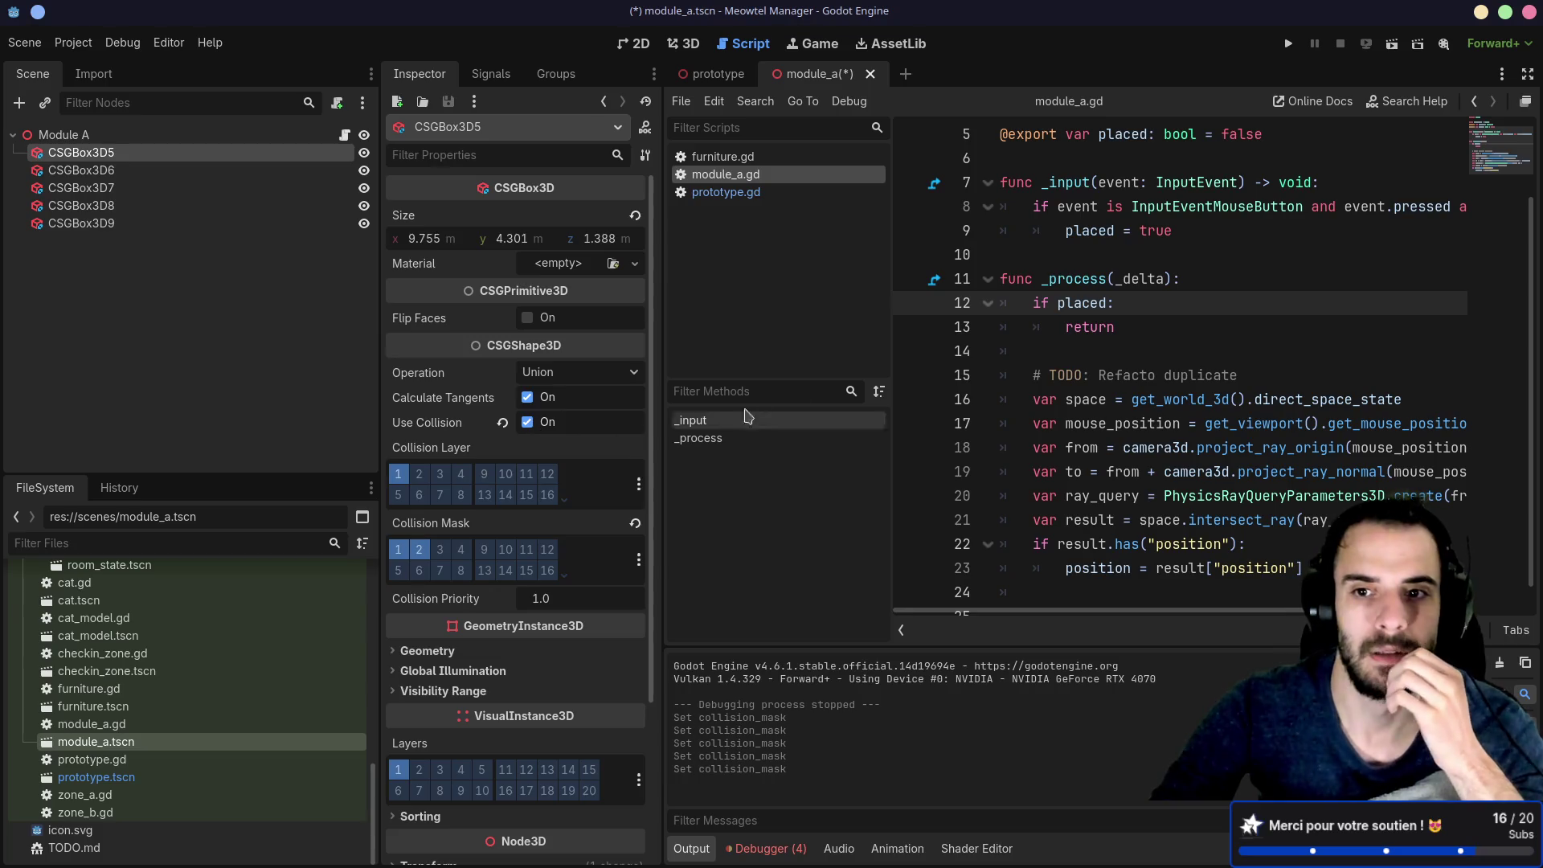
Step: Add 'set(new_placed): placed = new_placed' to the exported placed variable, then view Module A in 3D
{"action": "scroll", "coordinate": [1205, 314], "scroll_direction": "up", "scroll_amount": 1}
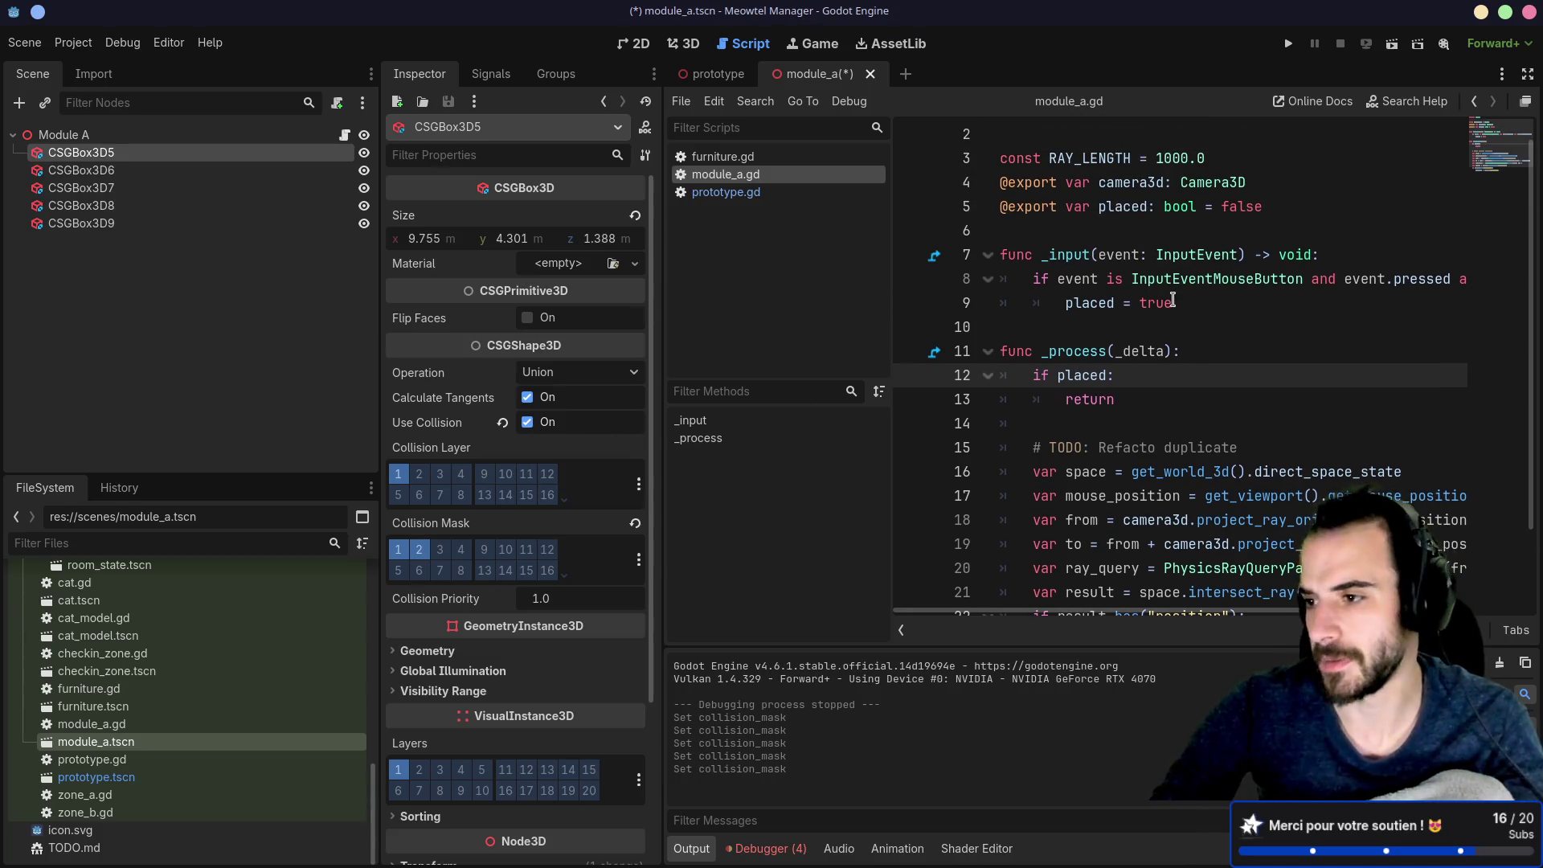
{"action": "left_click", "coordinate": [902, 632]}
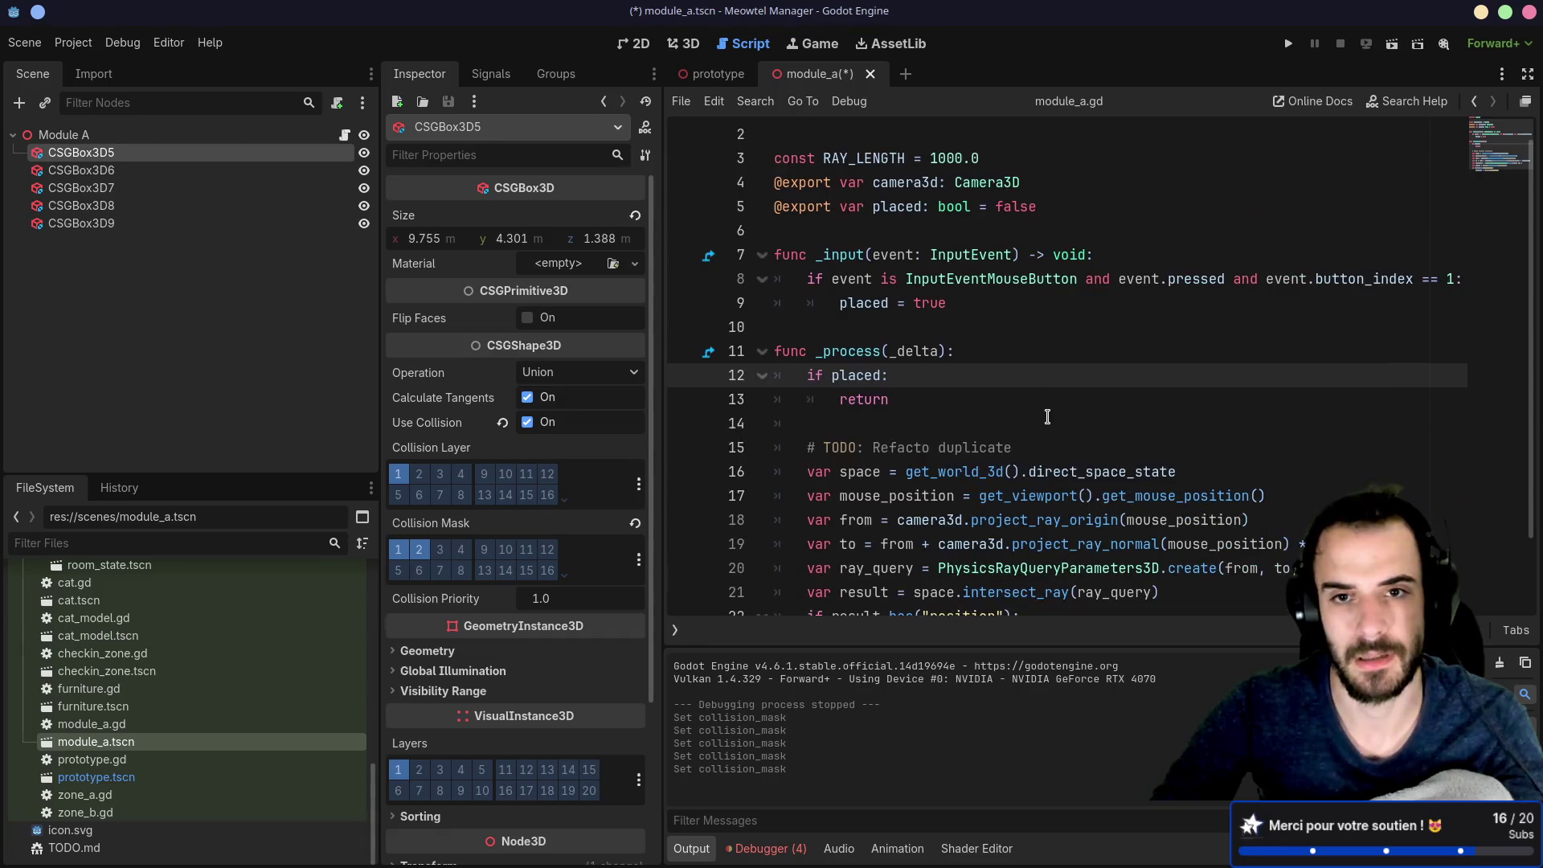
{"action": "left_click", "coordinate": [1068, 202]}
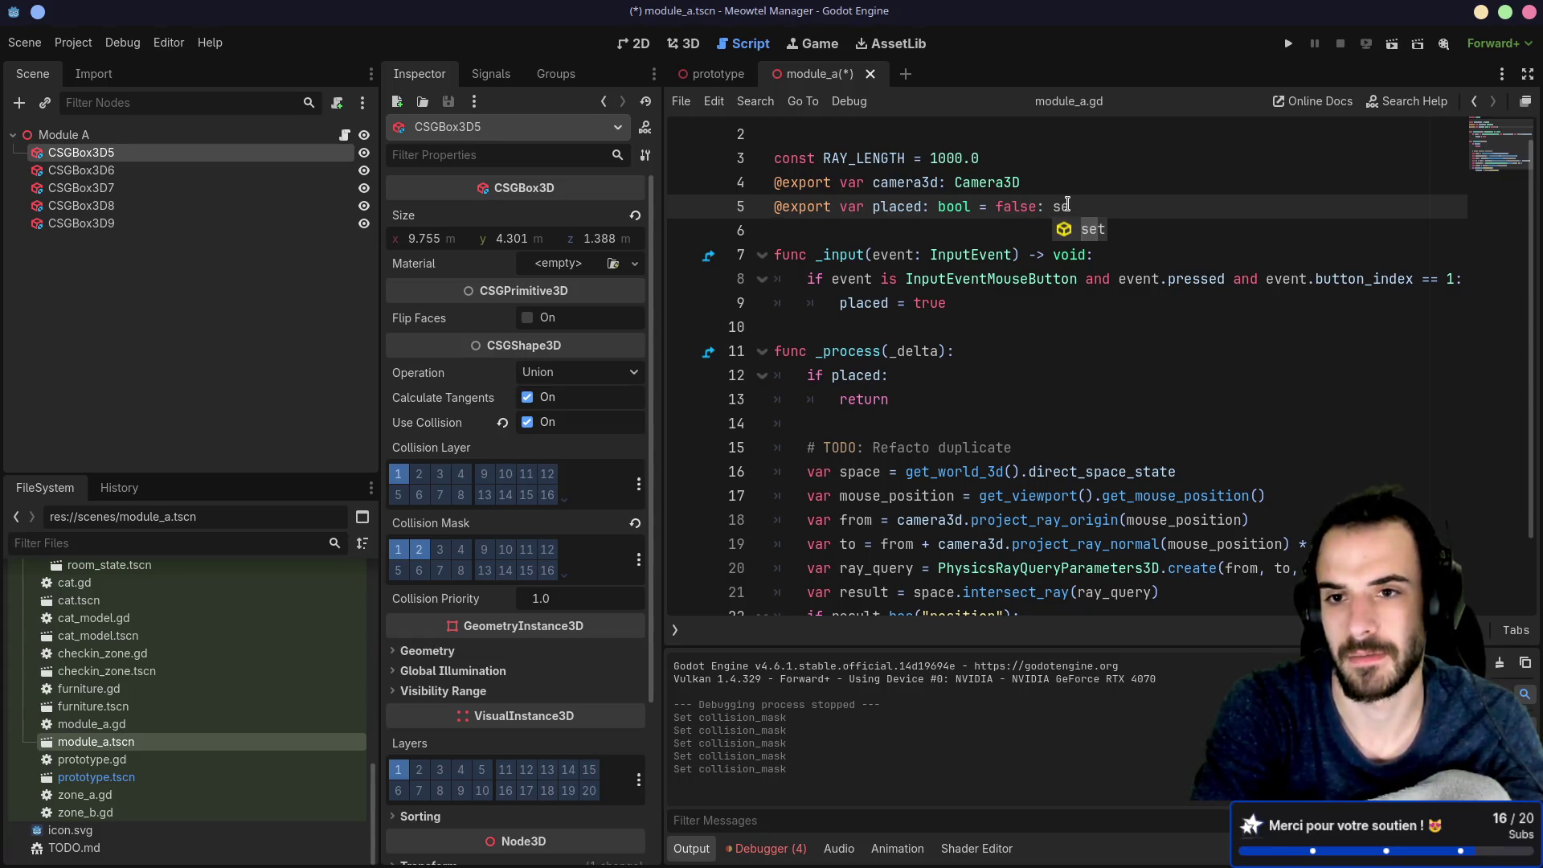
{"action": "type", "text": "t"}
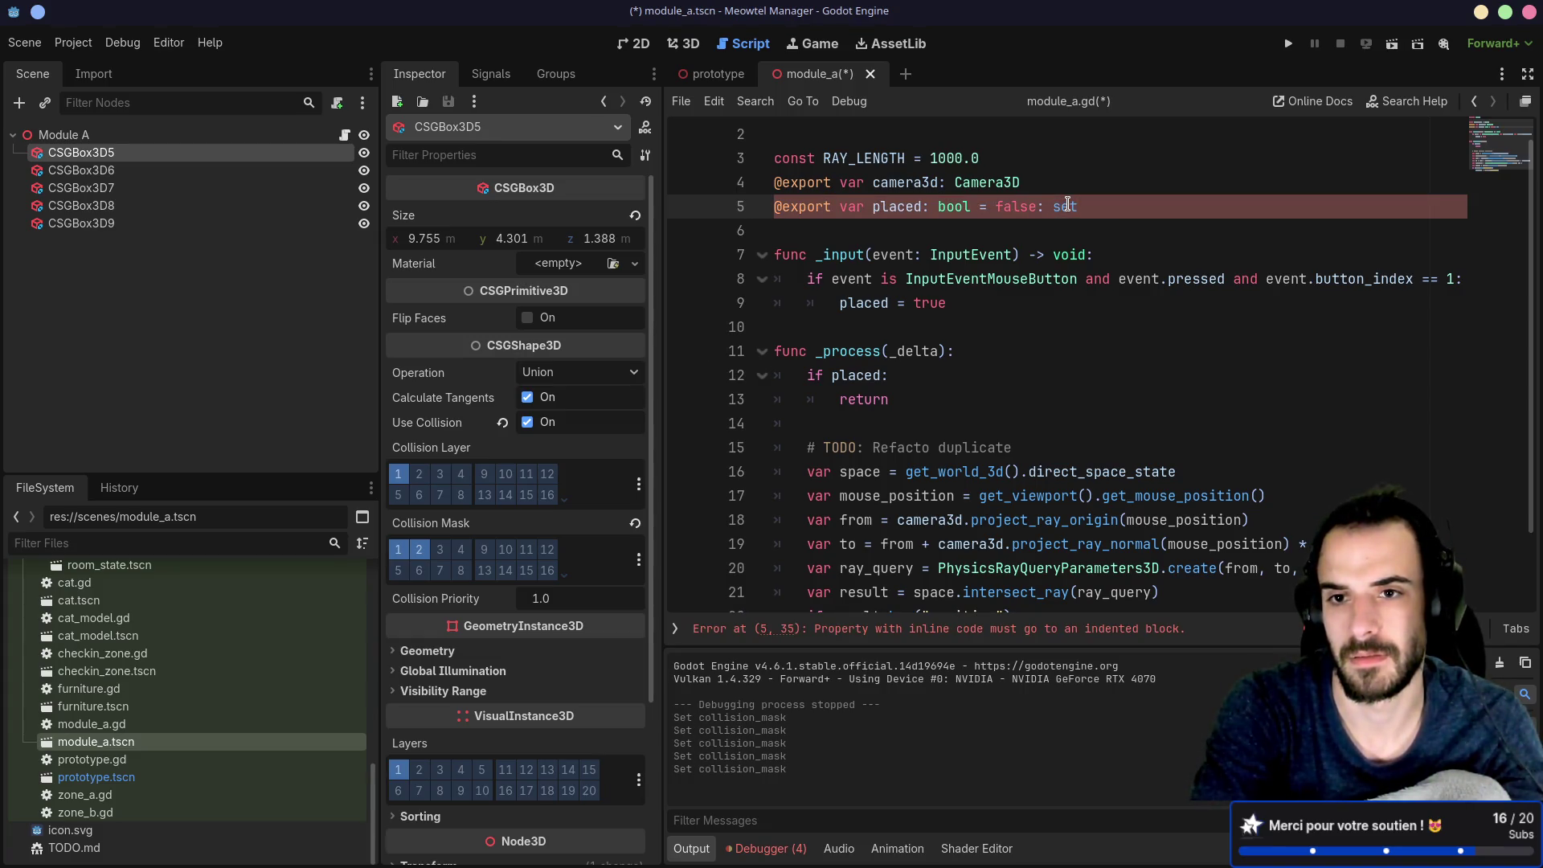
{"action": "key", "text": "Return"}
{"action": "type", "text": "se"}
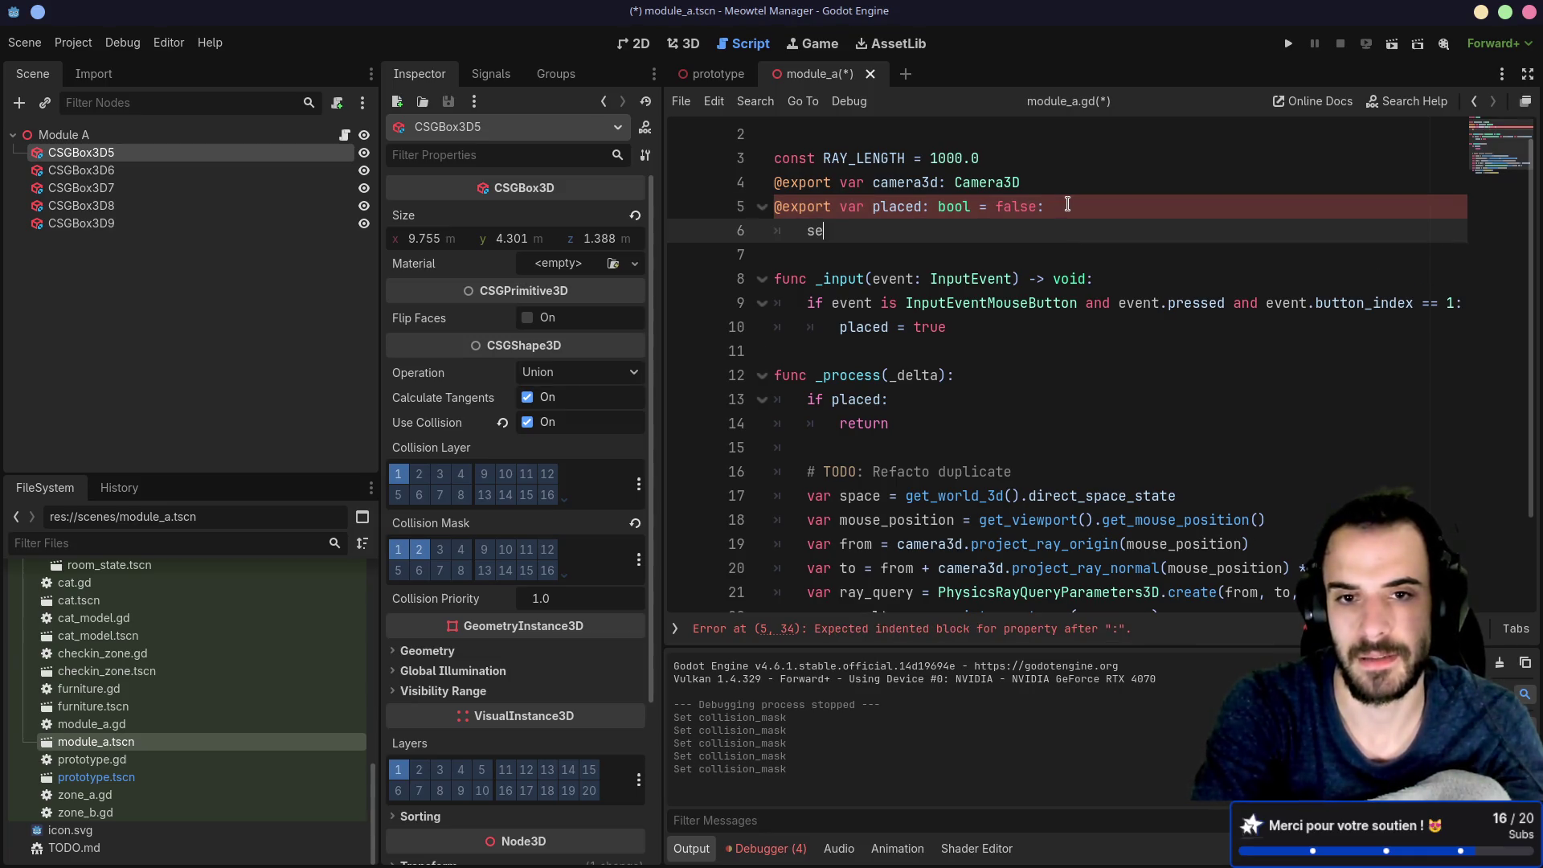
{"action": "type", "text": "ed):"}
{"action": "key", "text": "Return"}
{"action": "type", "text": "placed = new"}
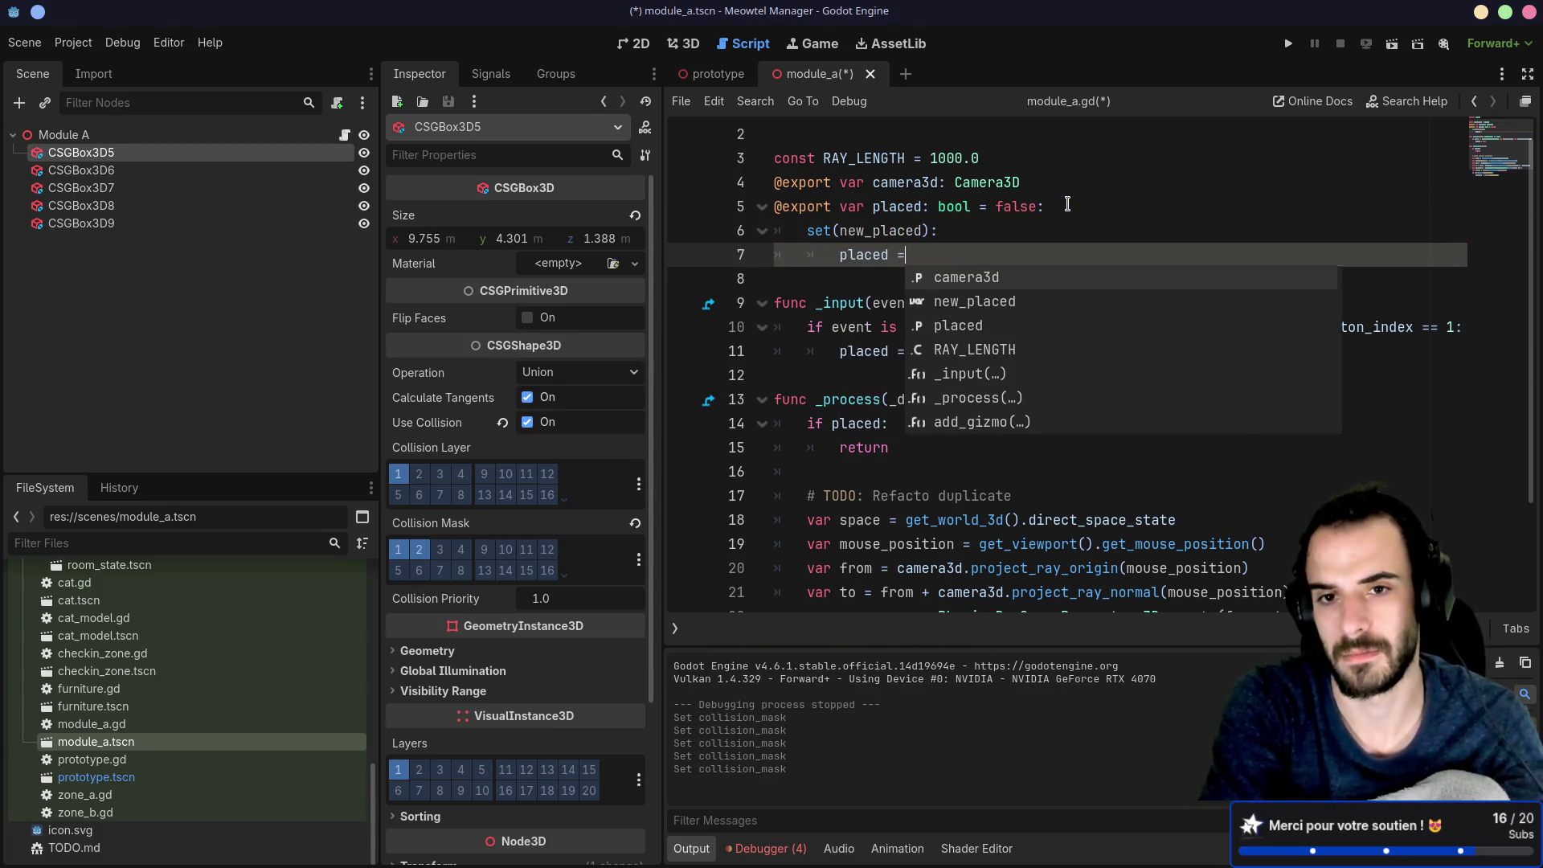
{"action": "type", "text": "_place"}
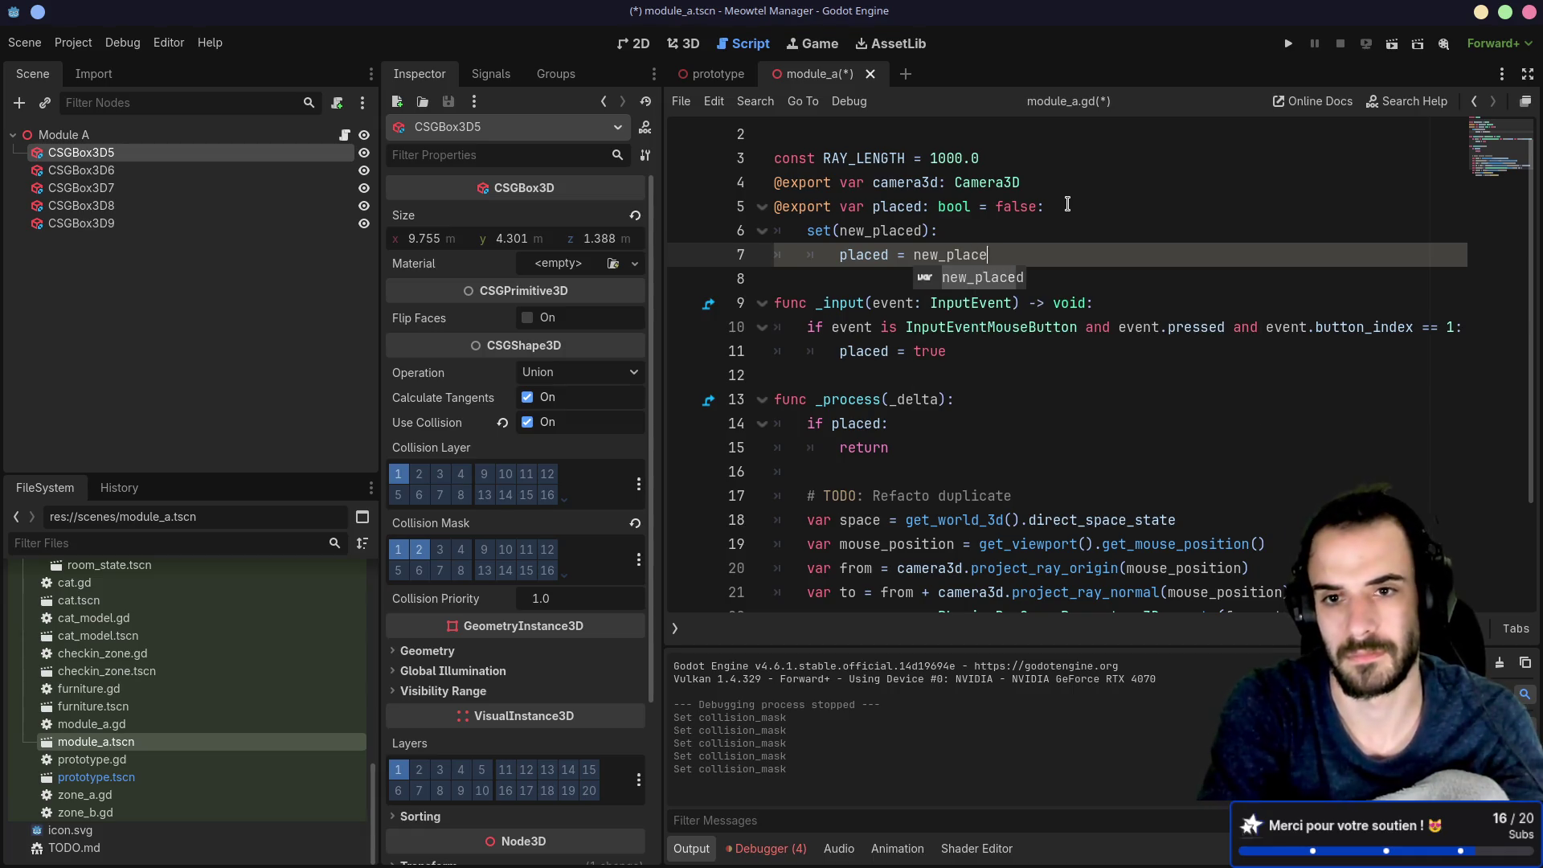
{"action": "key", "text": "Return"}
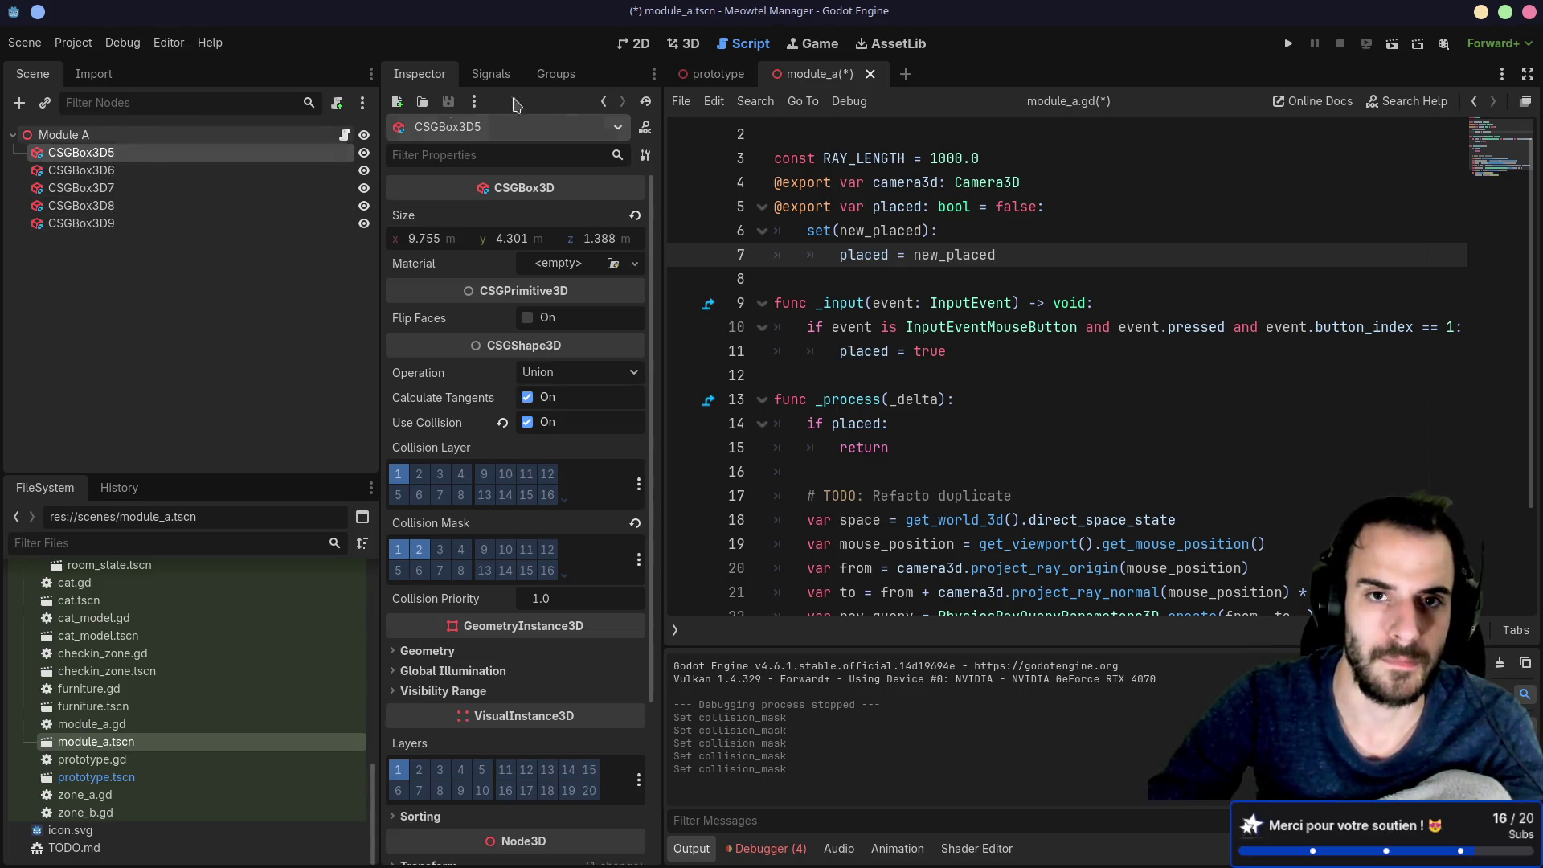
{"action": "left_click", "coordinate": [684, 44]}
{"action": "scroll", "coordinate": [1004, 444], "scroll_direction": "up", "scroll_amount": 4}
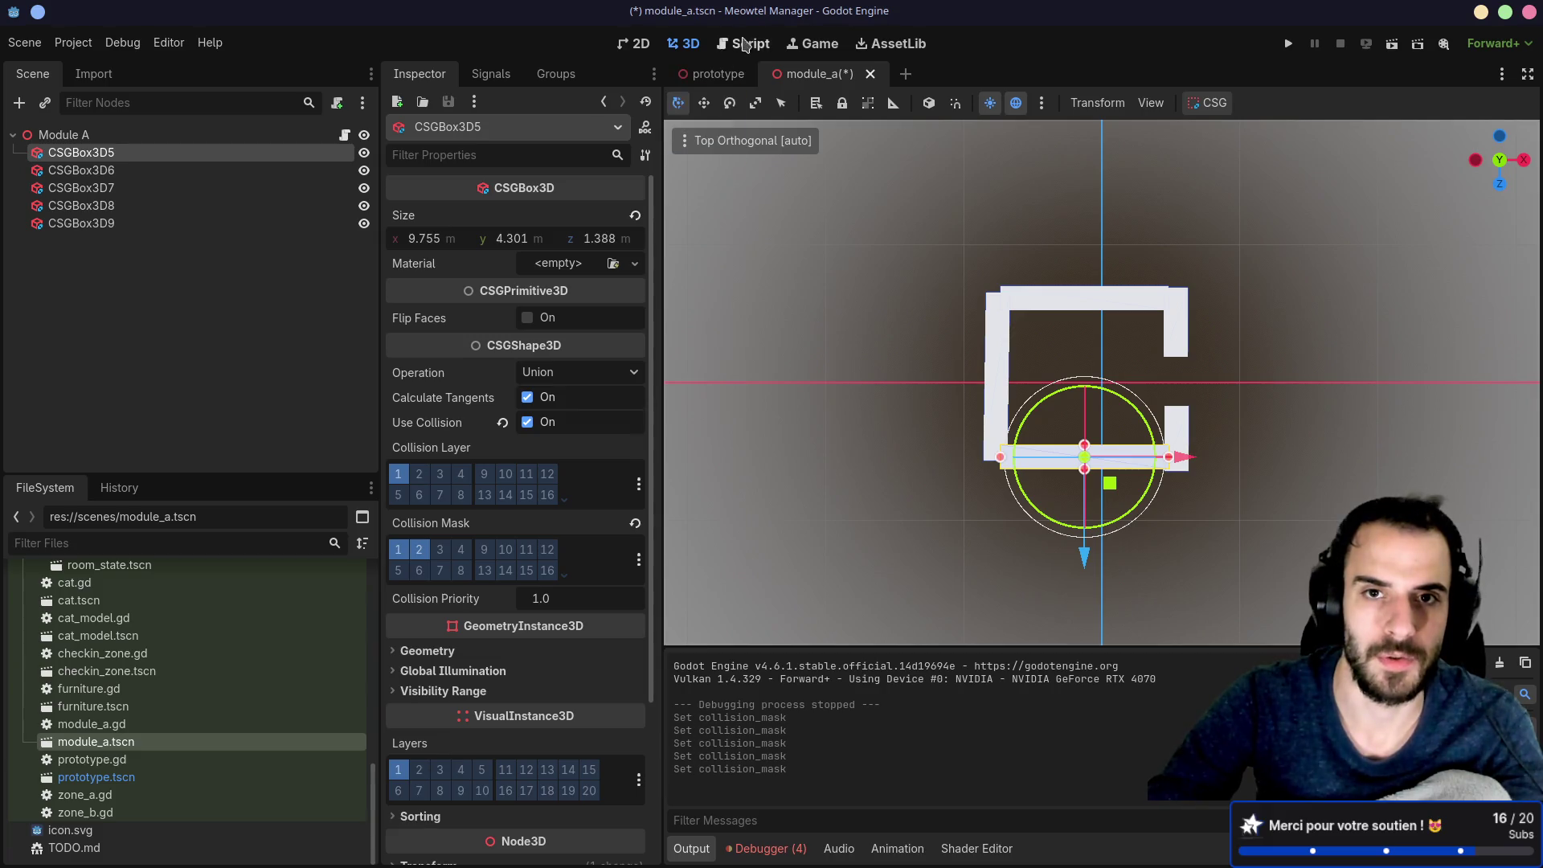
Step: In the placed setter, loop over get_children() and check 'if child is CSGBox3D'
{"action": "left_click", "coordinate": [742, 43]}
{"action": "key", "text": "Return"}
{"action": "type", "text": "for"}
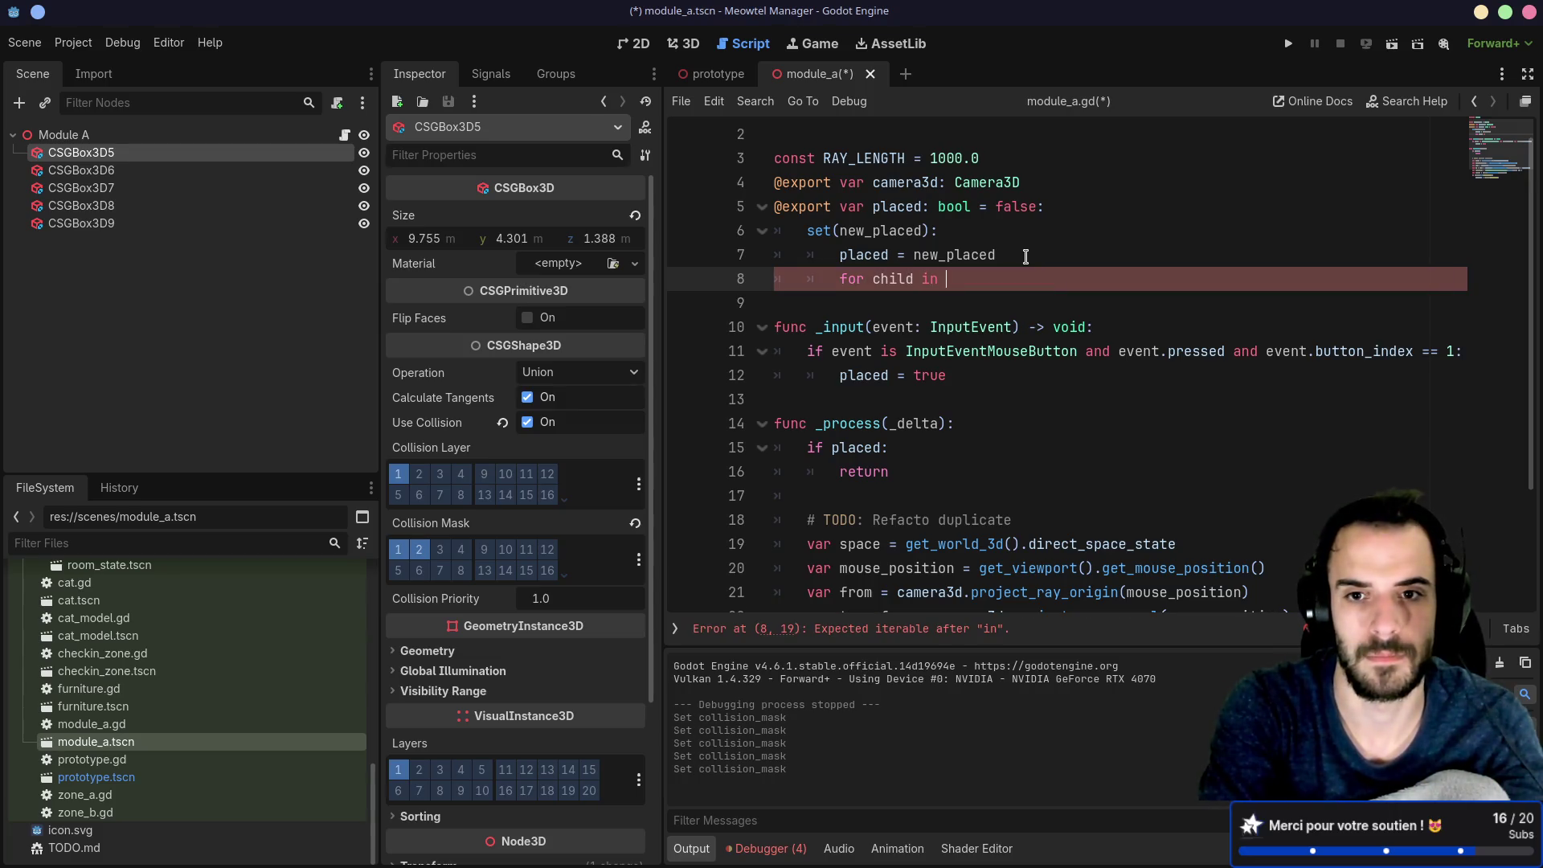
{"action": "type", "text": "chil"}
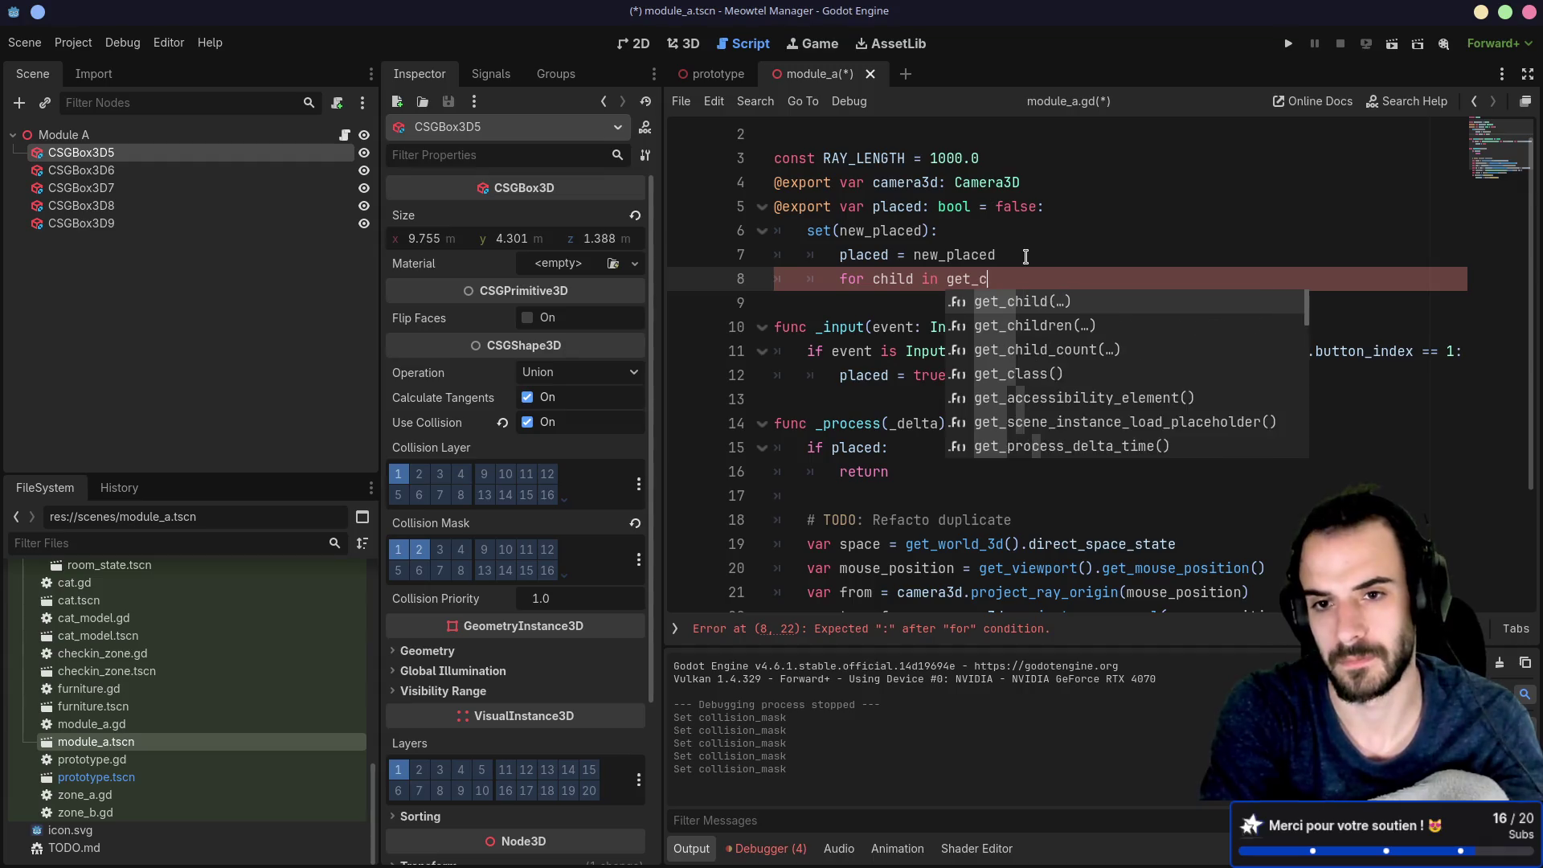
{"action": "key", "text": "Down"}
{"action": "key", "text": "Return"}
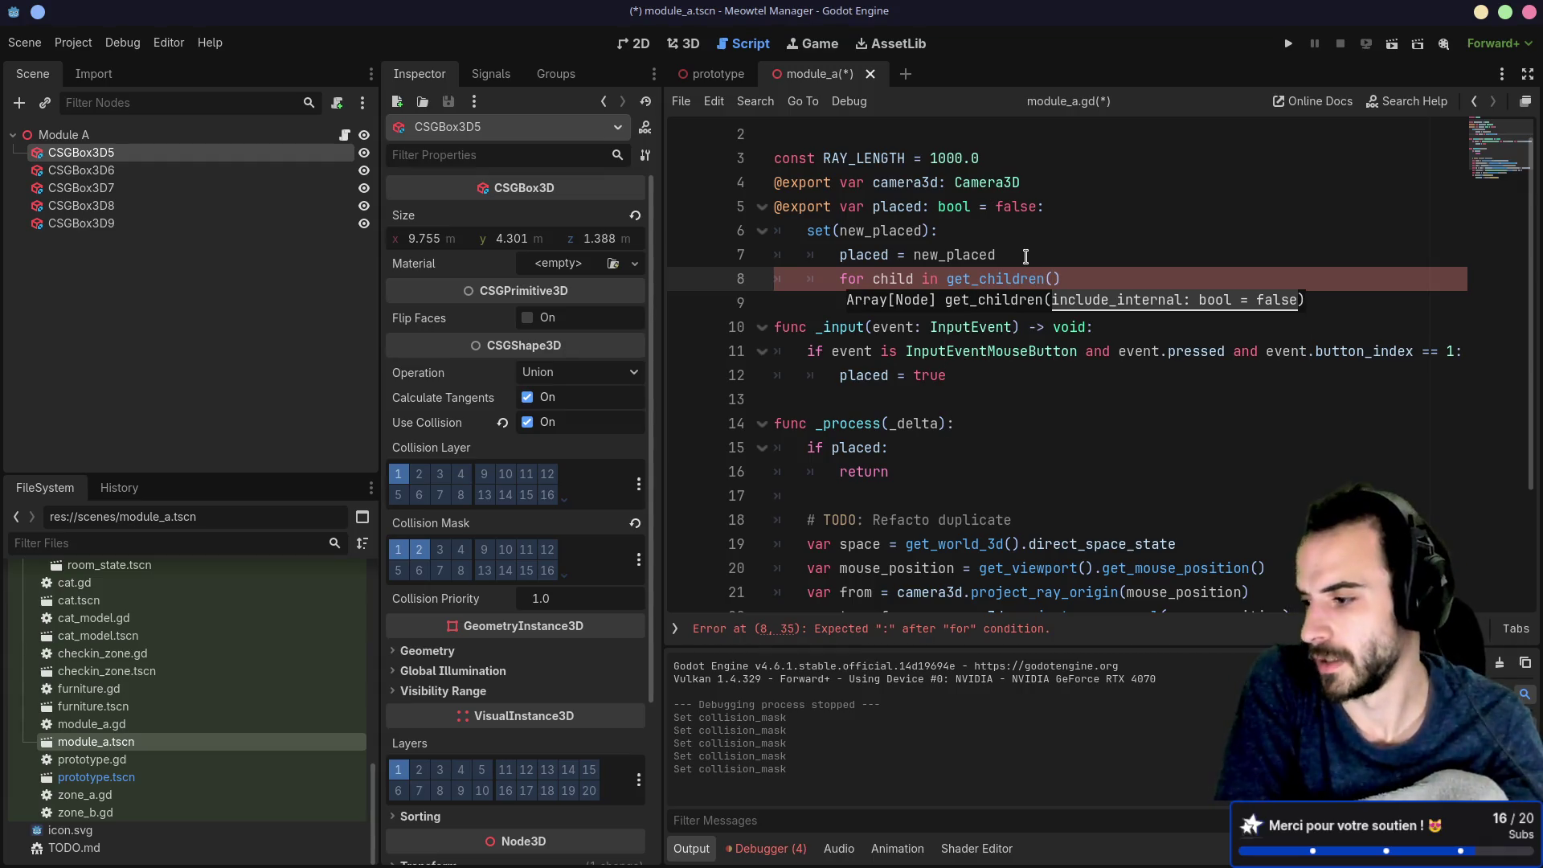
{"action": "type", "text": ":"}
{"action": "key", "text": "Return"}
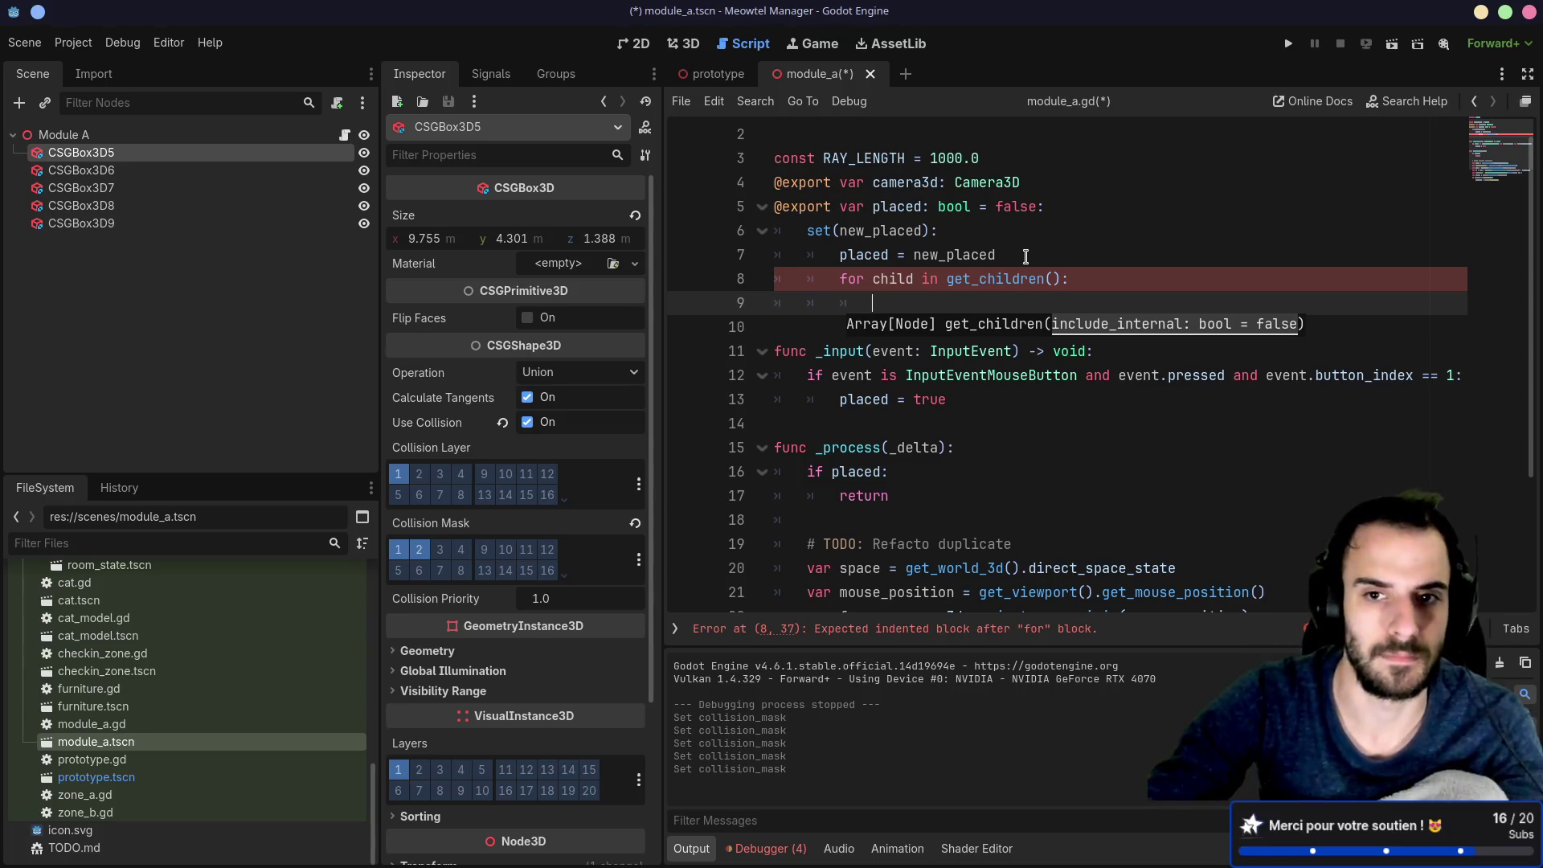
{"action": "type", "text": "if "}
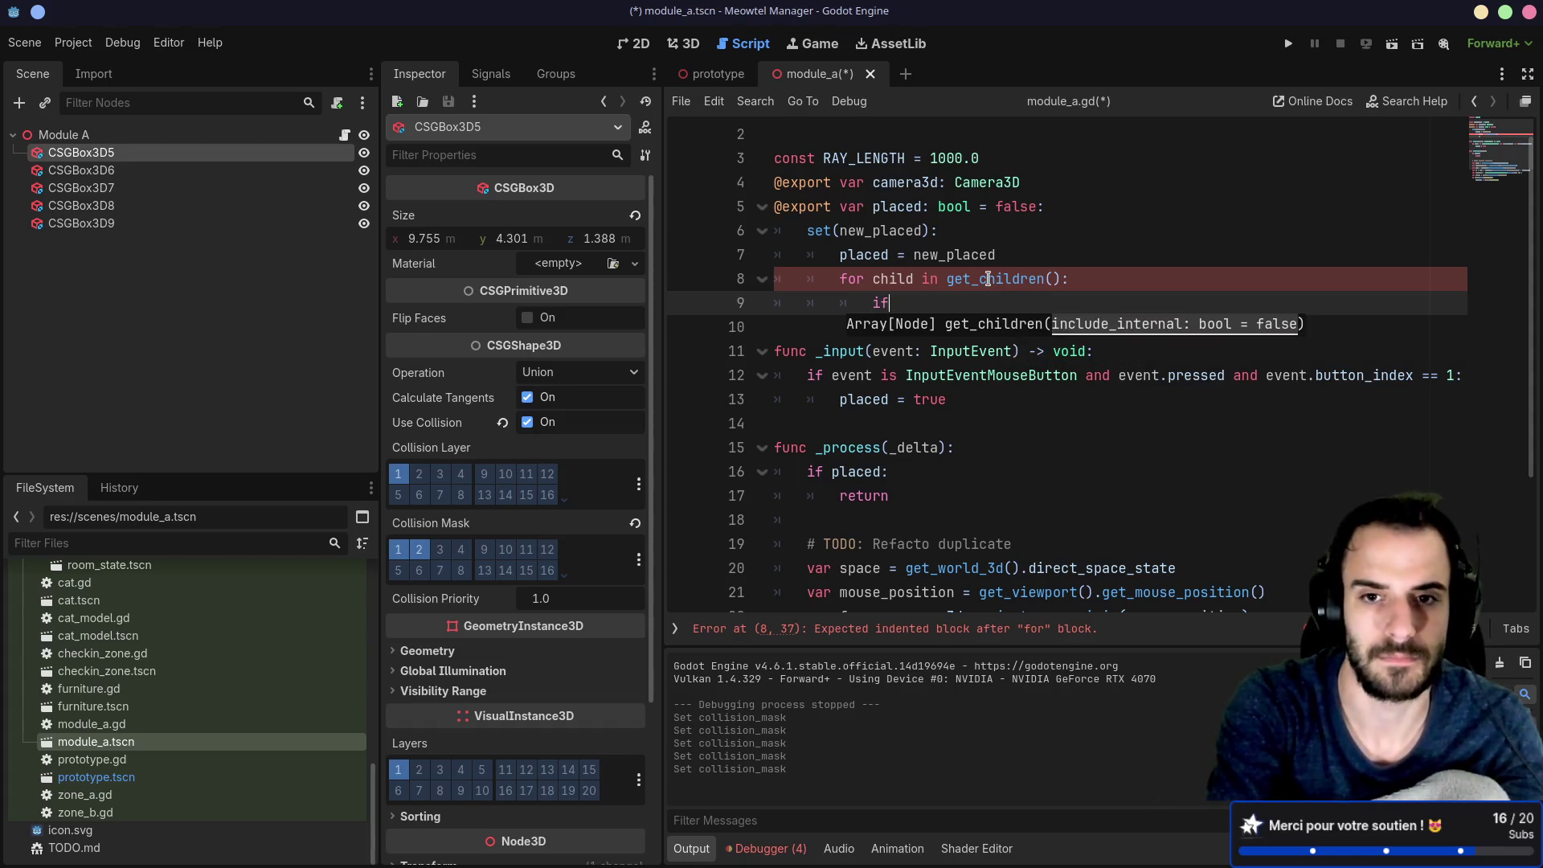
{"action": "type", "text": "child i"}
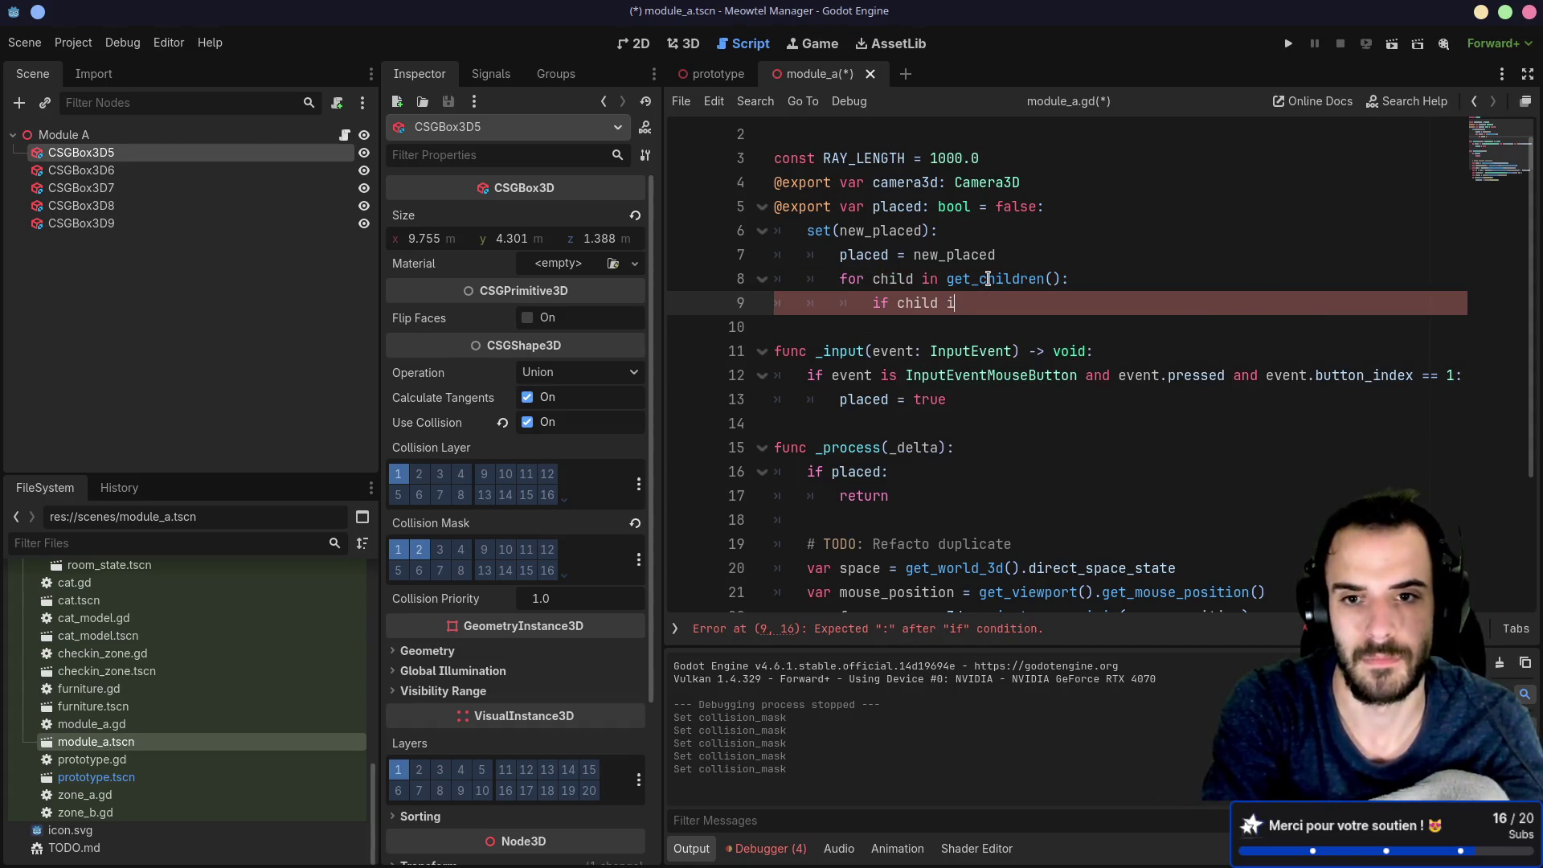
{"action": "type", "text": "s C"}
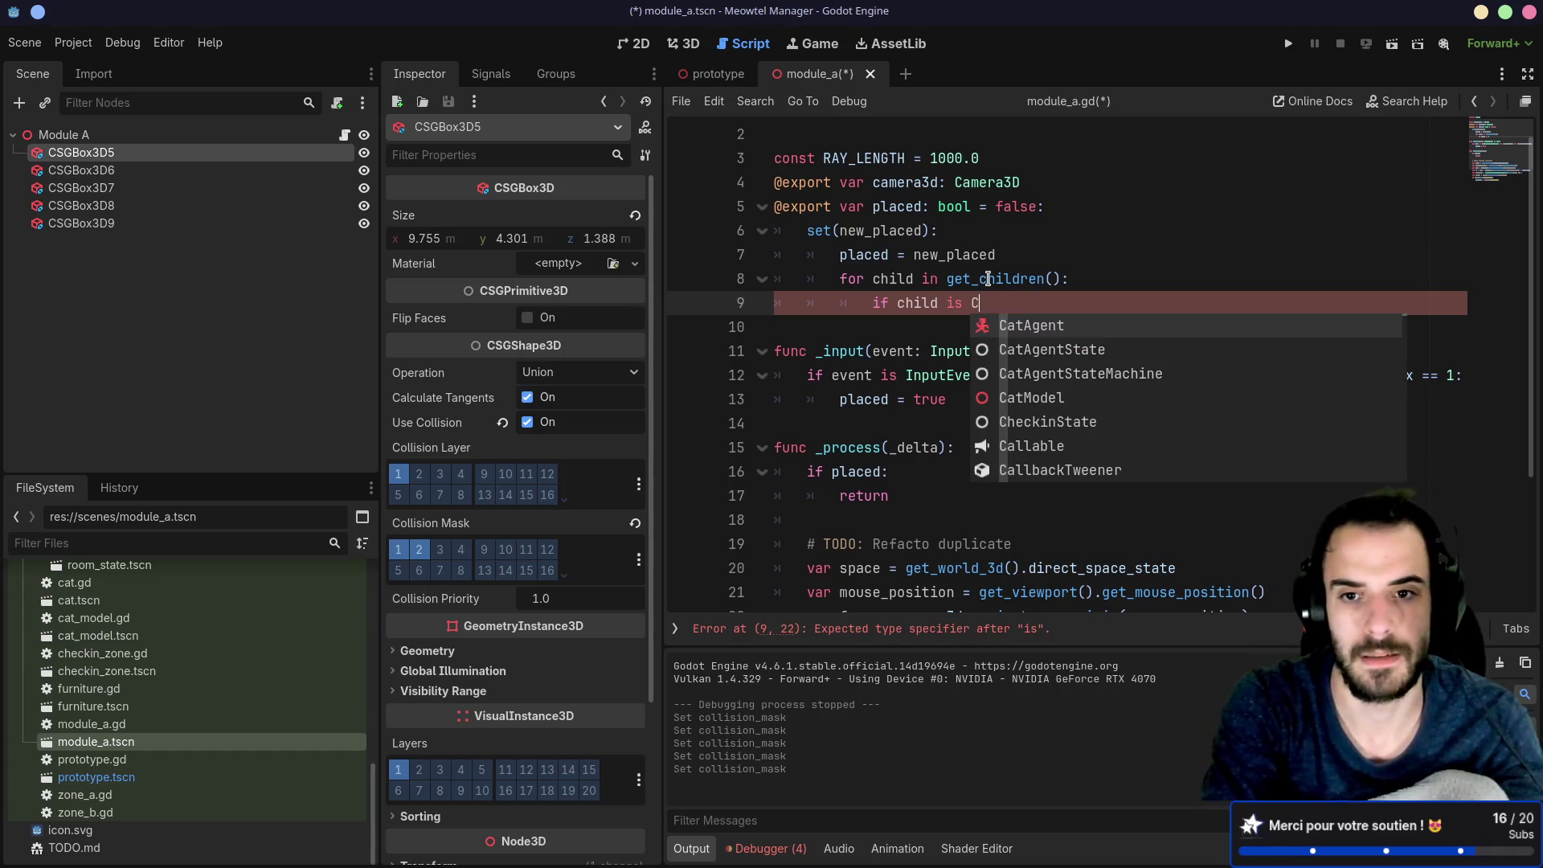
{"action": "type", "text": "SG"}
{"action": "key", "text": "Return"}
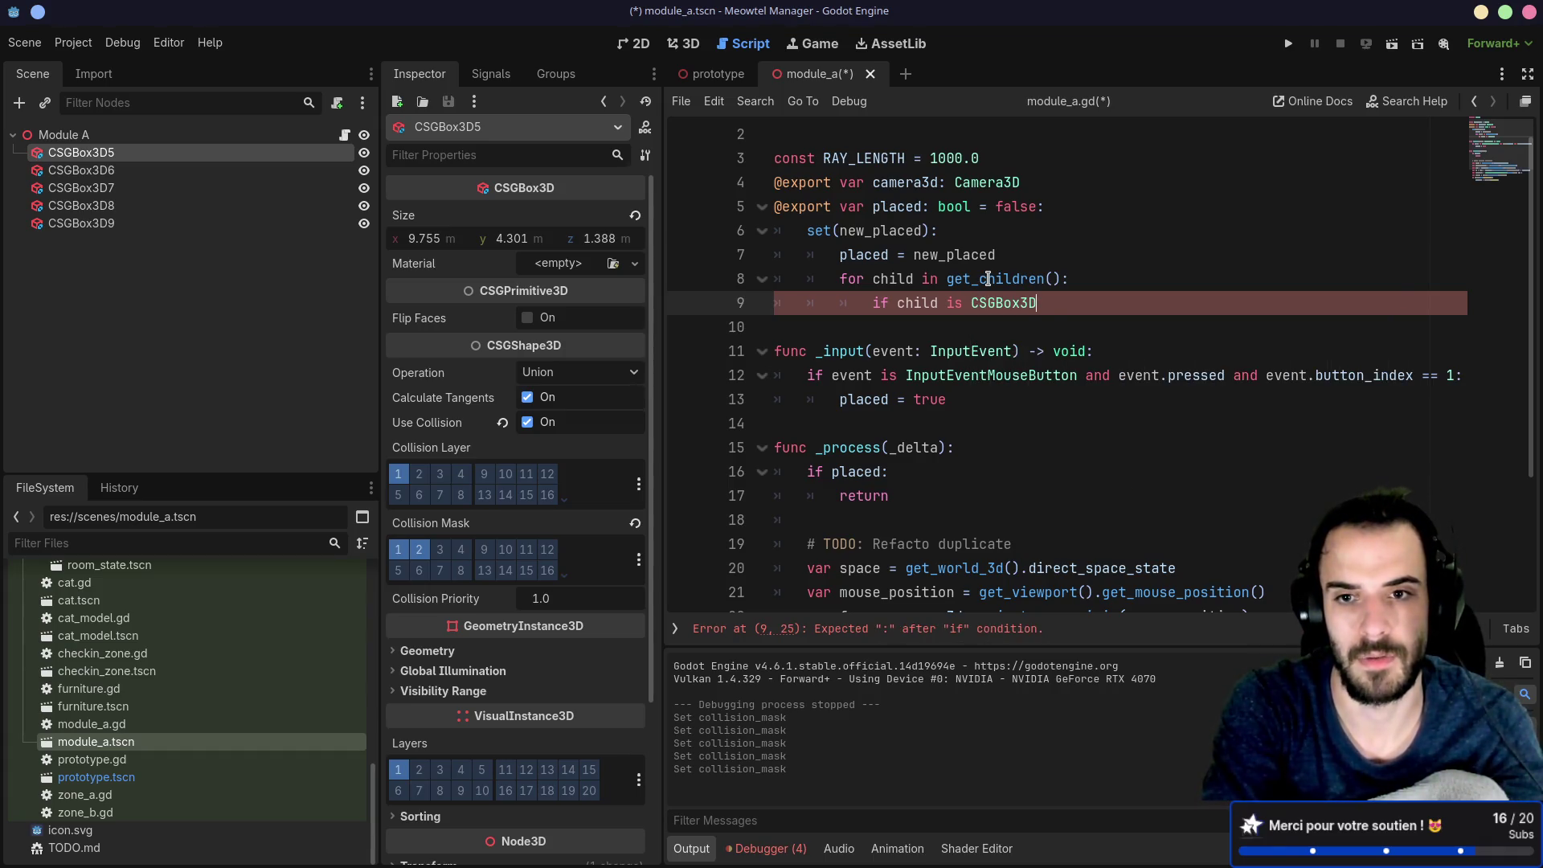
Step: Set child.use_collision = placed inside the CSGBox3D check and save module_a.gd
{"action": "key", "text": "BackSpace"}
{"action": "key", "text": "Return"}
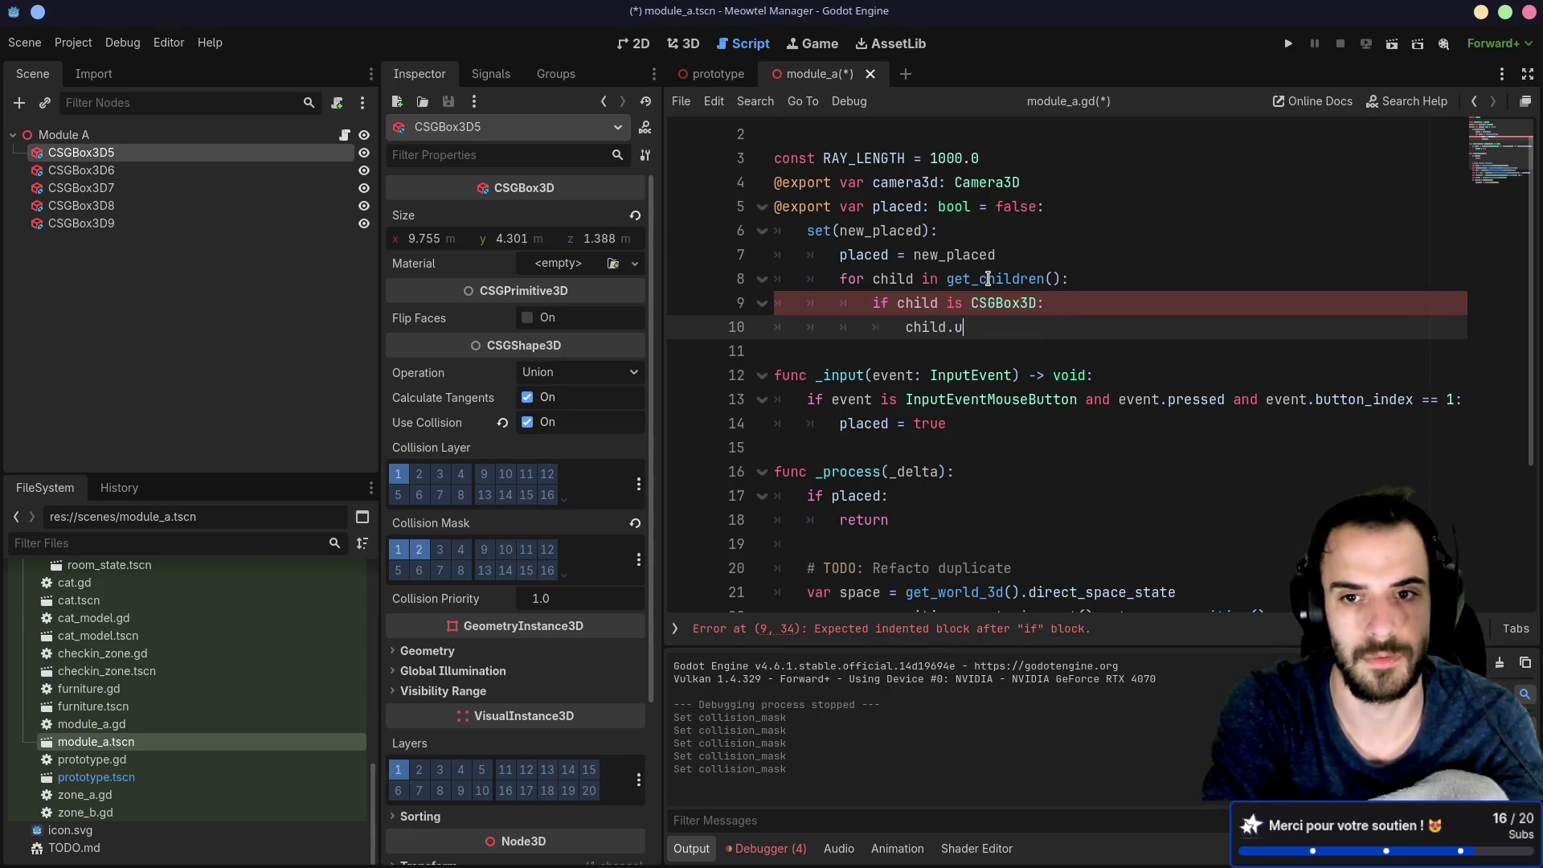
{"action": "type", "text": "se_"}
{"action": "key", "text": "Return"}
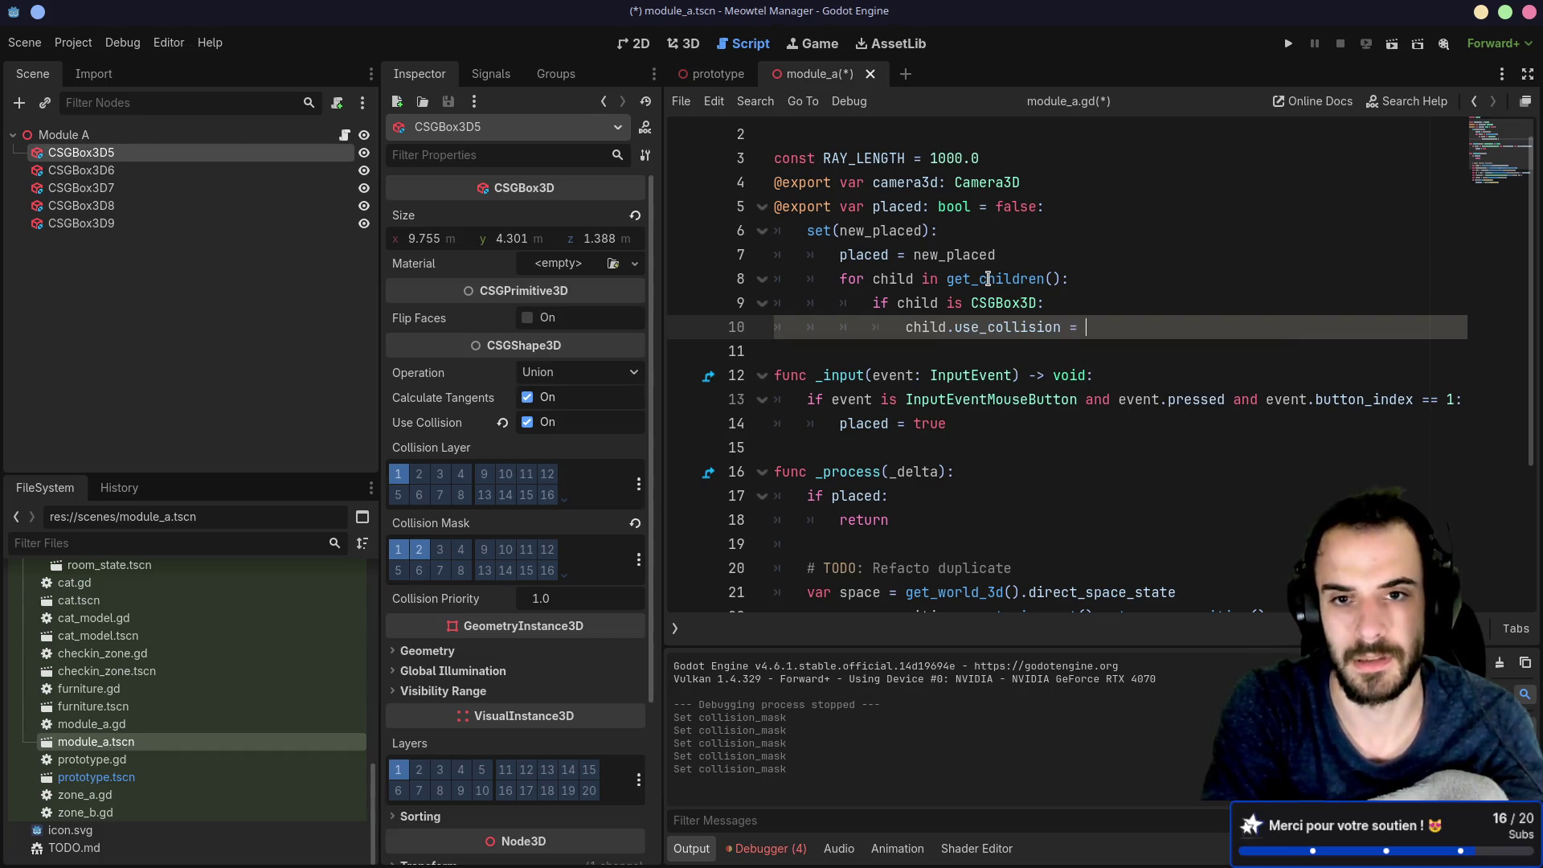
{"action": "type", "text": "plac"}
{"action": "key", "text": "Return"}
{"action": "key", "text": "ctrl+s"}
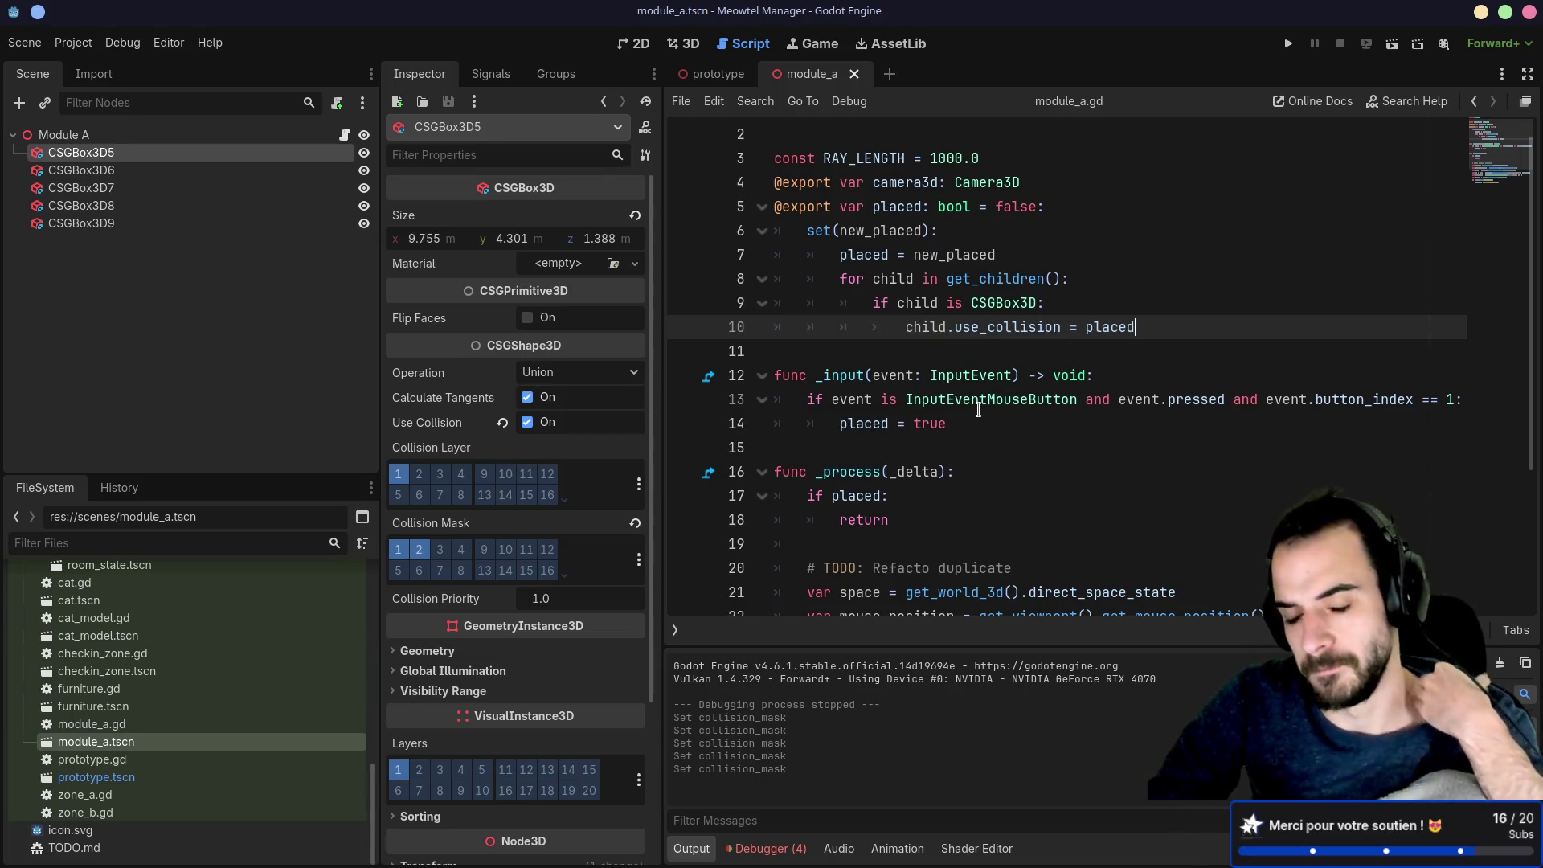
Step: Dismiss the class documentation popup and run the project
{"action": "mouse_move", "coordinate": [978, 410]}
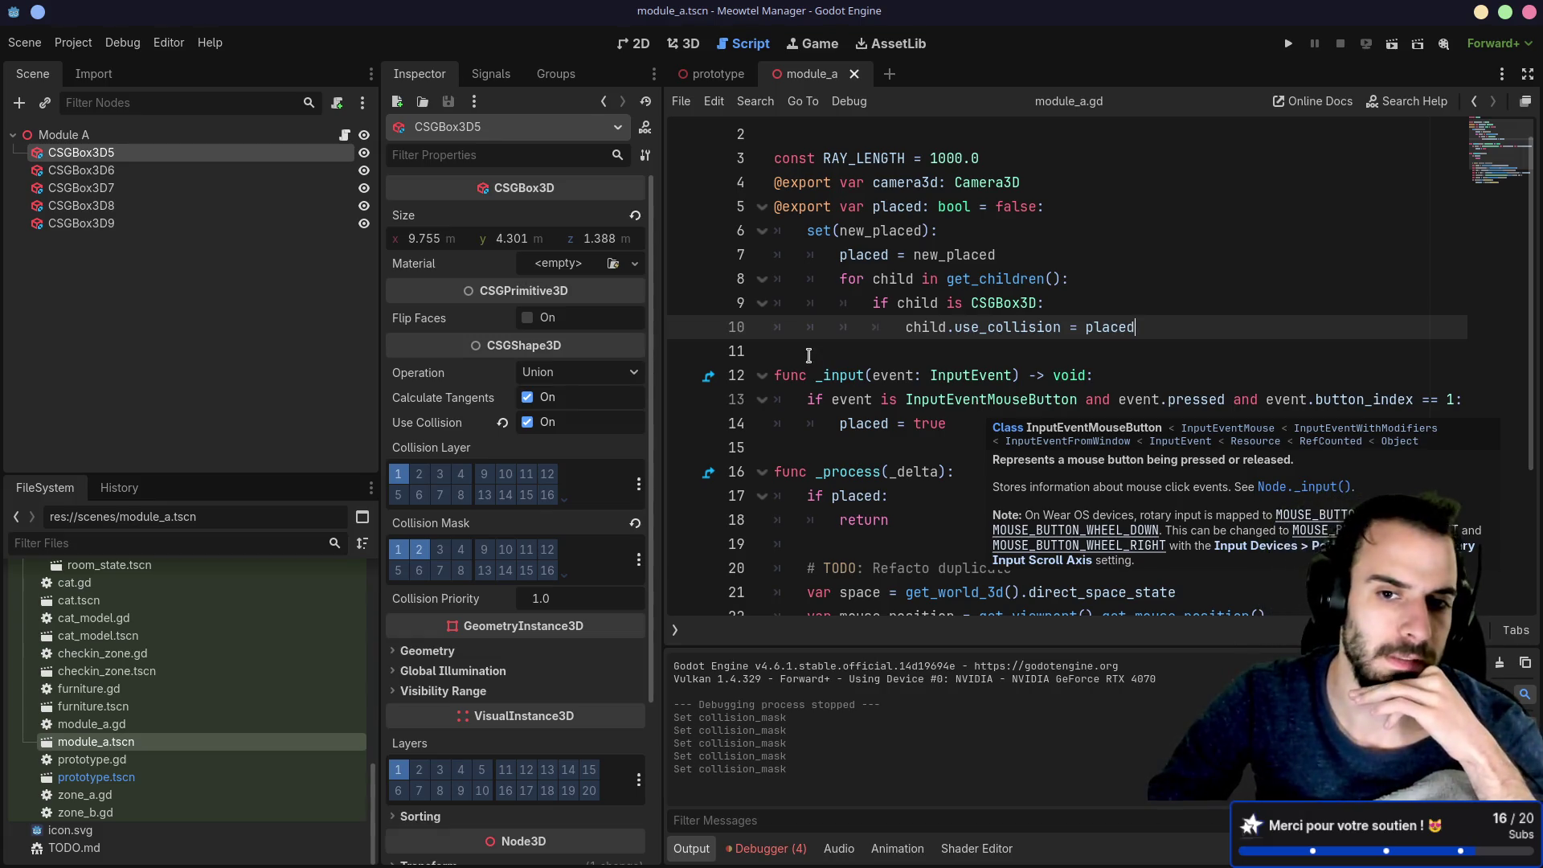
{"action": "left_click", "coordinate": [809, 355]}
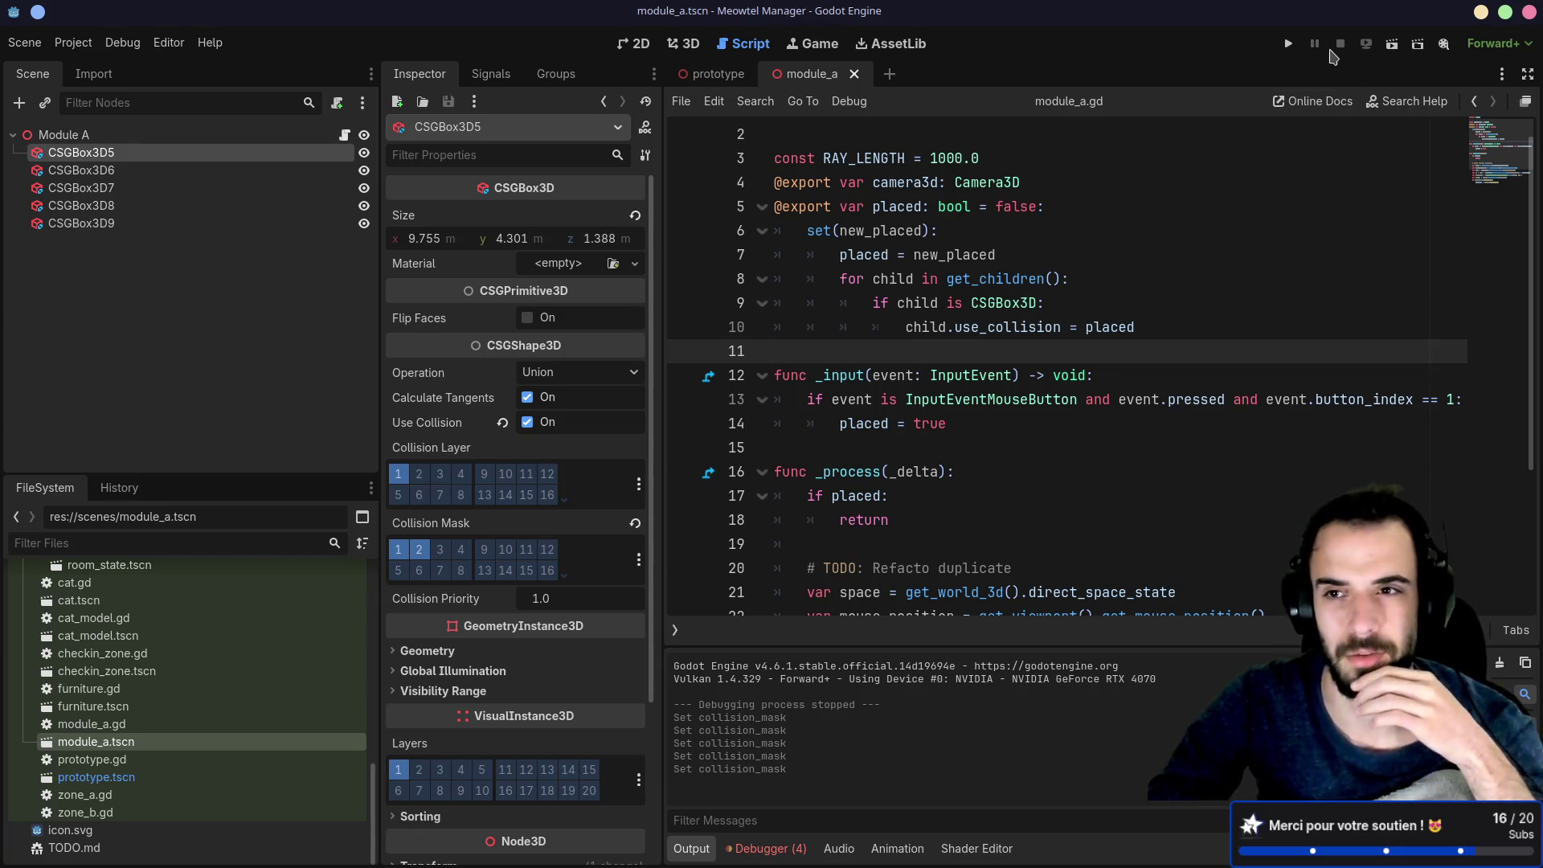
{"action": "left_click", "coordinate": [1289, 45]}
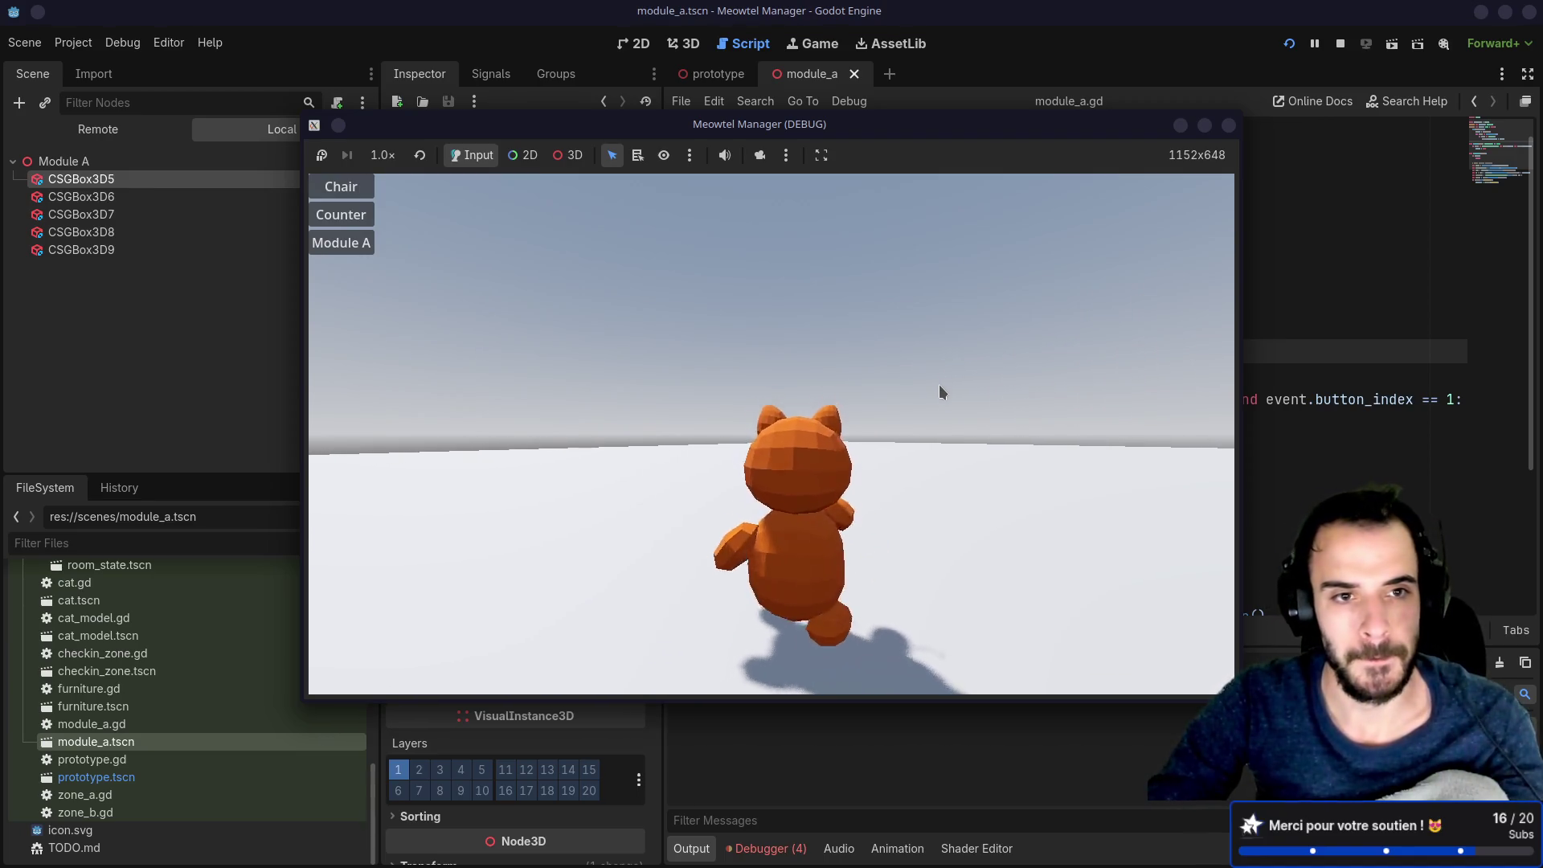
Step: Choose Module A for placement and switch the game camera to face the cat
{"action": "left_click", "coordinate": [342, 246]}
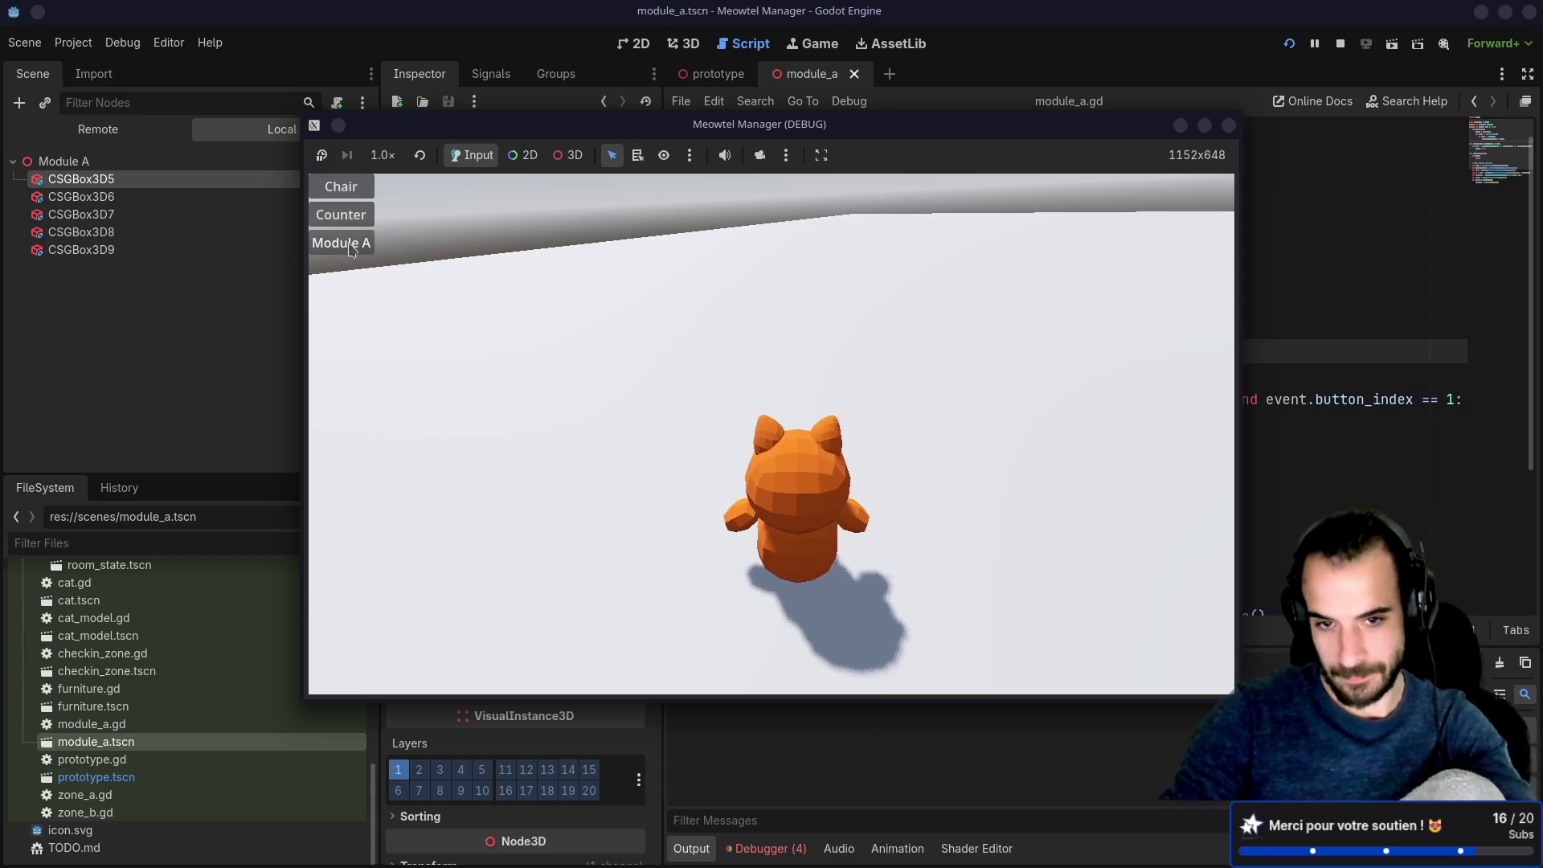
{"action": "left_click", "coordinate": [700, 377]}
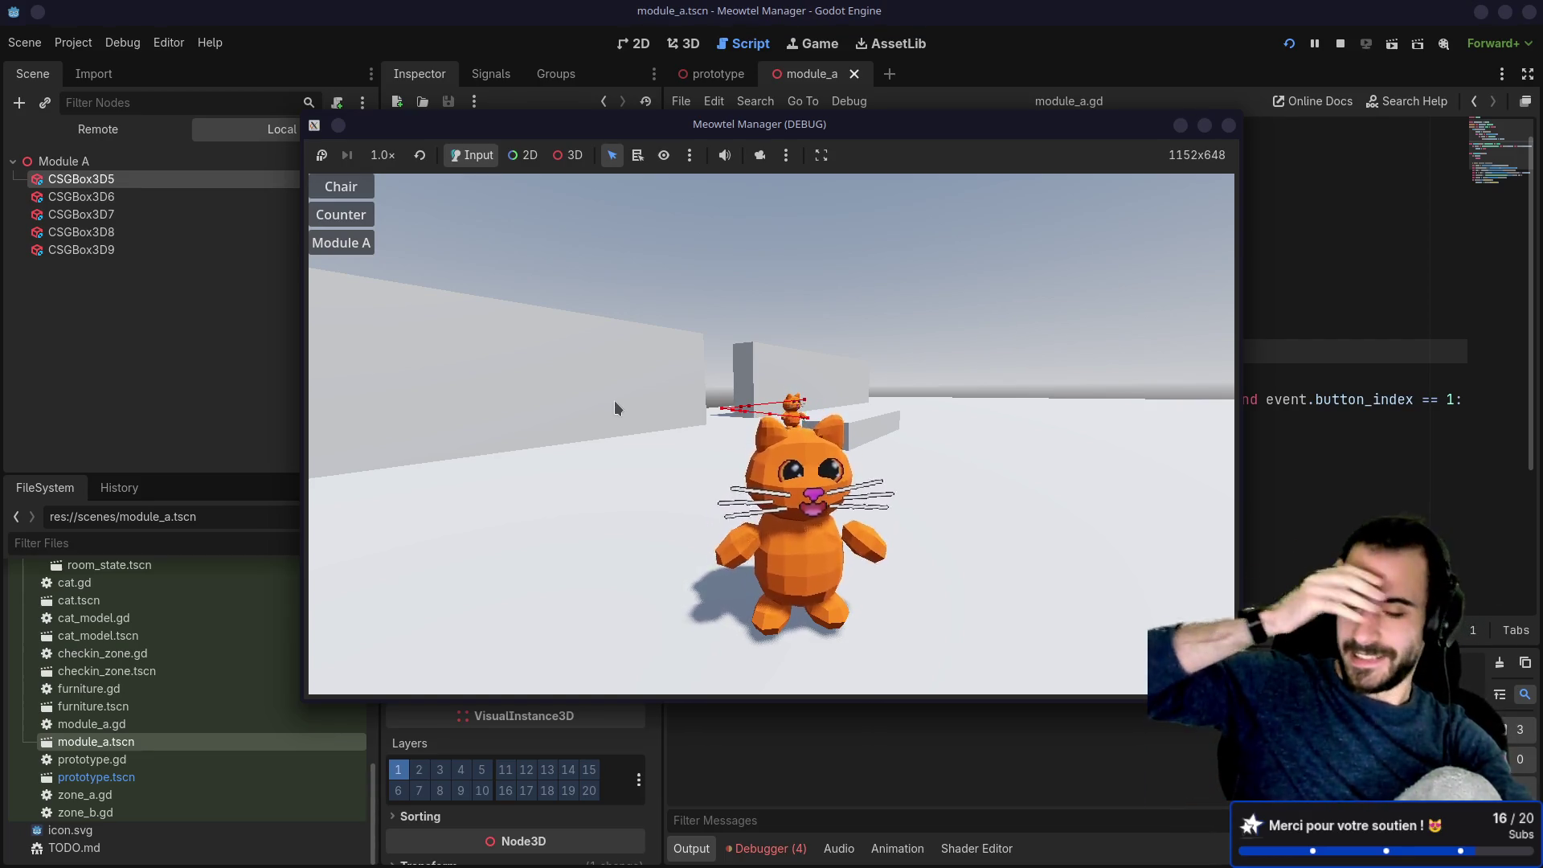
Step: Cycle the game camera through high, low, behind-the-cat and overhead views of the room
{"action": "left_click", "coordinate": [713, 347]}
{"action": "left_click", "coordinate": [778, 382]}
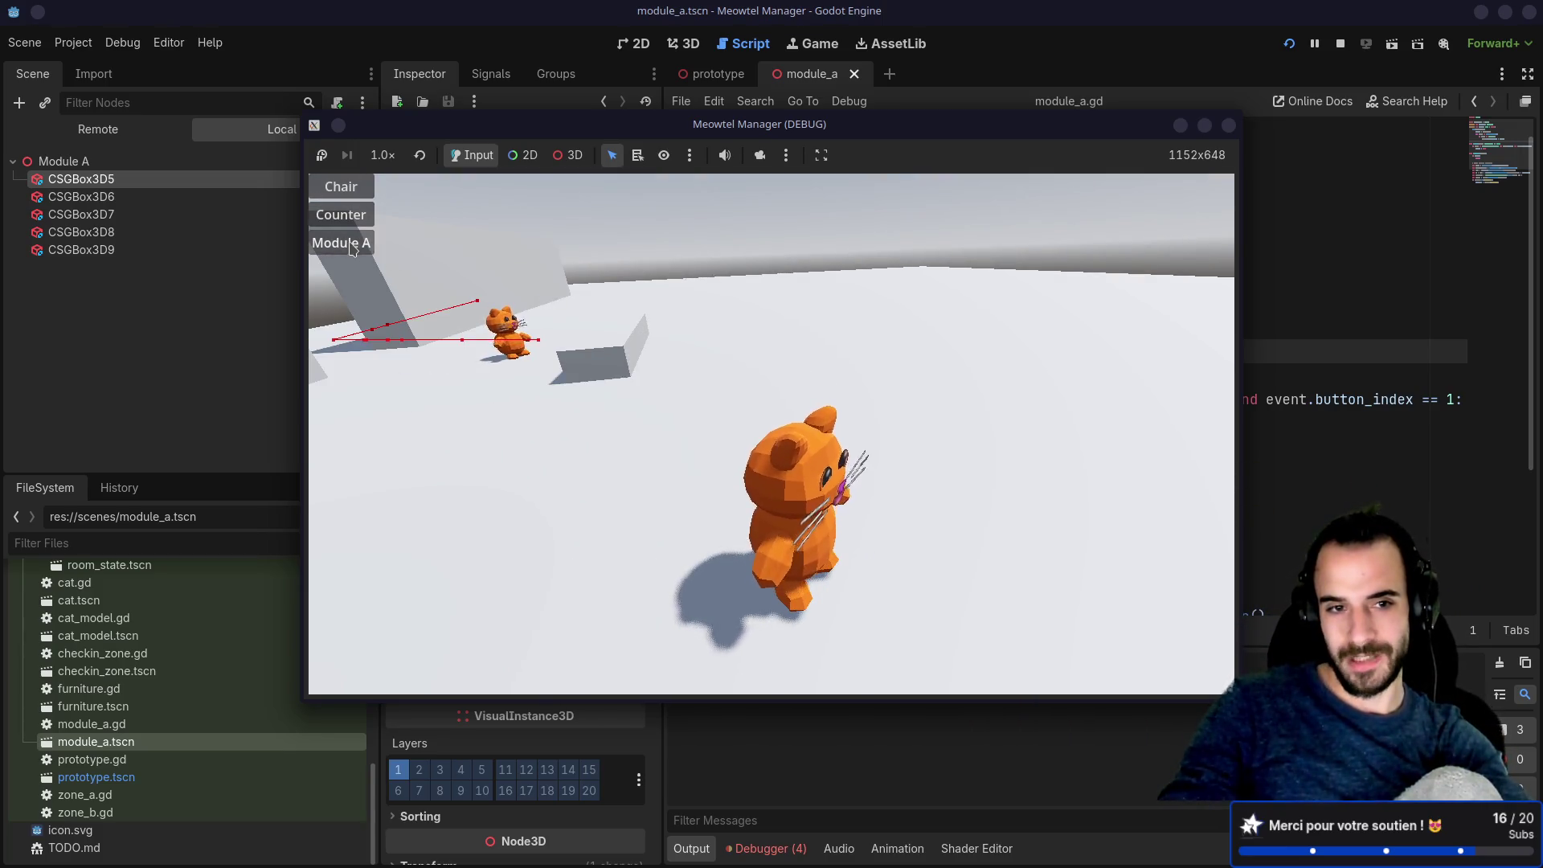
{"action": "mouse_move", "coordinate": [993, 380]}
{"action": "left_mouse_down"}
{"action": "mouse_move", "coordinate": [753, 286]}
{"action": "mouse_move", "coordinate": [699, 321]}
{"action": "mouse_move", "coordinate": [716, 282]}
{"action": "mouse_move", "coordinate": [1009, 306]}
{"action": "mouse_move", "coordinate": [716, 303]}
{"action": "left_mouse_up"}
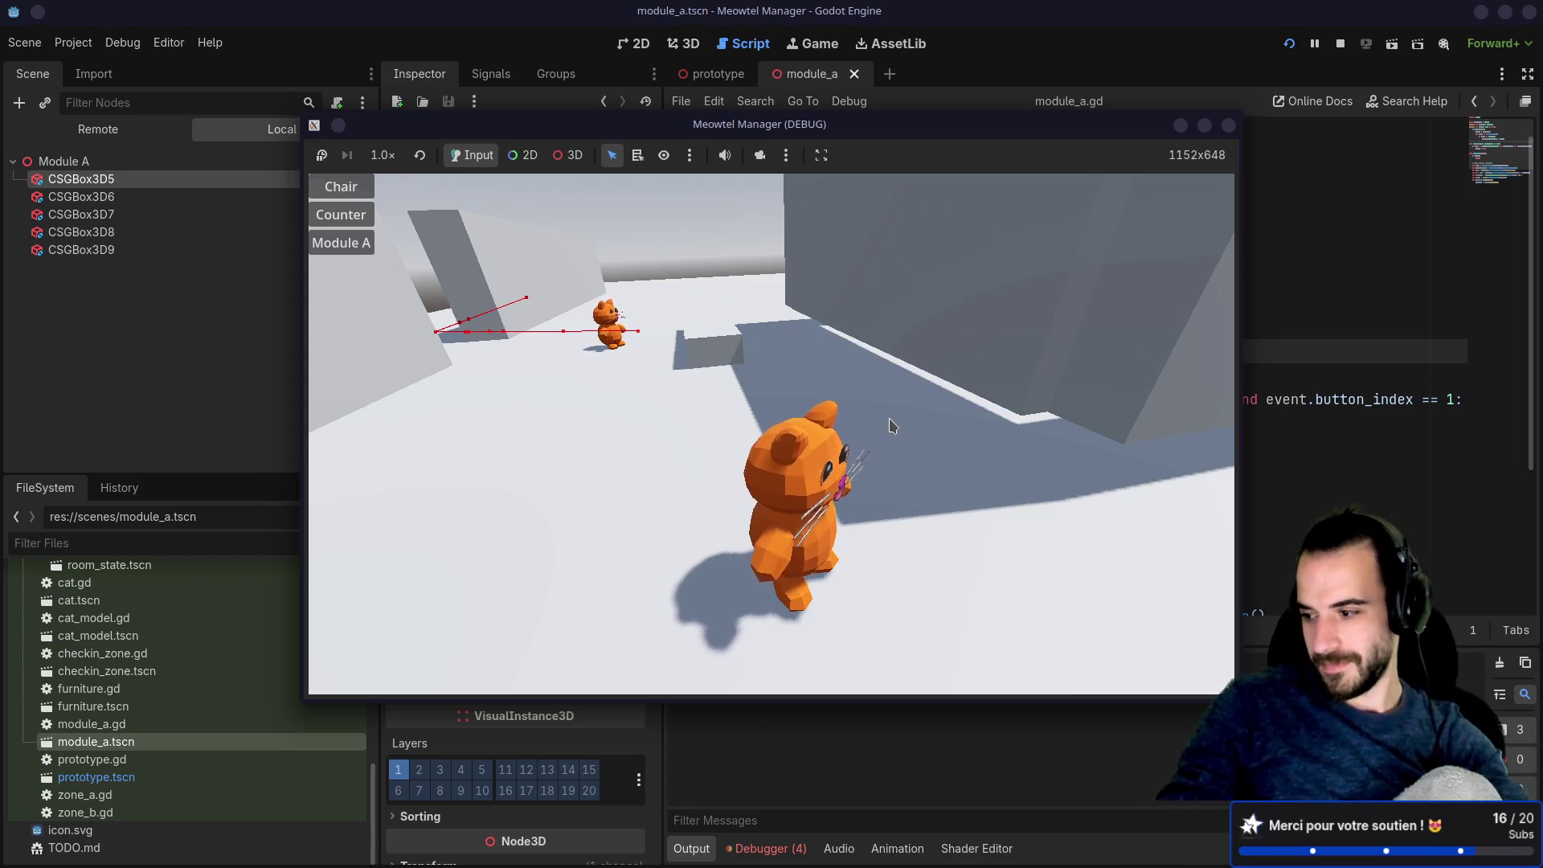
{"action": "mouse_move", "coordinate": [890, 426]}
{"action": "left_mouse_down"}
{"action": "mouse_move", "coordinate": [784, 408]}
{"action": "mouse_move", "coordinate": [714, 421]}
{"action": "left_mouse_up"}
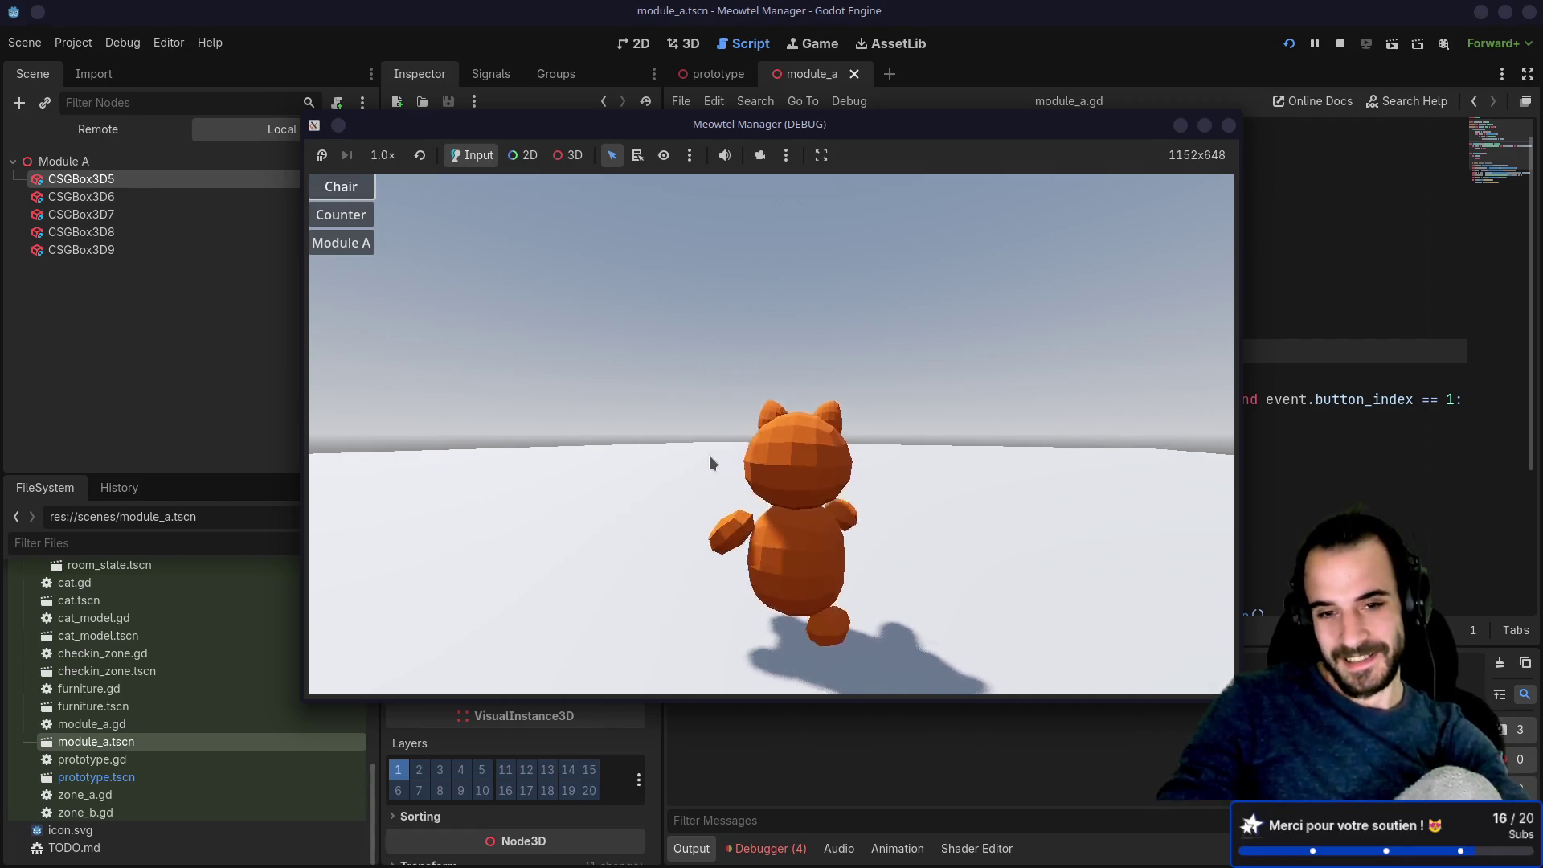
{"action": "mouse_move", "coordinate": [706, 460]}
{"action": "left_mouse_down"}
{"action": "mouse_move", "coordinate": [681, 500]}
{"action": "mouse_move", "coordinate": [685, 547]}
{"action": "left_mouse_up"}
Step: Place a chair, a counter, a second chair and Module A on the room floor
{"action": "left_click", "coordinate": [341, 186]}
{"action": "left_click", "coordinate": [683, 366]}
{"action": "left_click", "coordinate": [341, 215]}
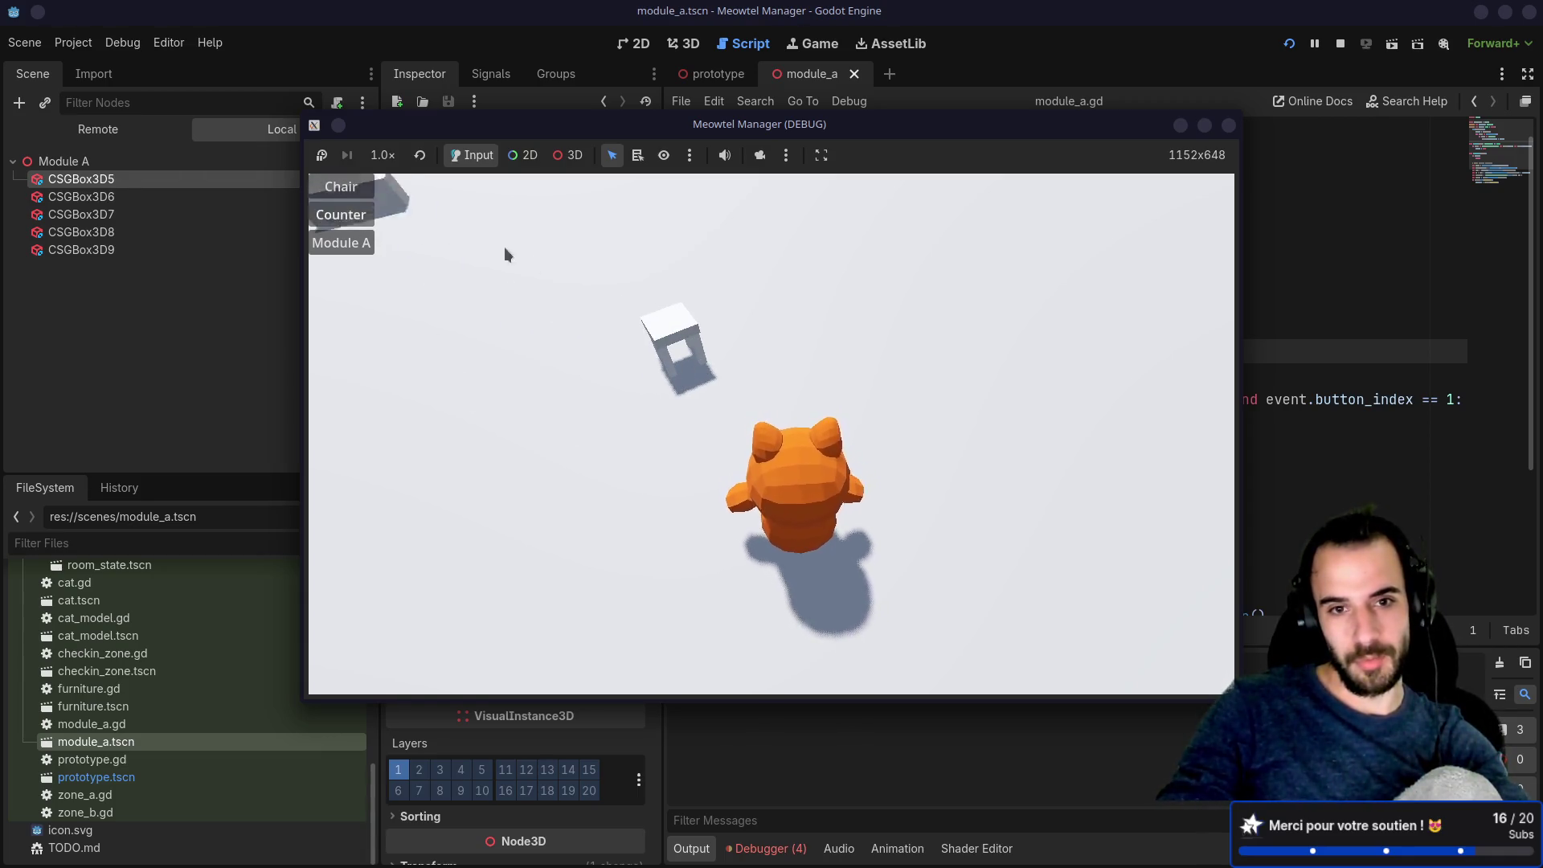
{"action": "left_click", "coordinate": [681, 285]}
{"action": "left_click", "coordinate": [362, 196]}
{"action": "left_click", "coordinate": [759, 322]}
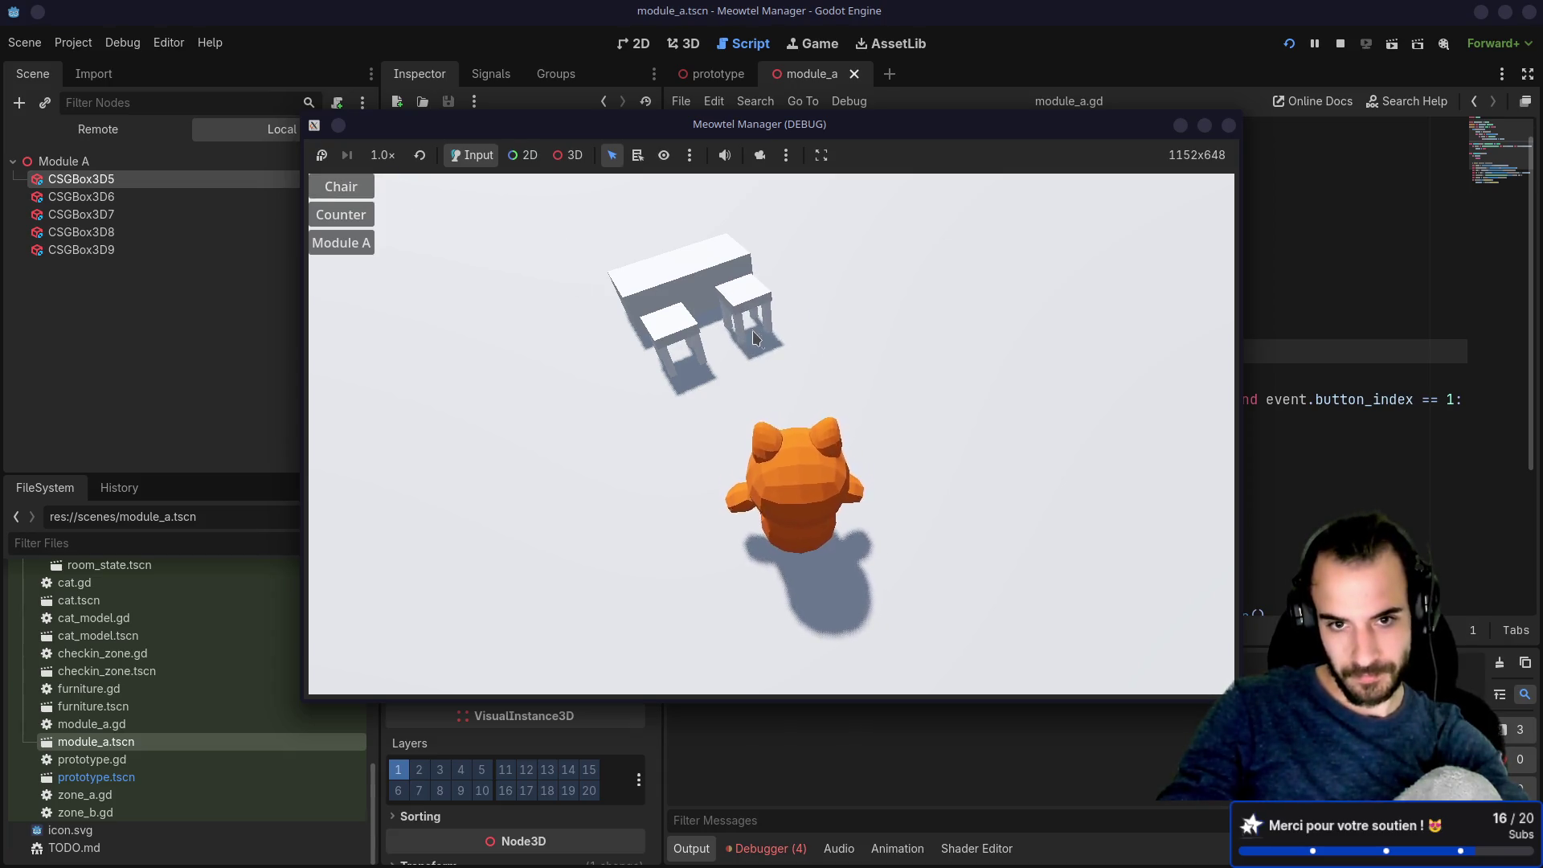
{"action": "left_click", "coordinate": [341, 243]}
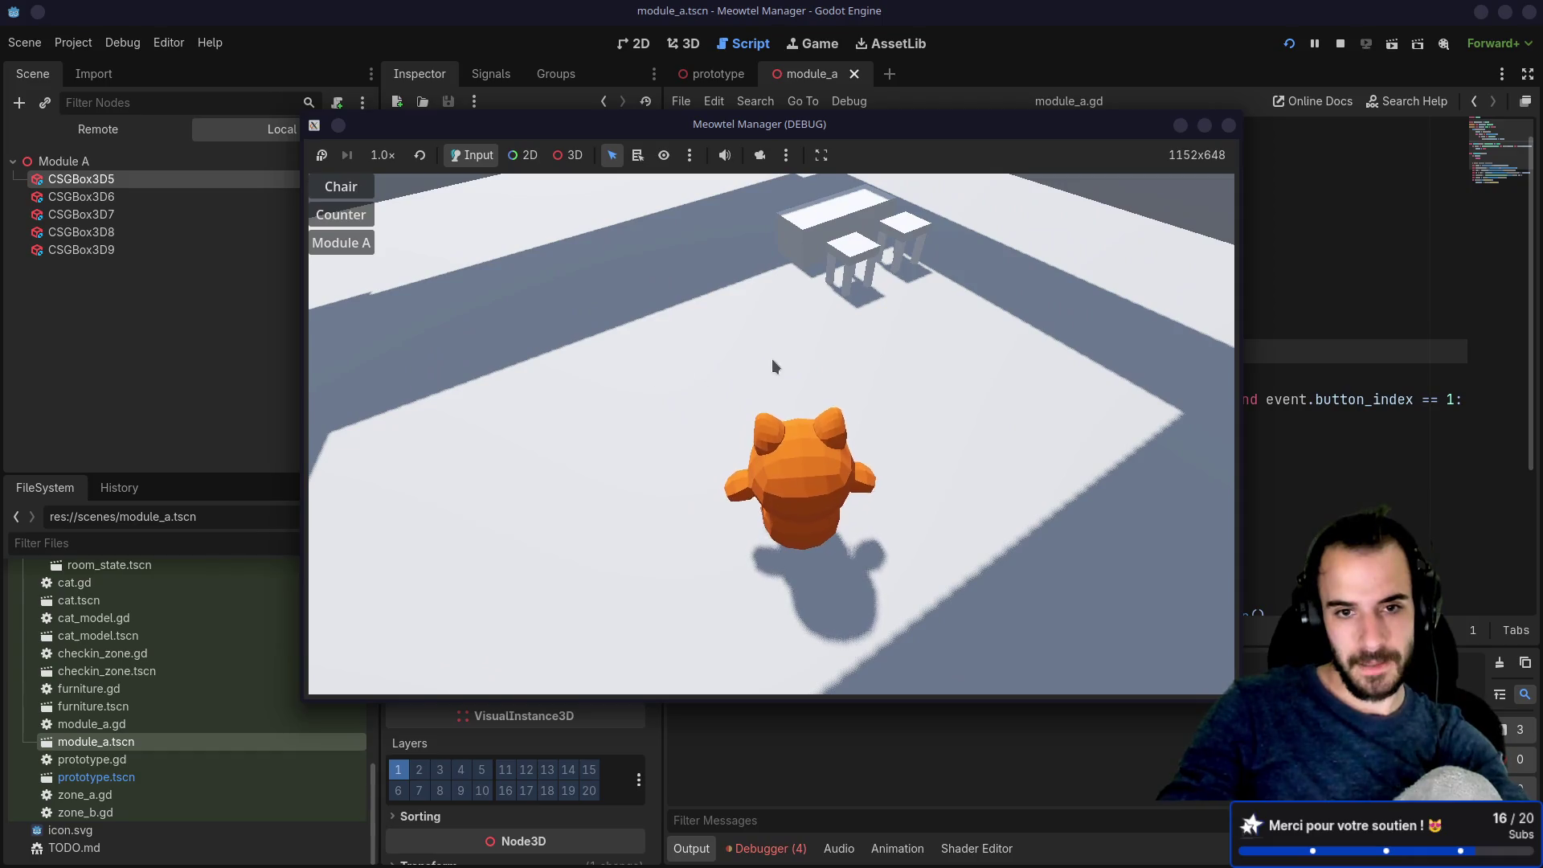
{"action": "left_click", "coordinate": [771, 356]}
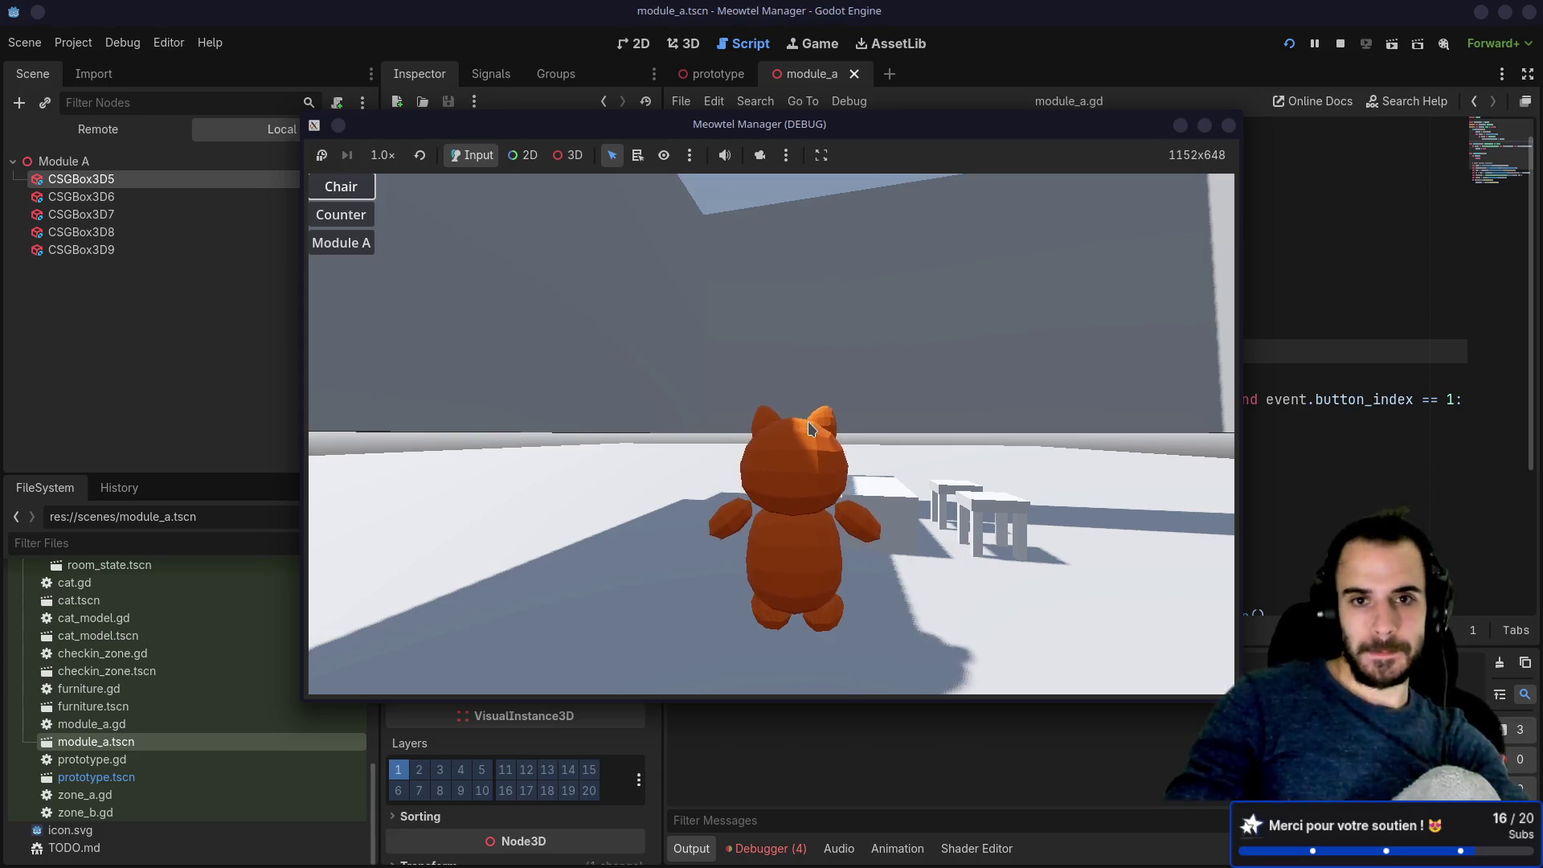
Step: Toggle between the top-down and behind-the-cat cameras, then stop the game
{"action": "left_click", "coordinate": [876, 450]}
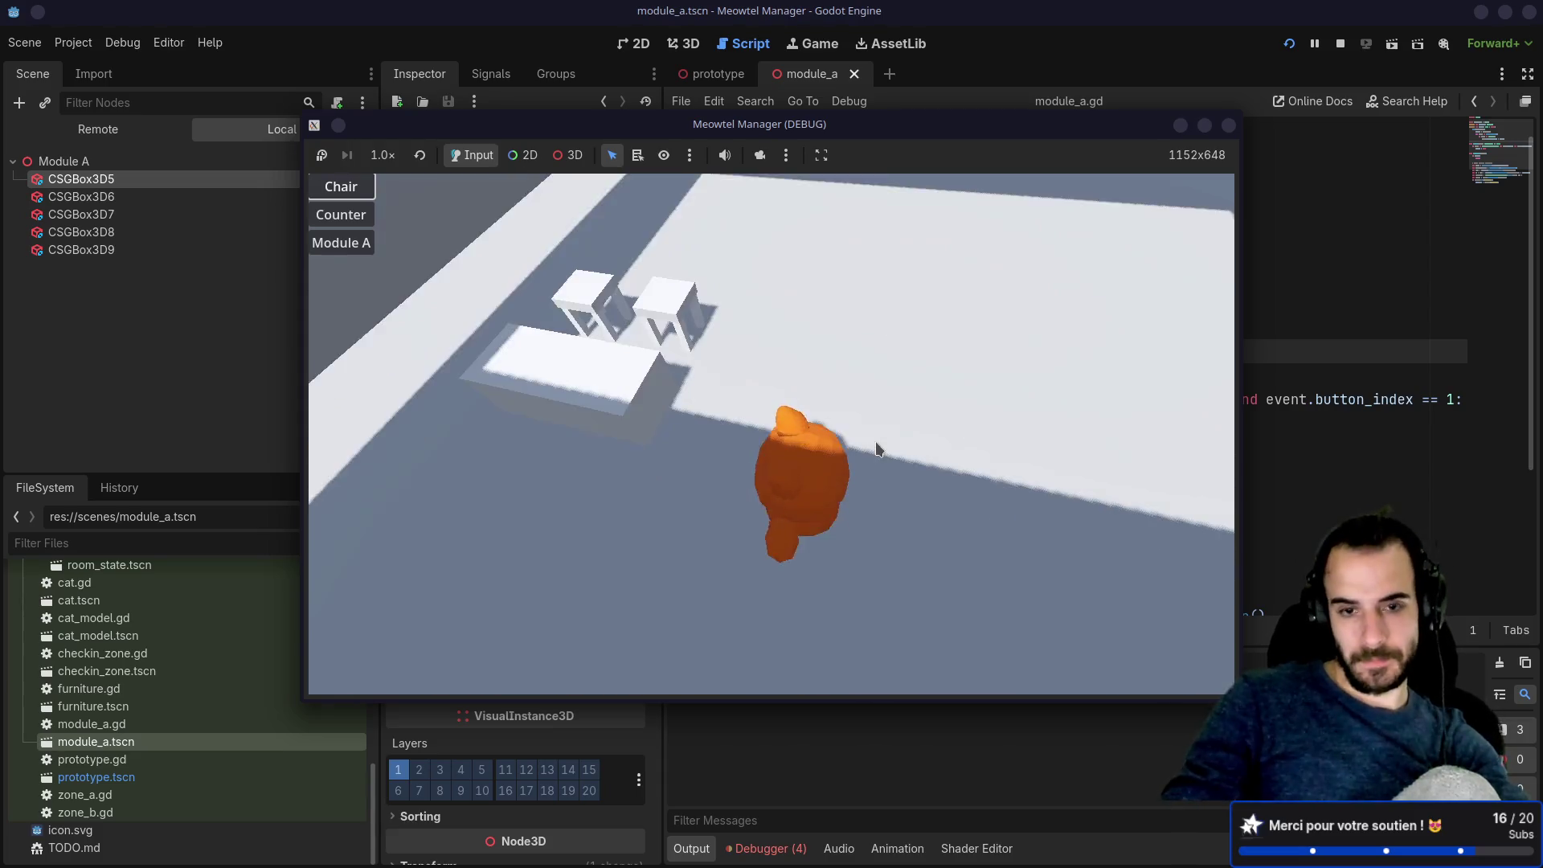
{"action": "left_click", "coordinate": [876, 449]}
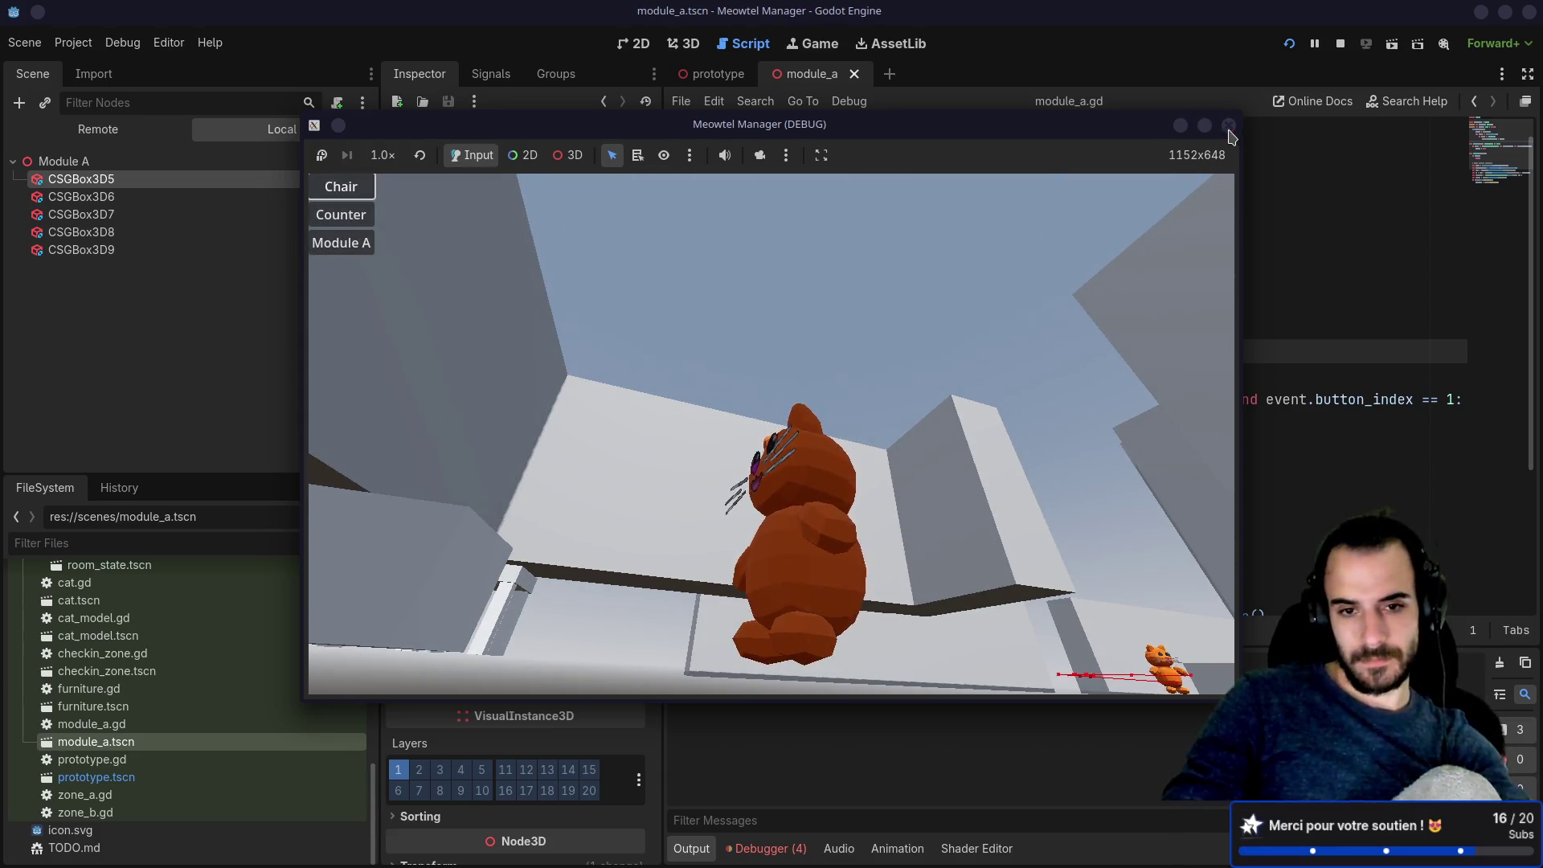
{"action": "left_click", "coordinate": [1228, 126]}
{"action": "scroll", "coordinate": [1006, 466], "scroll_direction": "down", "scroll_amount": 3}
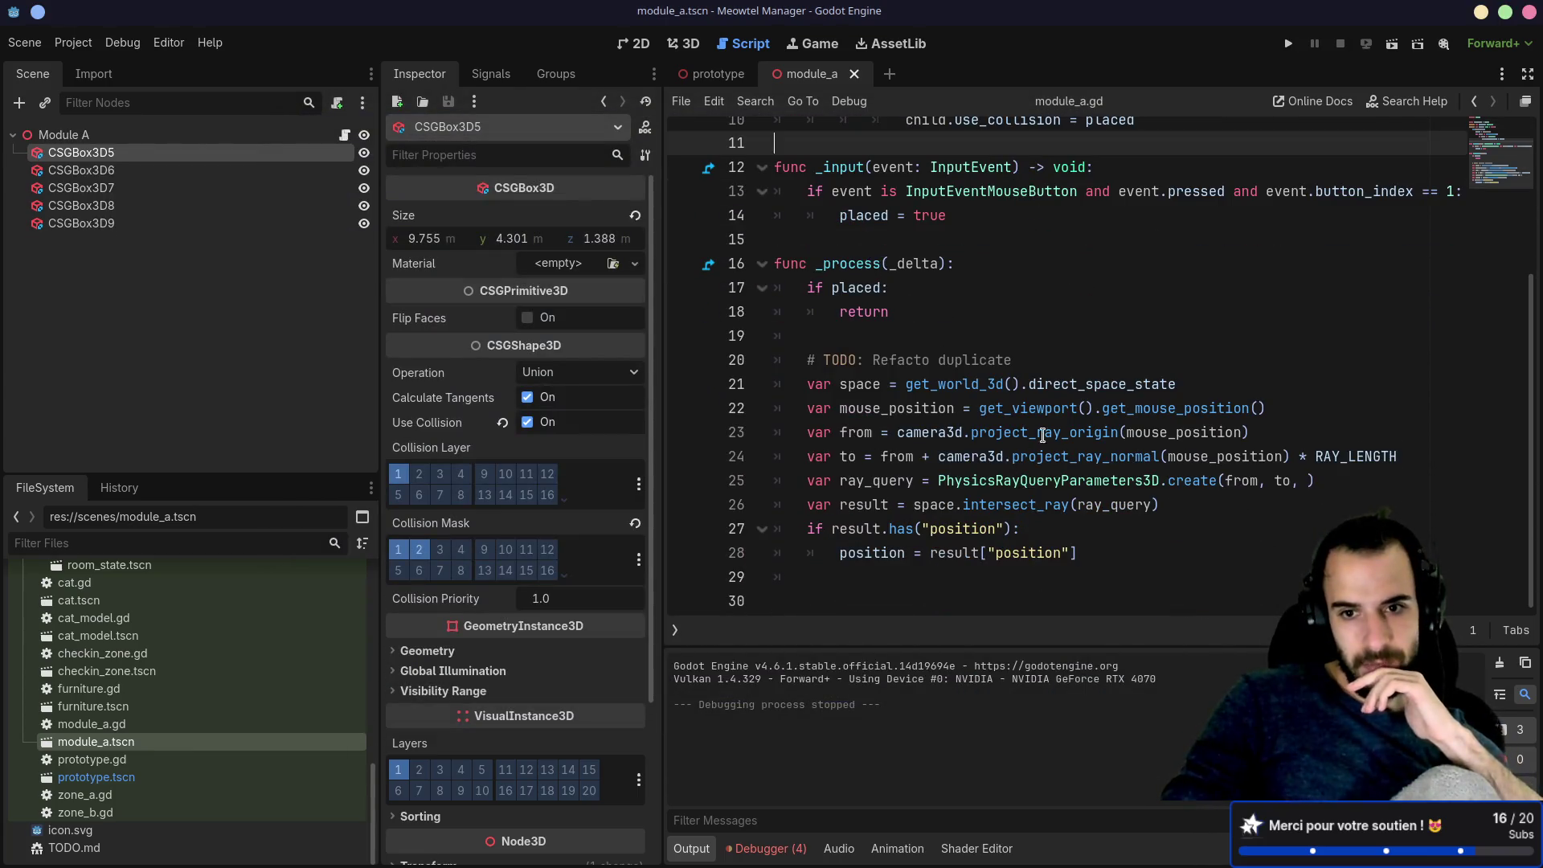
Step: Inspect get_world_3d, mouse_position, from and project_ray_normal, then open the create() reference
{"action": "double_click", "coordinate": [970, 382]}
{"action": "double_click", "coordinate": [908, 414]}
{"action": "double_click", "coordinate": [894, 458]}
{"action": "double_click", "coordinate": [1035, 458]}
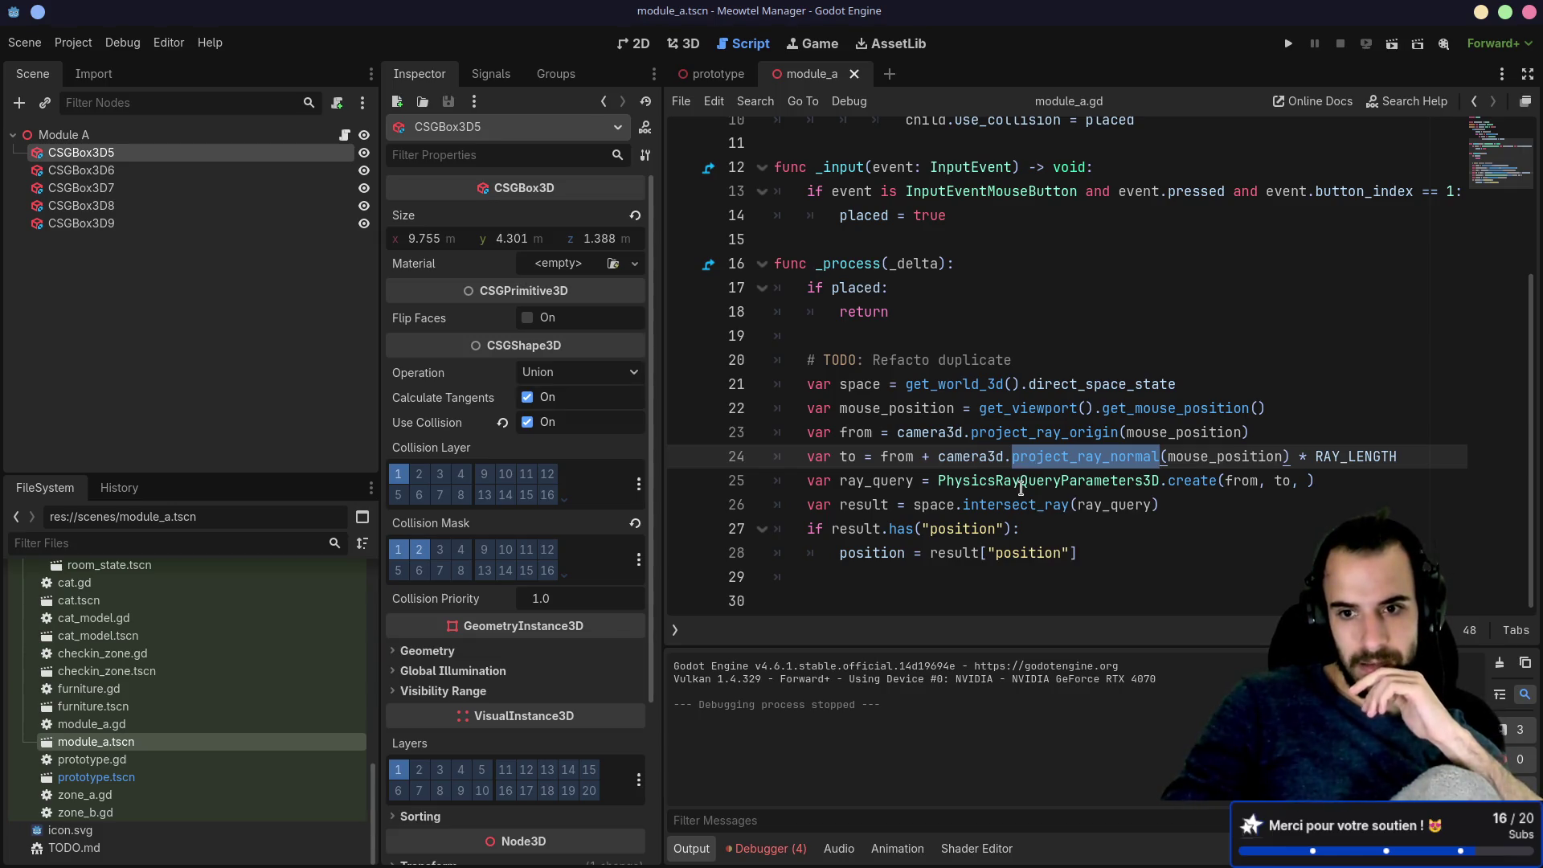
{"action": "left_click", "coordinate": [1049, 494]}
{"action": "left_click", "coordinate": [1313, 482]}
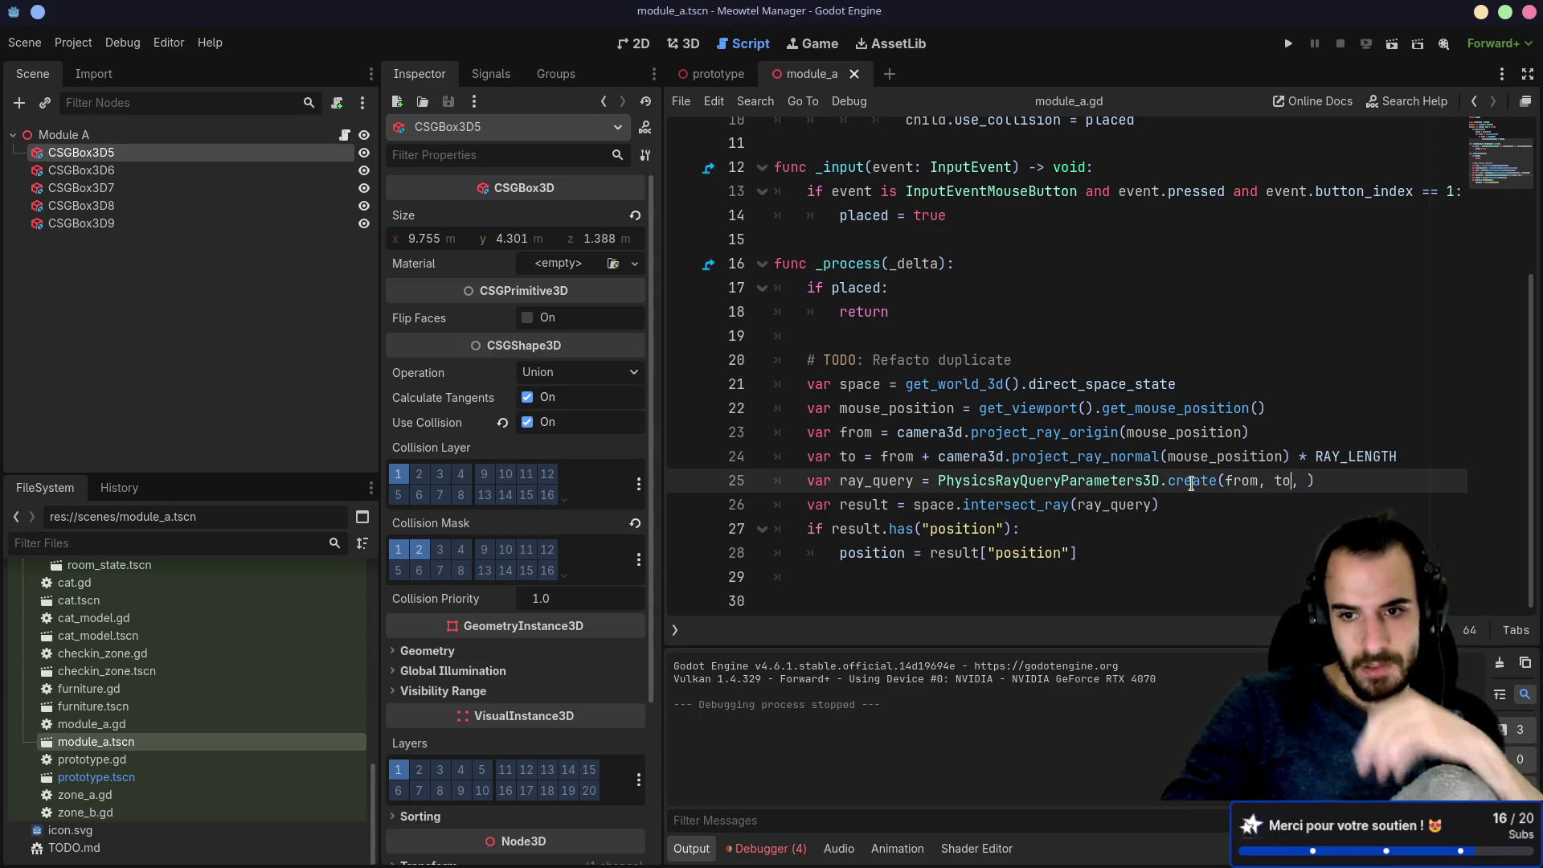
{"action": "left_click", "coordinate": [1194, 482], "text": "ctrl"}
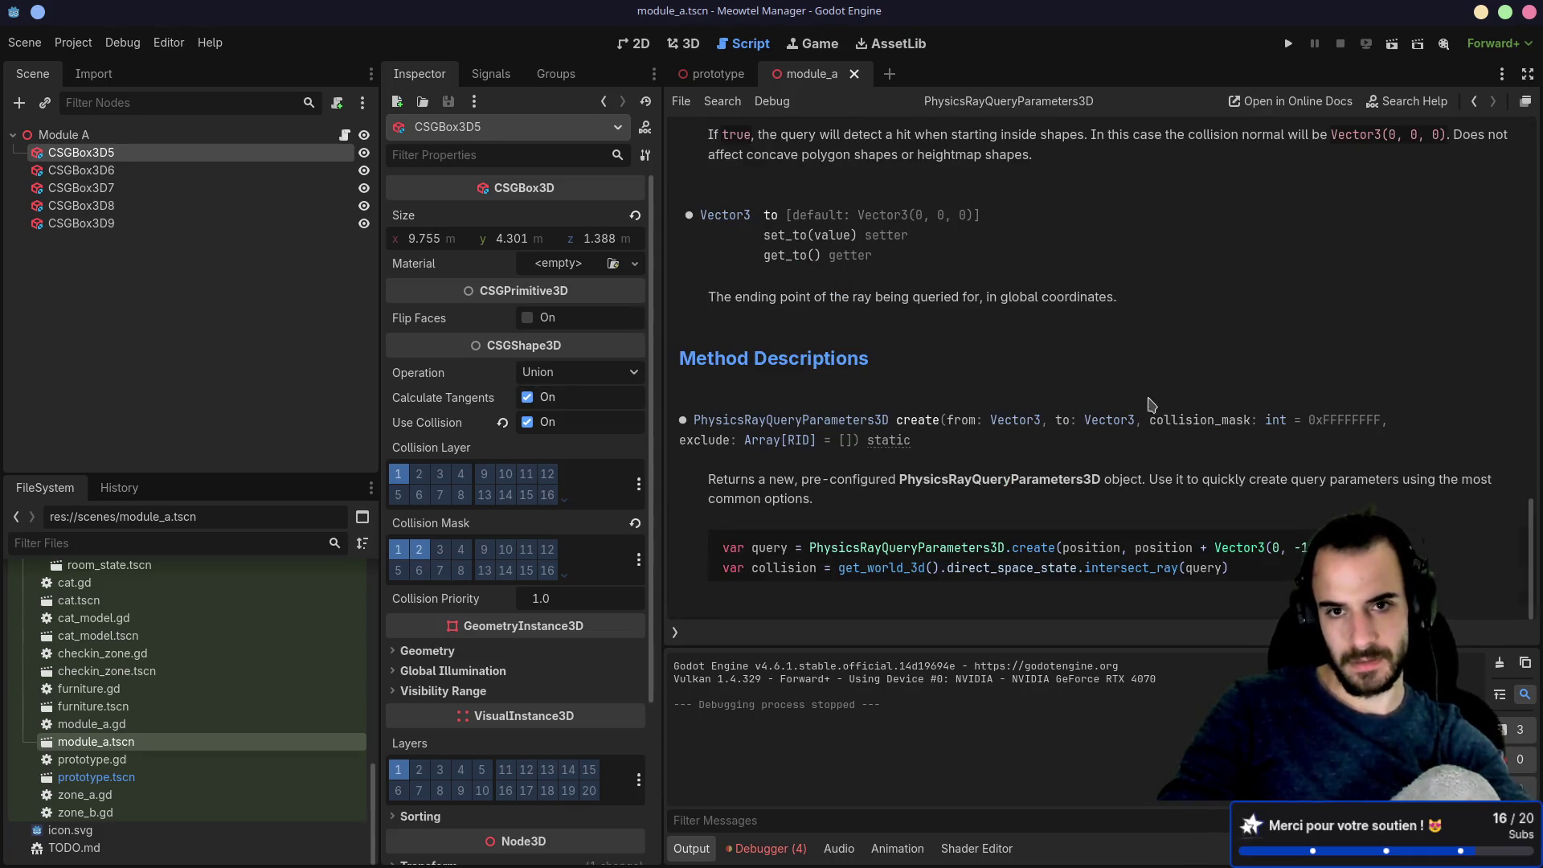
Step: Scroll through the PhysicsRayQueryParameters3D reference, then run the game again
{"action": "scroll", "coordinate": [984, 460], "scroll_direction": "up", "scroll_amount": 3}
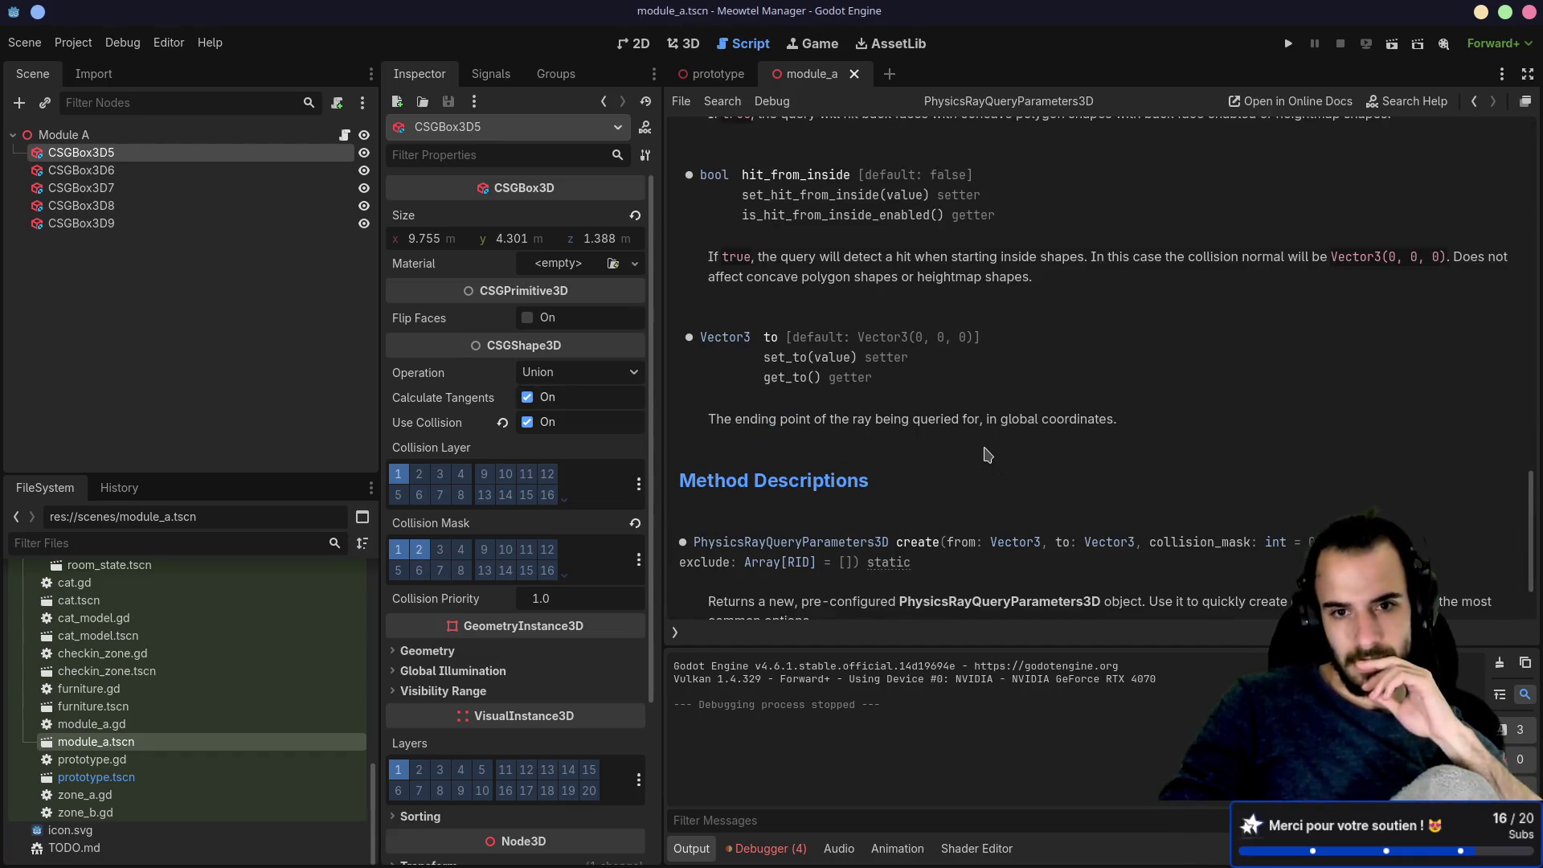
{"action": "scroll", "coordinate": [884, 401], "scroll_direction": "down", "scroll_amount": 3}
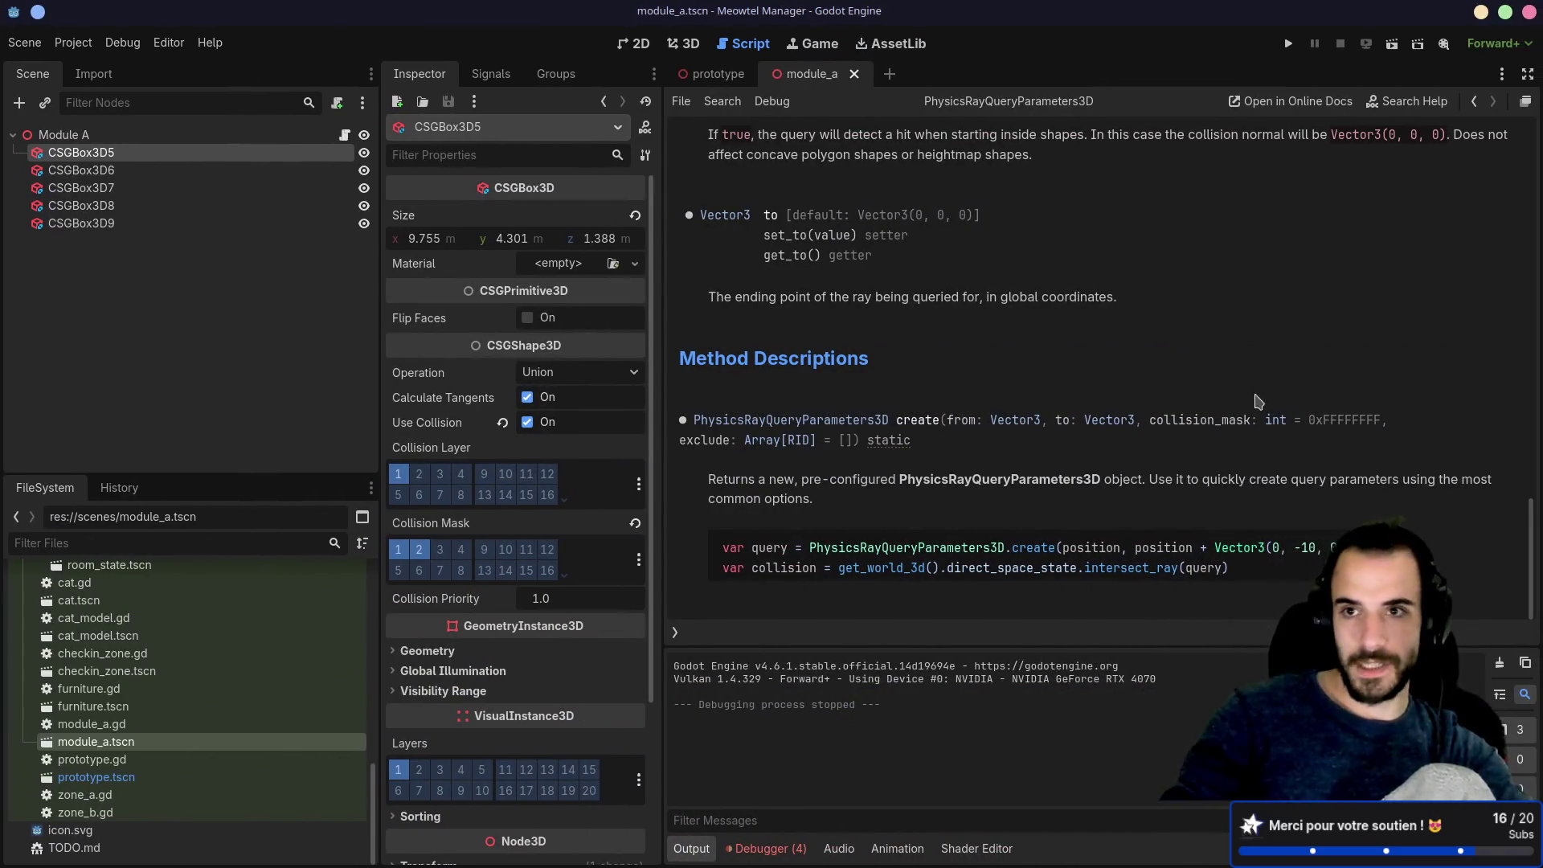
{"action": "left_click", "coordinate": [1286, 47]}
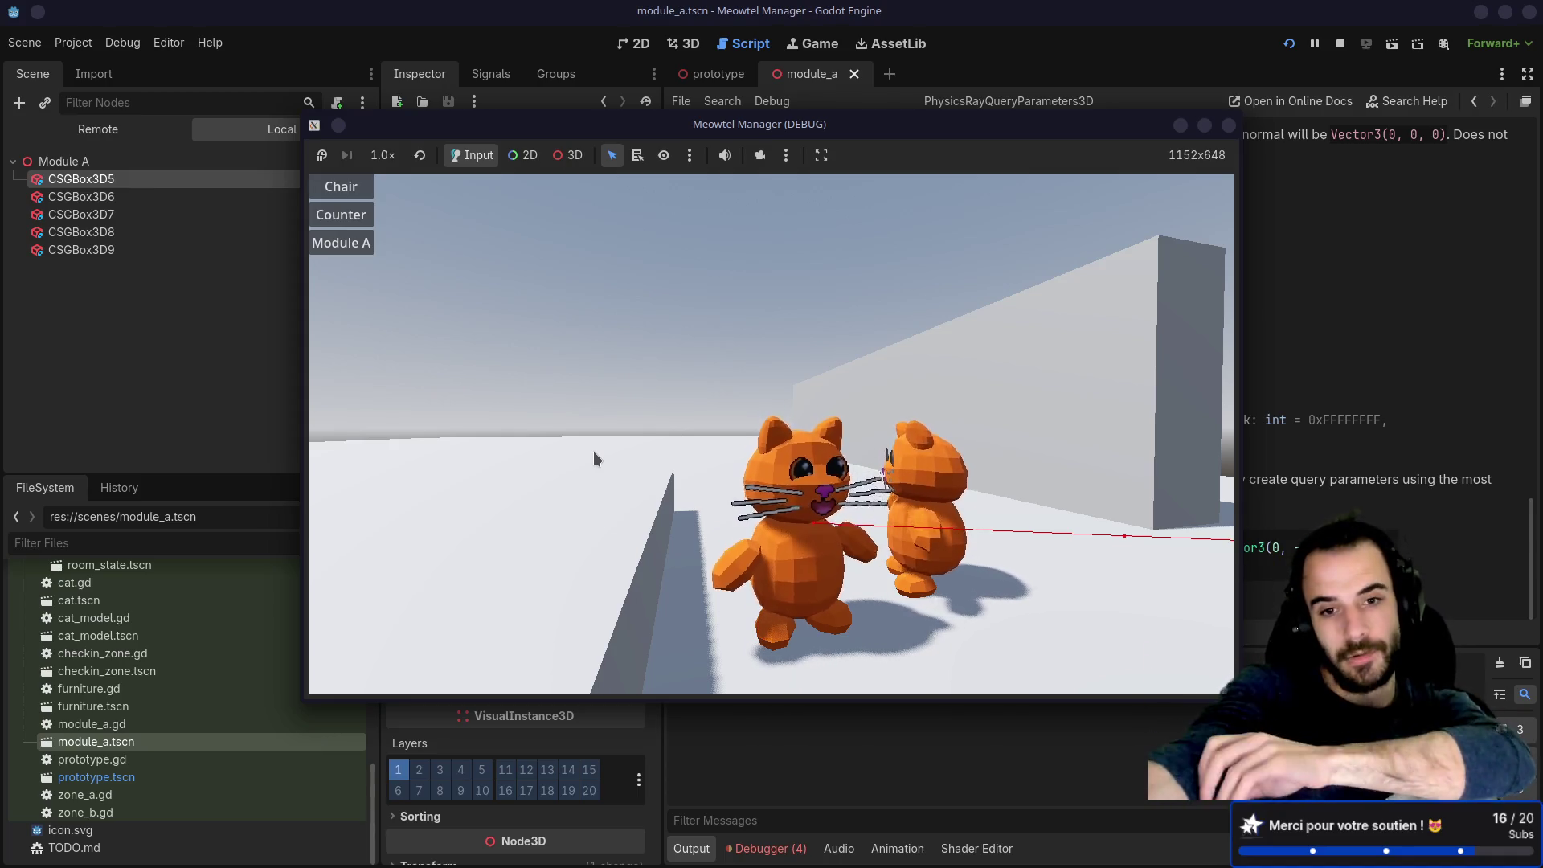
{"action": "mouse_move", "coordinate": [593, 451]}
{"action": "left_mouse_down"}
{"action": "mouse_move", "coordinate": [546, 452]}
{"action": "mouse_move", "coordinate": [554, 431]}
{"action": "mouse_move", "coordinate": [591, 451]}
{"action": "left_mouse_up"}
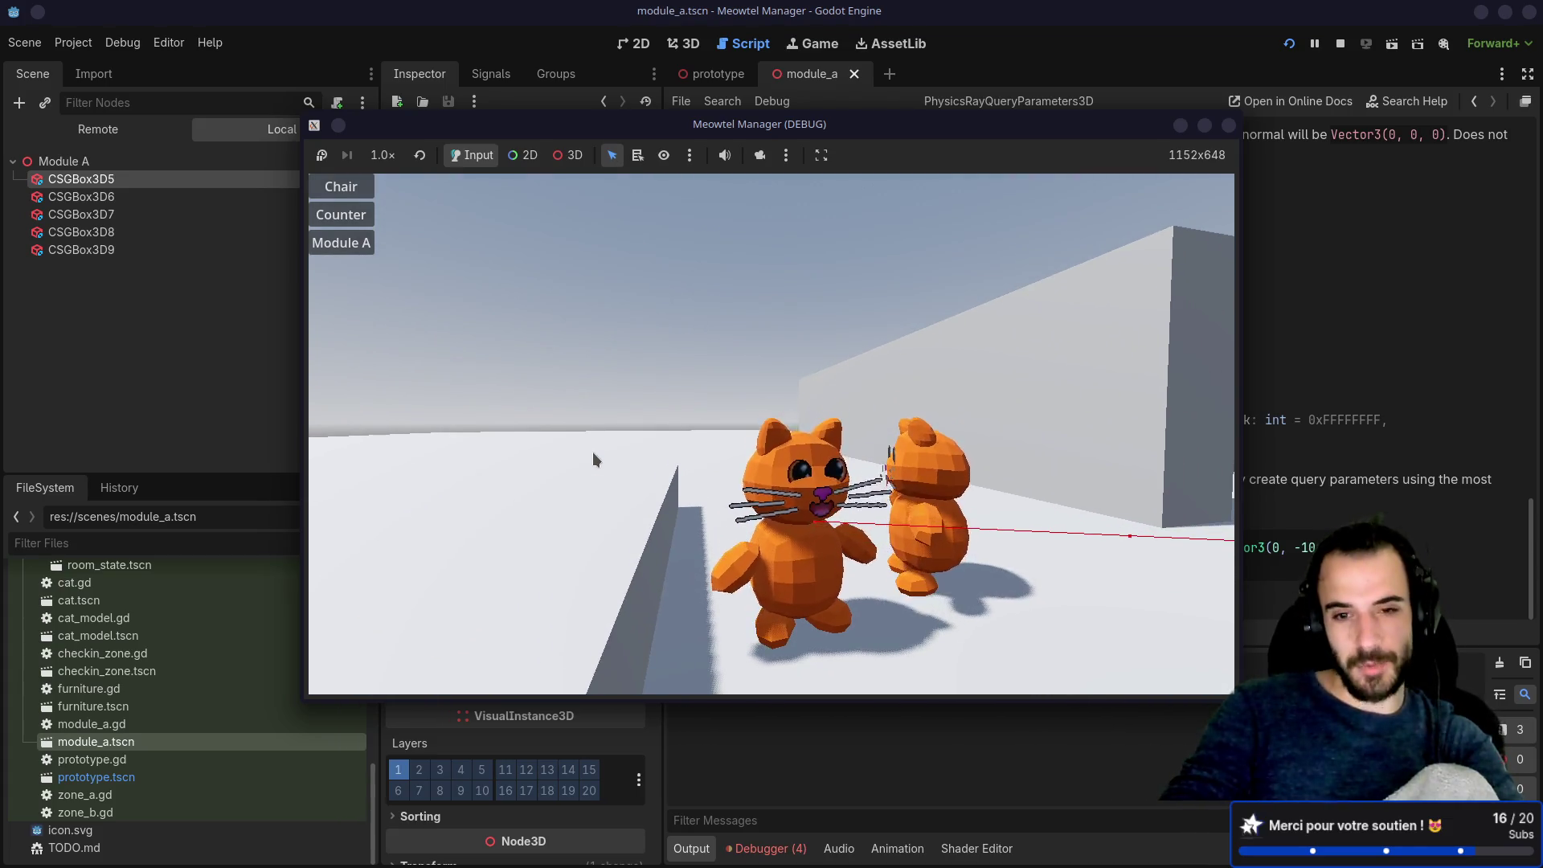
{"action": "mouse_move", "coordinate": [593, 459]}
{"action": "left_mouse_down"}
{"action": "mouse_move", "coordinate": [624, 475]}
{"action": "mouse_move", "coordinate": [605, 453]}
{"action": "mouse_move", "coordinate": [566, 451]}
{"action": "left_mouse_up"}
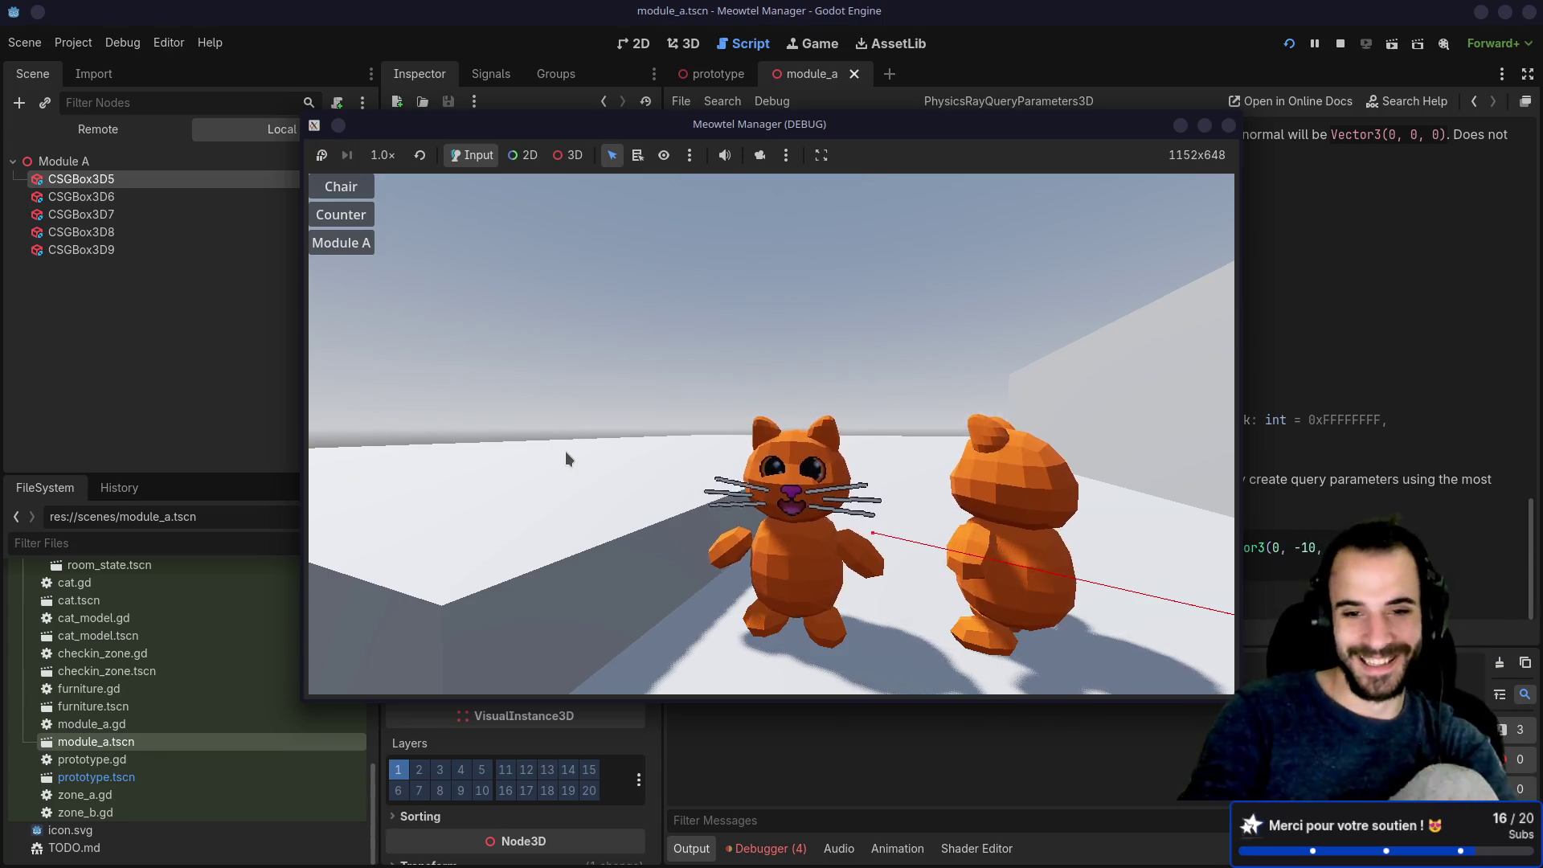
{"action": "mouse_move", "coordinate": [564, 451]}
{"action": "left_mouse_down"}
{"action": "mouse_move", "coordinate": [610, 440]}
{"action": "mouse_move", "coordinate": [576, 499]}
{"action": "mouse_move", "coordinate": [688, 544]}
{"action": "mouse_move", "coordinate": [574, 552]}
{"action": "mouse_move", "coordinate": [844, 337]}
{"action": "mouse_move", "coordinate": [1044, 233]}
{"action": "left_mouse_up"}
{"action": "left_click", "coordinate": [1228, 126]}
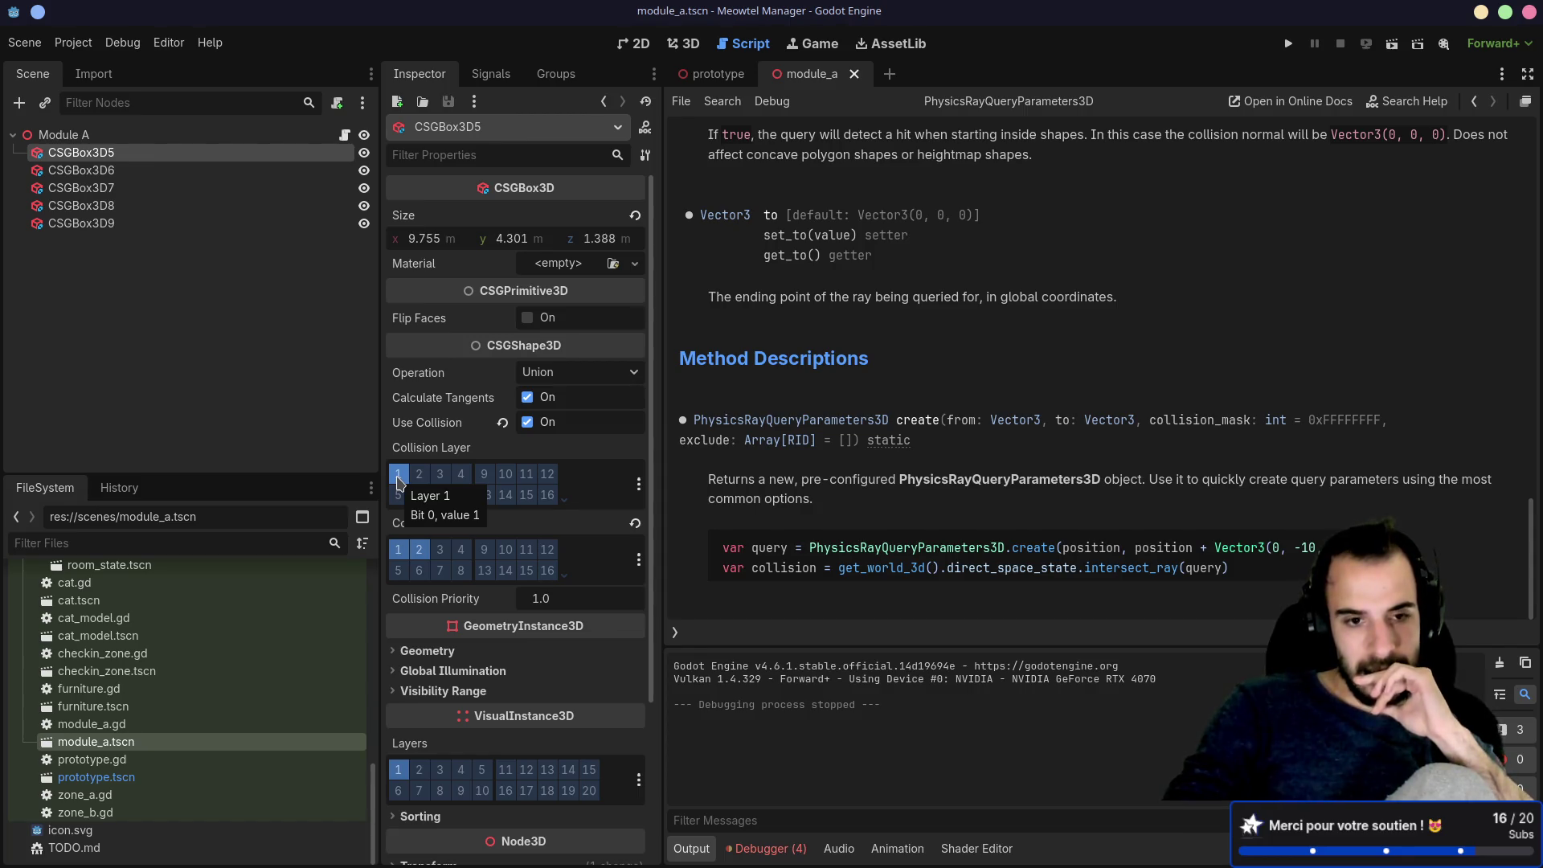
Step: Move CSGBox3D5, CSGBox3D6 and CSGBox3D7 from collision layer 1 to layer 3
{"action": "left_click", "coordinate": [398, 476]}
{"action": "left_click", "coordinate": [440, 474]}
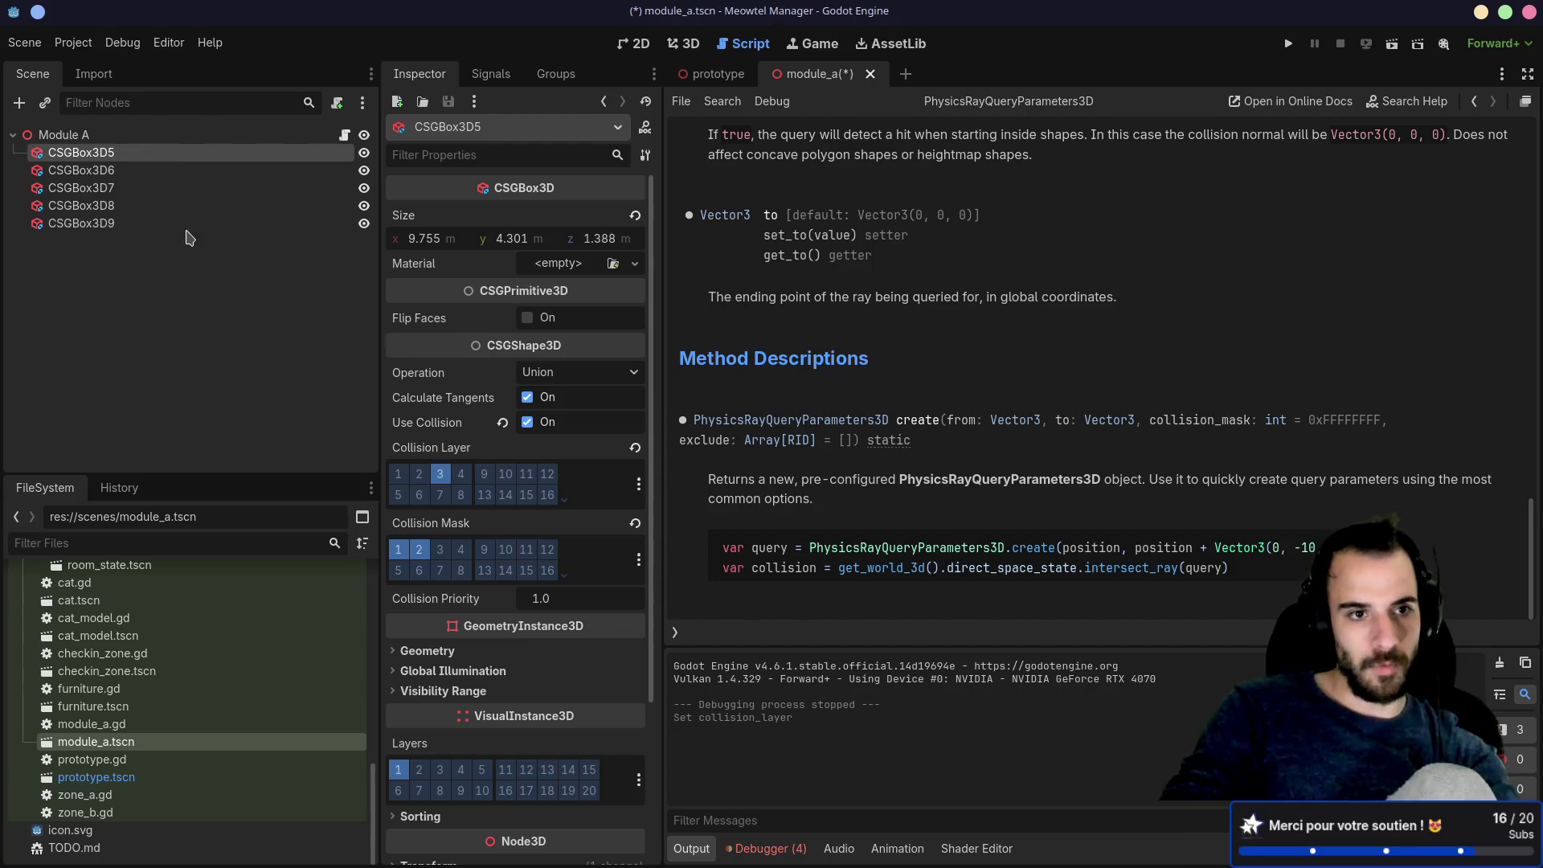
{"action": "left_click", "coordinate": [185, 171]}
{"action": "left_click", "coordinate": [440, 474]}
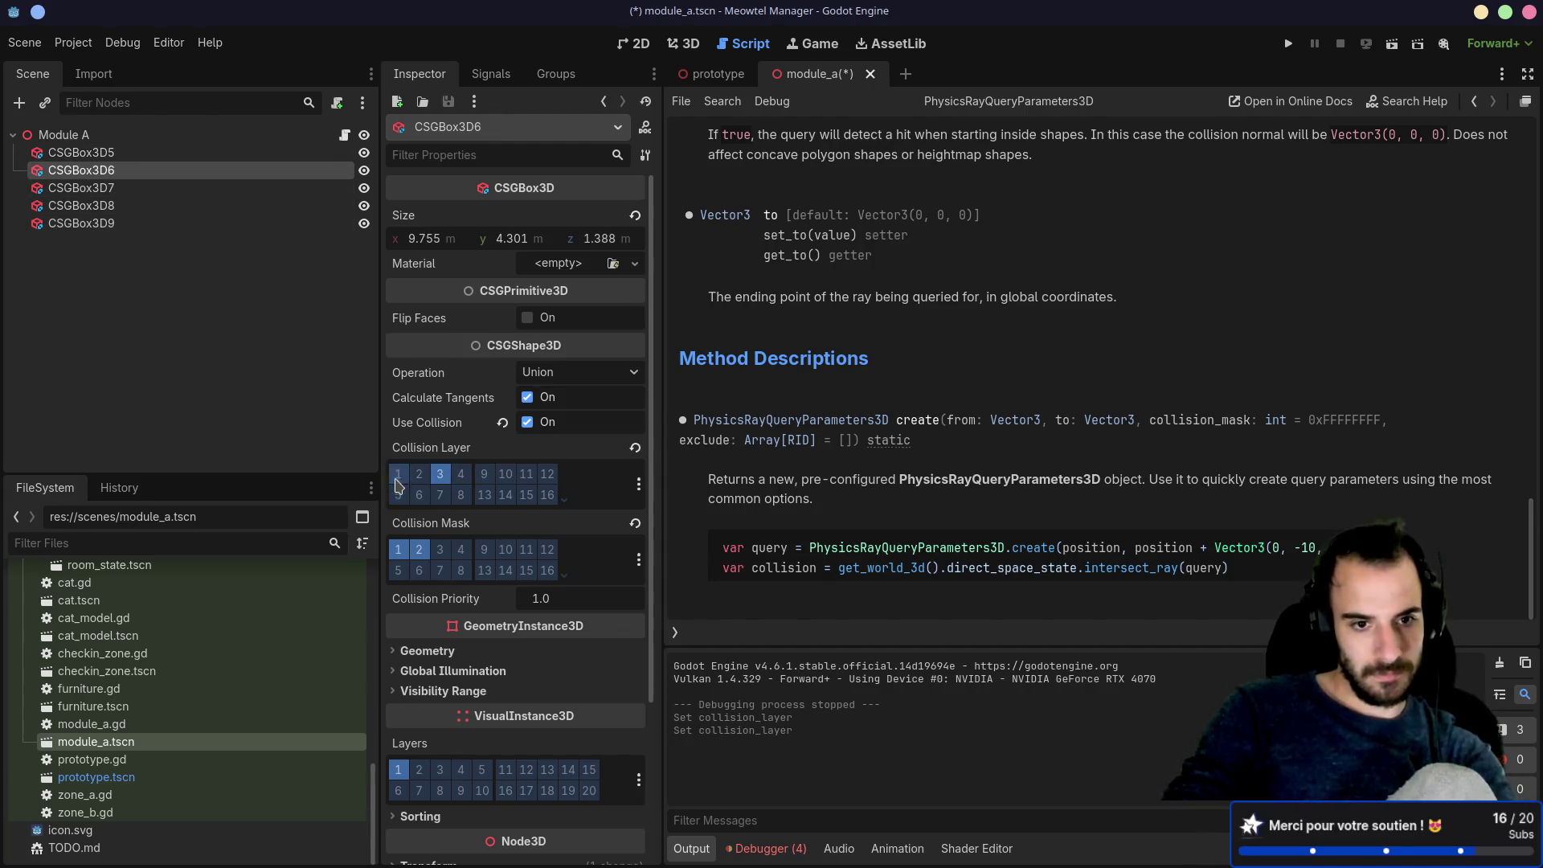
{"action": "left_click", "coordinate": [119, 187]}
{"action": "left_click", "coordinate": [398, 474]}
{"action": "left_click", "coordinate": [438, 474]}
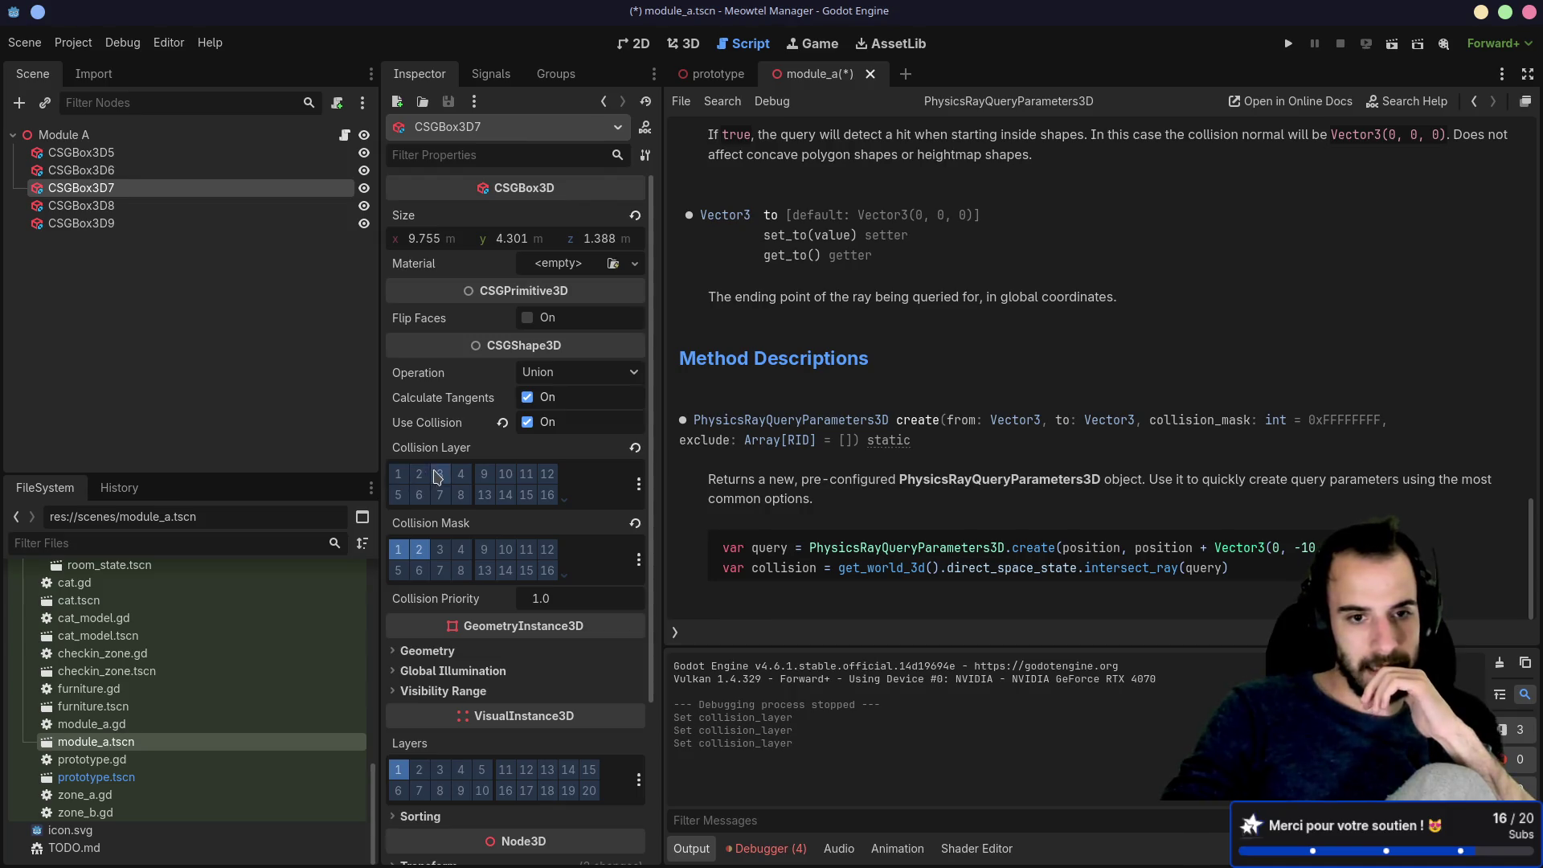
Step: Move CSGBox3D8 and CSGBox3D9 from collision layer 1 to layer 3 and relaunch the game
{"action": "key", "text": "Down"}
{"action": "left_click", "coordinate": [398, 474]}
{"action": "left_click", "coordinate": [440, 474]}
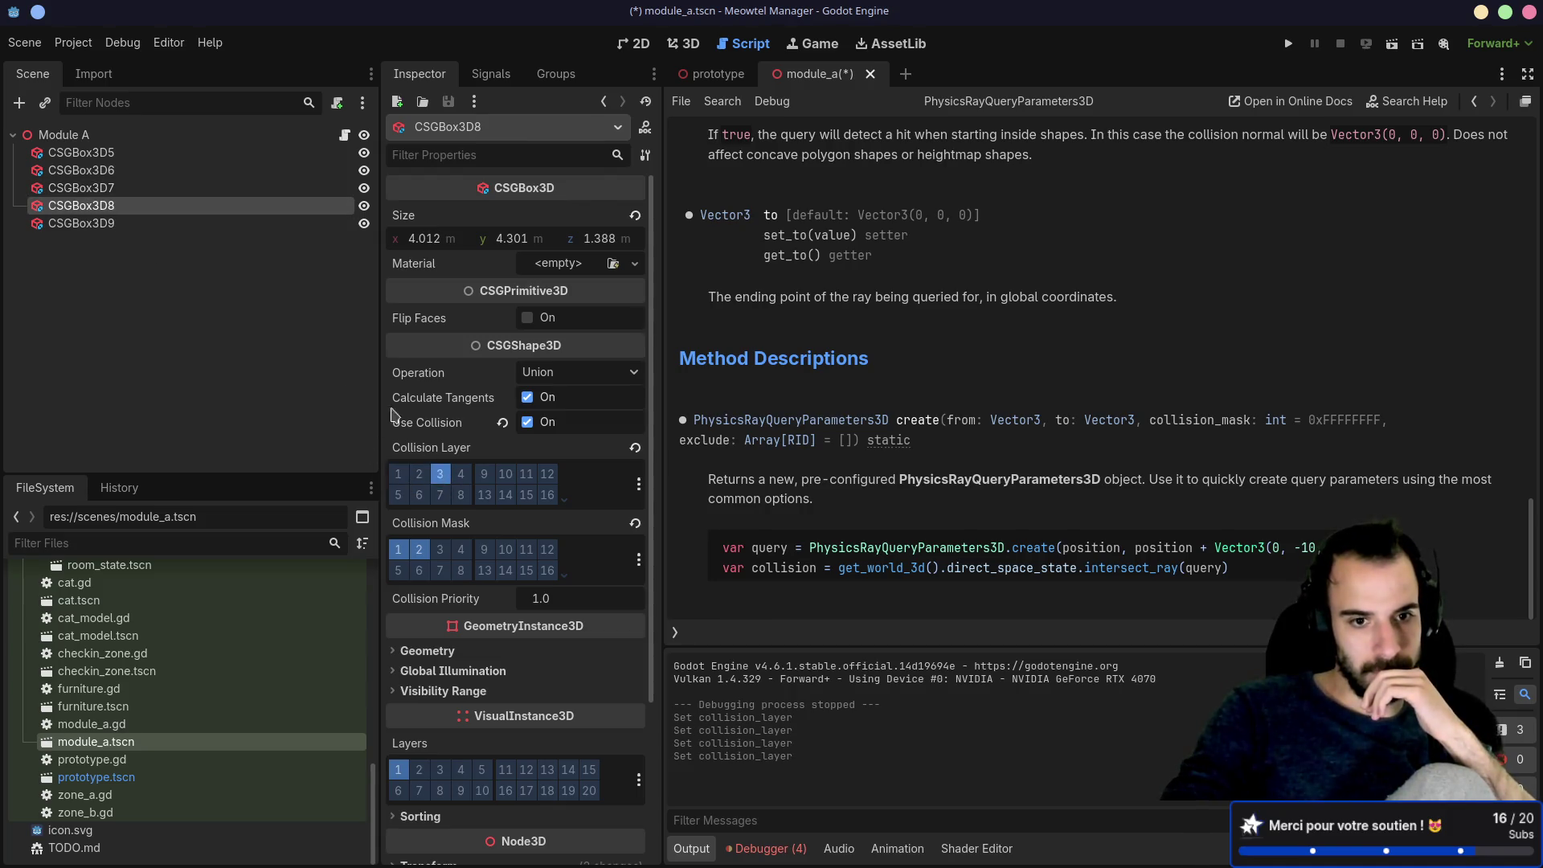
{"action": "left_click", "coordinate": [149, 224]}
{"action": "left_click", "coordinate": [398, 474]}
{"action": "left_click", "coordinate": [440, 474]}
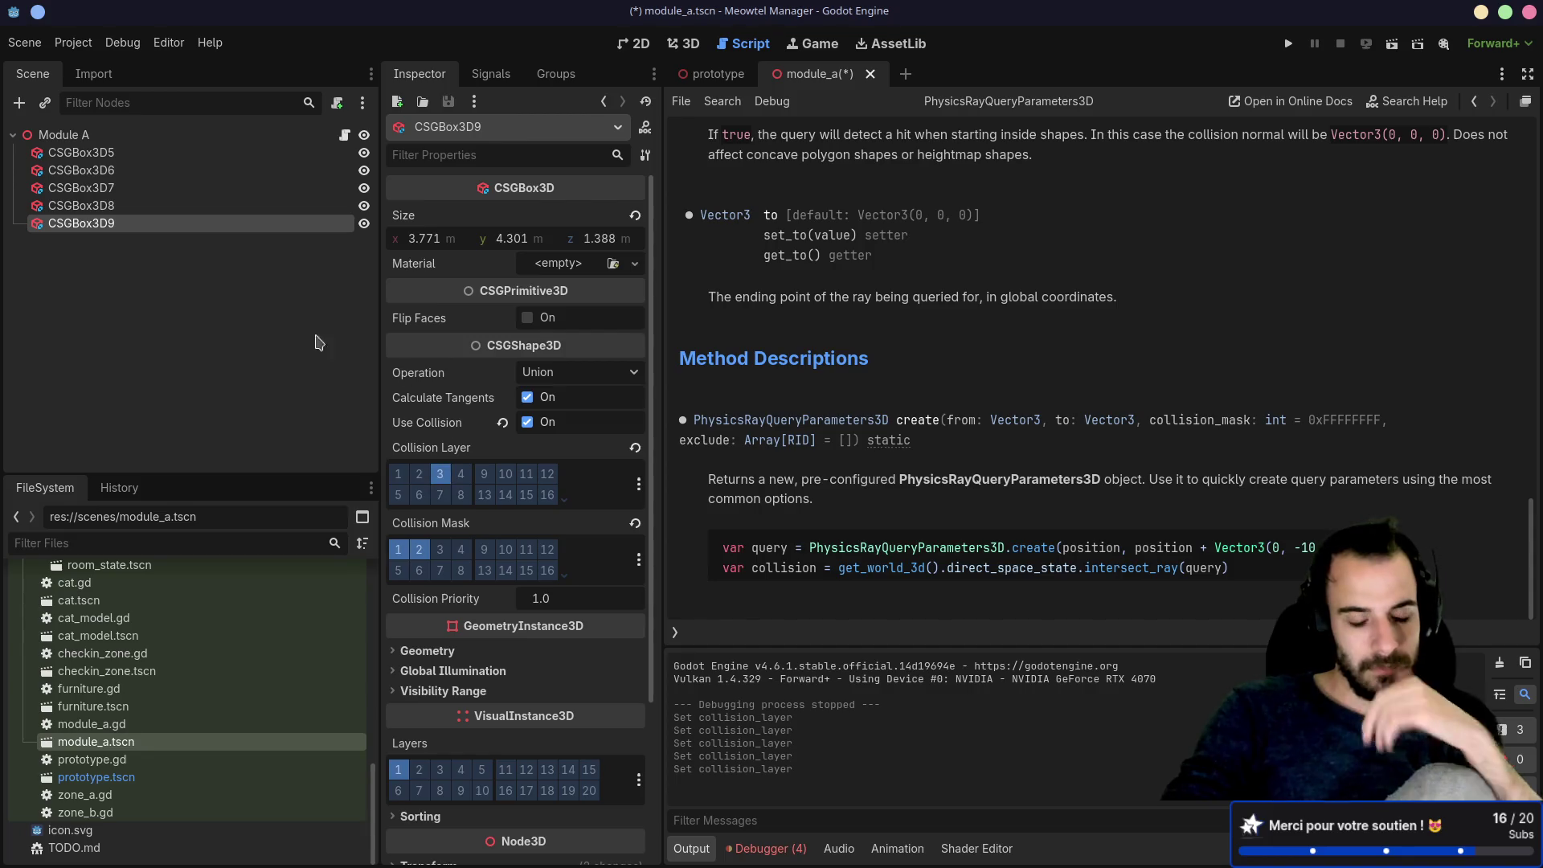
{"action": "left_click", "coordinate": [1288, 44]}
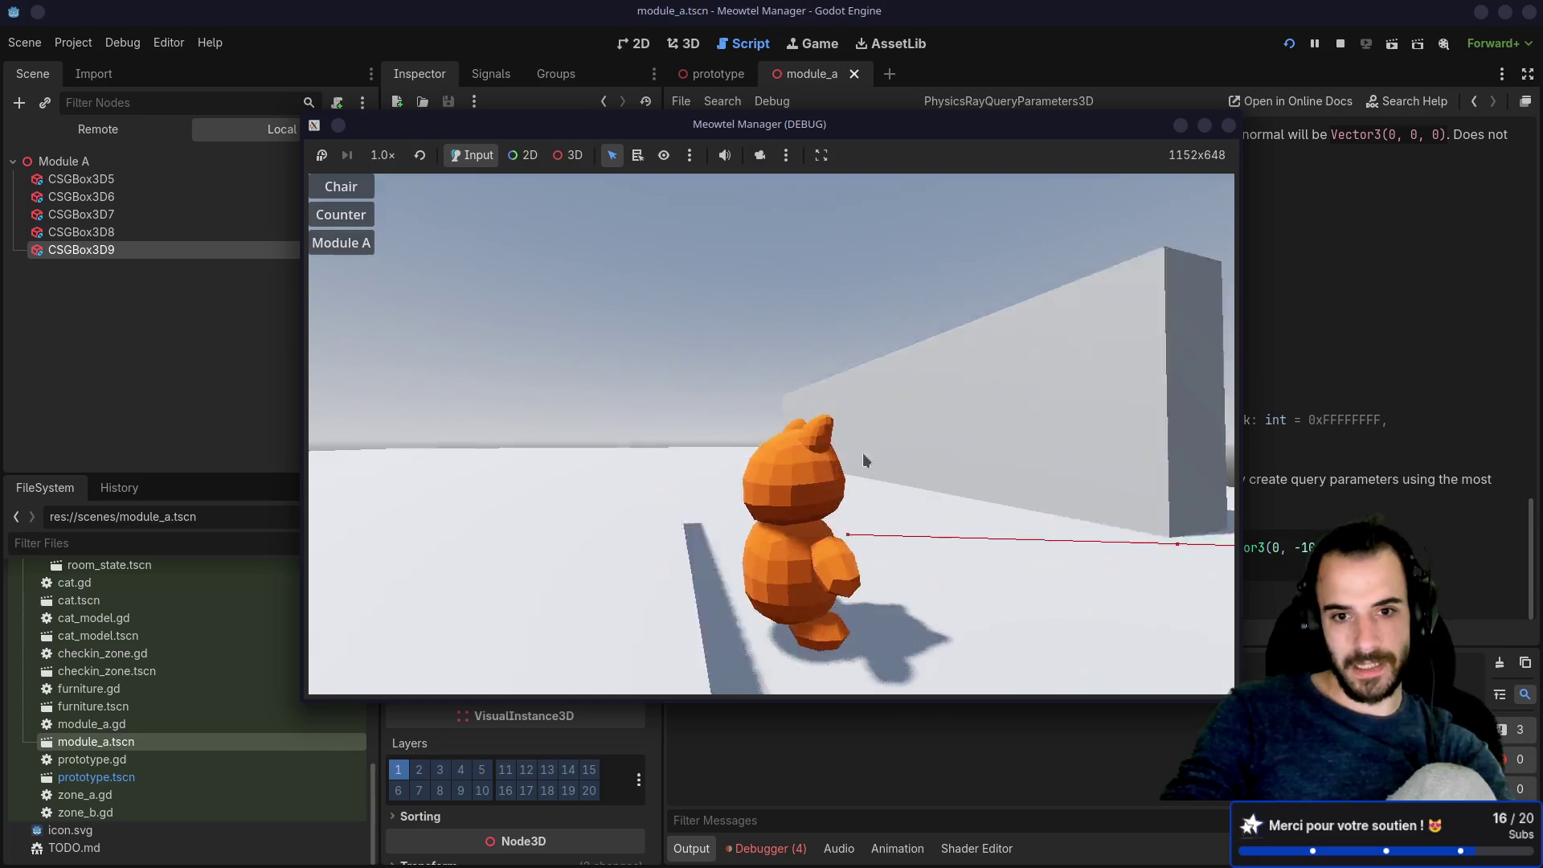
Step: Walk the cat toward the wall corner, turning back and forth between wall and open floor
{"action": "key", "text": "w"}
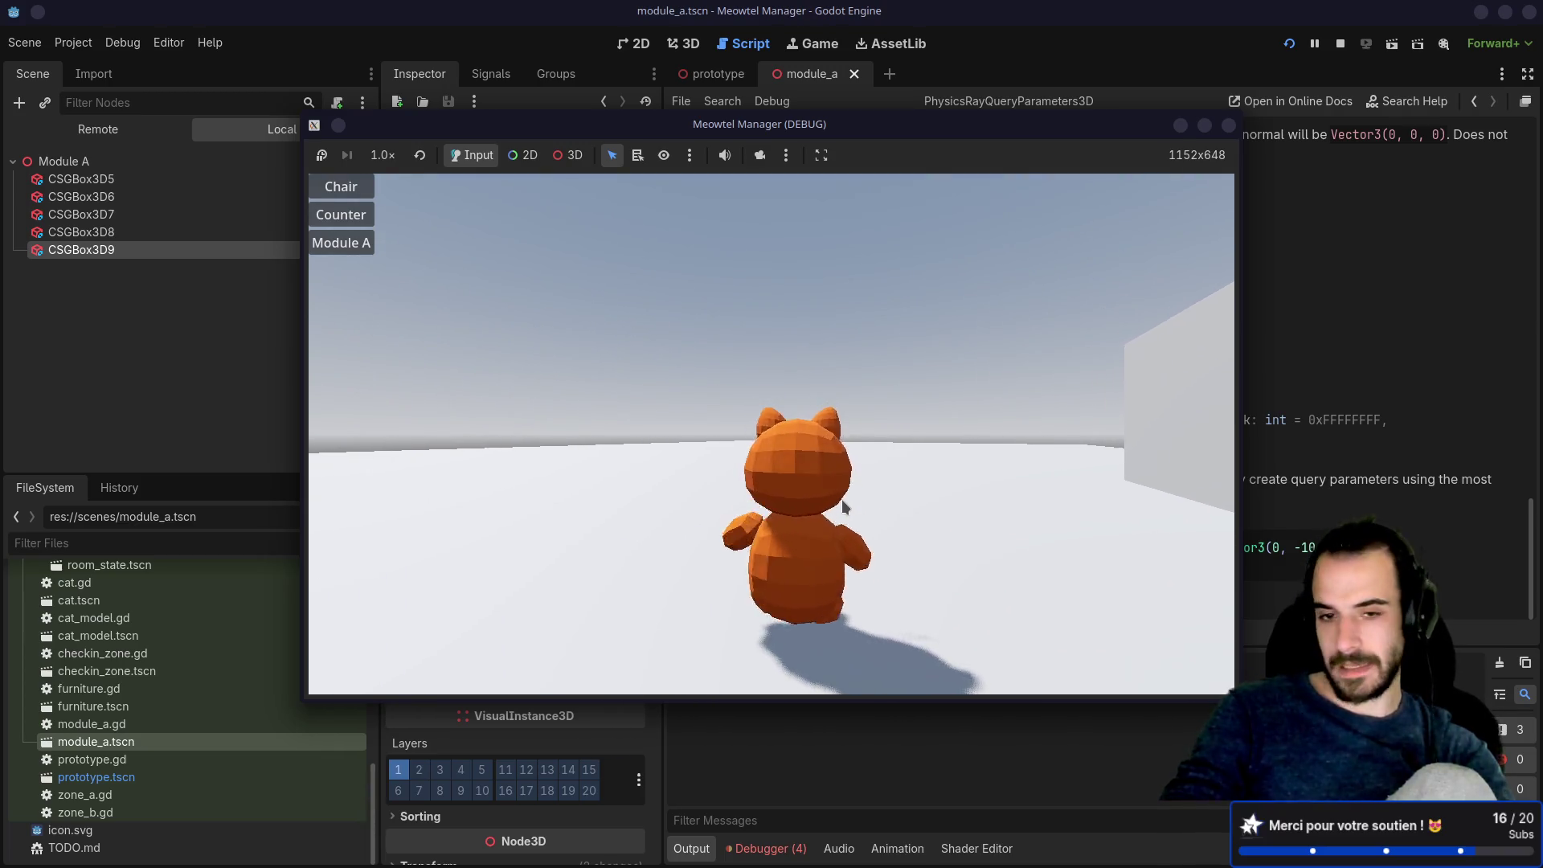
{"action": "key", "text": "a"}
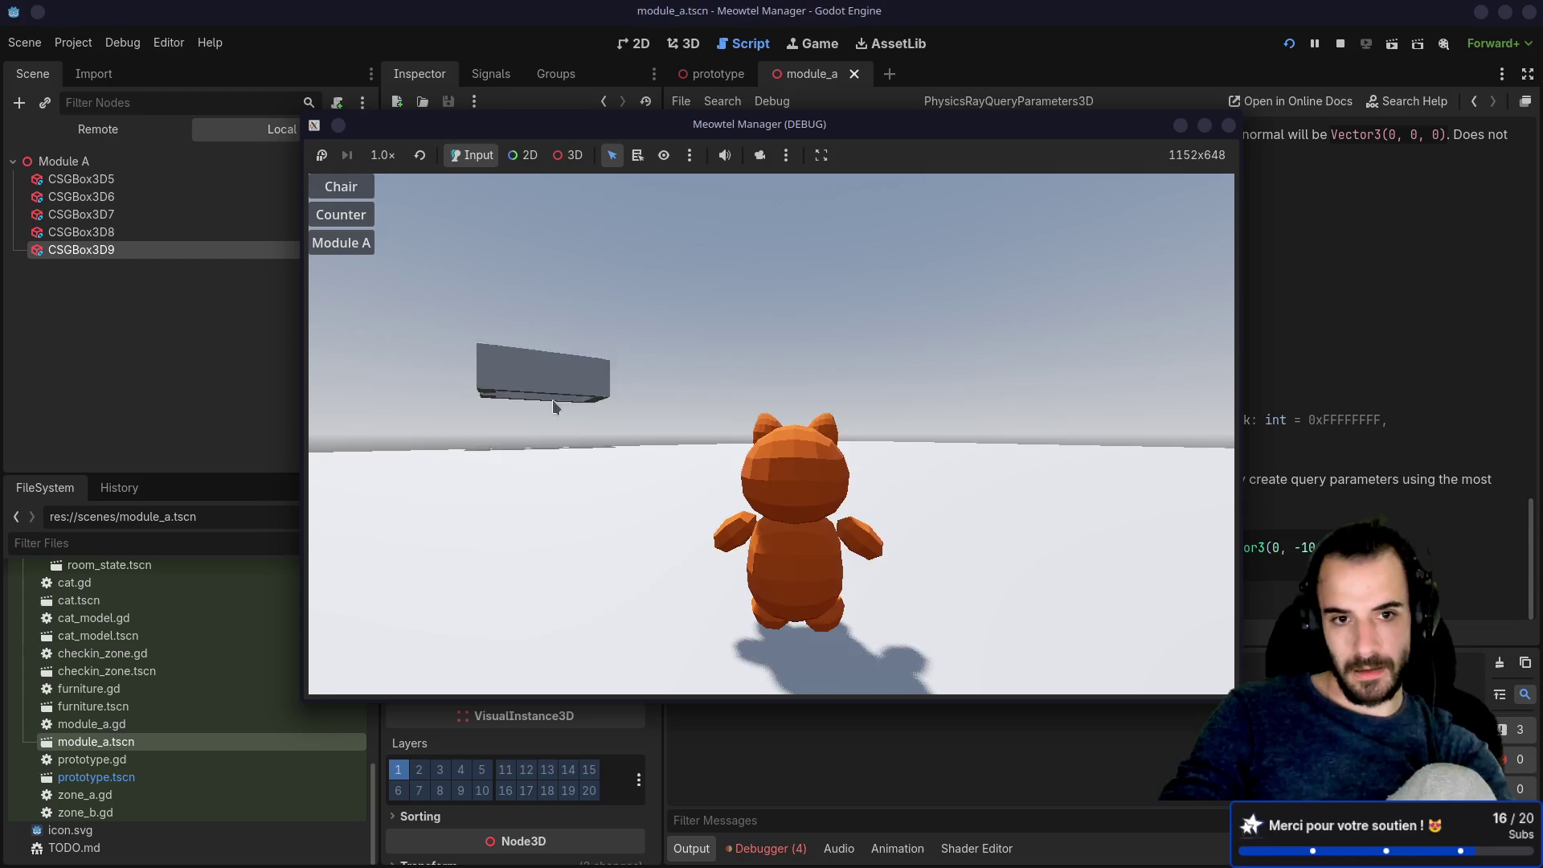
{"action": "key", "text": "w"}
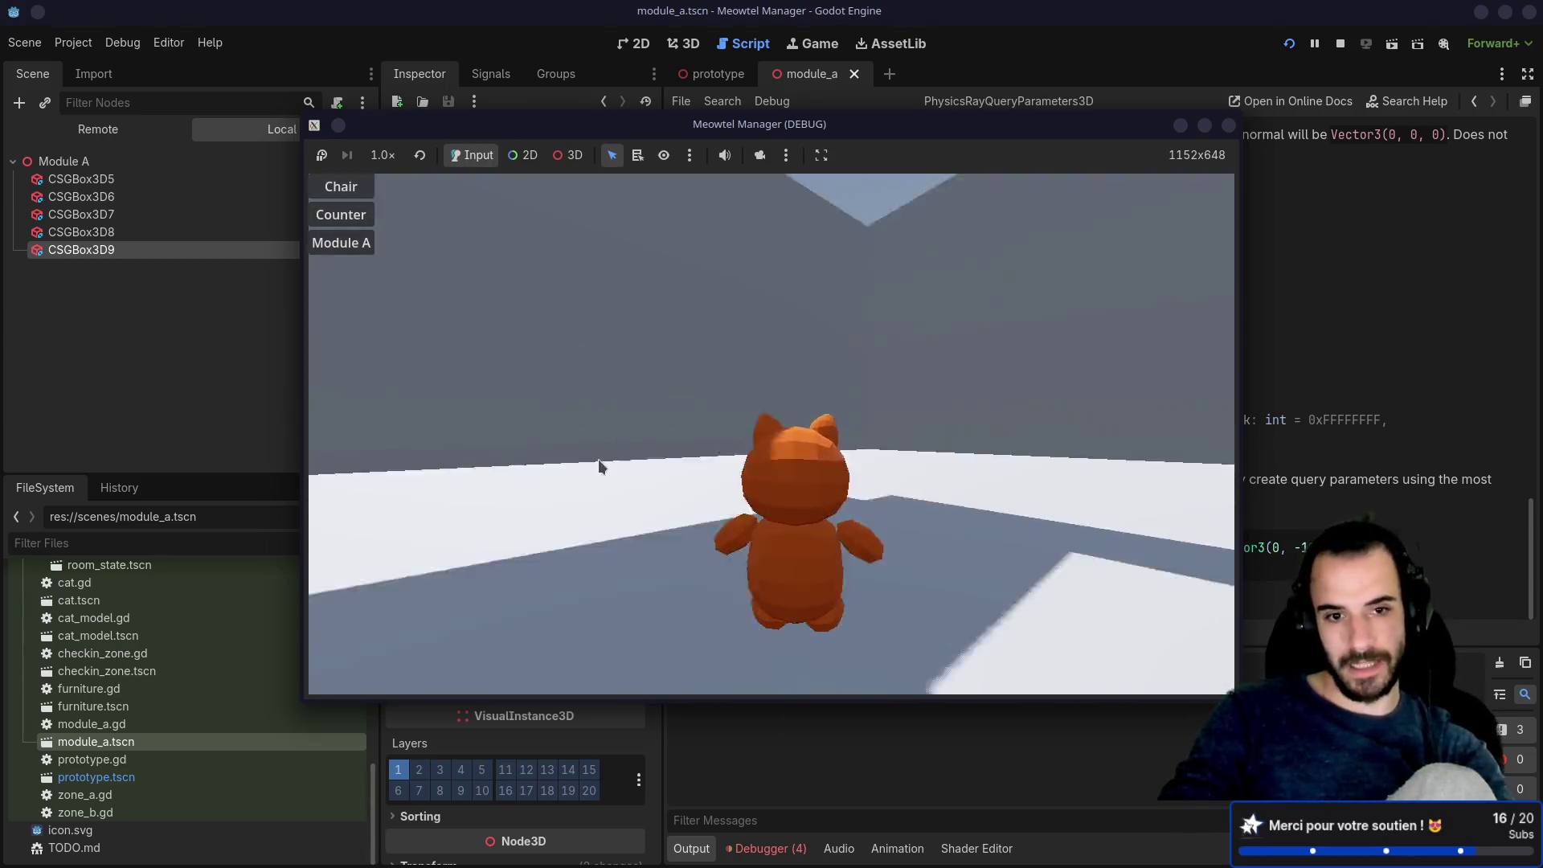
{"action": "key", "text": "d"}
{"action": "key", "text": "a"}
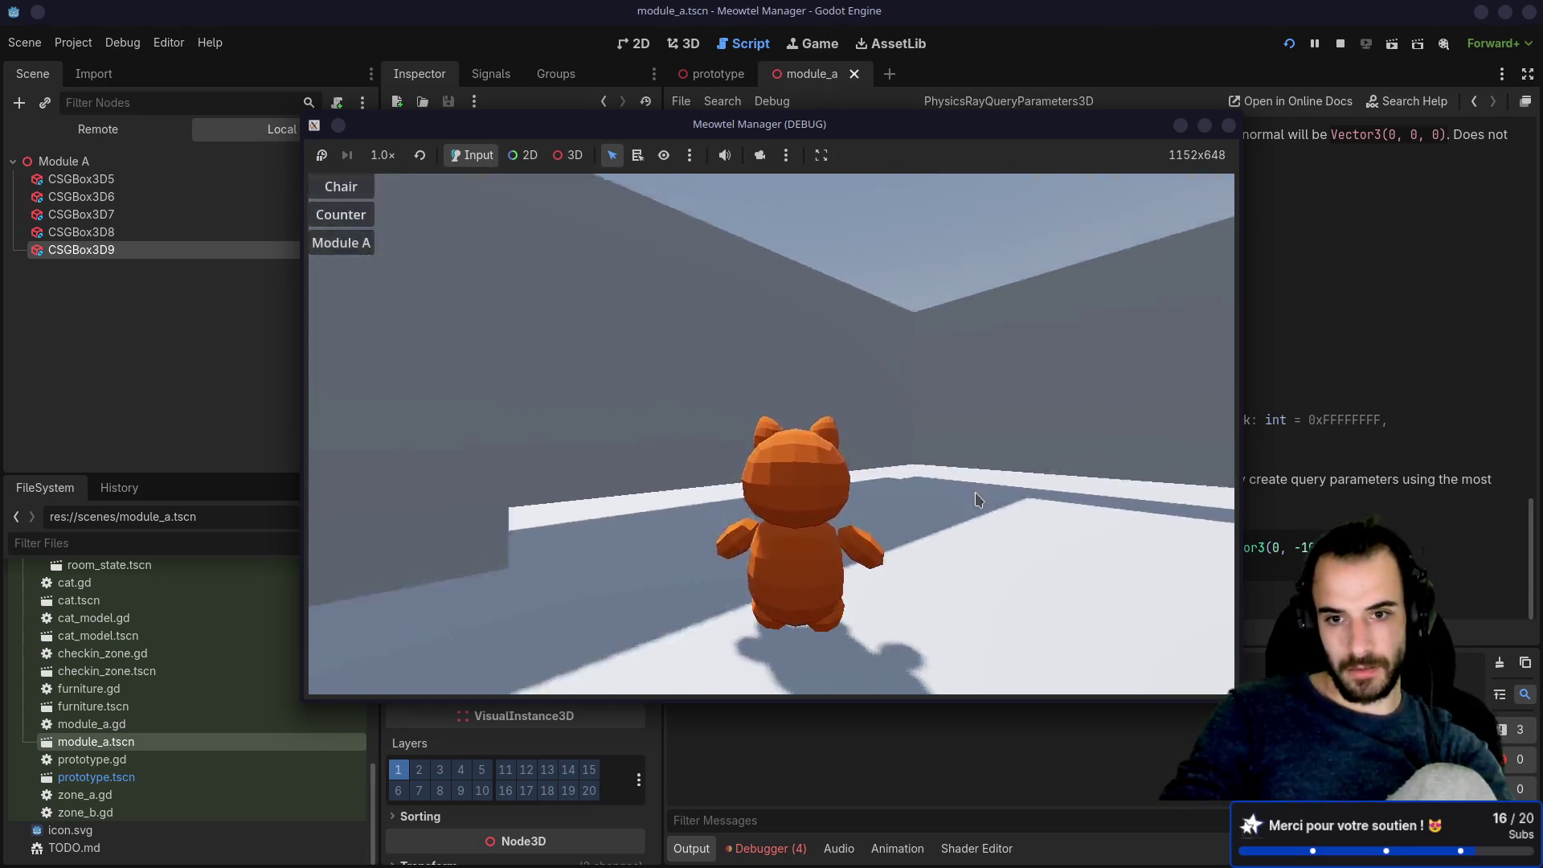
{"action": "key", "text": "d"}
{"action": "key", "text": "a"}
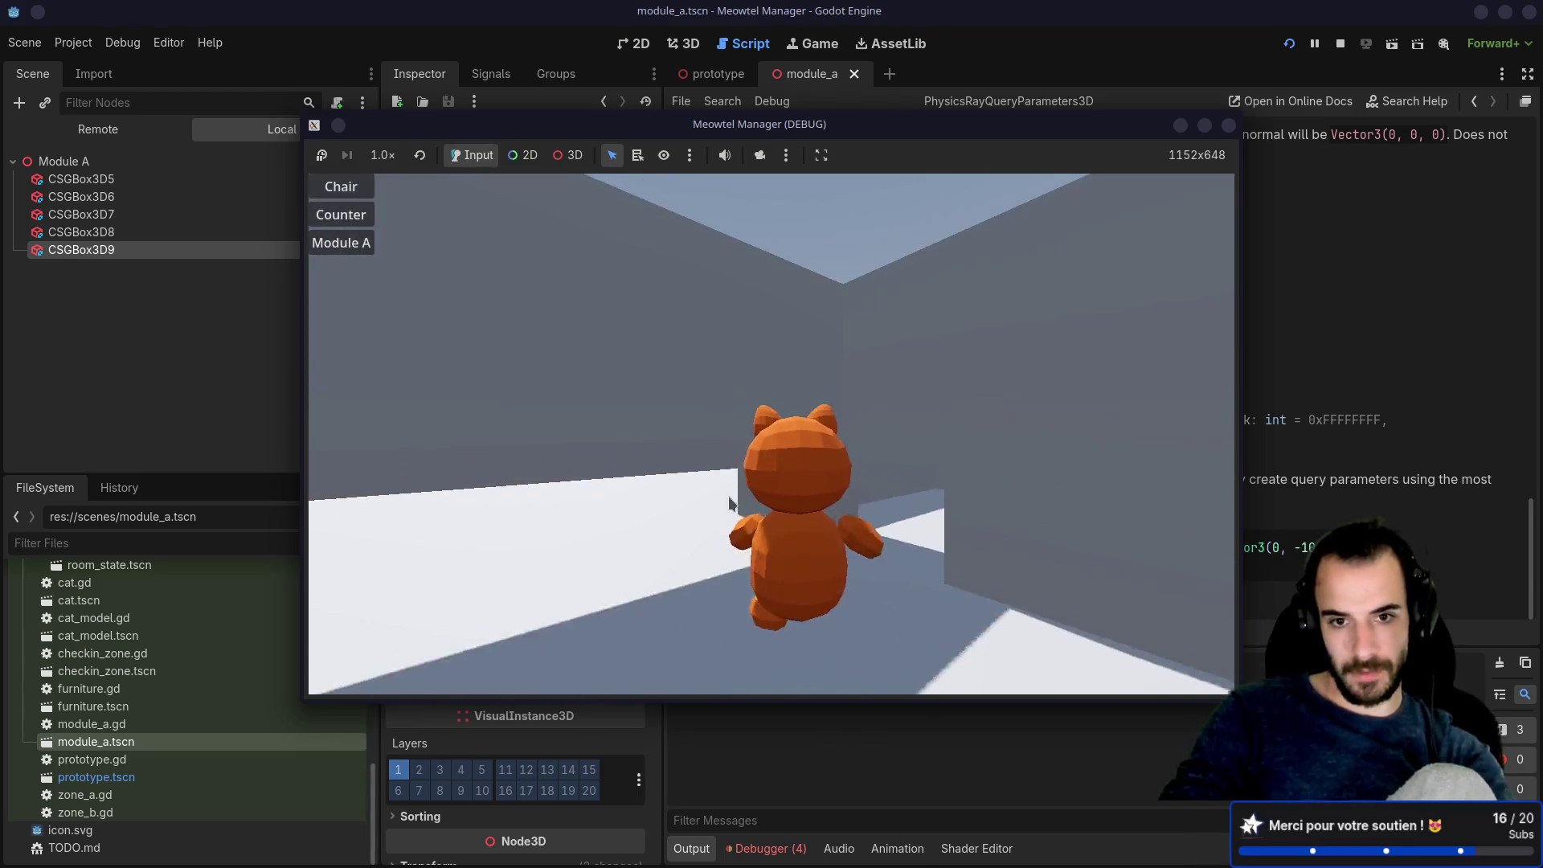
Step: Walk the cat through the room and back, stop the game, and switch to the browser
{"action": "key", "text": "w"}
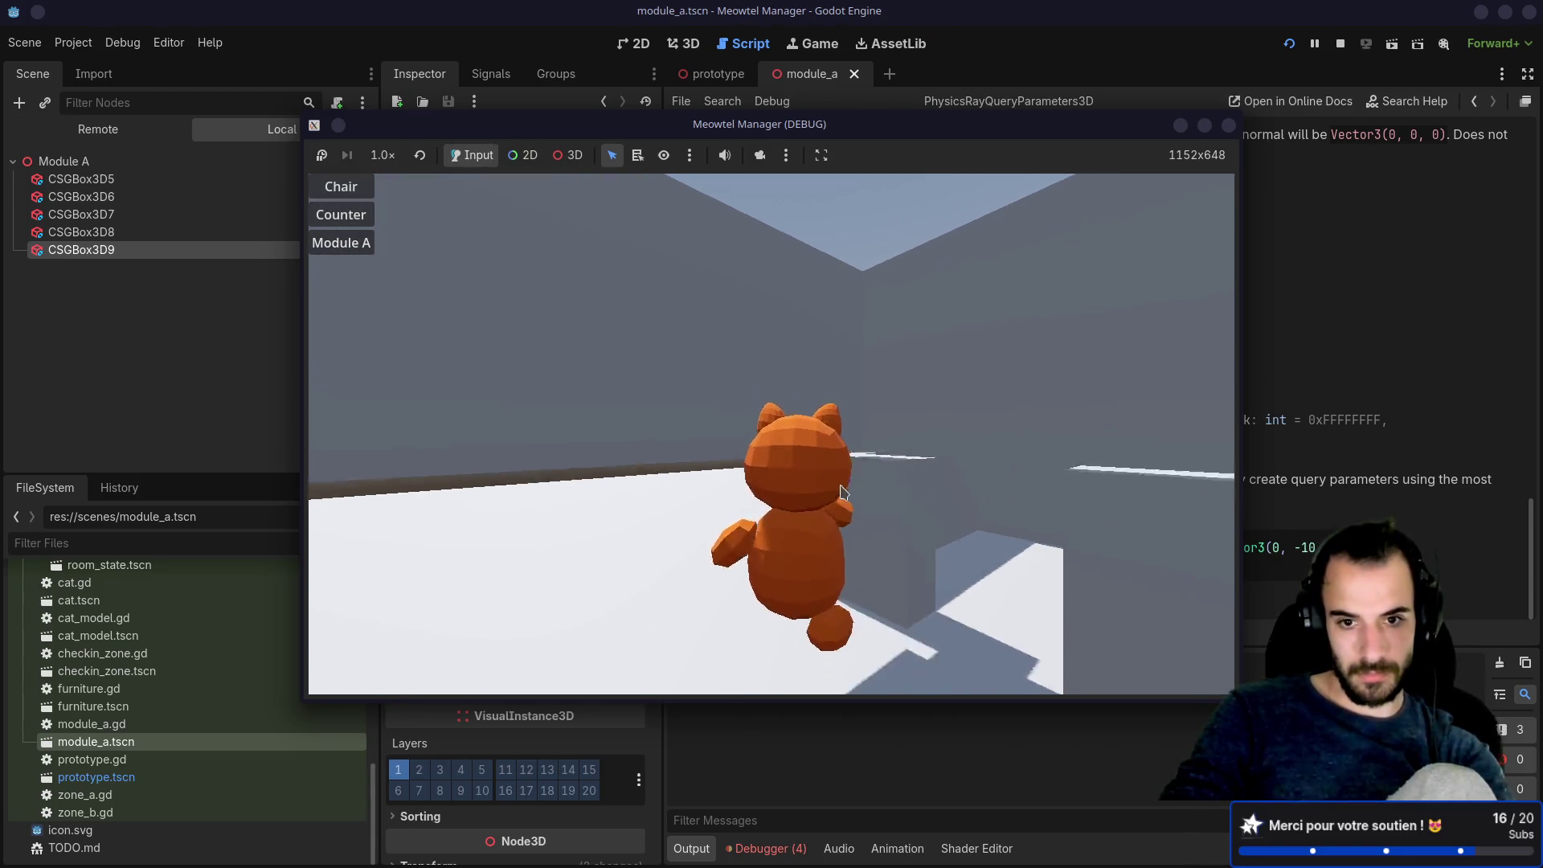
{"action": "key", "text": "a"}
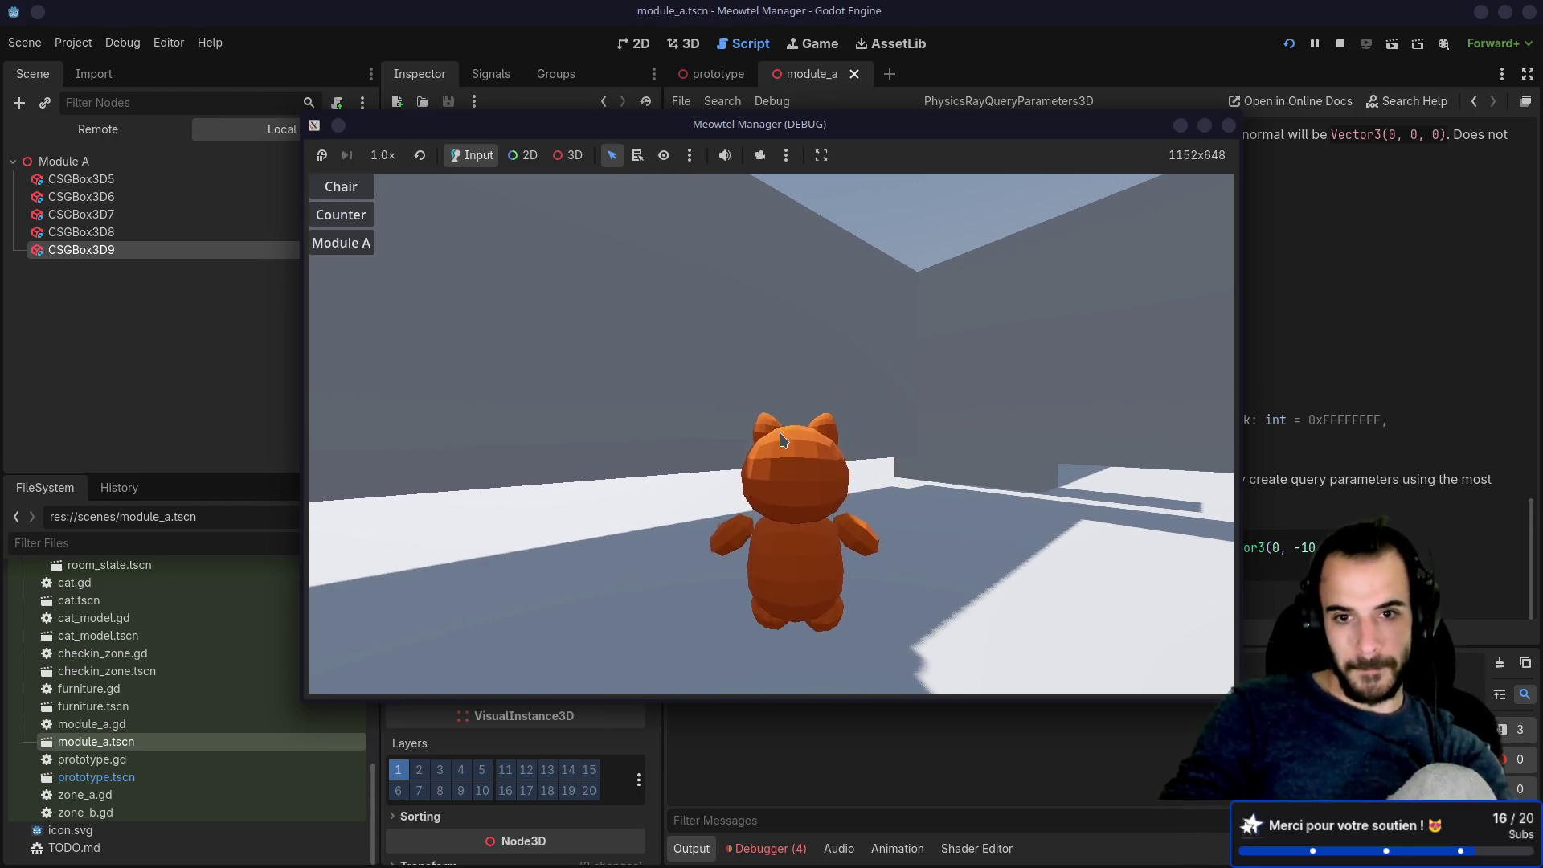
{"action": "key", "text": "d"}
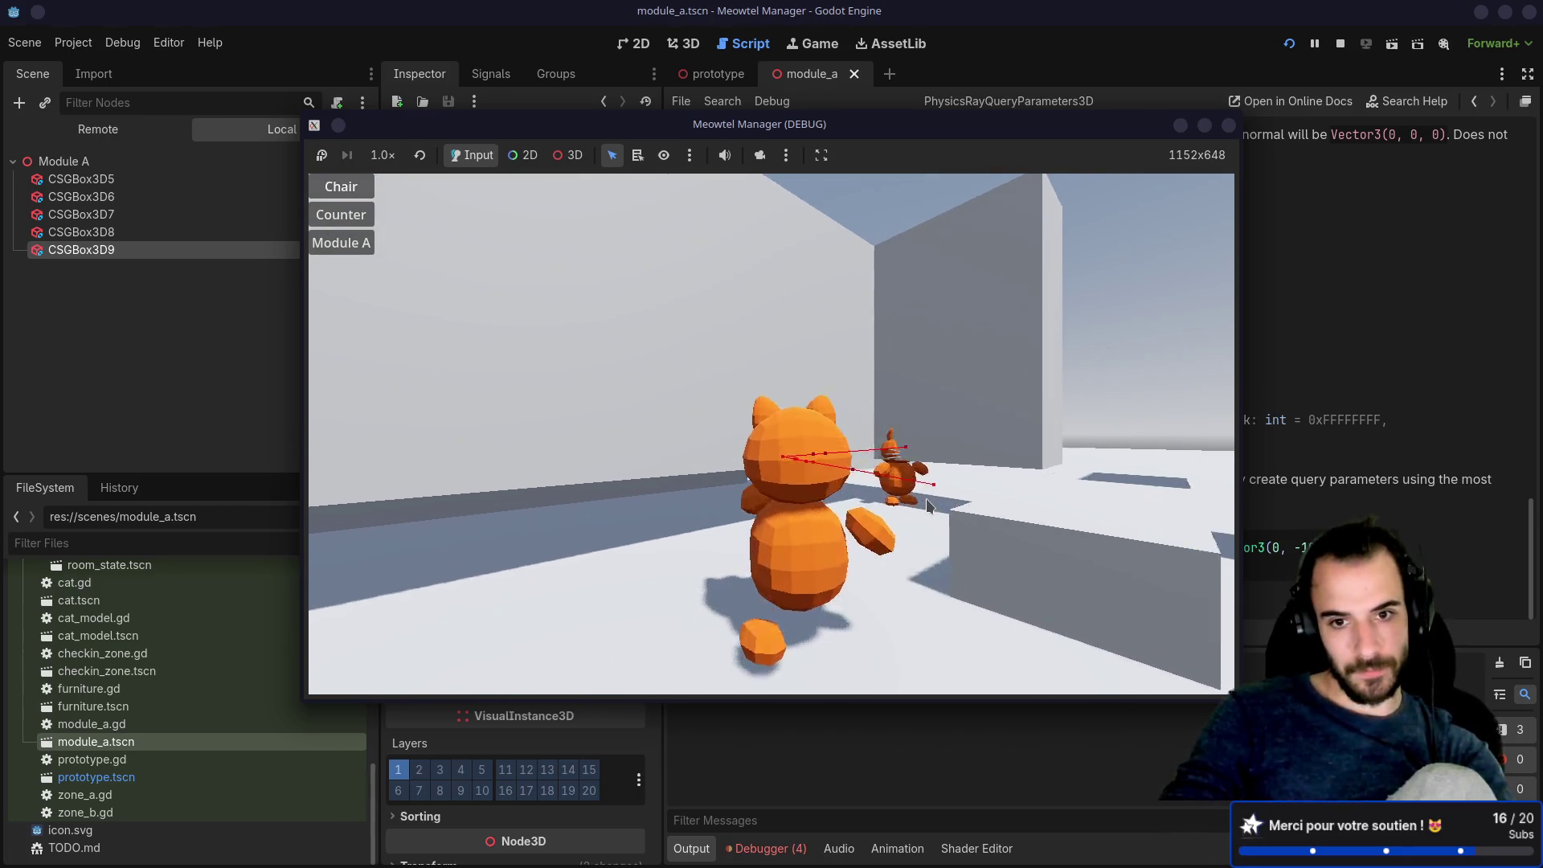
{"action": "key", "text": "s"}
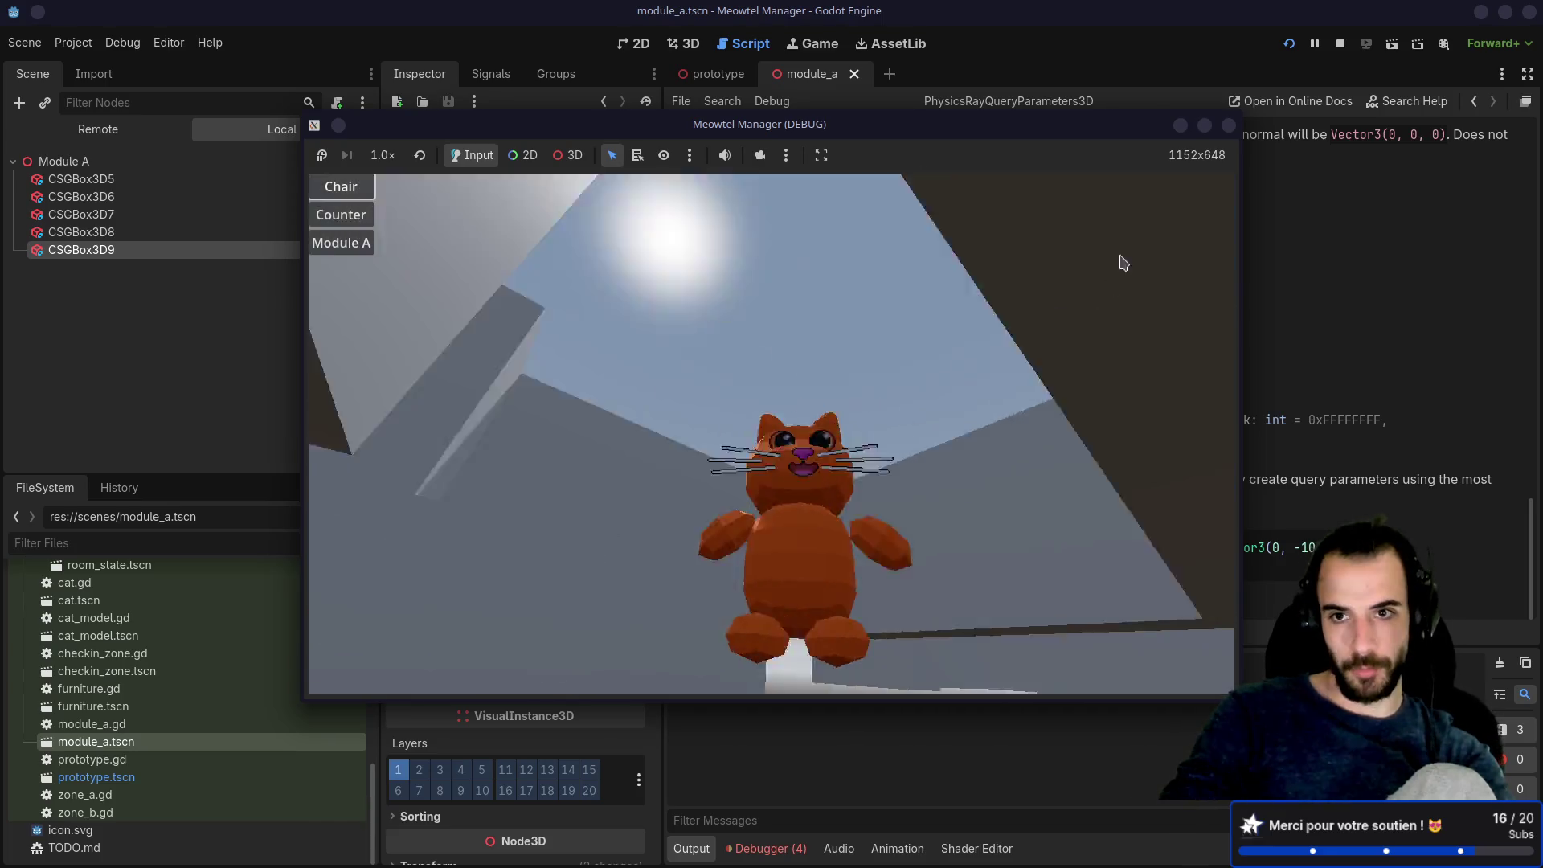
{"action": "key", "text": "F8"}
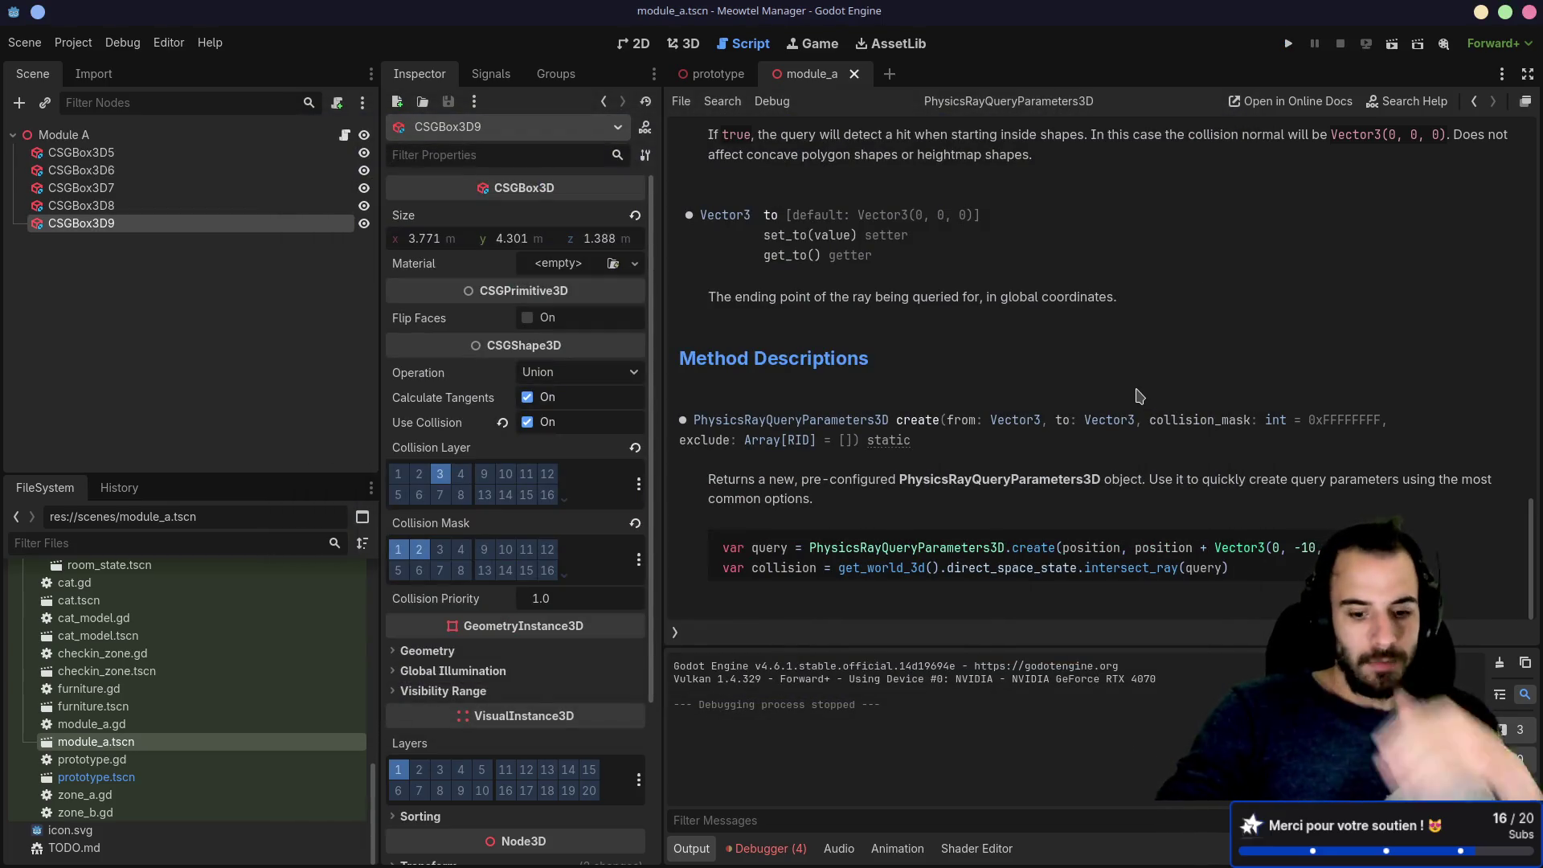
{"action": "key", "text": "alt+Tab"}
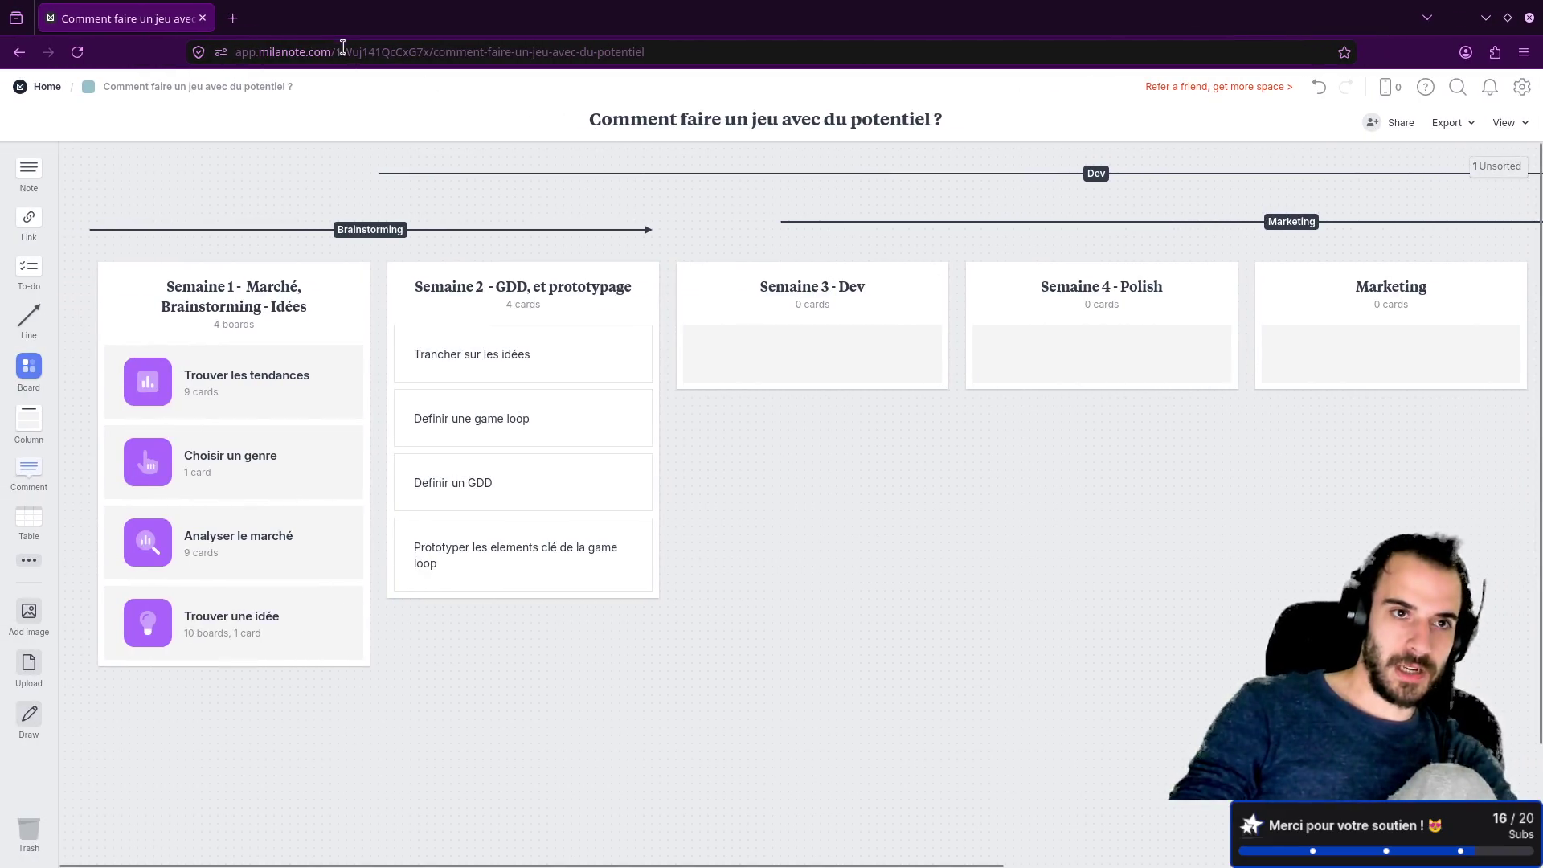
Step: Search 'godot define collision mask code' in a new tab and open the Reddit thread on collision layers
{"action": "left_click", "coordinate": [232, 18]}
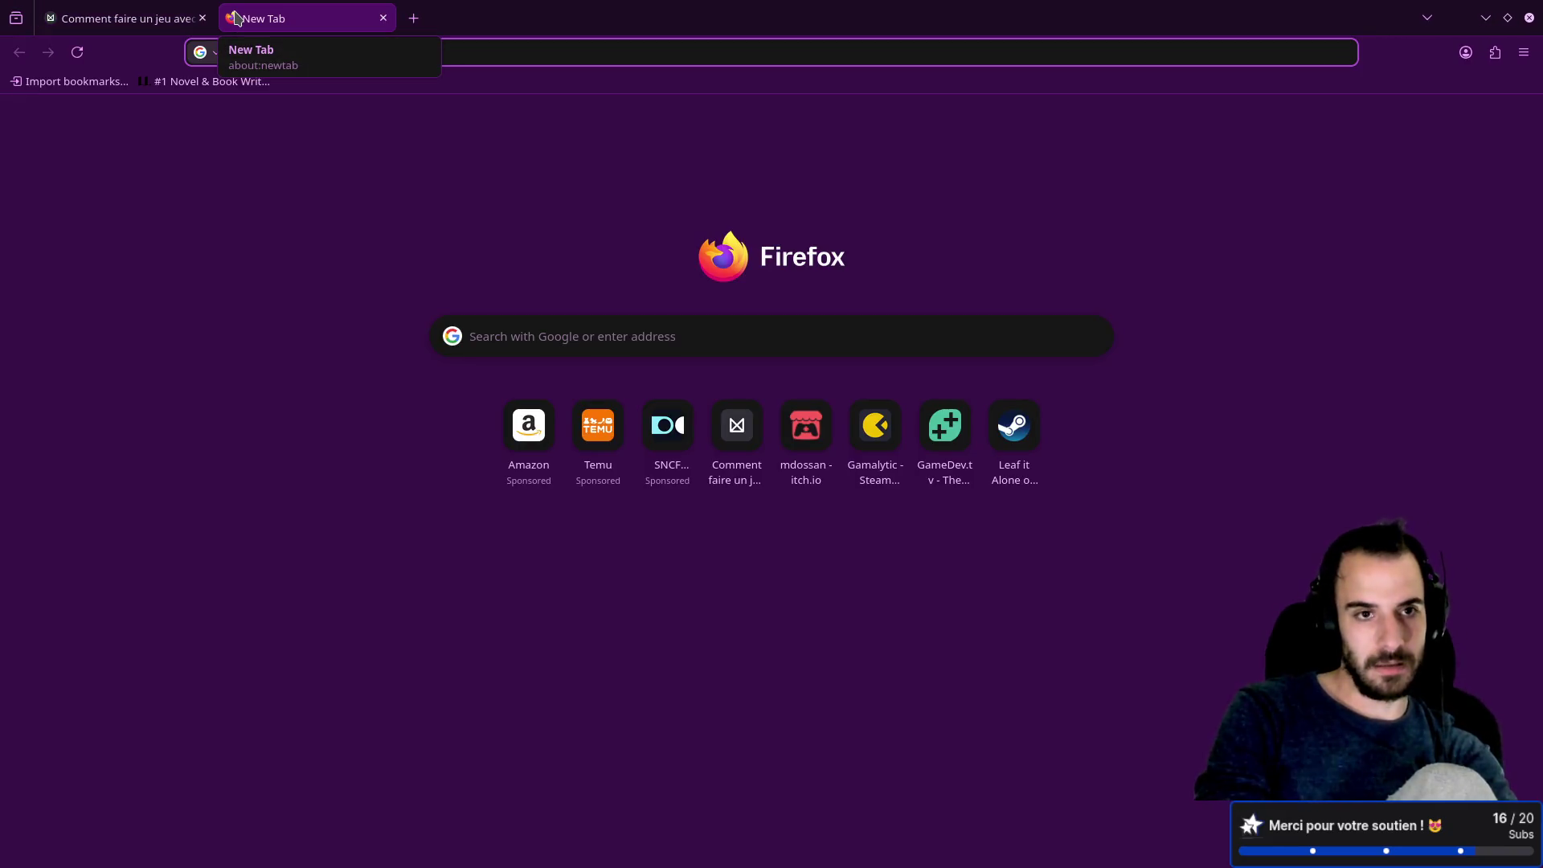
{"action": "type", "text": "godot "}
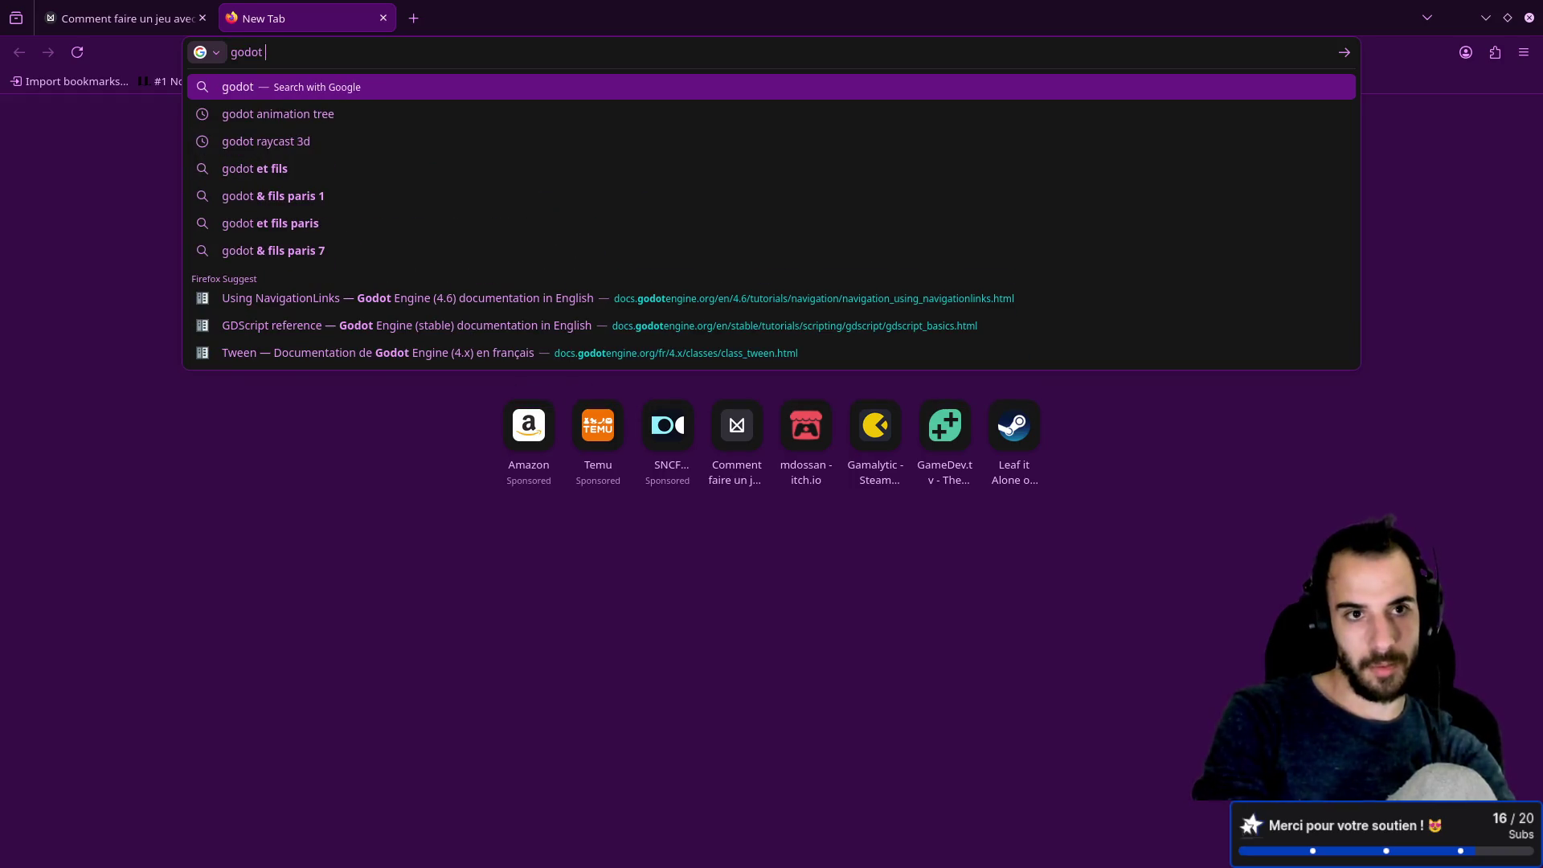
{"action": "type", "text": "def"}
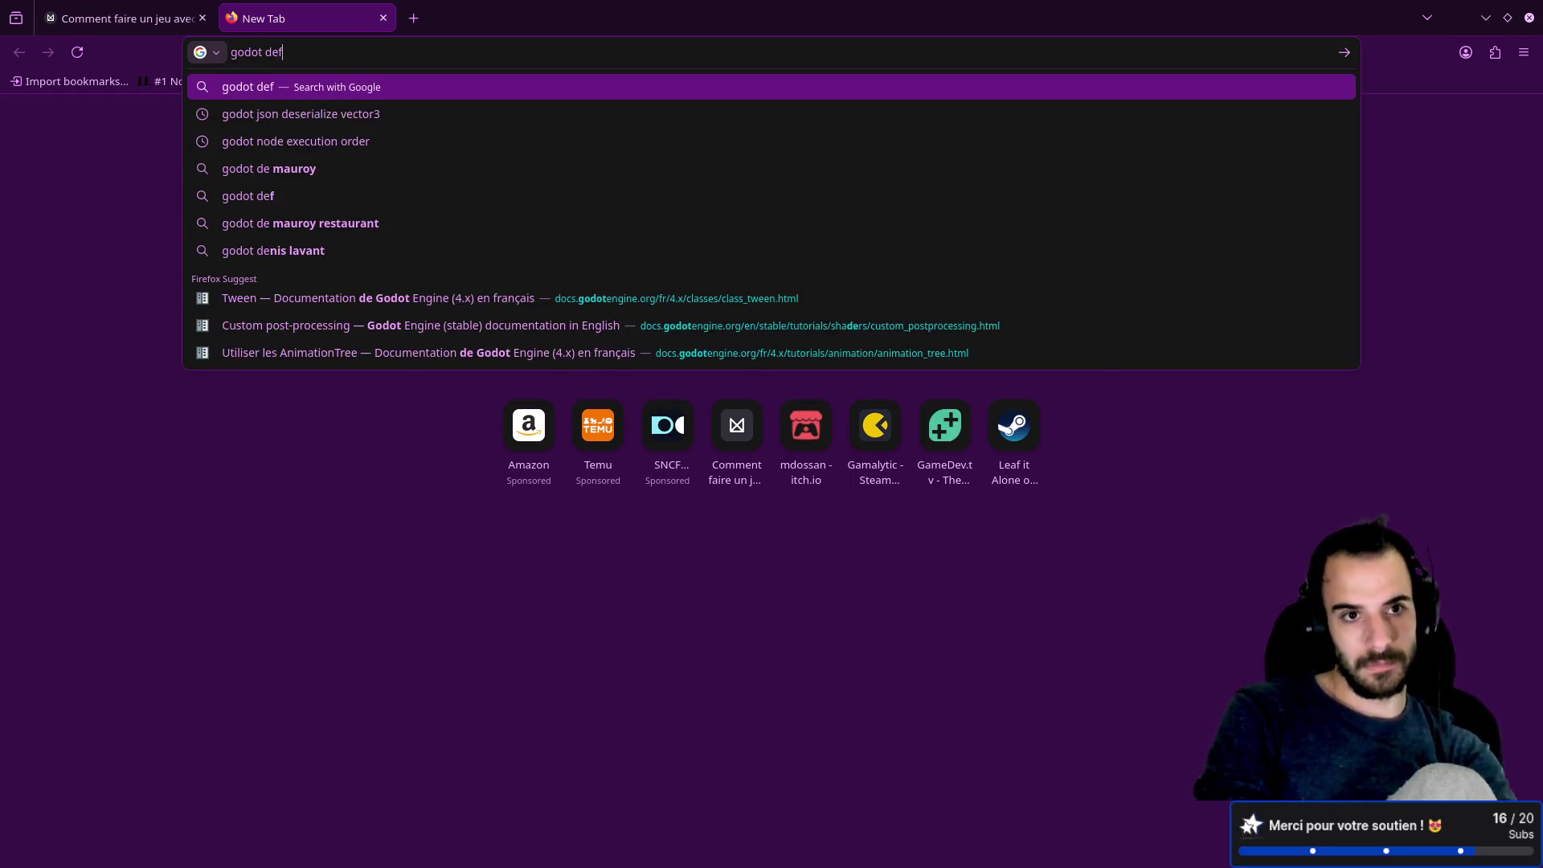
{"action": "type", "text": "ine colli"}
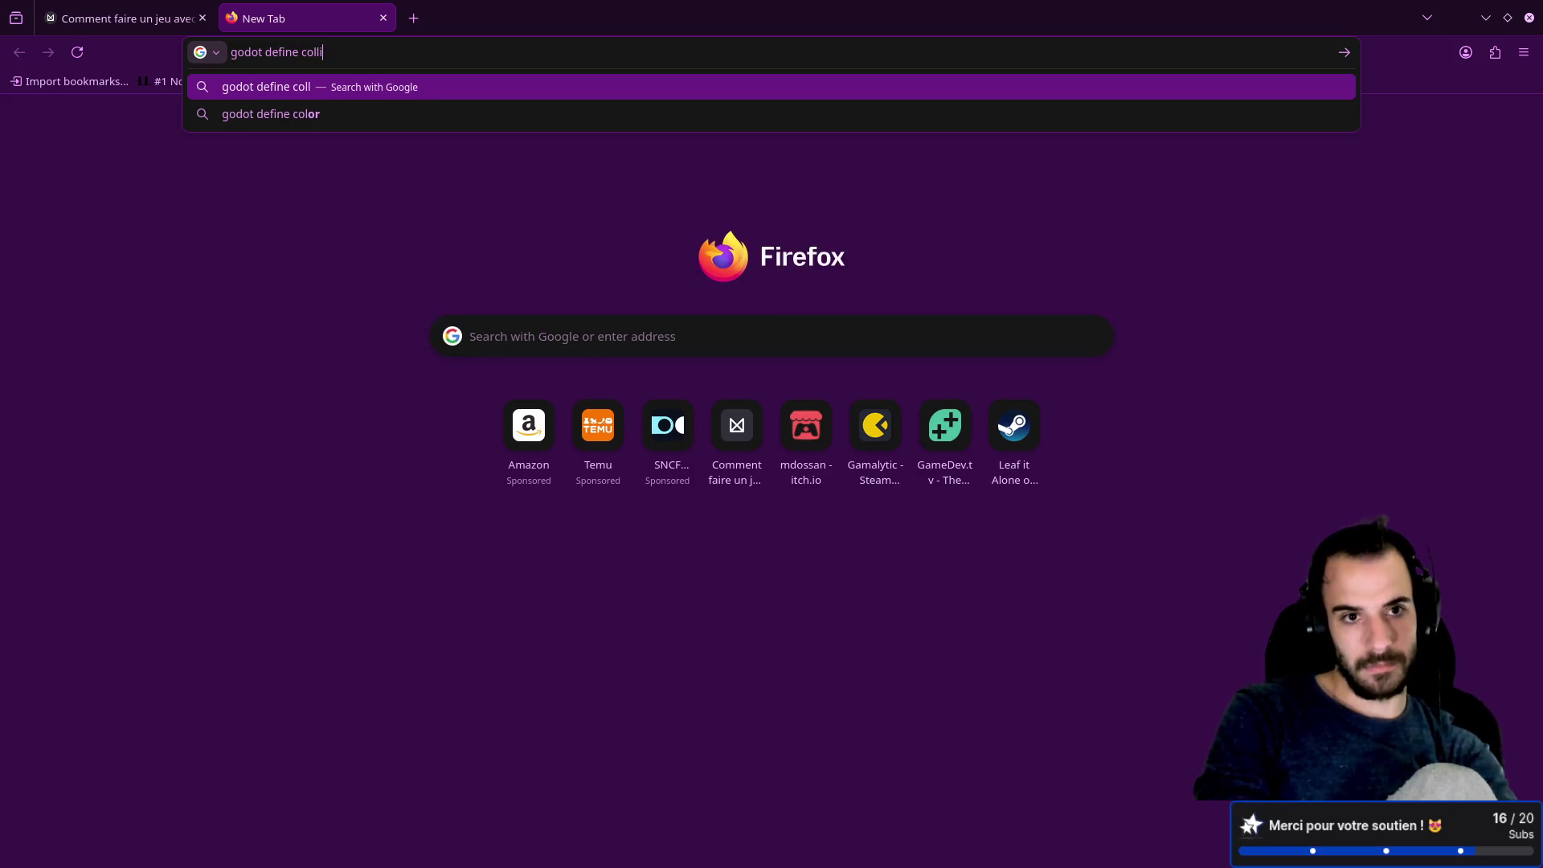
{"action": "type", "text": "sion mask code"}
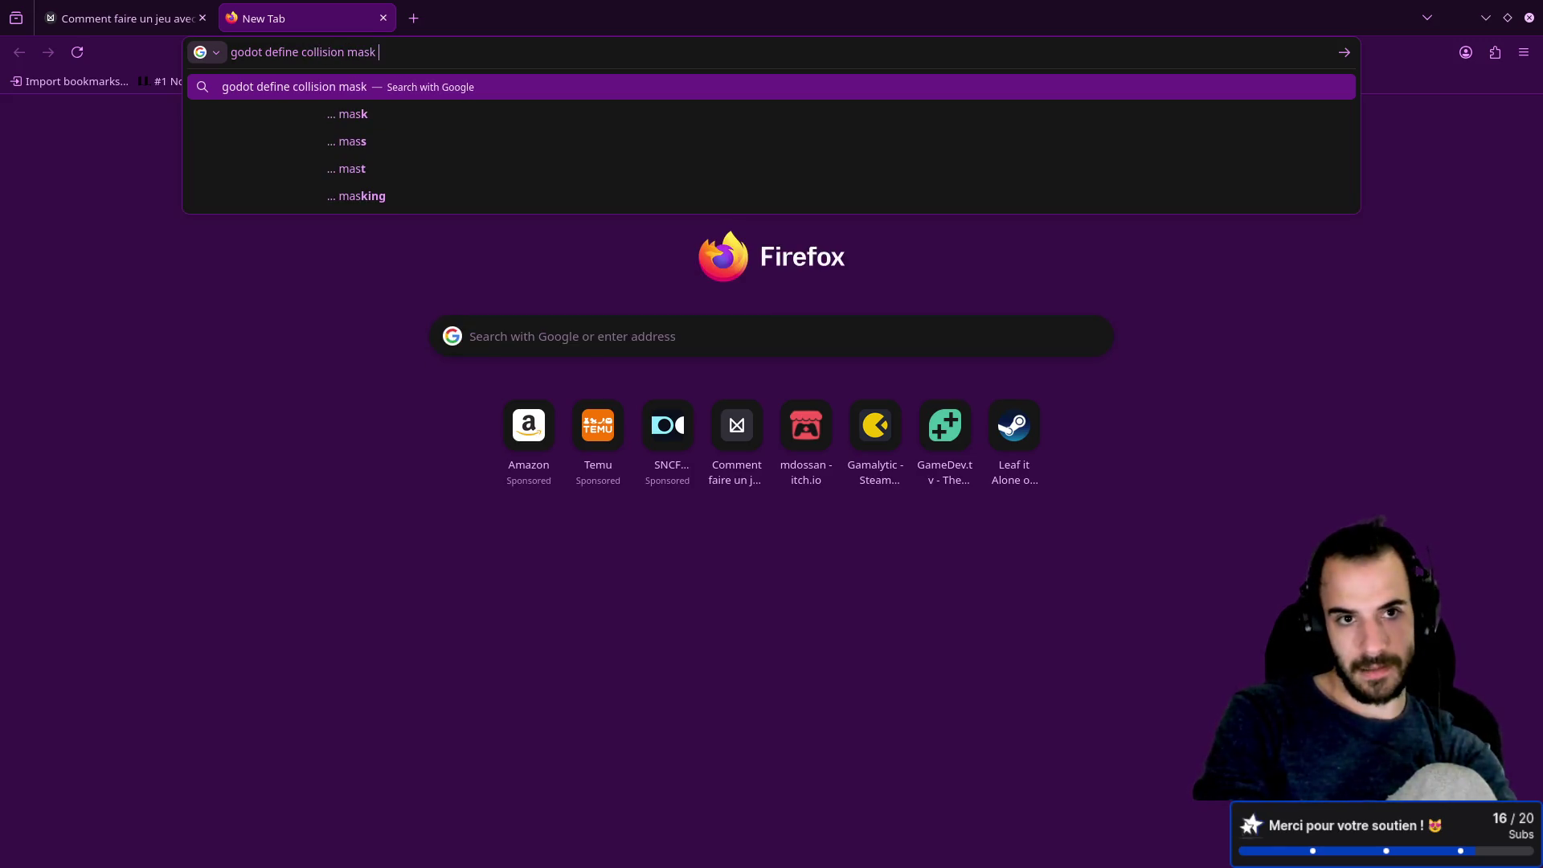
{"action": "key", "text": "Return"}
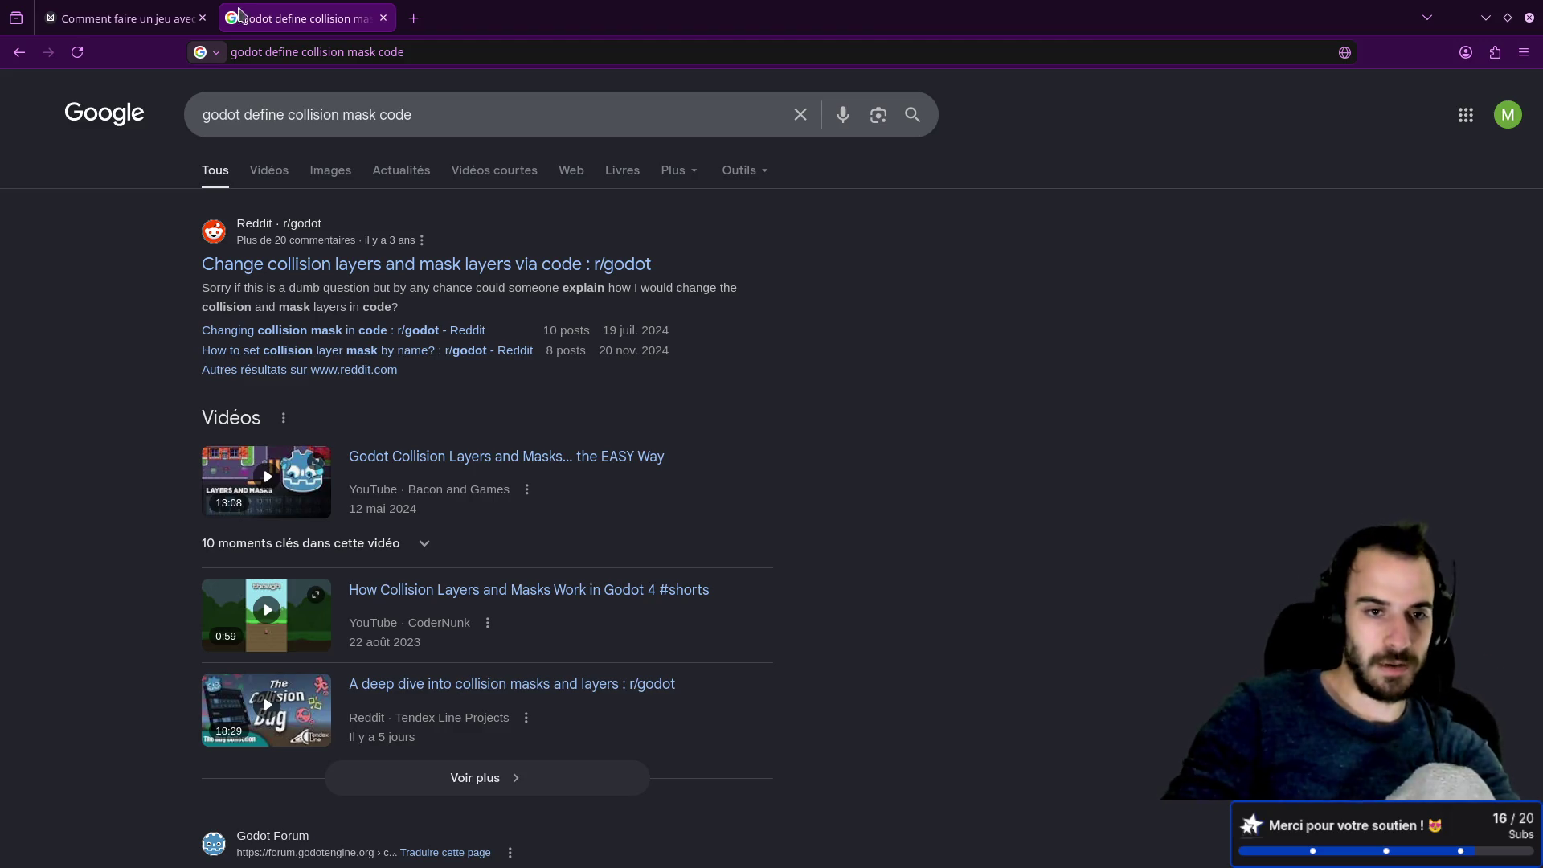
{"action": "left_click", "coordinate": [519, 264]}
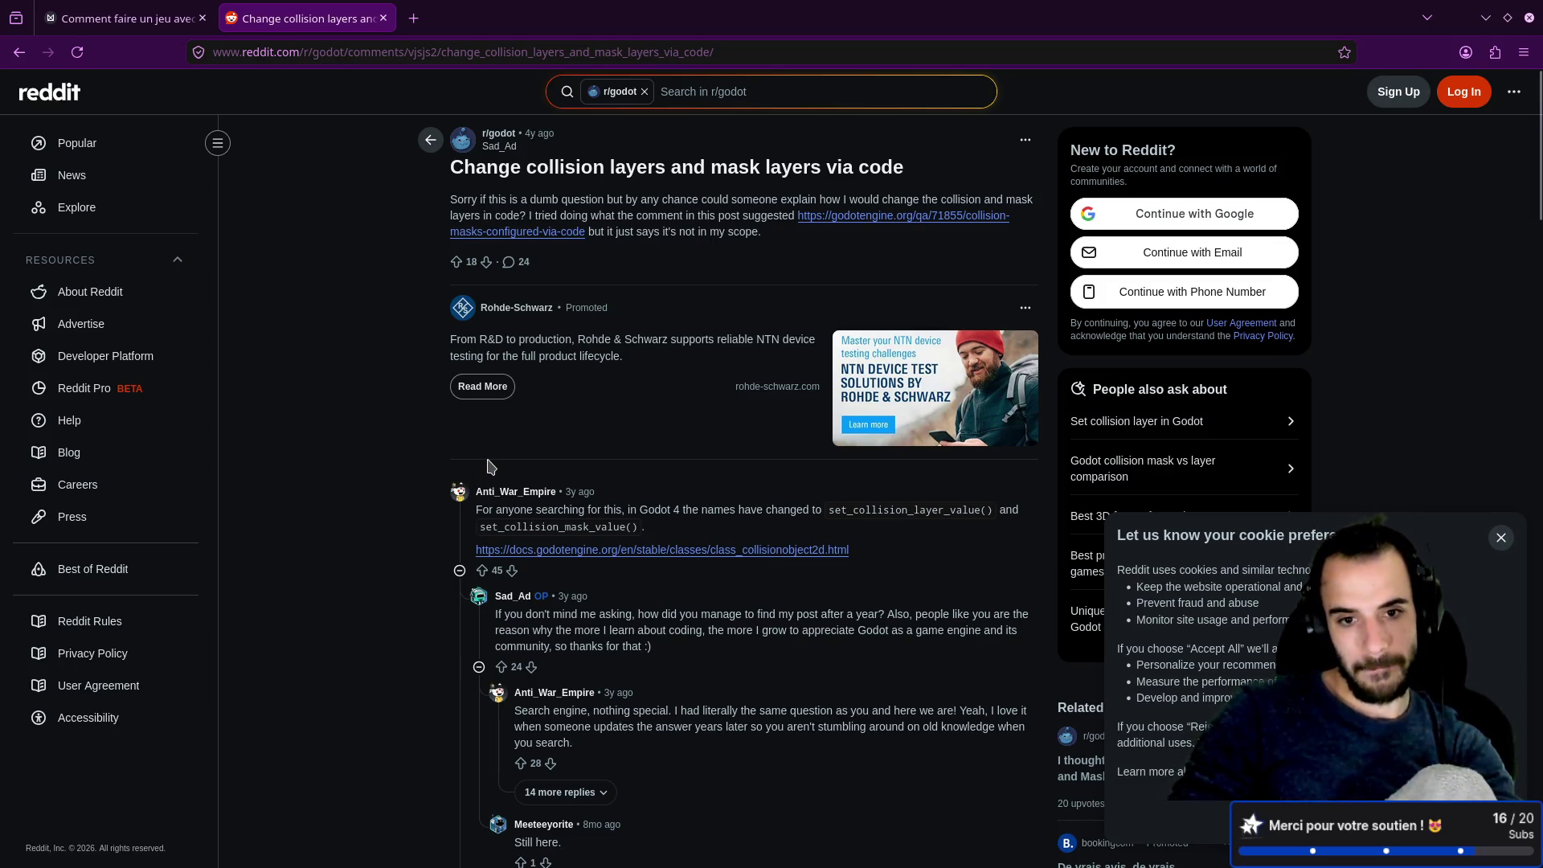
Step: Scroll to the thread's comments, dismiss the cookie notice, and open a blank third tab
{"action": "scroll", "coordinate": [490, 466], "scroll_direction": "down", "scroll_amount": 2}
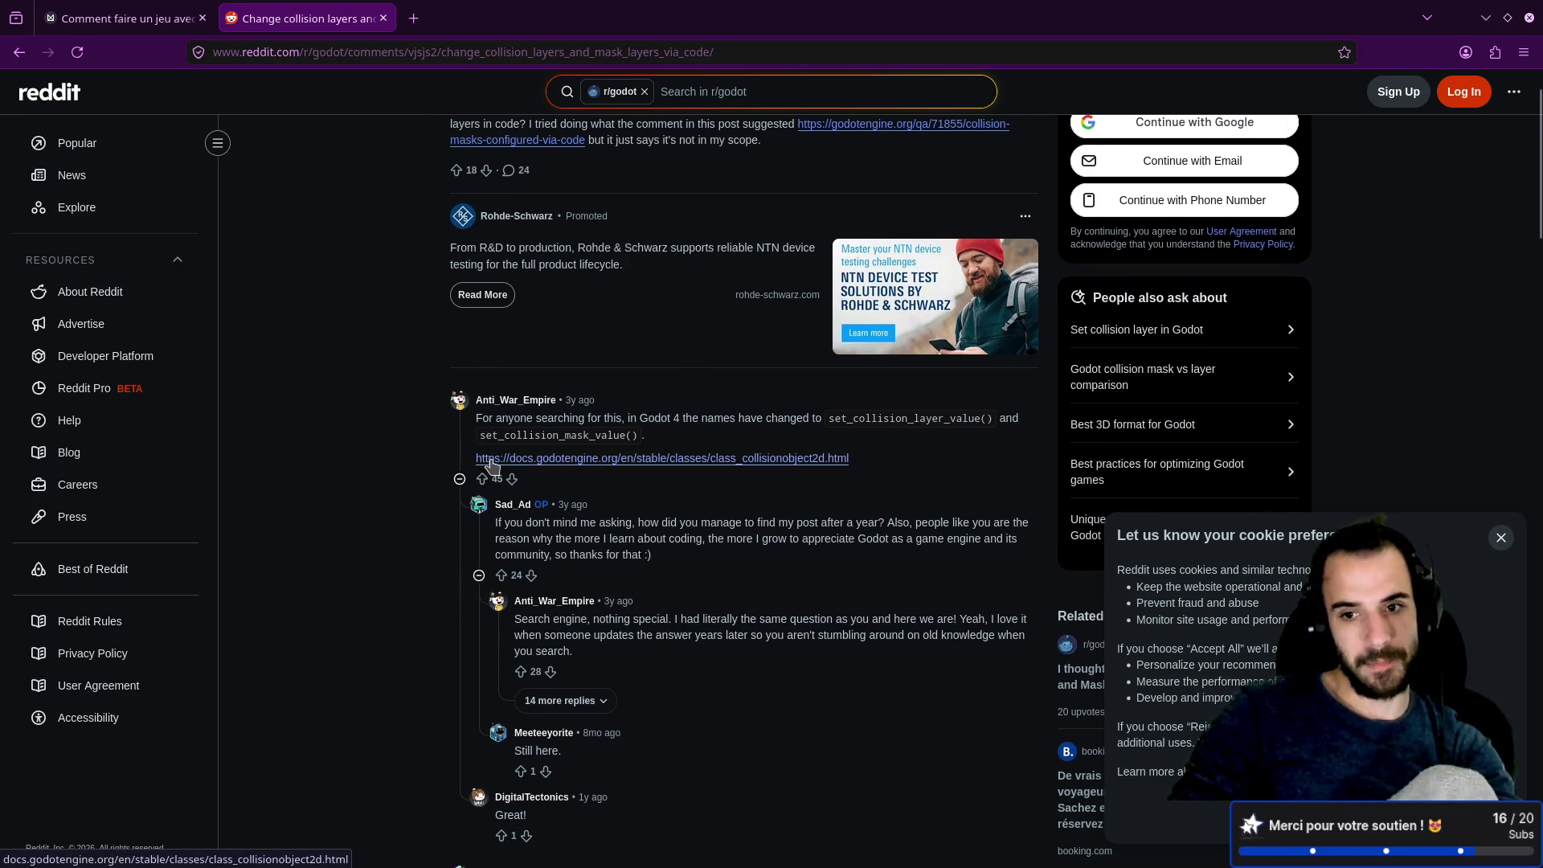
{"action": "left_click", "coordinate": [1499, 538]}
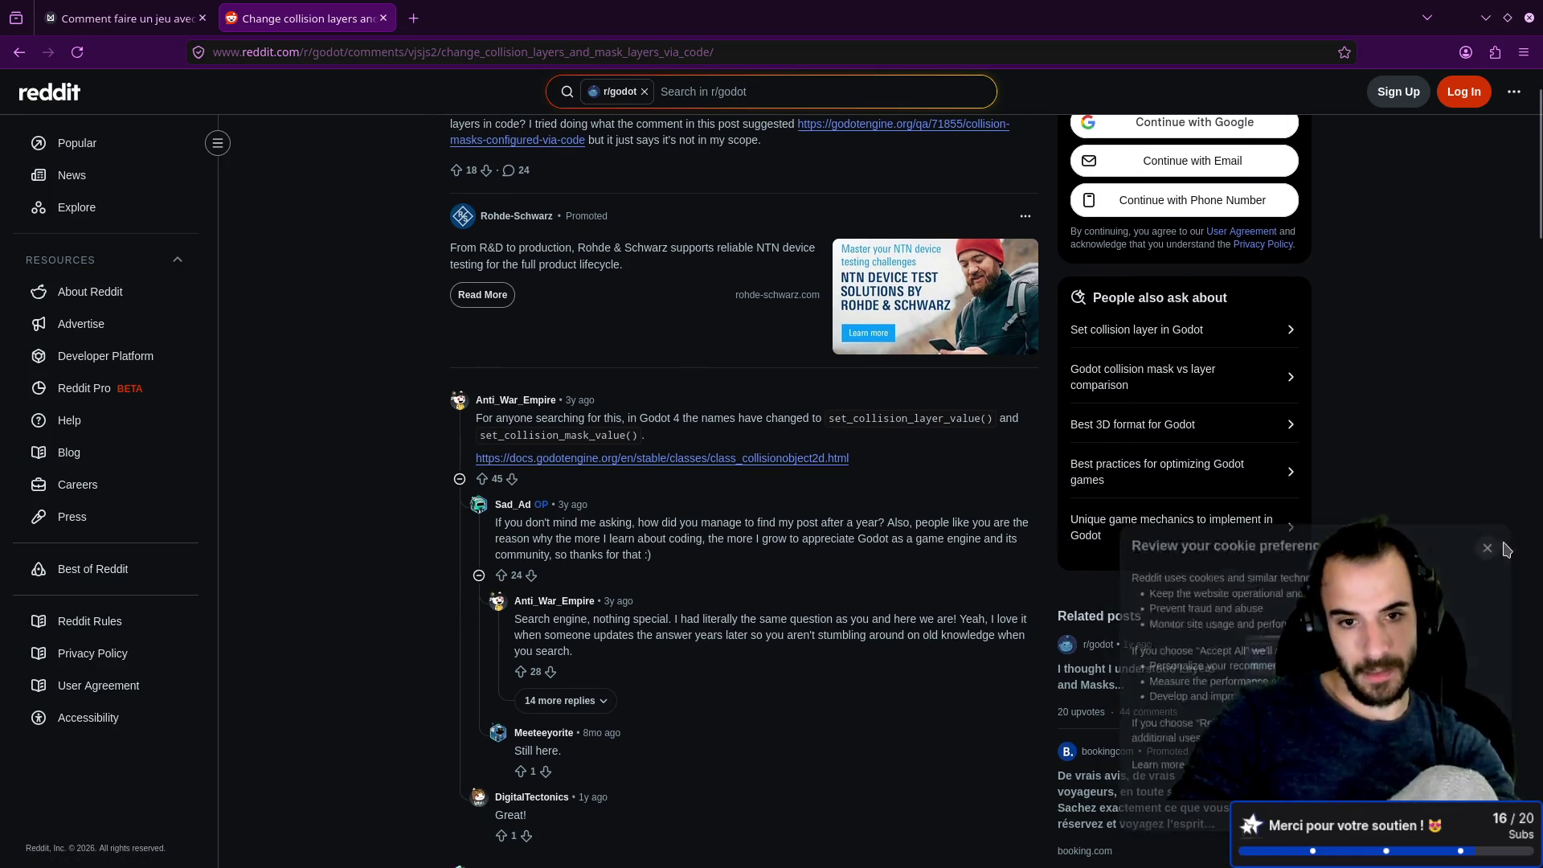
{"action": "left_click", "coordinate": [413, 18]}
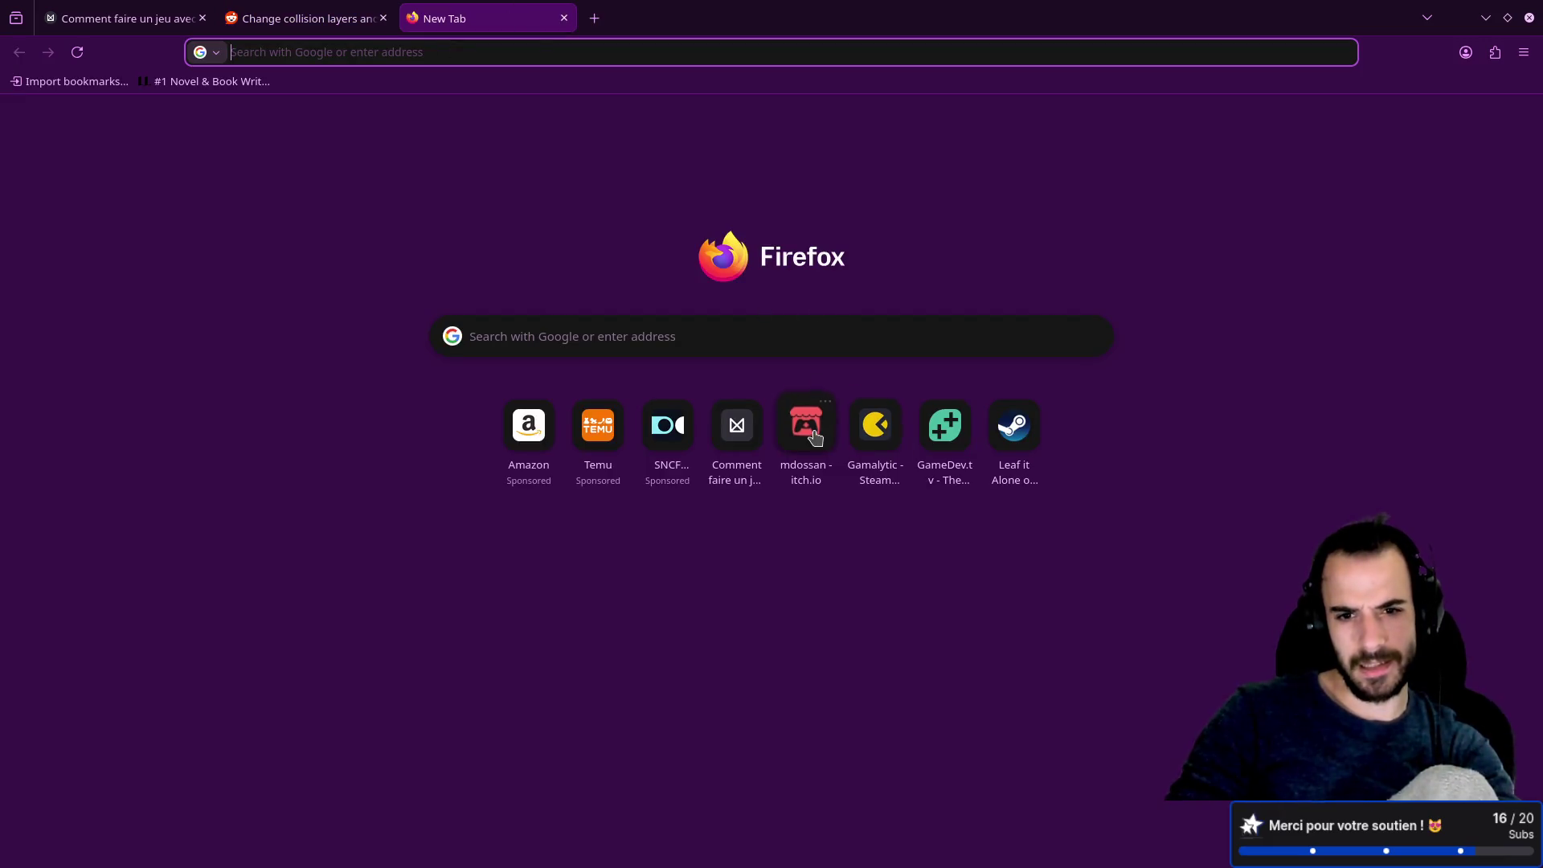
Step: From the developer's itch.io page, open King of Flag's 'Daily Update - Multiplayer improvement, and game timer !' devlog, then return to Godot
{"action": "left_click", "coordinate": [800, 424]}
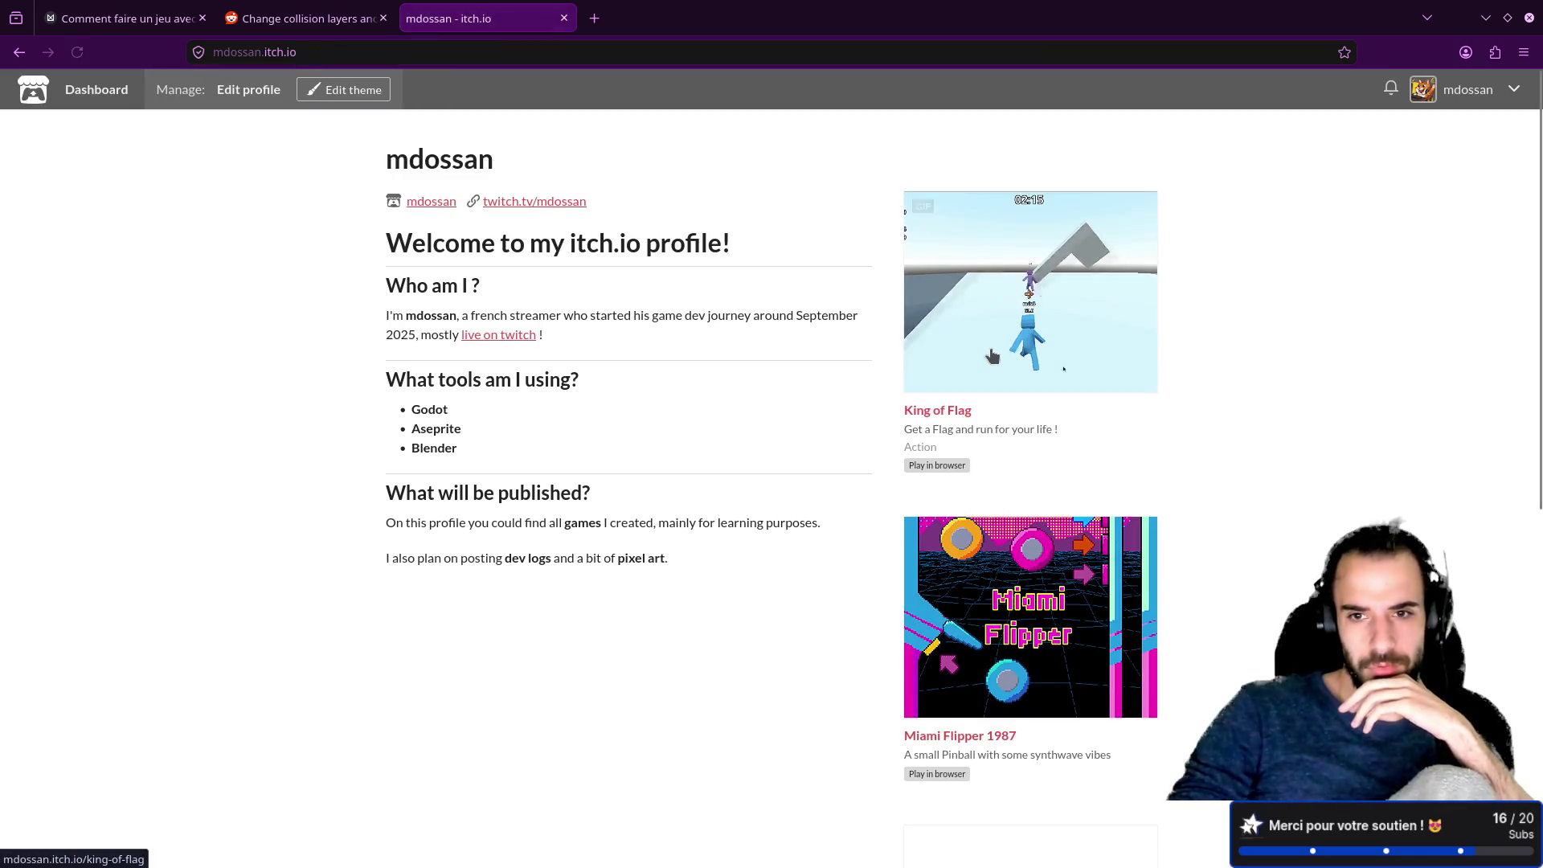
{"action": "left_click", "coordinate": [995, 436]}
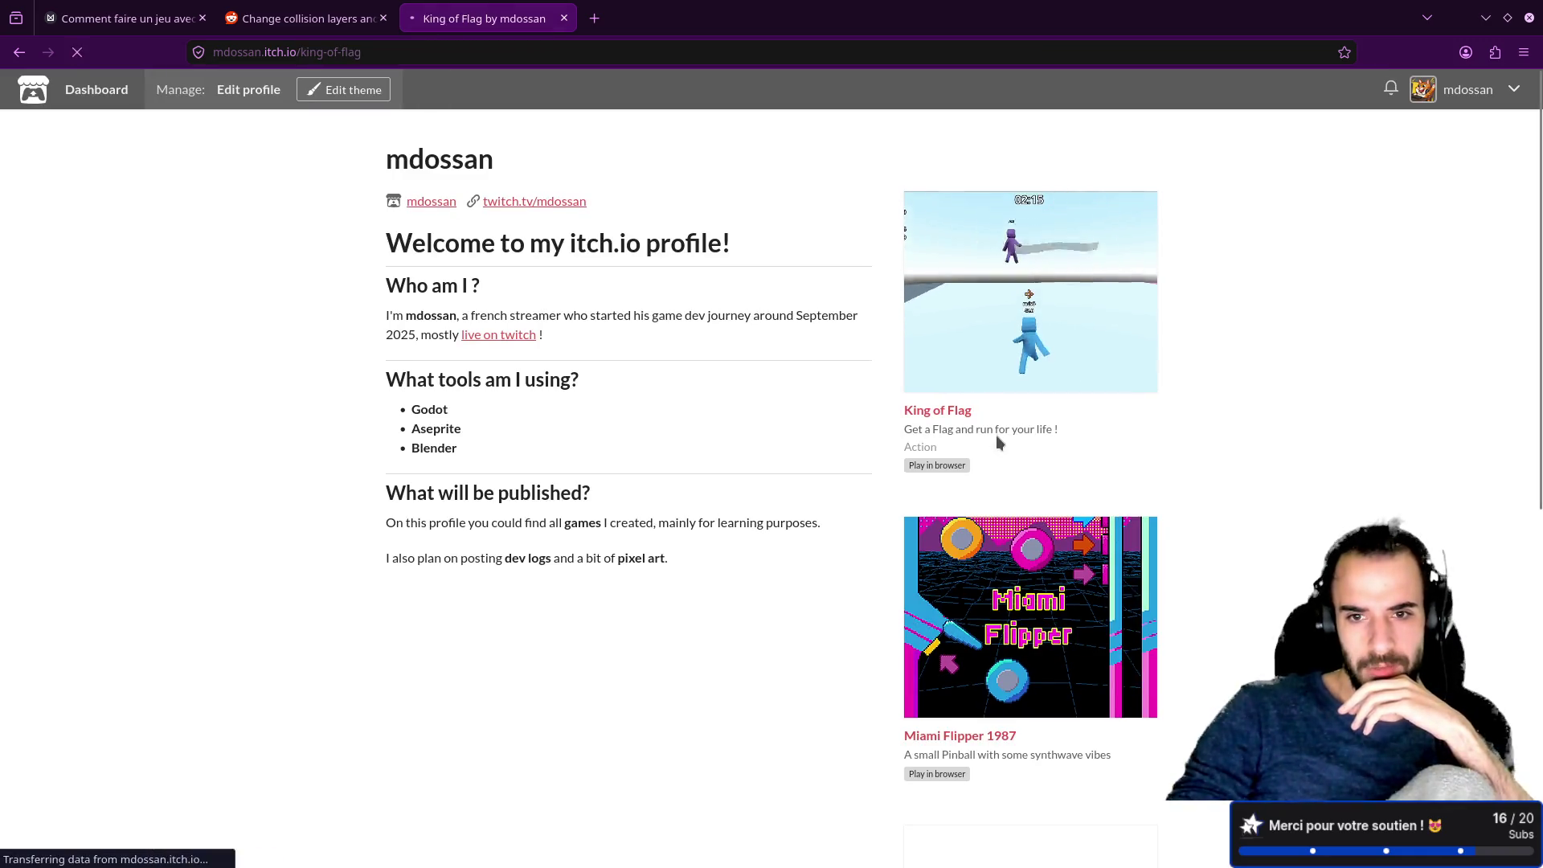
{"action": "scroll", "coordinate": [644, 712], "scroll_direction": "down", "scroll_amount": 3}
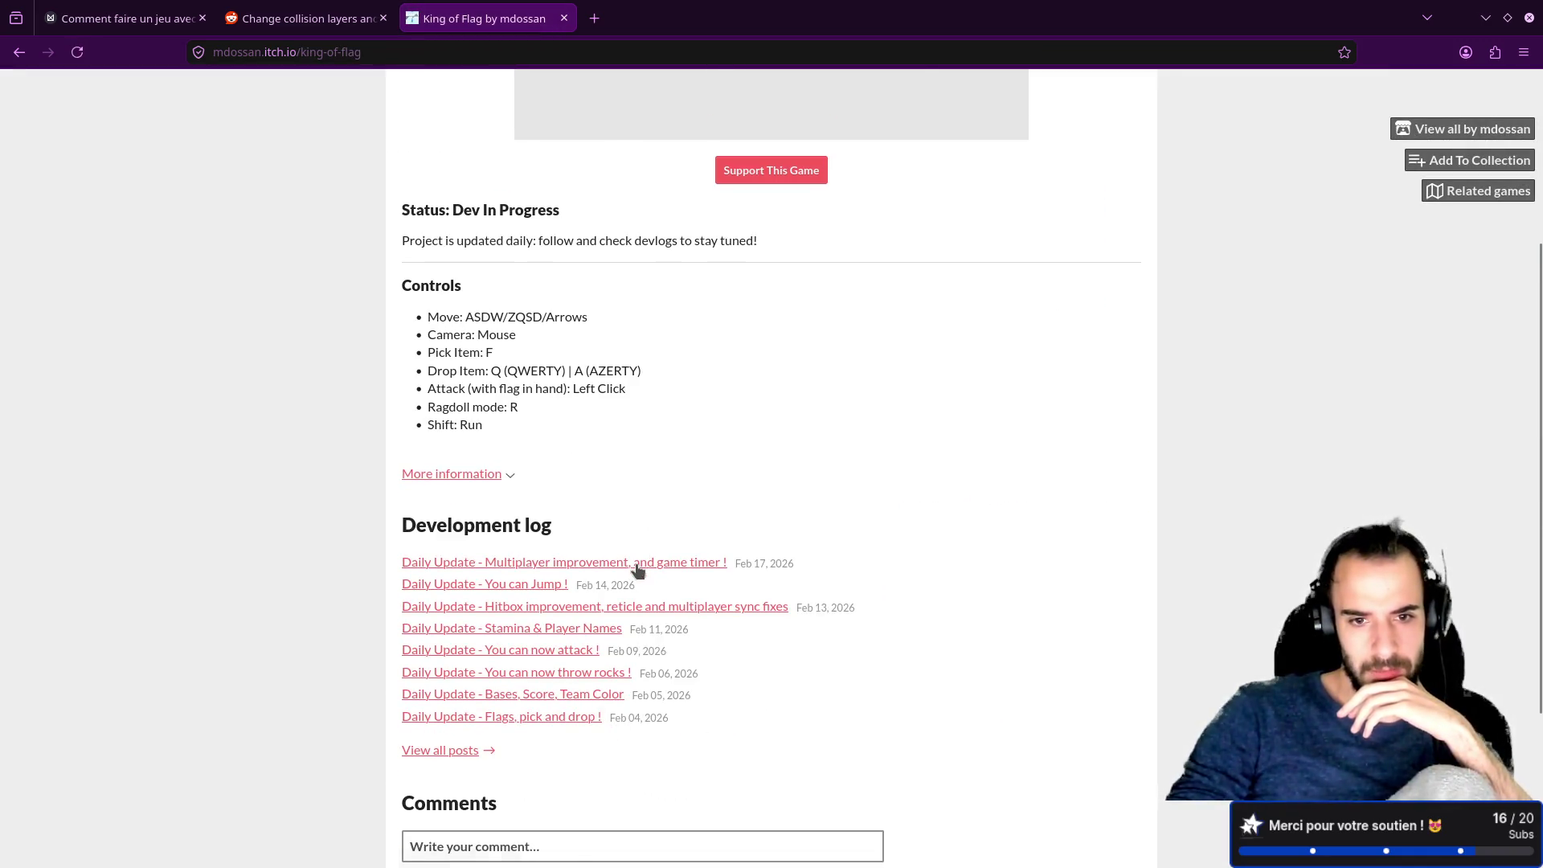
{"action": "left_click", "coordinate": [638, 567]}
{"action": "scroll", "coordinate": [721, 612], "scroll_direction": "down", "scroll_amount": 1}
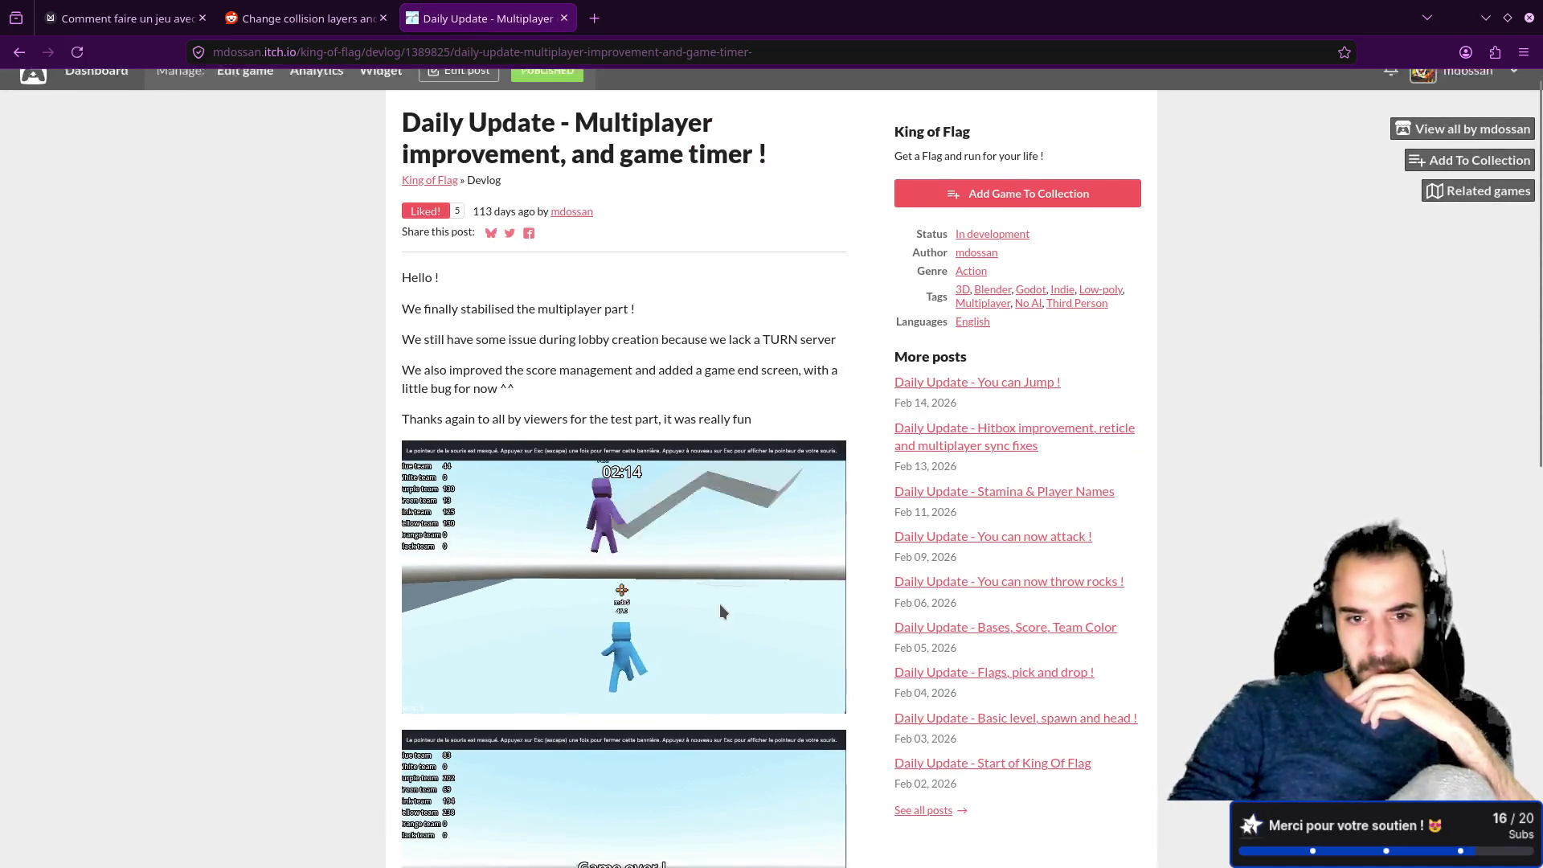
{"action": "scroll", "coordinate": [719, 612], "scroll_direction": "down", "scroll_amount": 2}
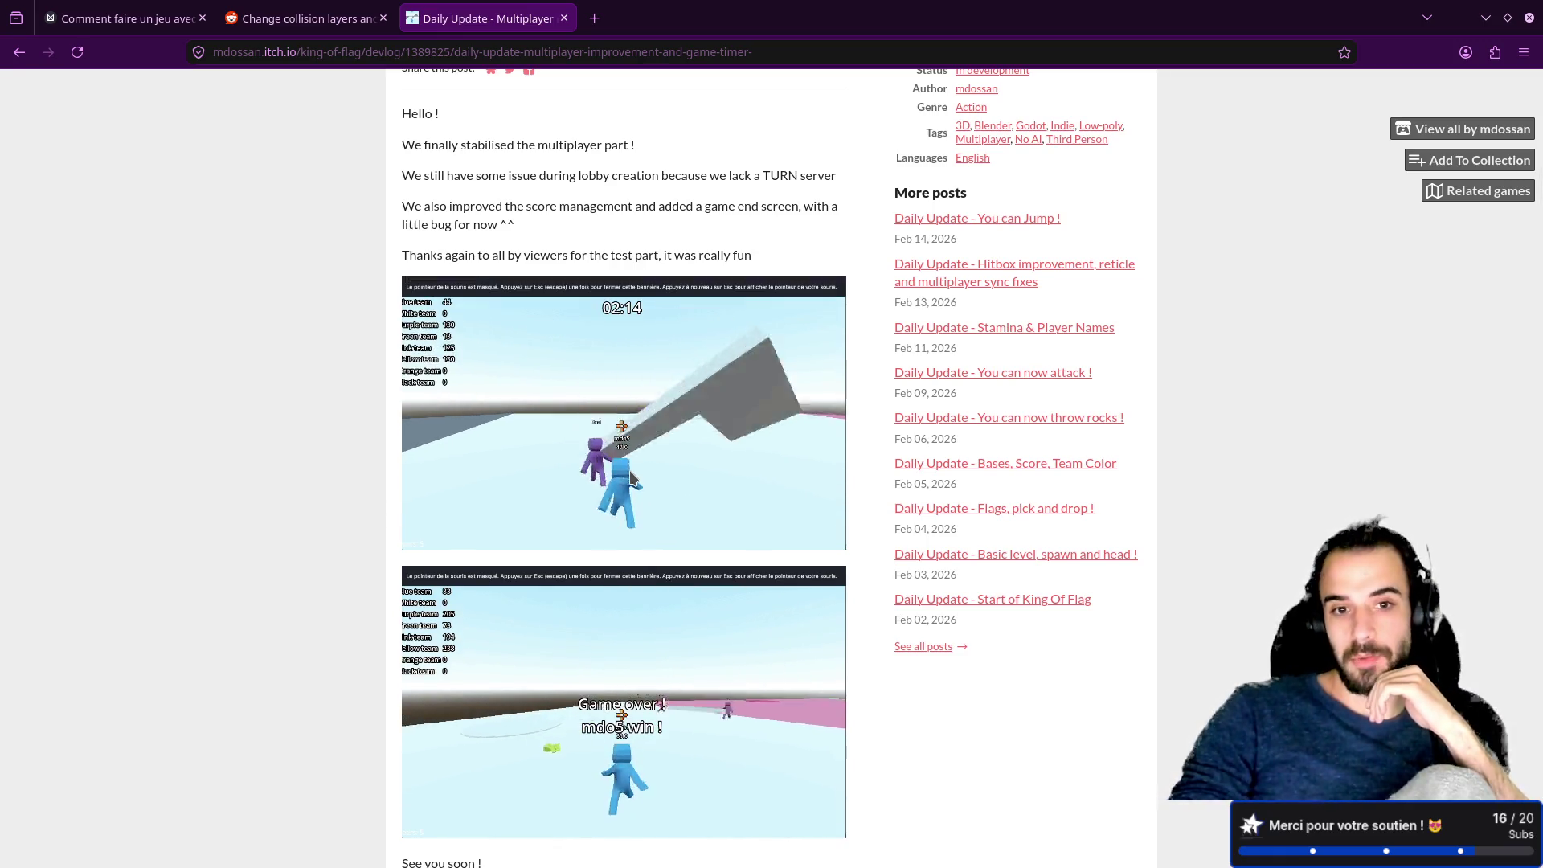
{"action": "key", "text": "super+2"}
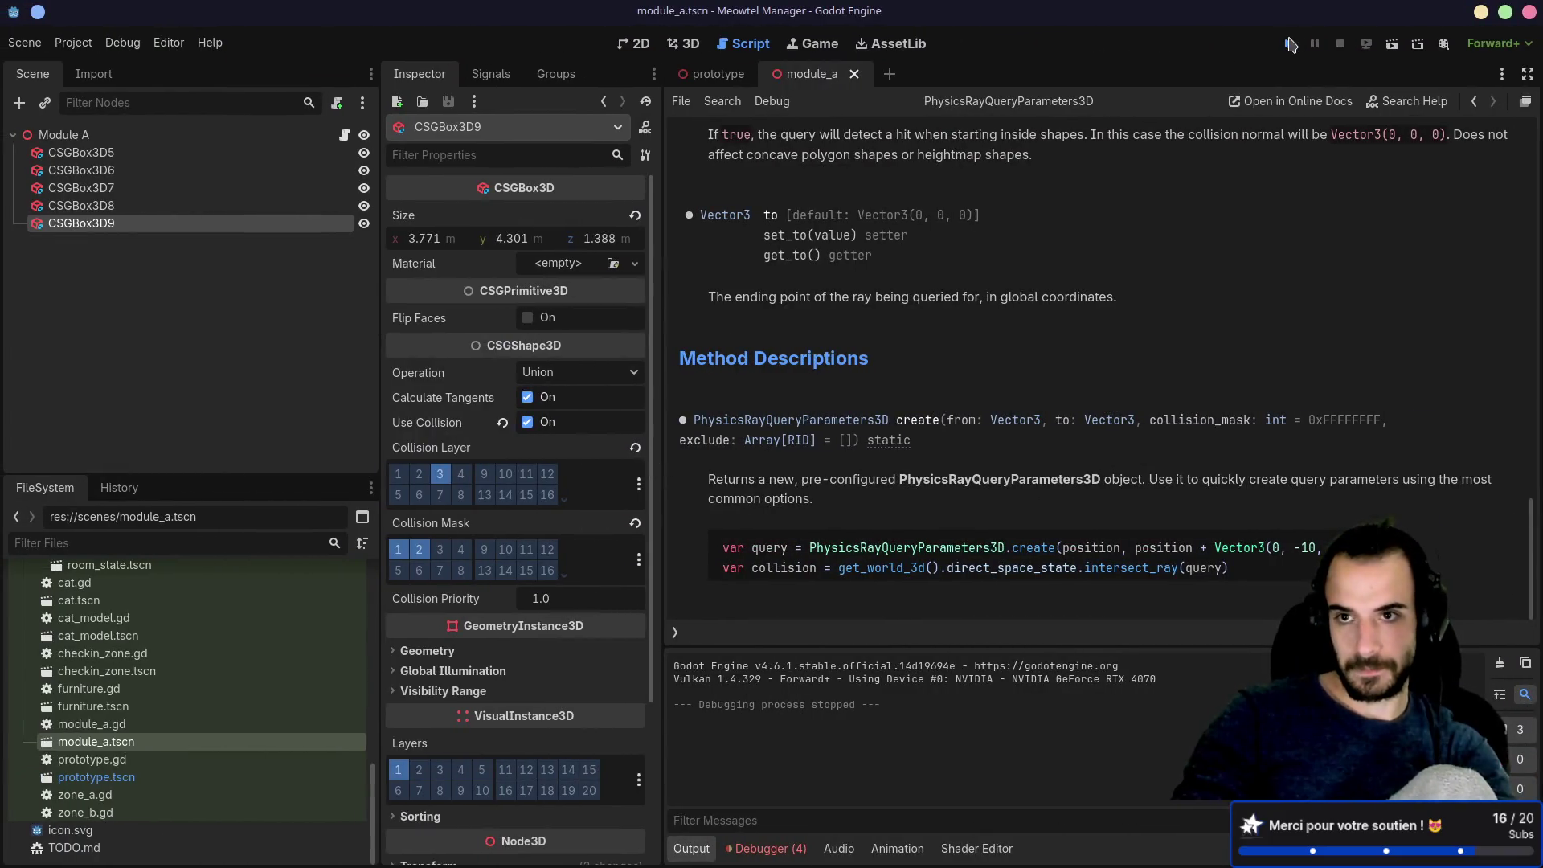
Step: Run the Meowtel Manager prototype to test the cats, stop it with F8, and go back to Firefox
{"action": "left_click", "coordinate": [1289, 44]}
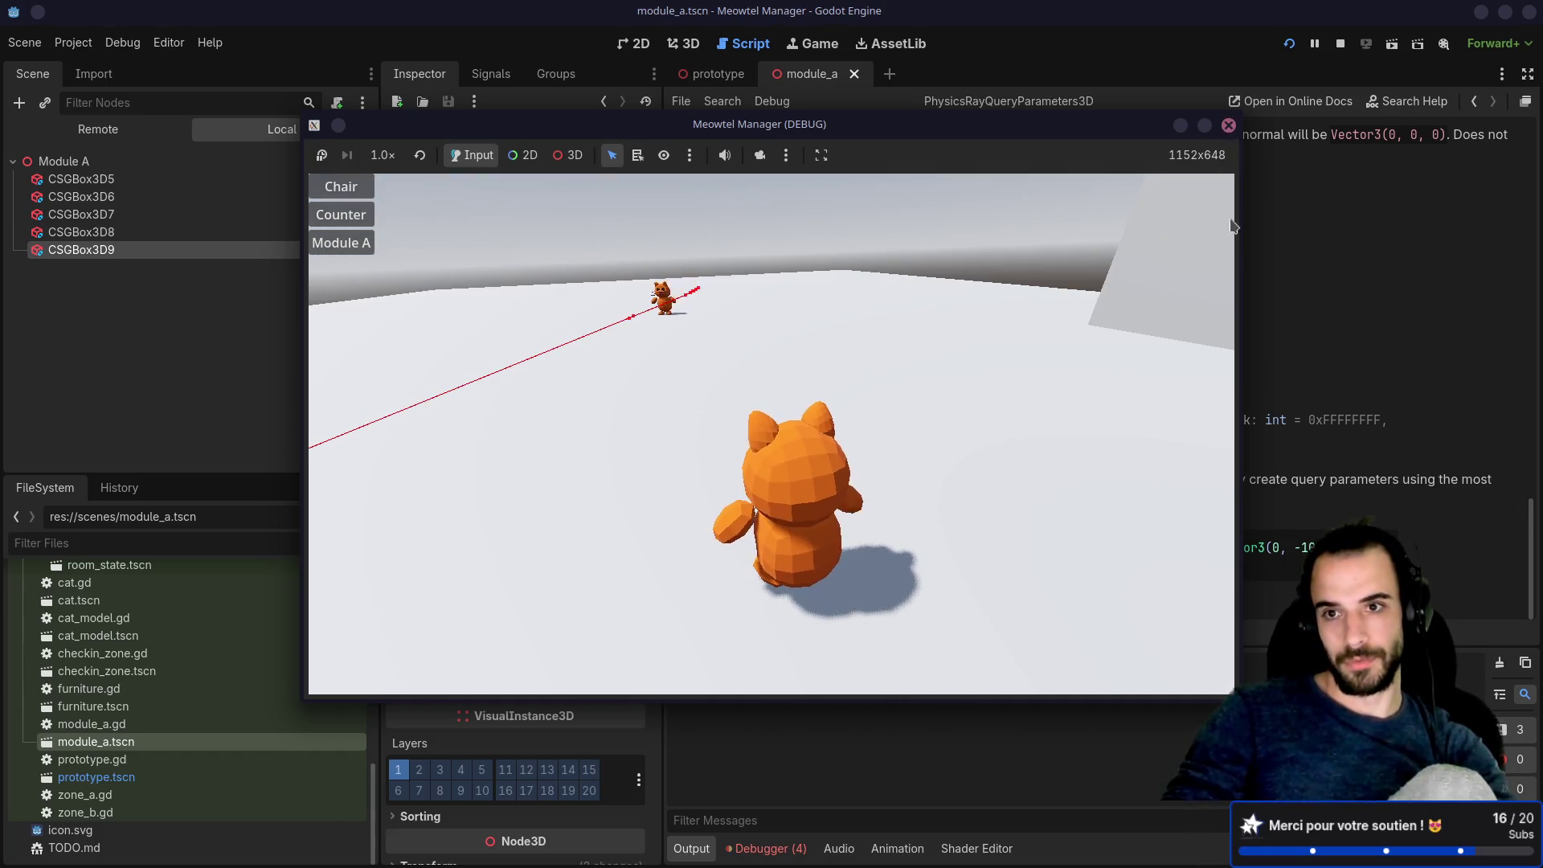
{"action": "key", "text": "F8"}
{"action": "key", "text": "alt+Tab"}
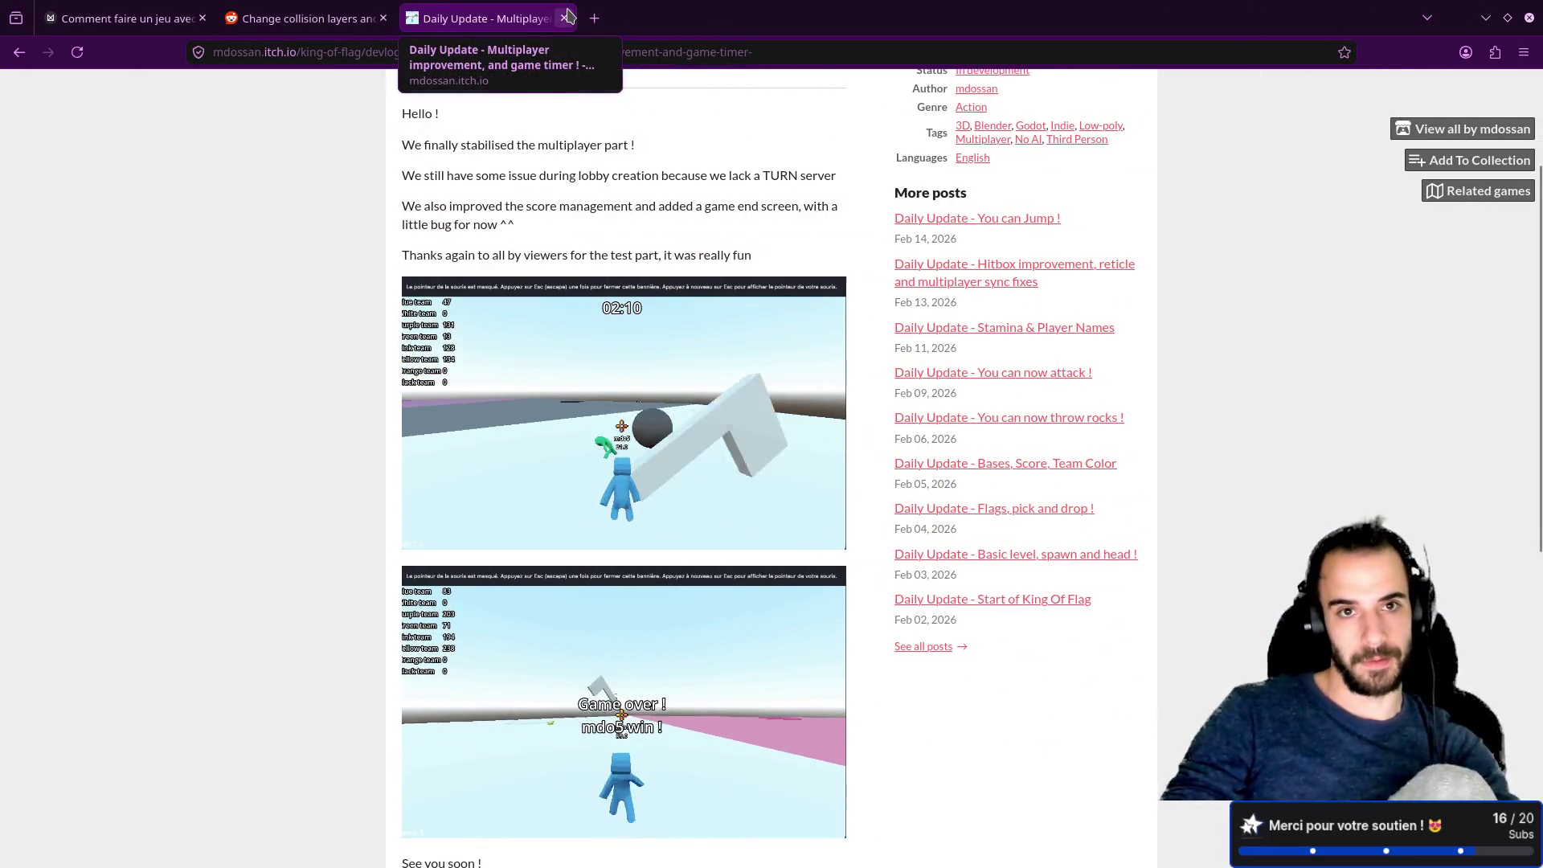
Step: Close the itch.io devlog tab, reread the Reddit reply naming set_collision_mask_value(), and return to Godot
{"action": "left_click", "coordinate": [305, 18]}
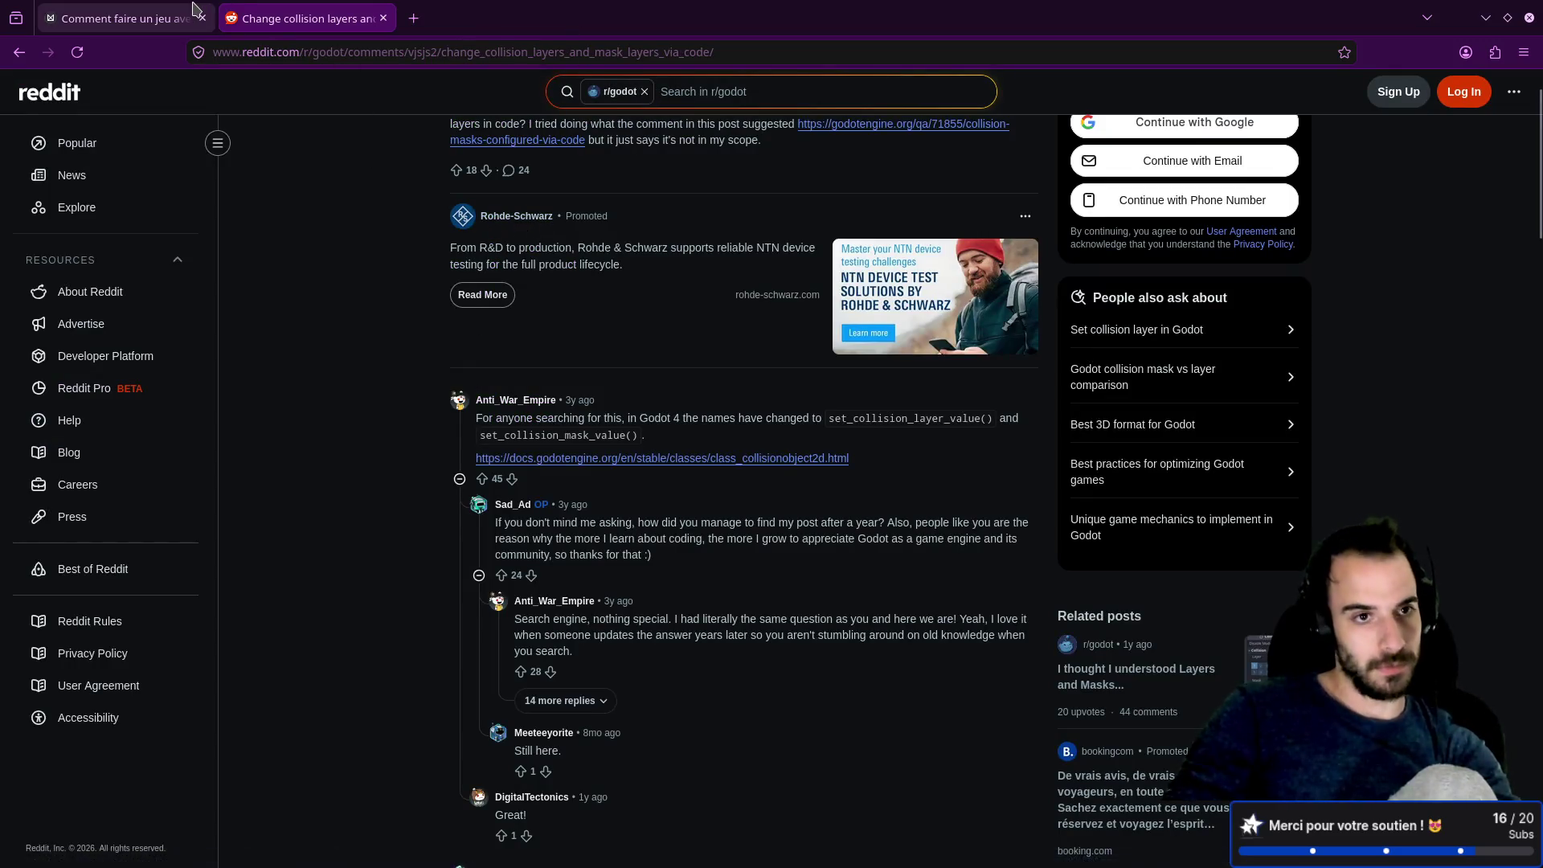
{"action": "left_click", "coordinate": [120, 18]}
{"action": "left_click", "coordinate": [274, 19]}
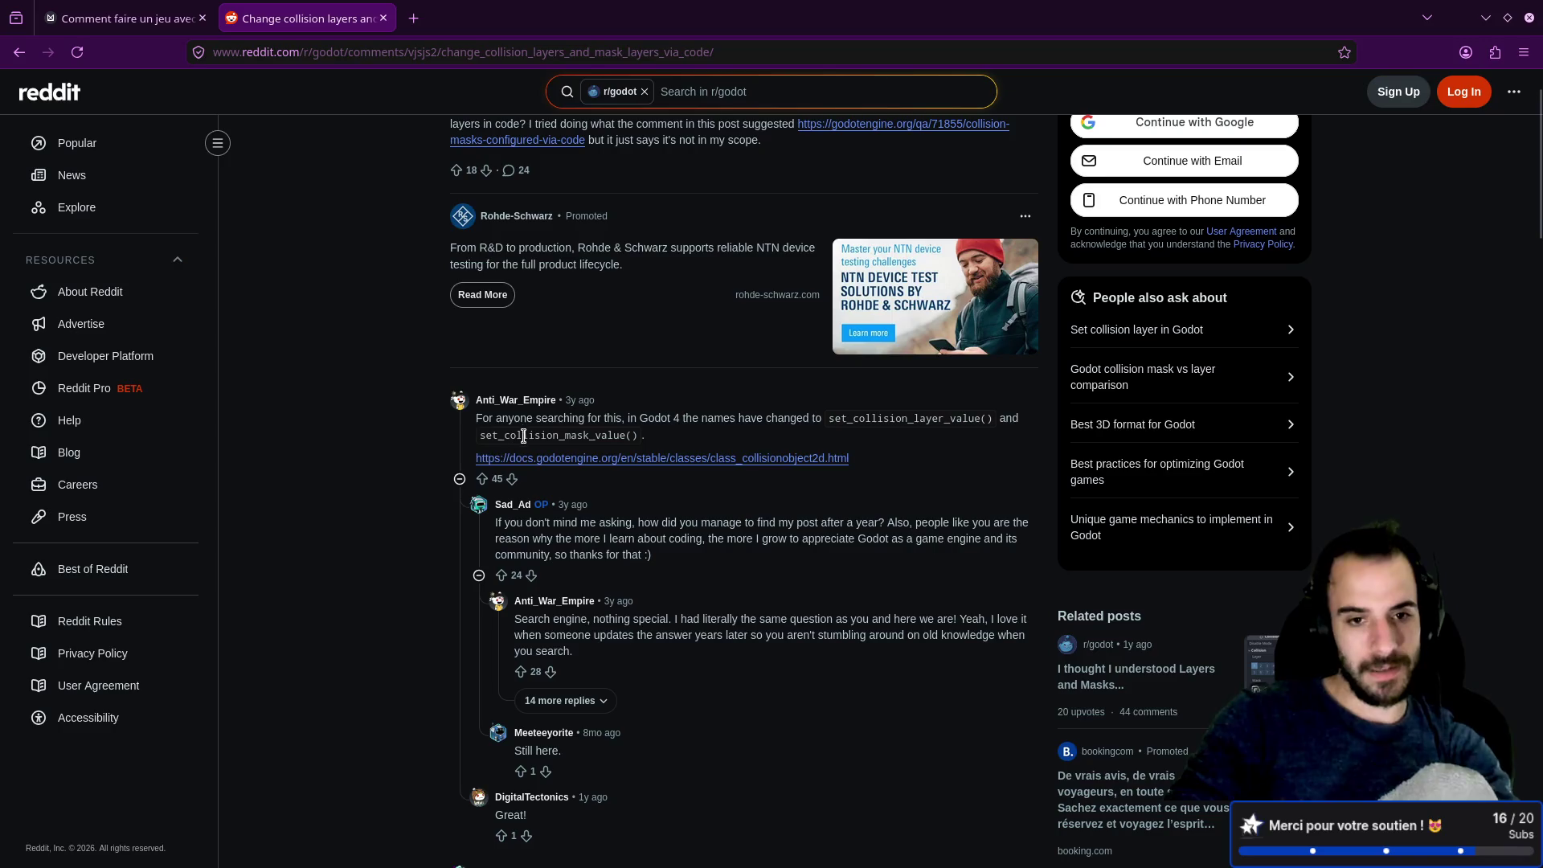
{"action": "double_click", "coordinate": [524, 419]}
{"action": "left_click", "coordinate": [604, 420]}
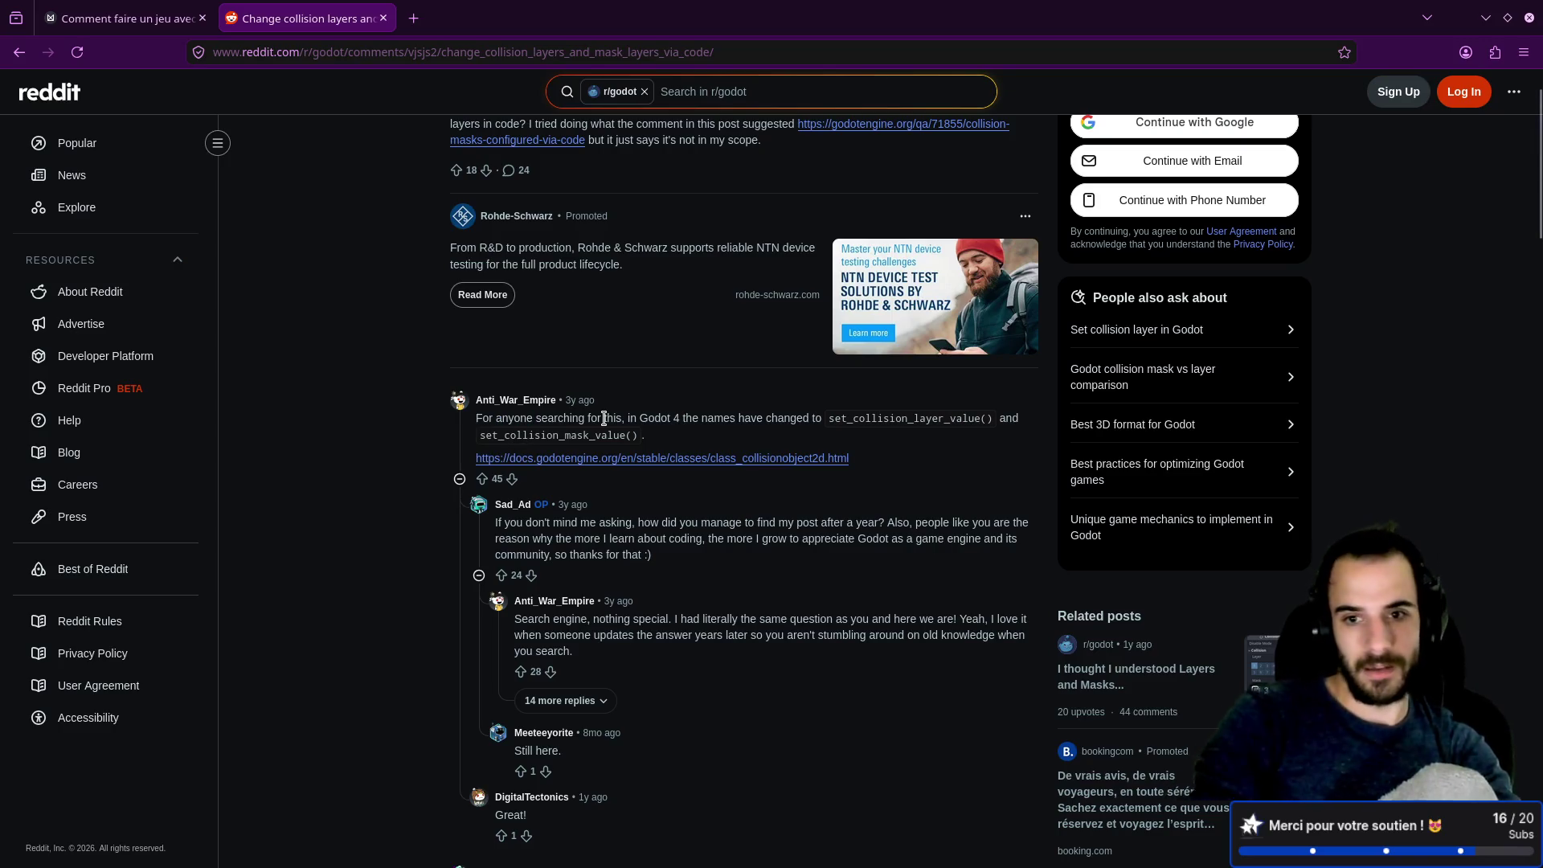
{"action": "key", "text": "super+Right"}
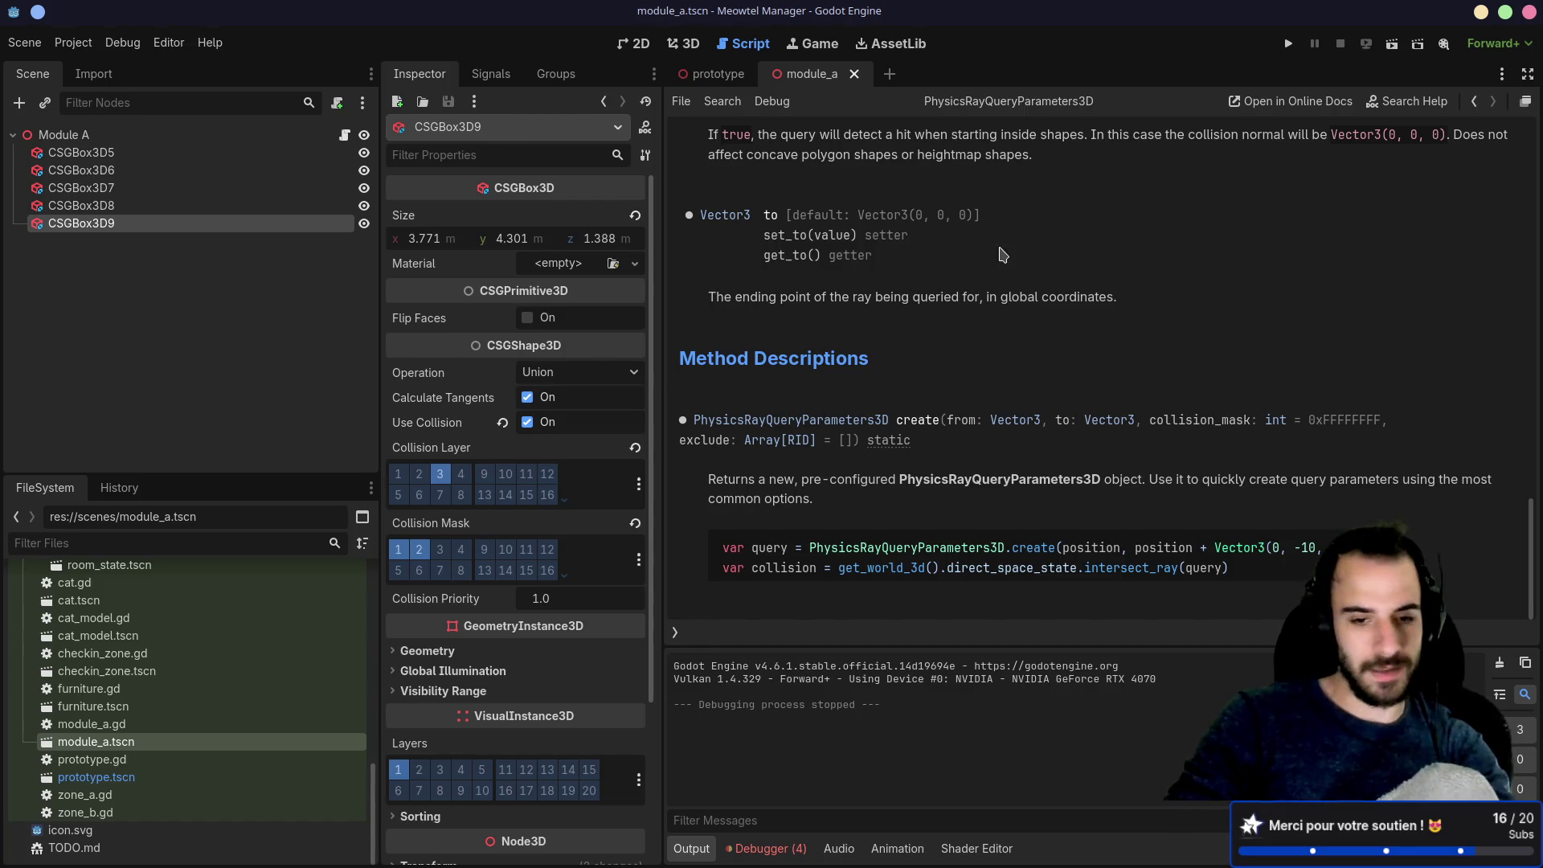
Step: Bring back module_a.gd and widen the inspector and code editor panels
{"action": "key", "text": "alt+Left"}
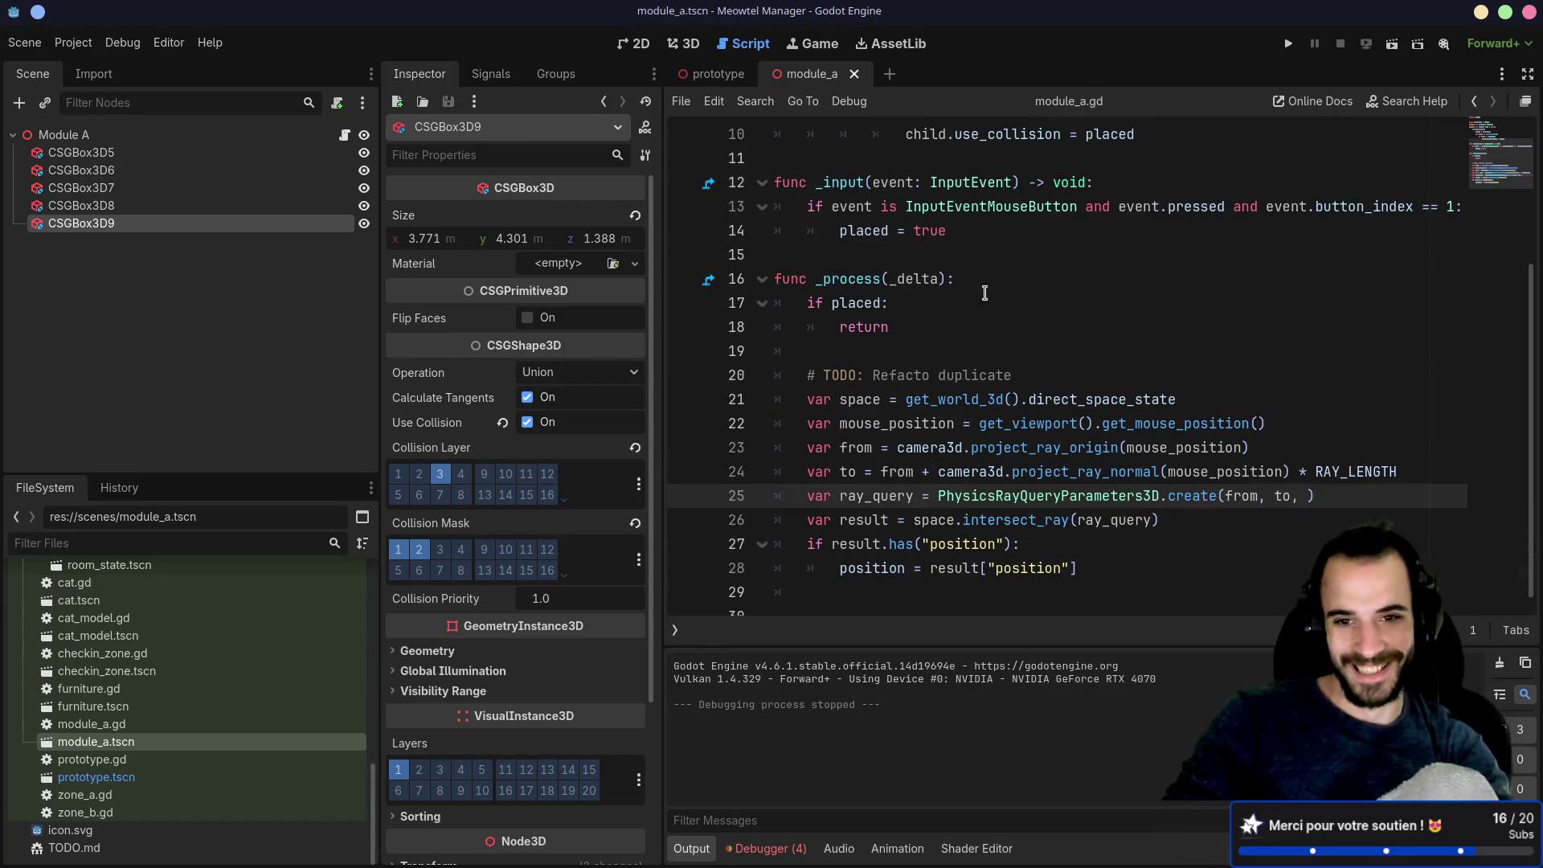
{"action": "left_click_drag", "start_coordinate": [377, 302], "coordinate": [222, 306]}
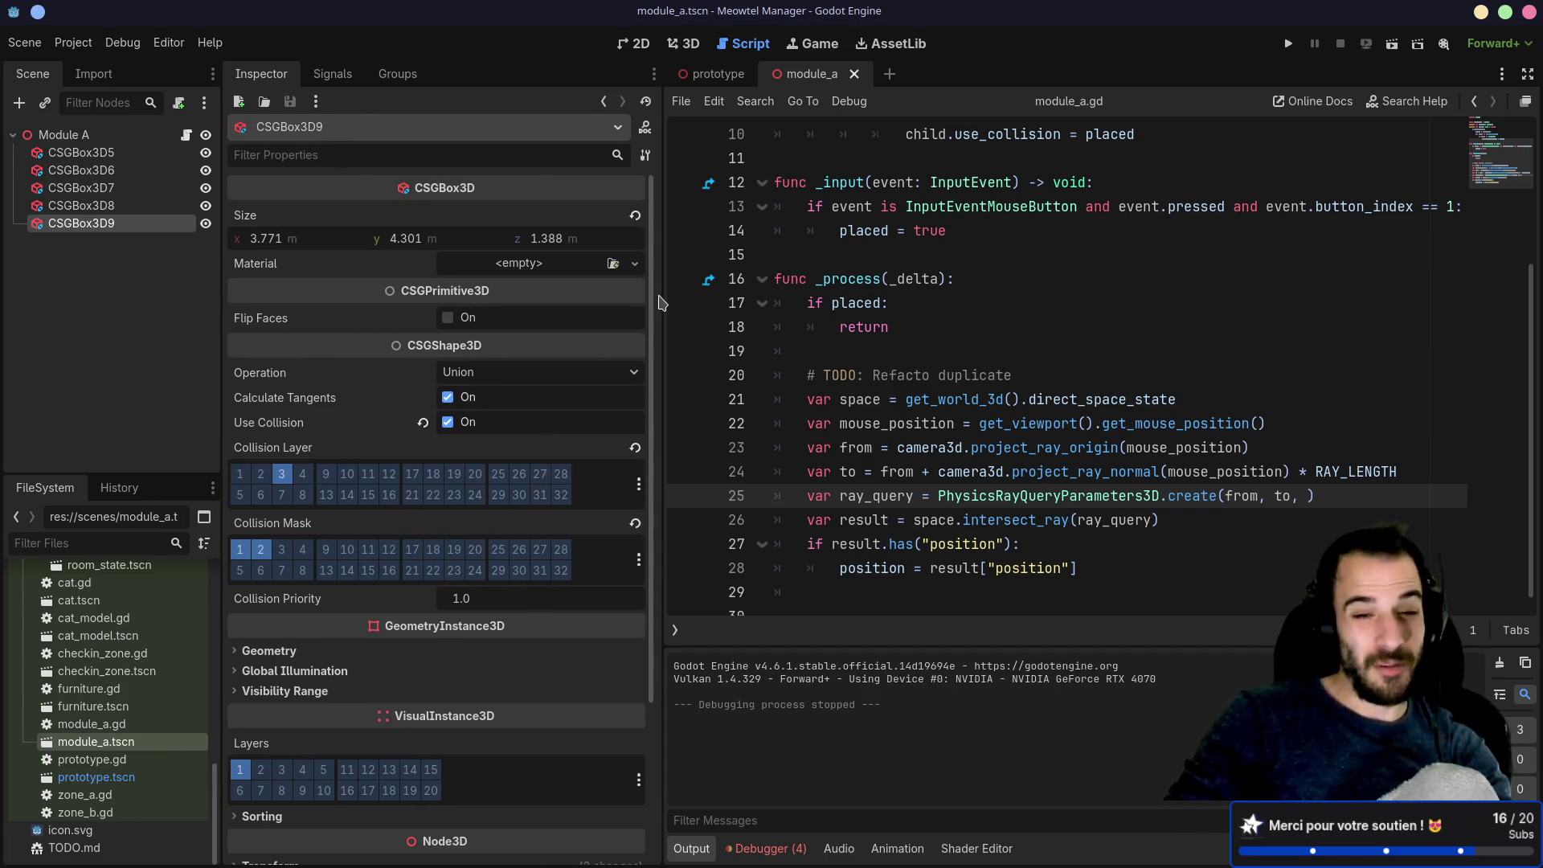
{"action": "left_click_drag", "start_coordinate": [660, 303], "coordinate": [592, 309]}
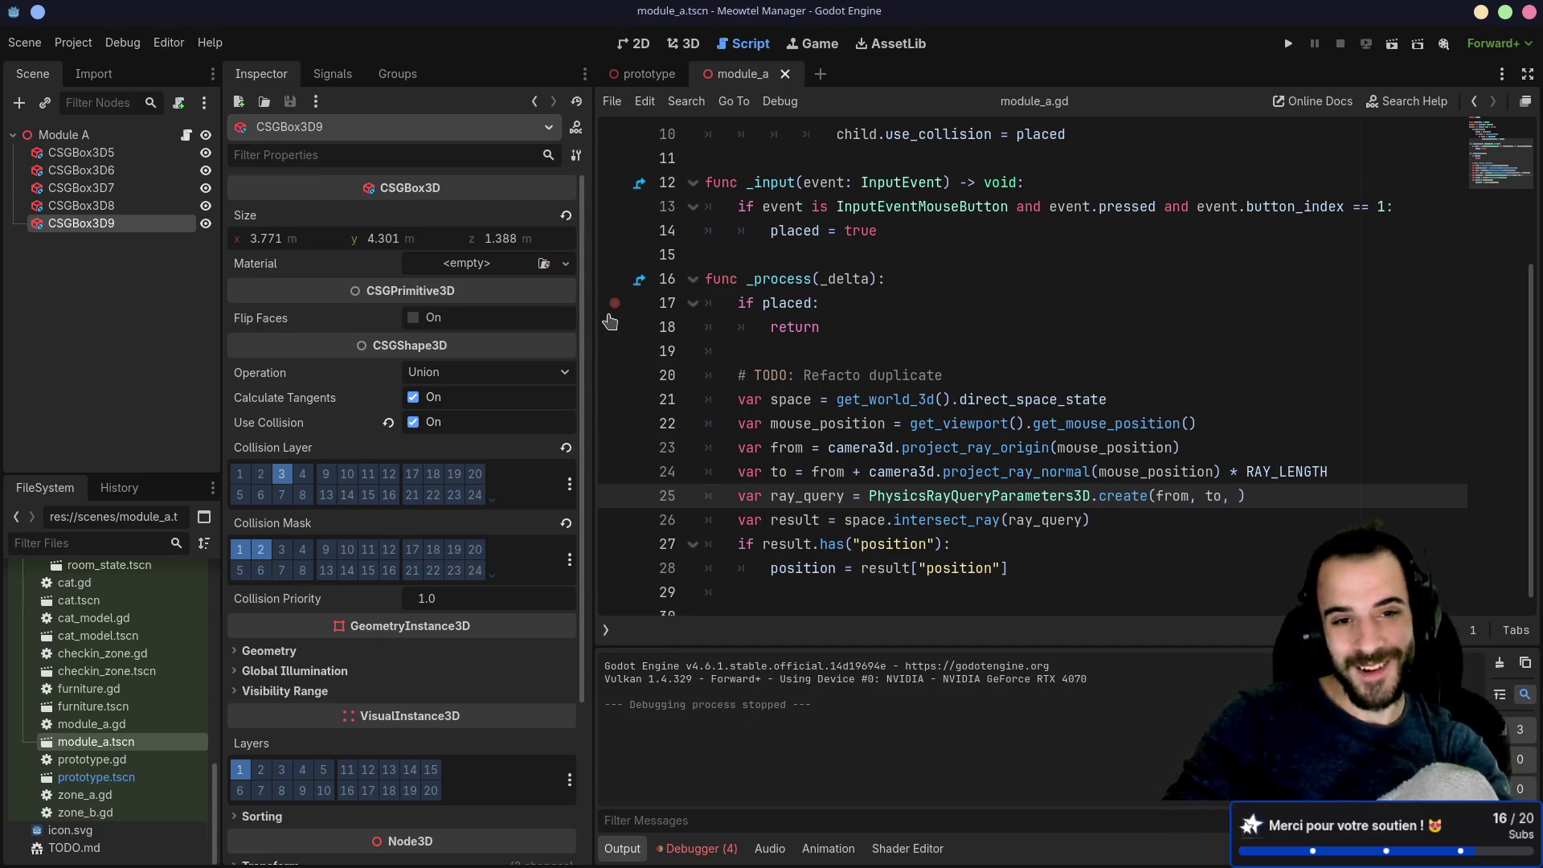
Step: Review the mouse_position, TODO refactor and camera3d ray origin lines, then switch to the Reddit thread
{"action": "left_click", "coordinate": [818, 424]}
{"action": "scroll", "coordinate": [842, 463], "scroll_direction": "down", "scroll_amount": 1}
{"action": "left_click", "coordinate": [771, 360]}
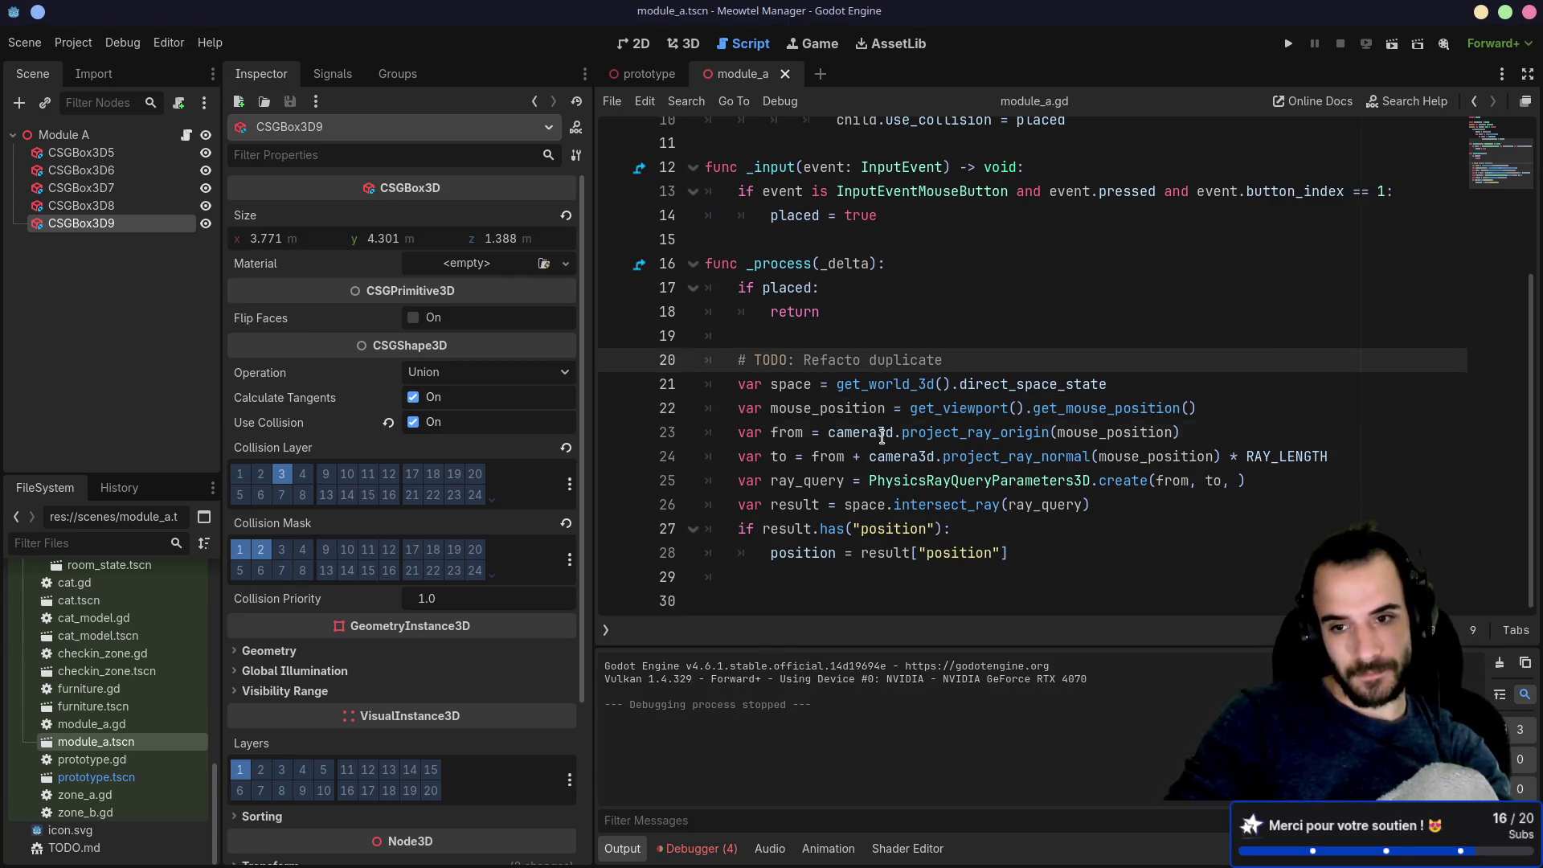
{"action": "left_click", "coordinate": [881, 432]}
{"action": "key", "text": "alt+Tab"}
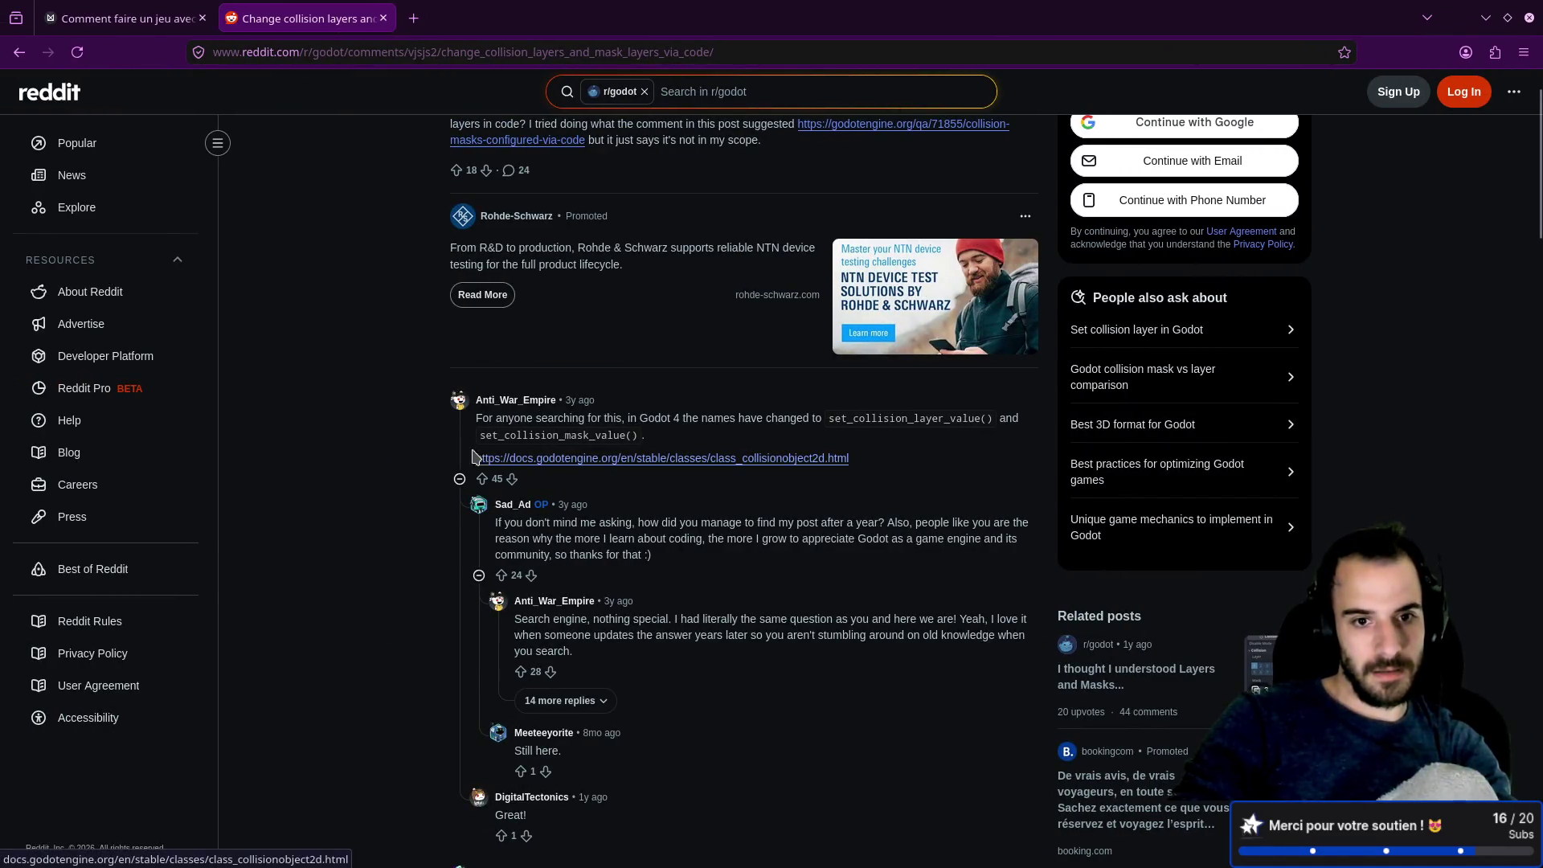
Step: Read the Godot Forum answer 'Collision masks configured via code', noting the collision_layer property
{"action": "key", "text": "alt+Left"}
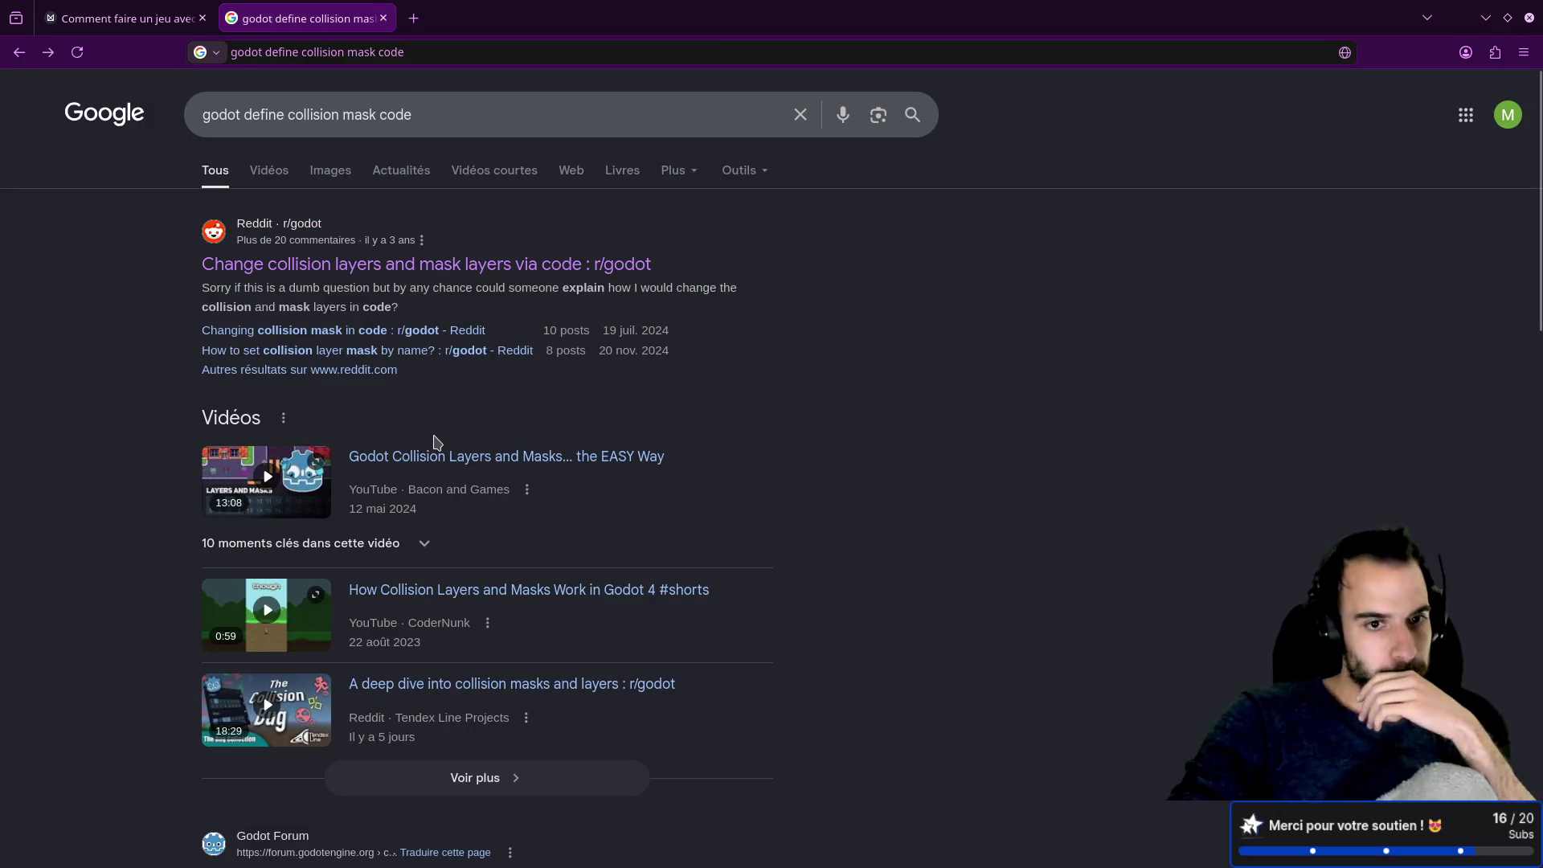
{"action": "scroll", "coordinate": [438, 370], "scroll_direction": "down", "scroll_amount": 3}
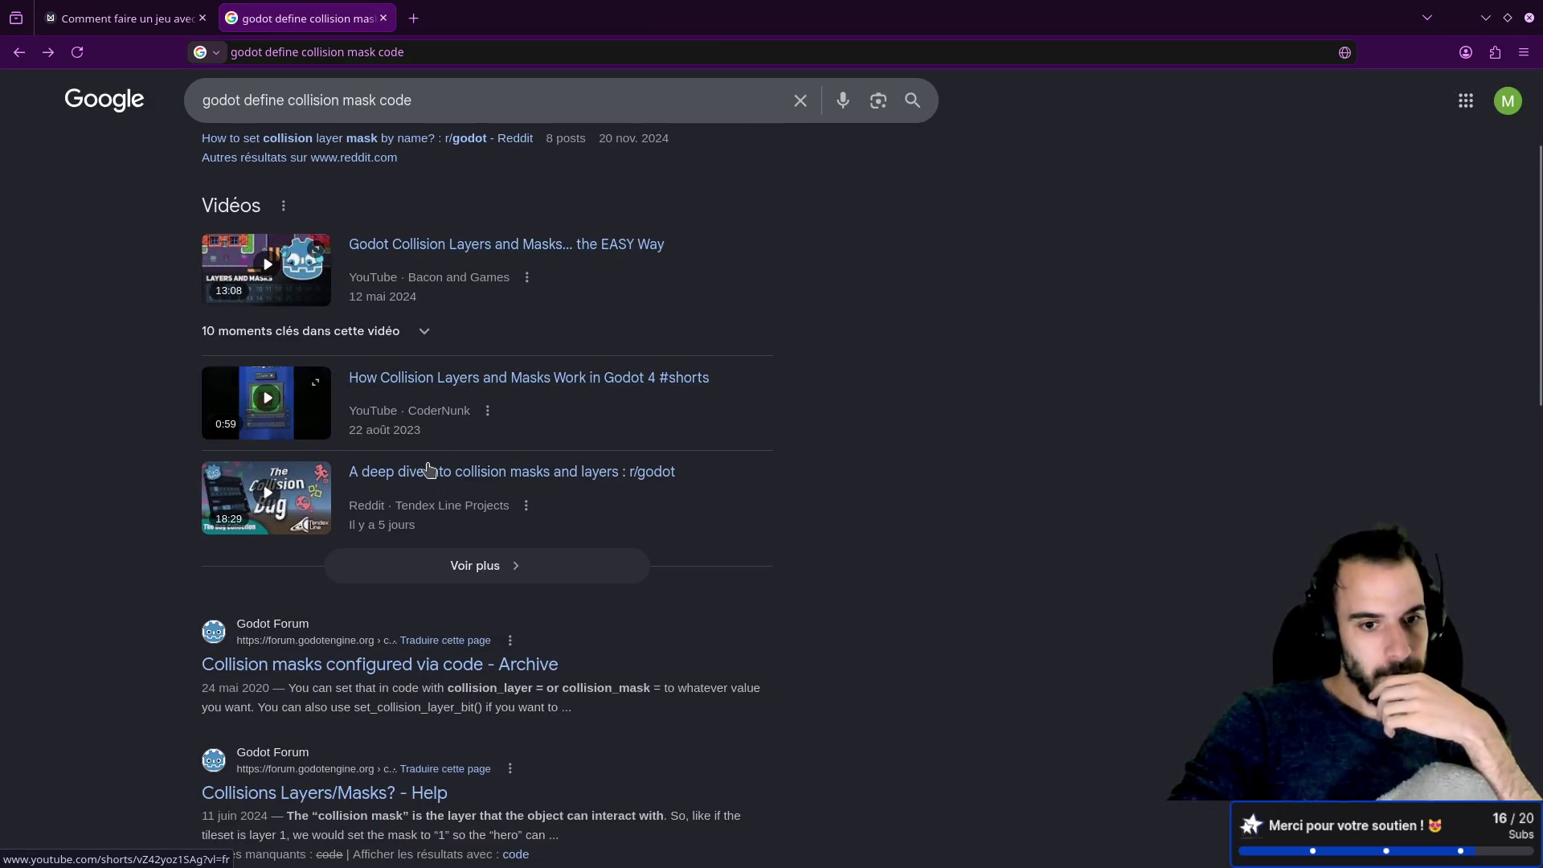
{"action": "scroll", "coordinate": [428, 470], "scroll_direction": "down", "scroll_amount": 3}
{"action": "left_click", "coordinate": [429, 454]}
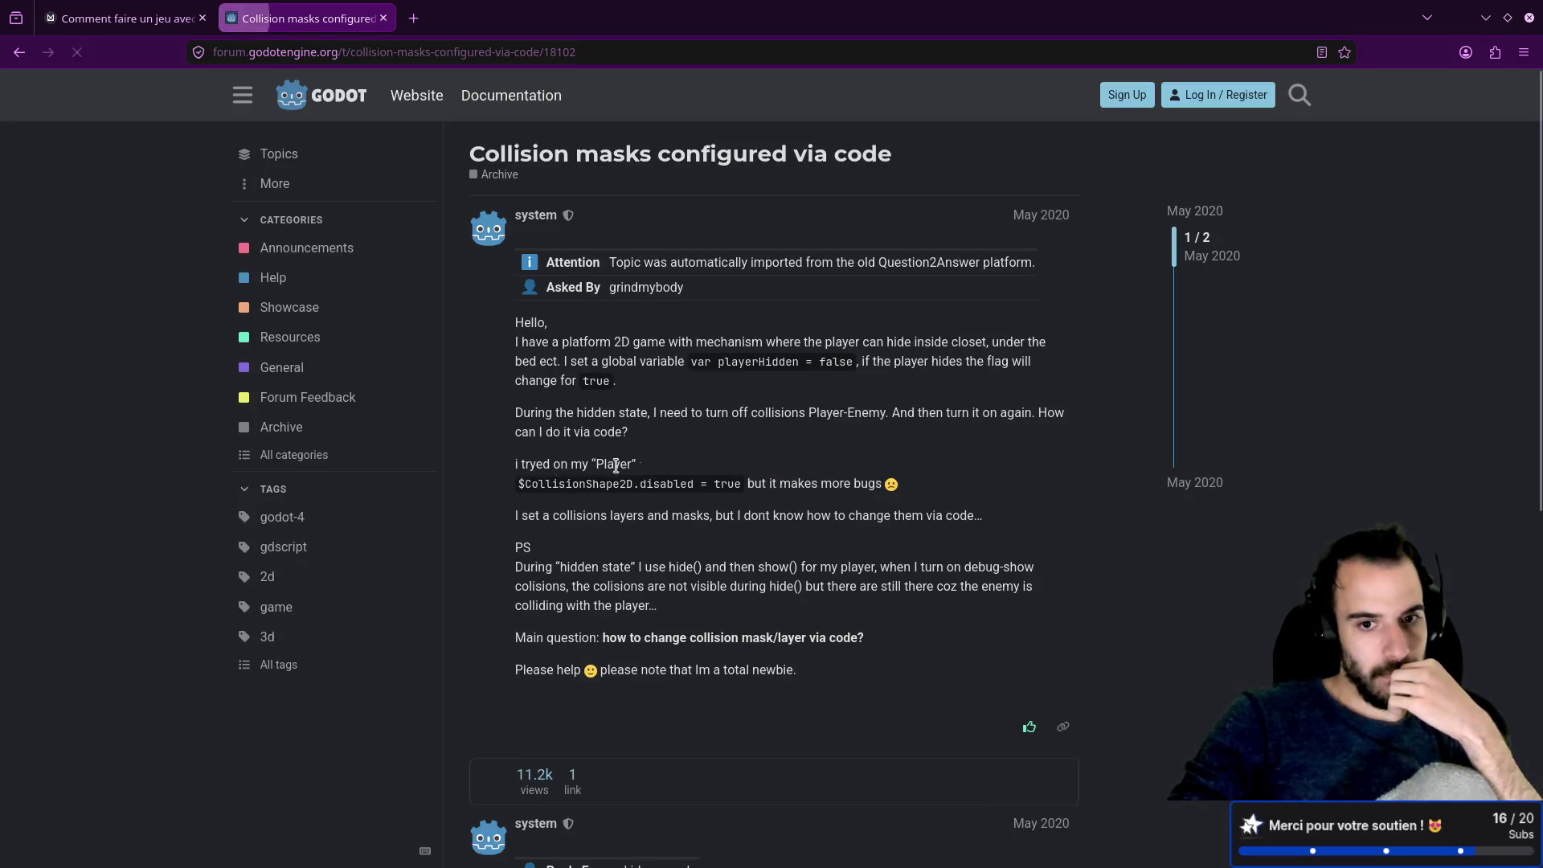
{"action": "scroll", "coordinate": [643, 470], "scroll_direction": "down", "scroll_amount": 5}
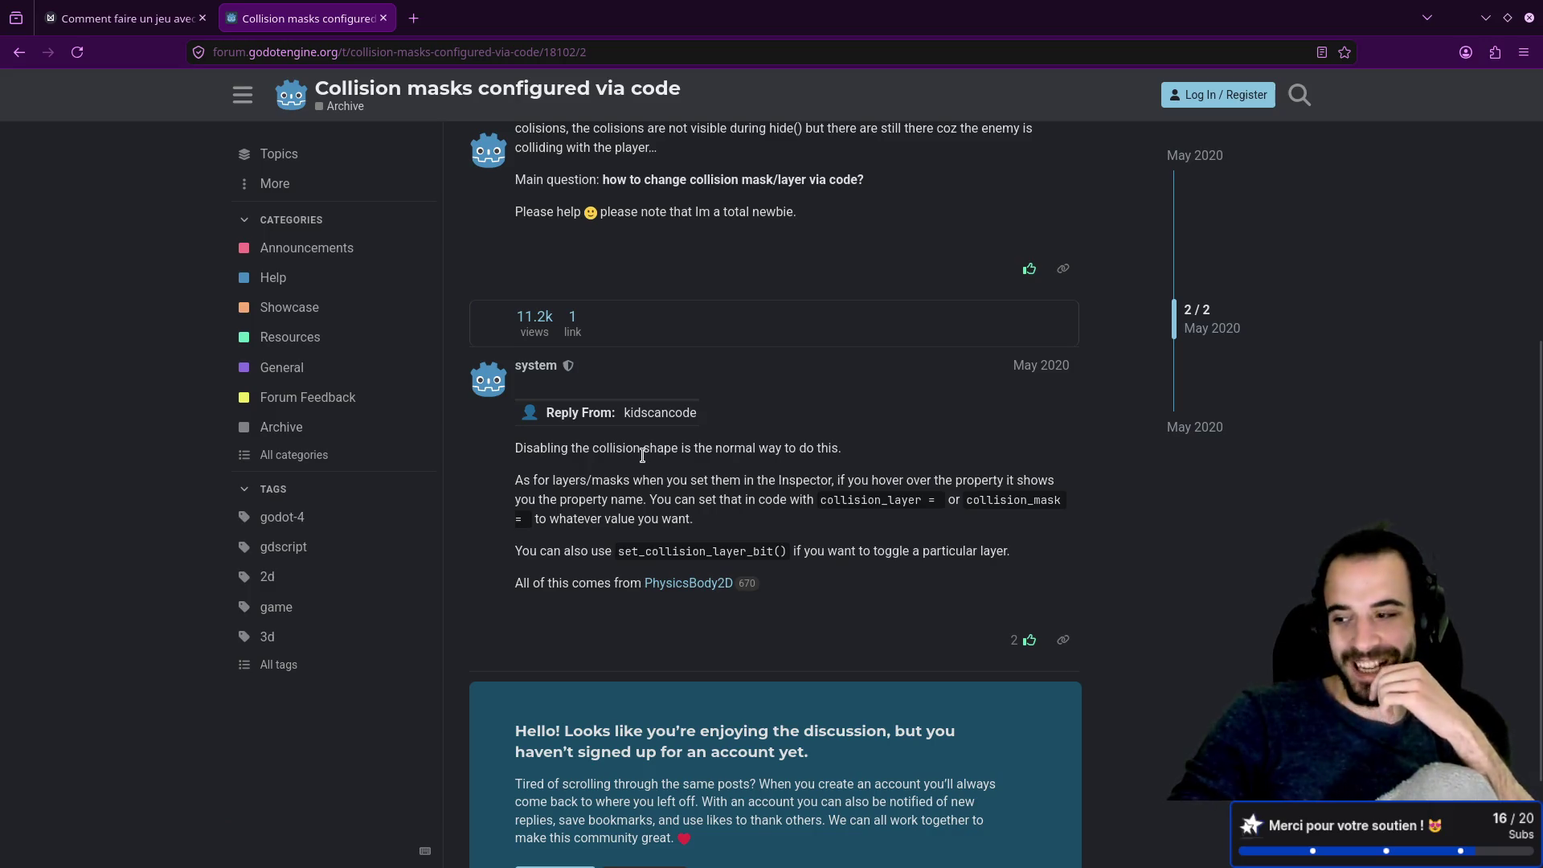
{"action": "scroll", "coordinate": [643, 462], "scroll_direction": "down", "scroll_amount": 2}
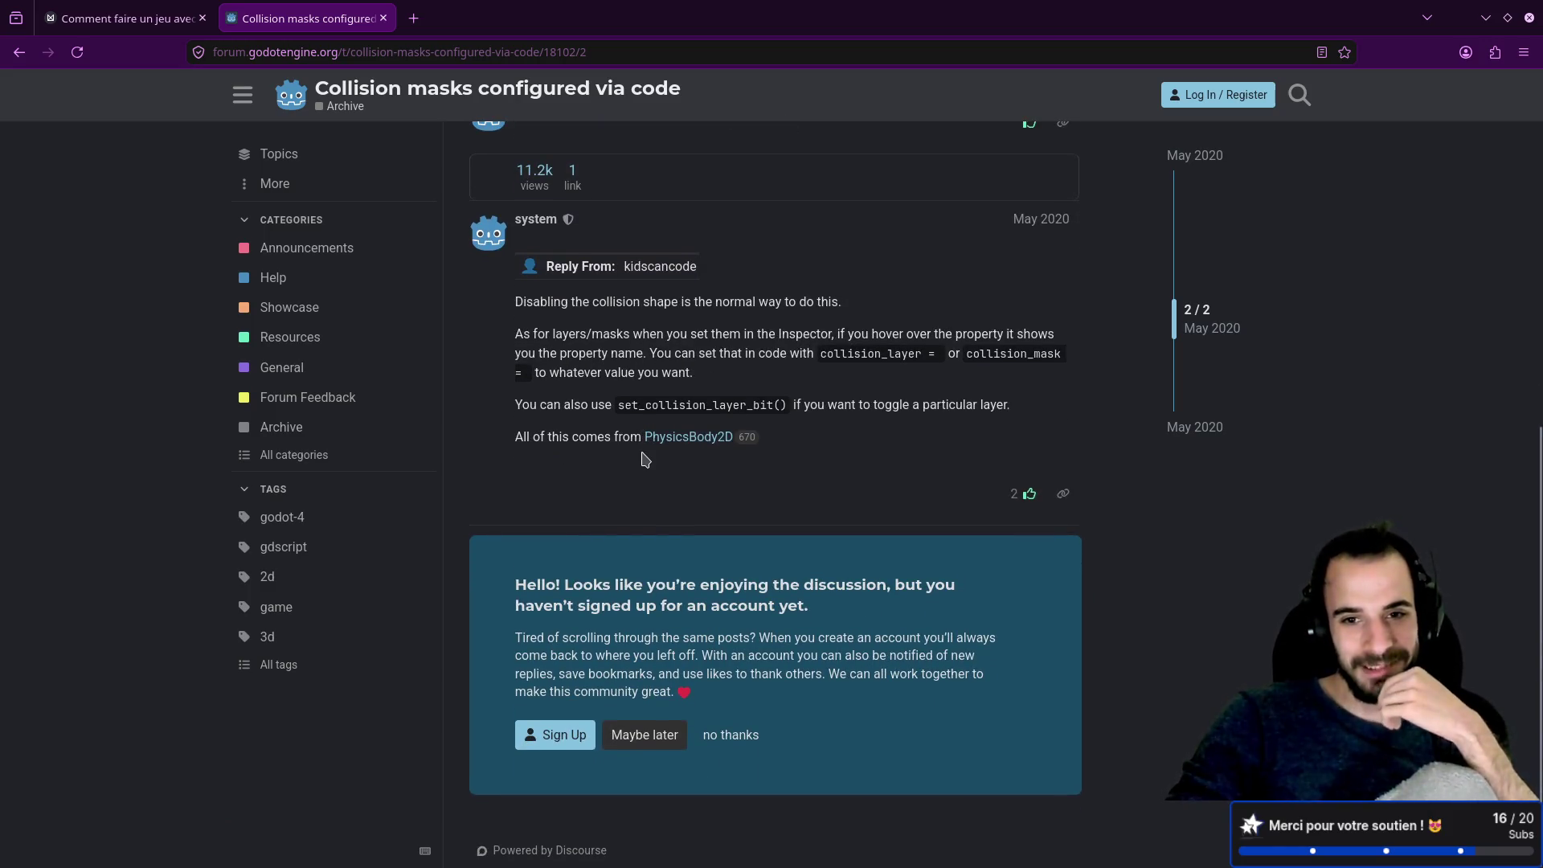
{"action": "double_click", "coordinate": [895, 353]}
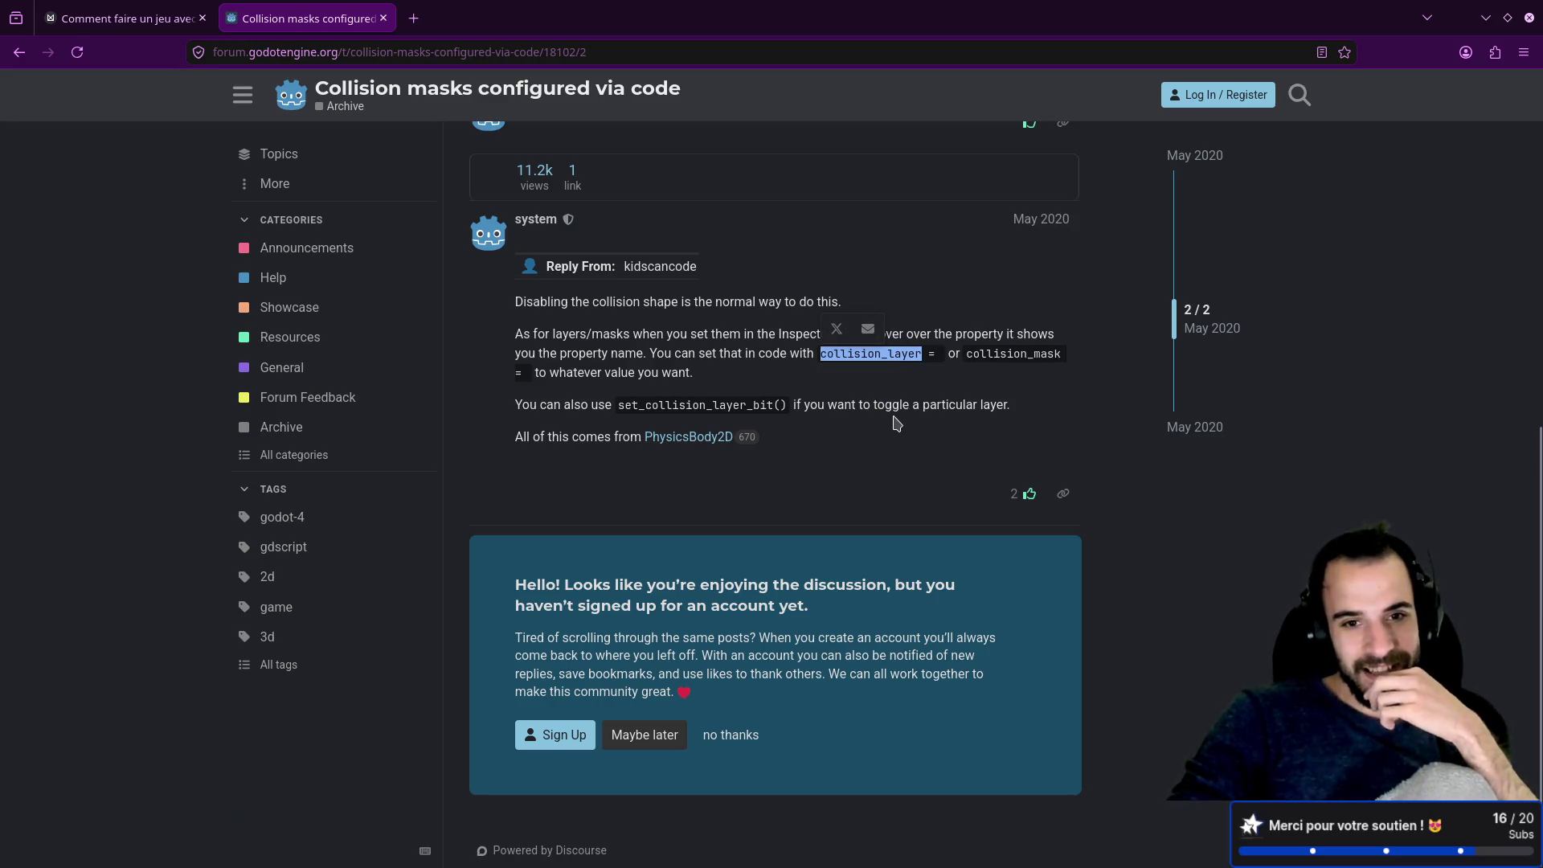
{"action": "key", "text": "alt+Left"}
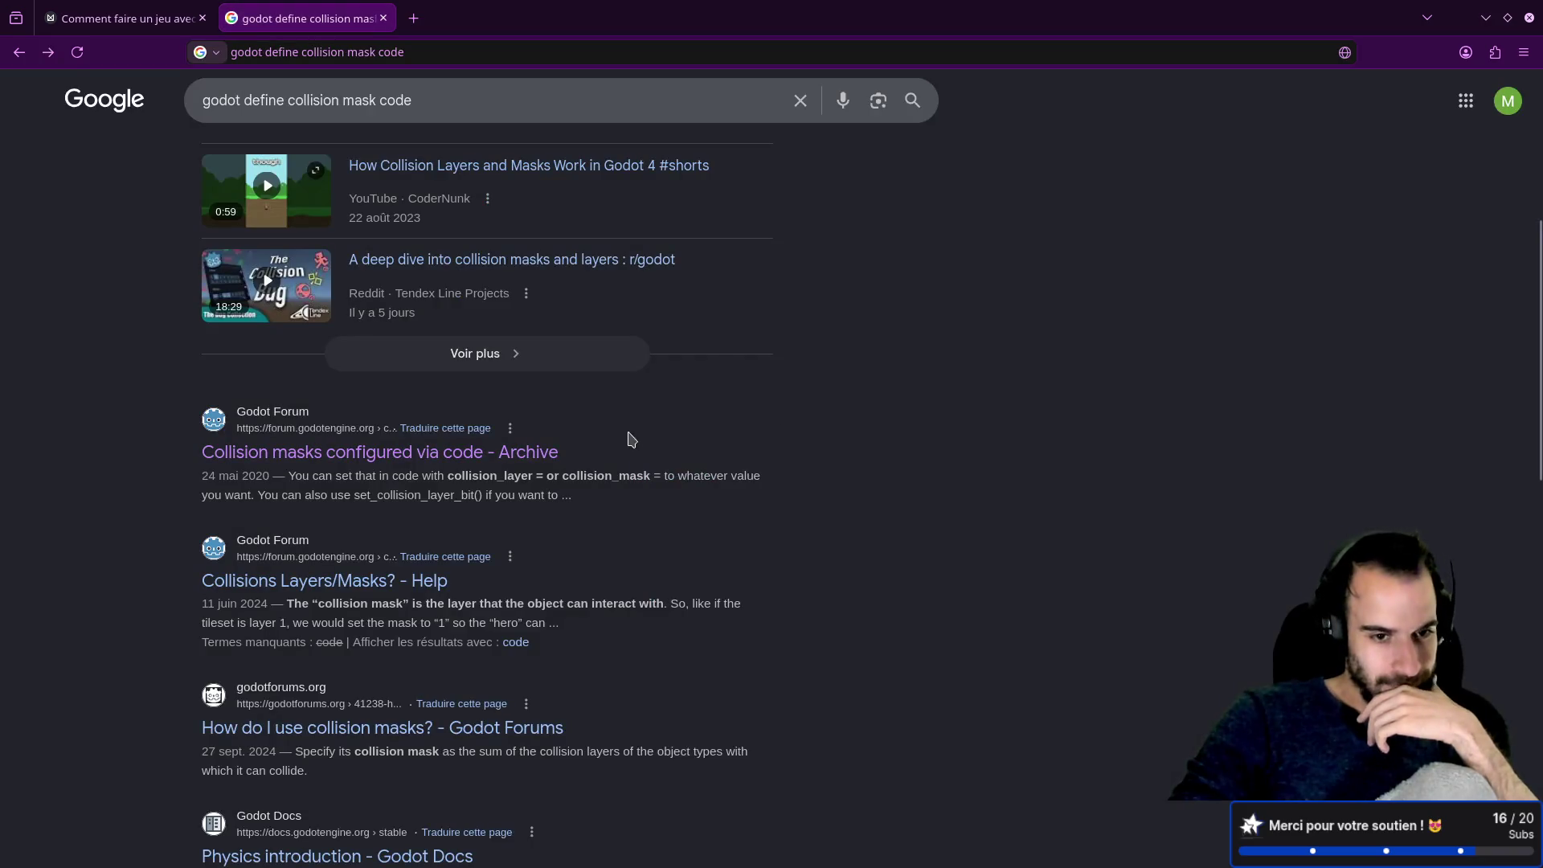
Step: Reopen the Reddit thread on changing collision layers and follow its CollisionObject2D docs link
{"action": "scroll", "coordinate": [630, 438], "scroll_direction": "down", "scroll_amount": 3}
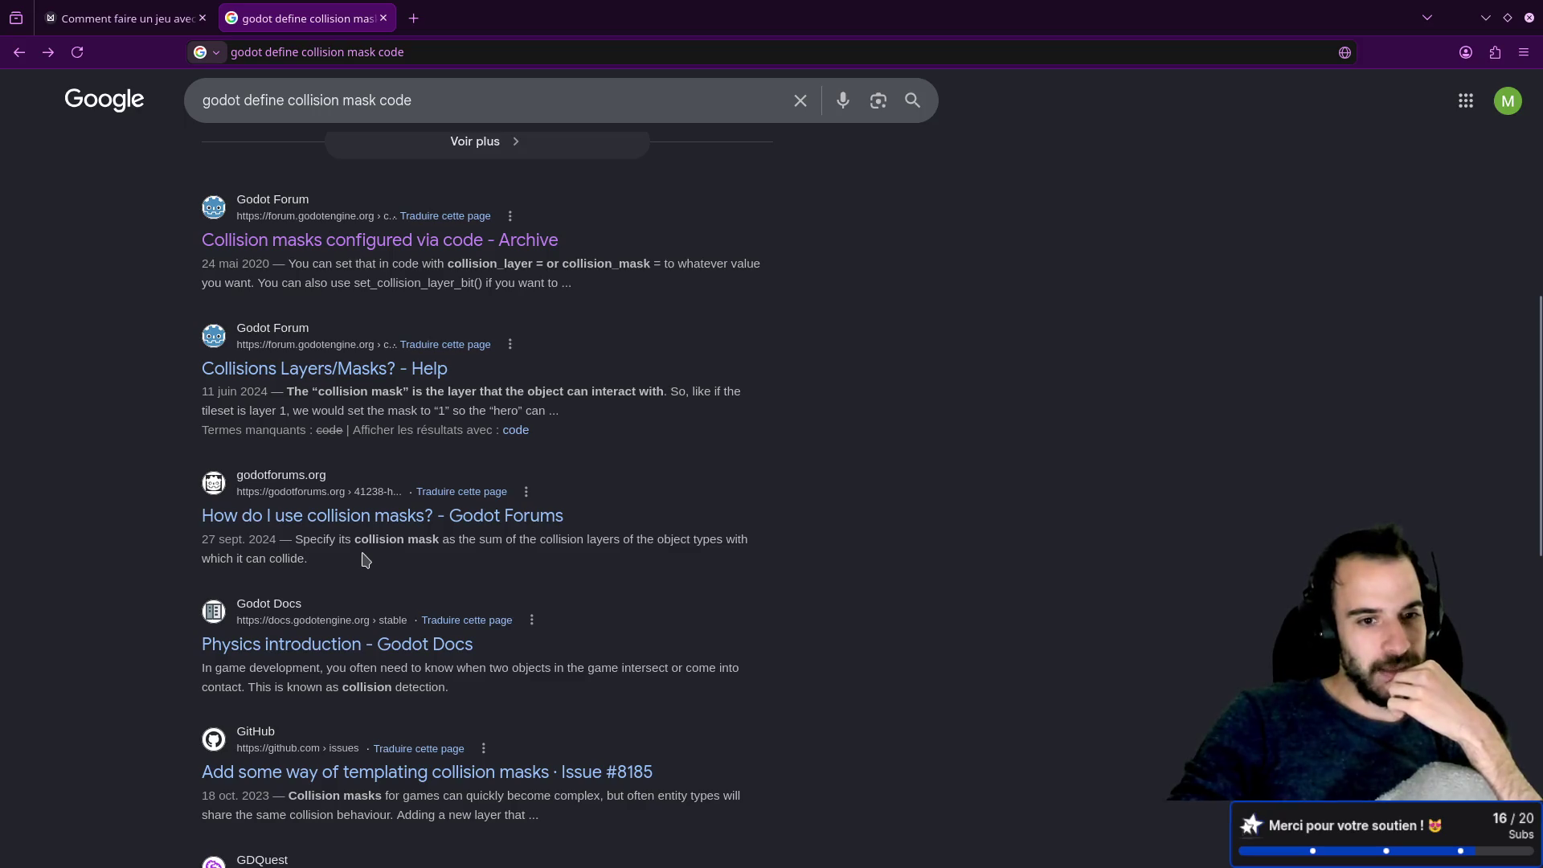
{"action": "scroll", "coordinate": [366, 546], "scroll_direction": "up", "scroll_amount": 8}
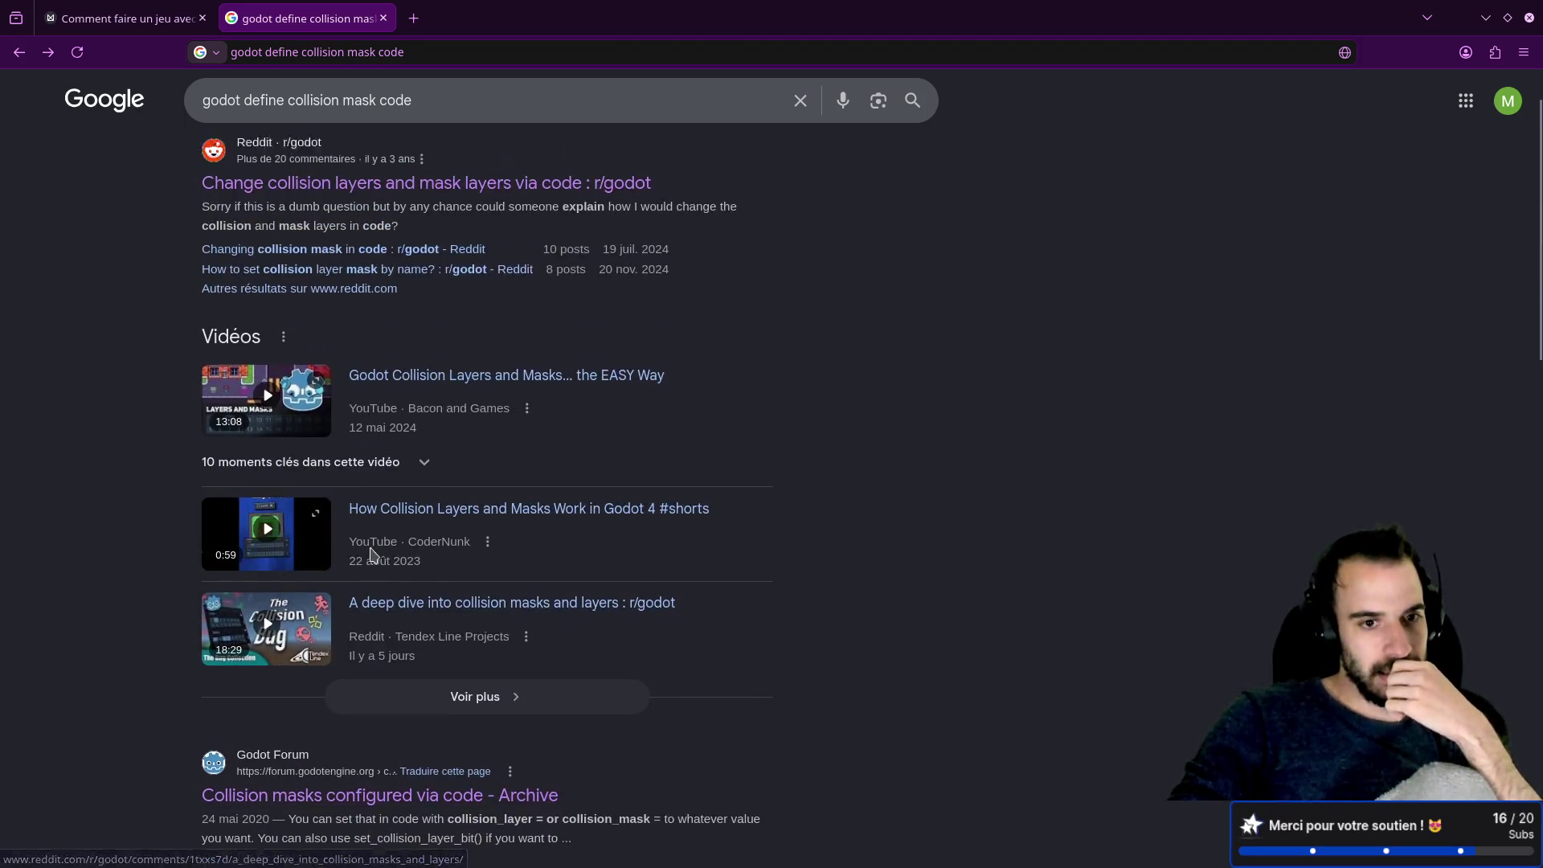
{"action": "left_click", "coordinate": [518, 267]}
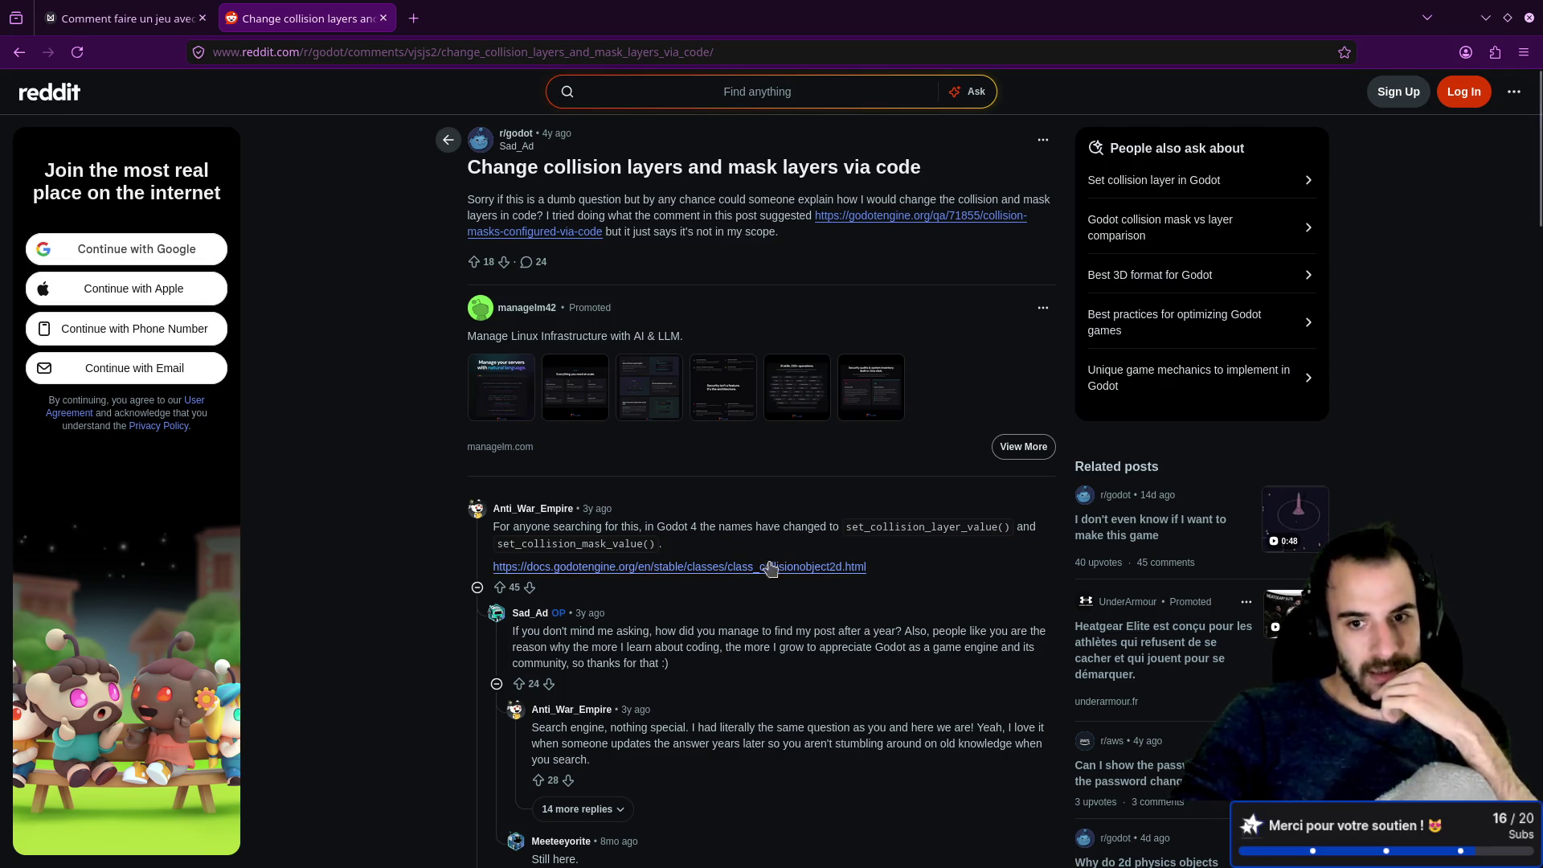
{"action": "left_click", "coordinate": [839, 566]}
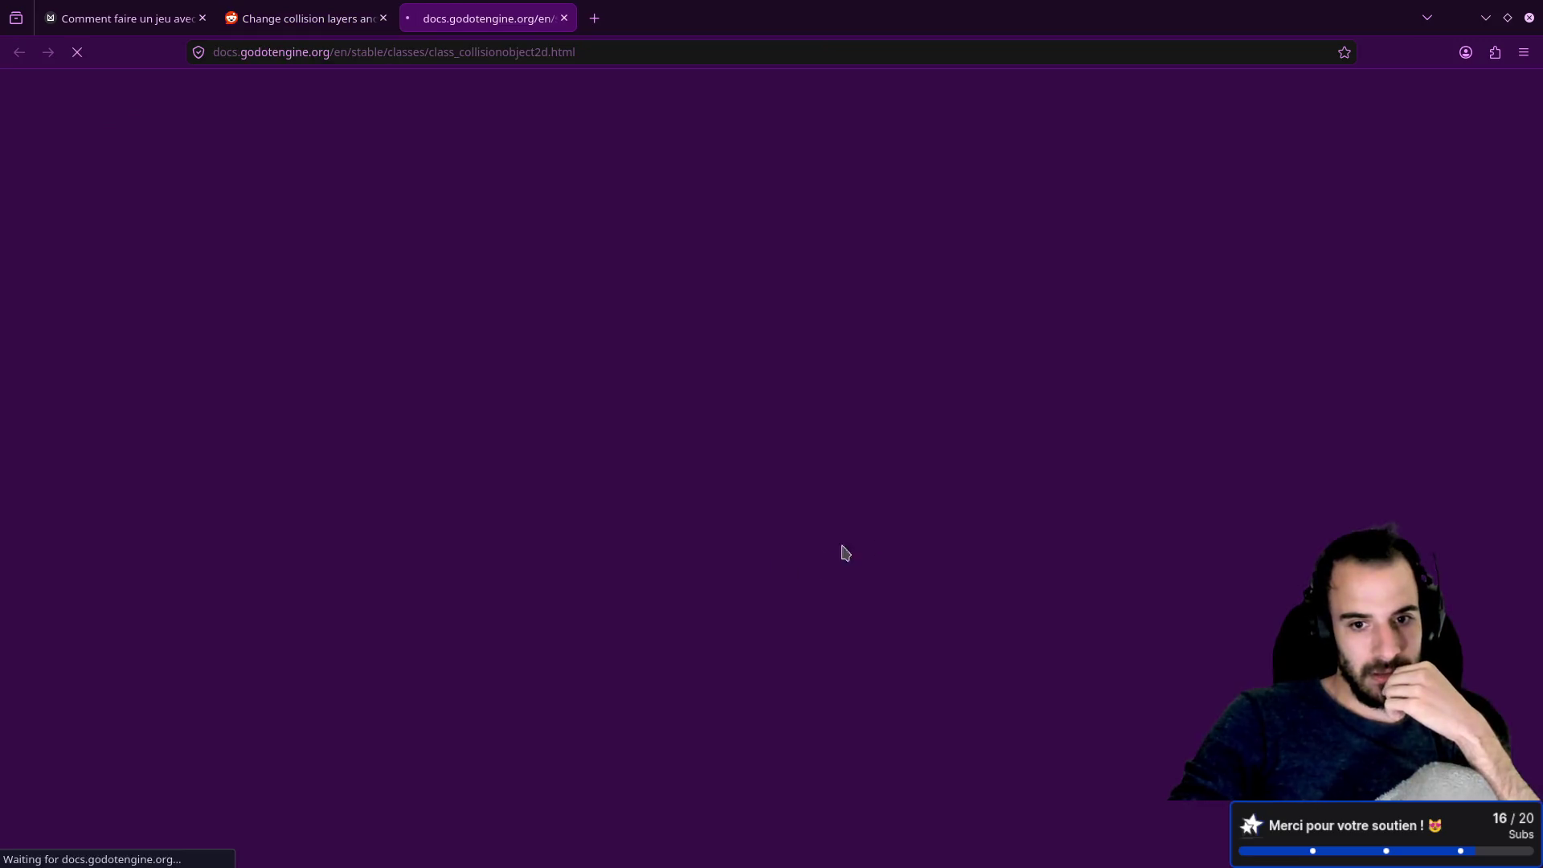
Step: Scroll through the CollisionObject2D reference's Properties, Methods and Signals sections
{"action": "scroll", "coordinate": [882, 393], "scroll_direction": "down", "scroll_amount": 5}
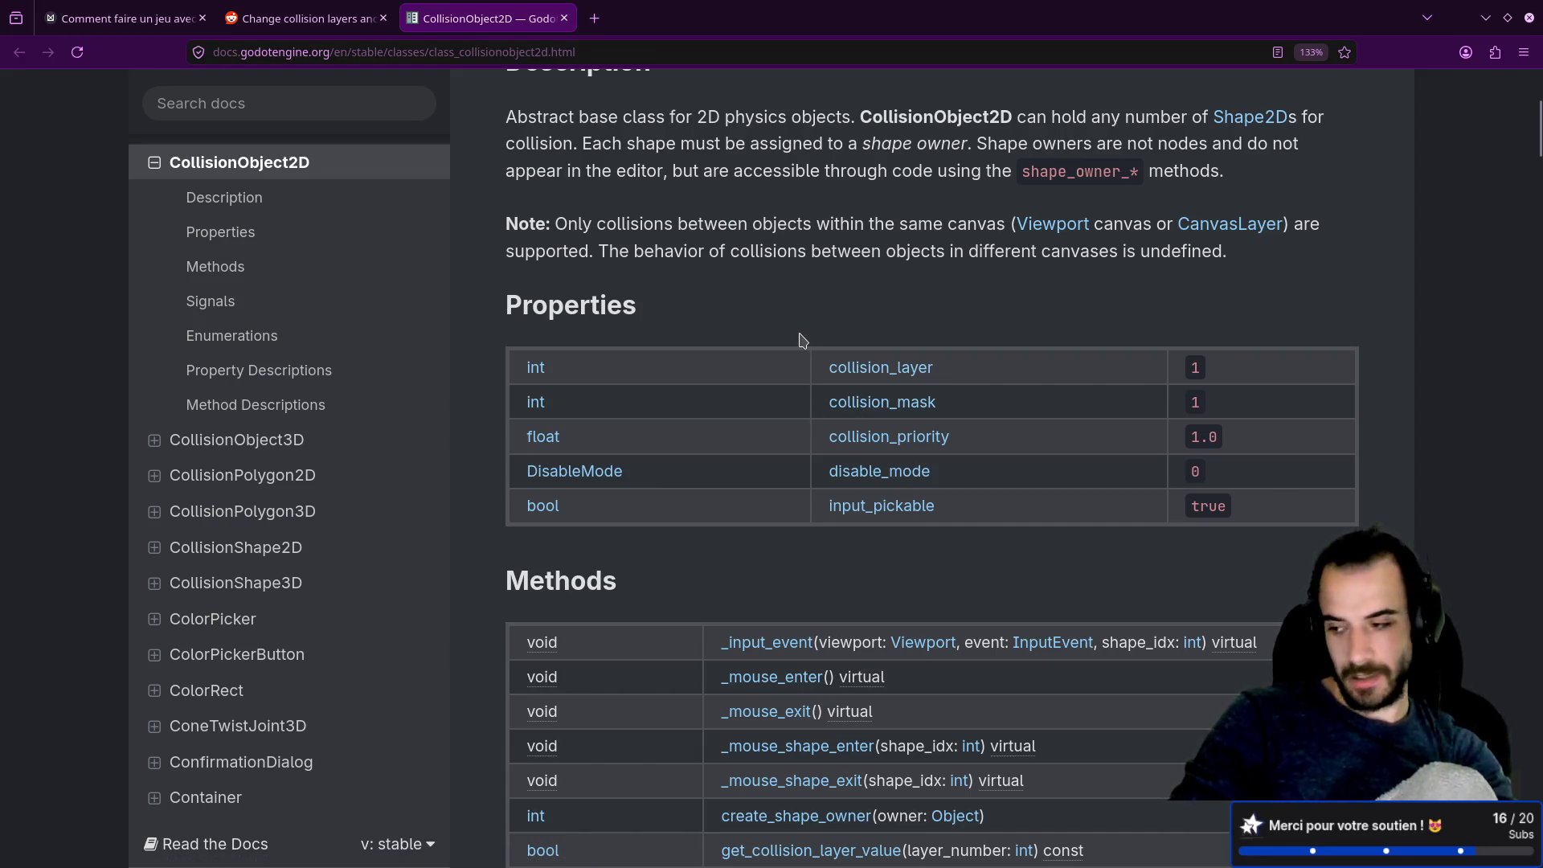
{"action": "scroll", "coordinate": [795, 340], "scroll_direction": "down", "scroll_amount": 5}
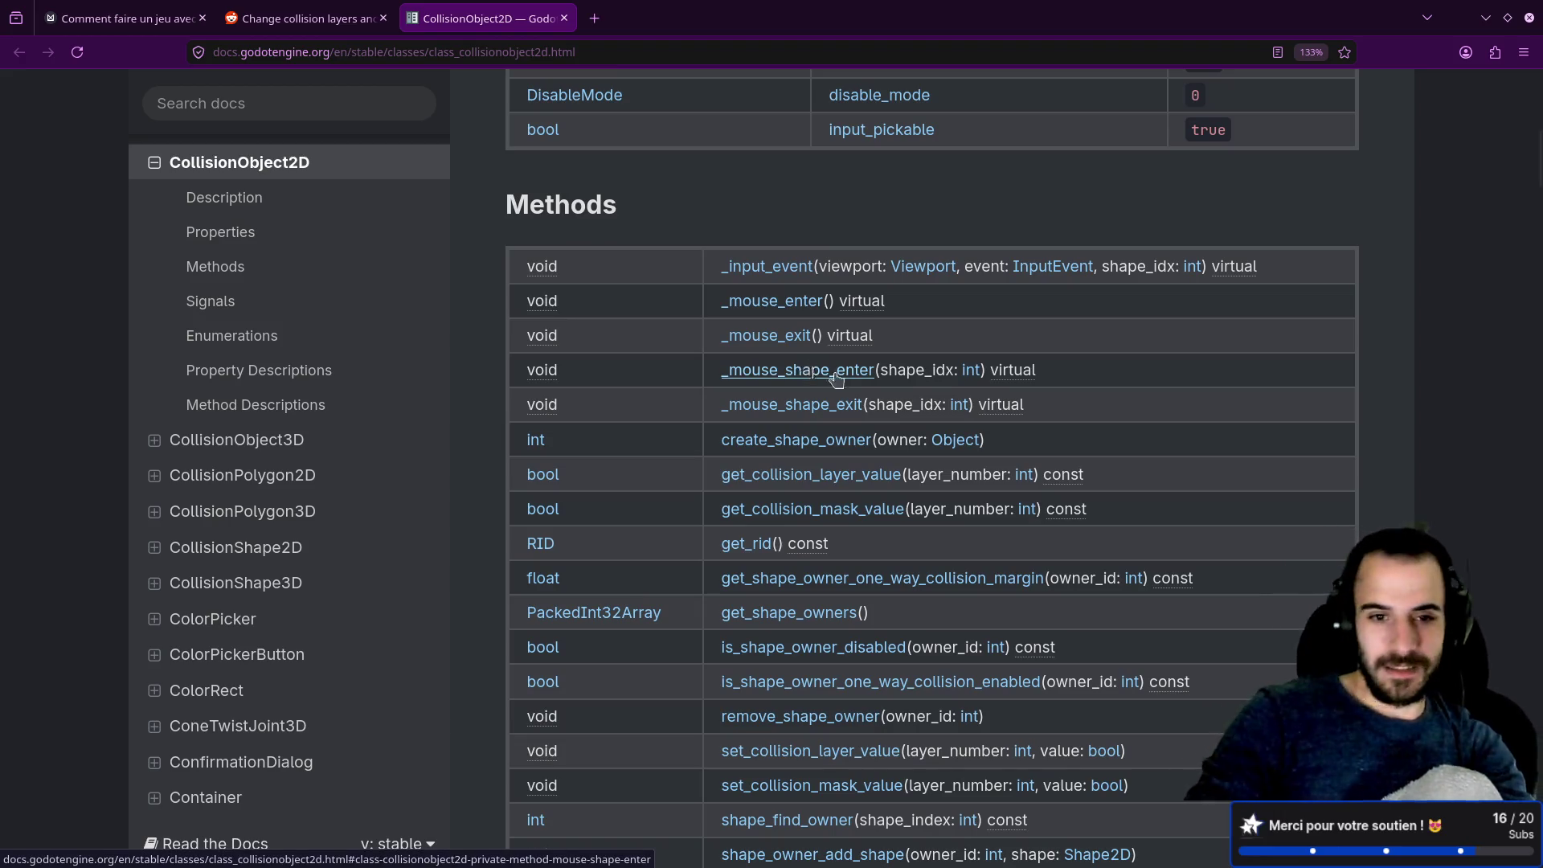
{"action": "scroll", "coordinate": [638, 217], "scroll_direction": "down", "scroll_amount": 2}
{"action": "scroll", "coordinate": [679, 272], "scroll_direction": "down", "scroll_amount": 2}
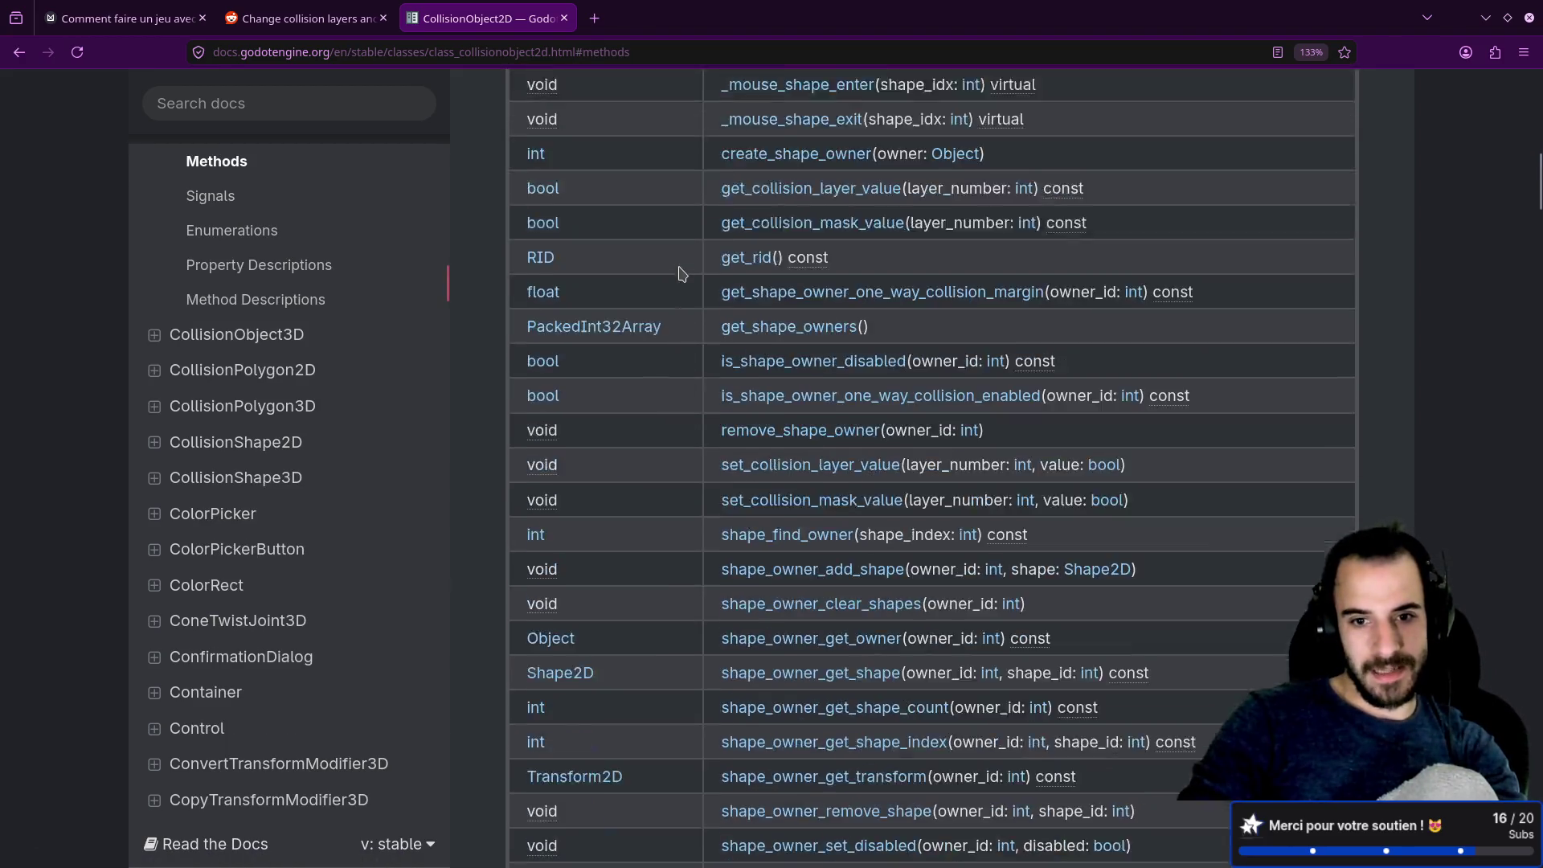
{"action": "scroll", "coordinate": [683, 270], "scroll_direction": "down", "scroll_amount": 3}
{"action": "scroll", "coordinate": [688, 265], "scroll_direction": "down", "scroll_amount": 3}
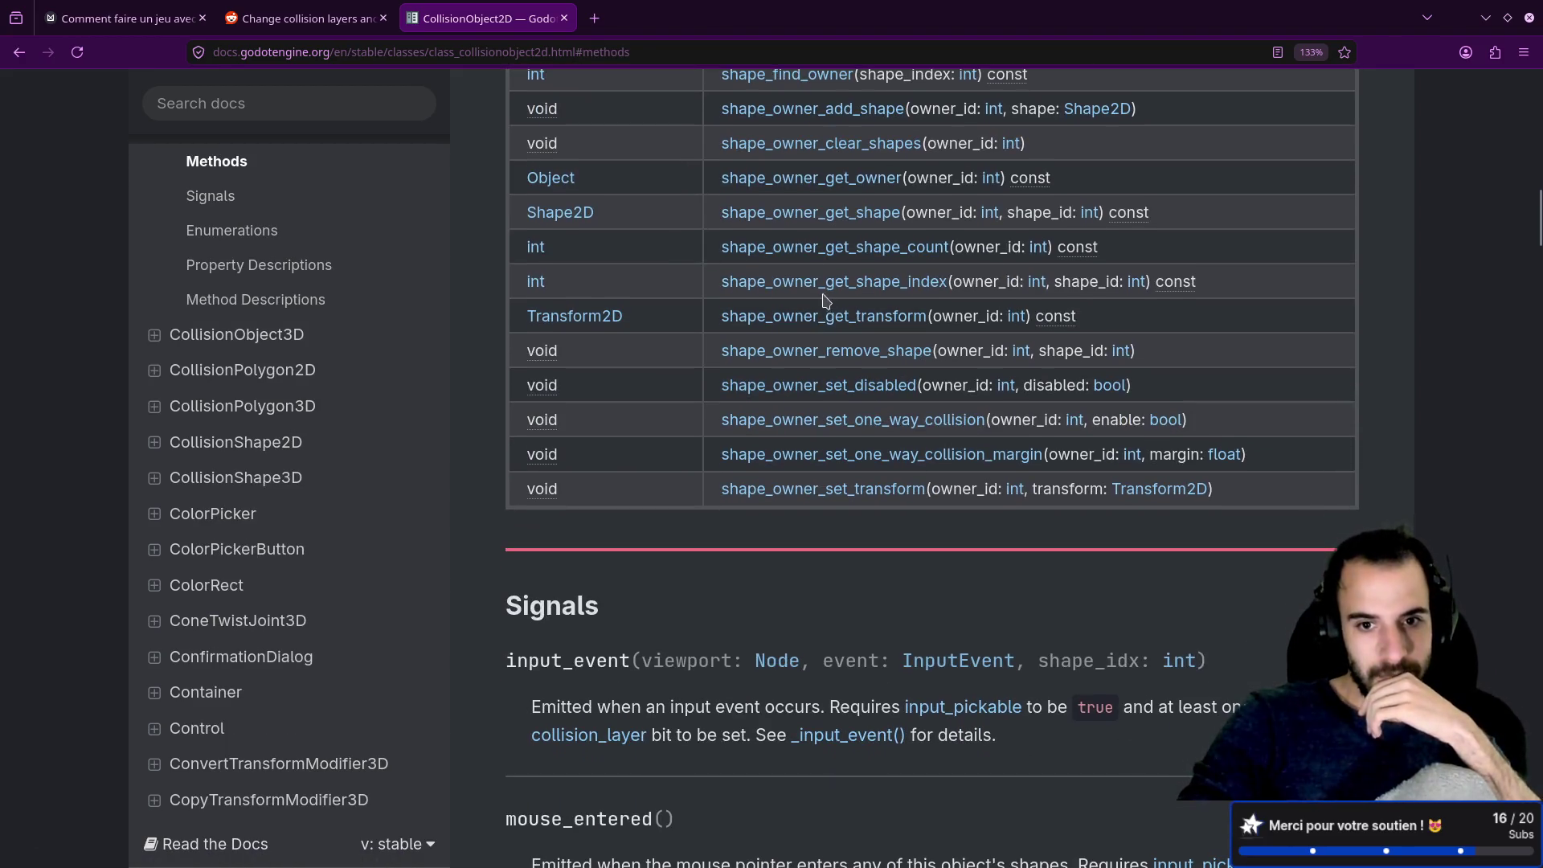
{"action": "scroll", "coordinate": [816, 479], "scroll_direction": "up", "scroll_amount": 3}
{"action": "scroll", "coordinate": [816, 477], "scroll_direction": "down", "scroll_amount": 7}
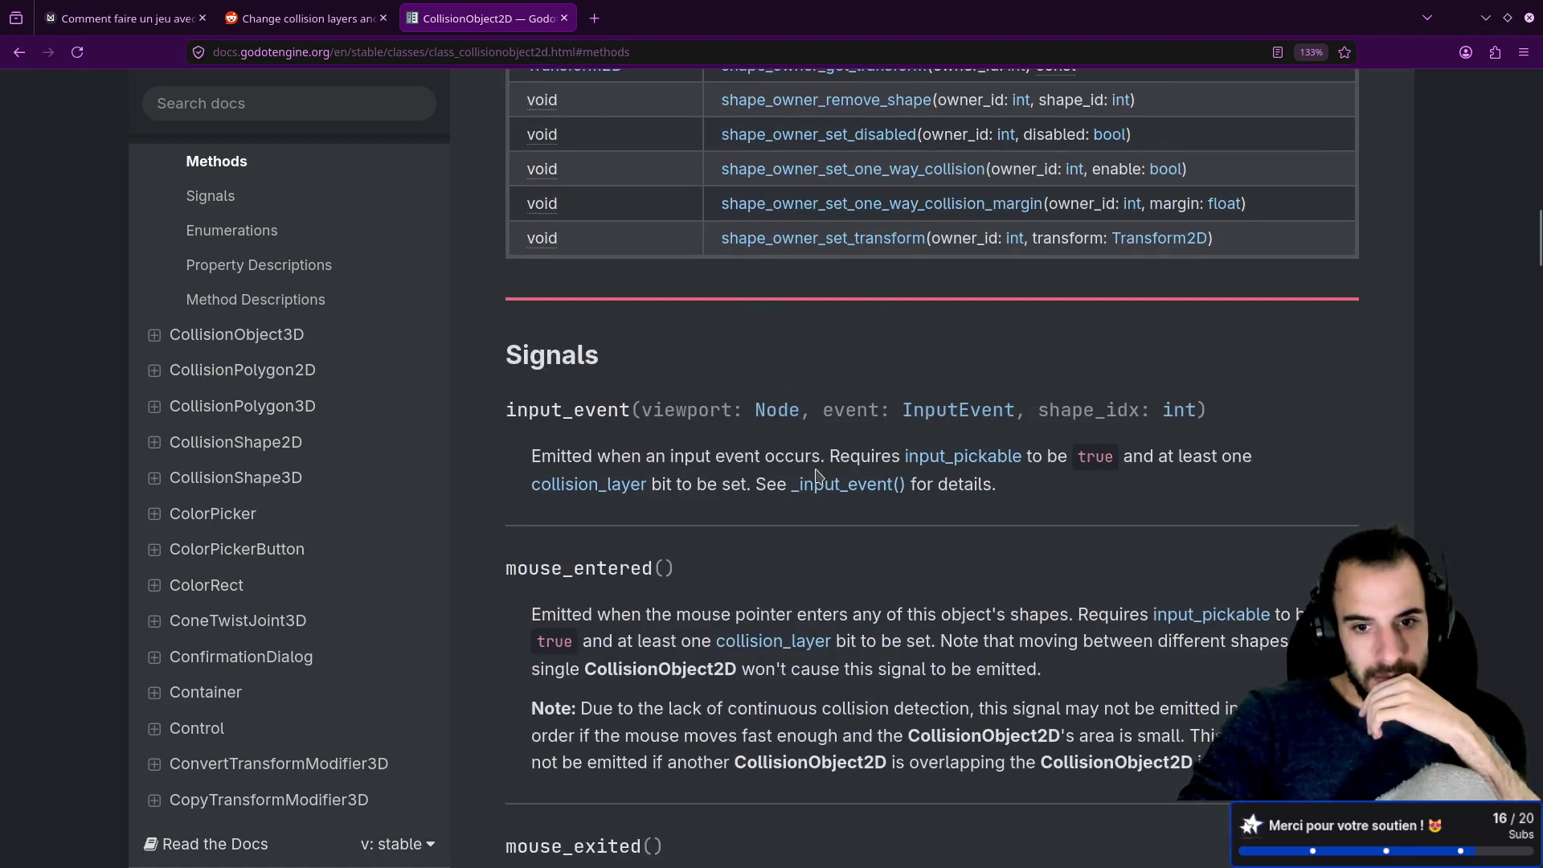
{"action": "scroll", "coordinate": [816, 466], "scroll_direction": "down", "scroll_amount": 2}
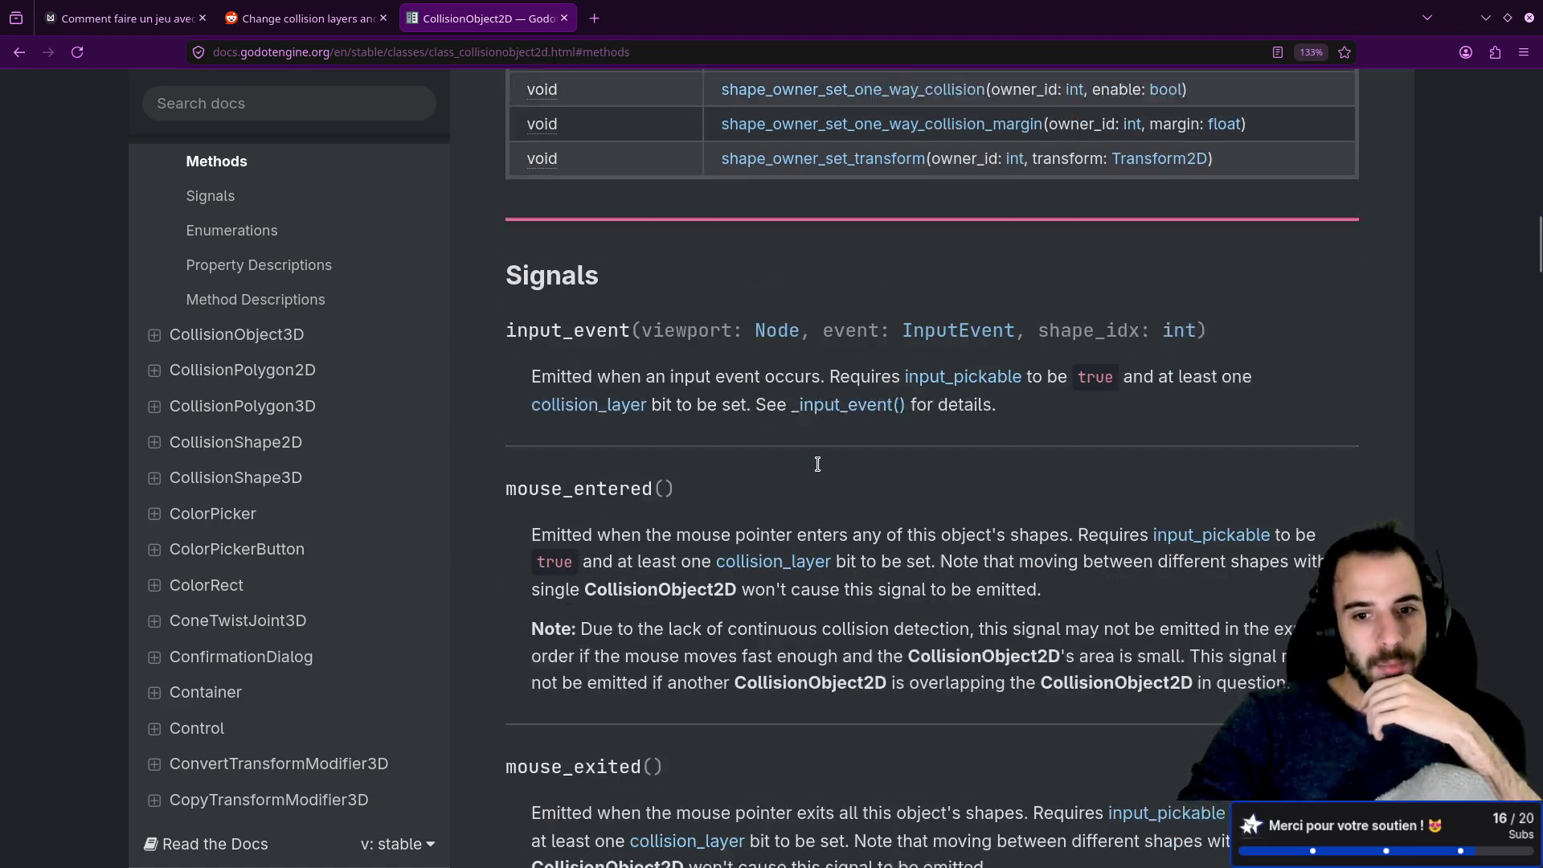
{"action": "left_click", "coordinate": [282, 107]}
Step: Search the docs for 'collision mask' and open the Ray-casting tutorial's Collision Mask section
{"action": "type", "text": "ci"}
{"action": "key", "text": "BackSpace"}
{"action": "type", "text": "o"}
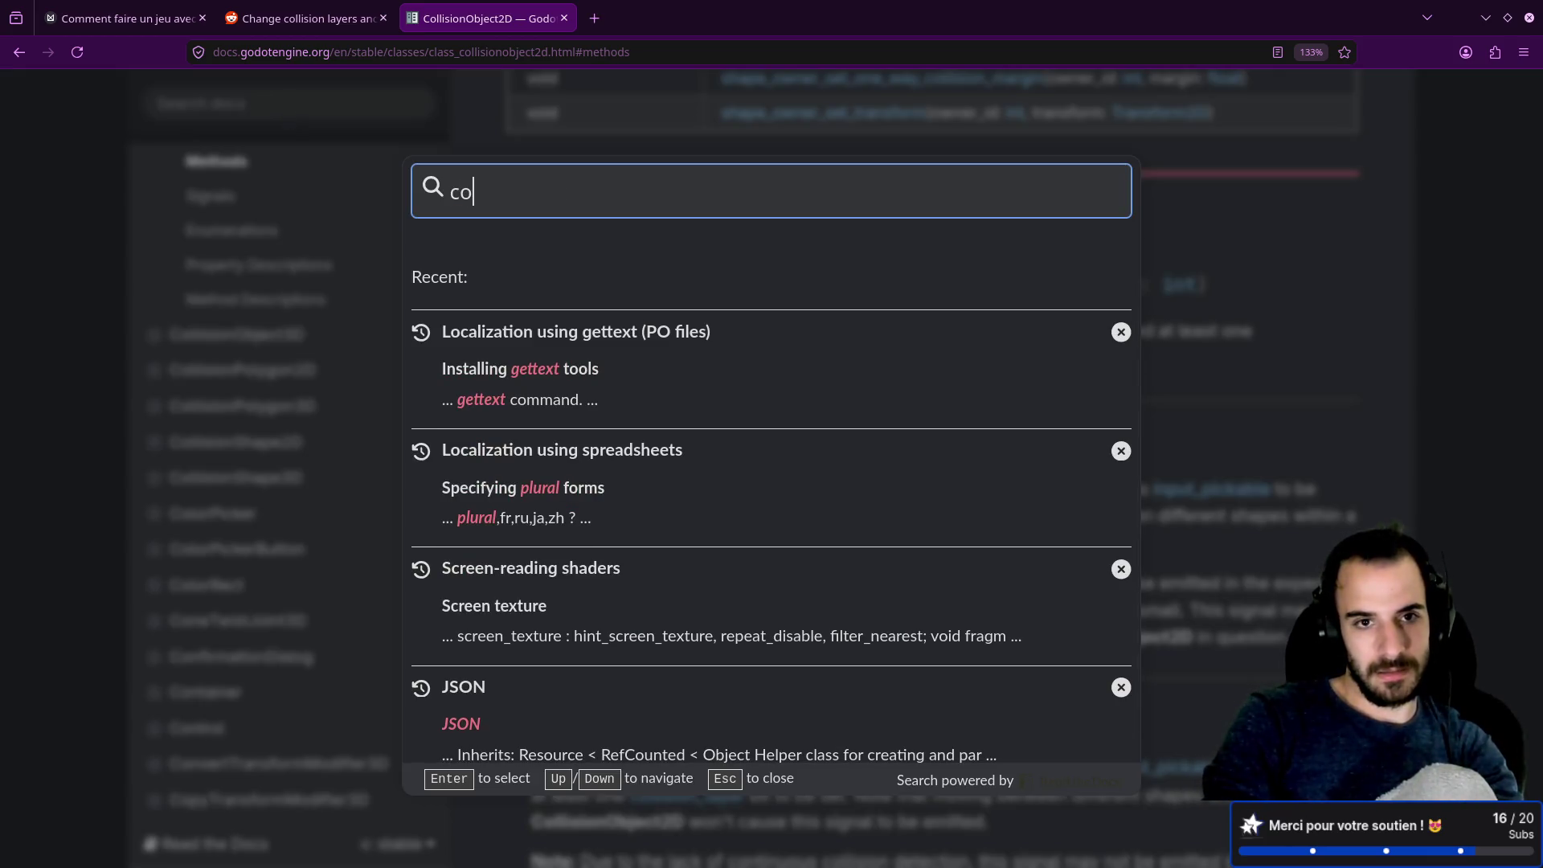
{"action": "type", "text": "llision mask"}
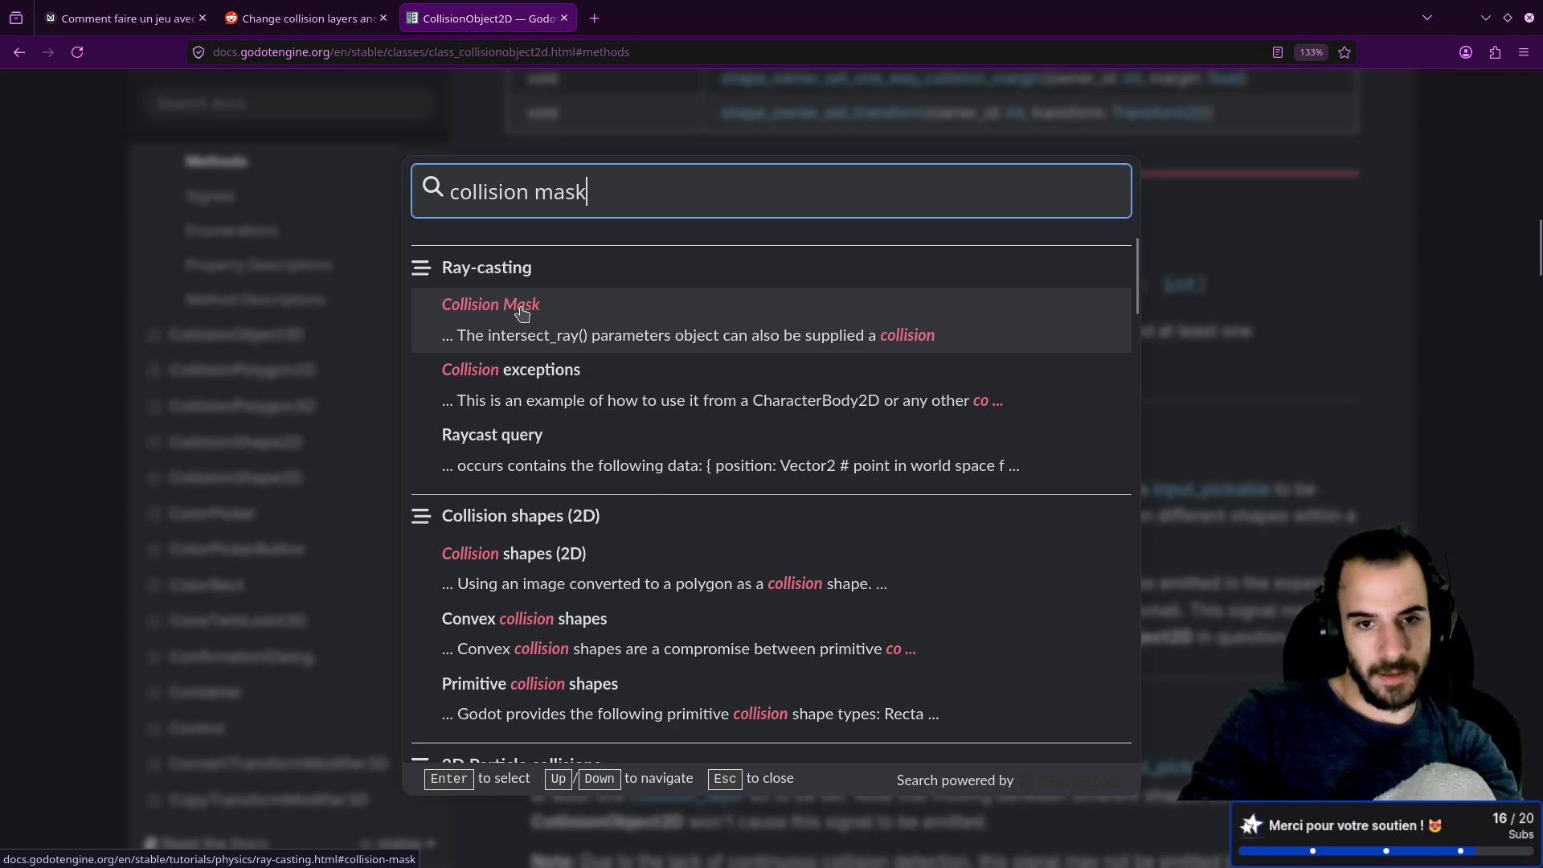
{"action": "left_click", "coordinate": [520, 313]}
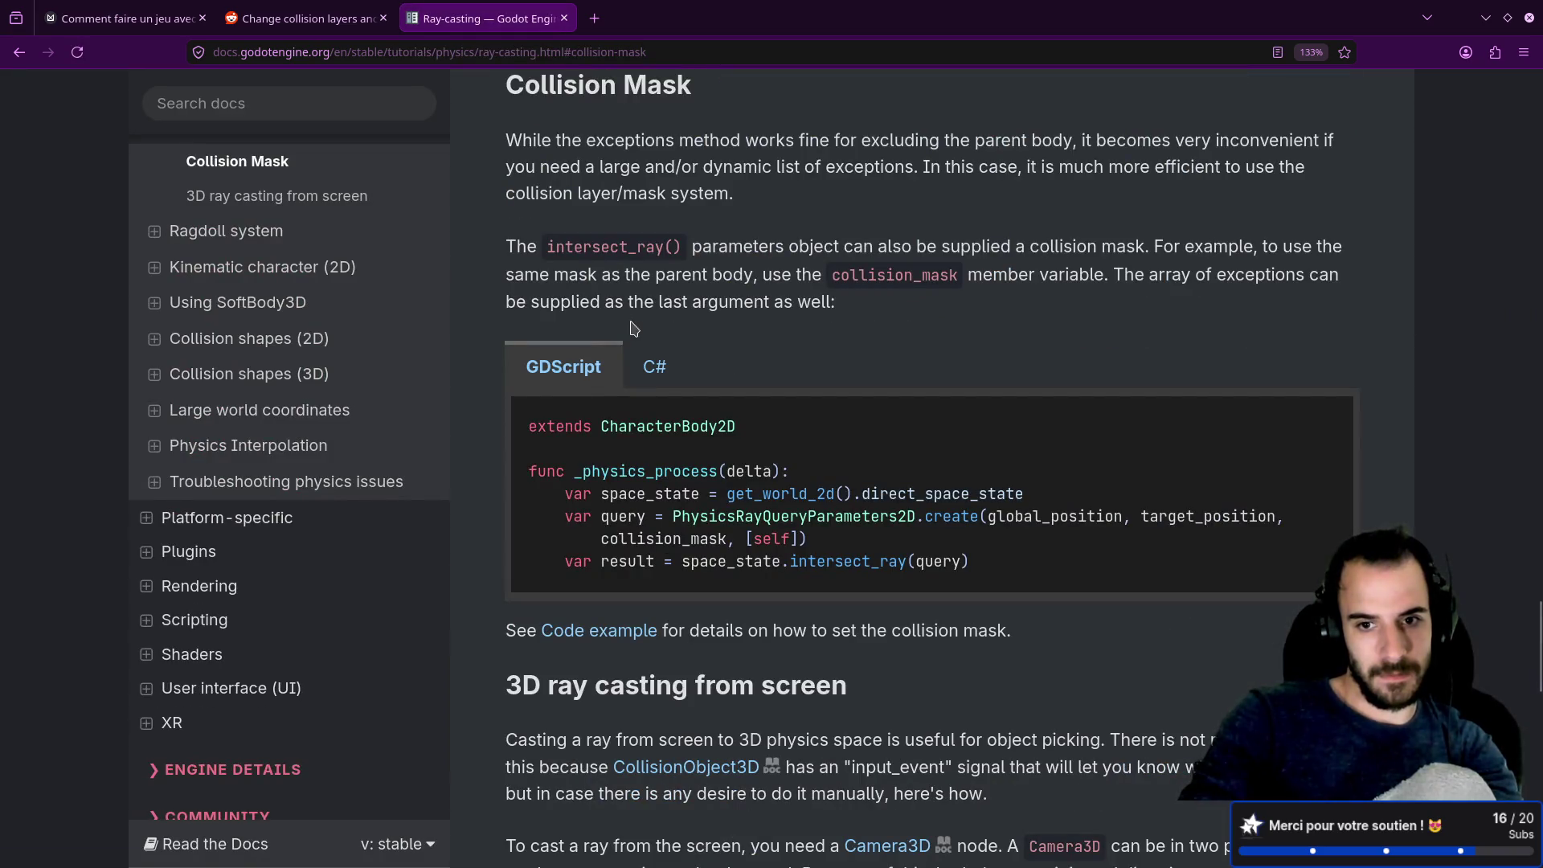
Step: Read through the Collision Mask section, highlighting words in its explanation
{"action": "scroll", "coordinate": [633, 321], "scroll_direction": "down", "scroll_amount": 3}
{"action": "scroll", "coordinate": [634, 313], "scroll_direction": "down", "scroll_amount": 3}
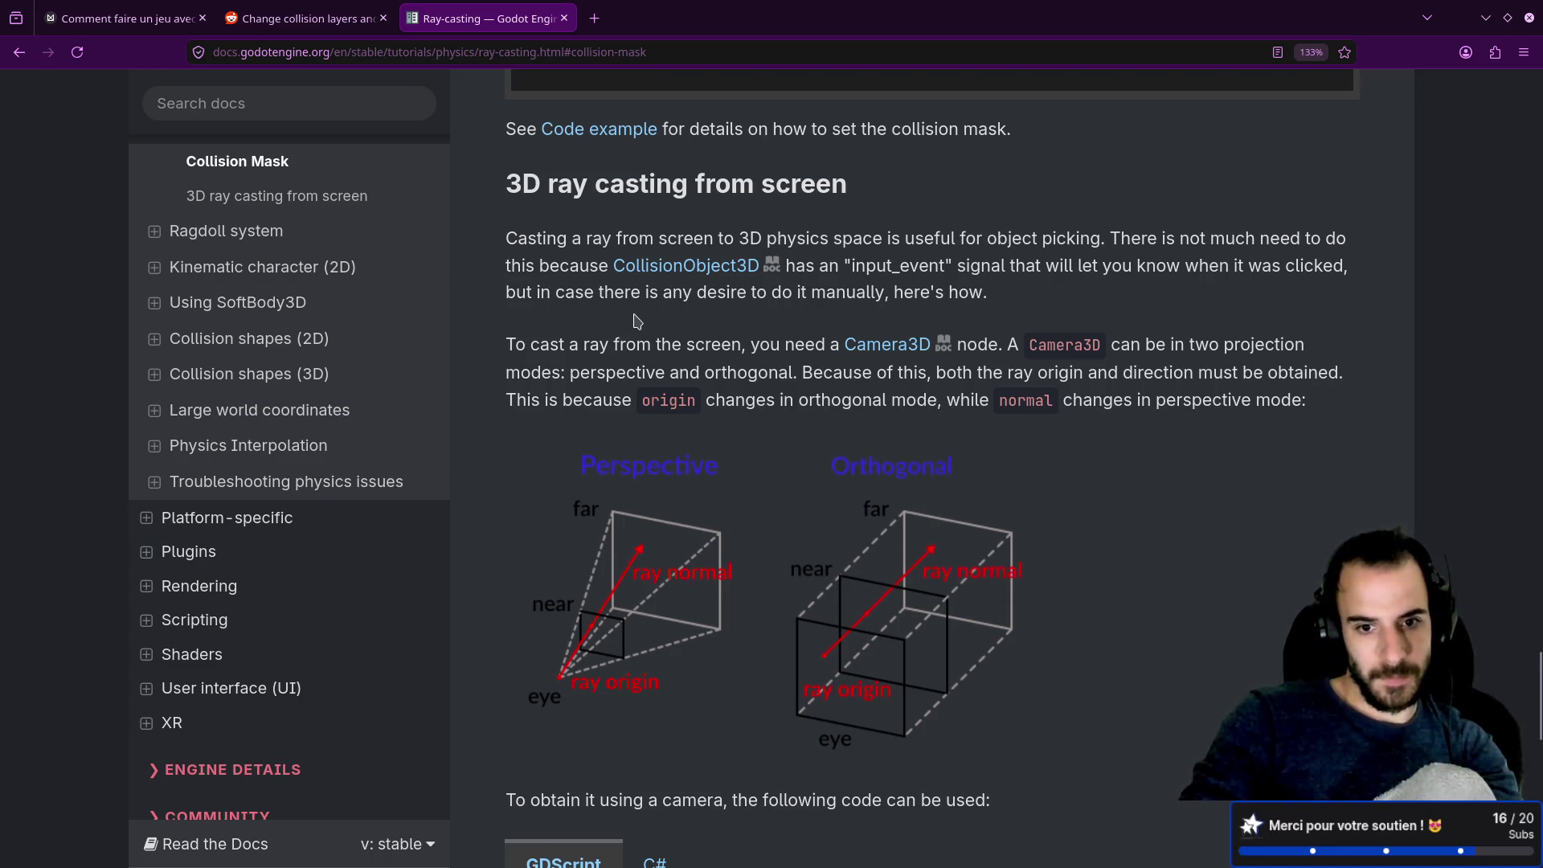
{"action": "scroll", "coordinate": [637, 320], "scroll_direction": "down", "scroll_amount": 8}
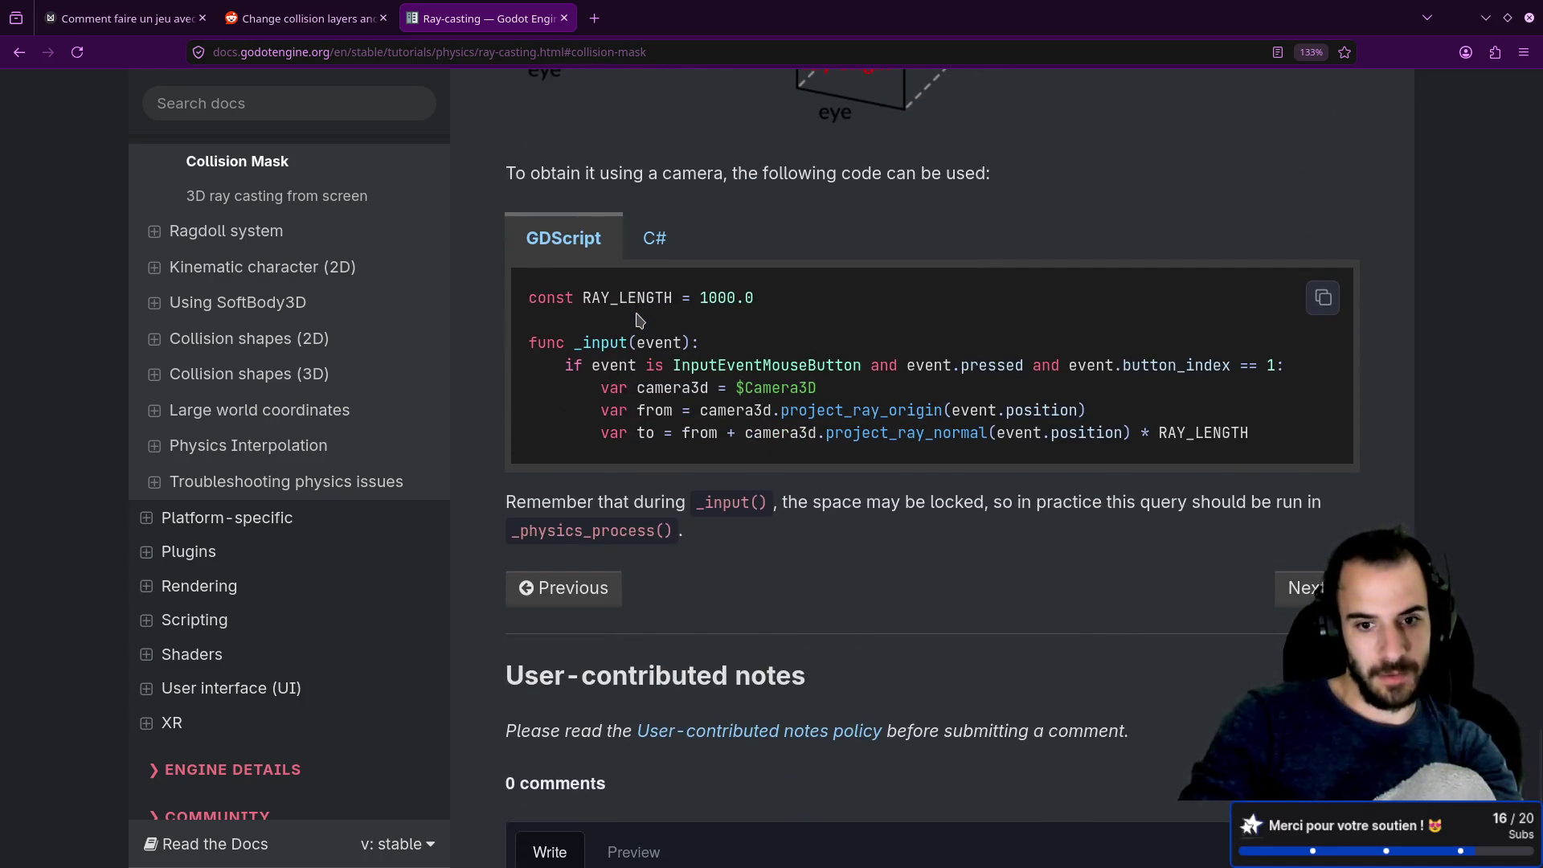
{"action": "scroll", "coordinate": [638, 320], "scroll_direction": "down", "scroll_amount": 5}
{"action": "scroll", "coordinate": [637, 318], "scroll_direction": "up", "scroll_amount": 16}
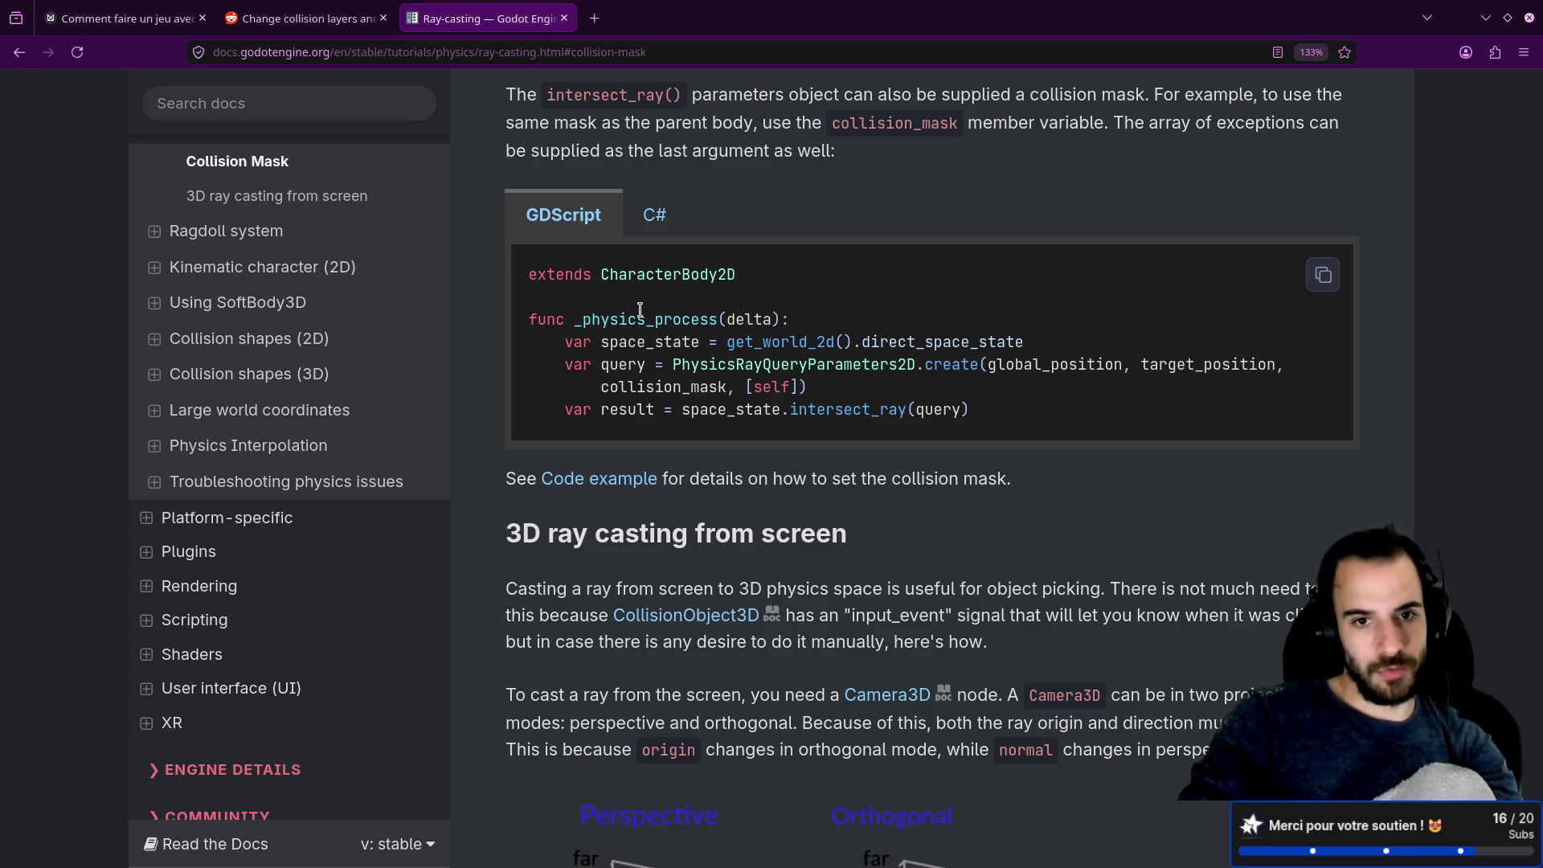
{"action": "scroll", "coordinate": [640, 311], "scroll_direction": "up", "scroll_amount": 5}
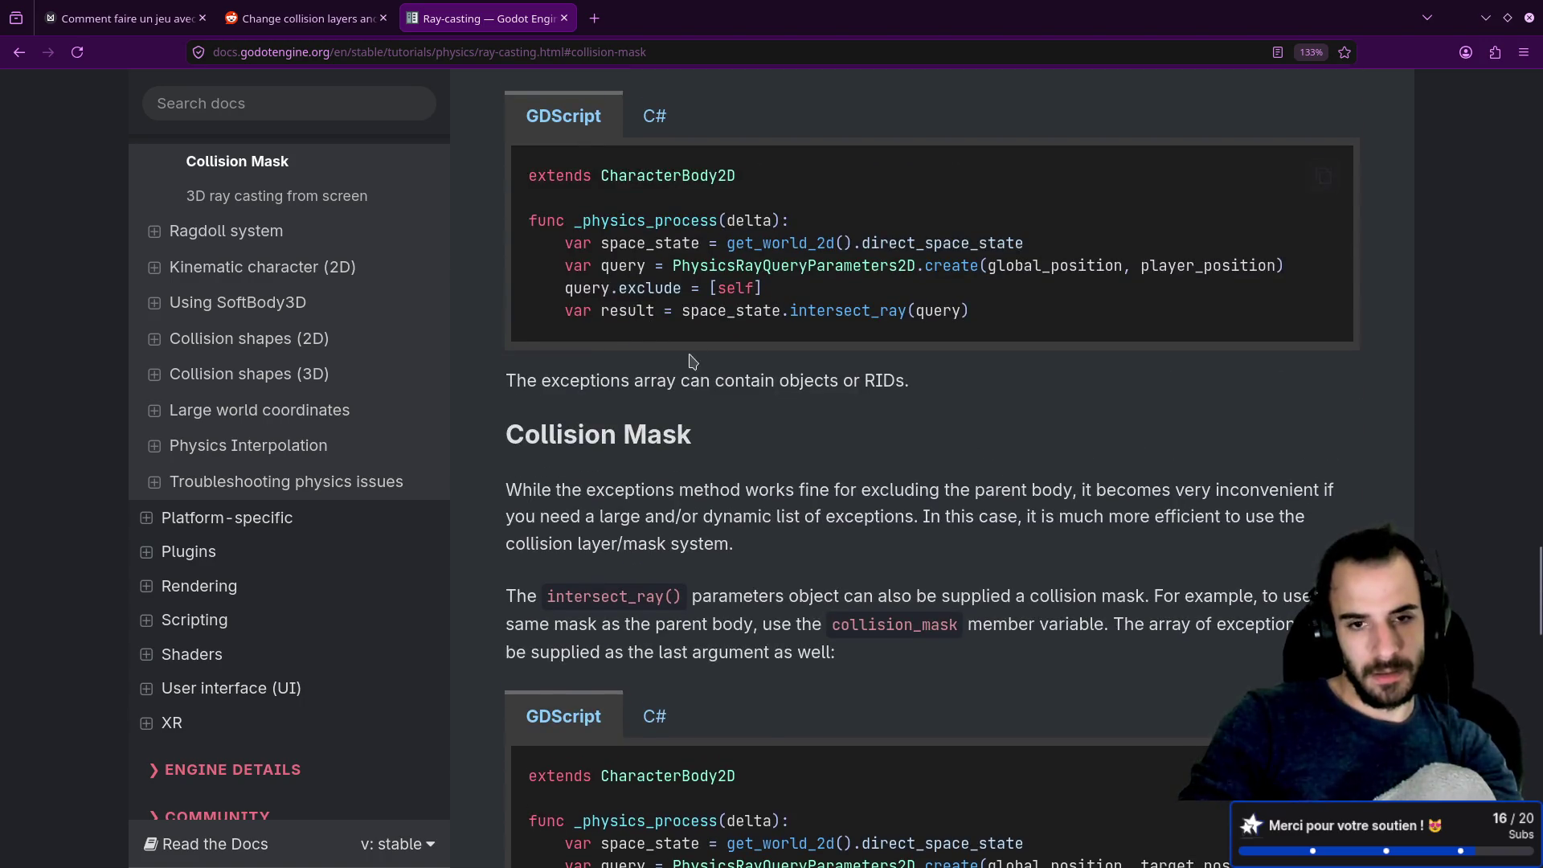
{"action": "double_click", "coordinate": [660, 384]}
{"action": "left_click", "coordinate": [711, 440]}
{"action": "double_click", "coordinate": [701, 385]}
{"action": "left_click", "coordinate": [760, 492]}
Step: Scroll back up the Ray-casting tutorial and return to the module_a.gd script in Godot
{"action": "scroll", "coordinate": [763, 502], "scroll_direction": "up", "scroll_amount": 6}
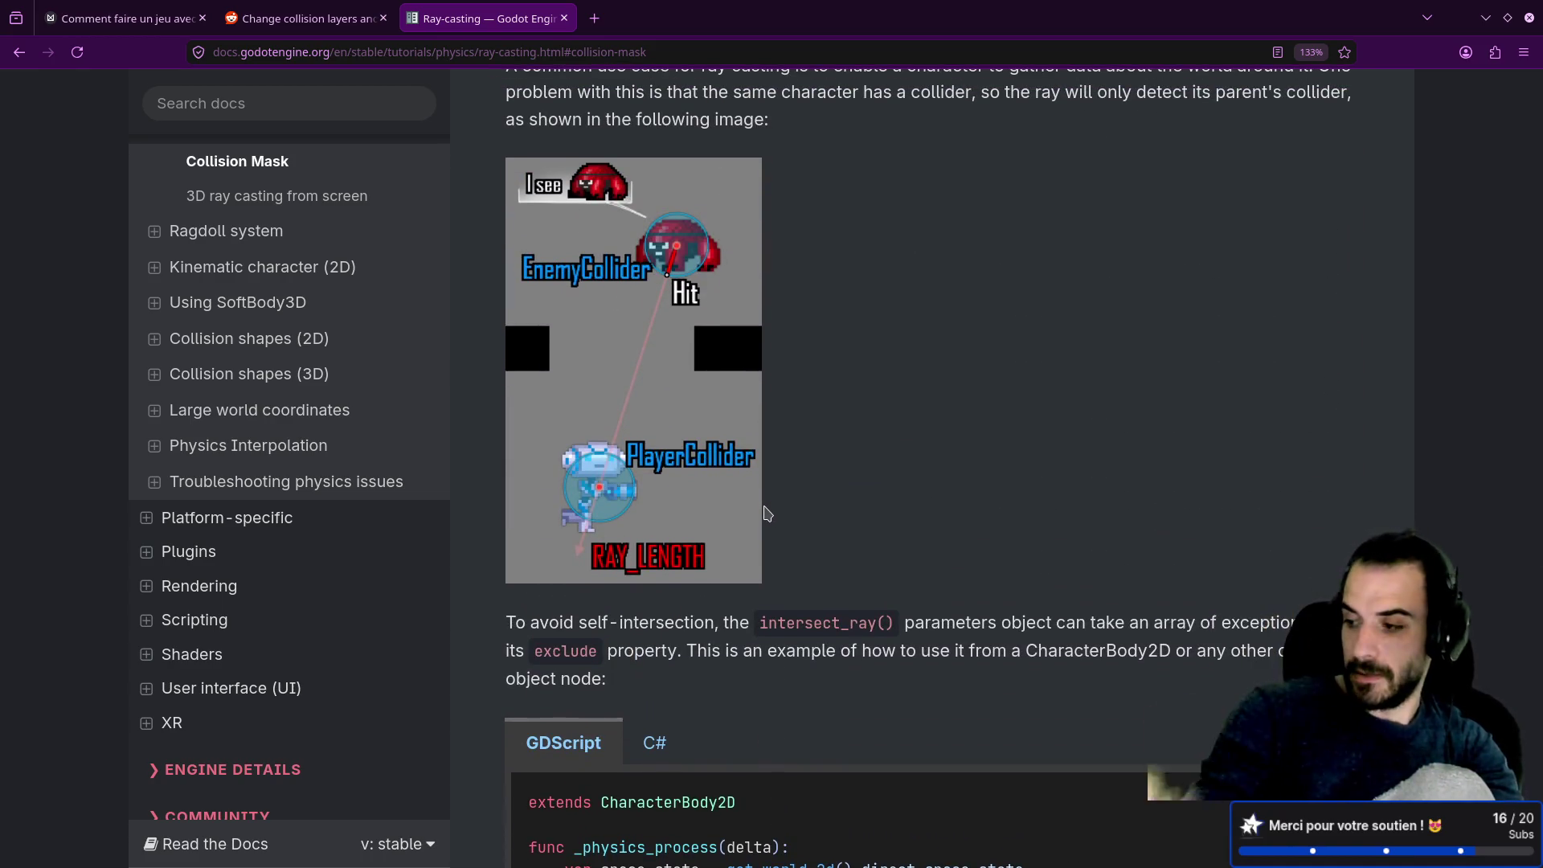
{"action": "scroll", "coordinate": [771, 518], "scroll_direction": "up", "scroll_amount": 5}
{"action": "scroll", "coordinate": [820, 556], "scroll_direction": "up", "scroll_amount": 1}
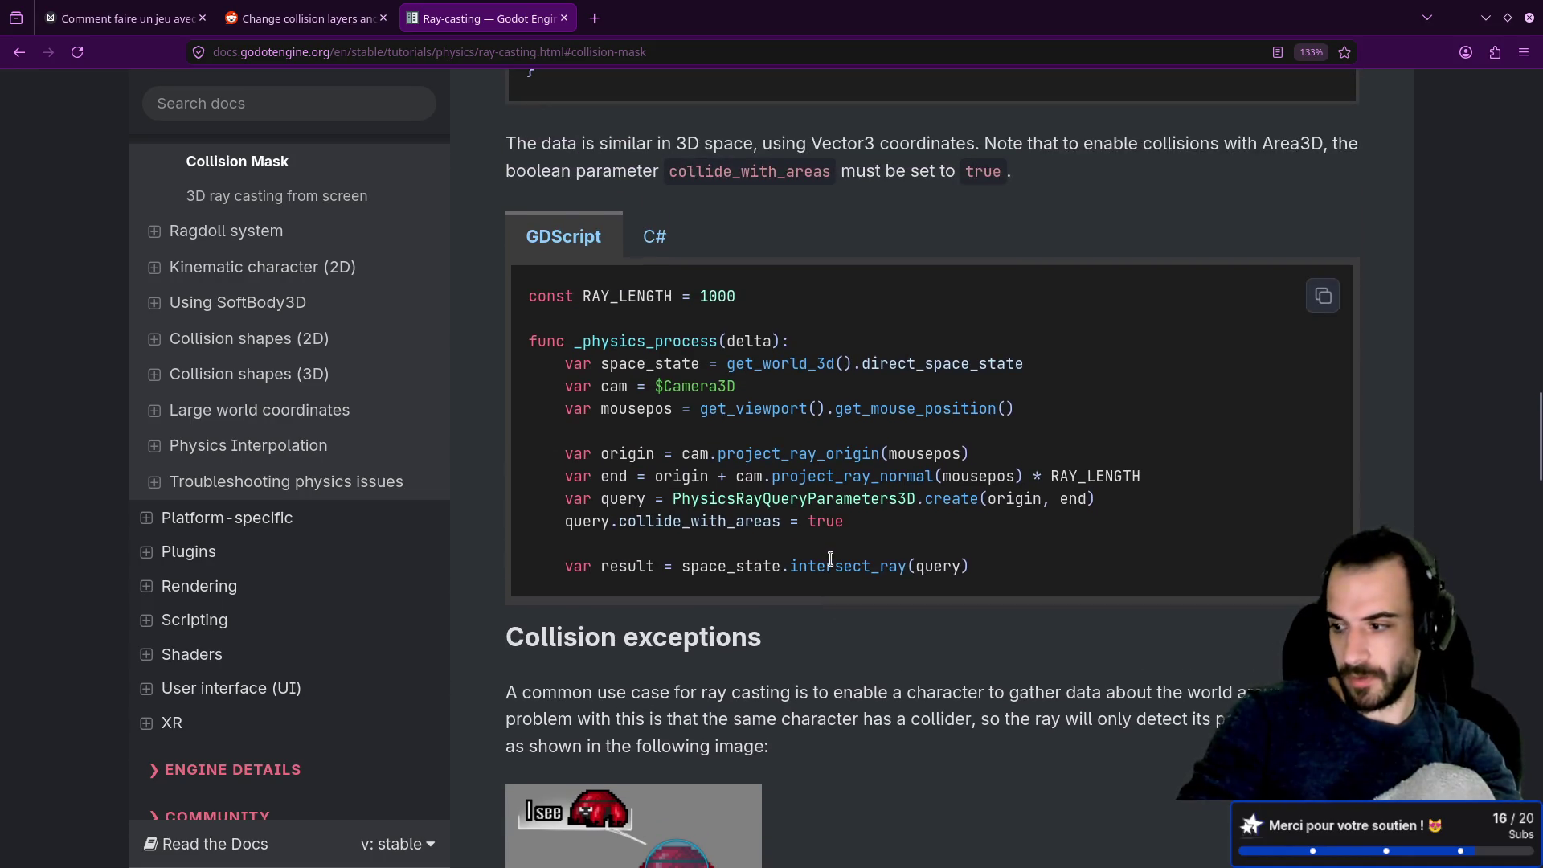
{"action": "scroll", "coordinate": [832, 558], "scroll_direction": "up", "scroll_amount": 5}
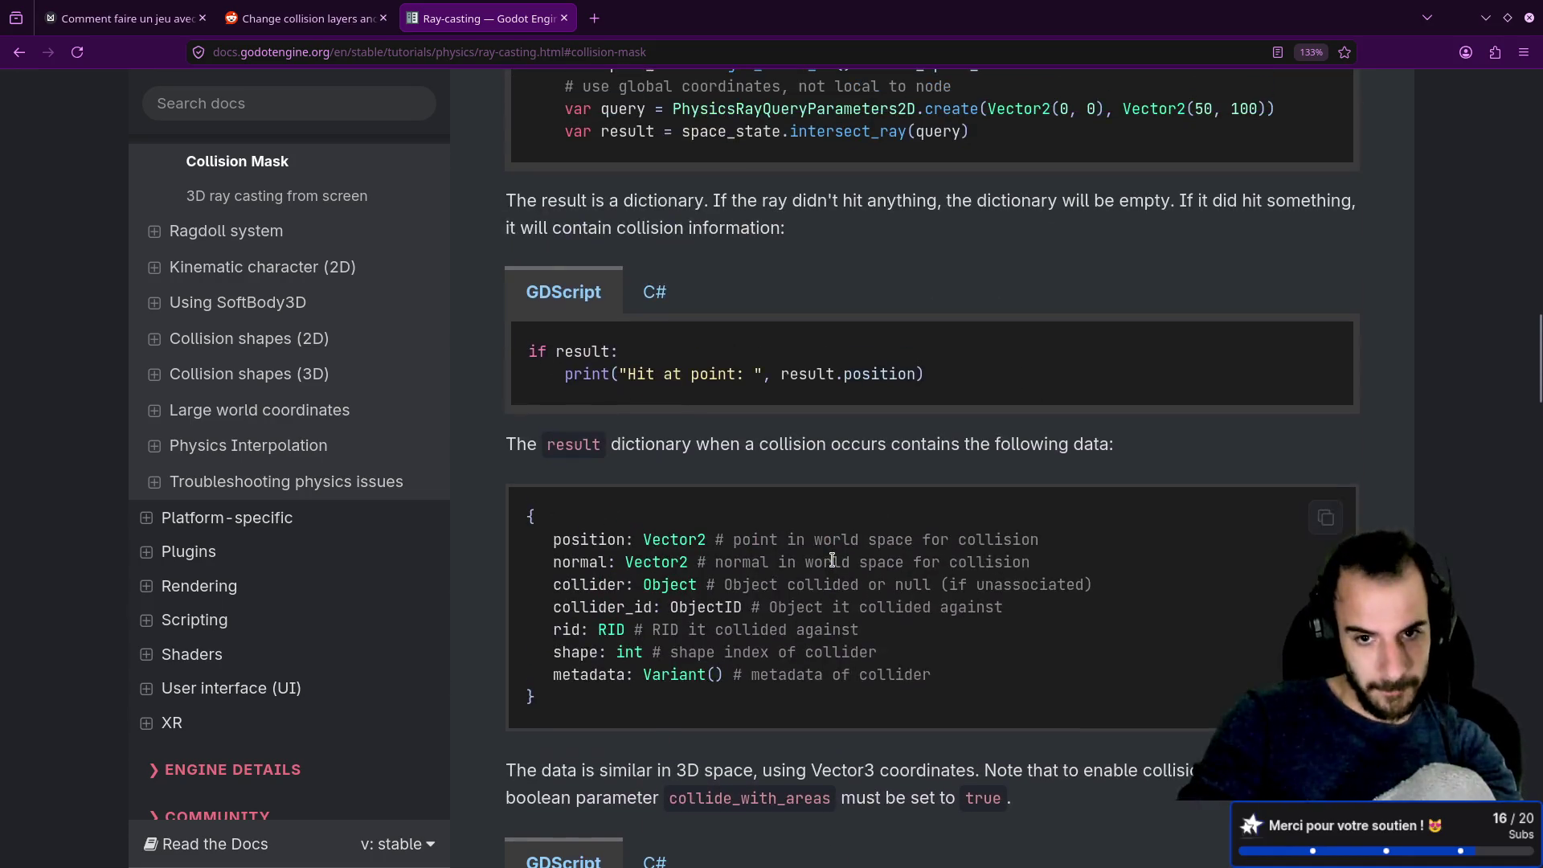
{"action": "scroll", "coordinate": [832, 558], "scroll_direction": "up", "scroll_amount": 10}
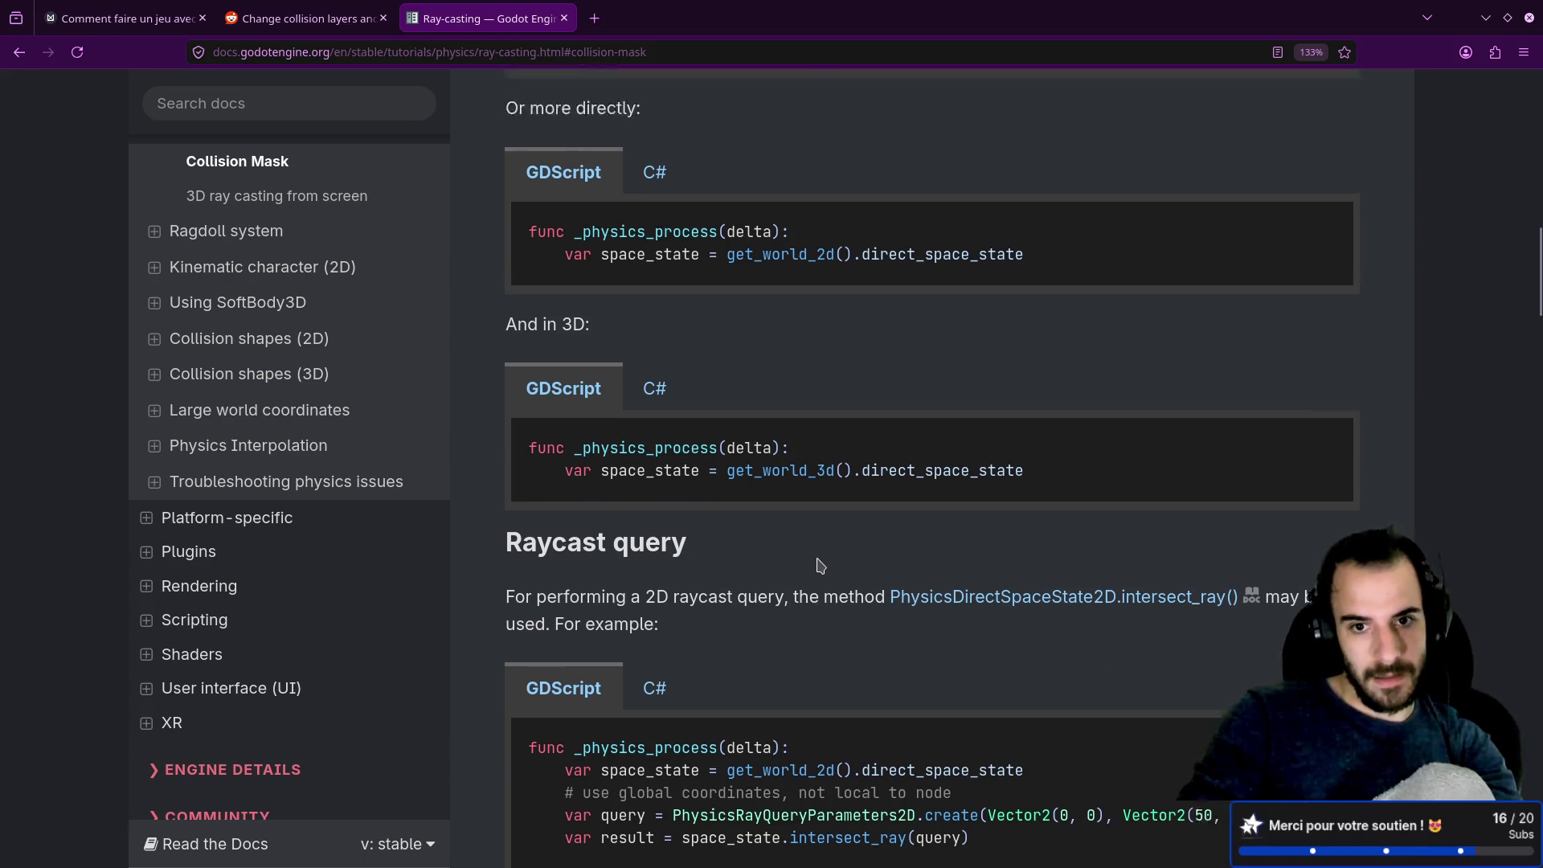
{"action": "scroll", "coordinate": [835, 557], "scroll_direction": "up", "scroll_amount": 7}
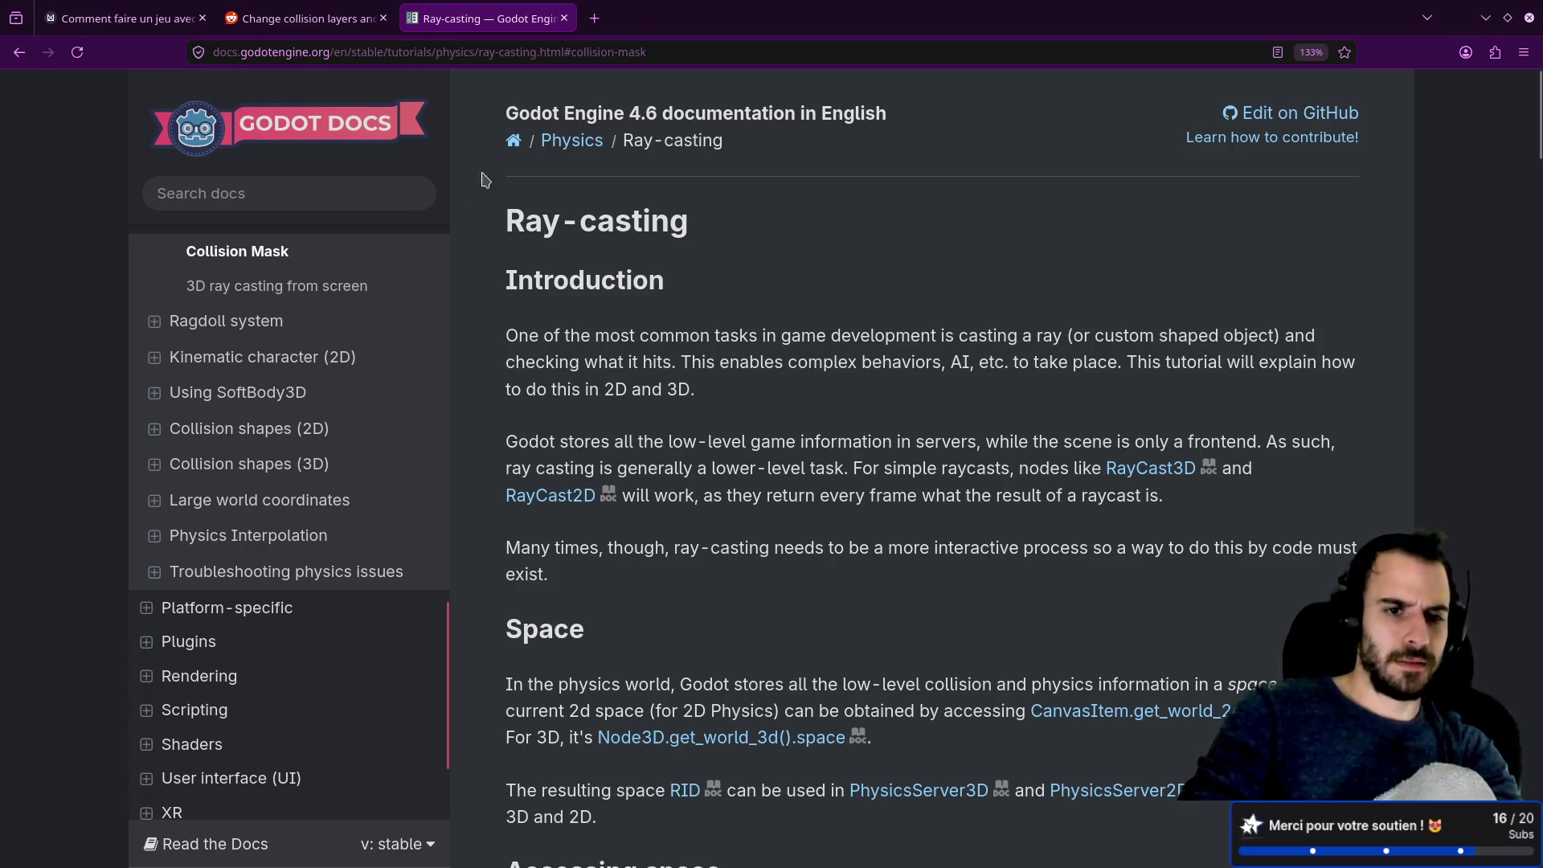
{"action": "scroll", "coordinate": [385, 362], "scroll_direction": "up", "scroll_amount": 5}
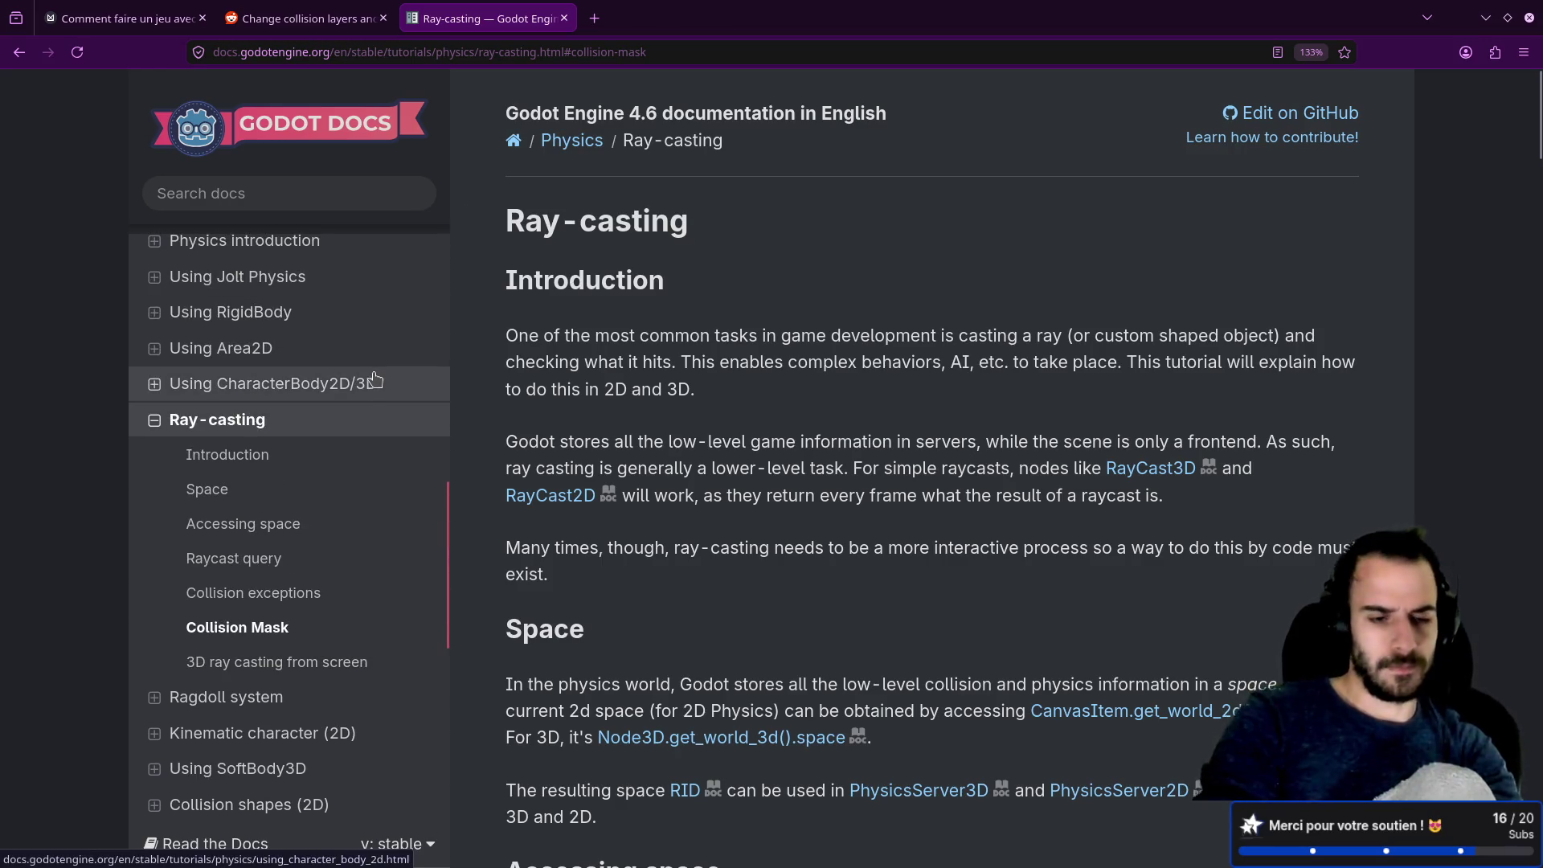
{"action": "key", "text": "alt+Tab"}
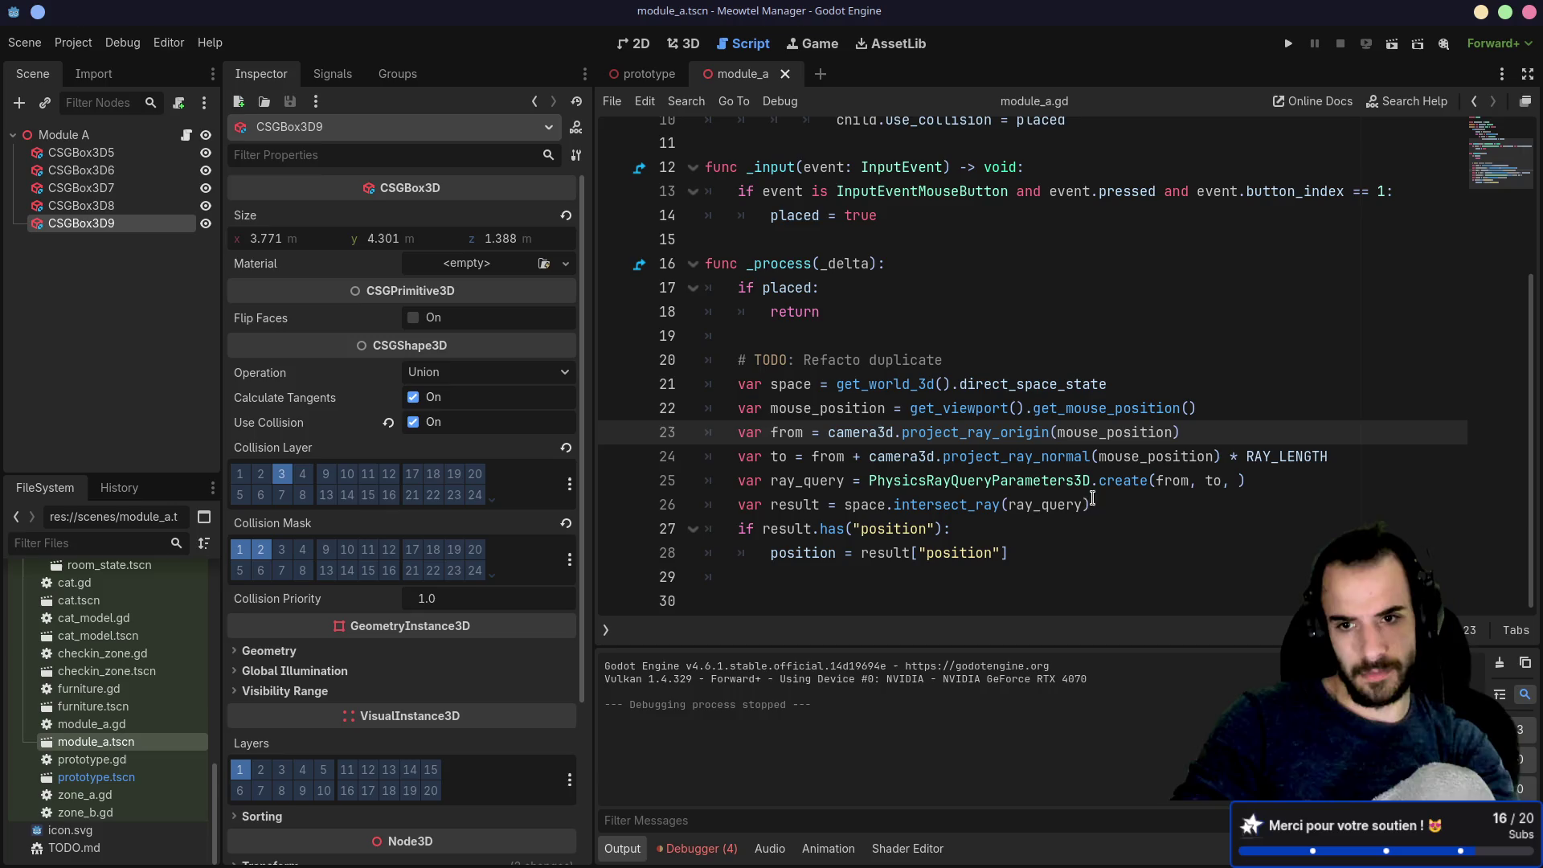
Step: Look up PhysicsRayQueryParameters3D.create and its int parameter type in the built-in reference
{"action": "left_click", "coordinate": [1123, 487], "text": "ctrl"}
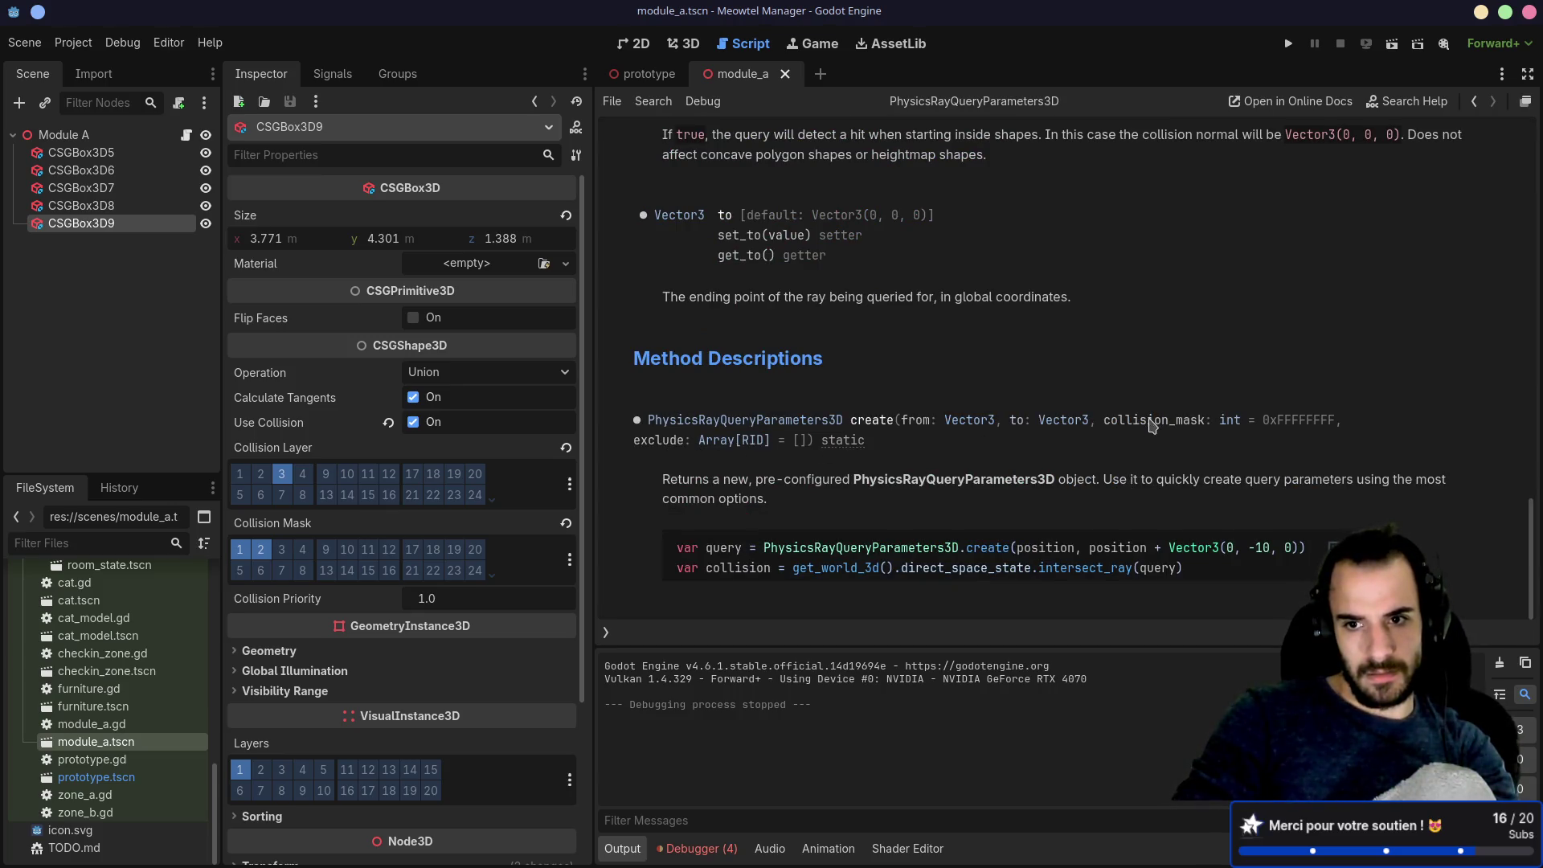
{"action": "left_click", "coordinate": [1229, 421]}
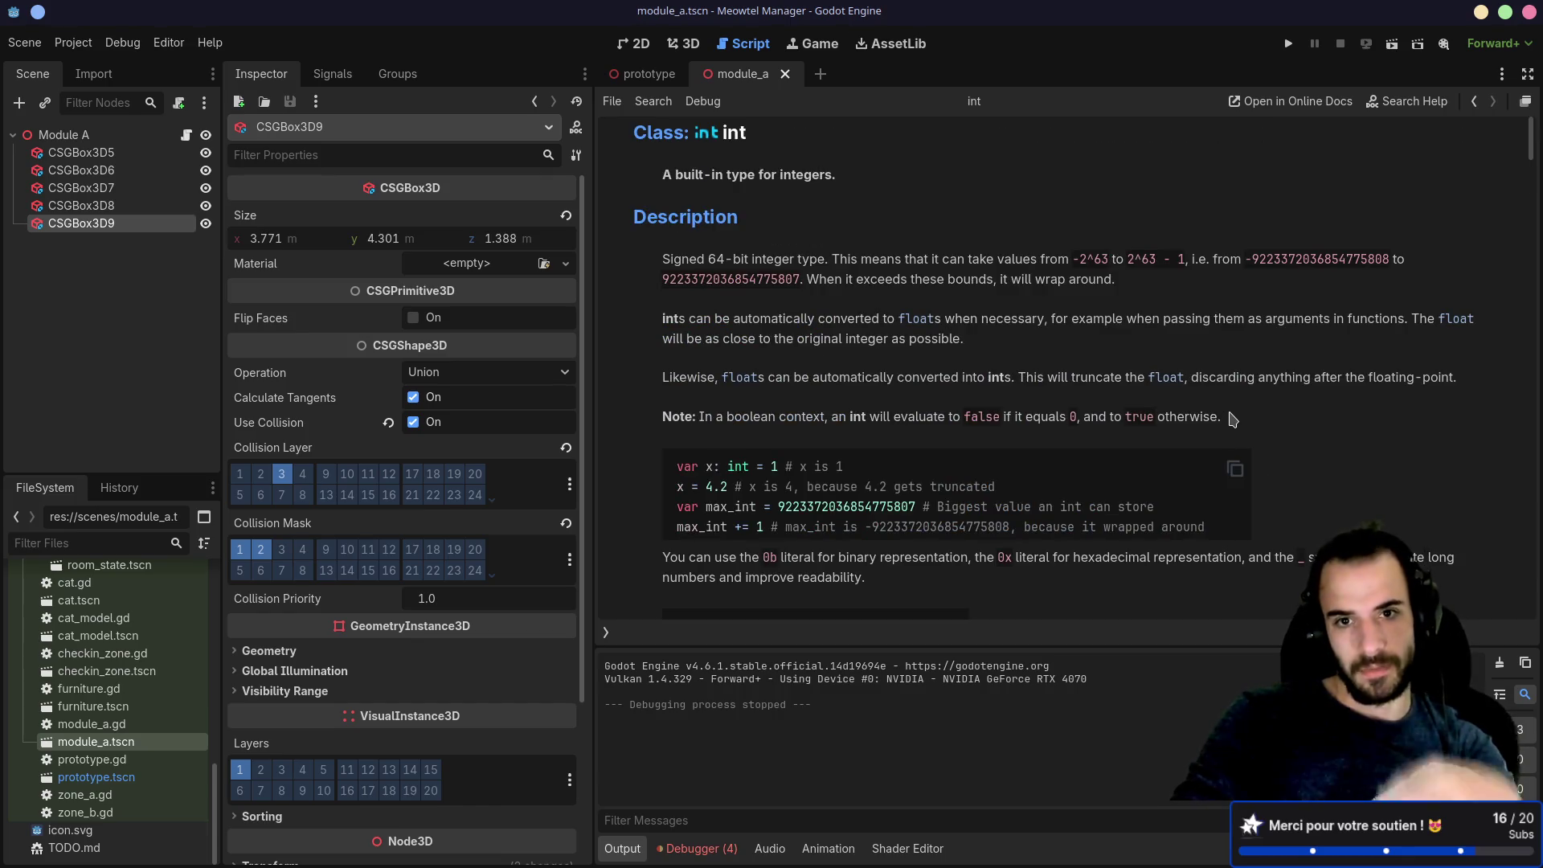
{"action": "key", "text": "alt+Left"}
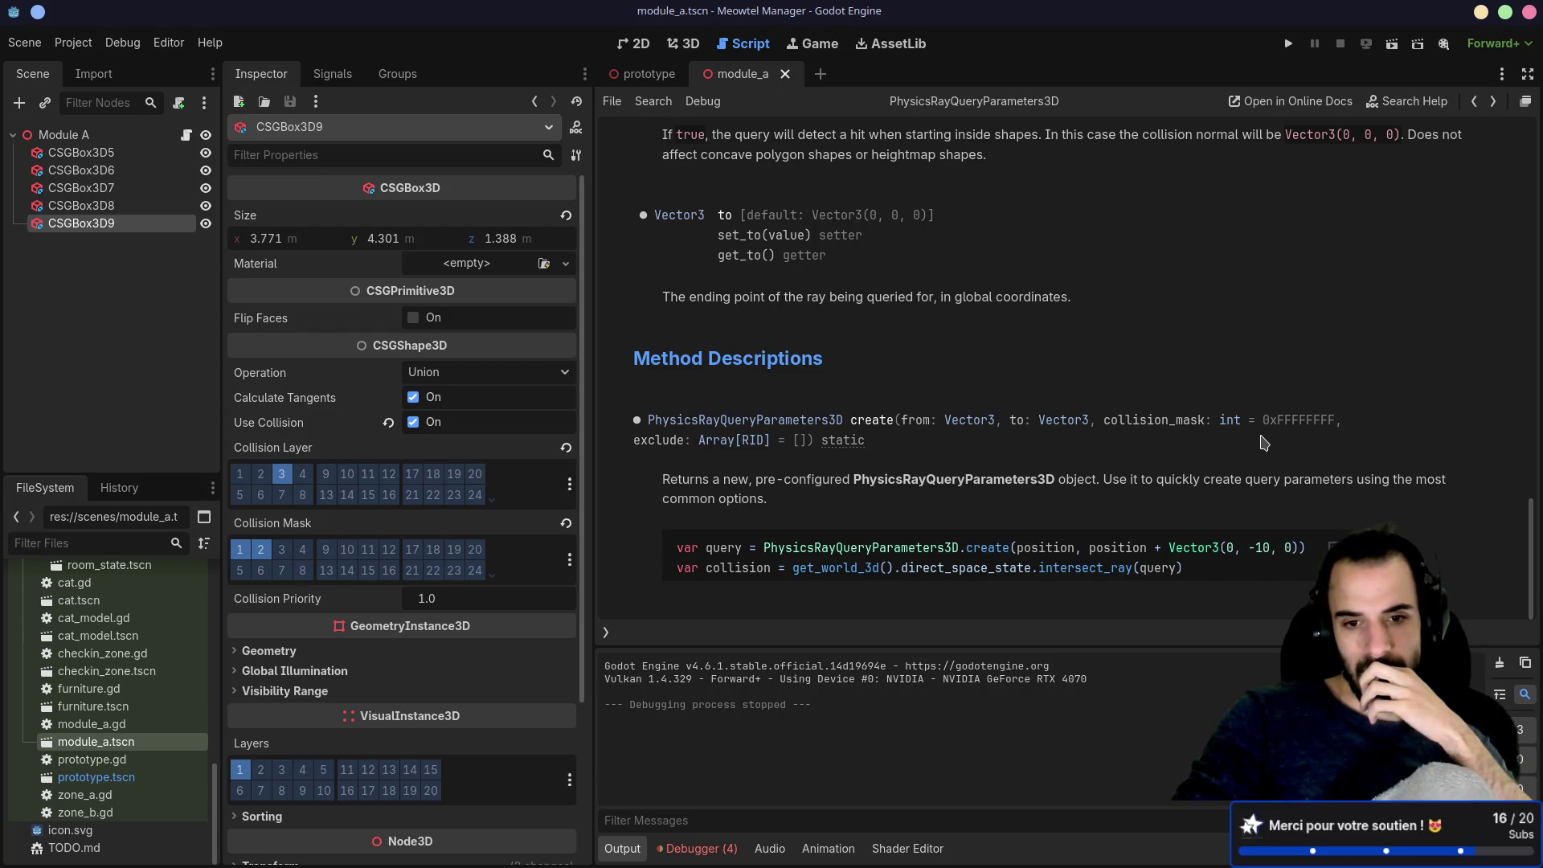
Step: Read the collision_mask property description and open its 'Collision layers and masks' docs link
{"action": "scroll", "coordinate": [1170, 516], "scroll_direction": "up", "scroll_amount": 3}
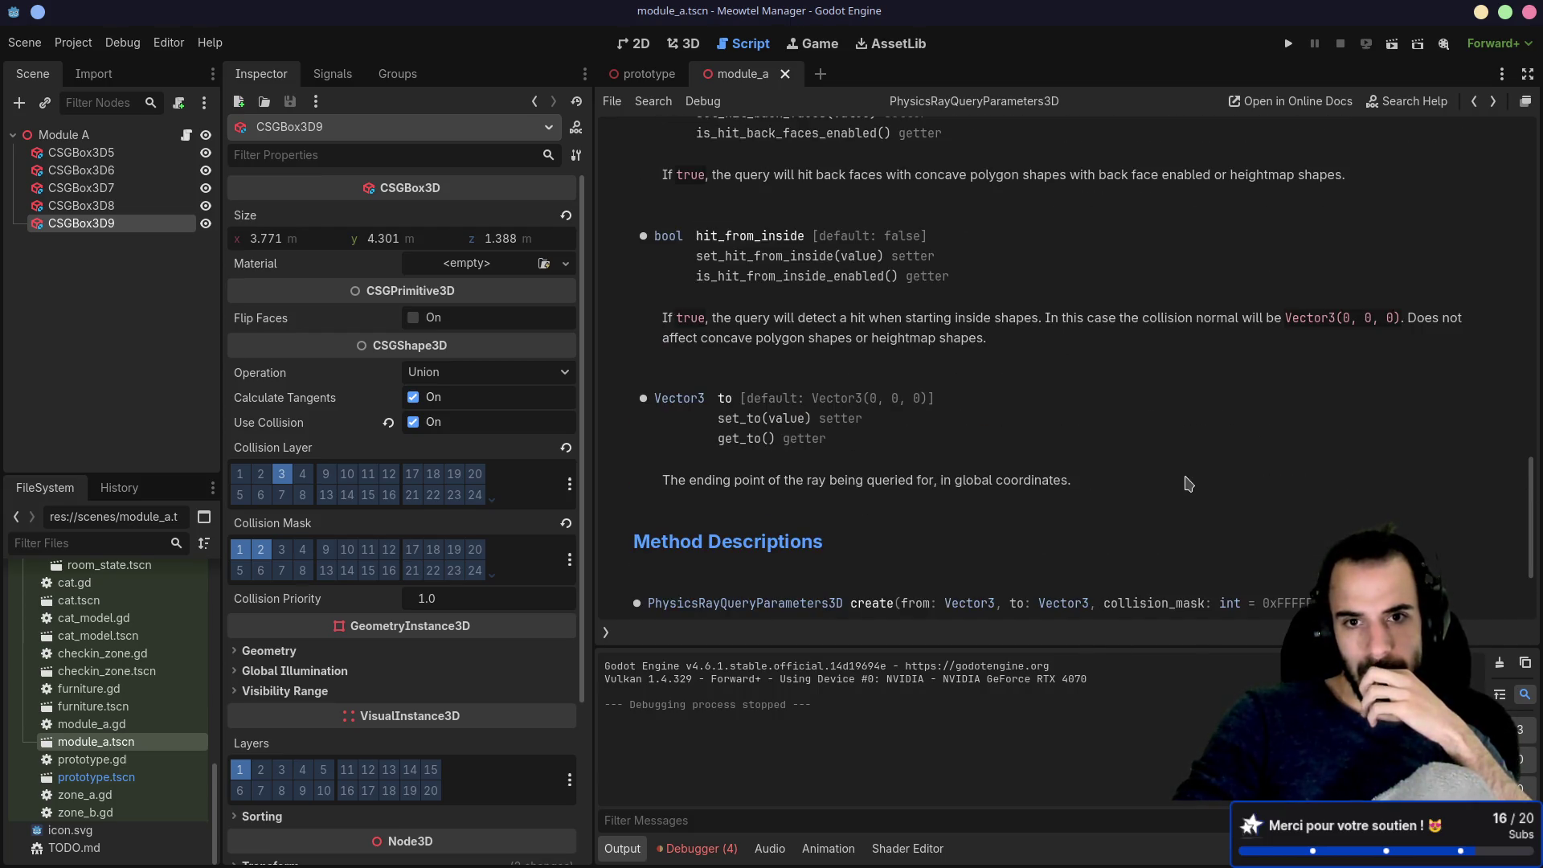
{"action": "scroll", "coordinate": [1179, 478], "scroll_direction": "up", "scroll_amount": 10}
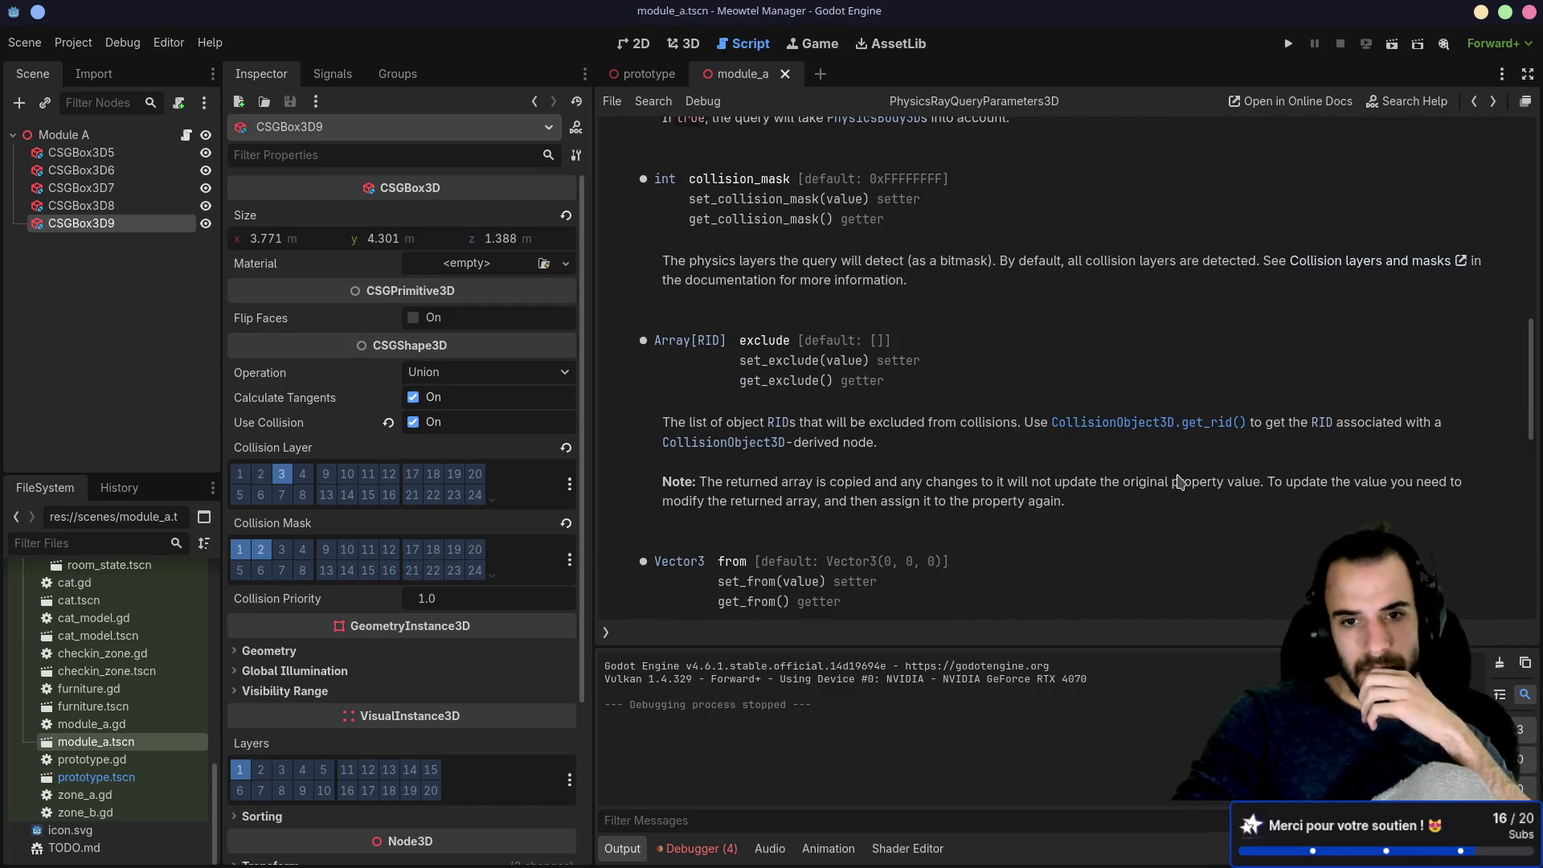
{"action": "scroll", "coordinate": [1178, 481], "scroll_direction": "up", "scroll_amount": 3}
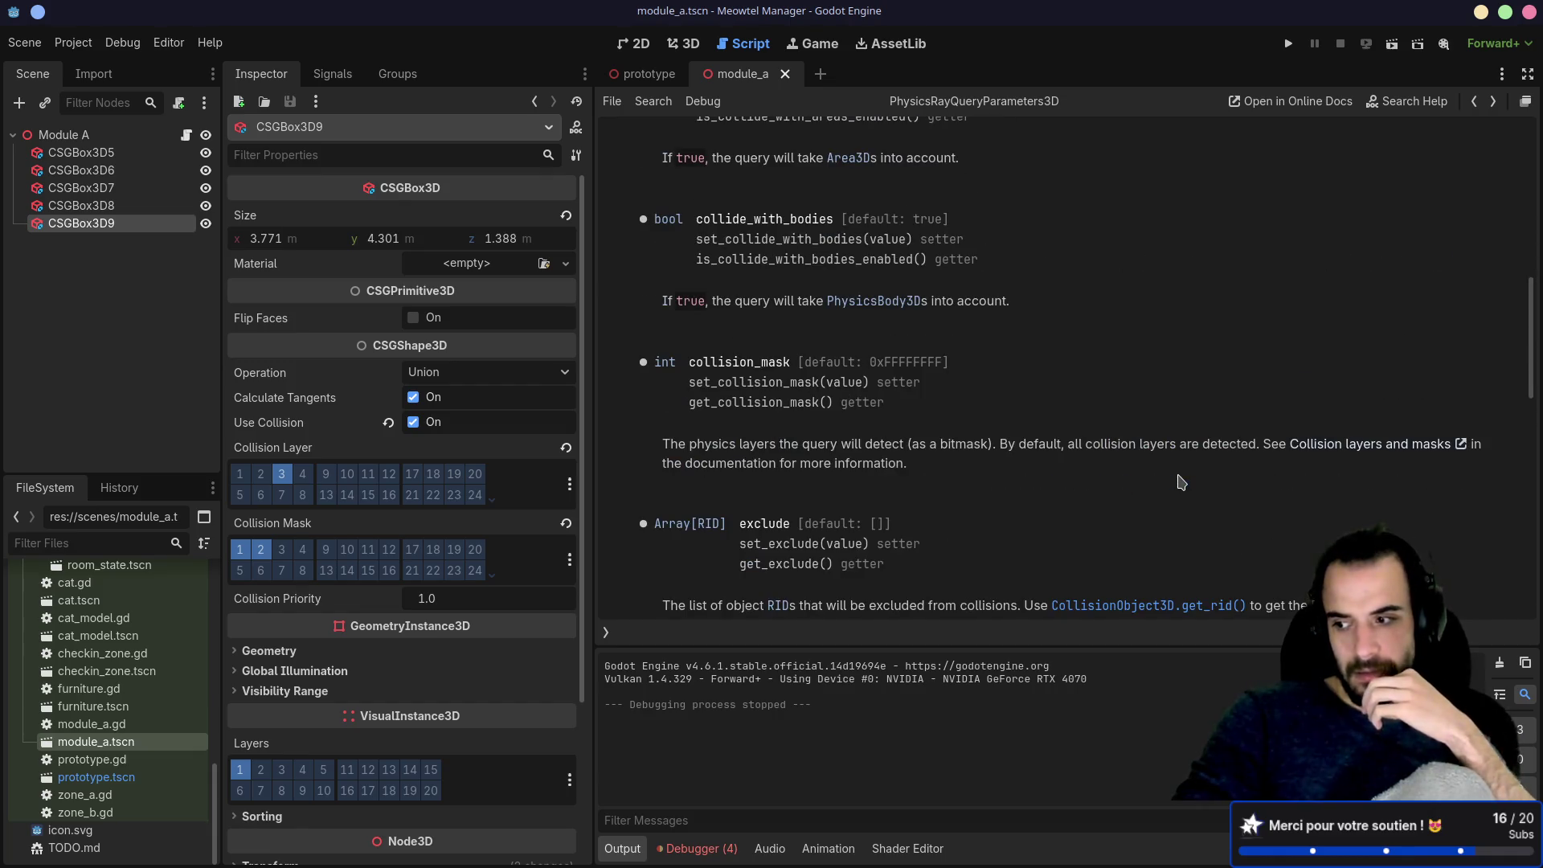
{"action": "scroll", "coordinate": [1181, 482], "scroll_direction": "up", "scroll_amount": 2}
{"action": "scroll", "coordinate": [1181, 482], "scroll_direction": "up", "scroll_amount": 1}
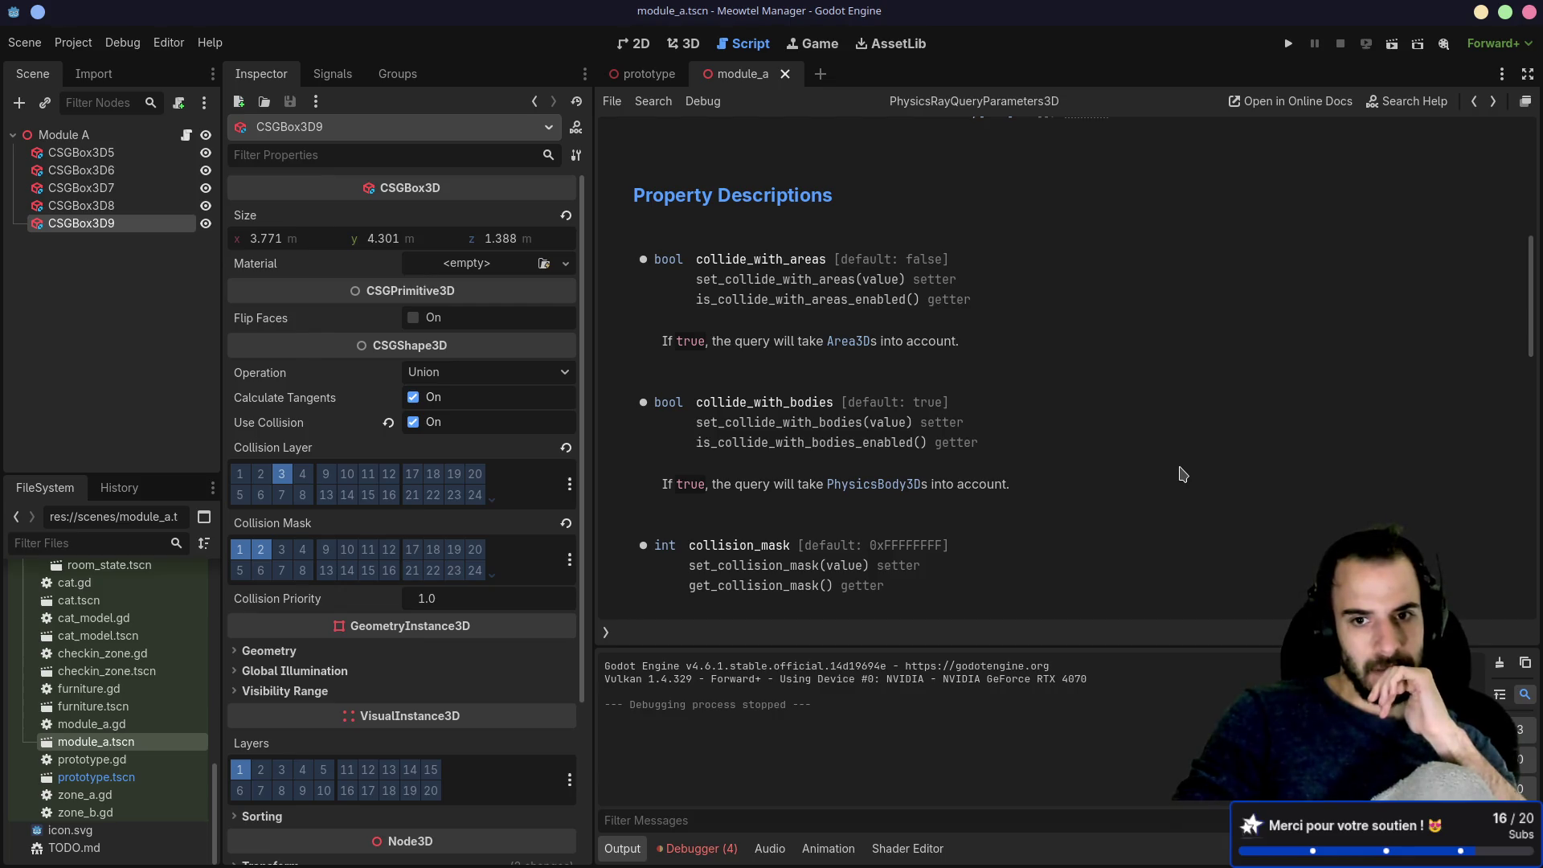
{"action": "scroll", "coordinate": [1183, 475], "scroll_direction": "down", "scroll_amount": 2}
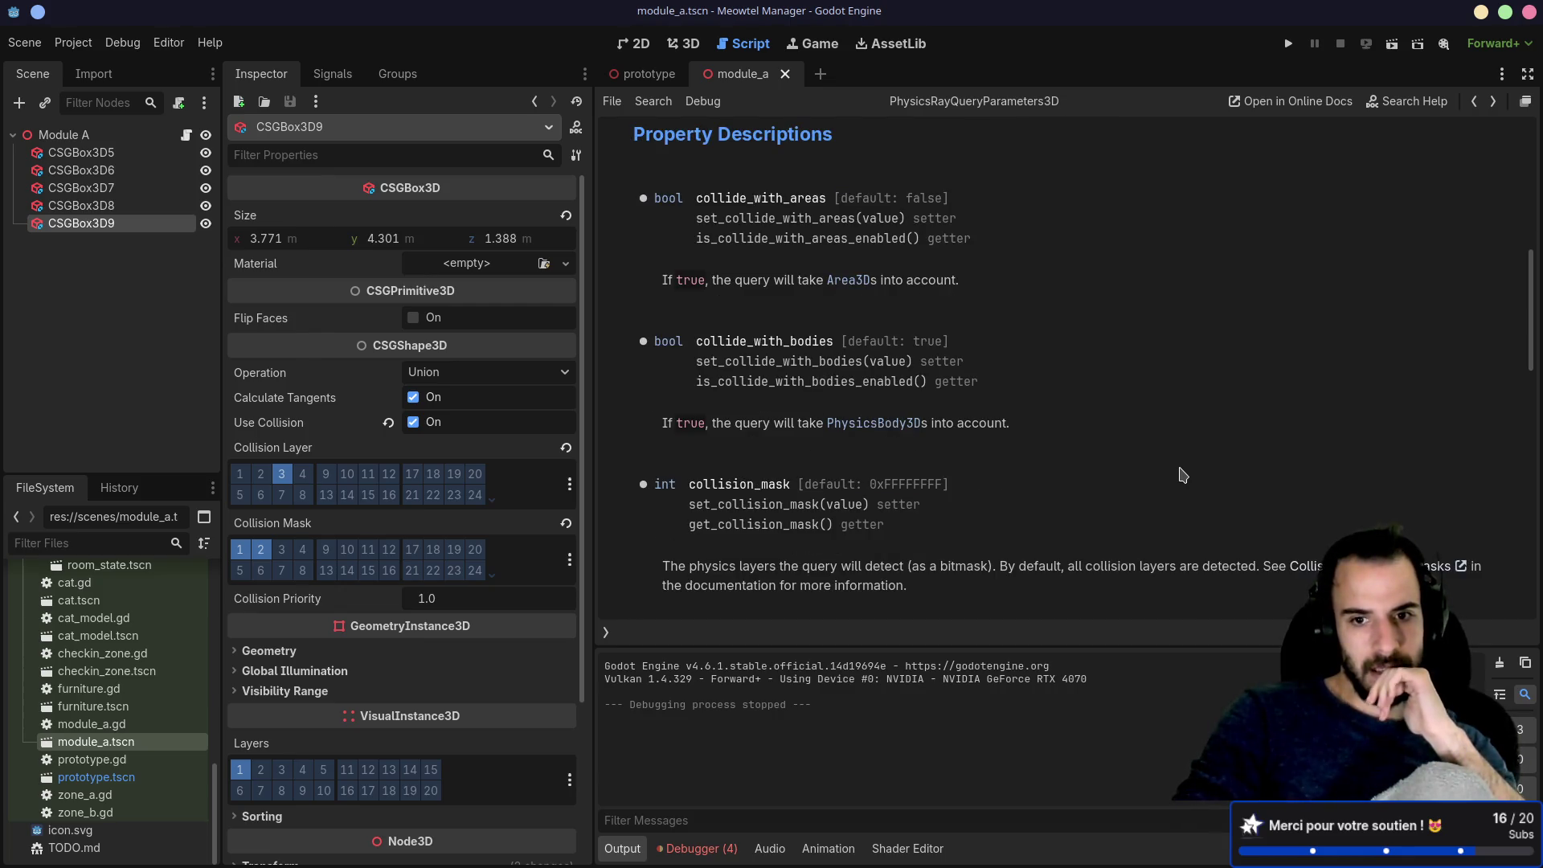
{"action": "scroll", "coordinate": [1183, 475], "scroll_direction": "down", "scroll_amount": 4}
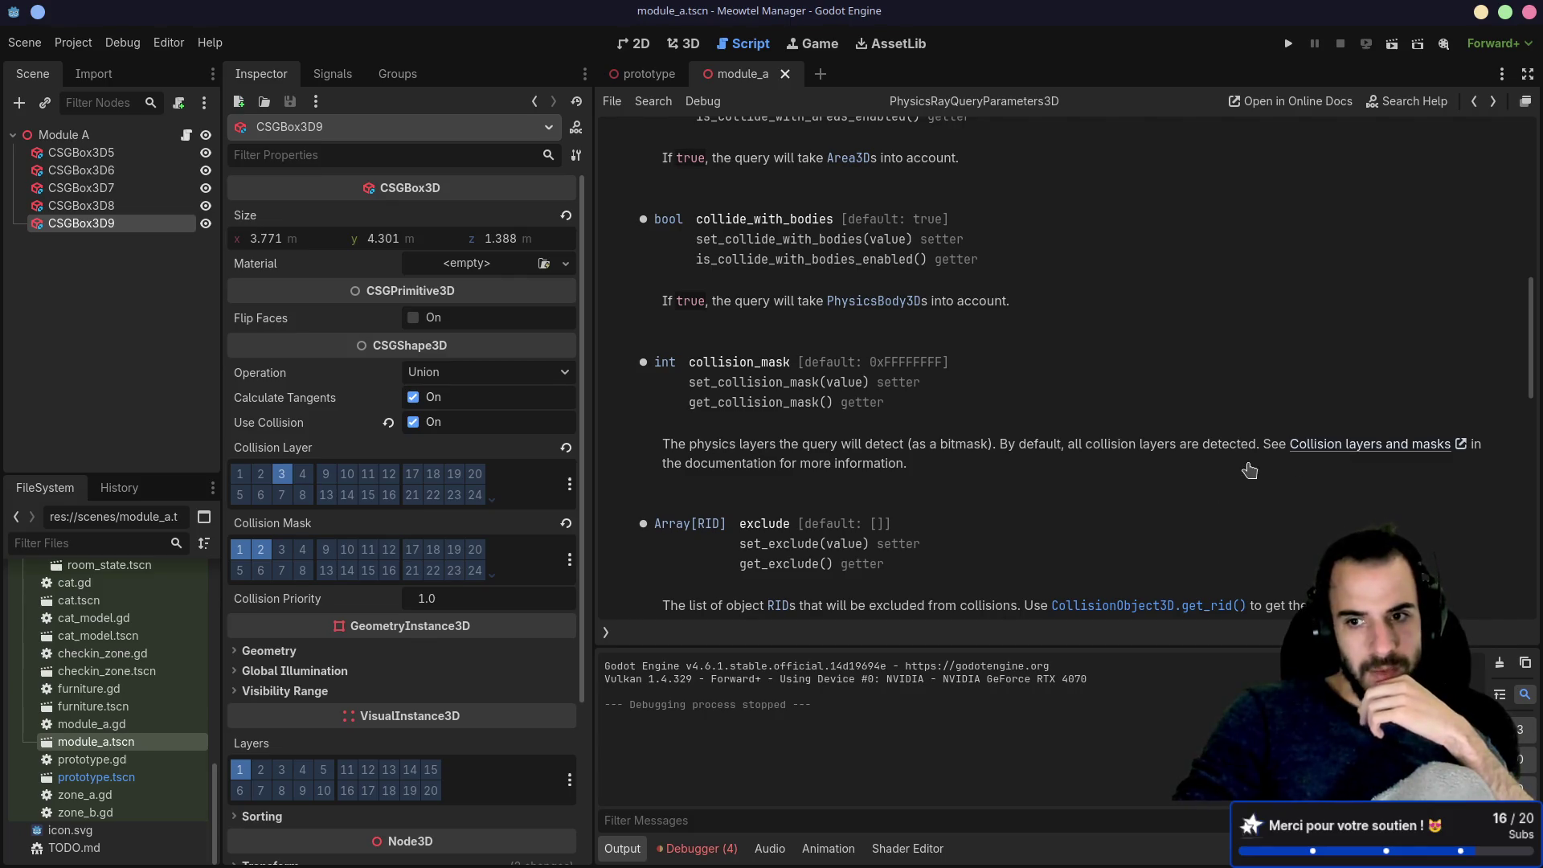
{"action": "left_click", "coordinate": [689, 844]}
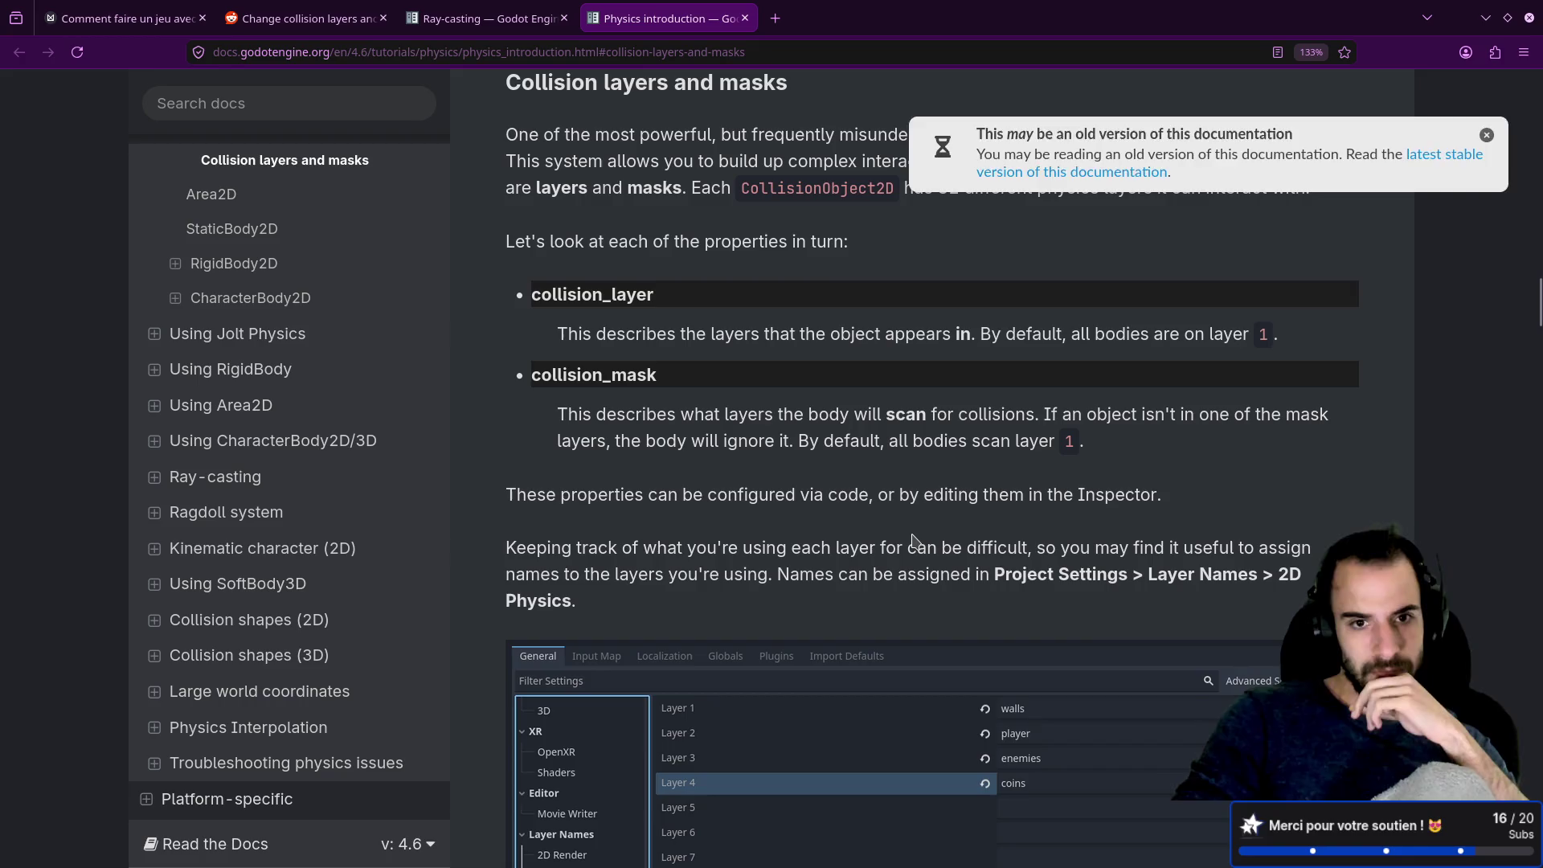
Step: Study the Collision layers and masks code example for a mask enabling layers 1, 3 and 4
{"action": "scroll", "coordinate": [913, 538], "scroll_direction": "down", "scroll_amount": 10}
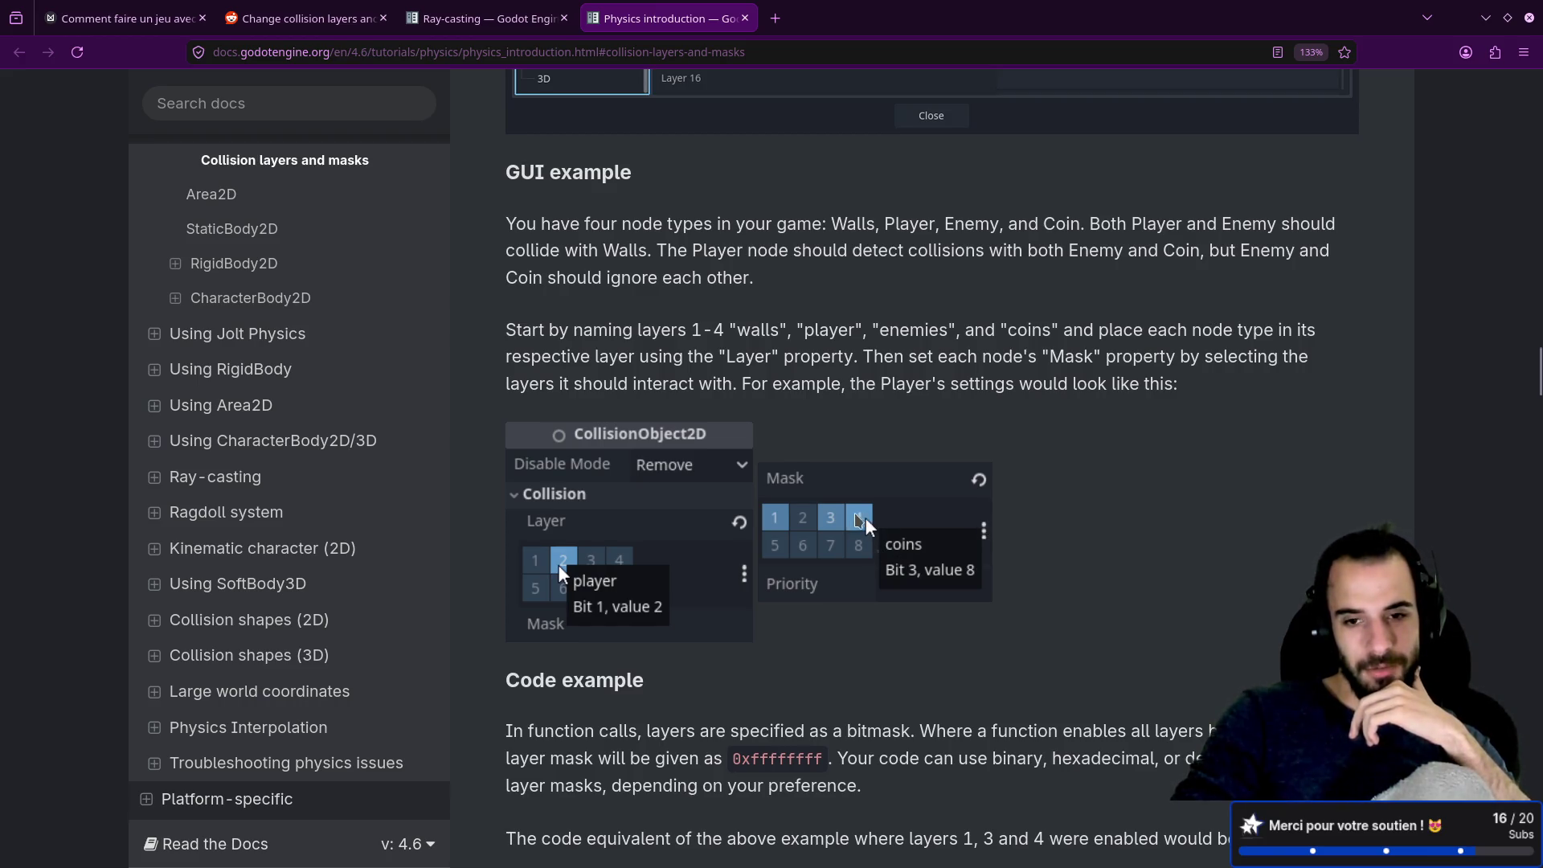
{"action": "scroll", "coordinate": [851, 554], "scroll_direction": "down", "scroll_amount": 8}
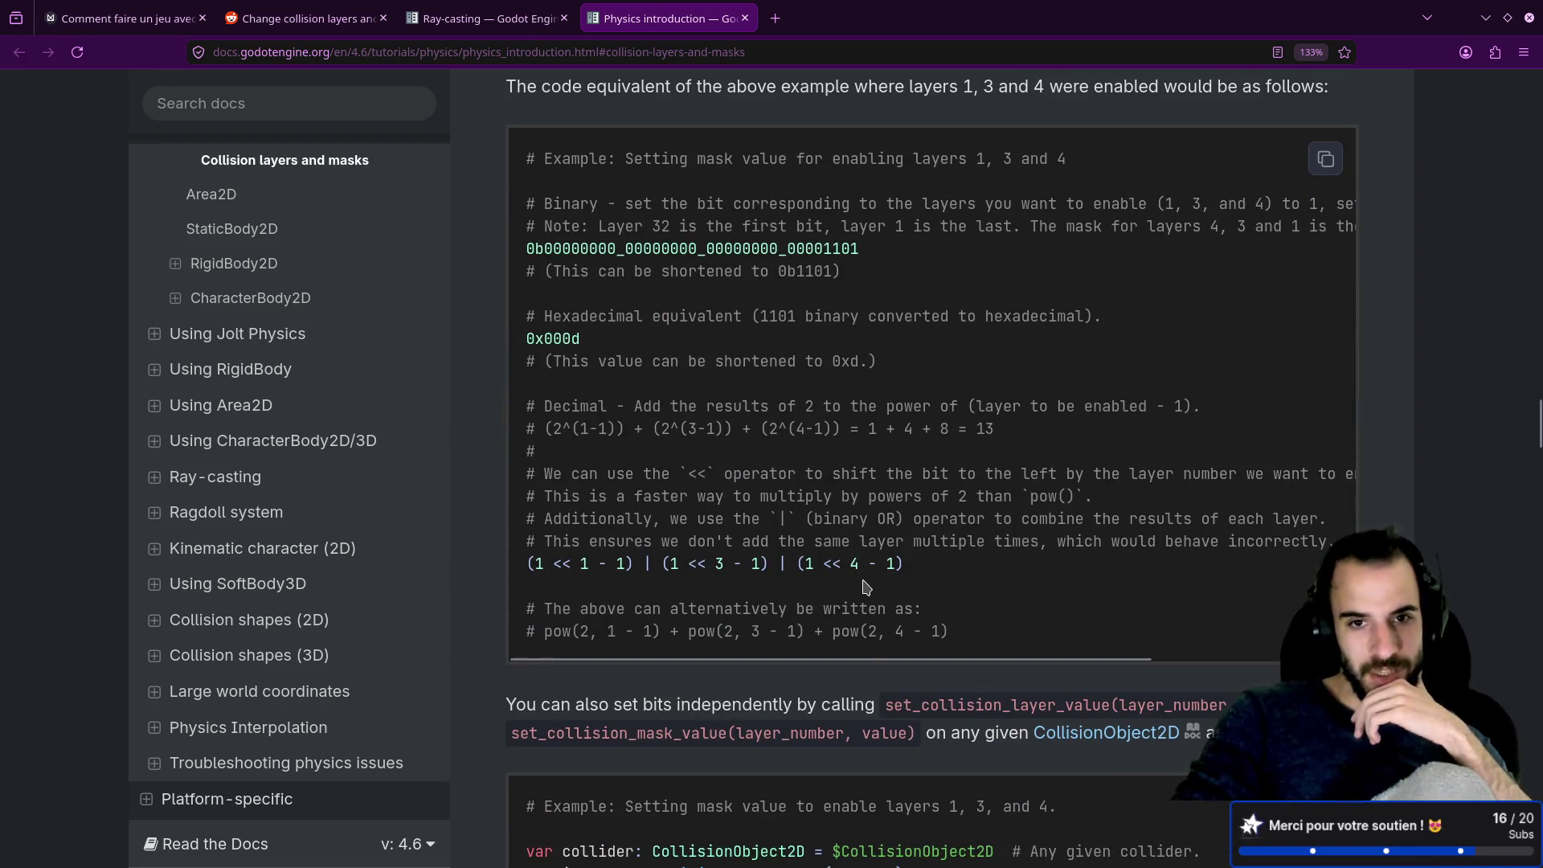
{"action": "scroll", "coordinate": [866, 586], "scroll_direction": "down", "scroll_amount": 4}
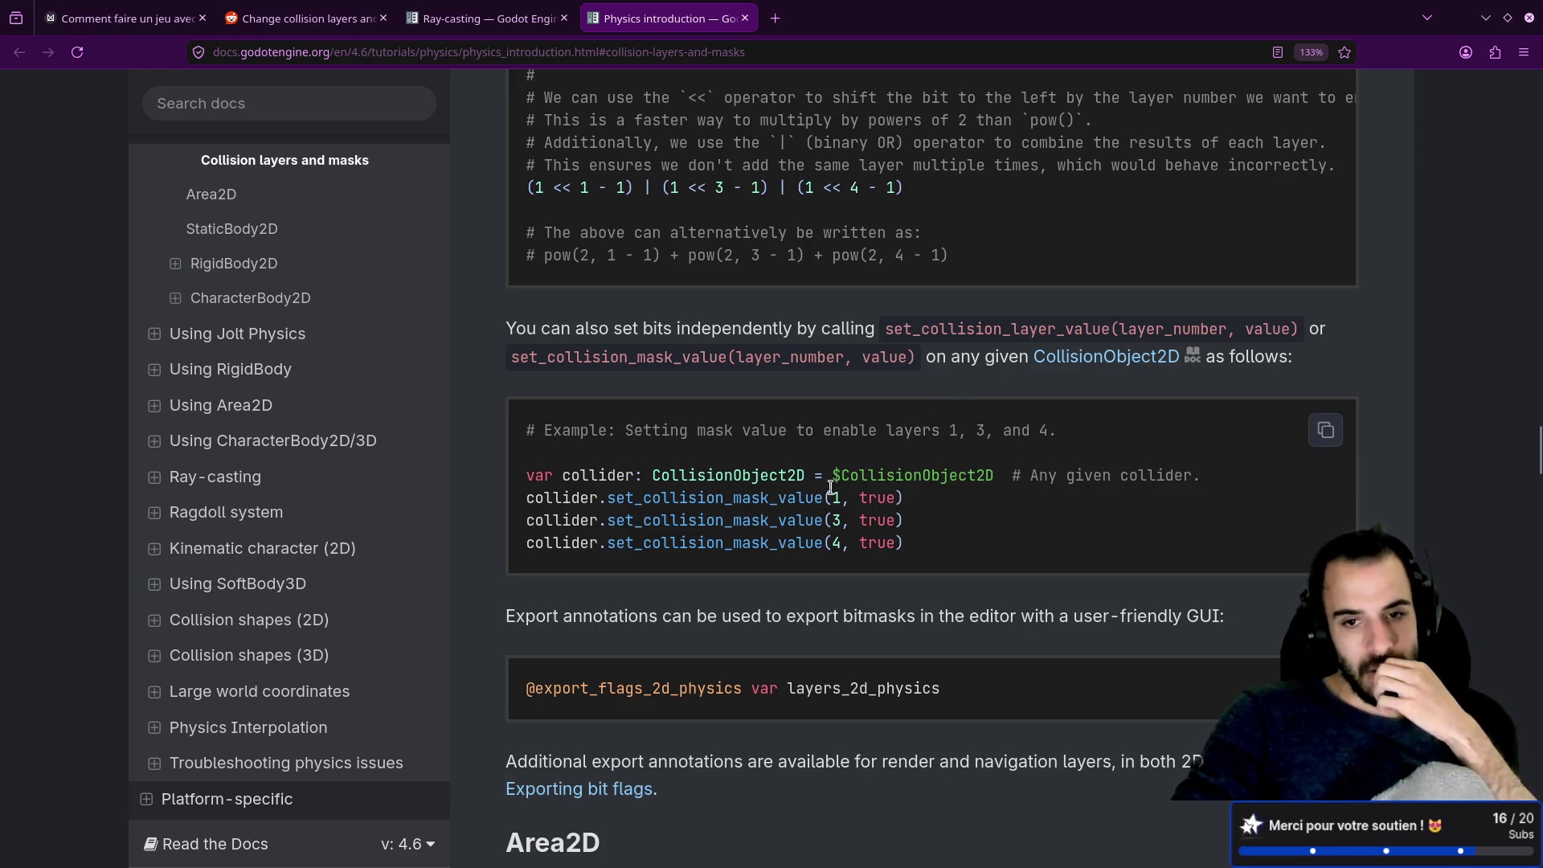
{"action": "scroll", "coordinate": [900, 517], "scroll_direction": "up", "scroll_amount": 5}
{"action": "left_click_drag", "start_coordinate": [865, 376], "coordinate": [606, 375]}
{"action": "left_click", "coordinate": [728, 514]}
{"action": "scroll", "coordinate": [804, 537], "scroll_direction": "down", "scroll_amount": 2}
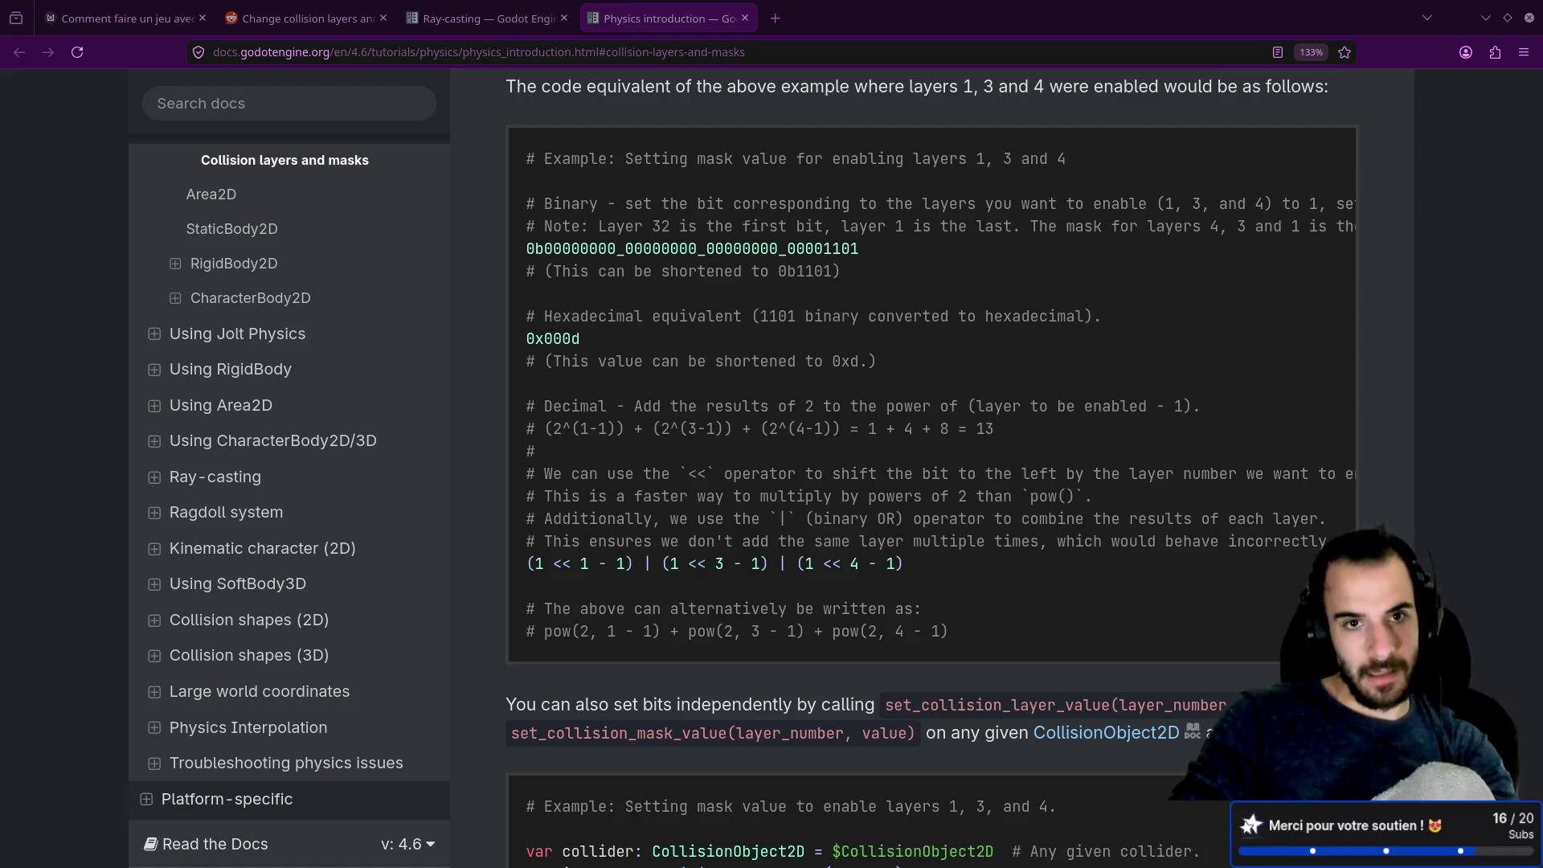
{"action": "left_click", "coordinate": [775, 18]}
Step: Load the 404: The Absent God Steam page and flip through screenshots two to six
{"action": "type", "text": "https://store.steampowered.com/app/4822090/404_The_Absent_God/"}
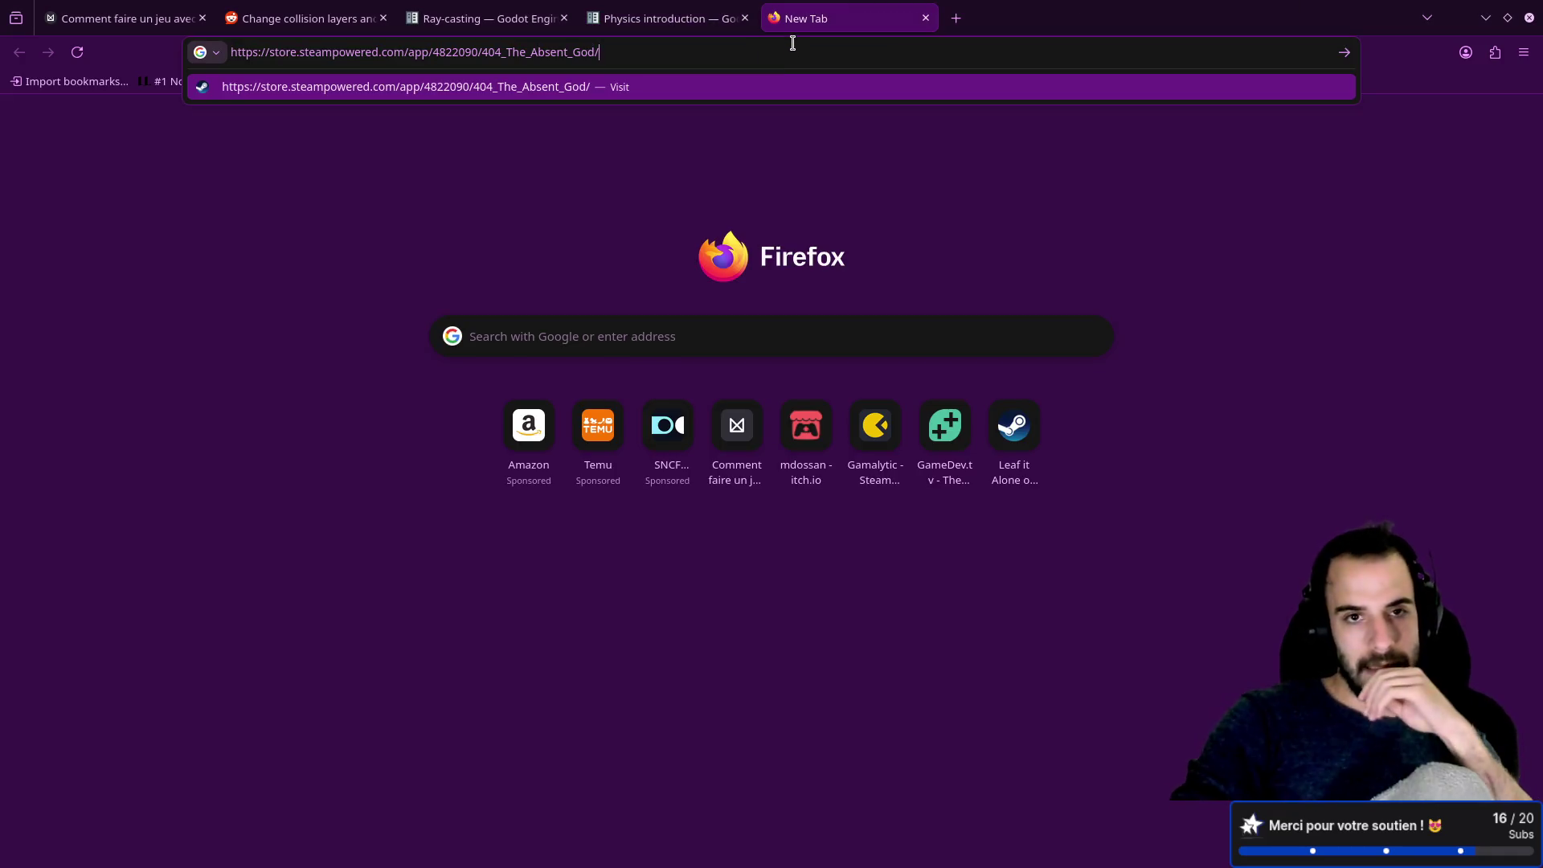
{"action": "key", "text": "Return"}
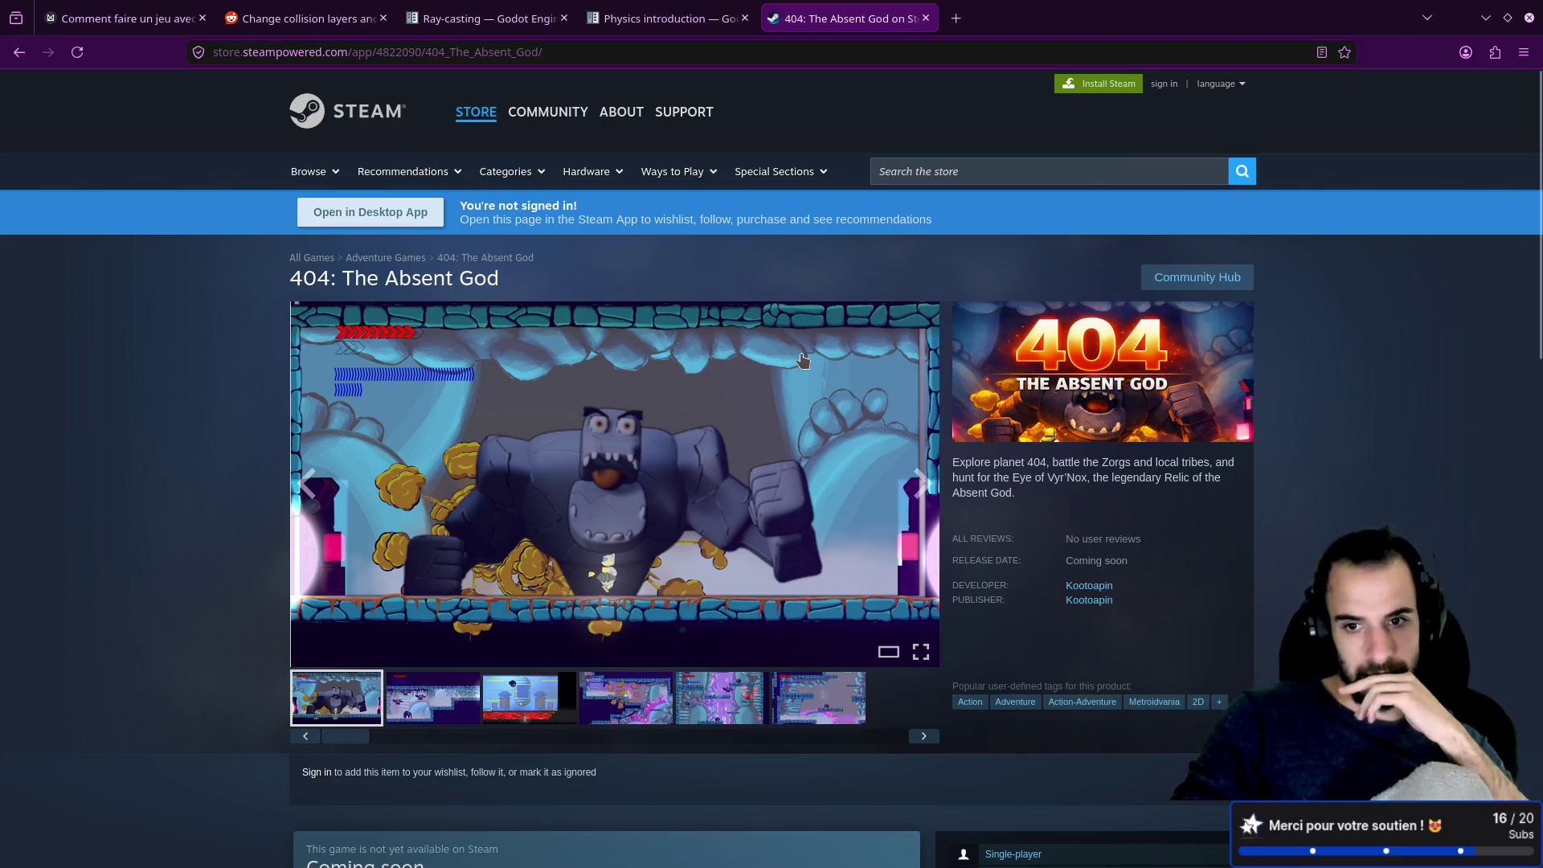
{"action": "scroll", "coordinate": [802, 359], "scroll_direction": "down", "scroll_amount": 2}
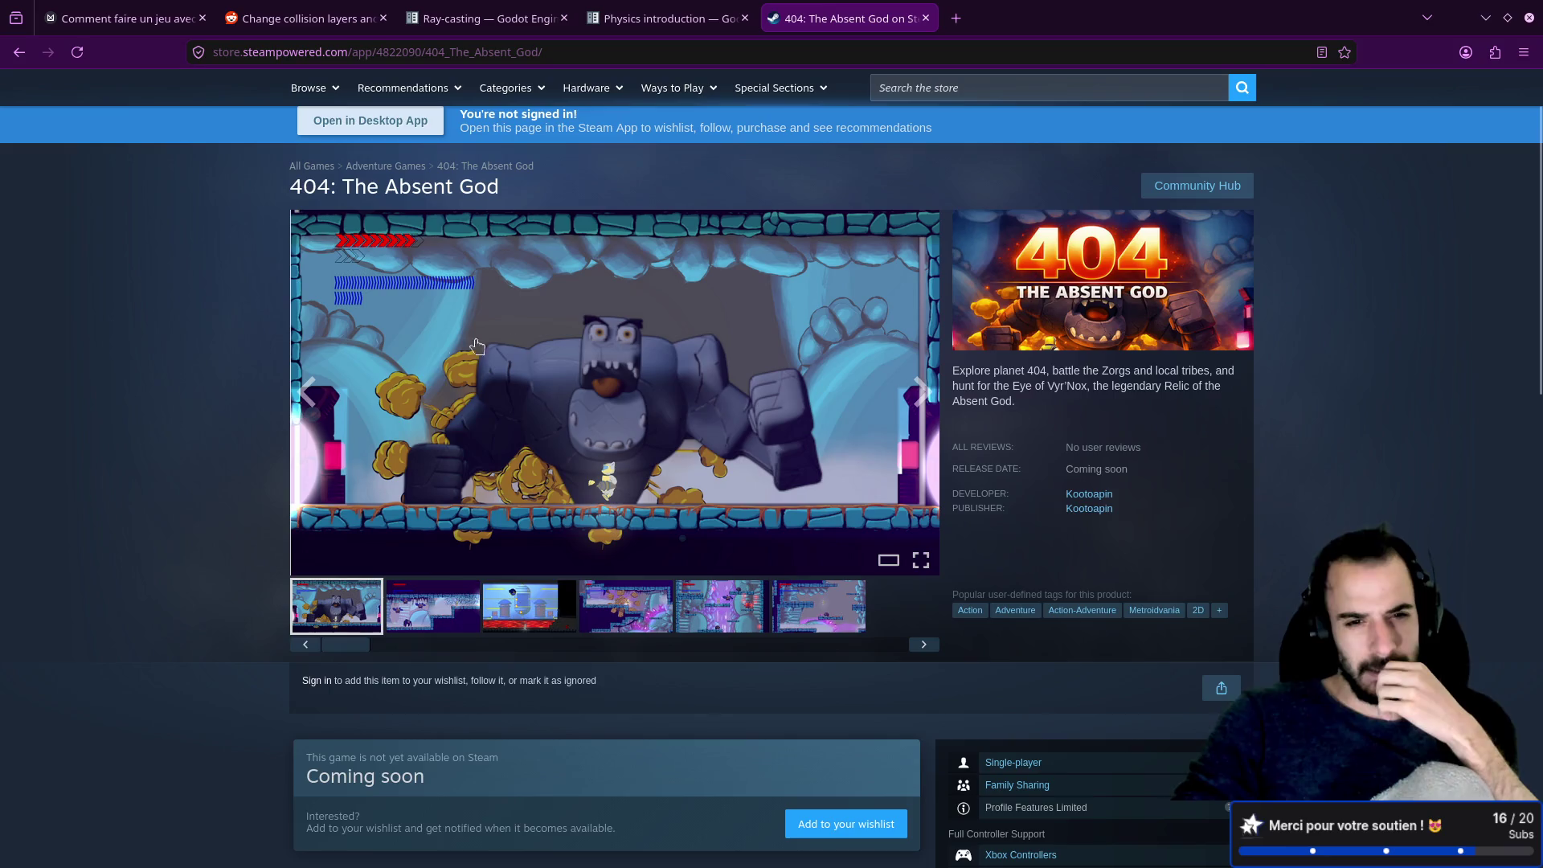
{"action": "left_click", "coordinate": [434, 614]}
{"action": "left_click", "coordinate": [531, 617]}
{"action": "left_click", "coordinate": [626, 619]}
{"action": "left_click", "coordinate": [740, 628]}
{"action": "left_click", "coordinate": [841, 617]}
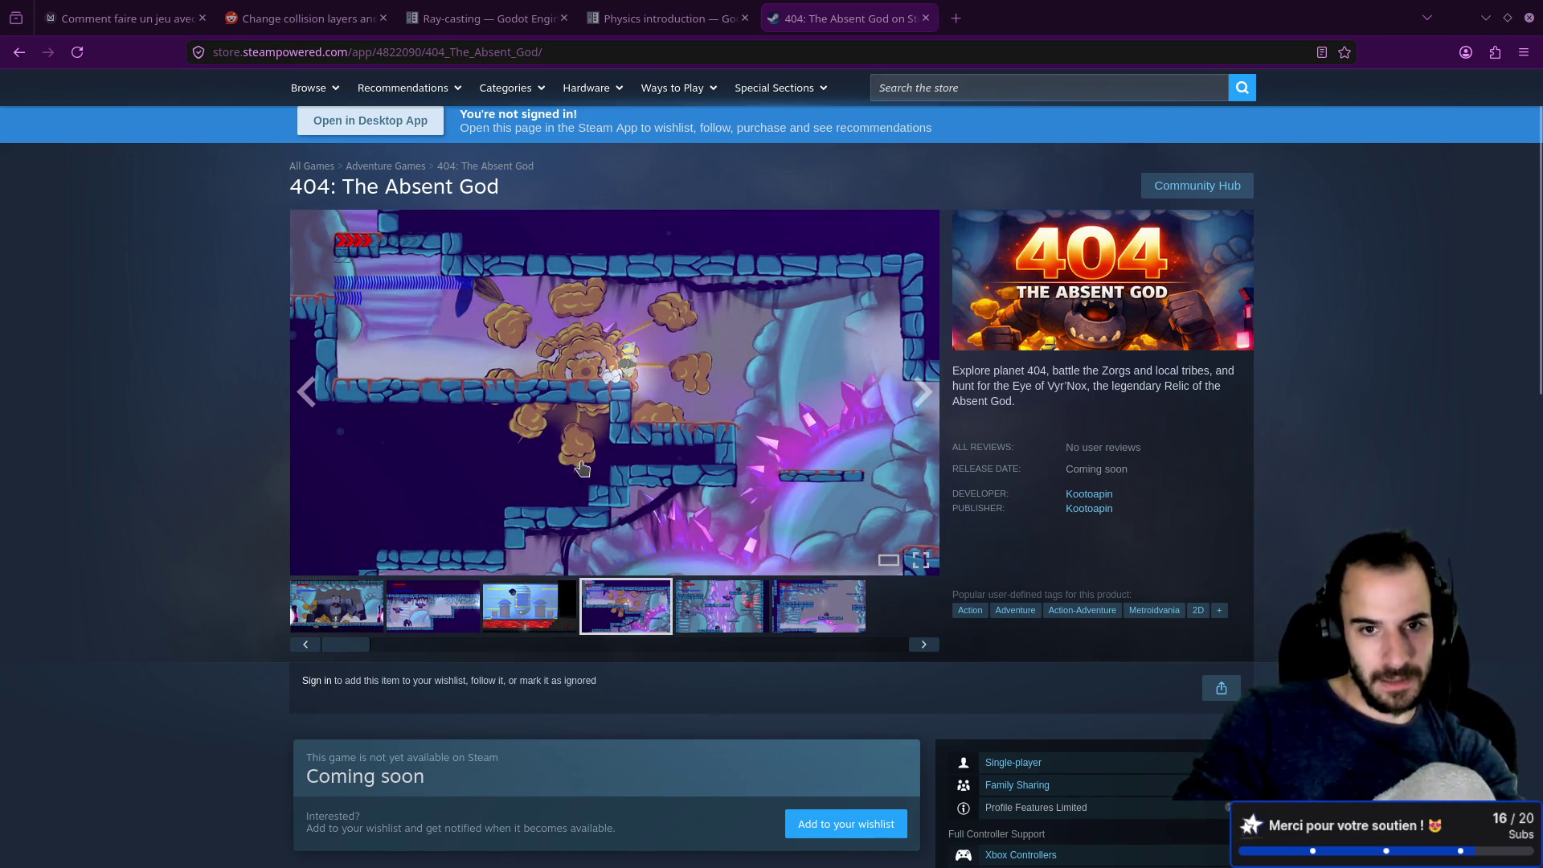
Step: View the screenshots full screen, advancing through three more before exiting
{"action": "left_click", "coordinate": [920, 560]}
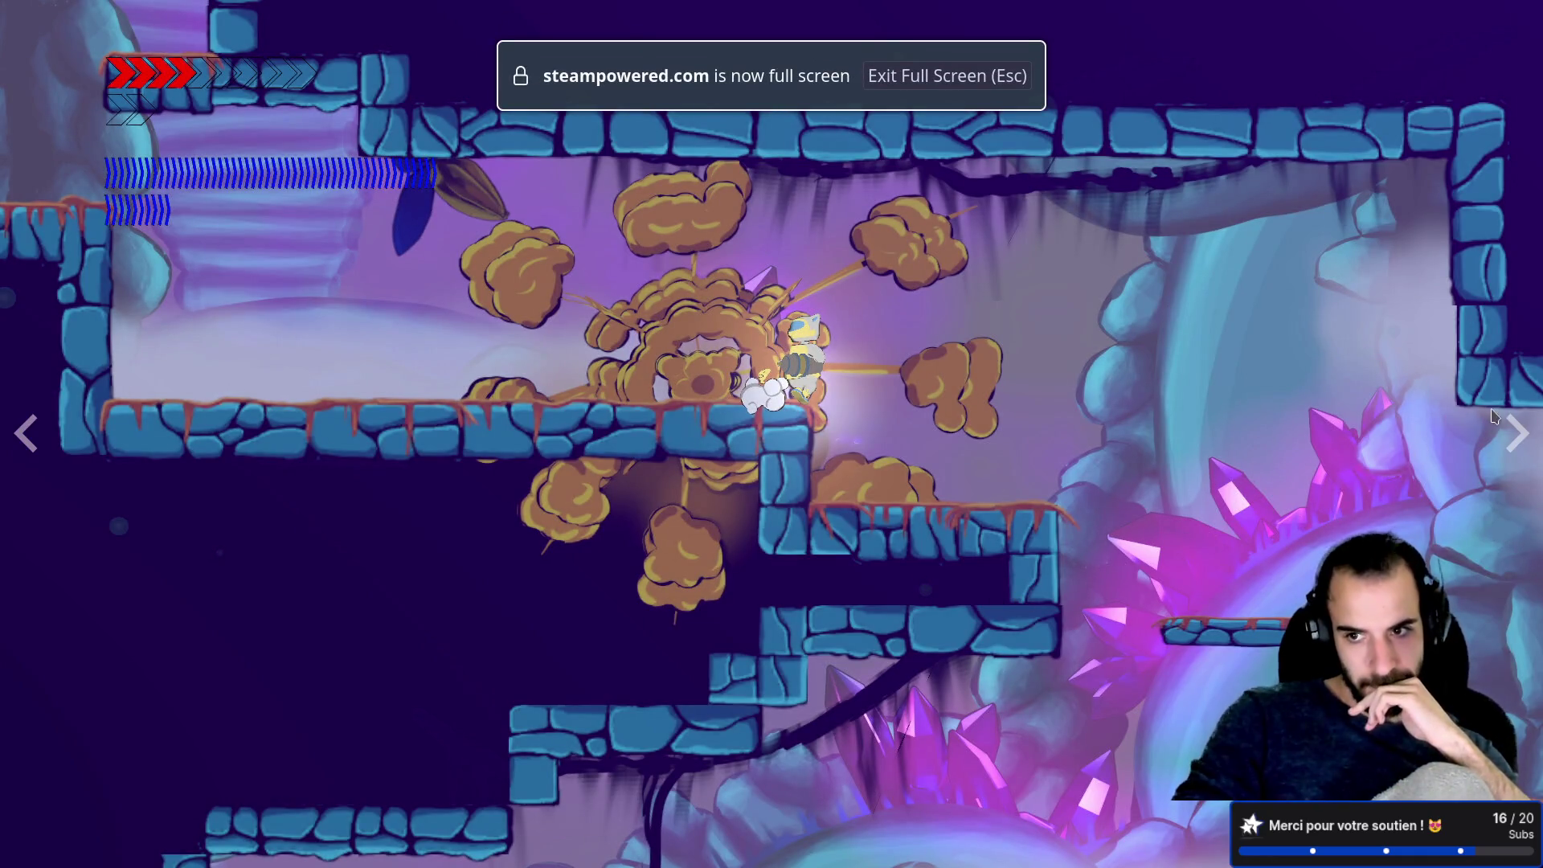
{"action": "left_click", "coordinate": [1528, 438]}
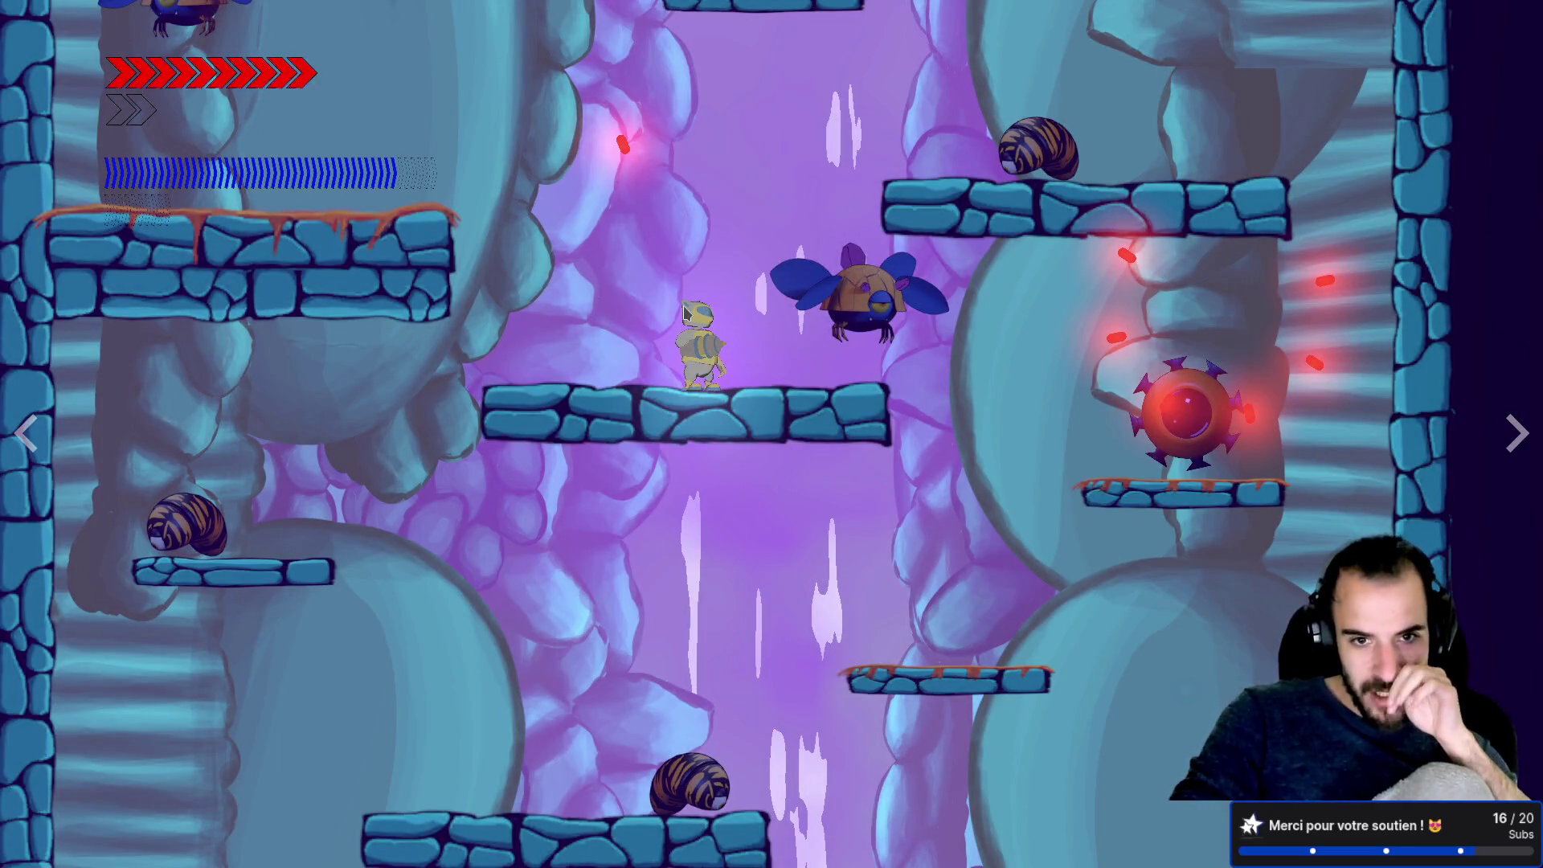
{"action": "left_click", "coordinate": [1503, 438]}
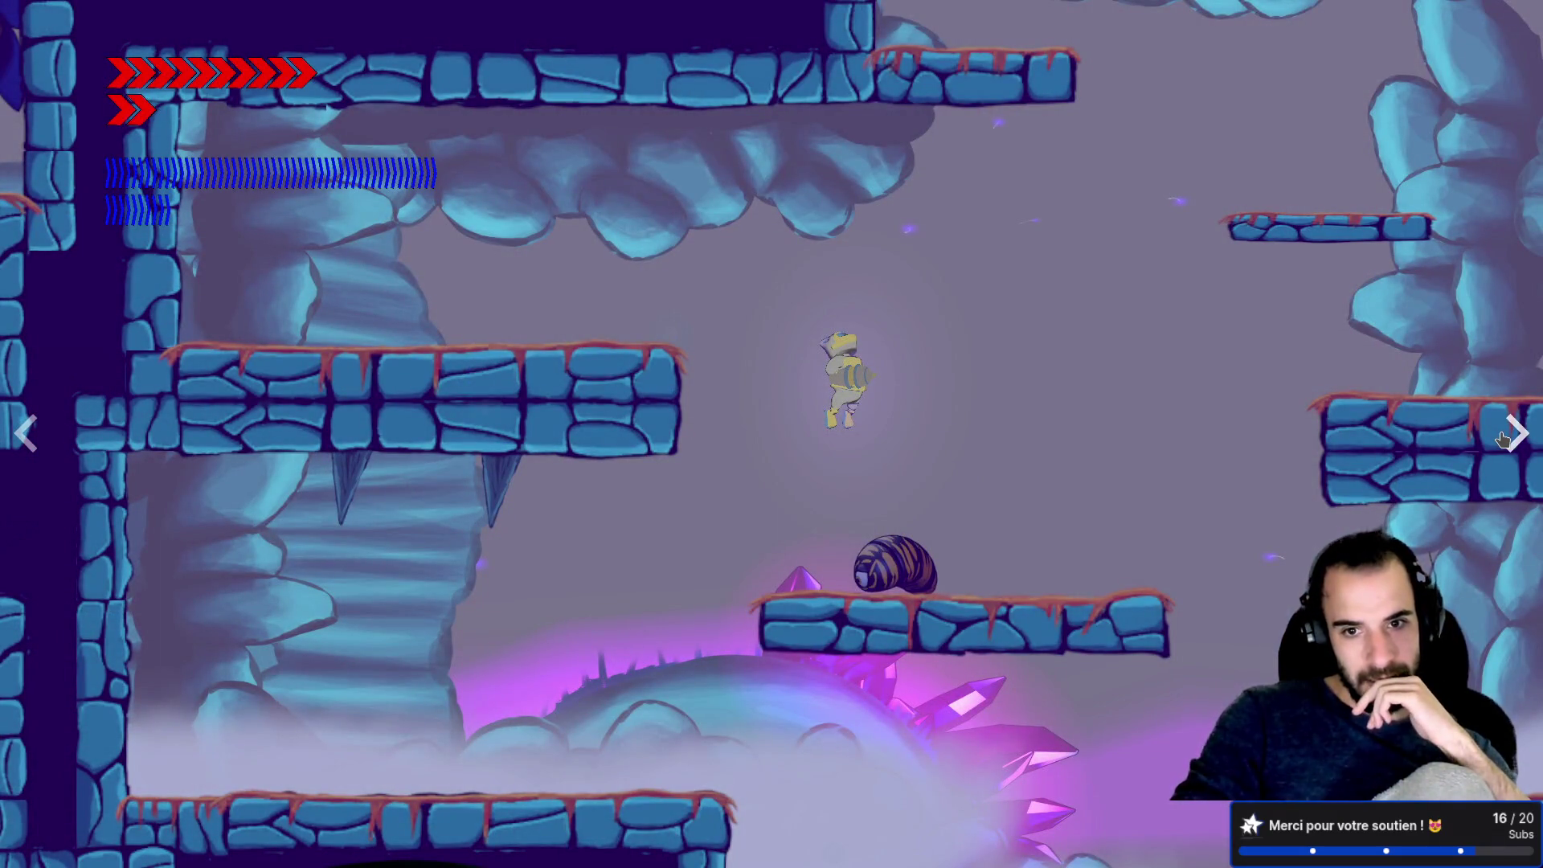
{"action": "left_click", "coordinate": [1502, 438]}
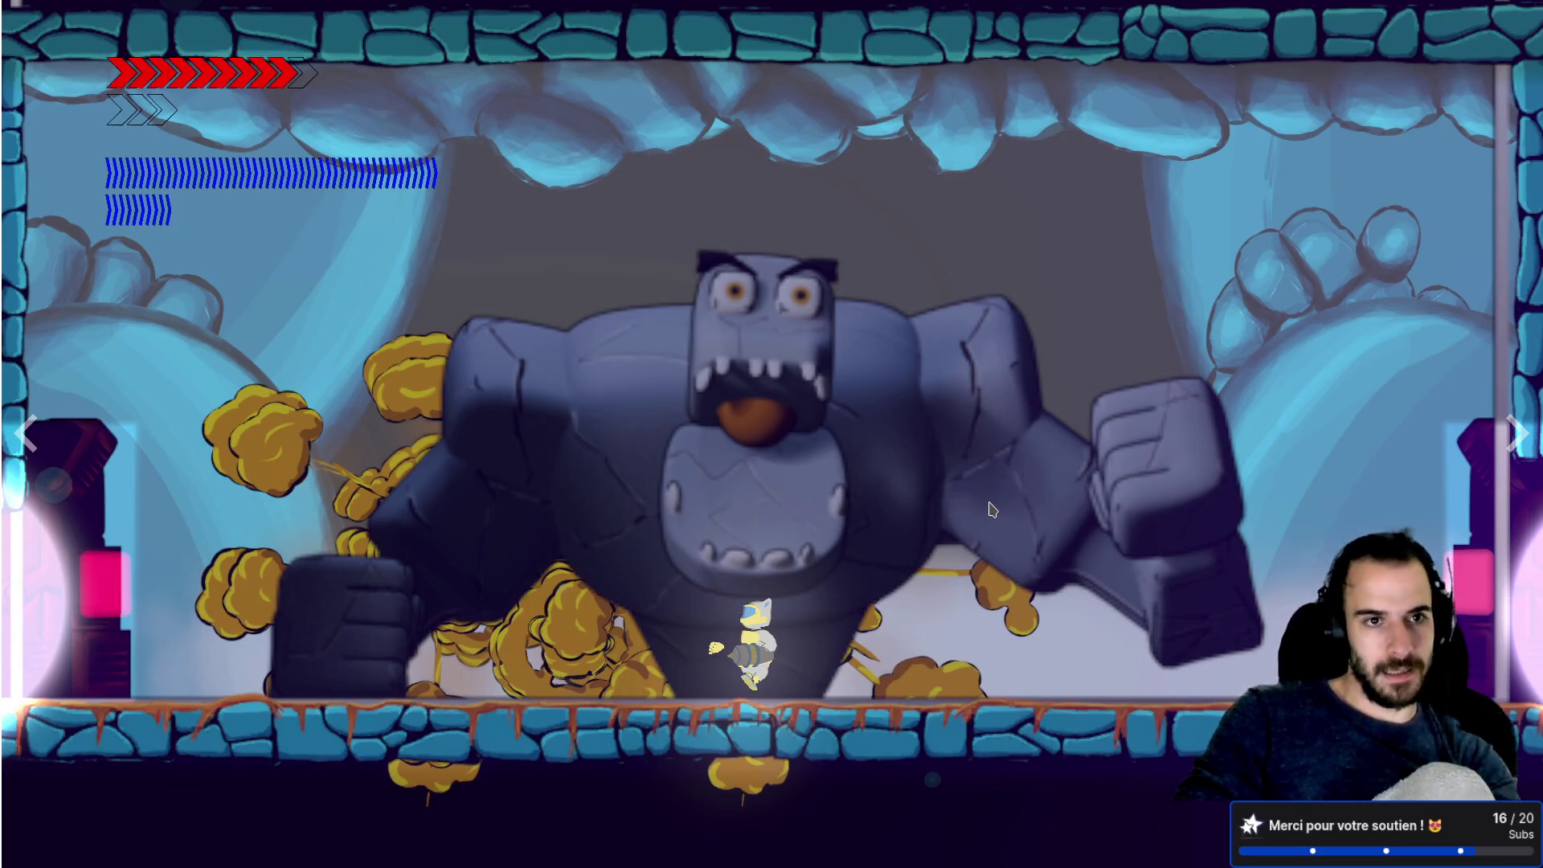
{"action": "key", "text": "Escape"}
Step: Skim the rest of the store page, then close the Steam tab
{"action": "scroll", "coordinate": [968, 595], "scroll_direction": "down", "scroll_amount": 3}
{"action": "scroll", "coordinate": [967, 595], "scroll_direction": "down", "scroll_amount": 14}
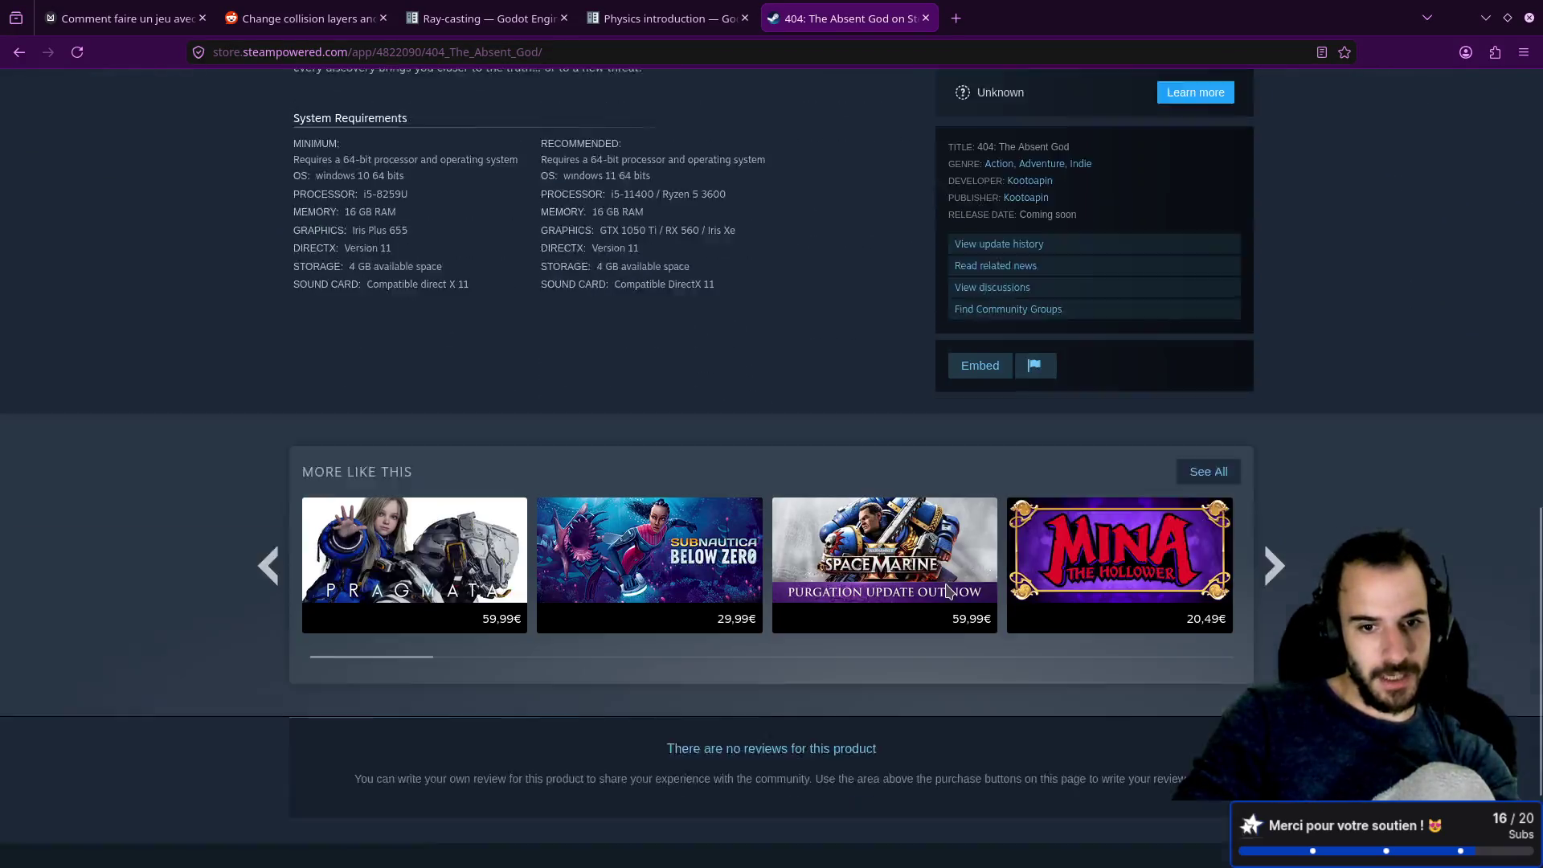
{"action": "scroll", "coordinate": [948, 592], "scroll_direction": "up", "scroll_amount": 10}
{"action": "scroll", "coordinate": [951, 589], "scroll_direction": "up", "scroll_amount": 3}
{"action": "scroll", "coordinate": [951, 588], "scroll_direction": "down", "scroll_amount": 3}
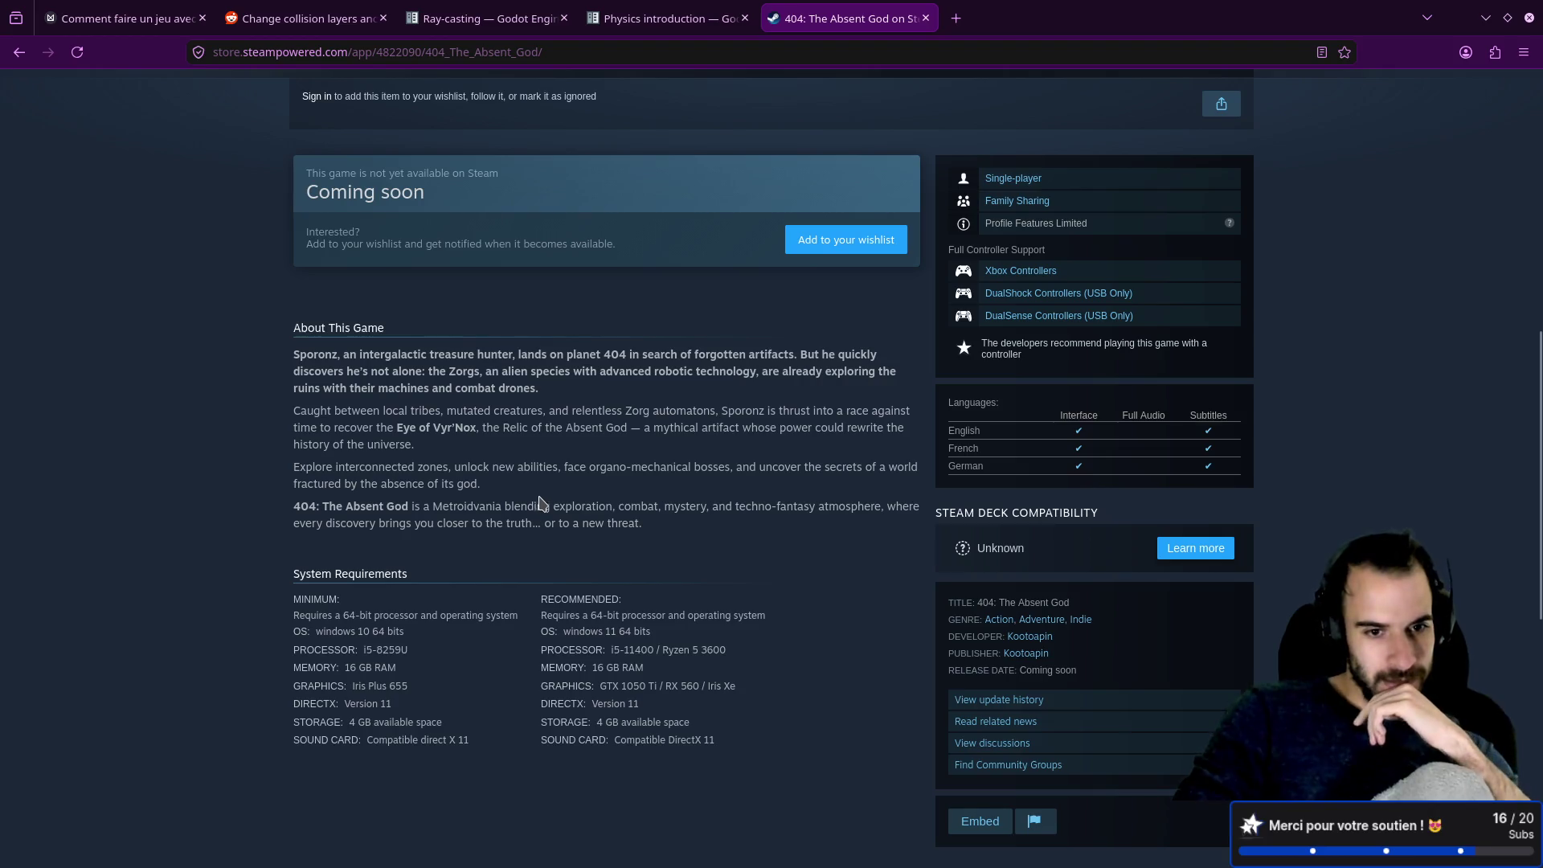
{"action": "scroll", "coordinate": [574, 498], "scroll_direction": "up", "scroll_amount": 10}
{"action": "middle_click", "coordinate": [843, 6]}
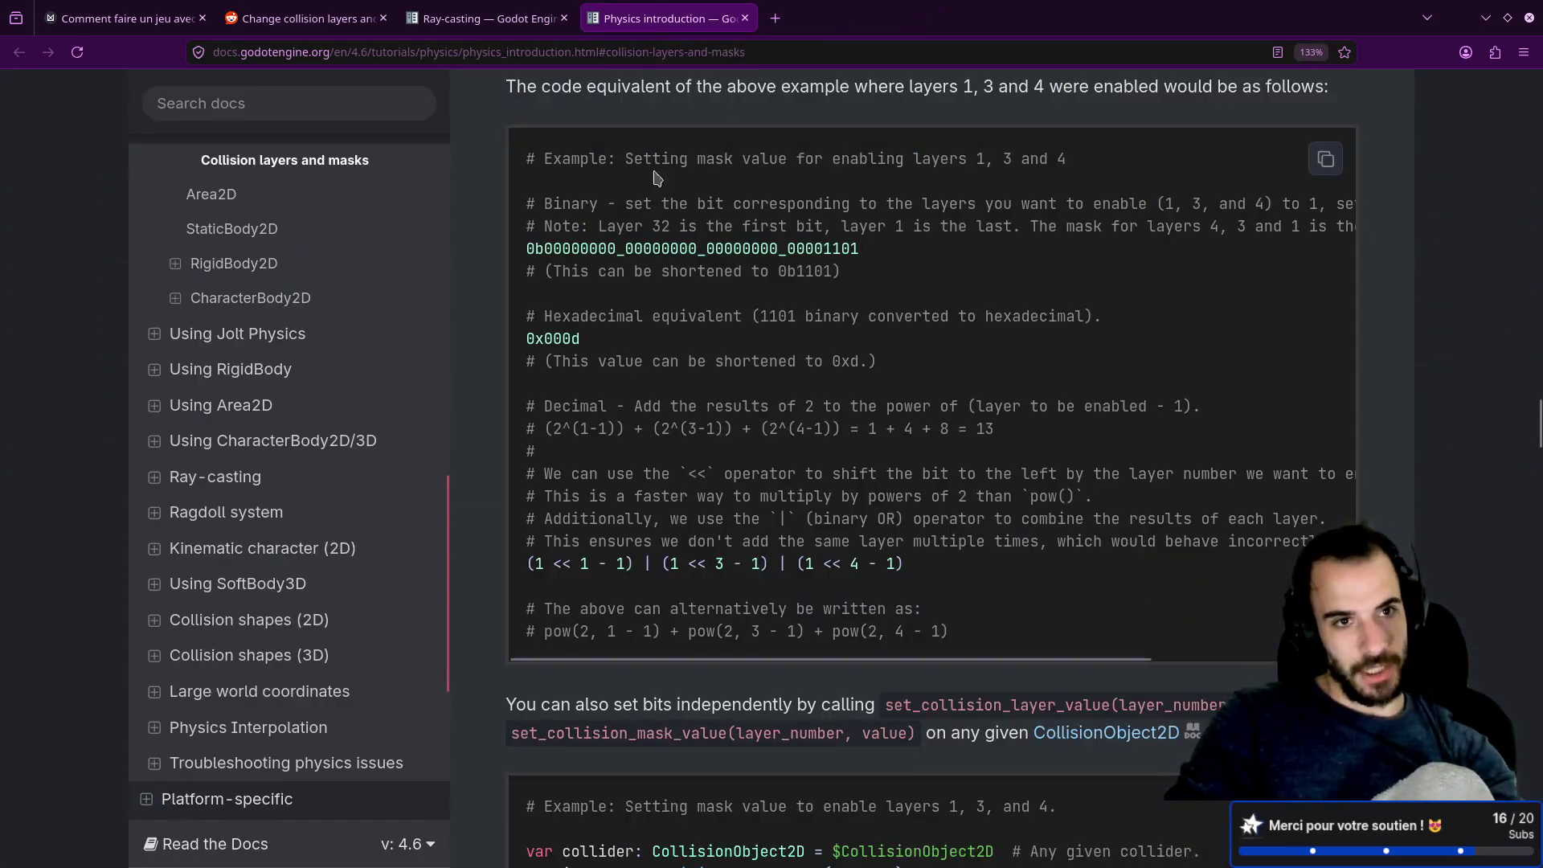
Step: Look over the Ray-casting tutorial's Collision Mask section in the Godot Docs in Firefox
{"action": "left_click", "coordinate": [482, 18]}
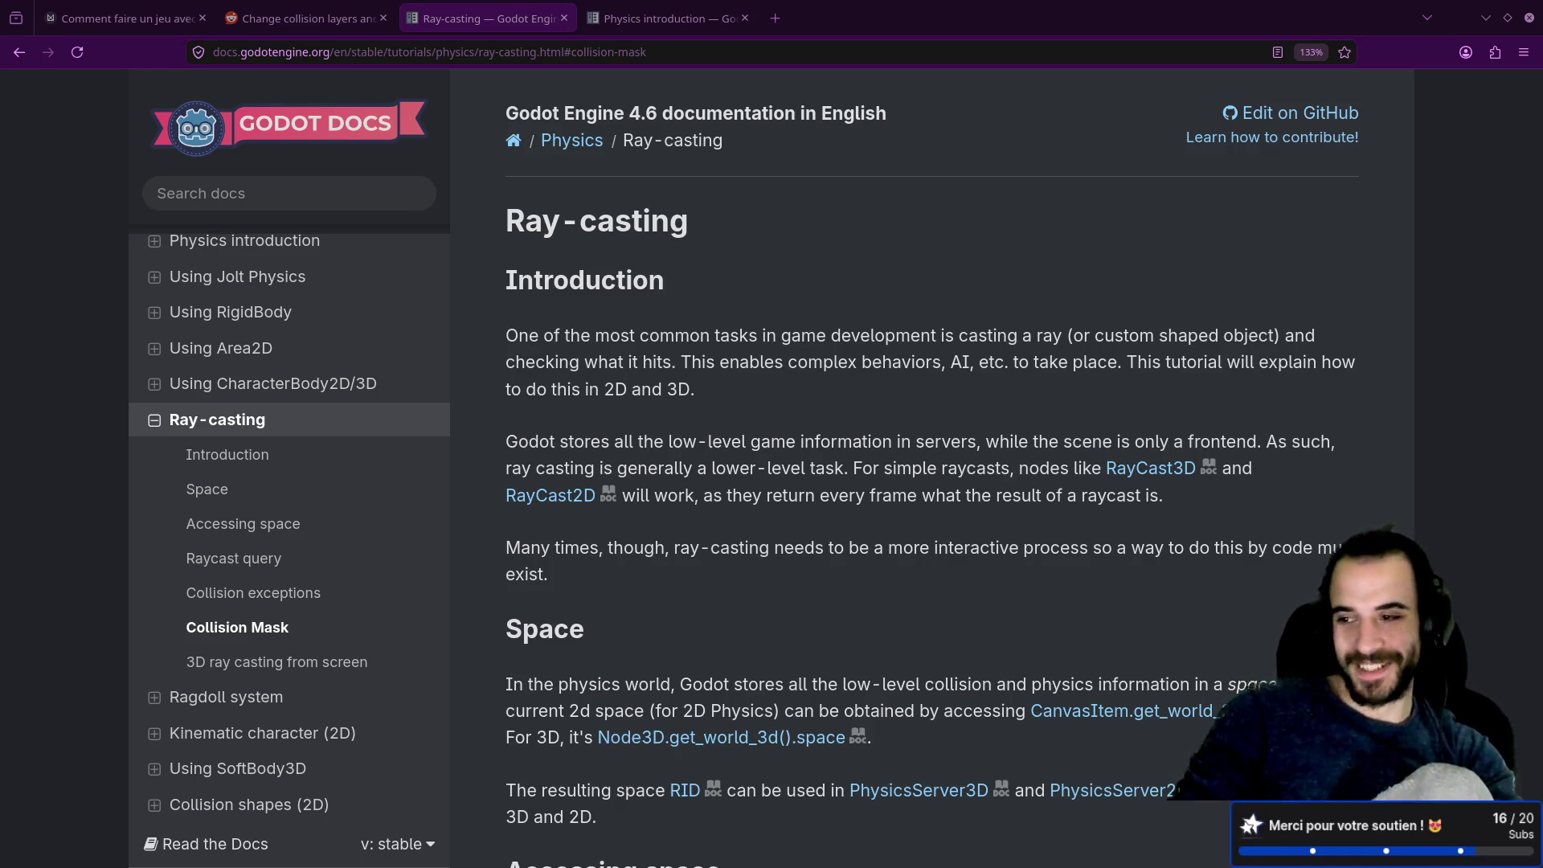
{"action": "scroll", "coordinate": [675, 447], "scroll_direction": "down", "scroll_amount": 5}
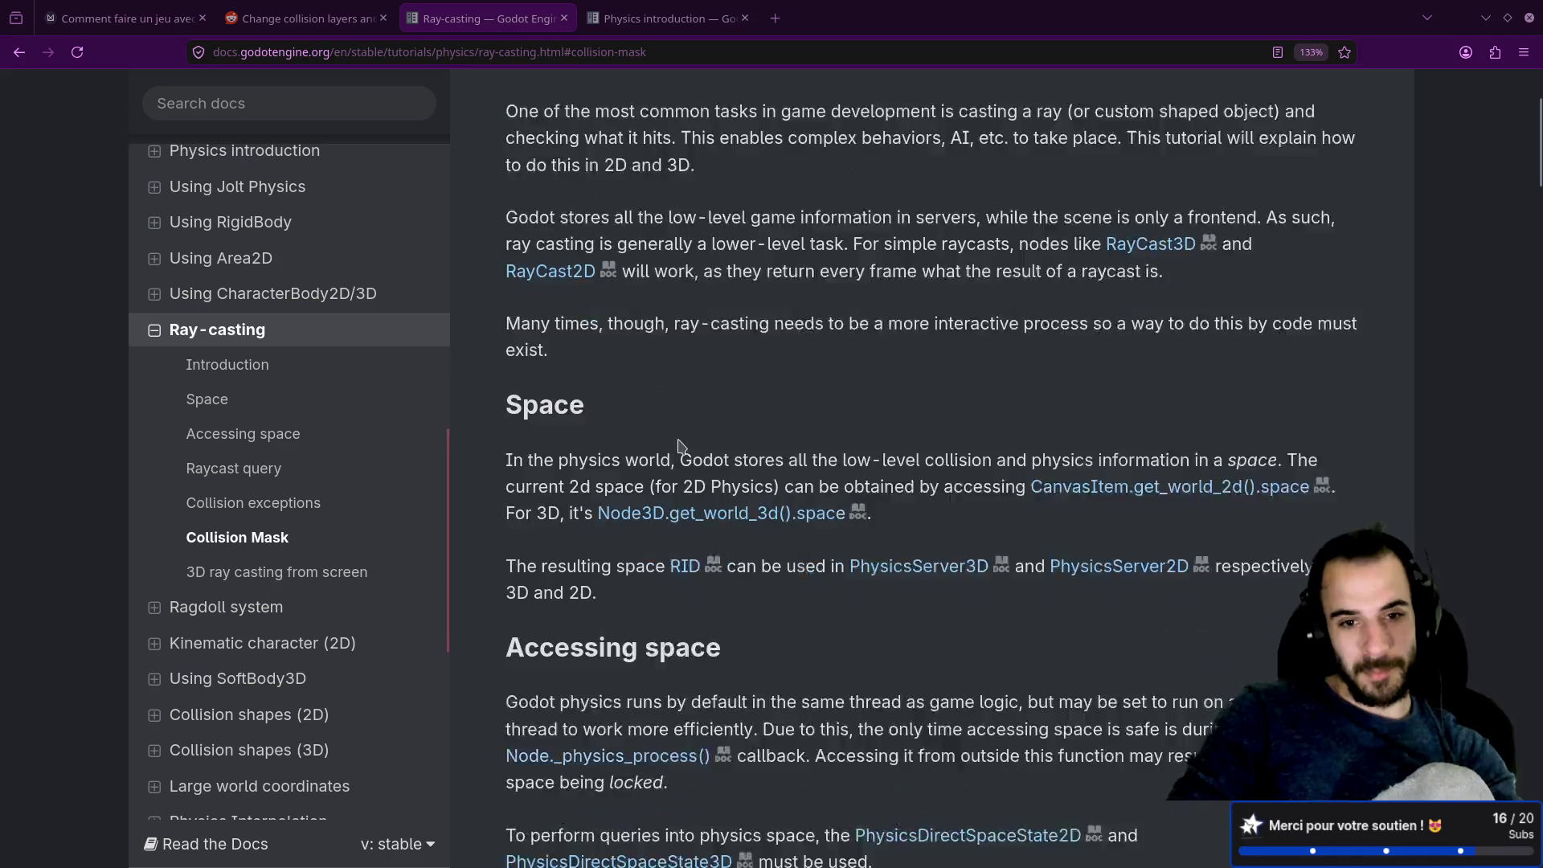
{"action": "scroll", "coordinate": [722, 449], "scroll_direction": "up", "scroll_amount": 5}
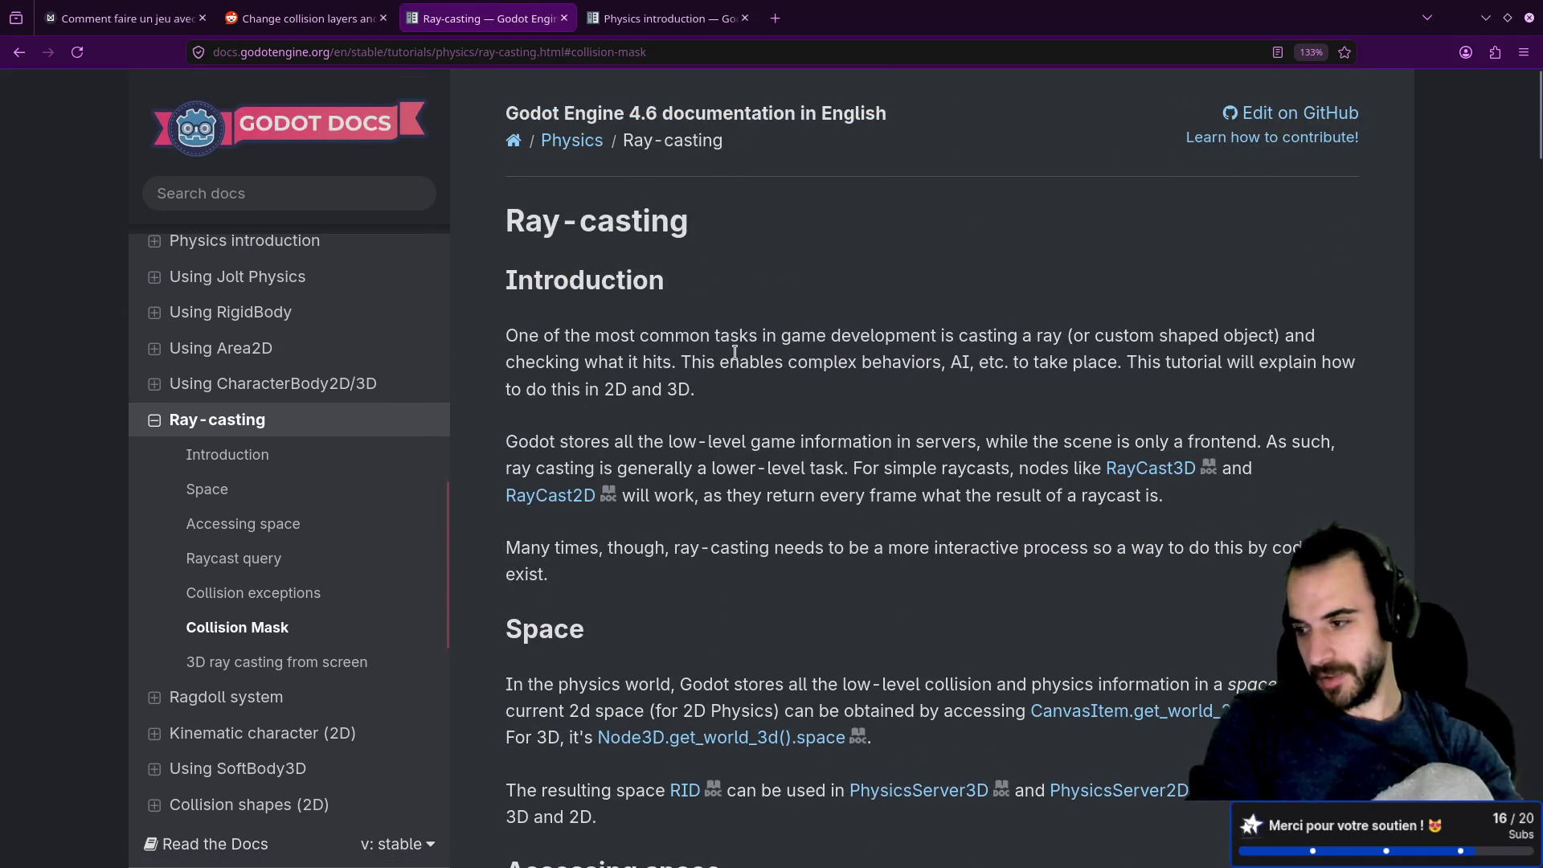
{"action": "key", "text": "alt+Tab"}
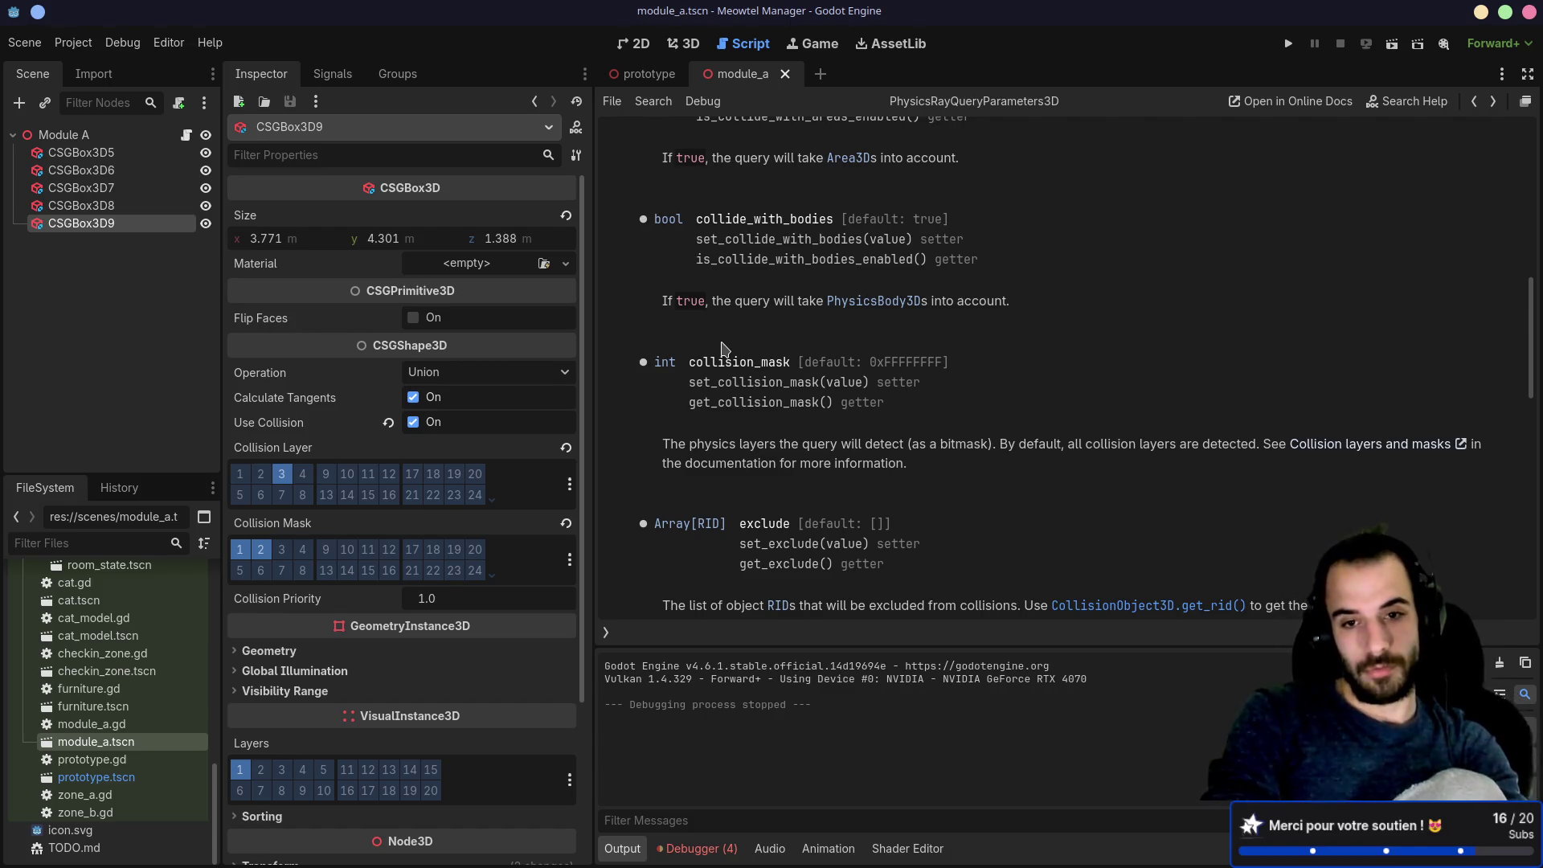
{"action": "key", "text": "super+Left"}
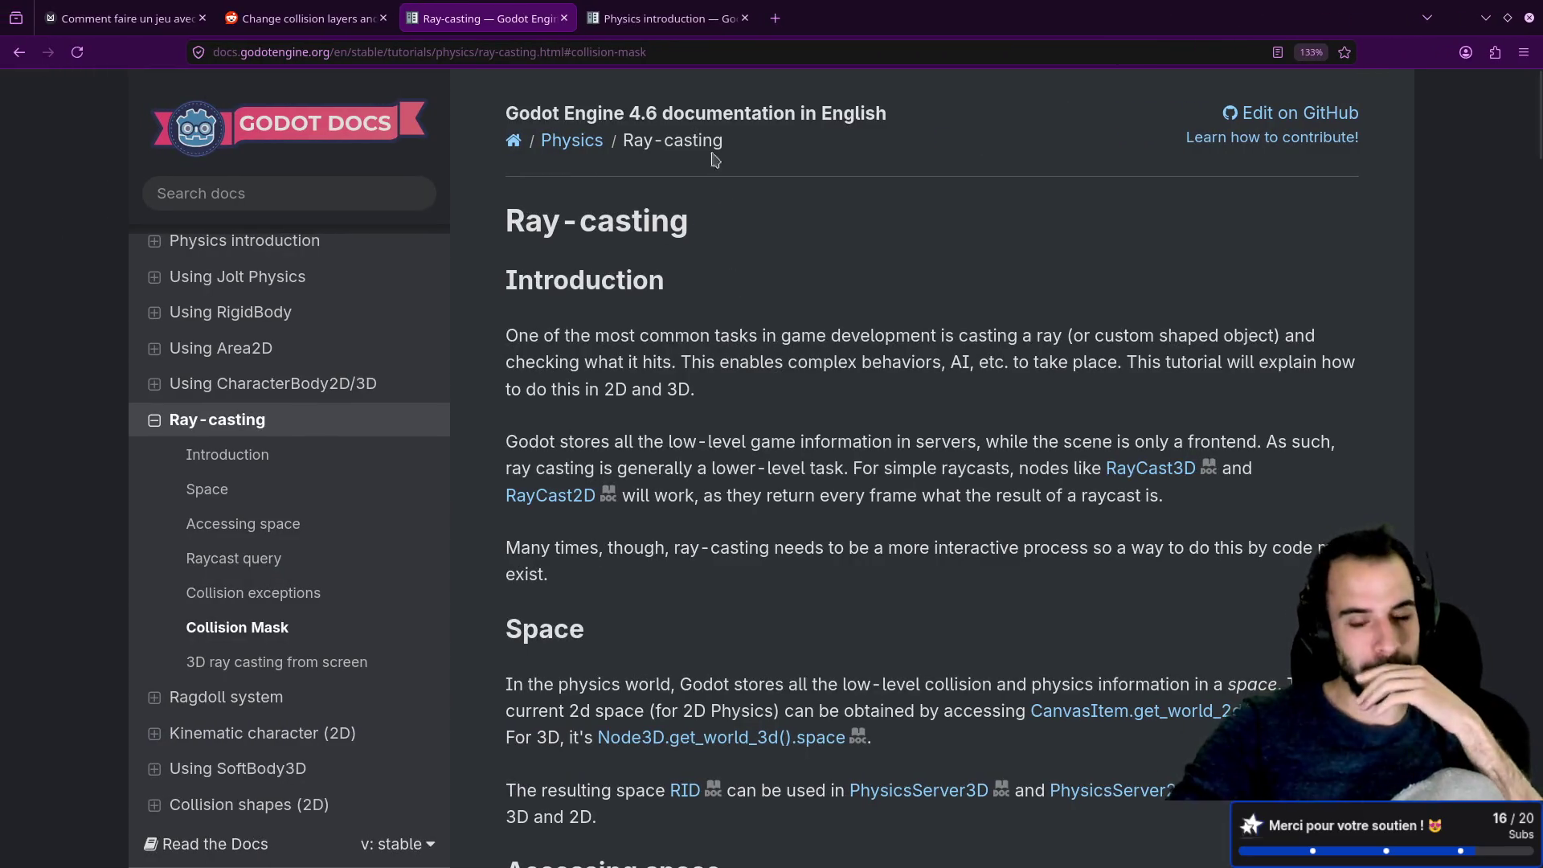
Step: On the Physics introduction page, find and select the set_collision_mask_value example
{"action": "left_click", "coordinate": [647, 20]}
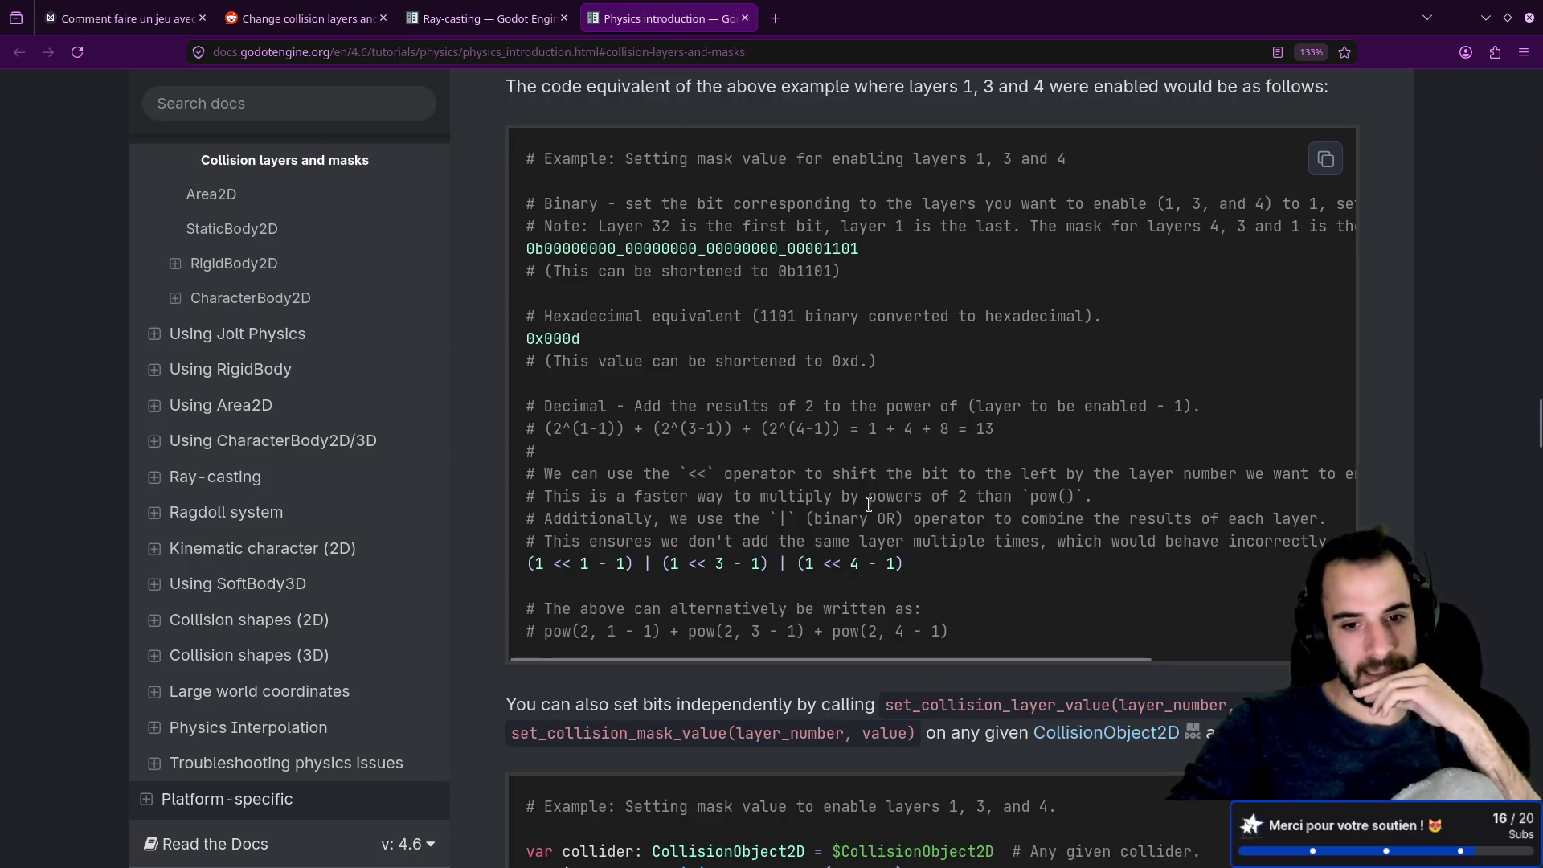
{"action": "scroll", "coordinate": [870, 504], "scroll_direction": "down", "scroll_amount": 5}
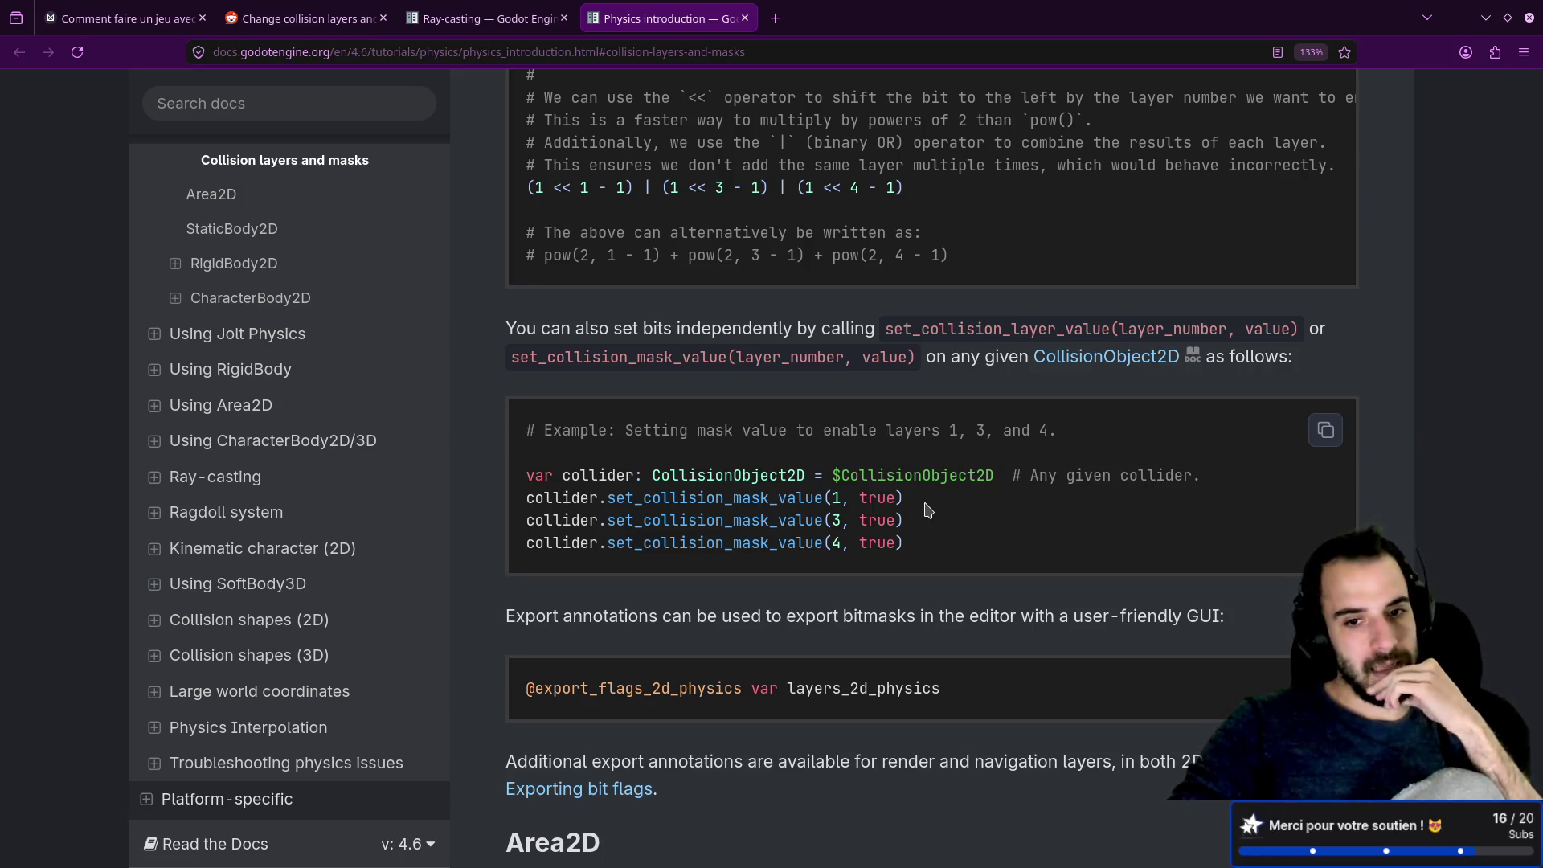
{"action": "double_click", "coordinate": [759, 498]}
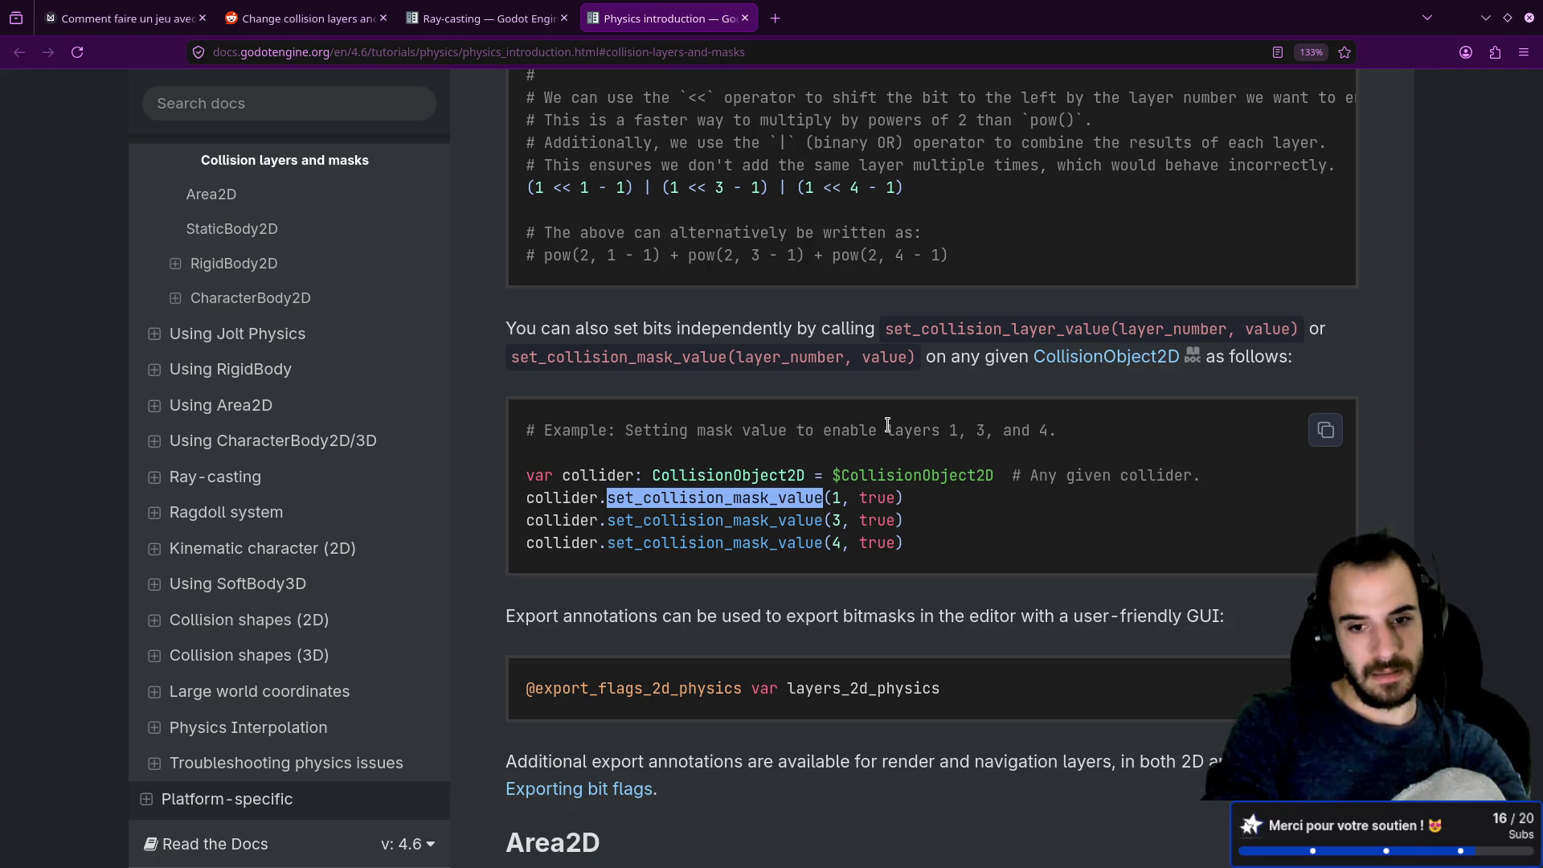
Step: Read through the collision layers and masks examples, then return to the Godot editor
{"action": "scroll", "coordinate": [900, 507], "scroll_direction": "down", "scroll_amount": 4}
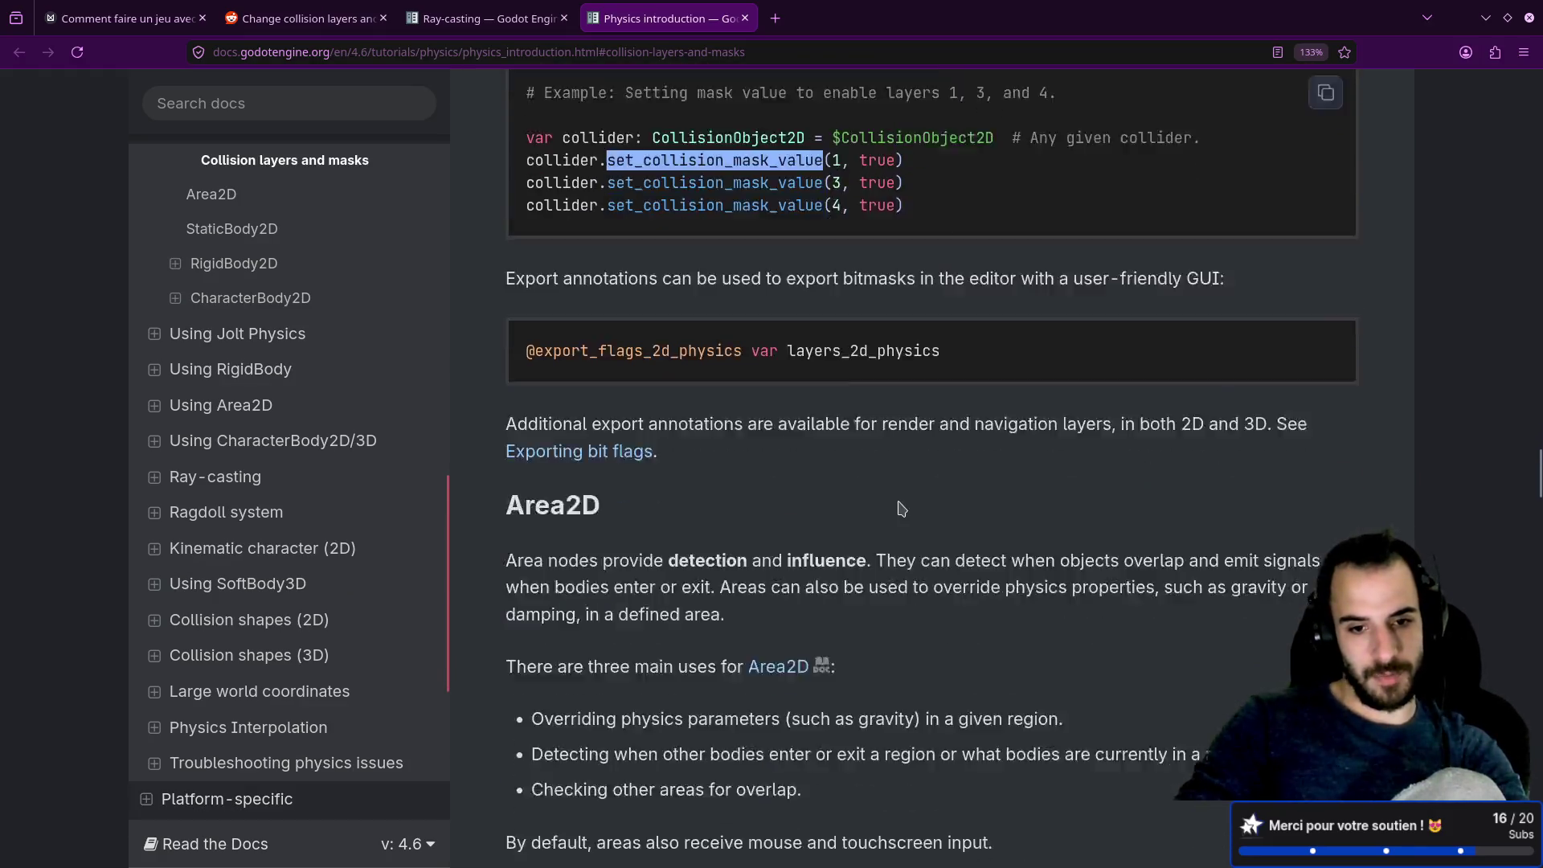
{"action": "scroll", "coordinate": [901, 508], "scroll_direction": "down", "scroll_amount": 8}
{"action": "scroll", "coordinate": [900, 508], "scroll_direction": "down", "scroll_amount": 3}
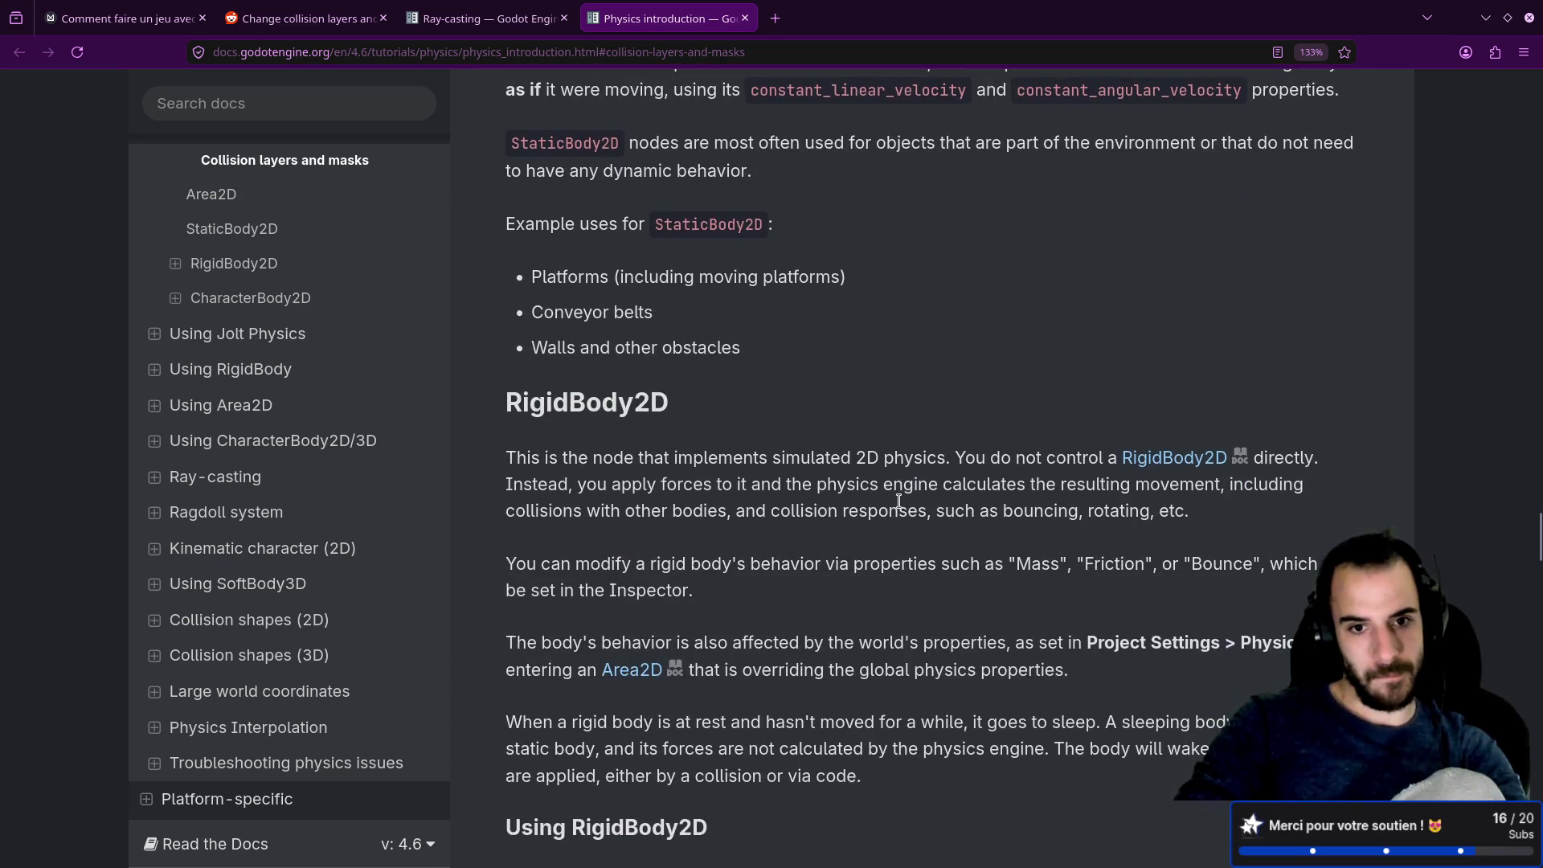
{"action": "scroll", "coordinate": [898, 500], "scroll_direction": "down", "scroll_amount": 5}
{"action": "scroll", "coordinate": [898, 501], "scroll_direction": "down", "scroll_amount": 9}
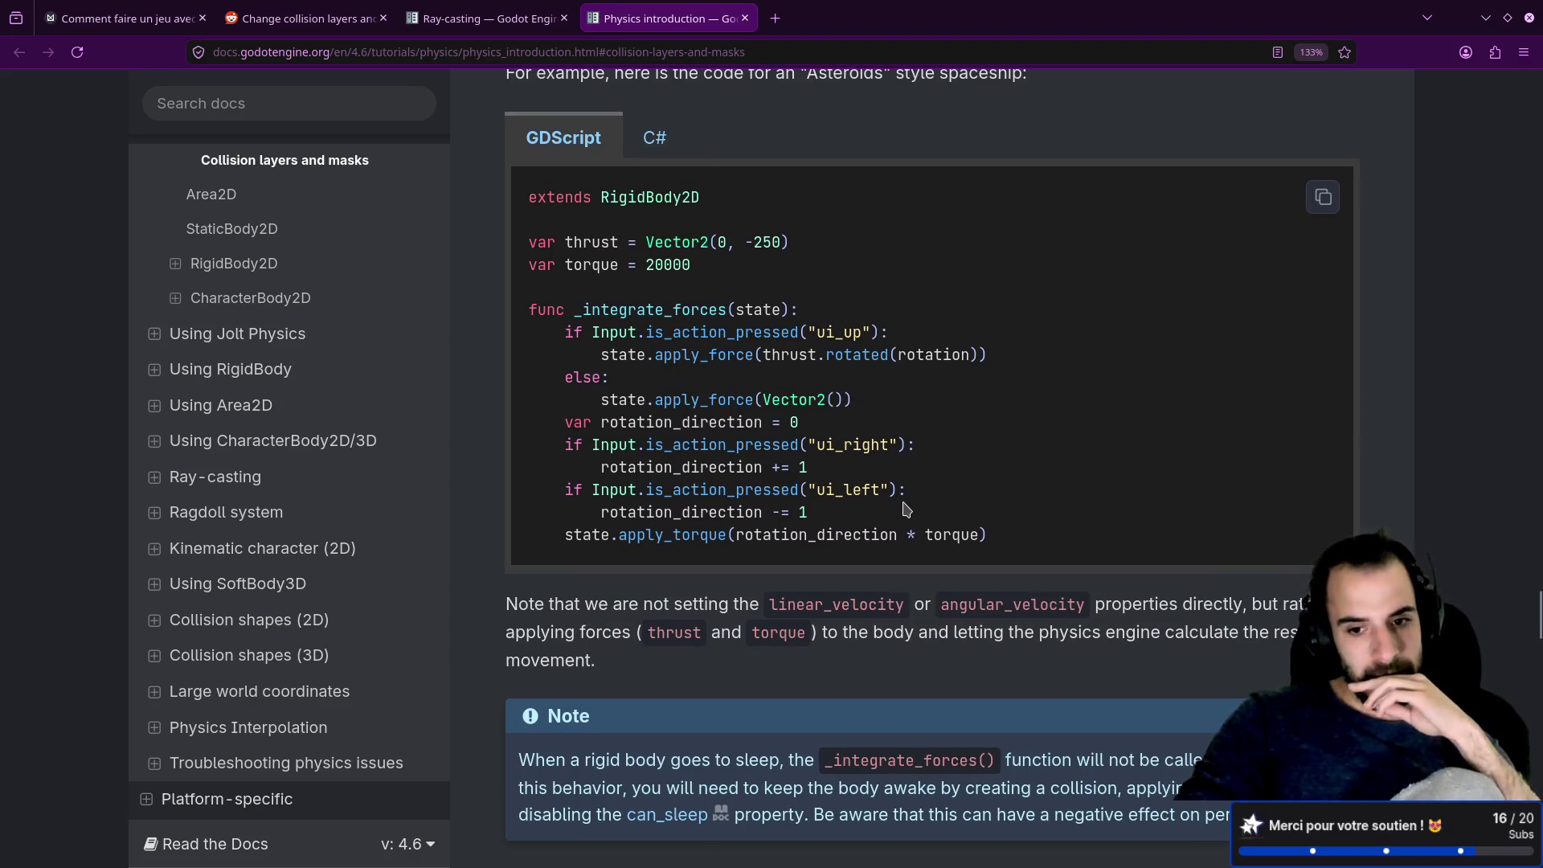
{"action": "scroll", "coordinate": [908, 509], "scroll_direction": "down", "scroll_amount": 3}
{"action": "scroll", "coordinate": [913, 512], "scroll_direction": "up", "scroll_amount": 10}
{"action": "scroll", "coordinate": [913, 512], "scroll_direction": "up", "scroll_amount": 8}
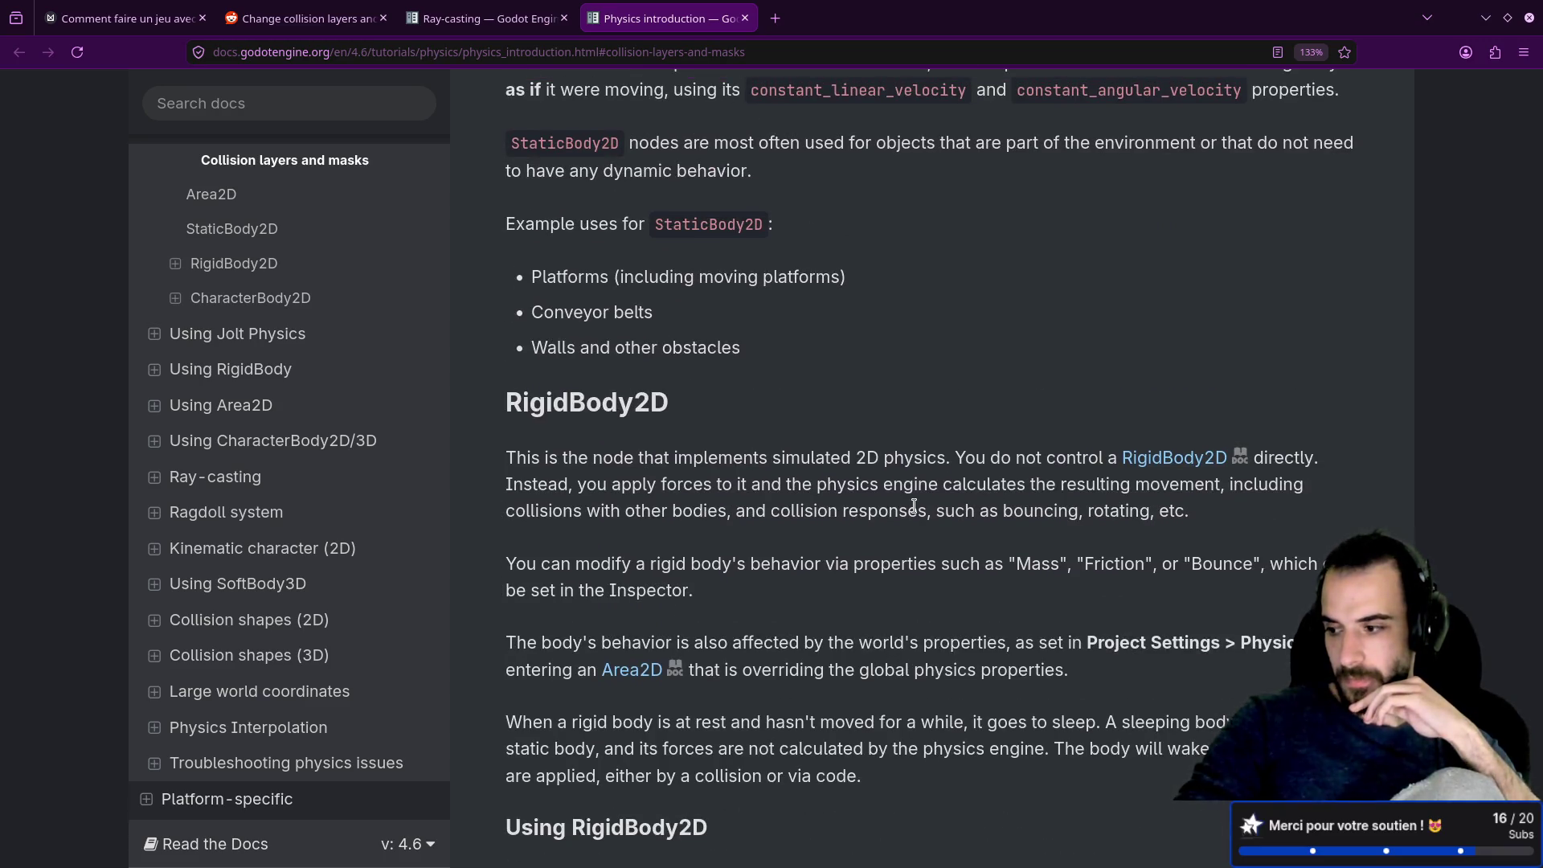
{"action": "scroll", "coordinate": [914, 510], "scroll_direction": "up", "scroll_amount": 6}
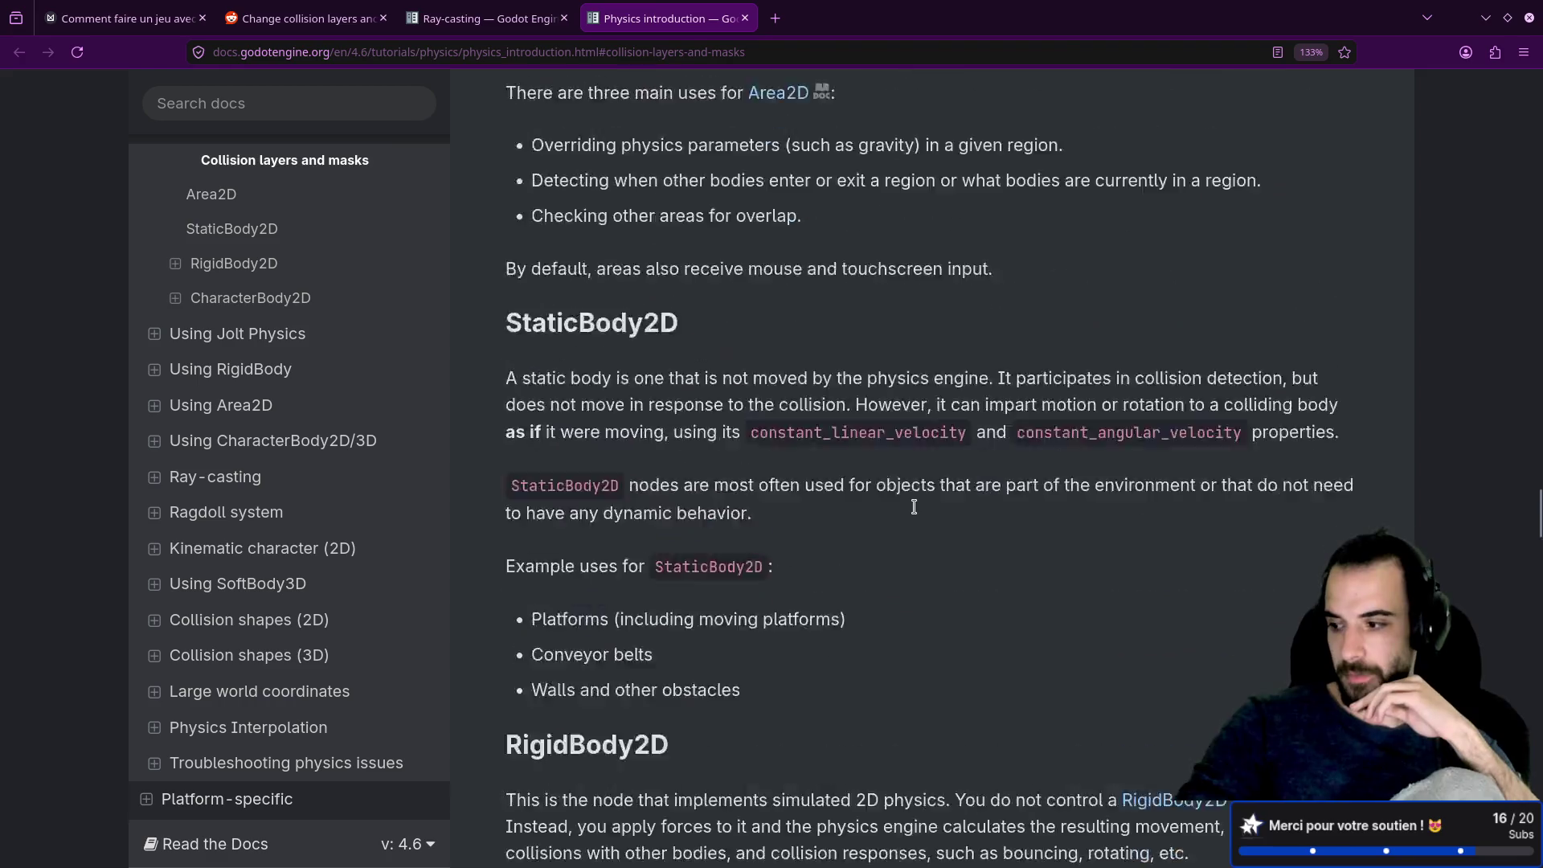
{"action": "scroll", "coordinate": [917, 512], "scroll_direction": "up", "scroll_amount": 6}
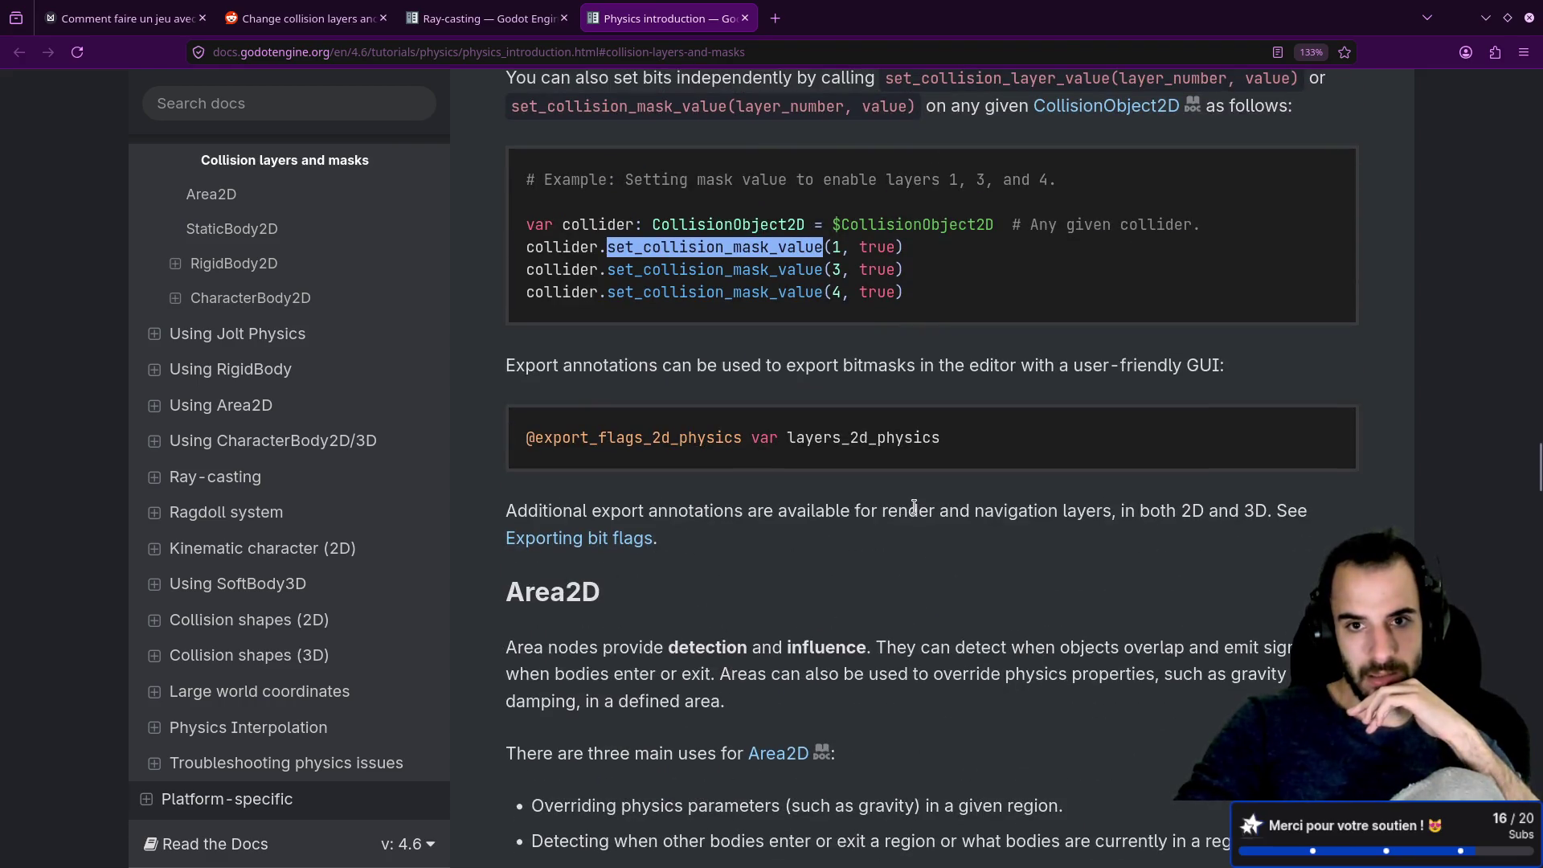
{"action": "scroll", "coordinate": [914, 507], "scroll_direction": "up", "scroll_amount": 10}
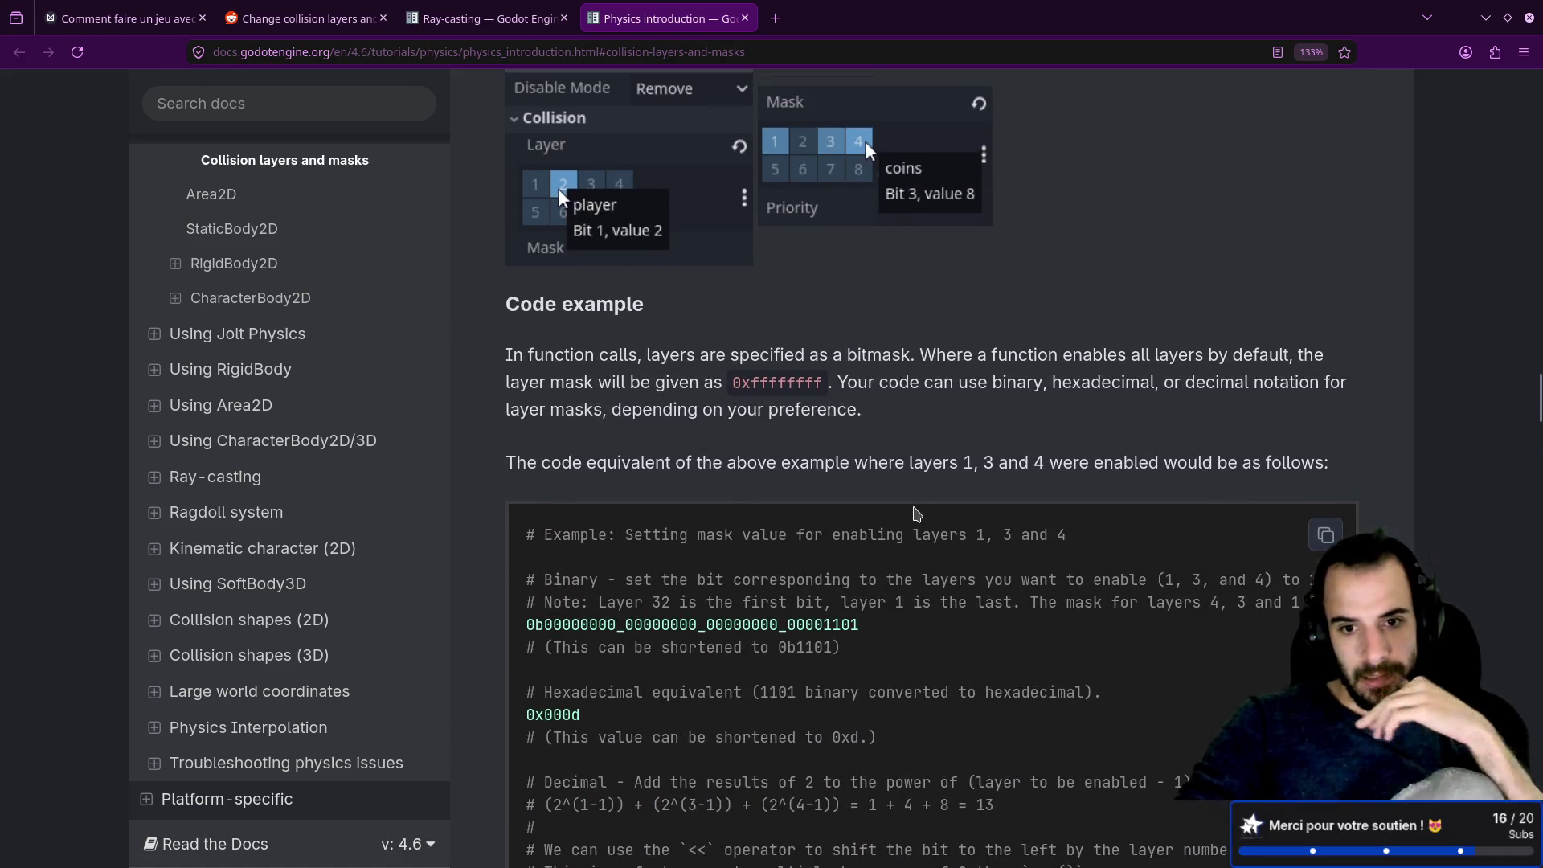
{"action": "scroll", "coordinate": [916, 513], "scroll_direction": "down", "scroll_amount": 2}
{"action": "scroll", "coordinate": [919, 515], "scroll_direction": "down", "scroll_amount": 6}
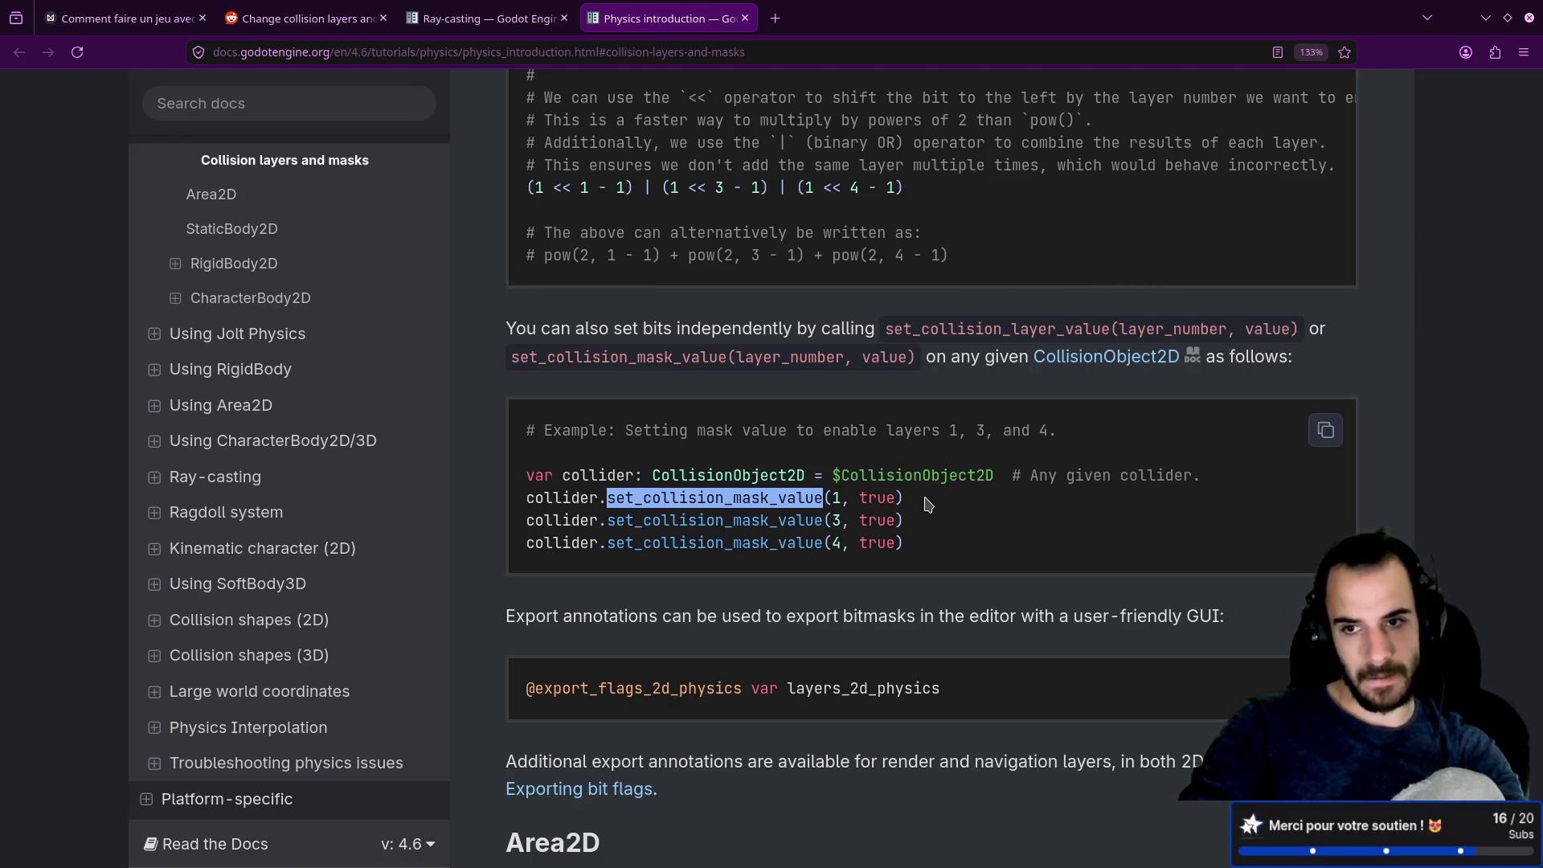
{"action": "scroll", "coordinate": [928, 502], "scroll_direction": "up", "scroll_amount": 3}
{"action": "key", "text": "alt+Tab"}
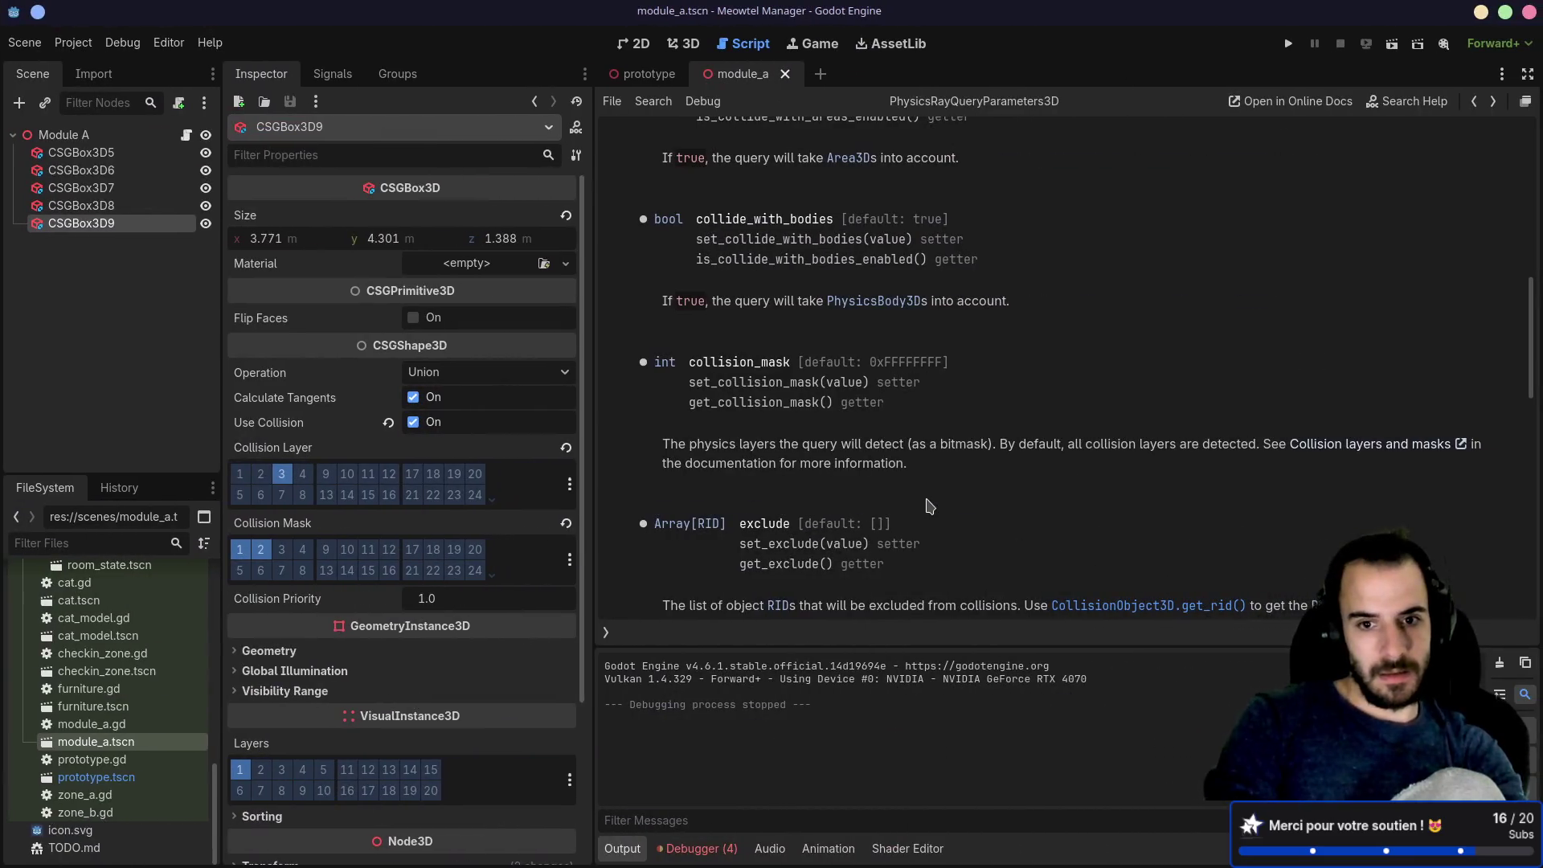
Step: In module_a.gd, start a new line 25 with 'var mask =' before the ray query
{"action": "key", "text": "alt+Left"}
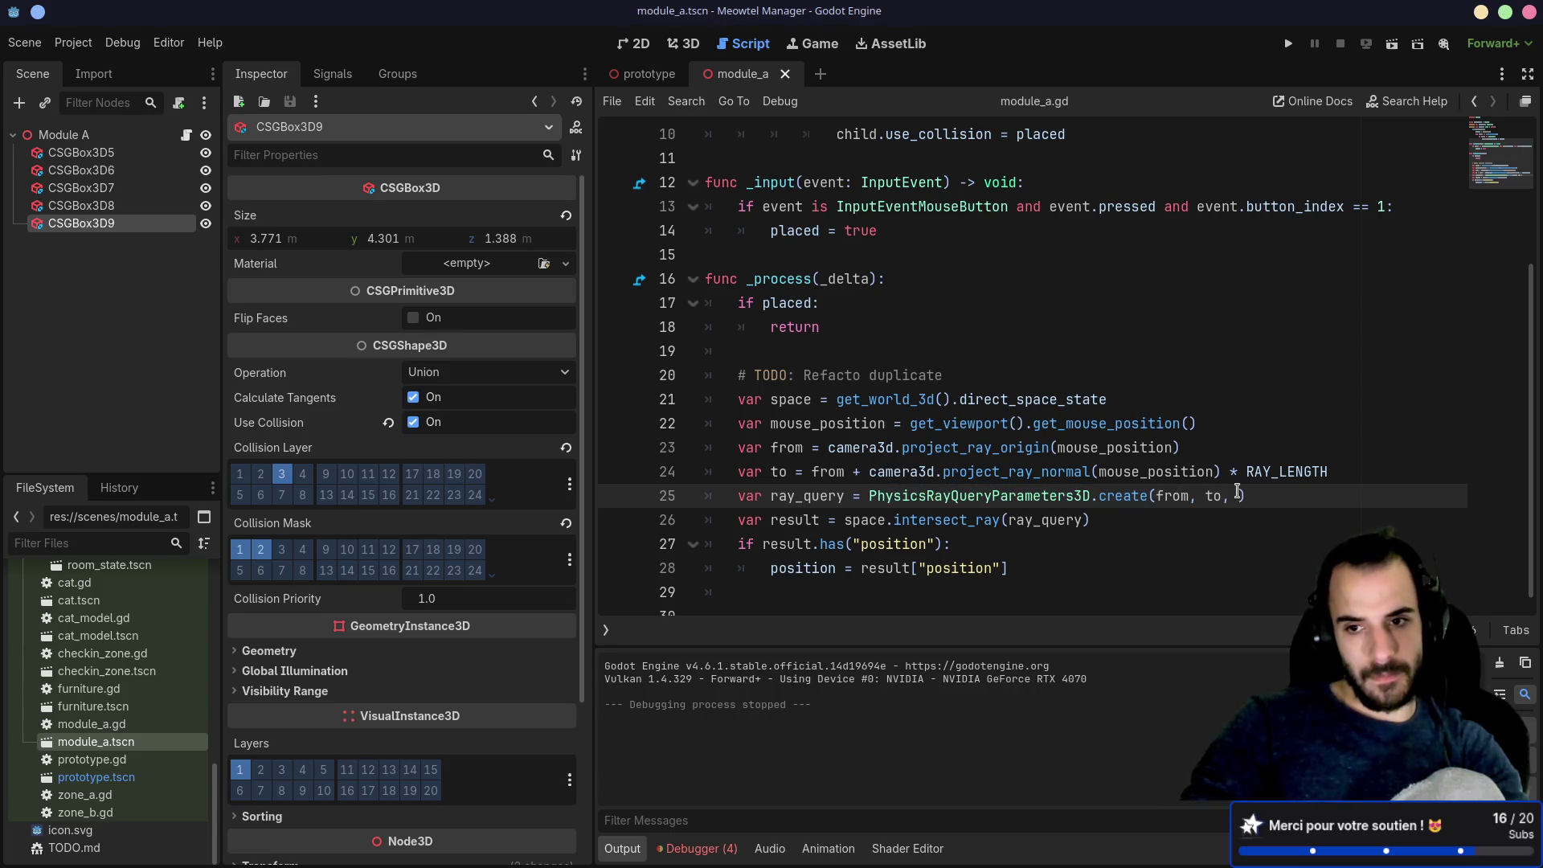
{"action": "left_click", "coordinate": [1351, 469]}
{"action": "key", "text": "Return"}
{"action": "type", "text": "var "}
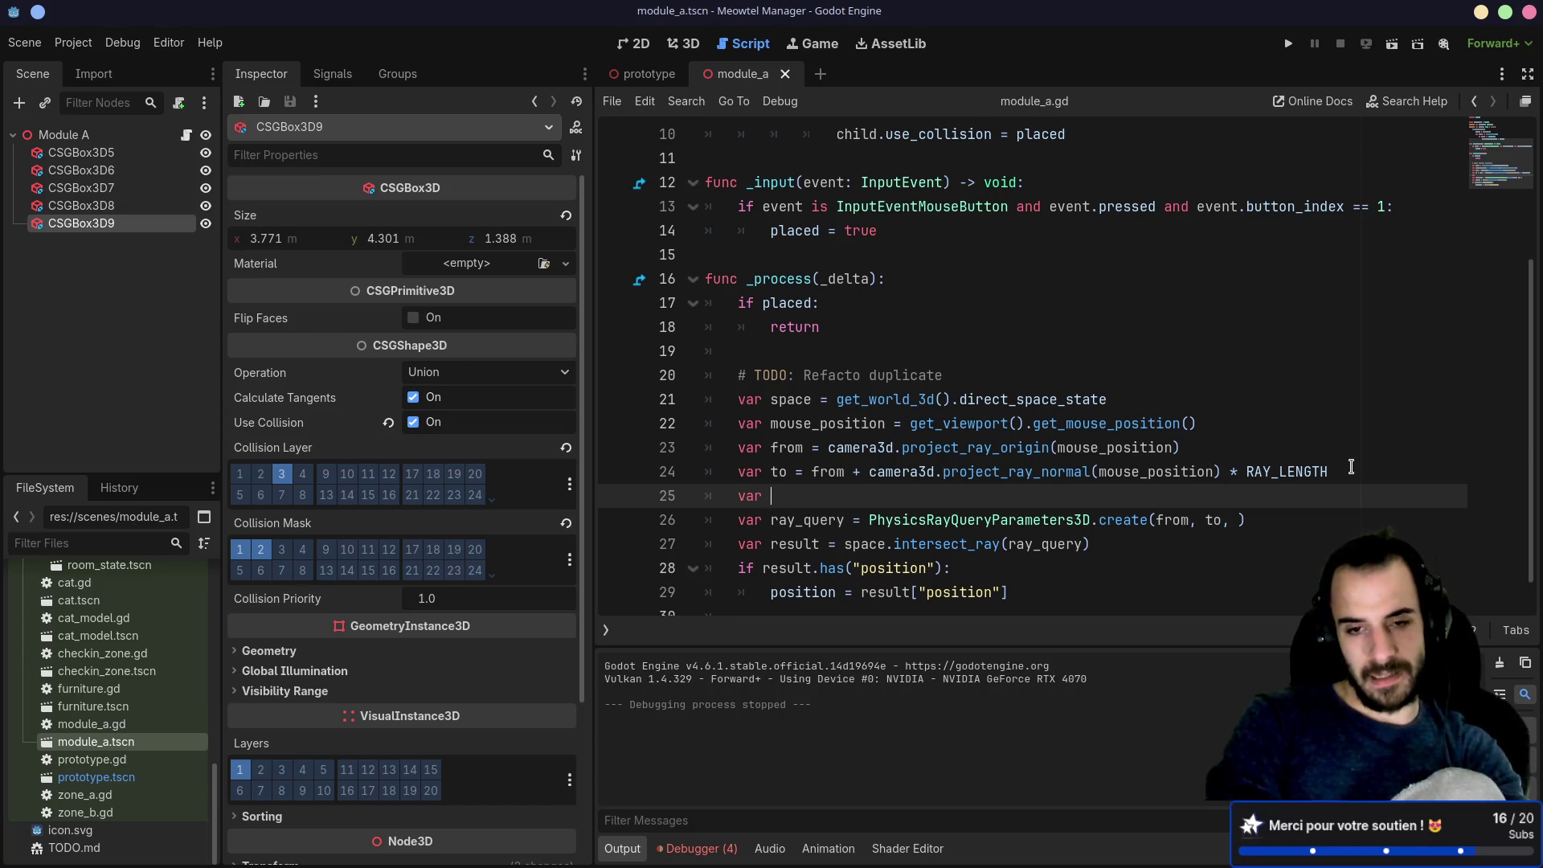
{"action": "type", "text": "mask ="}
{"action": "key", "text": "alt+Tab"}
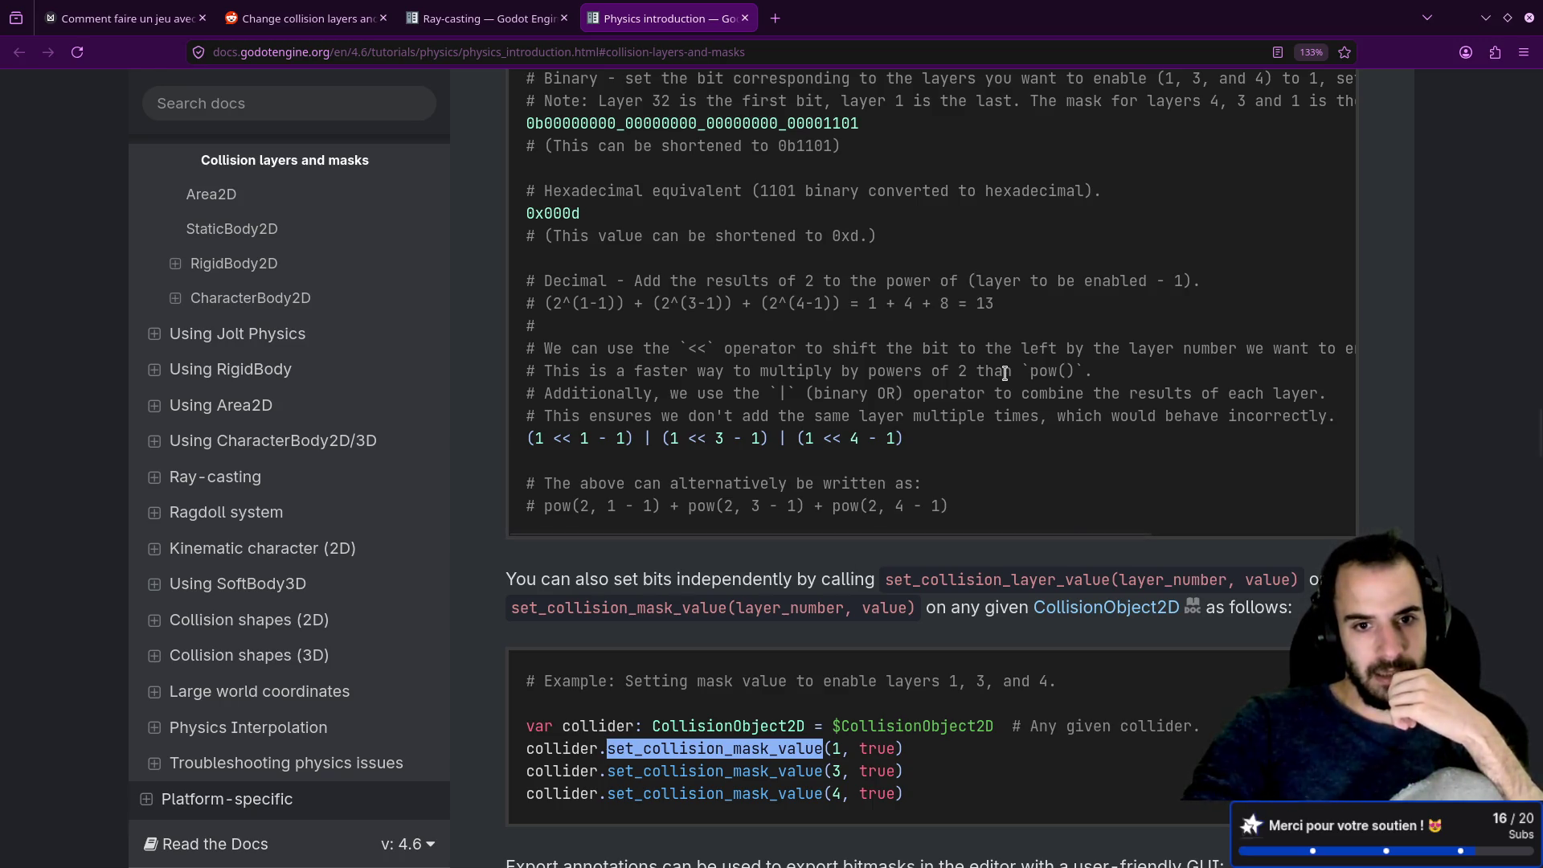
{"action": "scroll", "coordinate": [1006, 376], "scroll_direction": "up", "scroll_amount": 3}
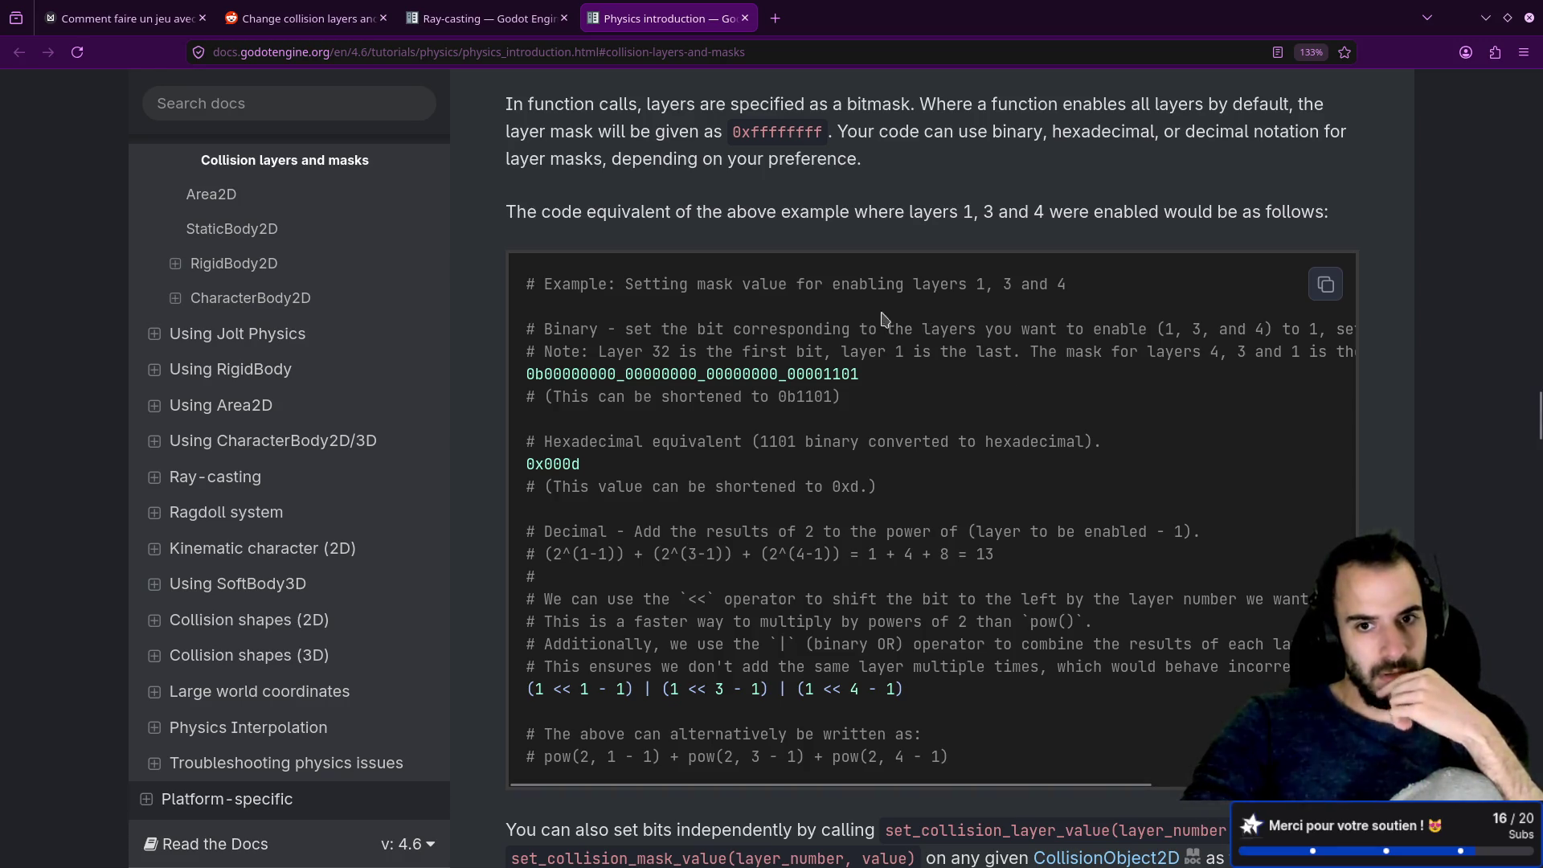
{"action": "left_click_drag", "start_coordinate": [941, 283], "coordinate": [1006, 304]}
{"action": "left_click", "coordinate": [1016, 292]}
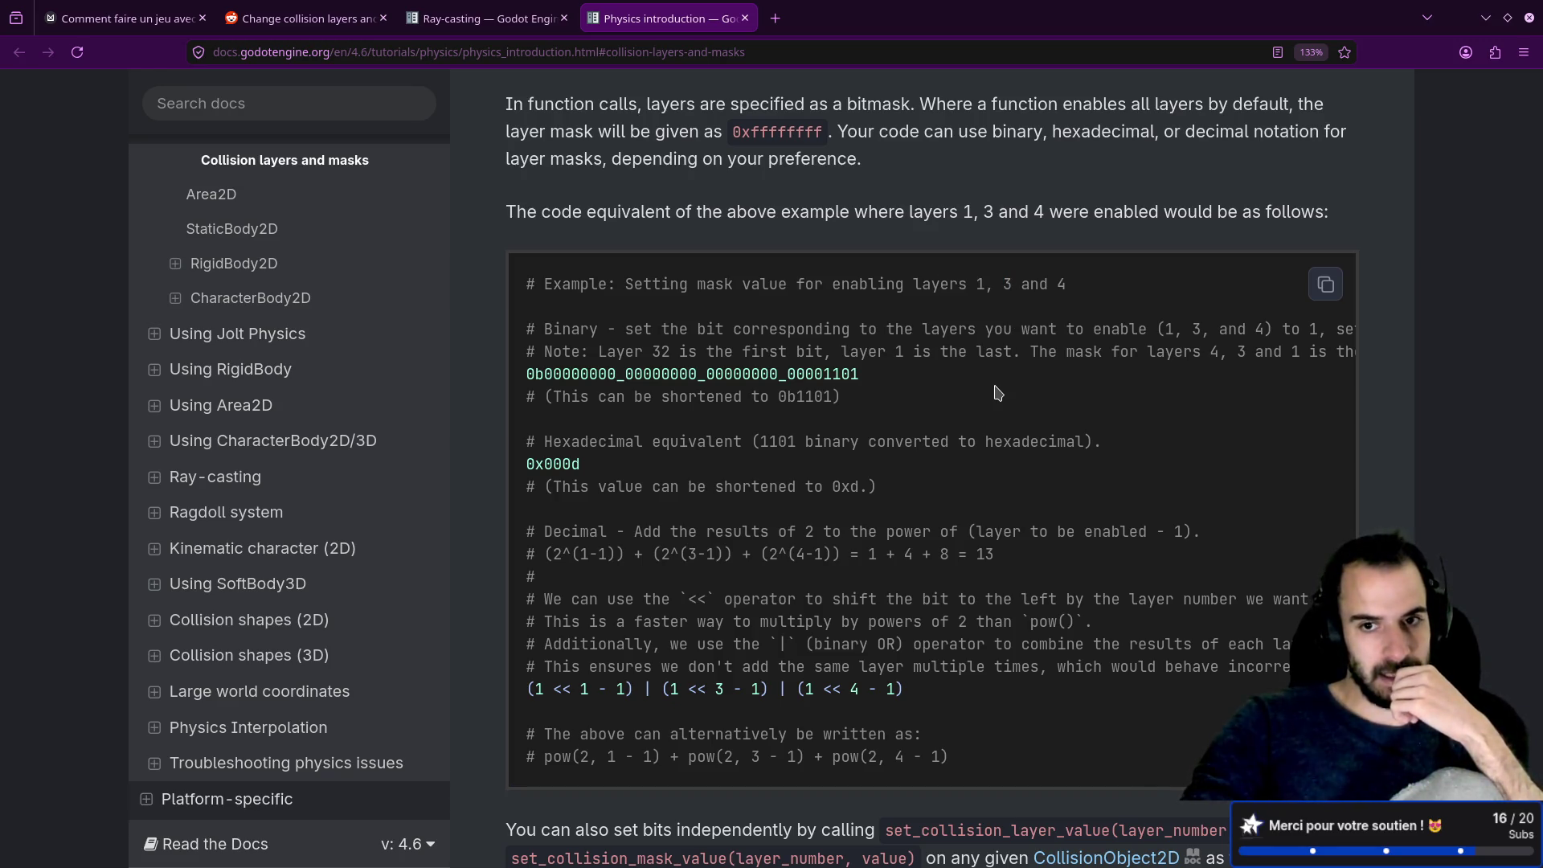
{"action": "scroll", "coordinate": [997, 391], "scroll_direction": "down", "scroll_amount": 3}
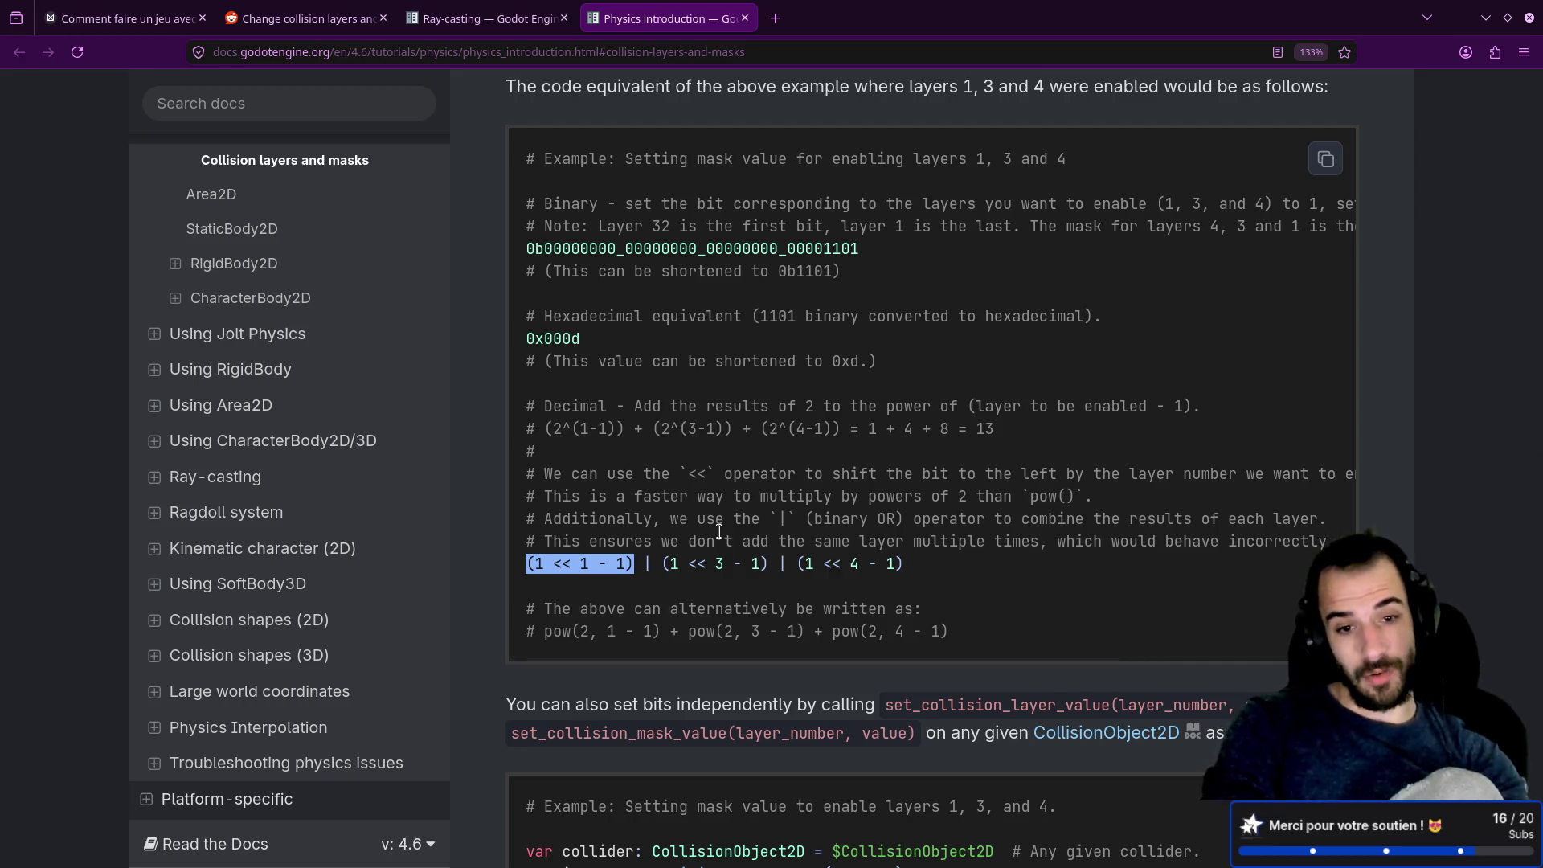
{"action": "key", "text": "alt+Tab"}
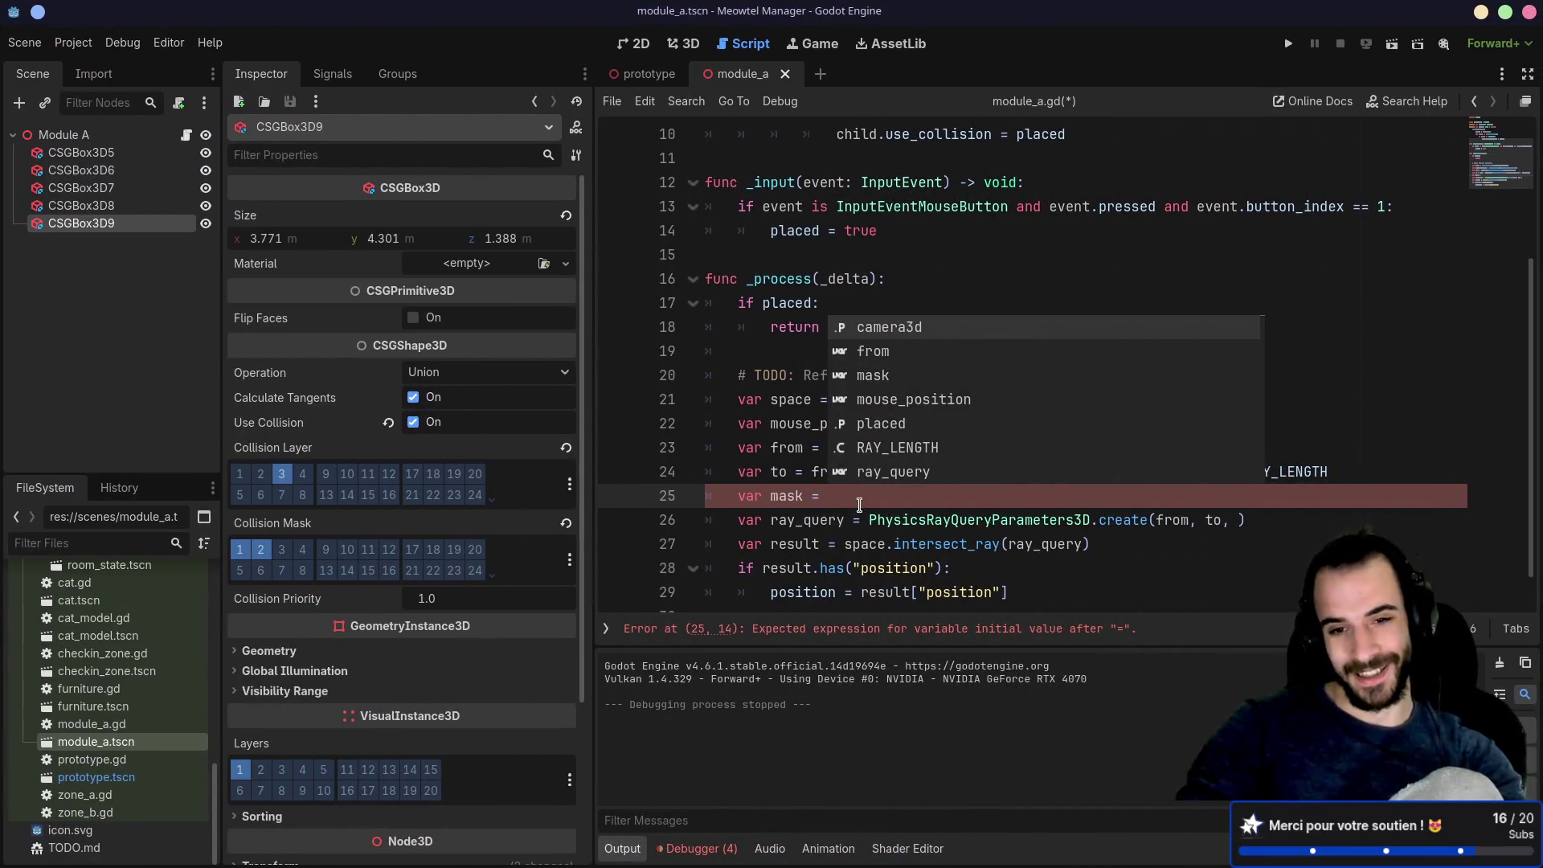
Step: Set 'var mask = 1', pass mask into PhysicsRayQueryParameters3D.create, save, and run the game
{"action": "type", "text": "1"}
{"action": "left_click", "coordinate": [1025, 520]}
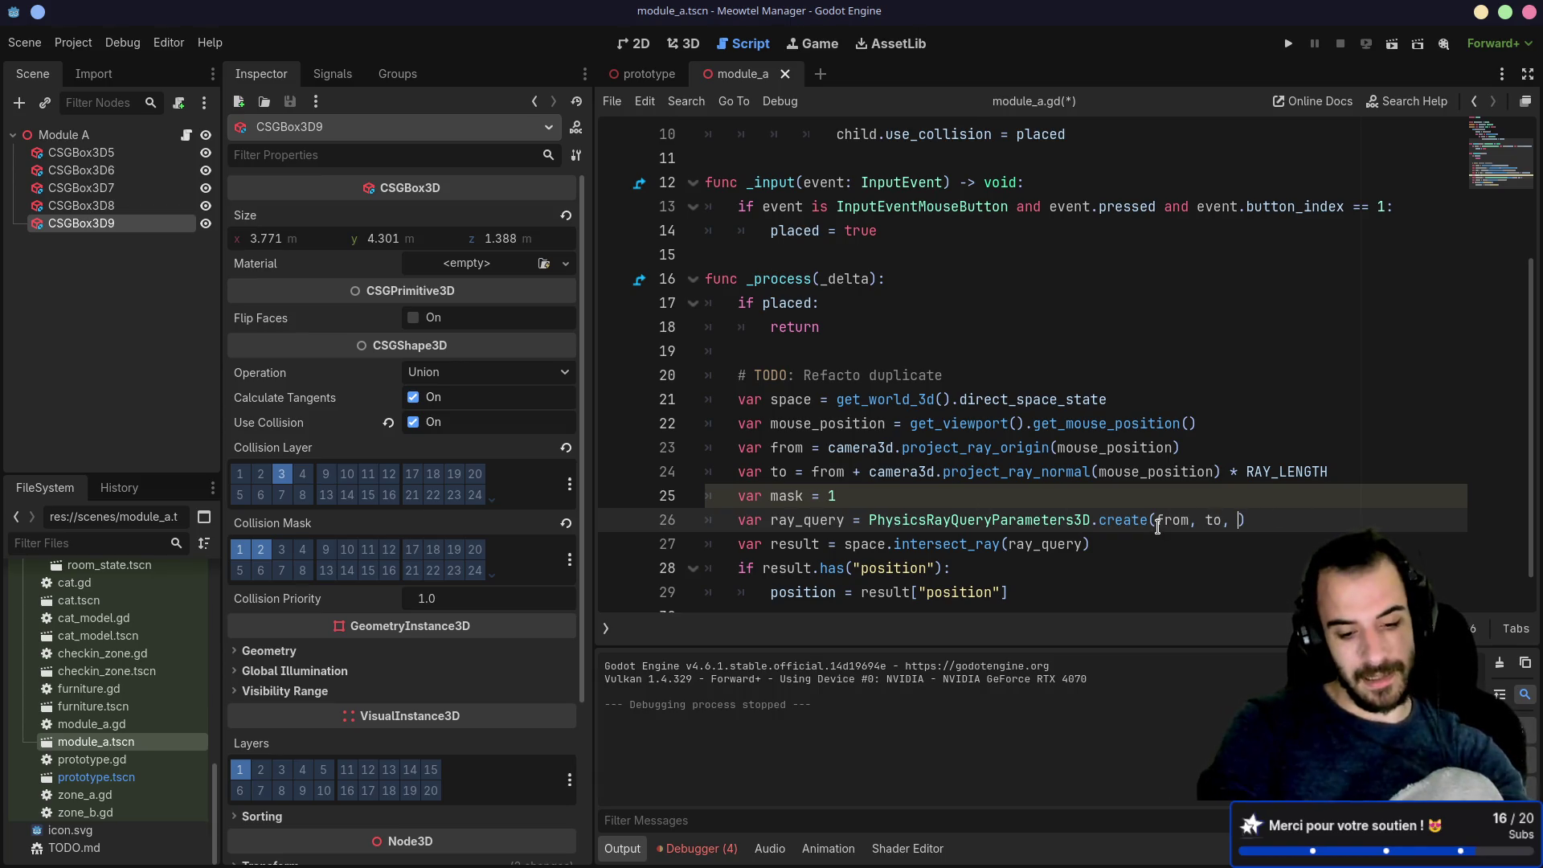
{"action": "type", "text": "mask"}
{"action": "left_click", "coordinate": [1148, 472]}
{"action": "key", "text": "ctrl+s"}
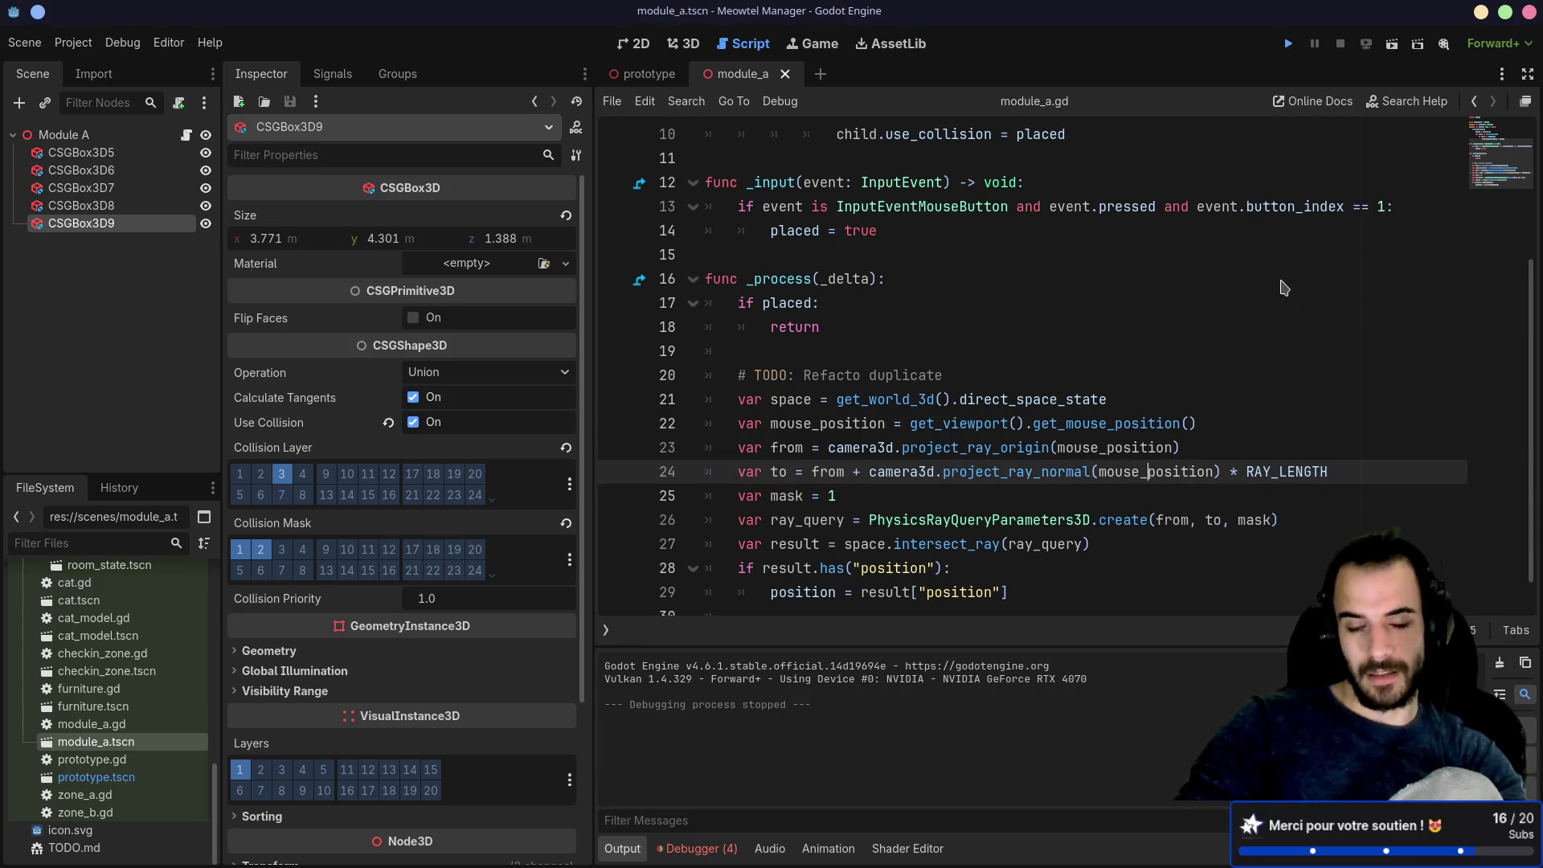
{"action": "key", "text": "F5"}
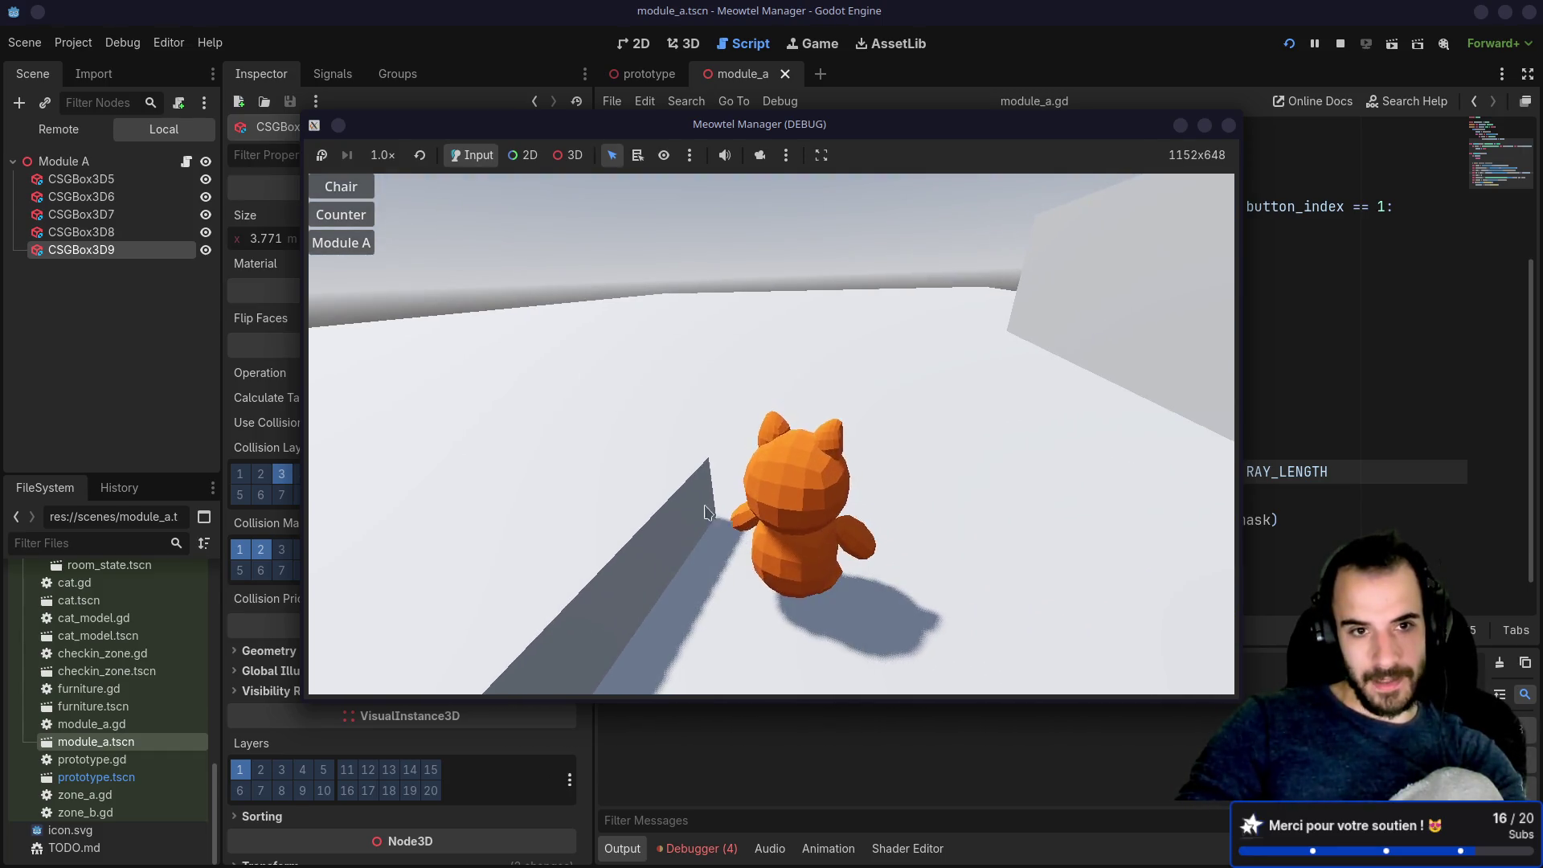
{"action": "left_click", "coordinate": [365, 242]}
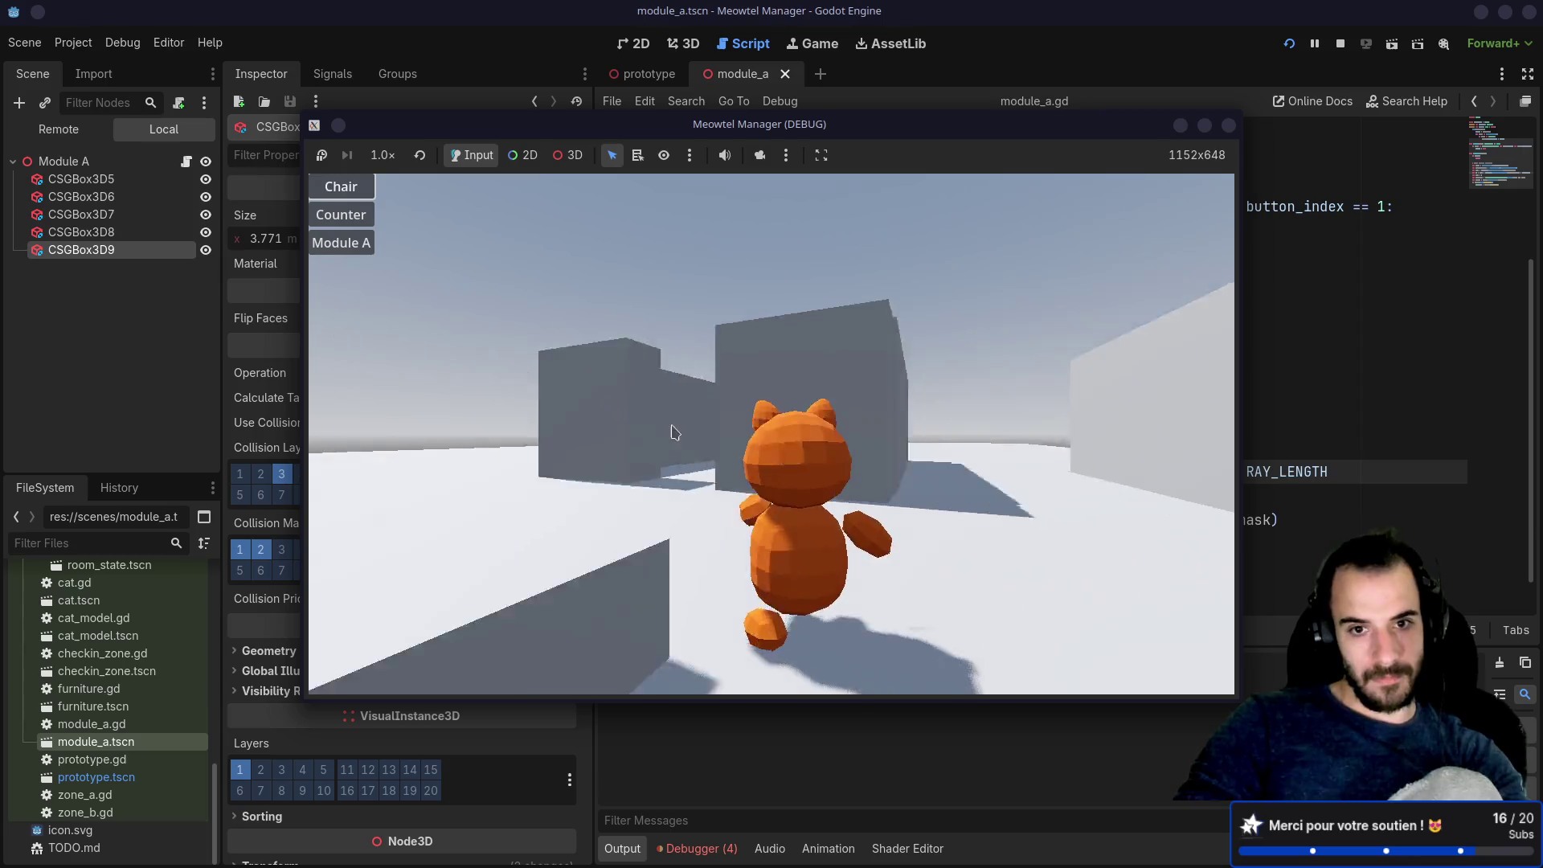
{"action": "key", "text": "w"}
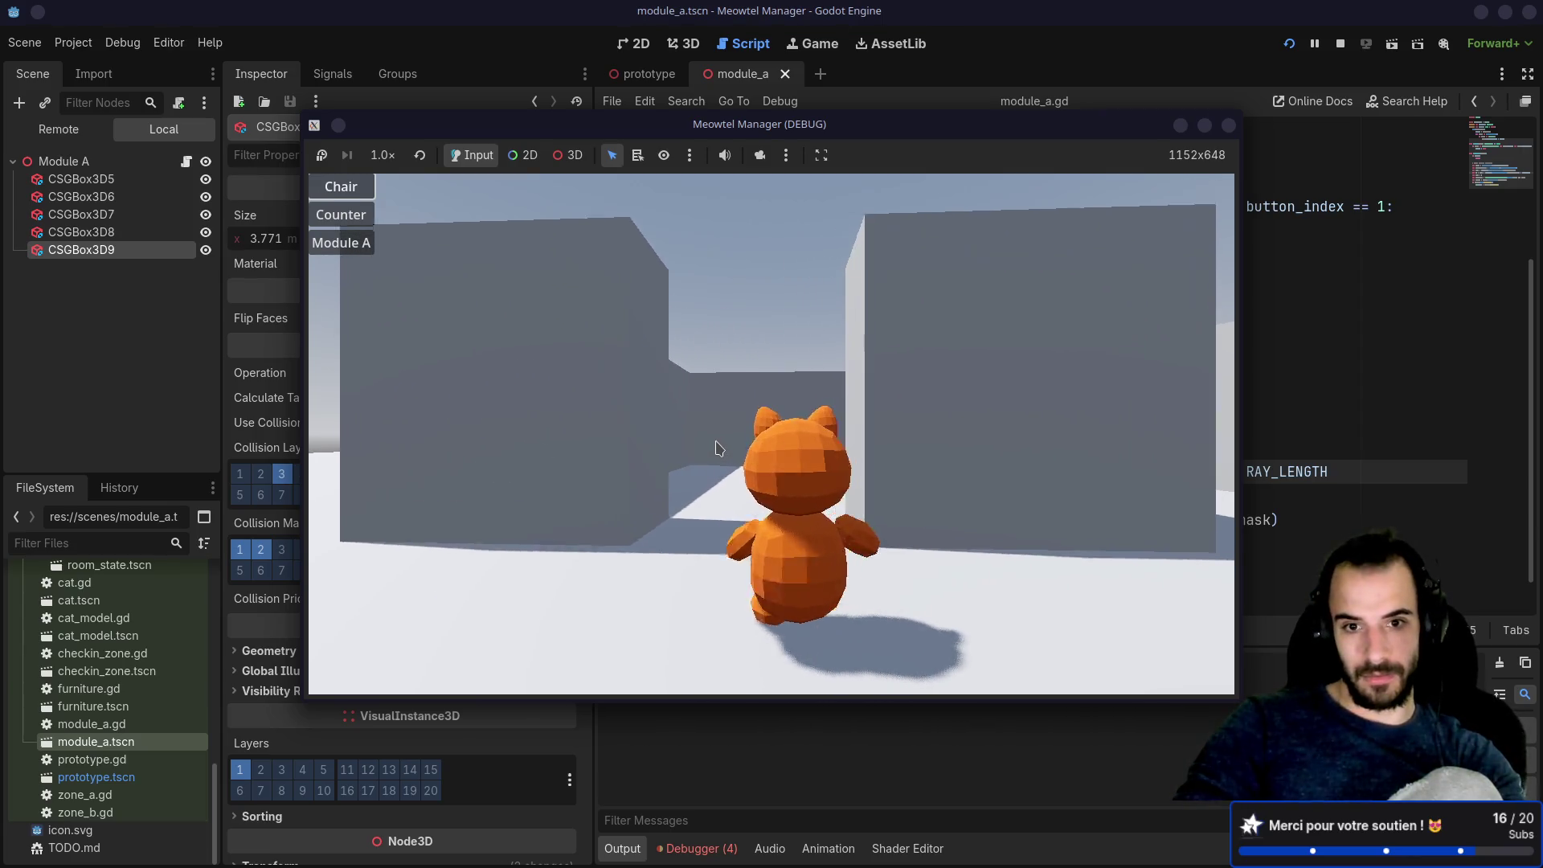
{"action": "key", "text": "w"}
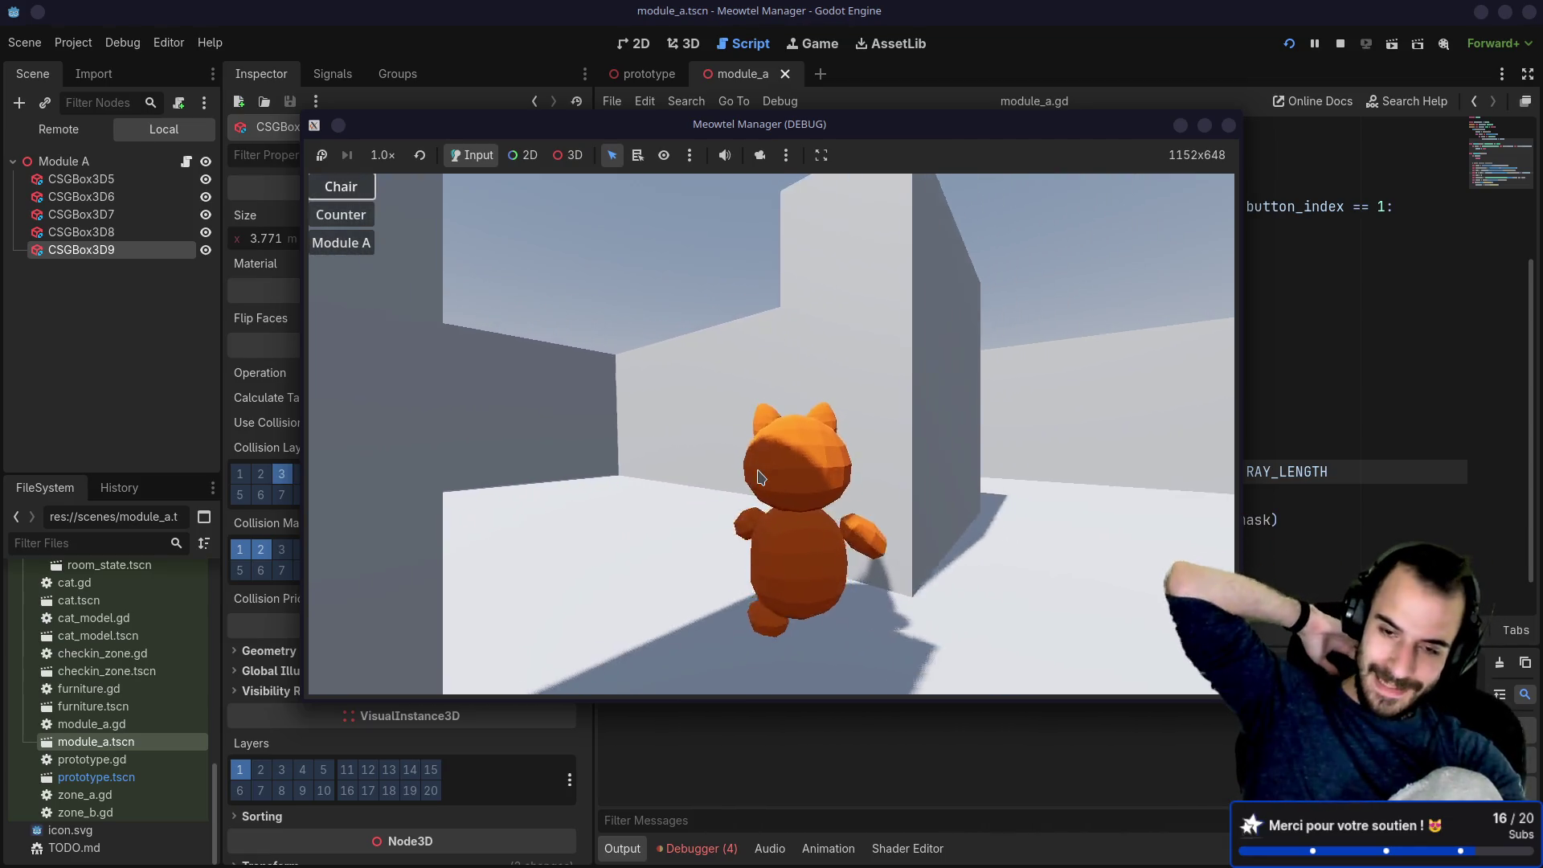
{"action": "key", "text": "d"}
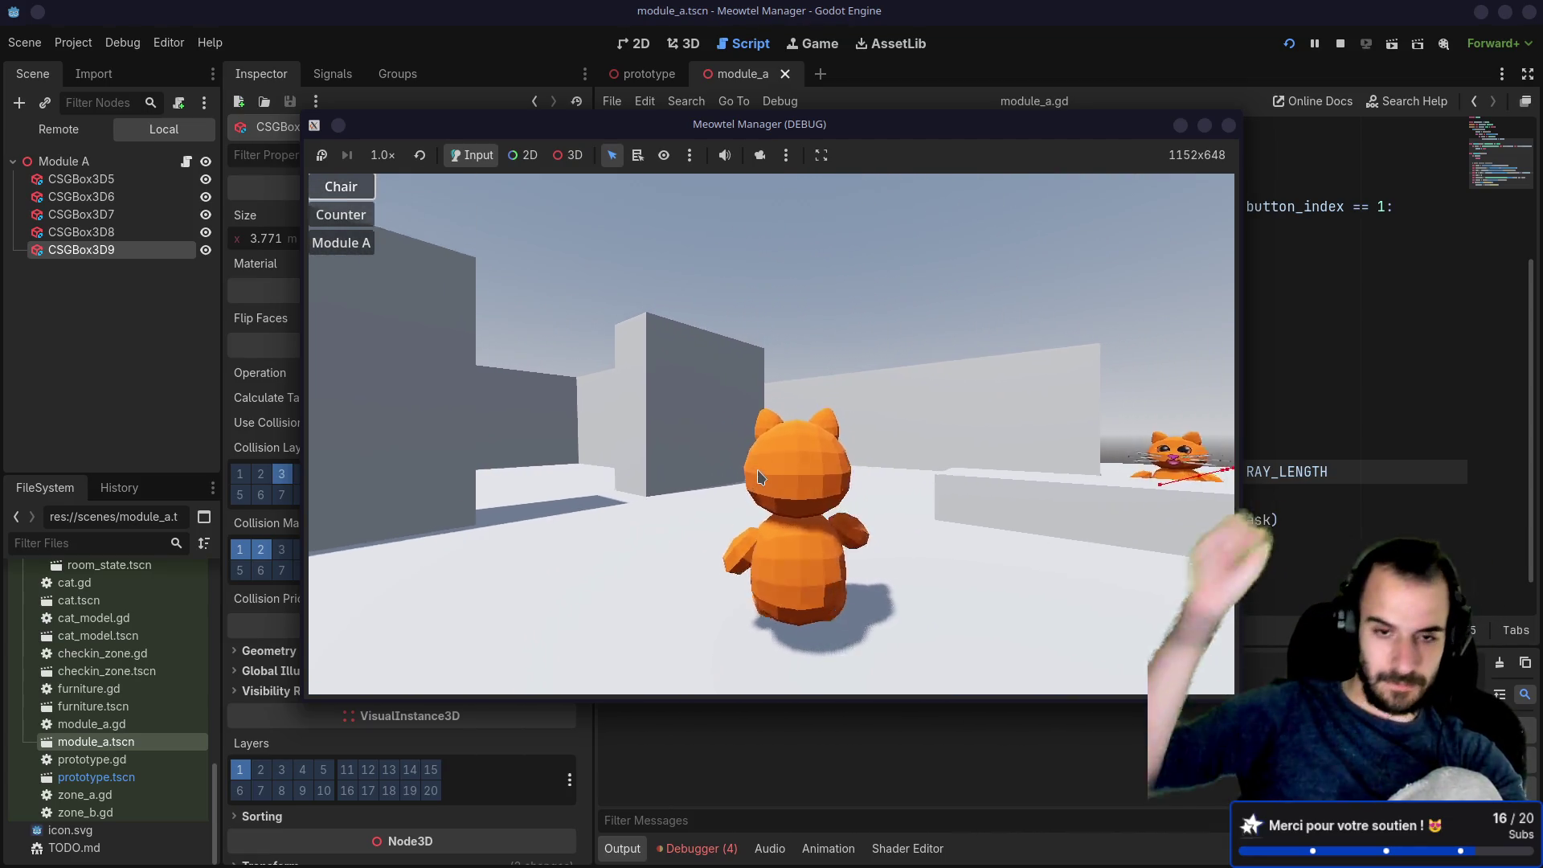
{"action": "left_click", "coordinate": [706, 480]}
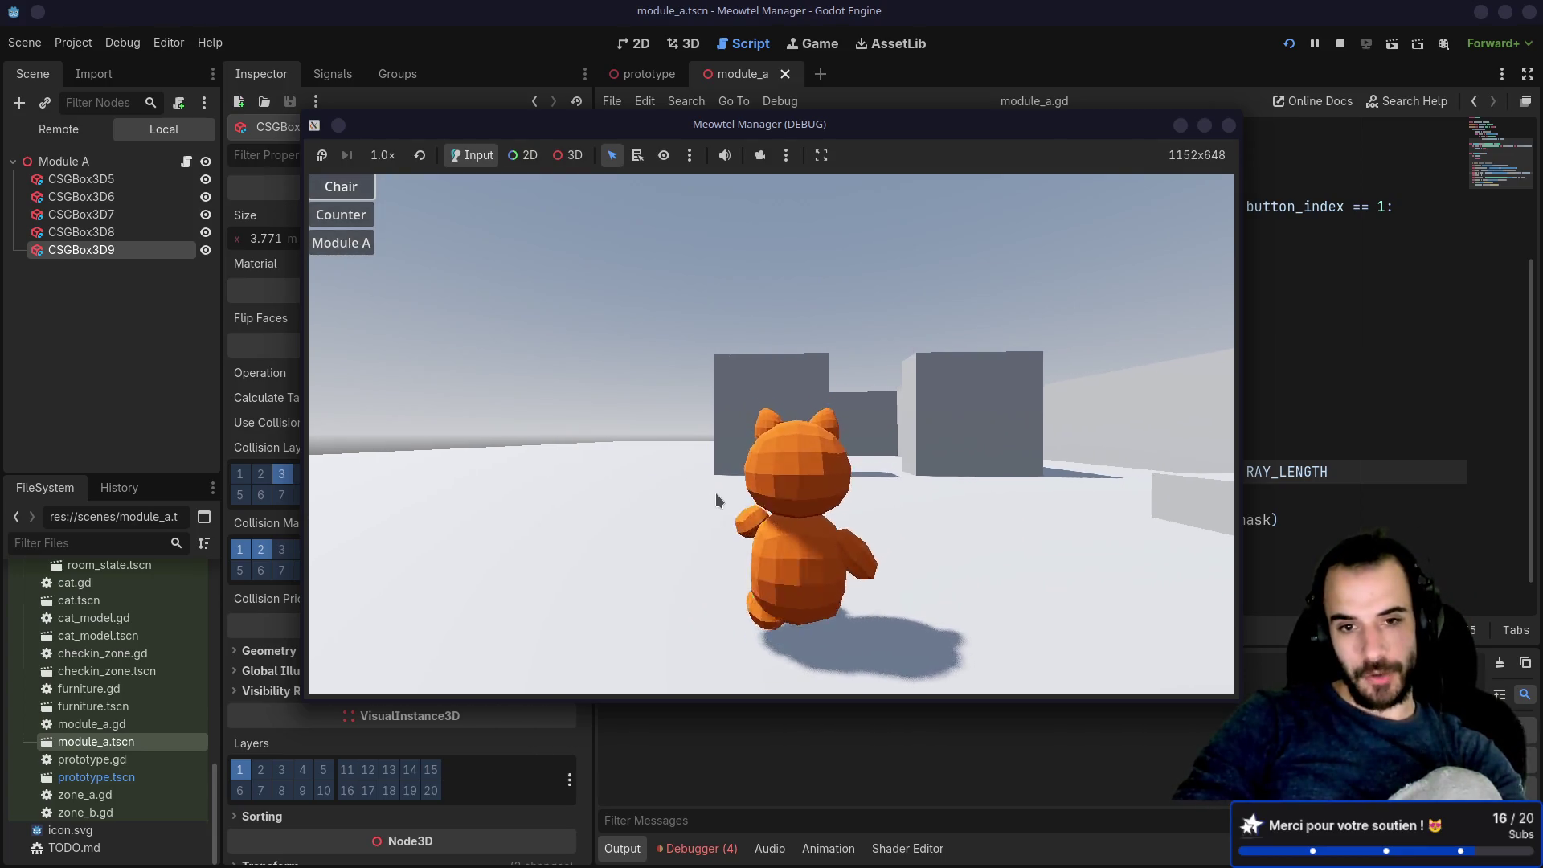
{"action": "left_click", "coordinate": [562, 413]}
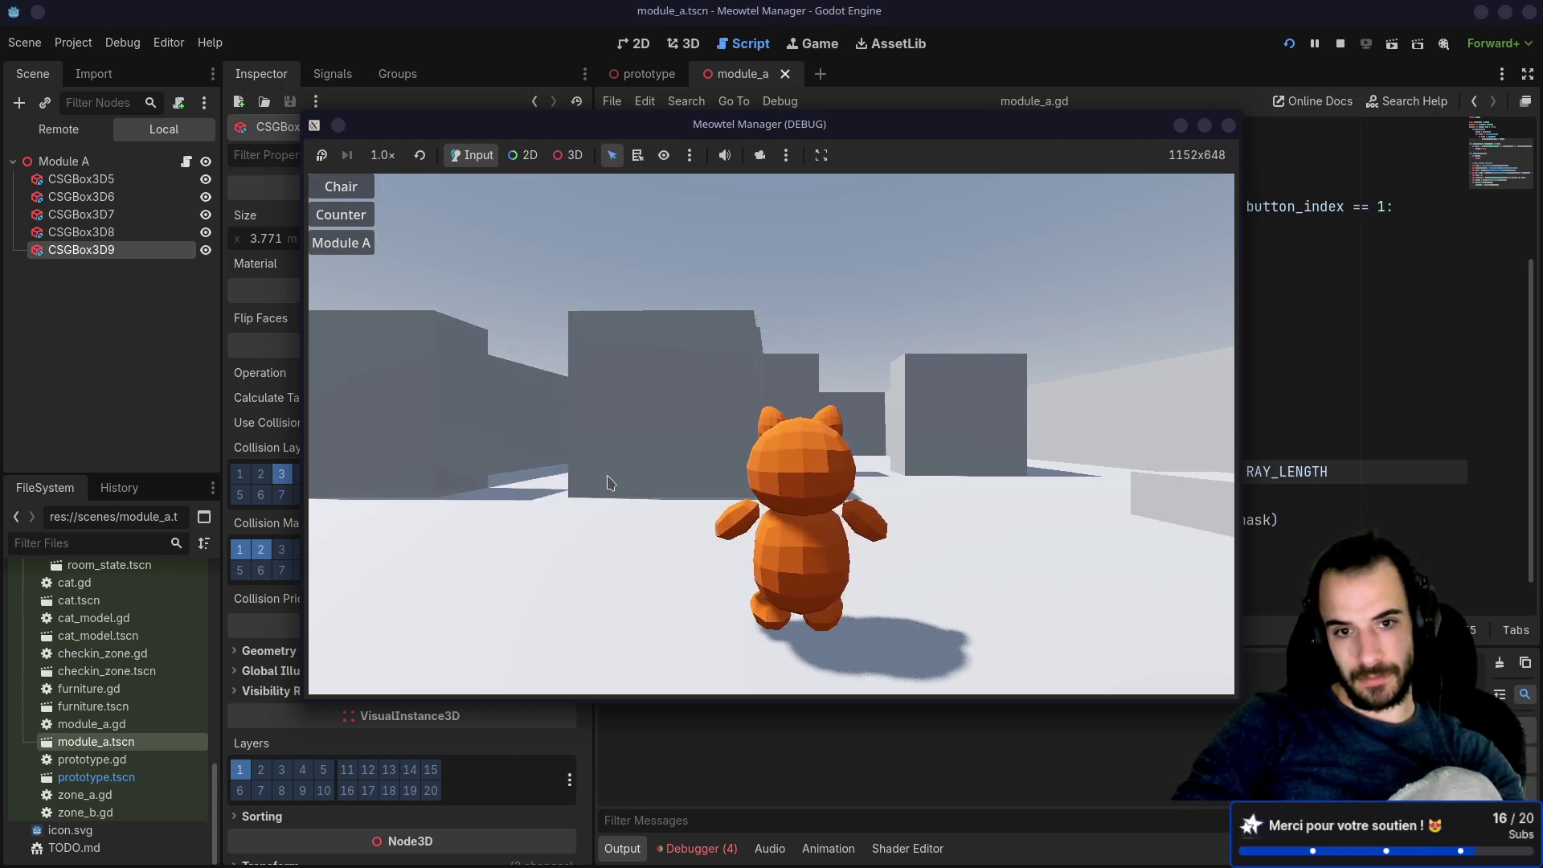
{"action": "left_click", "coordinate": [640, 485]}
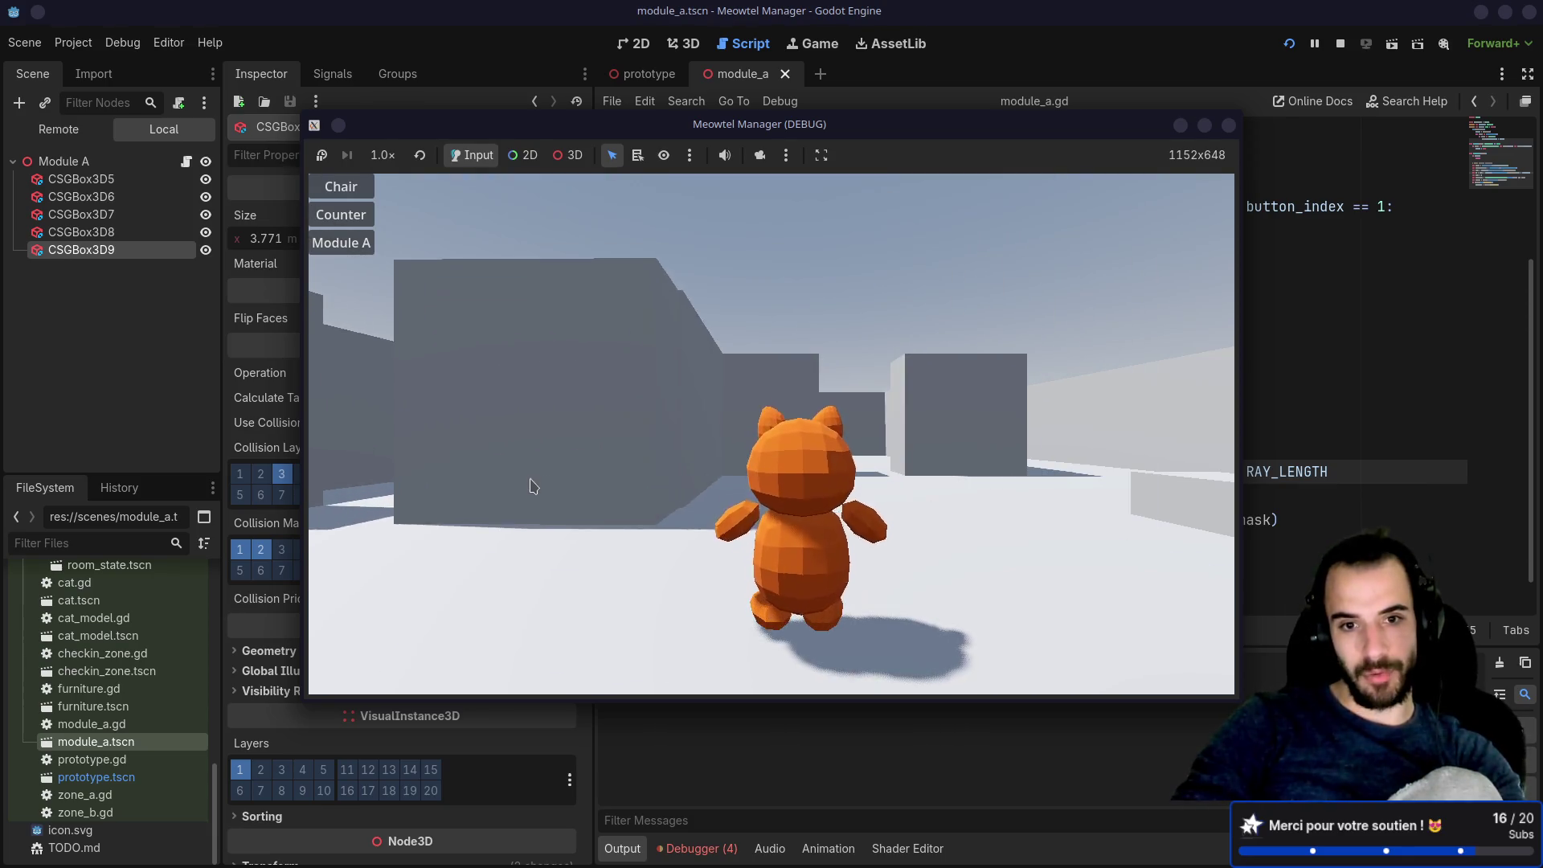
{"action": "left_click", "coordinate": [613, 471]}
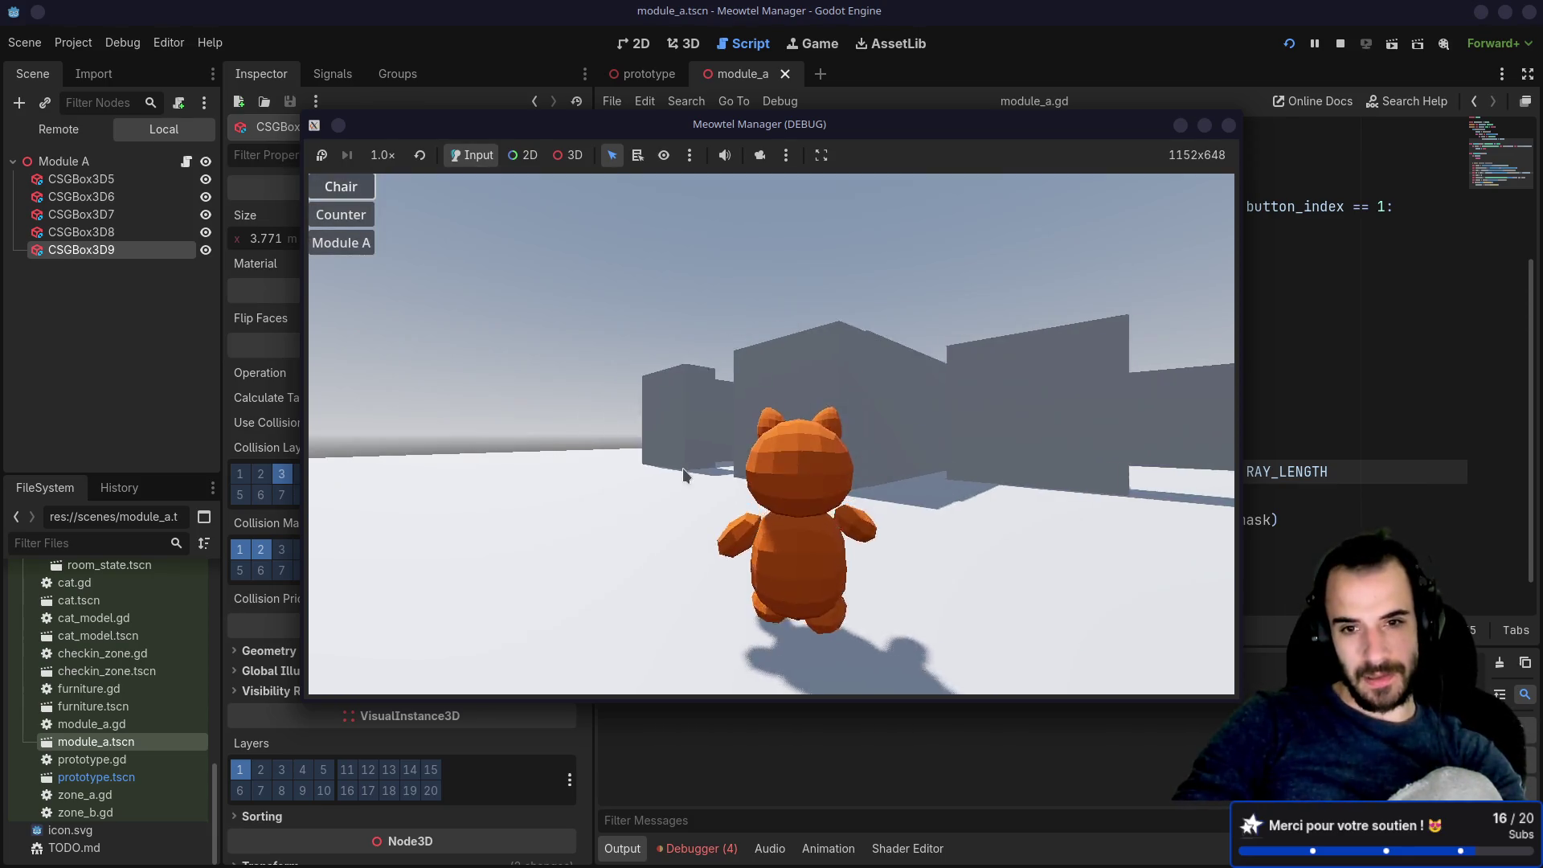
{"action": "left_click", "coordinate": [683, 474]}
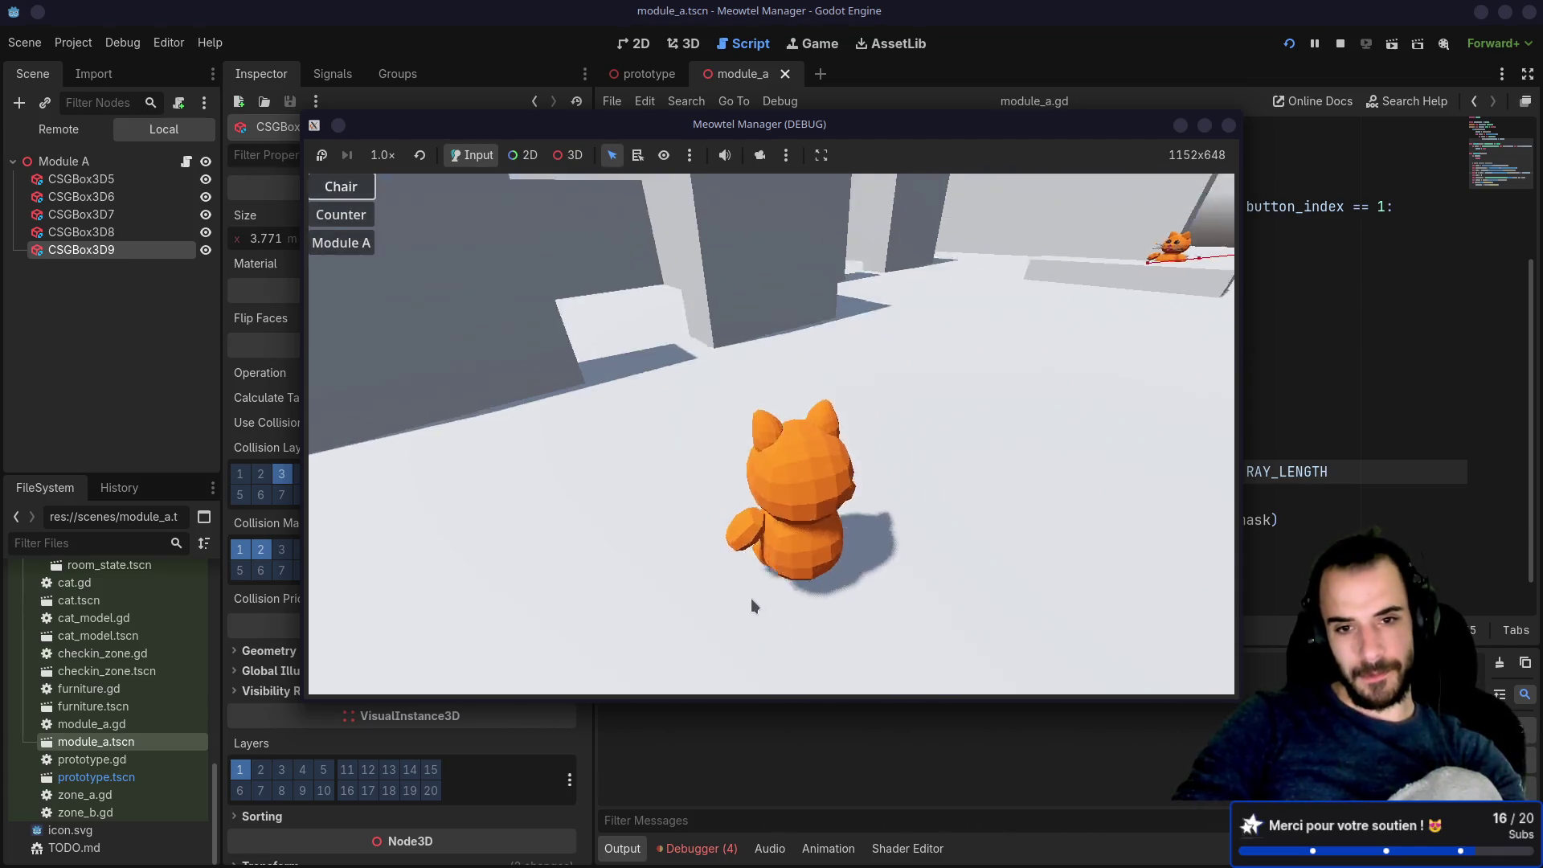
{"action": "key", "text": "Down"}
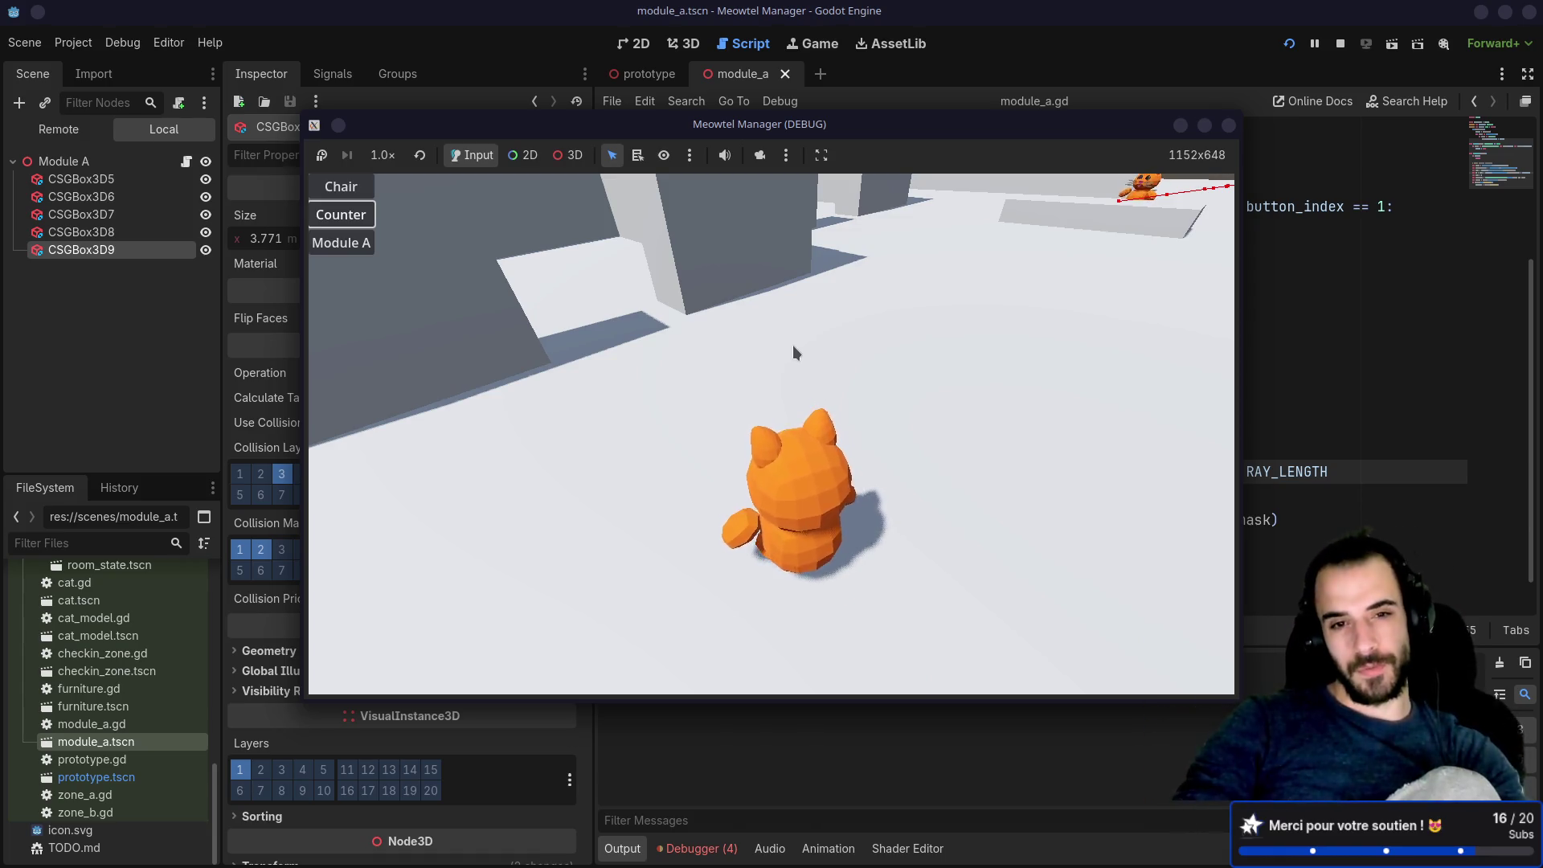
{"action": "key", "text": "Down"}
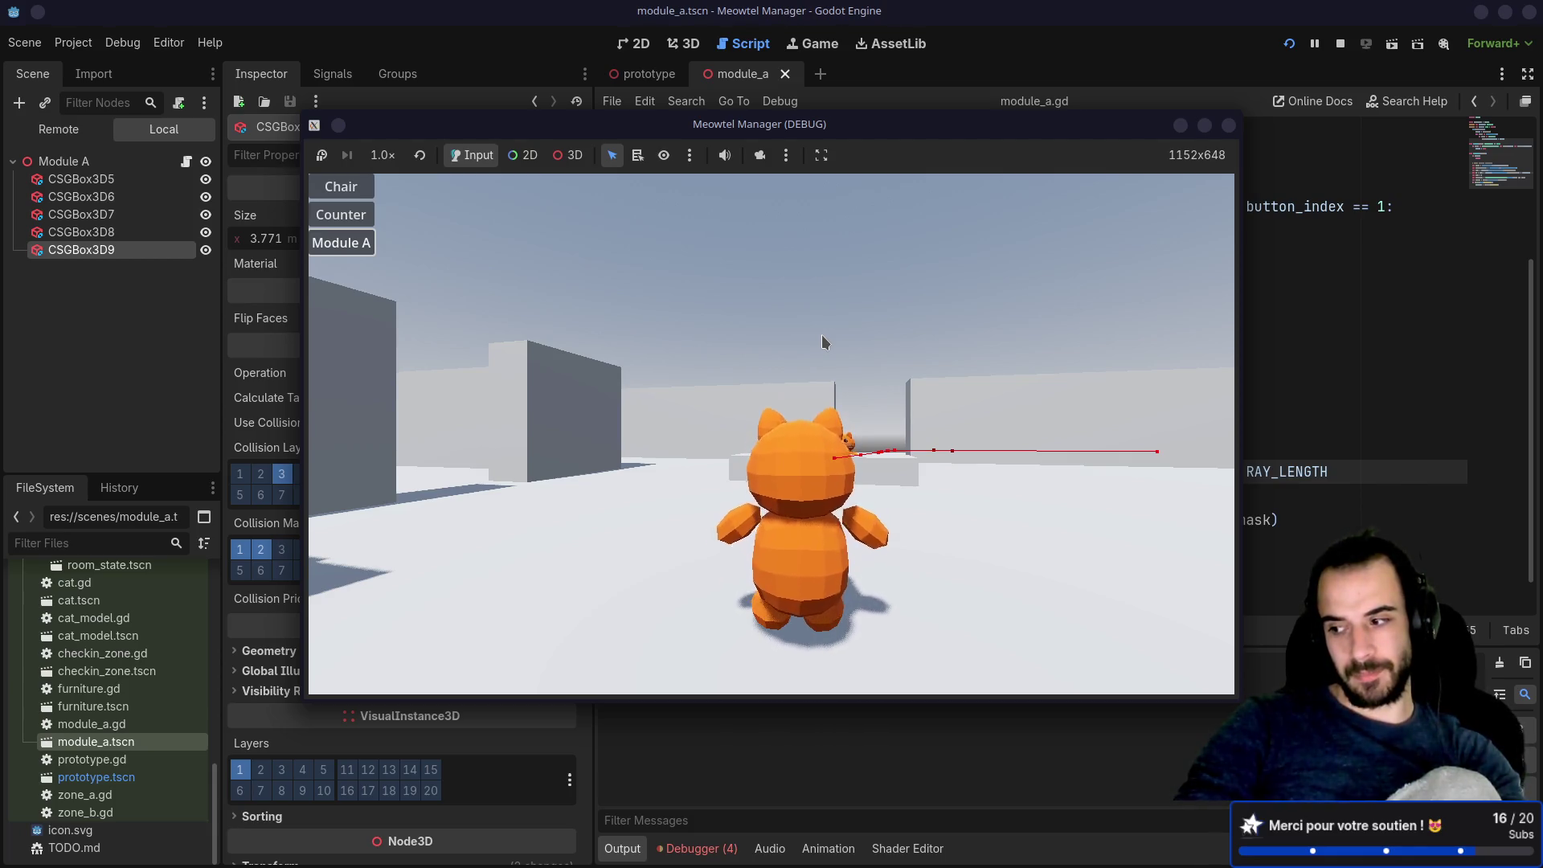
{"action": "key", "text": "w"}
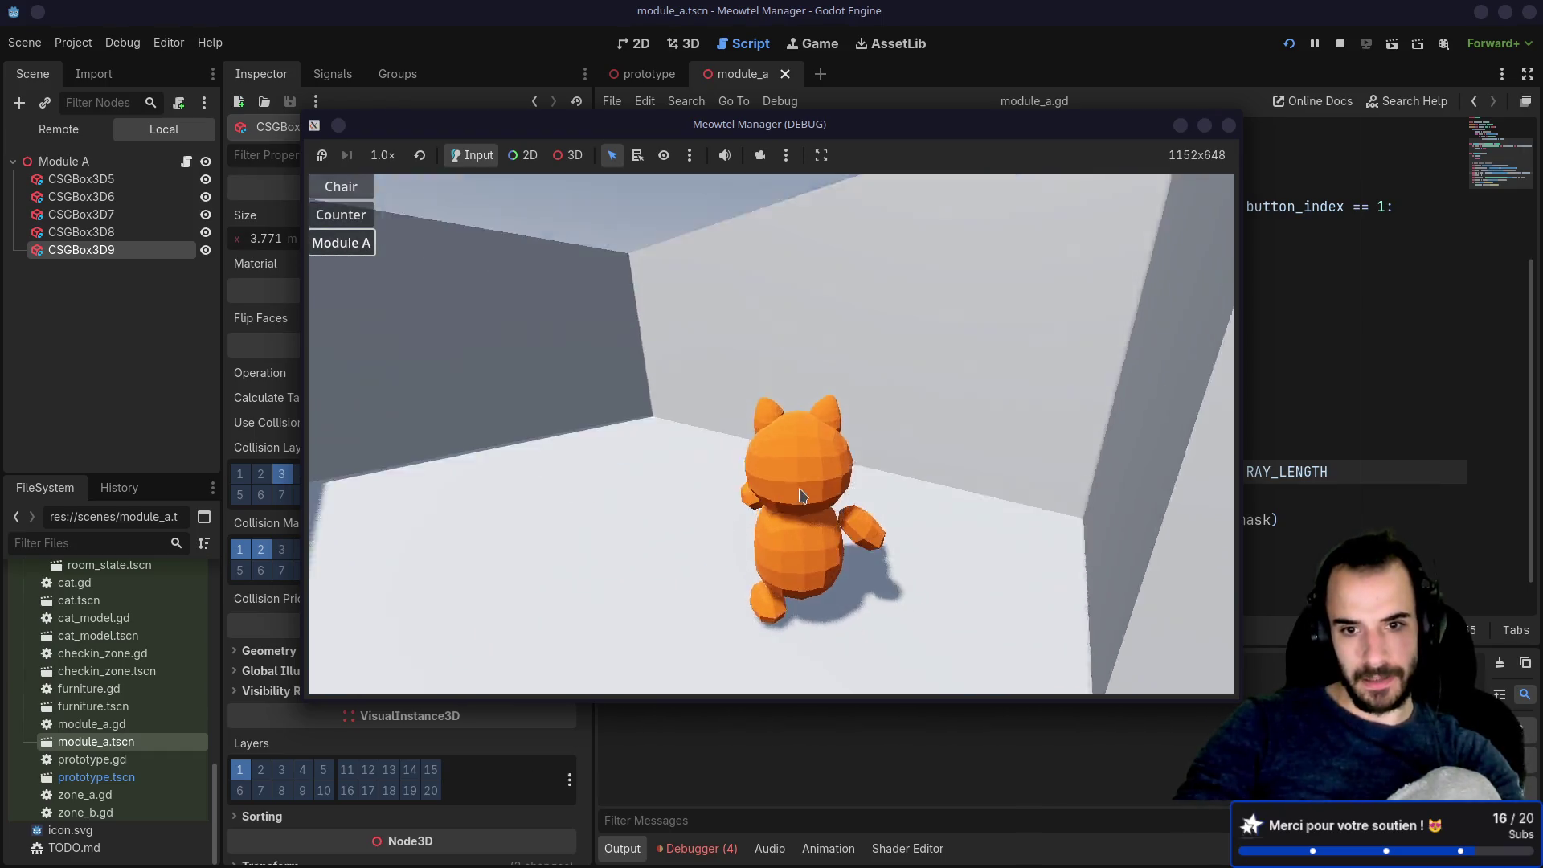
Step: Place a counter in the room, then view the table and chairs from behind the cat
{"action": "left_click", "coordinate": [350, 219]}
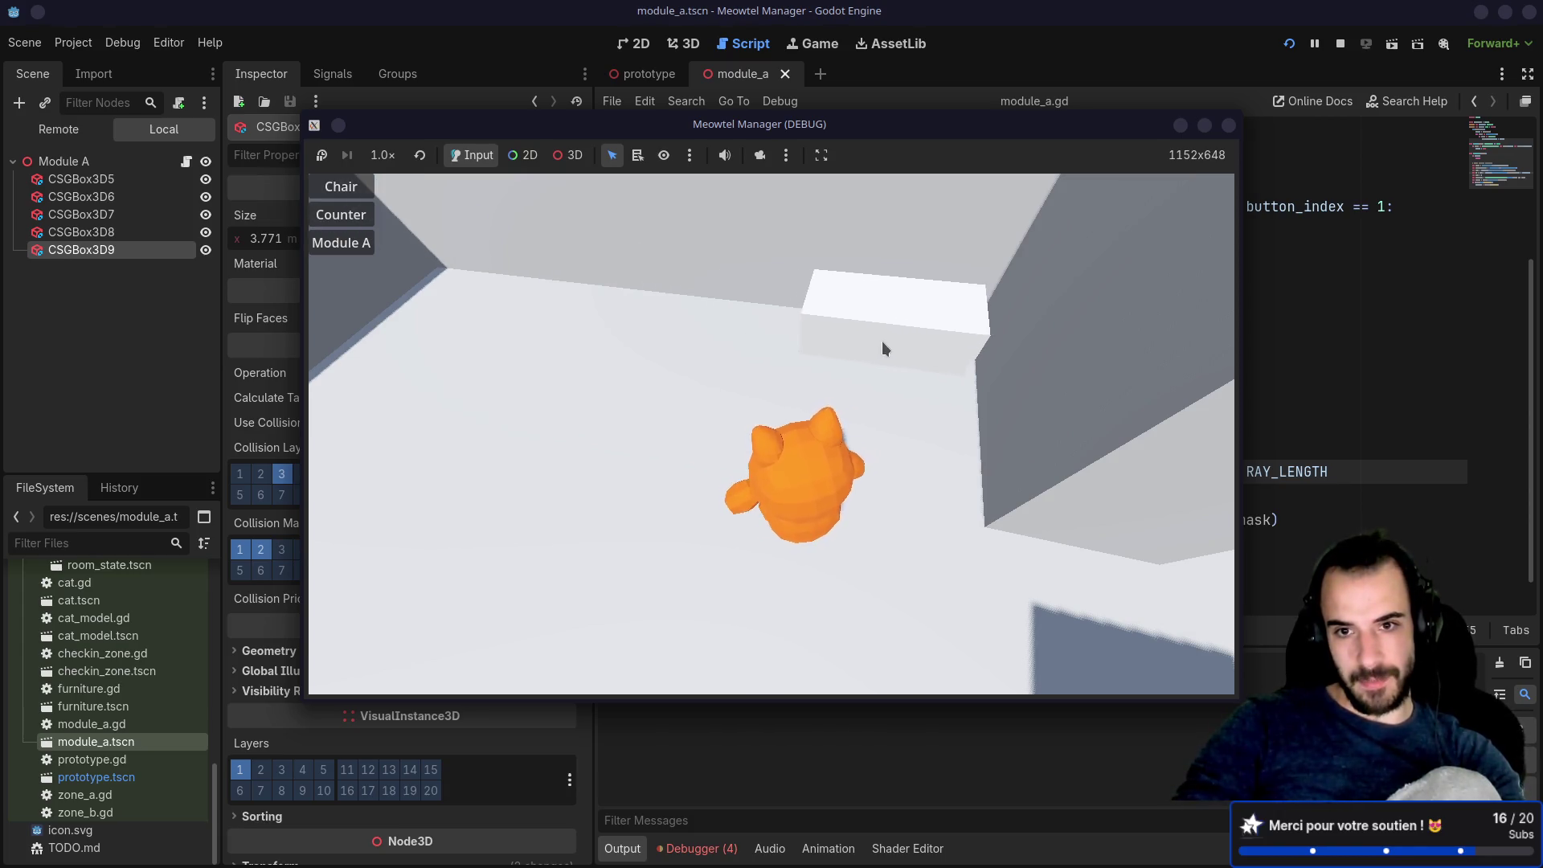
{"action": "left_click", "coordinate": [886, 340]}
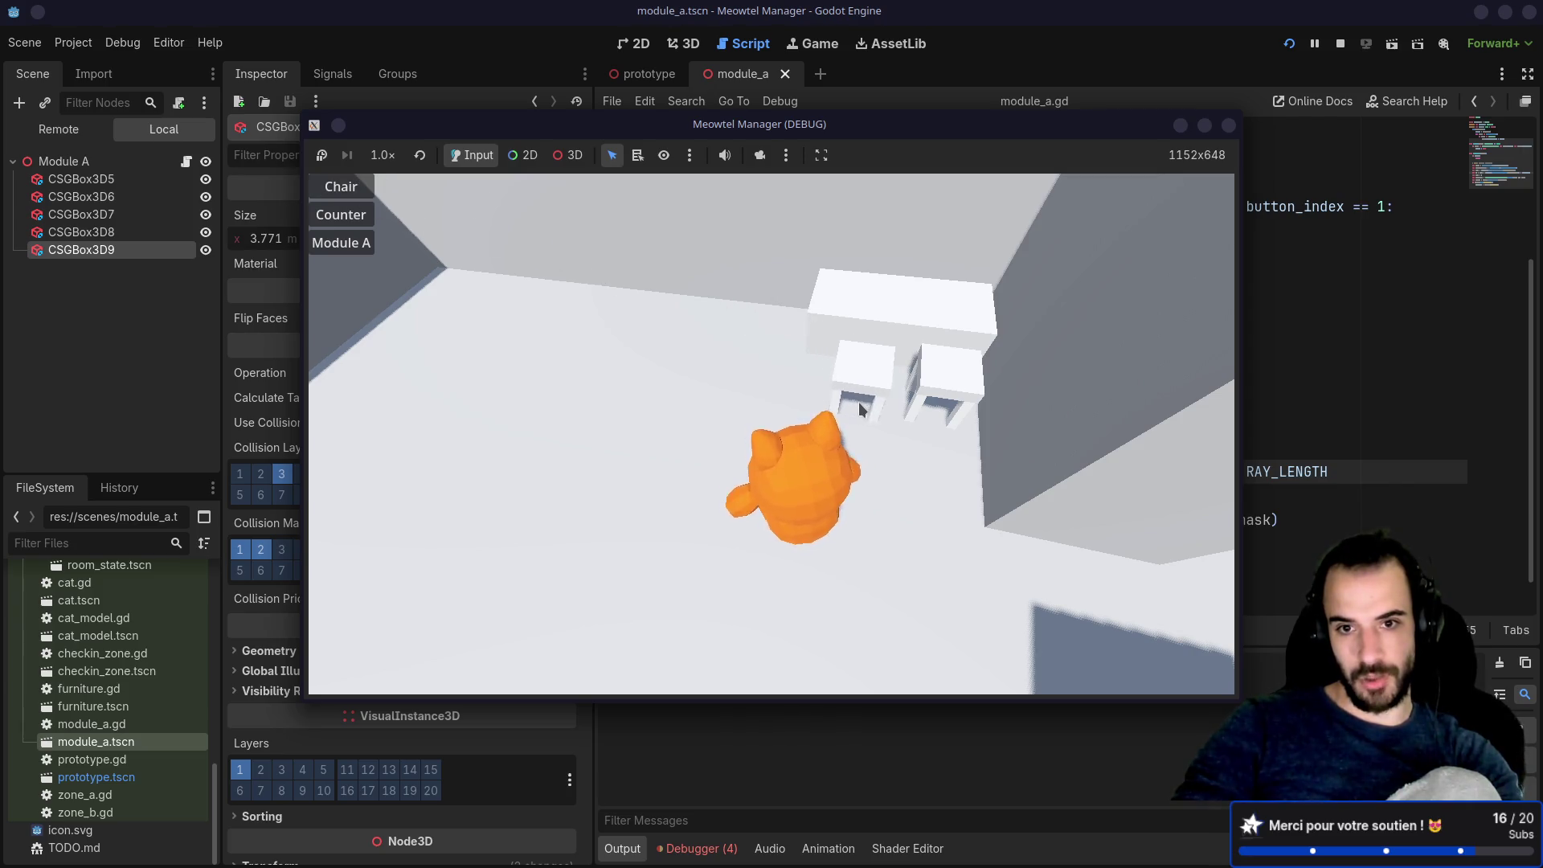
{"action": "key", "text": "Tab"}
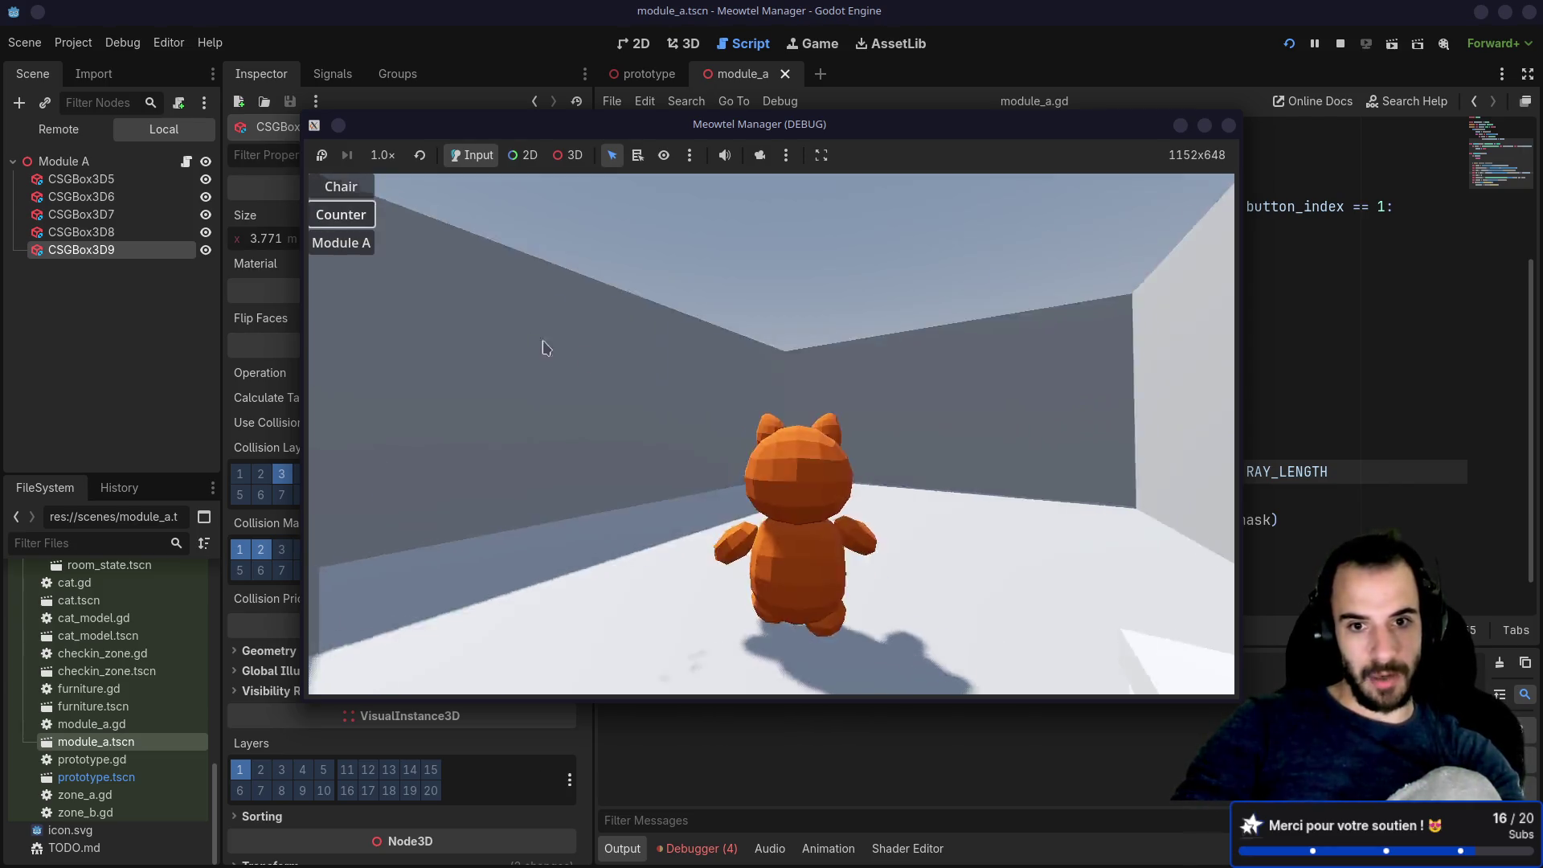
{"action": "left_click", "coordinate": [579, 388]}
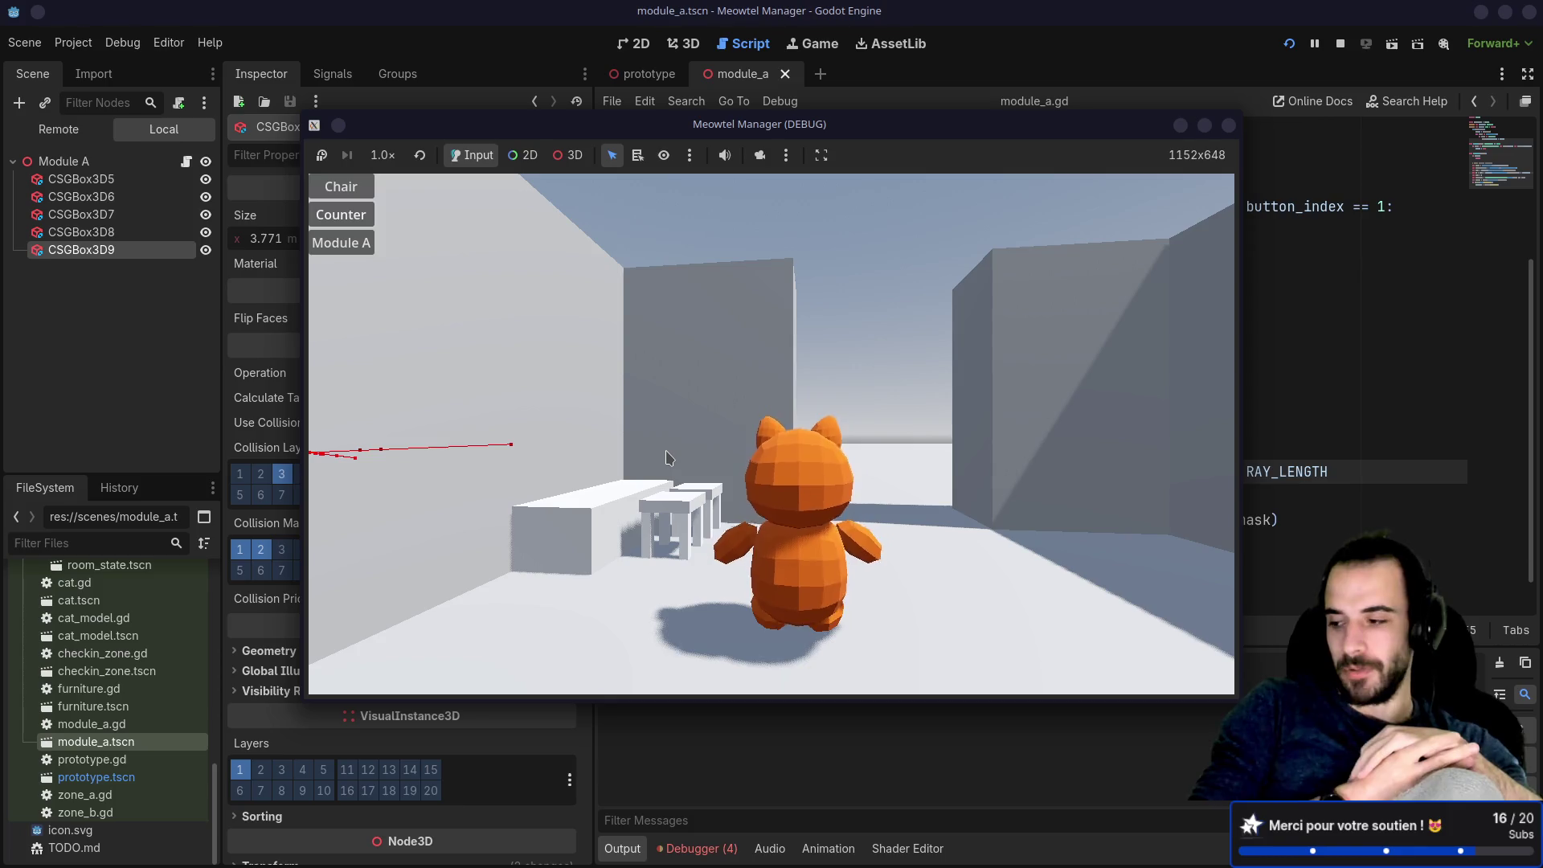
Step: Cycle through the game's camera views, then place a Module A block in the world
{"action": "left_click", "coordinate": [666, 458]}
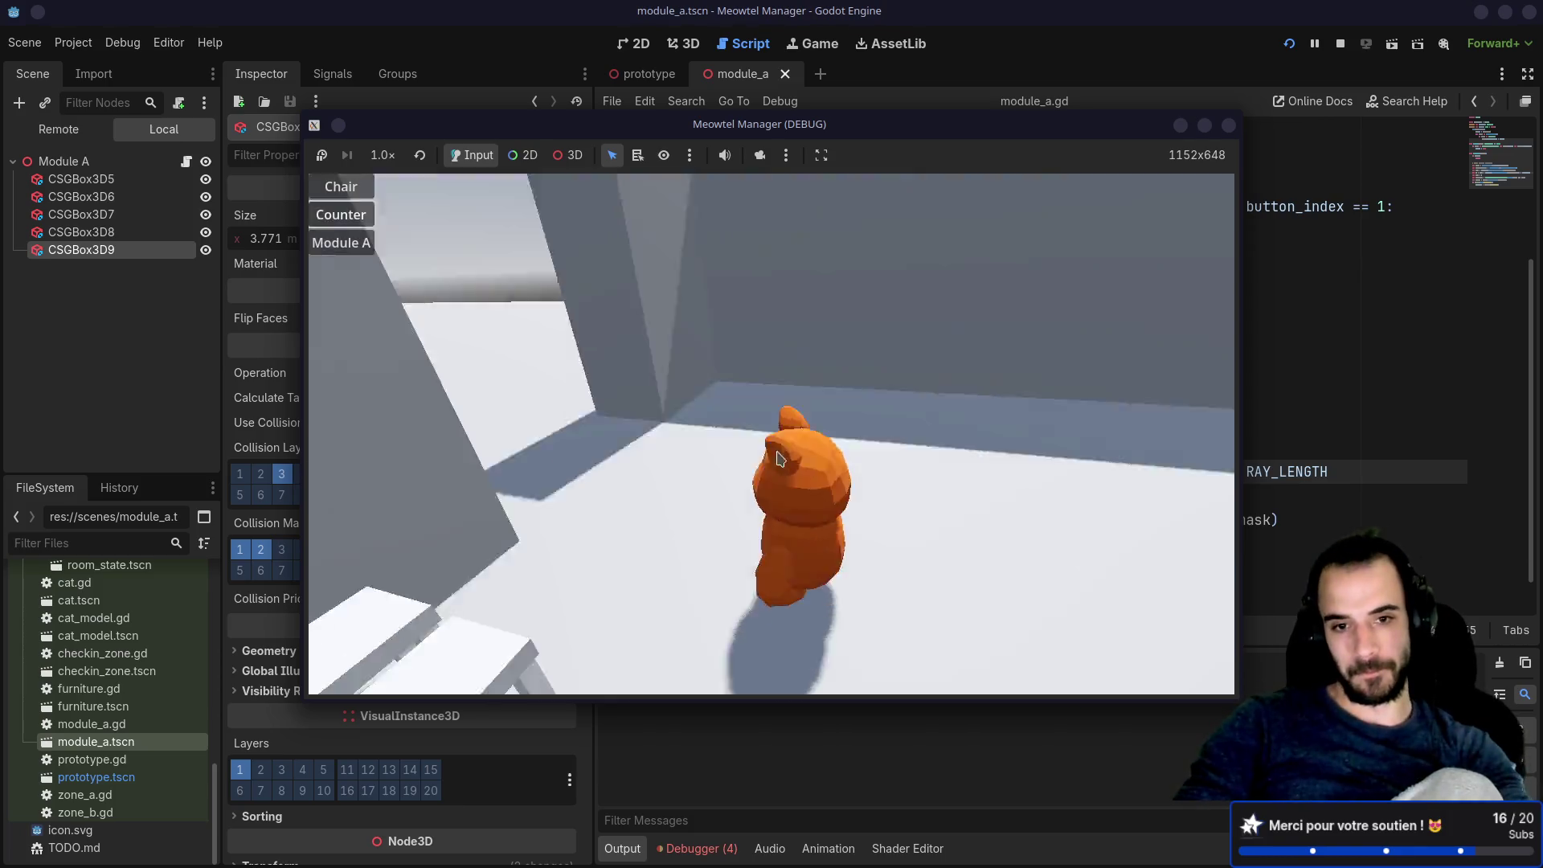
{"action": "left_click", "coordinate": [673, 485]}
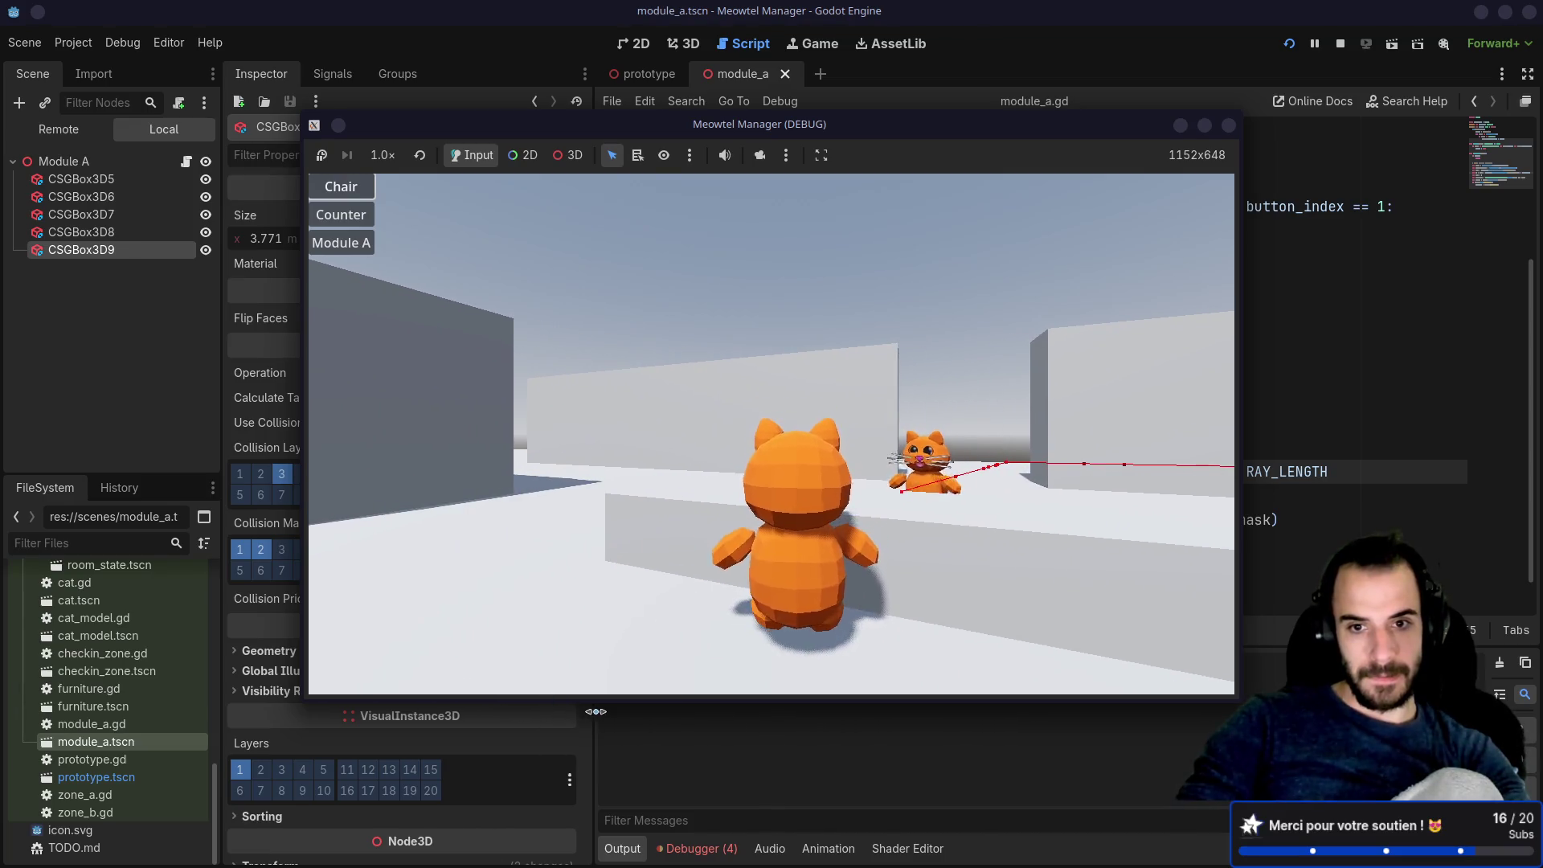
{"action": "key", "text": "Down"}
{"action": "key", "text": "Return"}
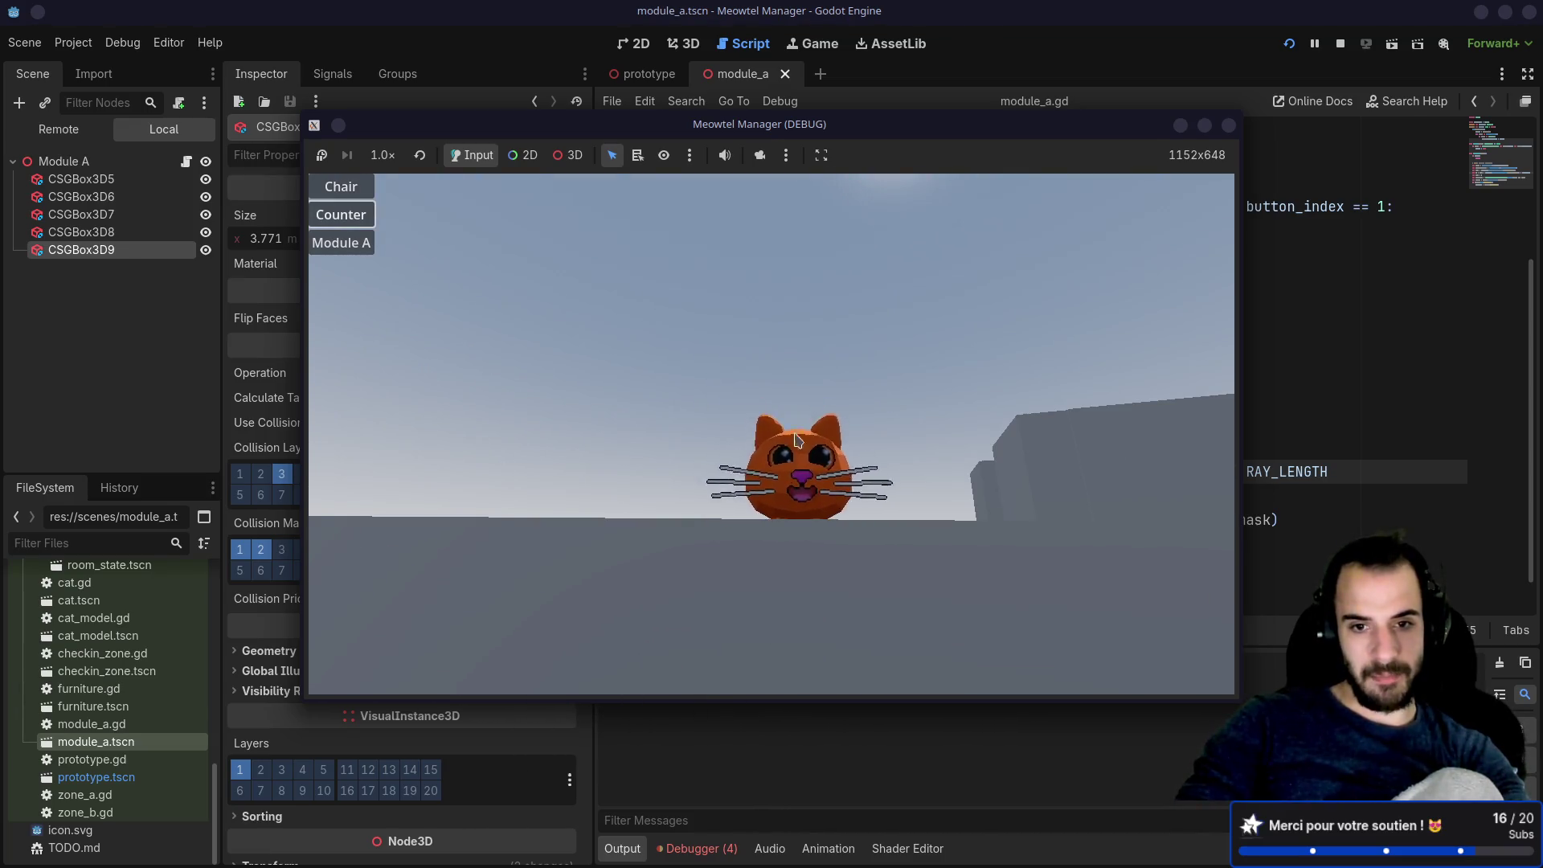
{"action": "key", "text": "Down"}
{"action": "key", "text": "Return"}
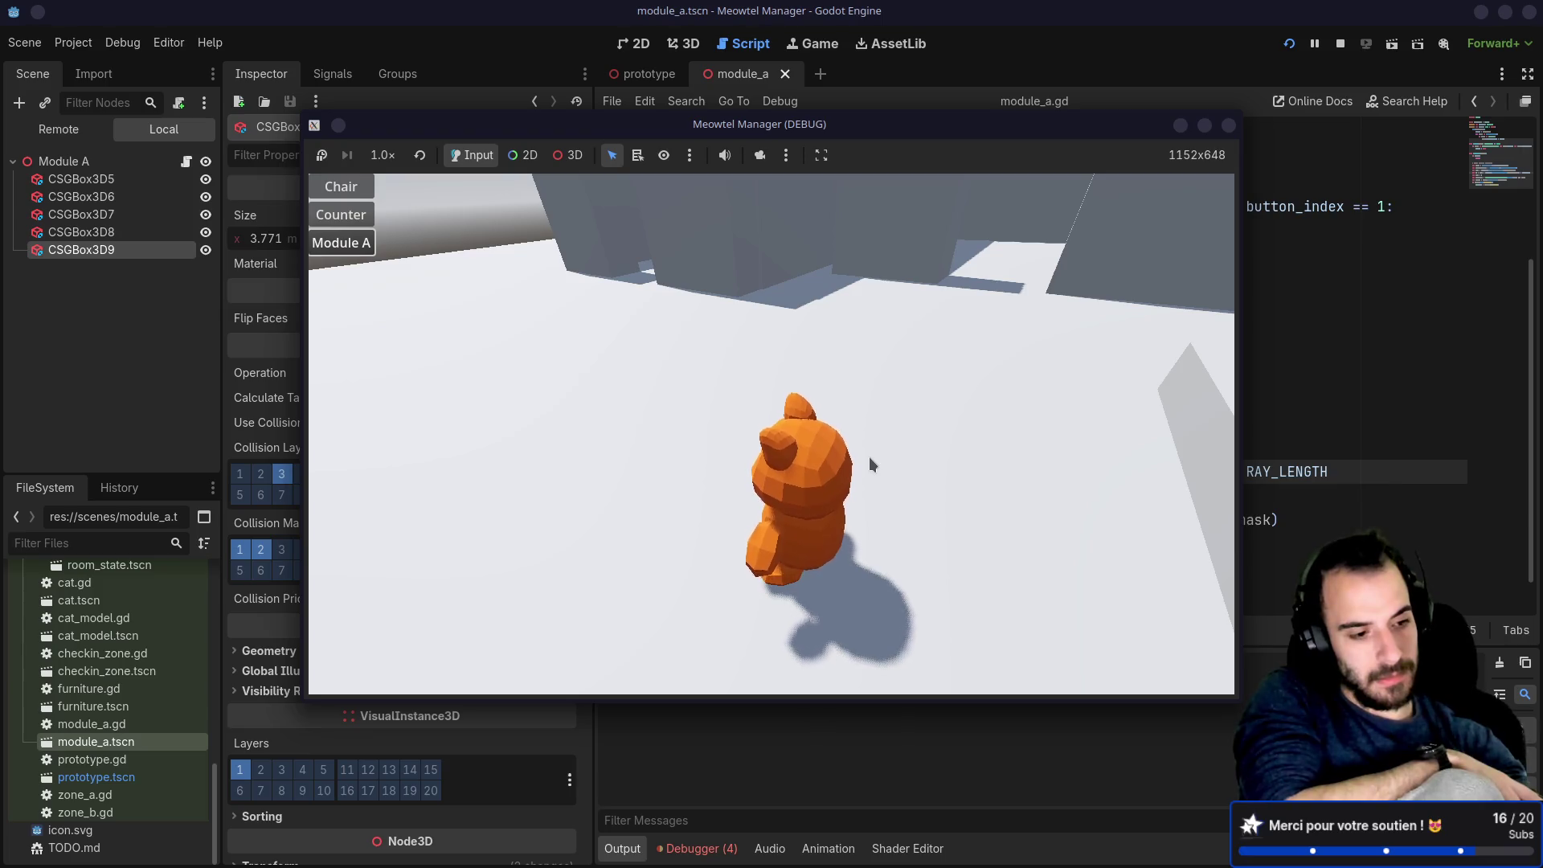
{"action": "left_click", "coordinate": [870, 456]}
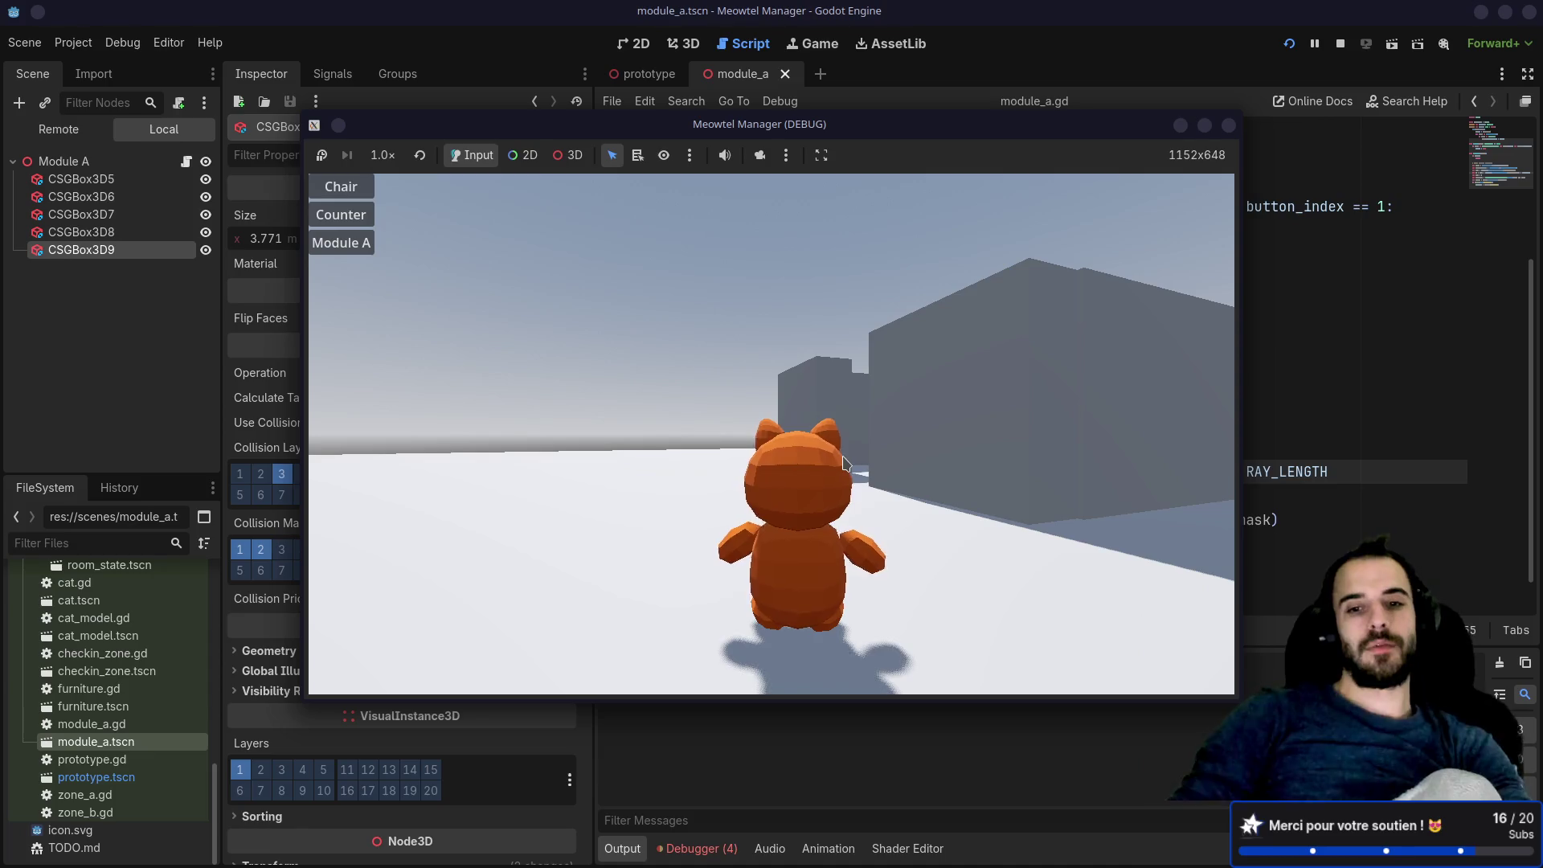
{"action": "left_click", "coordinate": [340, 243]}
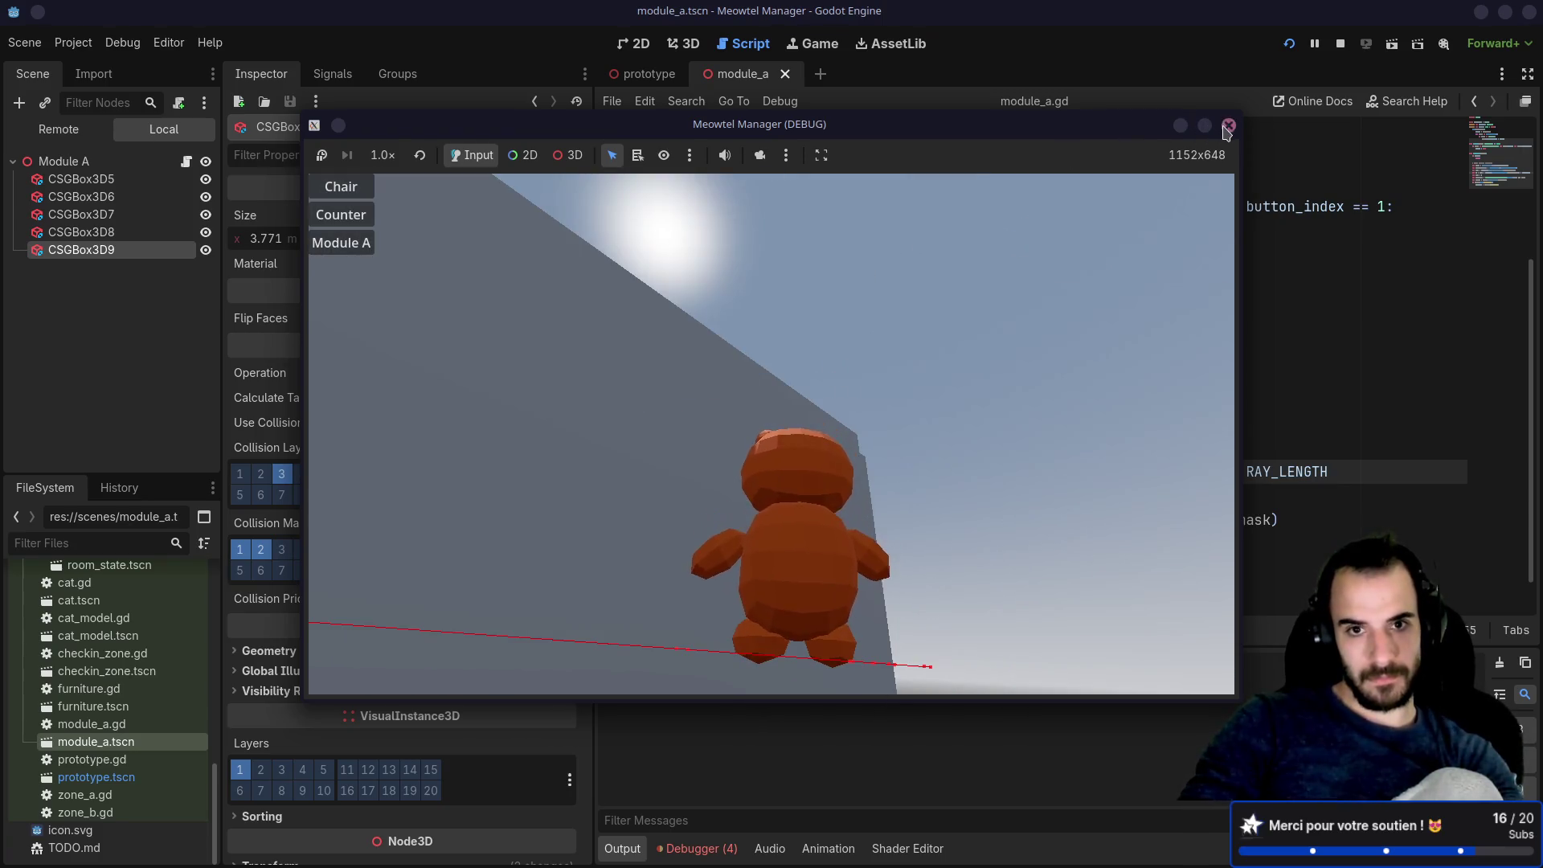
Step: Stop the game, inspect ZoneB's shape and ZoneA's groups in the prototype scene, and rerun
{"action": "left_click", "coordinate": [1227, 127]}
{"action": "left_click", "coordinate": [642, 79]}
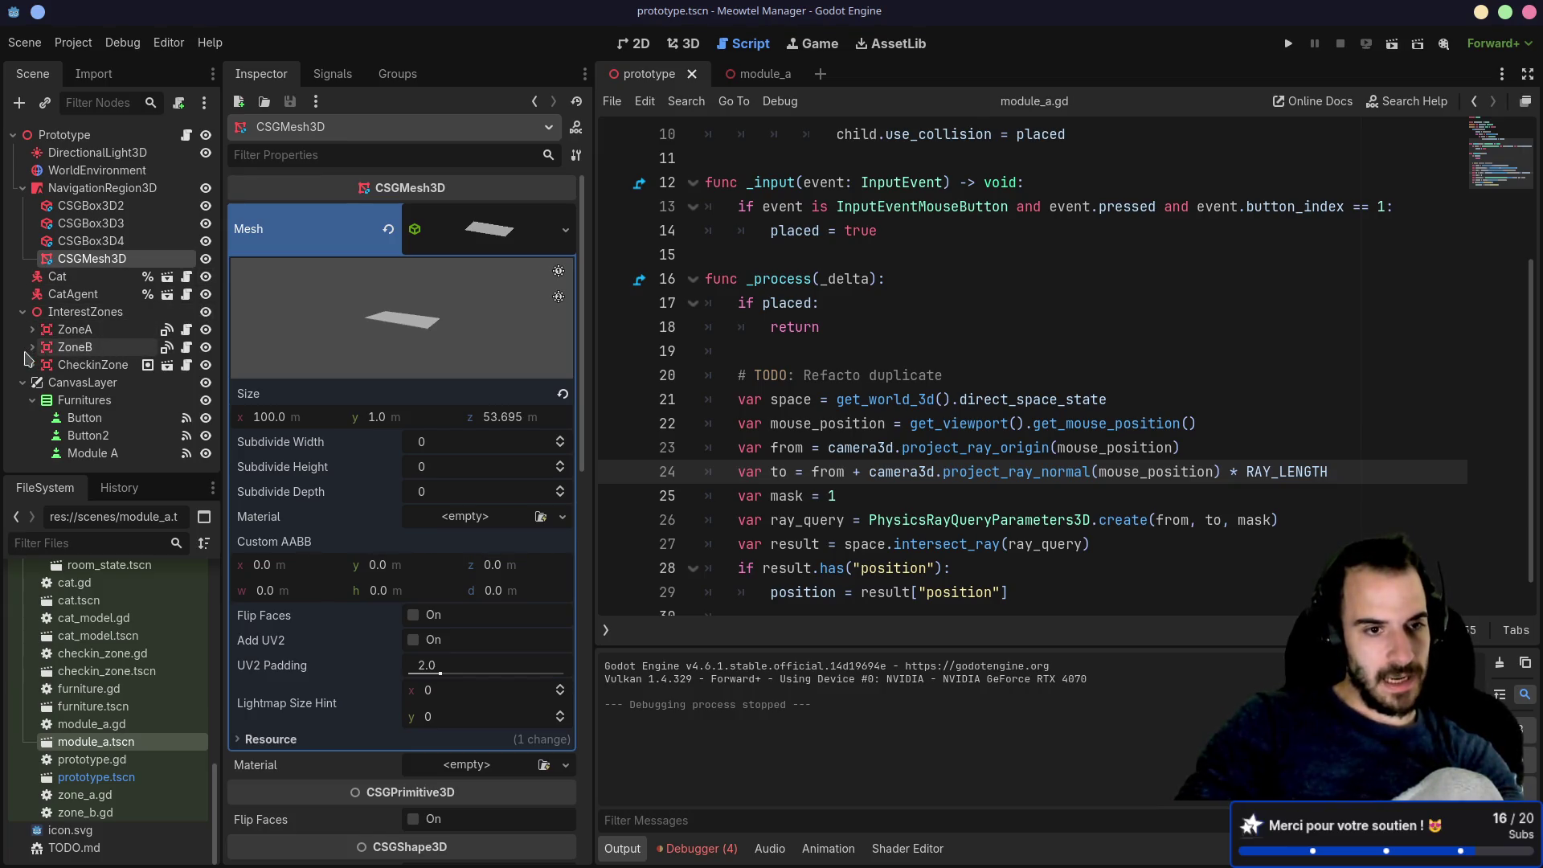
{"action": "left_click", "coordinate": [30, 347]}
{"action": "left_click", "coordinate": [30, 349]}
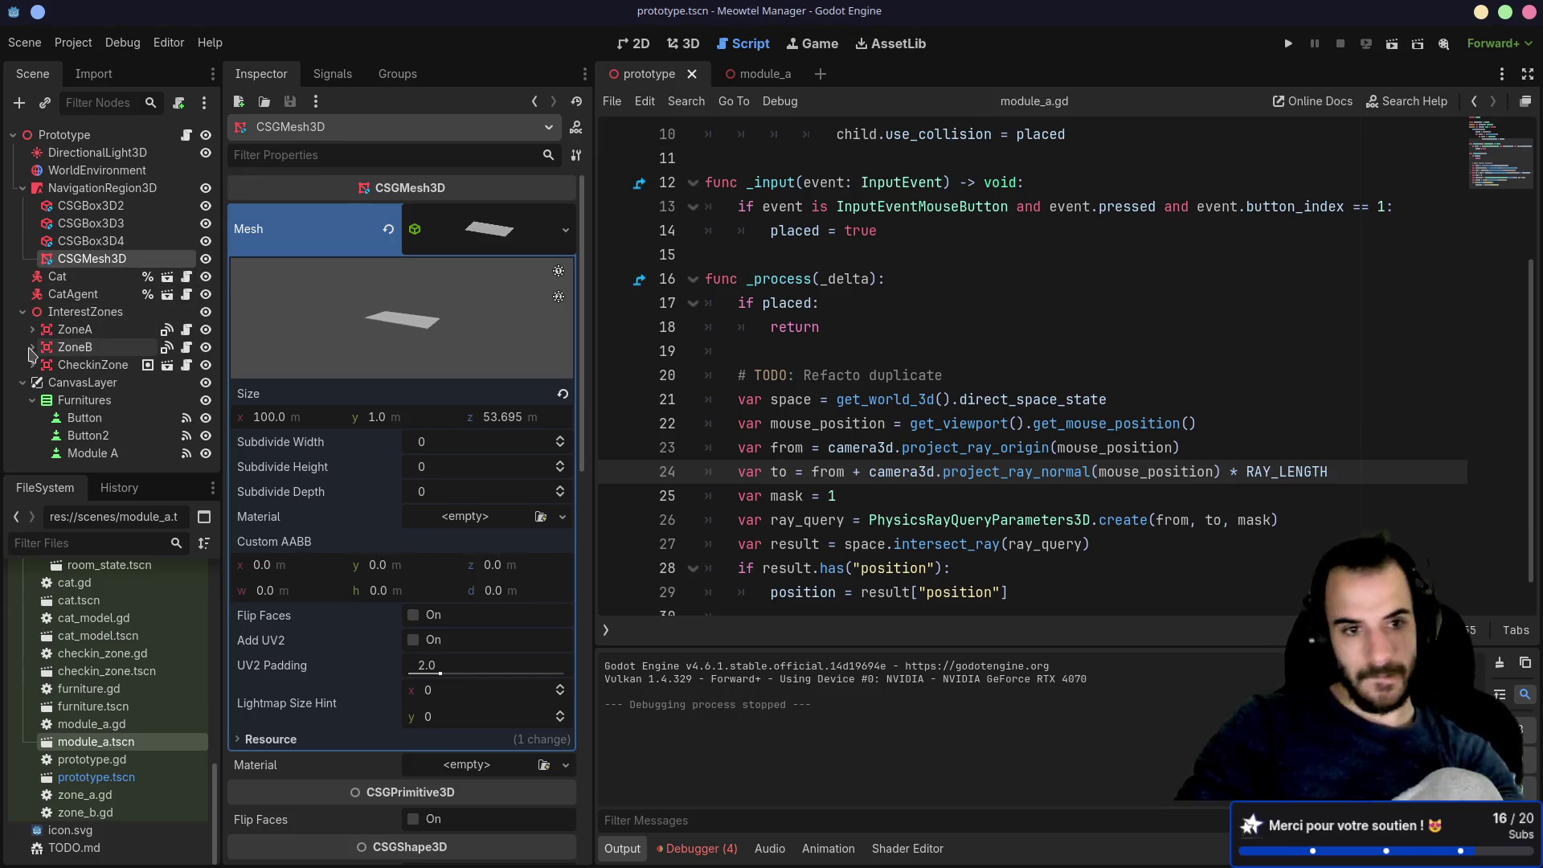
{"action": "left_click", "coordinate": [75, 330]}
{"action": "left_click", "coordinate": [396, 77]}
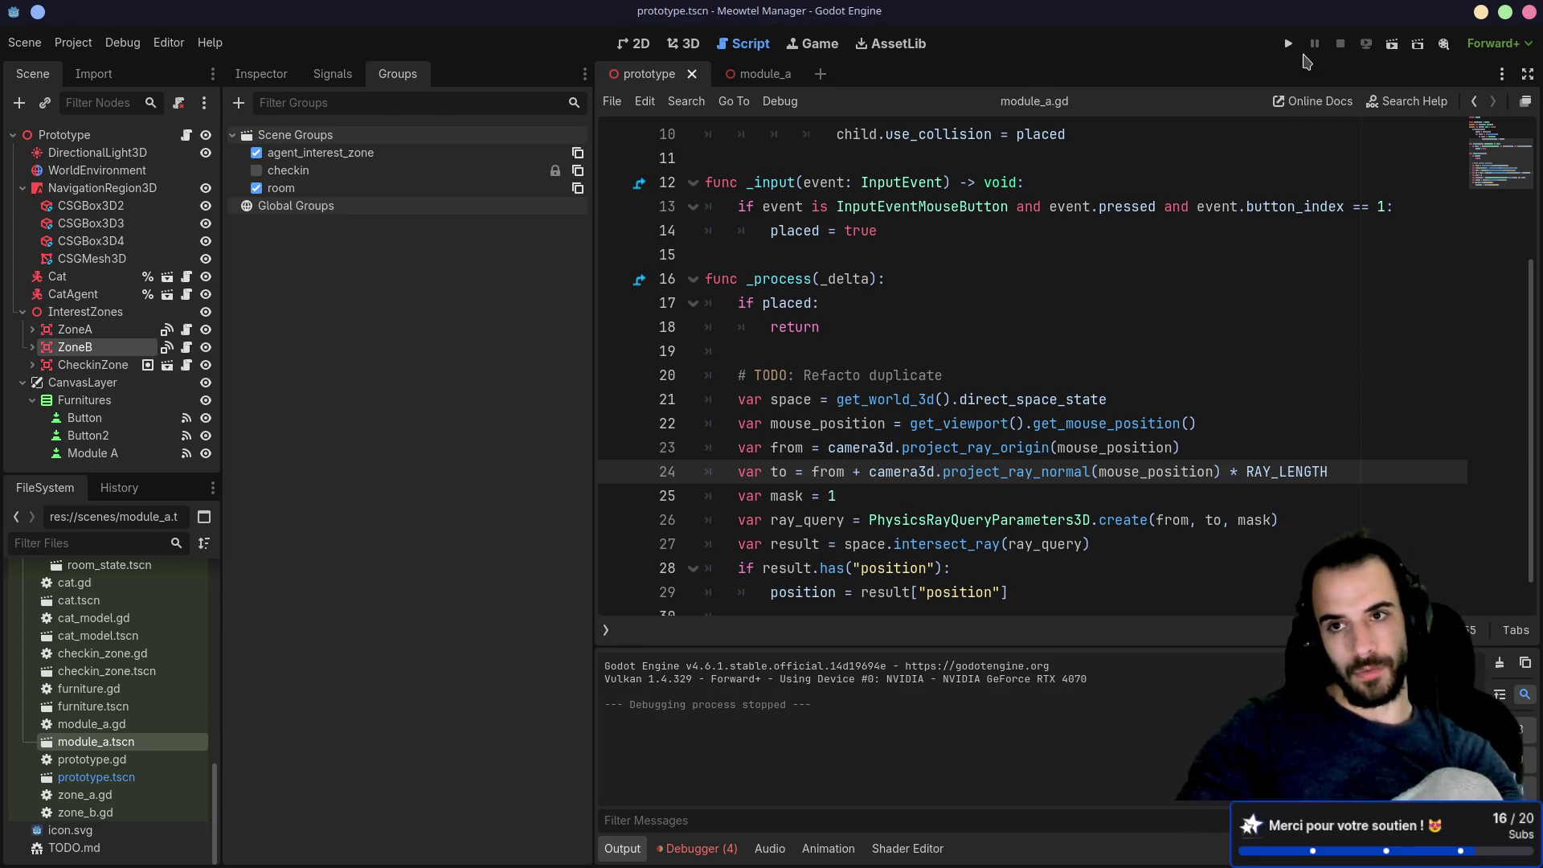
{"action": "key", "text": "F5"}
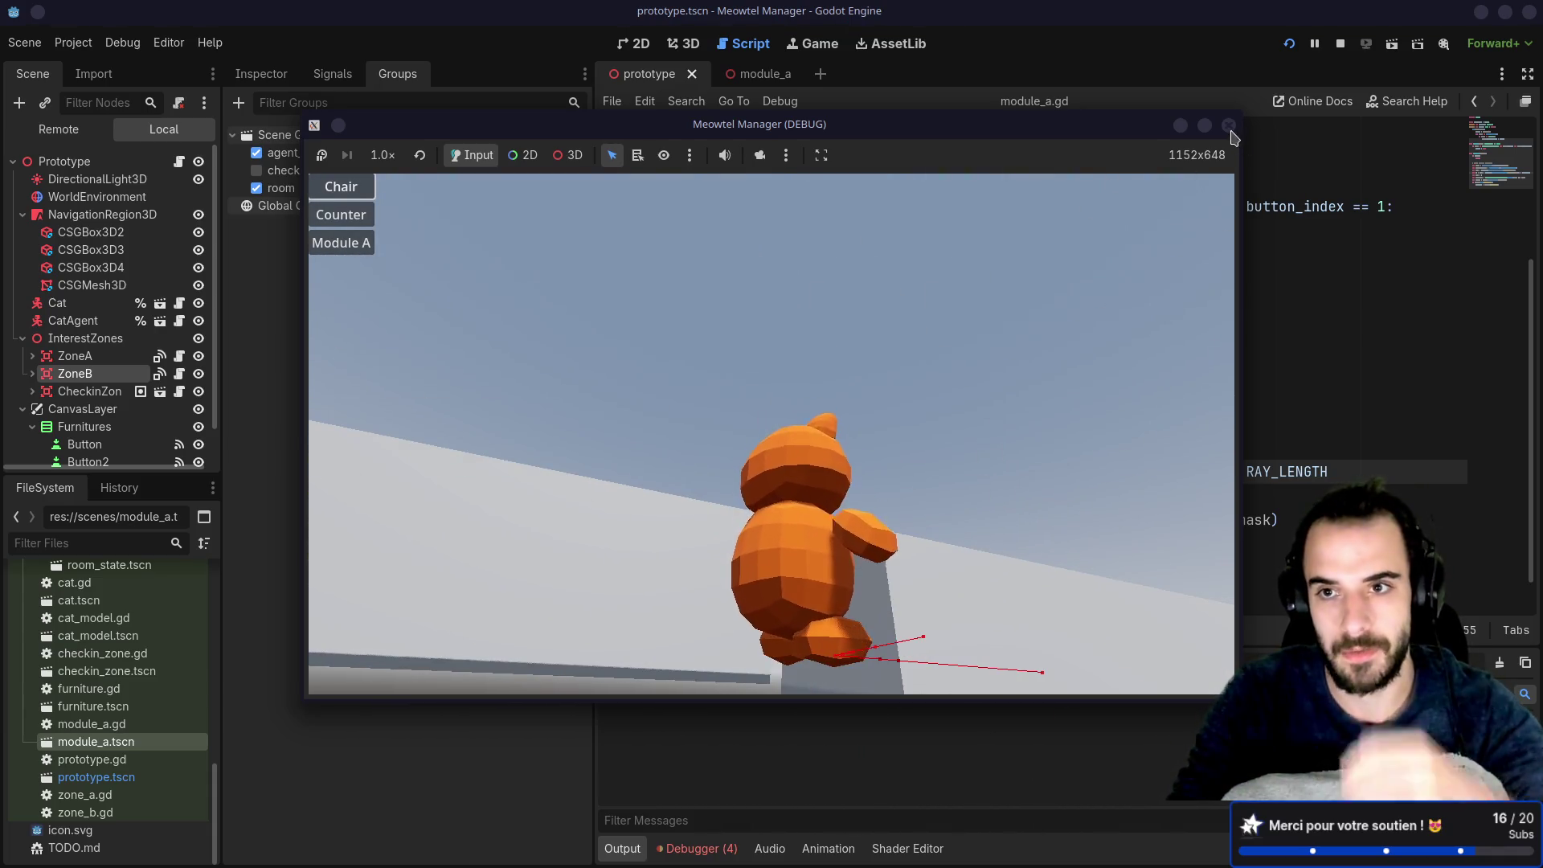
Step: Close the Meowtel Manager (DEBUG) window to end the test run
{"action": "left_click", "coordinate": [1229, 126]}
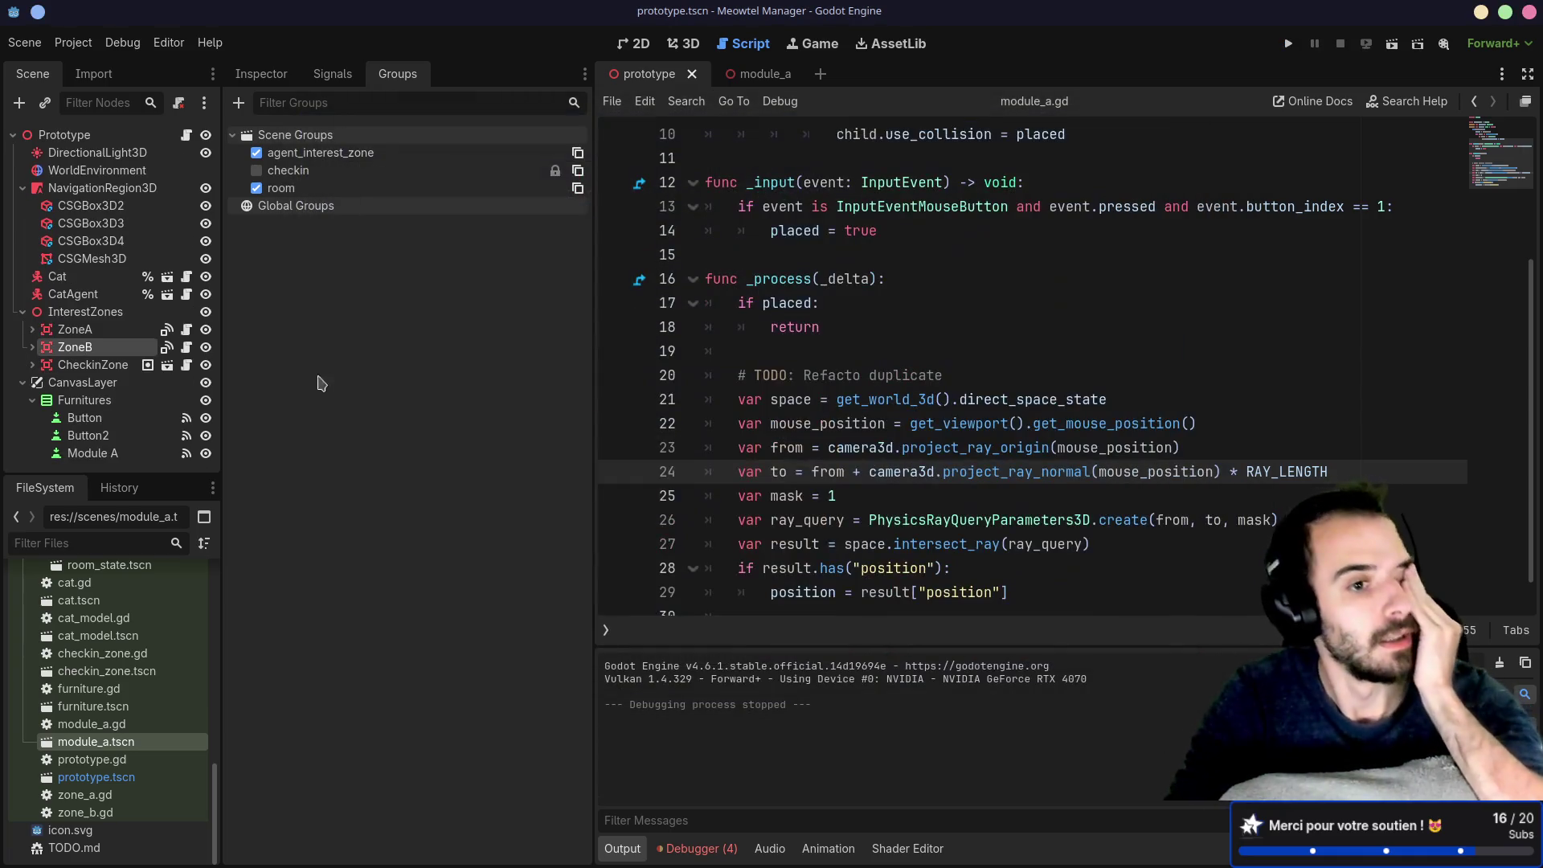
Step: Widen the Scene dock and compare the groups of CheckinZone, ZoneB and ZoneA
{"action": "left_click_drag", "start_coordinate": [222, 377], "coordinate": [280, 375]}
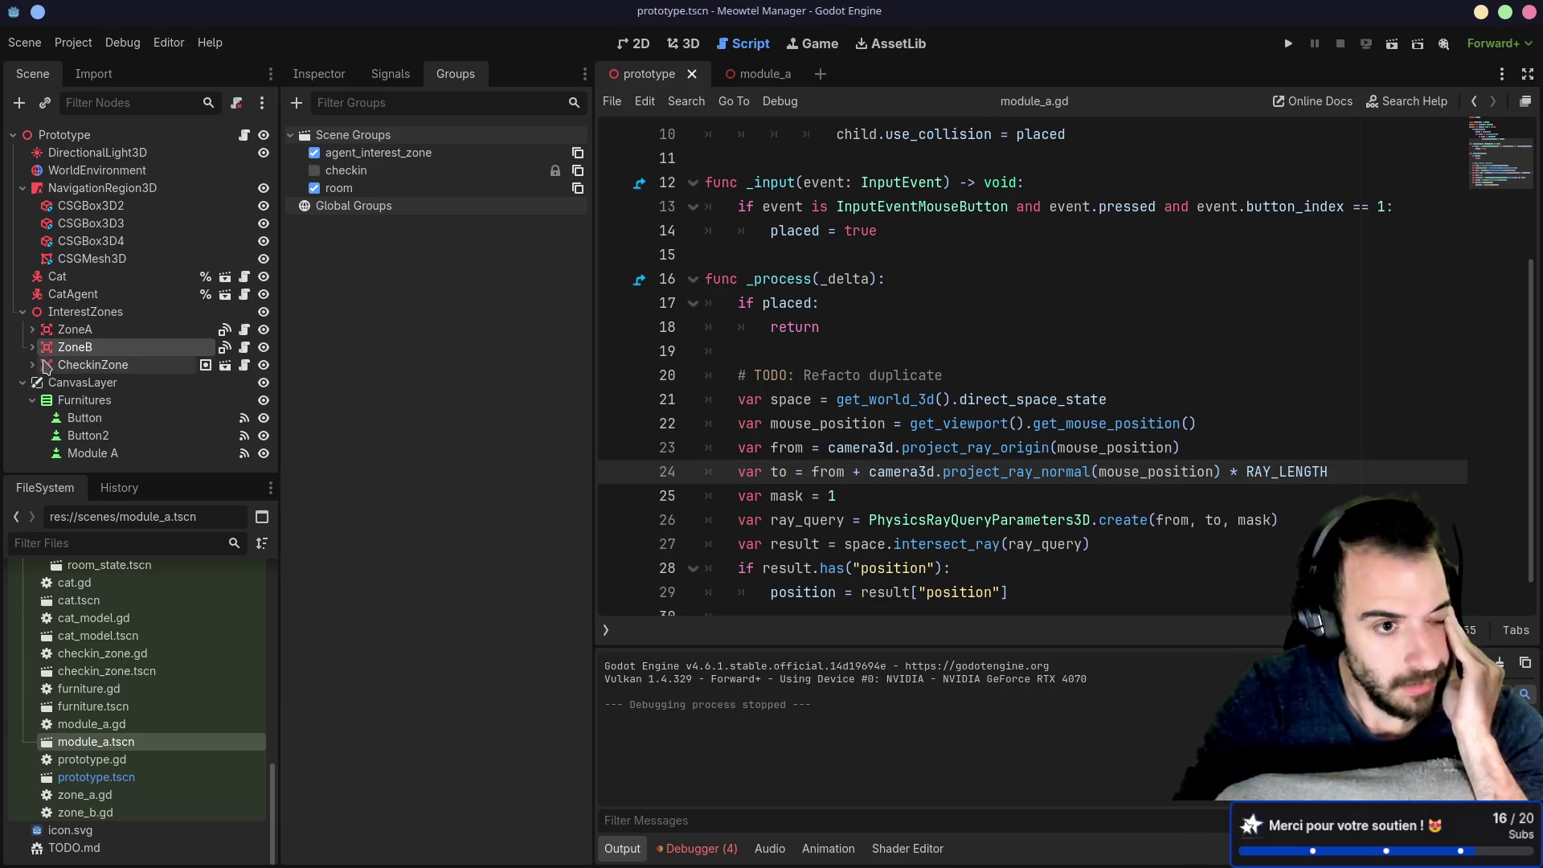
{"action": "left_click", "coordinate": [46, 366]}
{"action": "left_click", "coordinate": [32, 347]}
{"action": "left_click", "coordinate": [40, 346]}
{"action": "left_click", "coordinate": [65, 329]}
{"action": "left_click", "coordinate": [330, 80]}
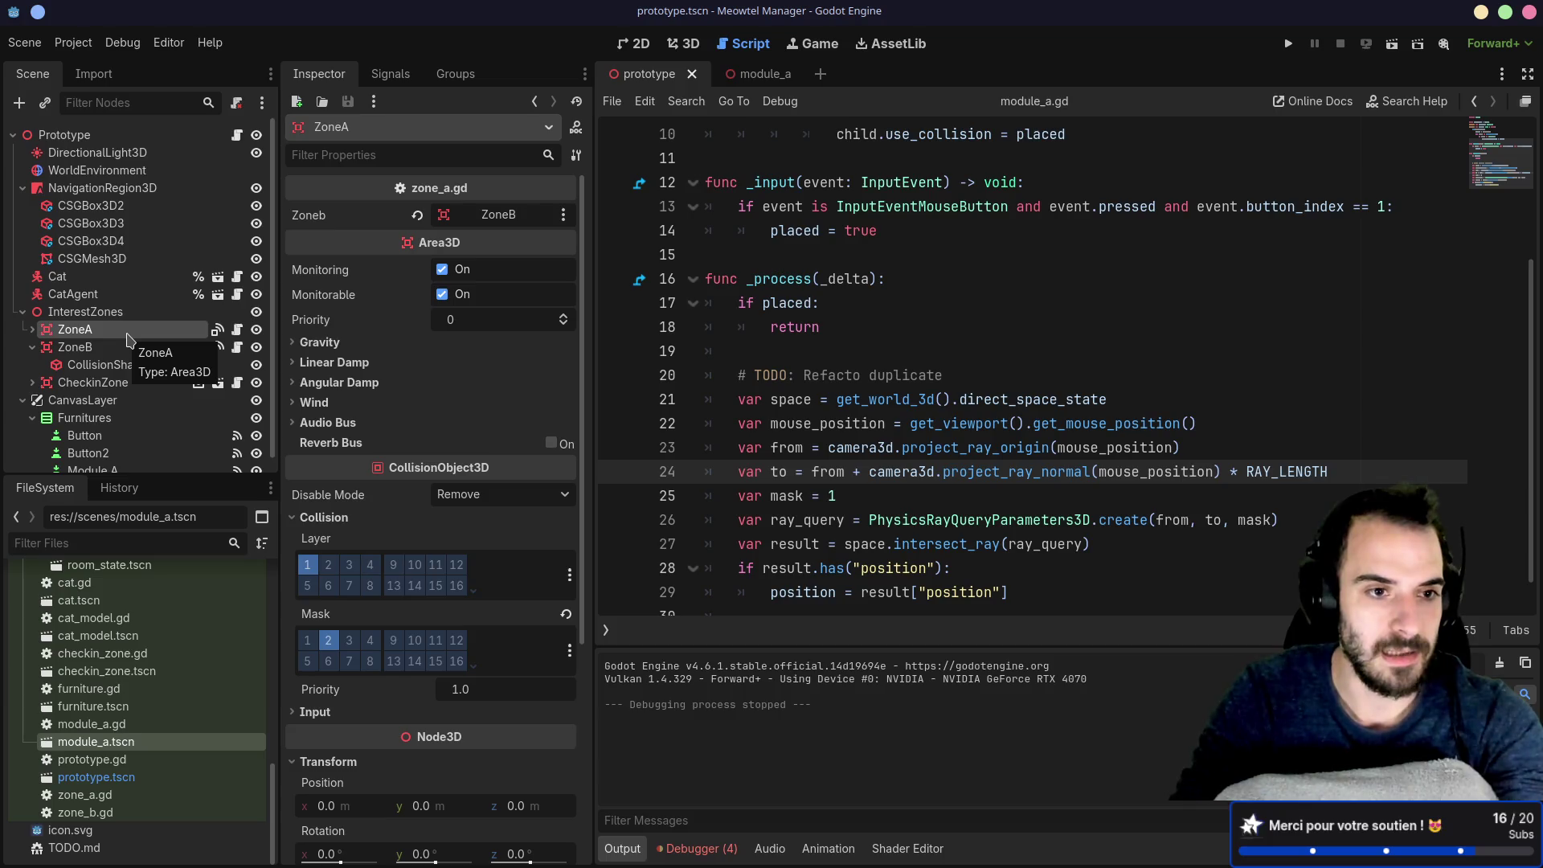
Step: Delete the ZoneA node from InterestZones
{"action": "key", "text": "Delete"}
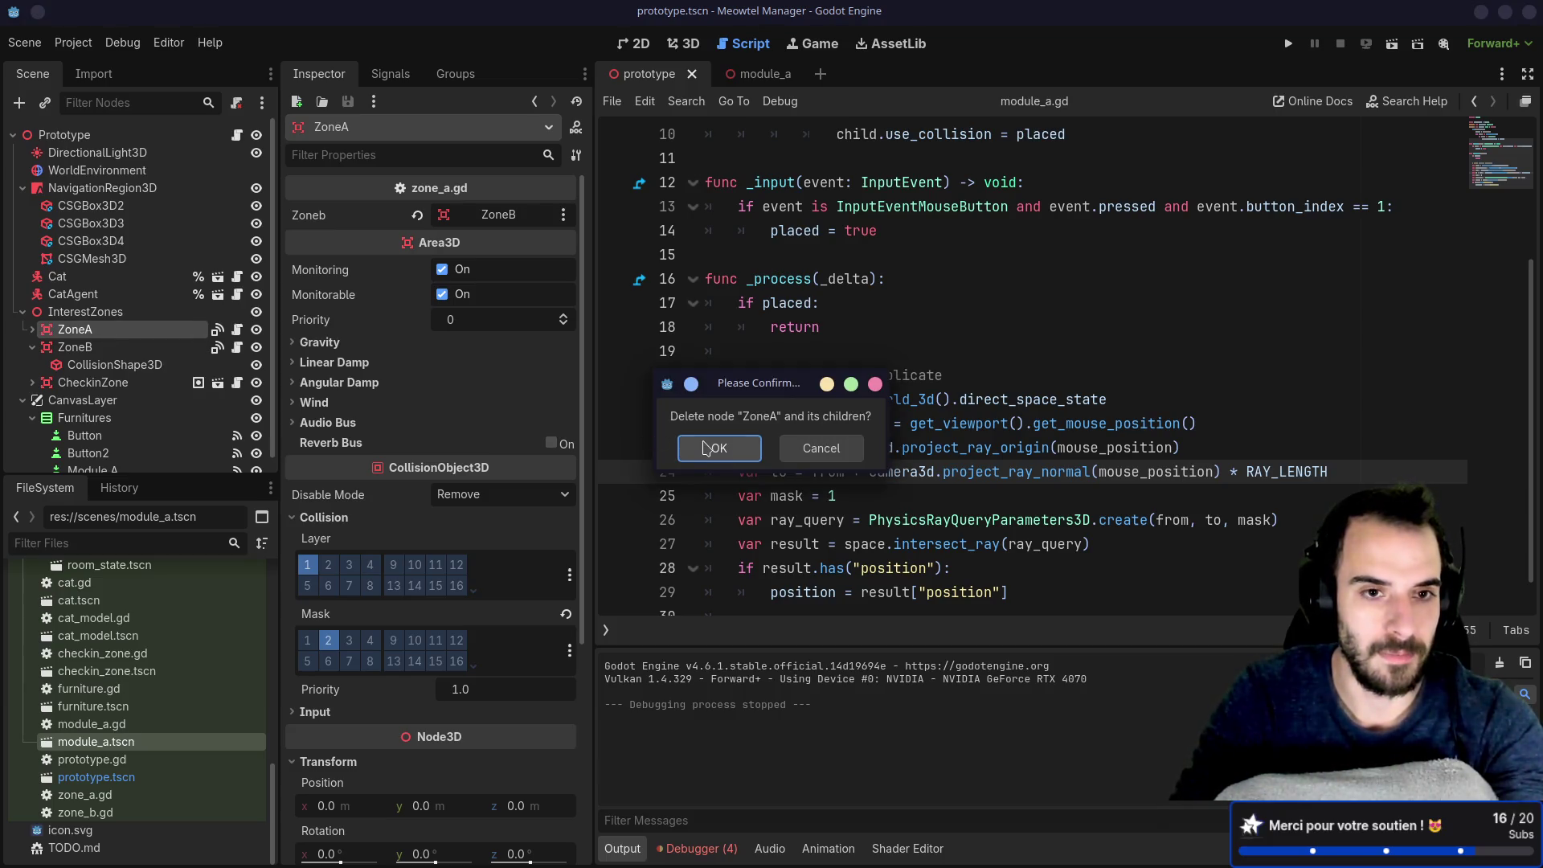
{"action": "left_click", "coordinate": [705, 447]}
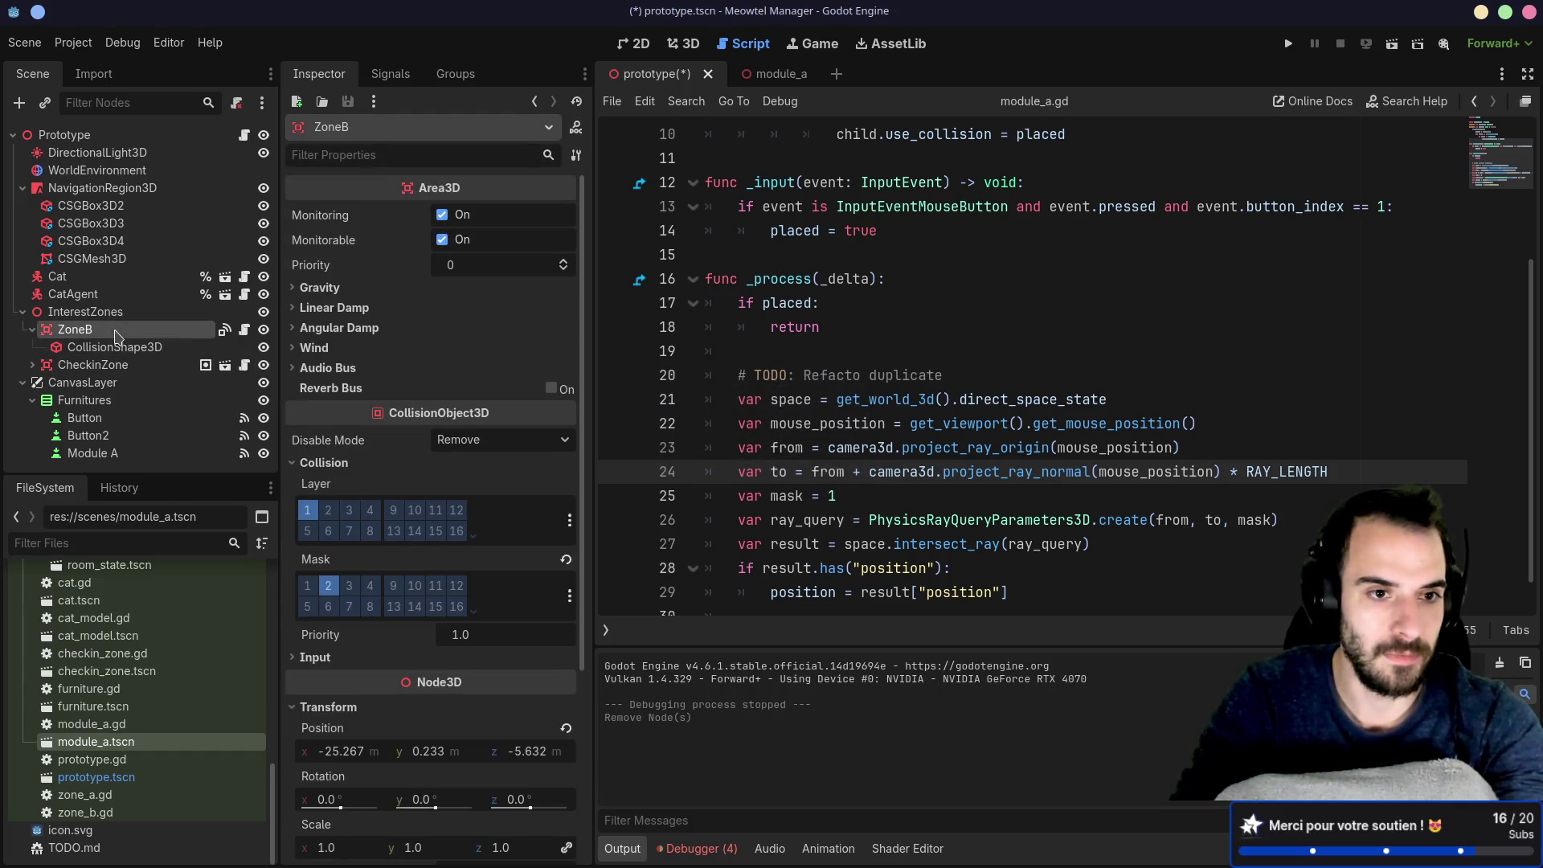
{"action": "right_click", "coordinate": [117, 336]}
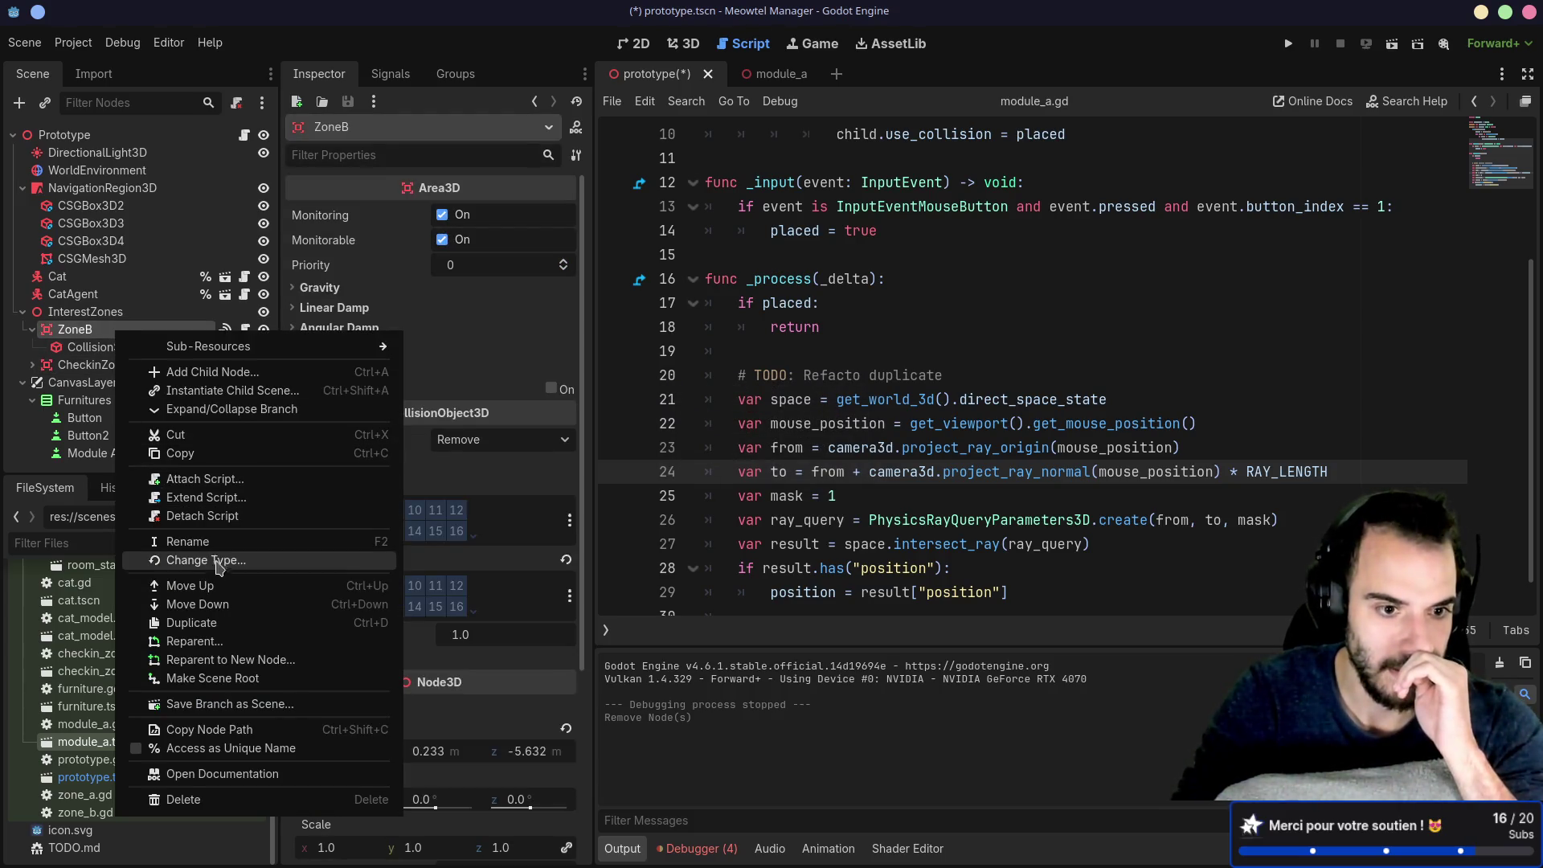
Step: Save the ZoneB branch as zone_b.tscn, then view the module_a scene in 3D
{"action": "left_click", "coordinate": [228, 721]}
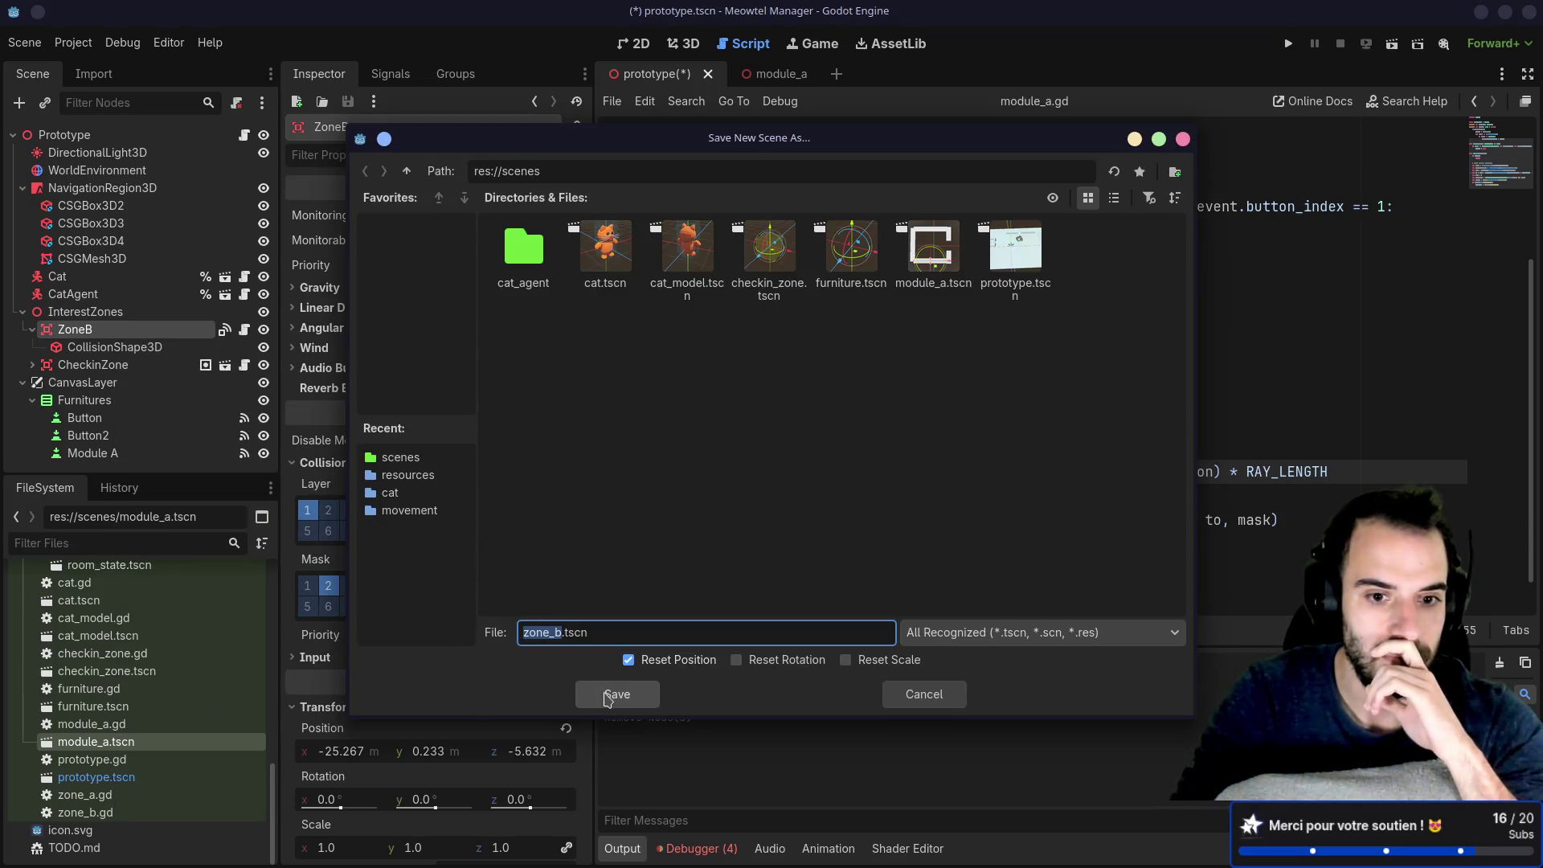
{"action": "left_click", "coordinate": [610, 695]}
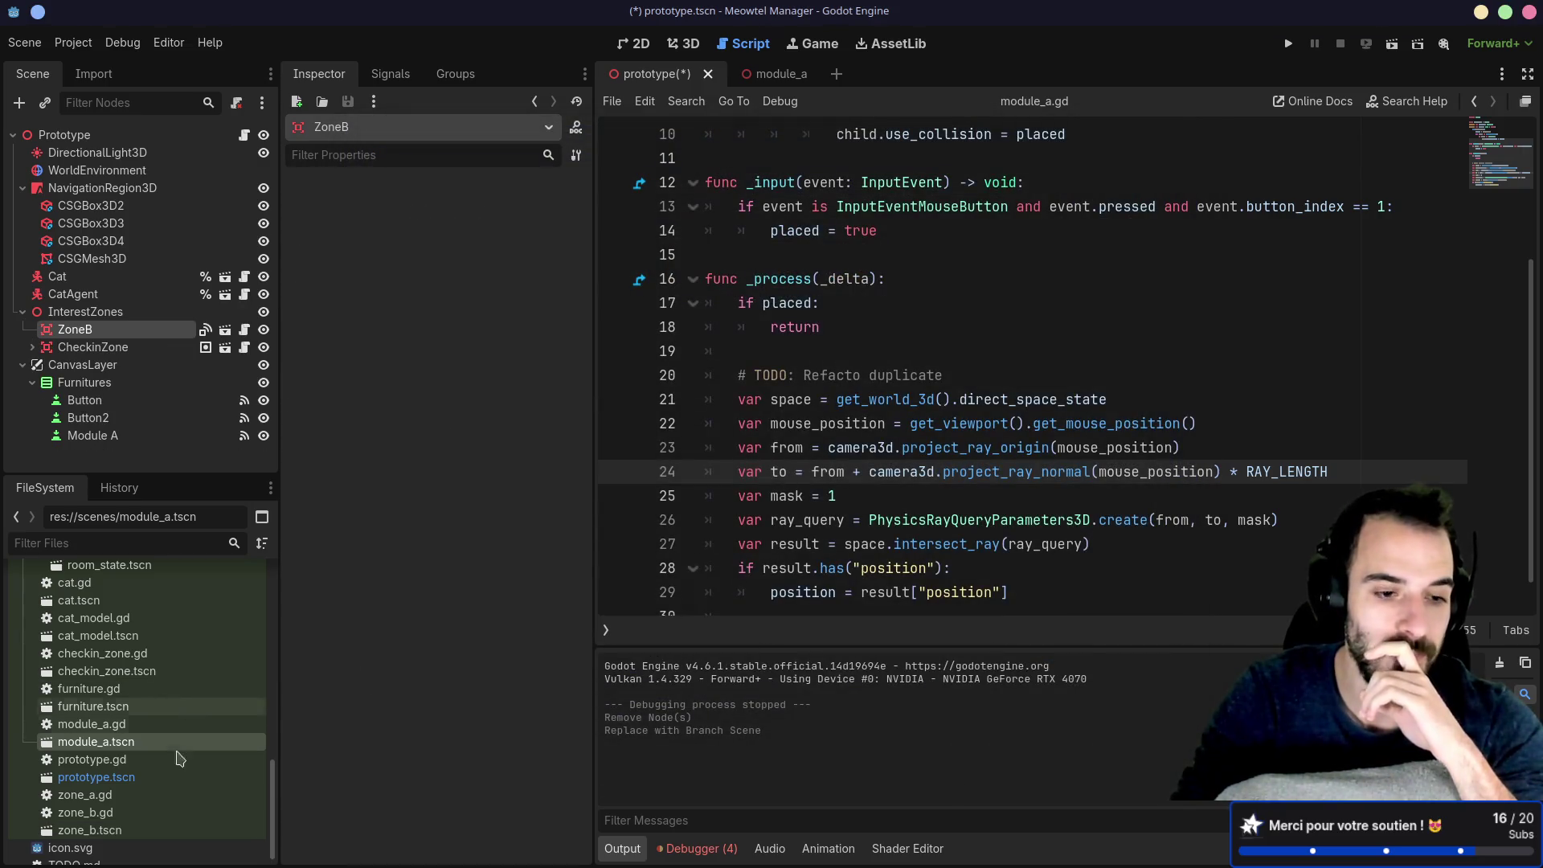
{"action": "left_click", "coordinate": [105, 830]}
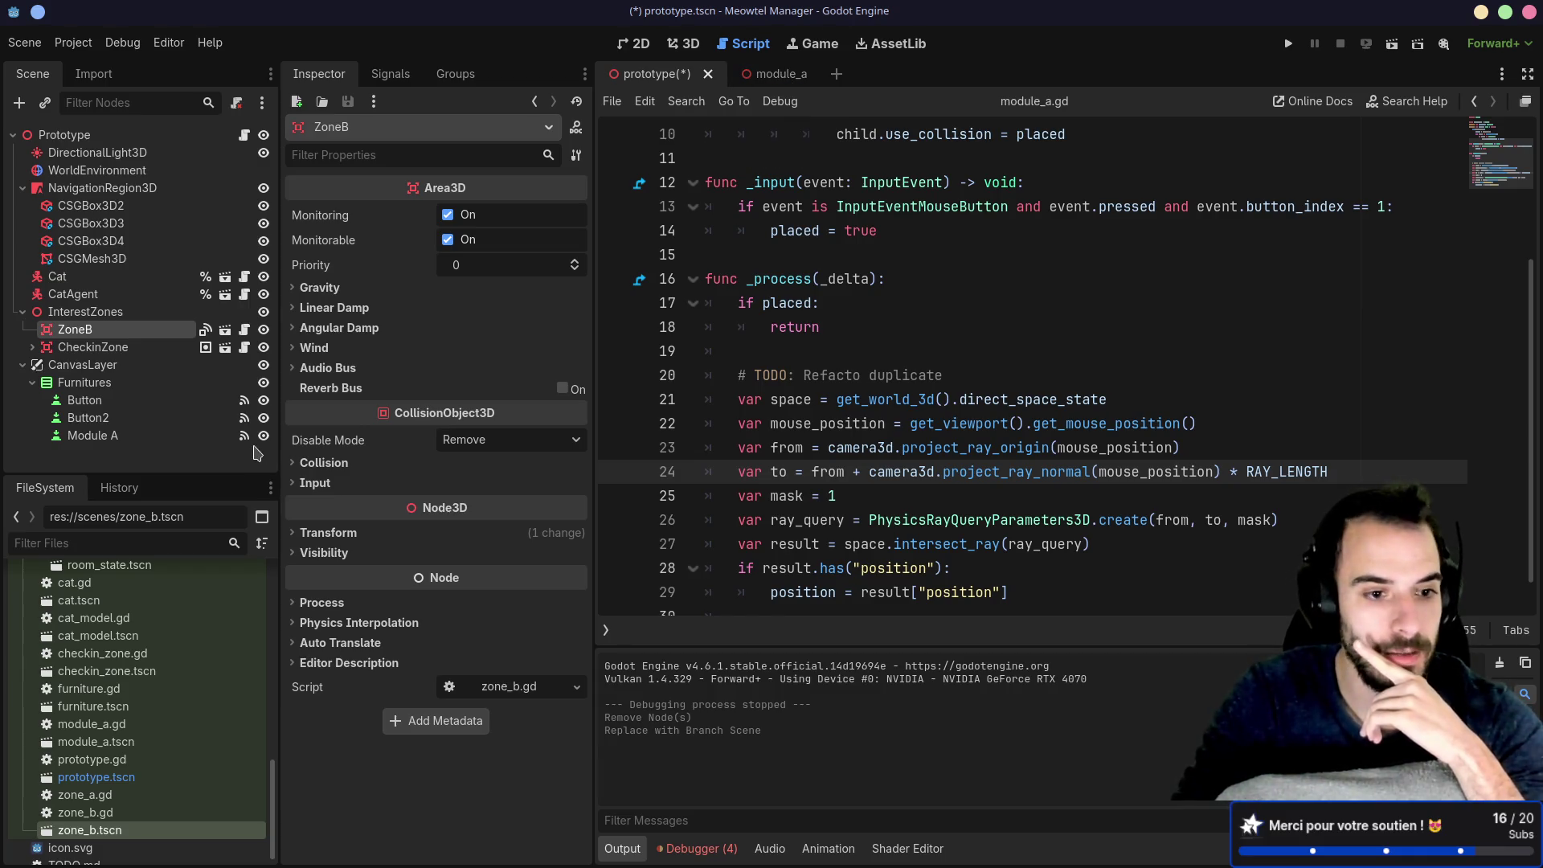
{"action": "left_click", "coordinate": [769, 76]}
{"action": "left_click", "coordinate": [688, 47]}
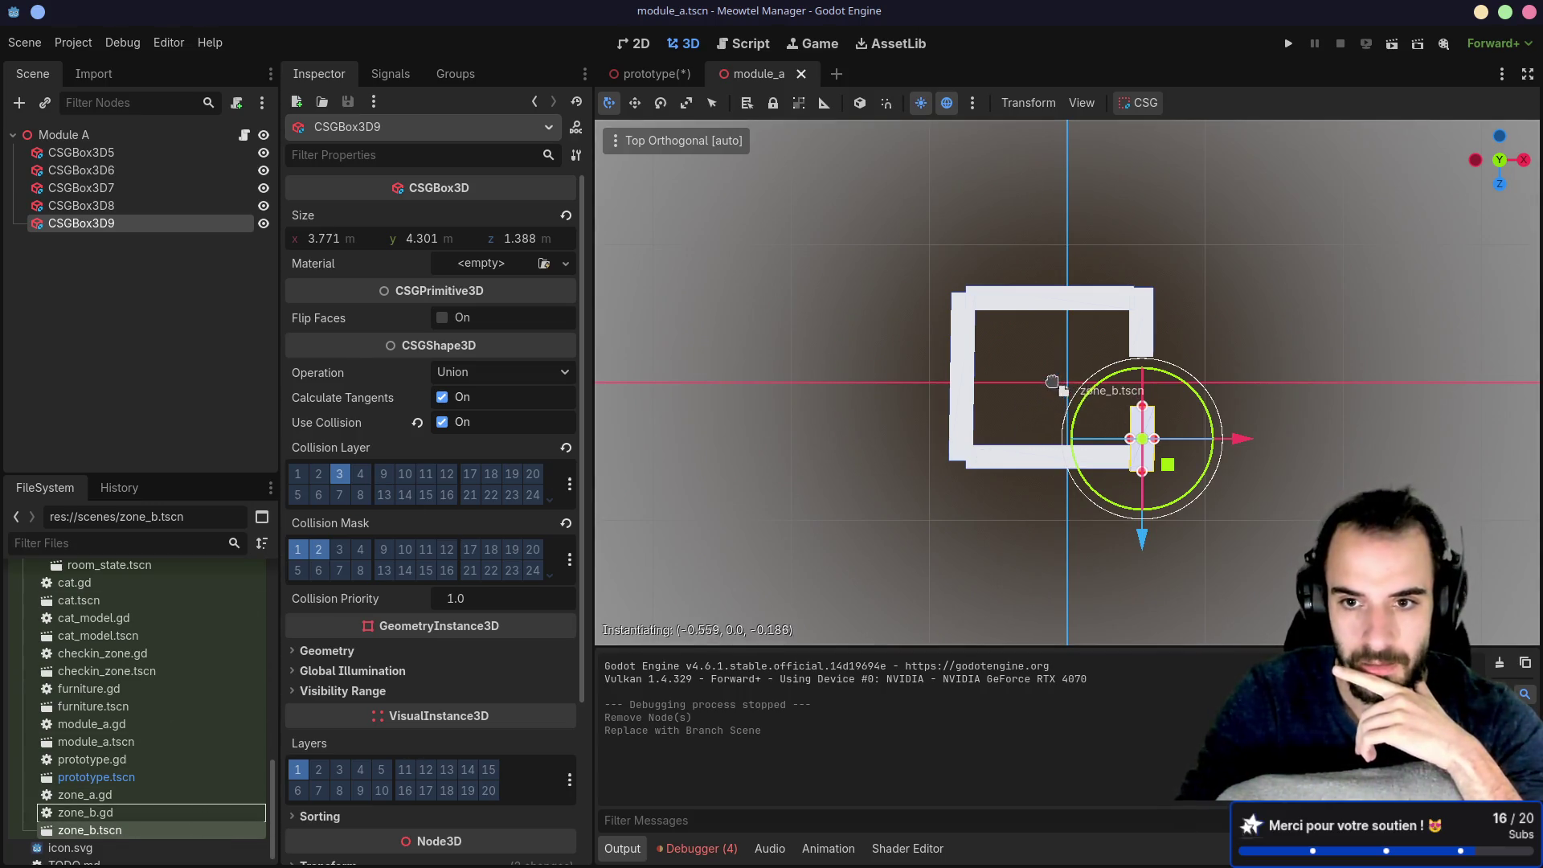
Step: Drag the ZoneB scene into Module A
{"action": "left_click_drag", "start_coordinate": [1051, 381], "coordinate": [1051, 381]}
{"action": "mouse_move", "coordinate": [1181, 510]}
{"action": "left_mouse_down"}
{"action": "mouse_move", "coordinate": [988, 337]}
{"action": "mouse_move", "coordinate": [1022, 359]}
{"action": "left_mouse_up"}
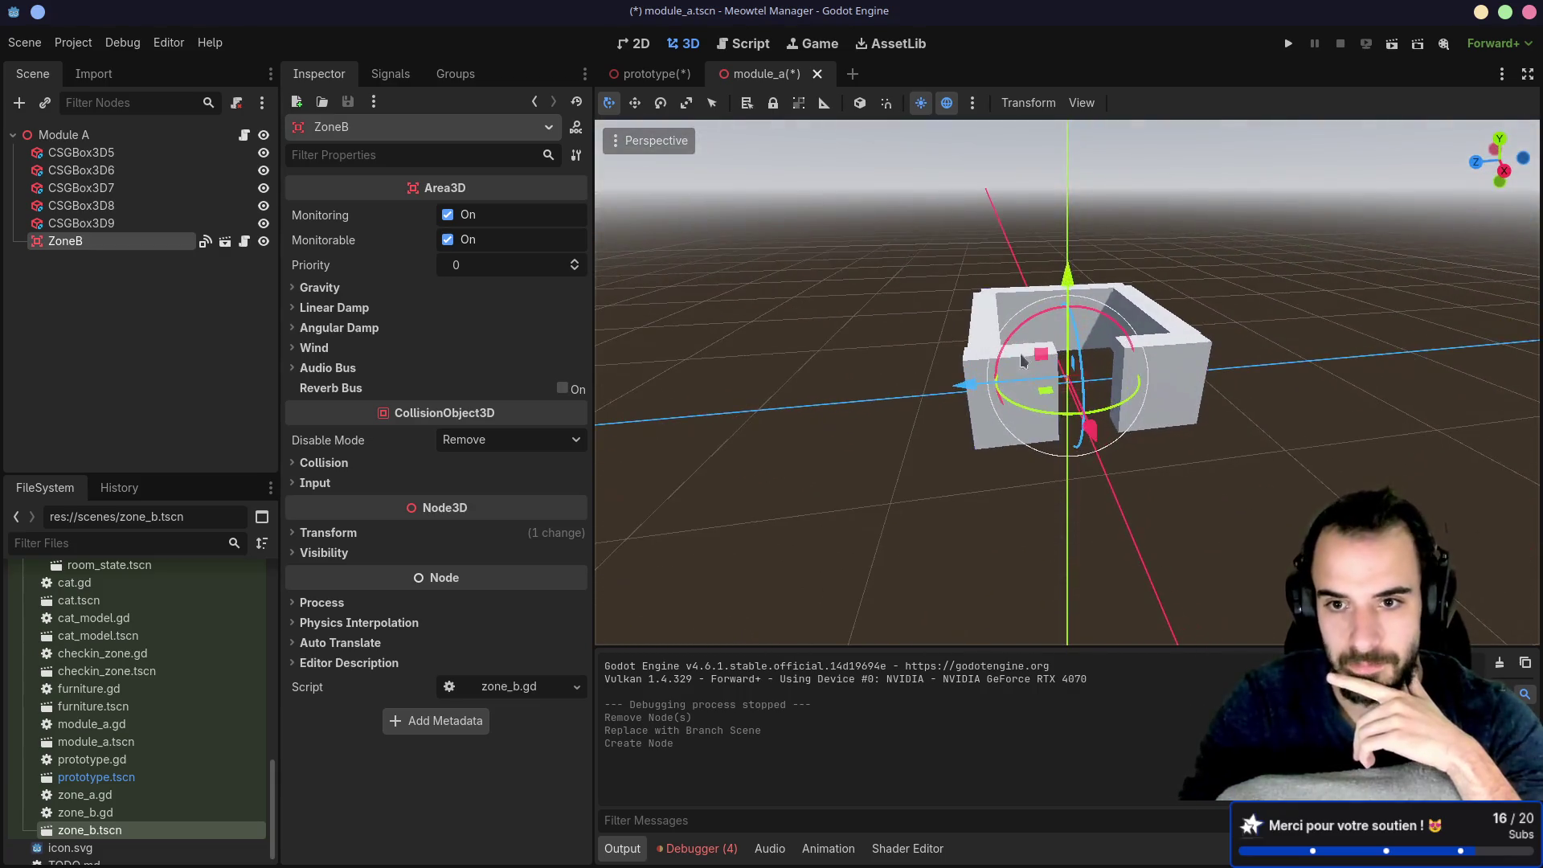
{"action": "scroll", "coordinate": [1021, 359], "scroll_direction": "up", "scroll_amount": 6}
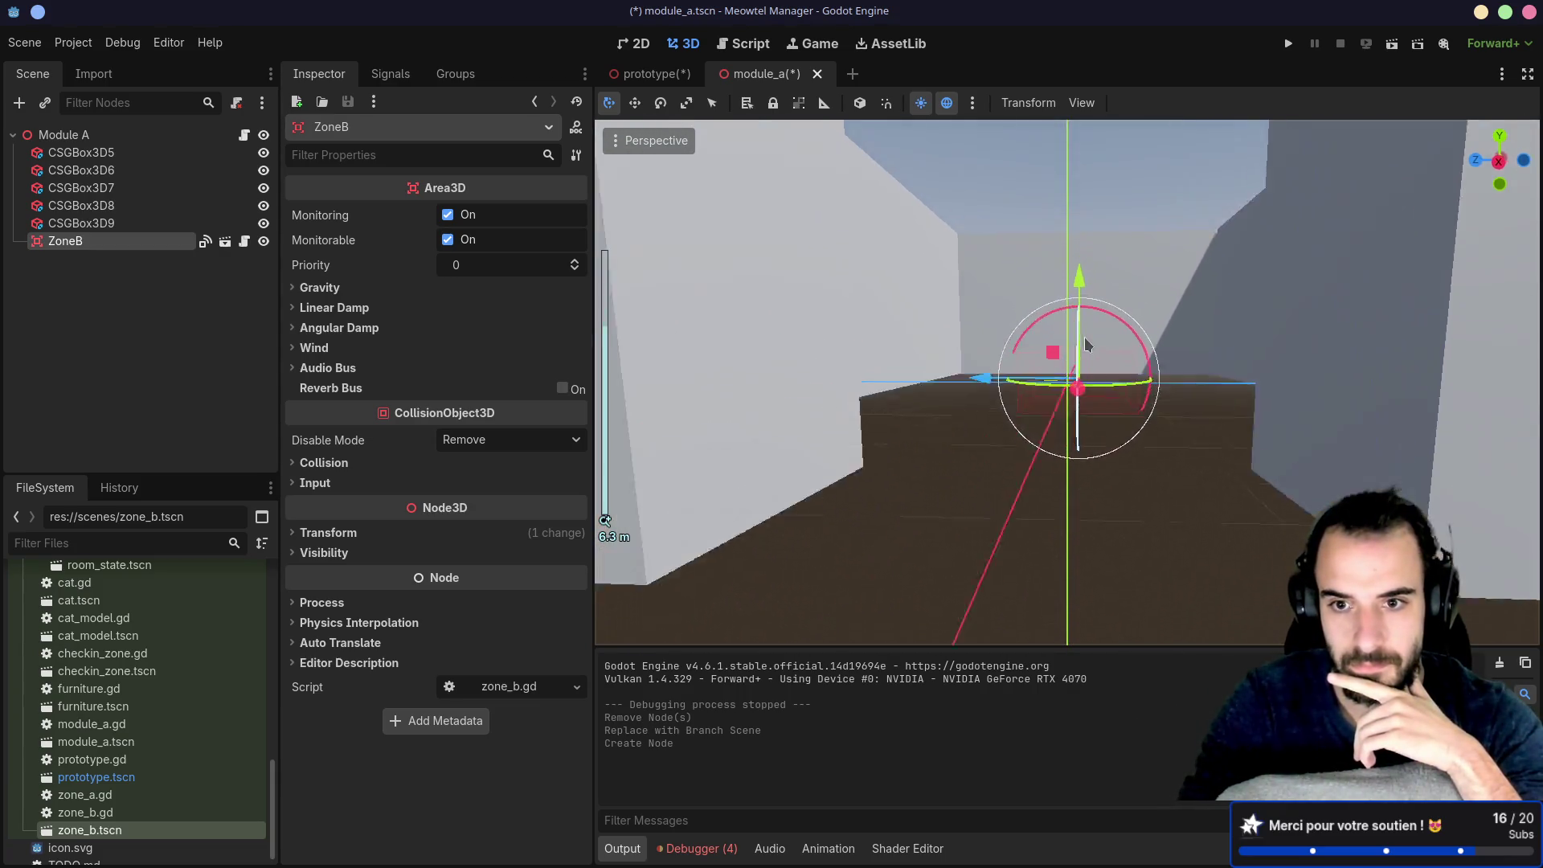
{"action": "scroll", "coordinate": [1084, 344], "scroll_direction": "down", "scroll_amount": 10}
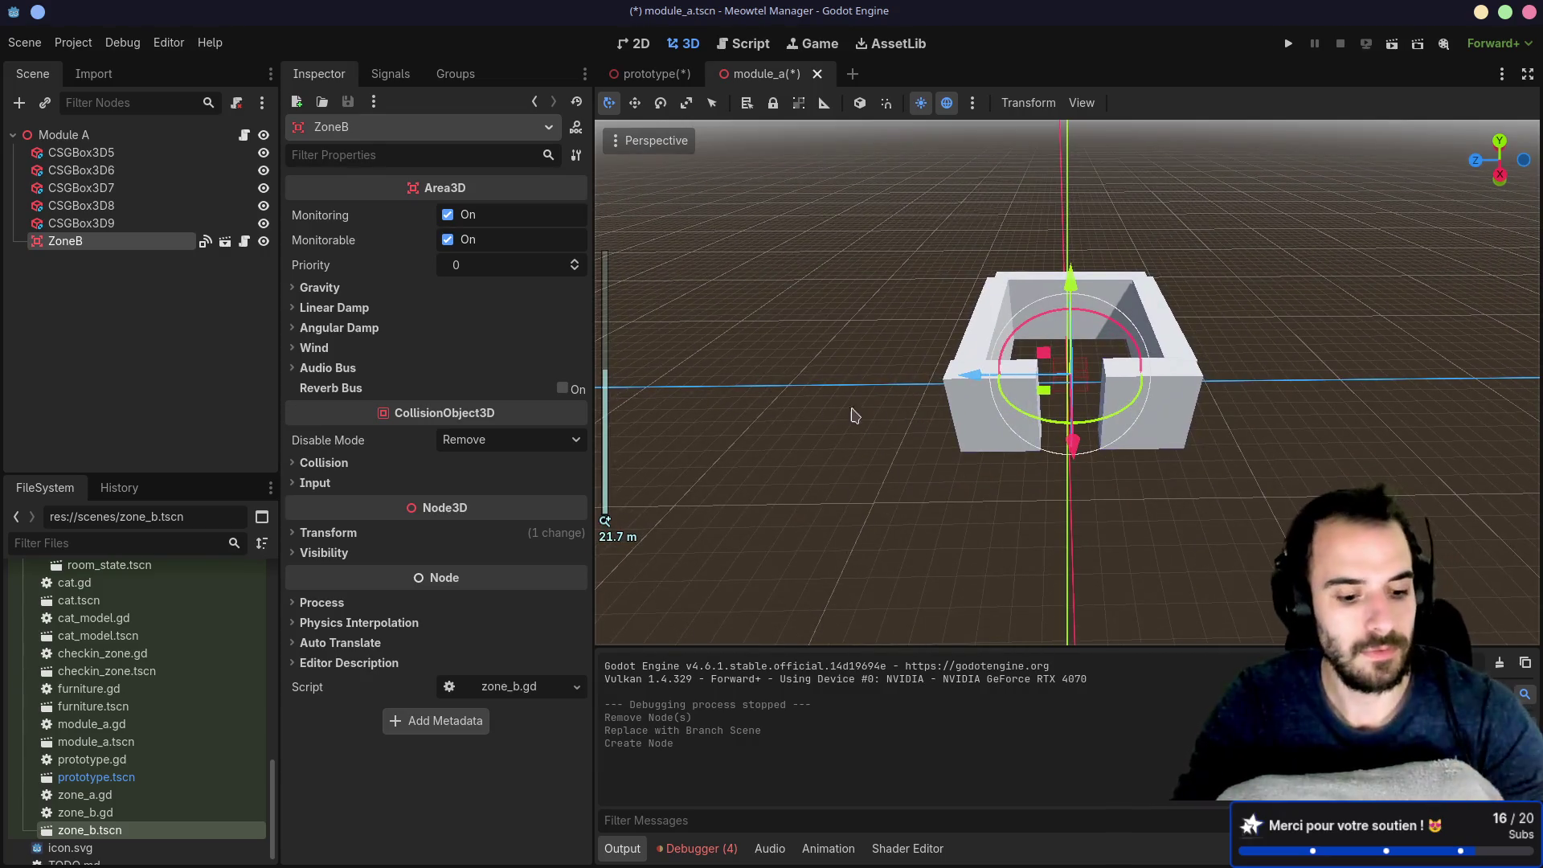
Step: Run the Prototype scene, follow the cat with the game camera, then return to the editor
{"action": "left_click", "coordinate": [682, 76]}
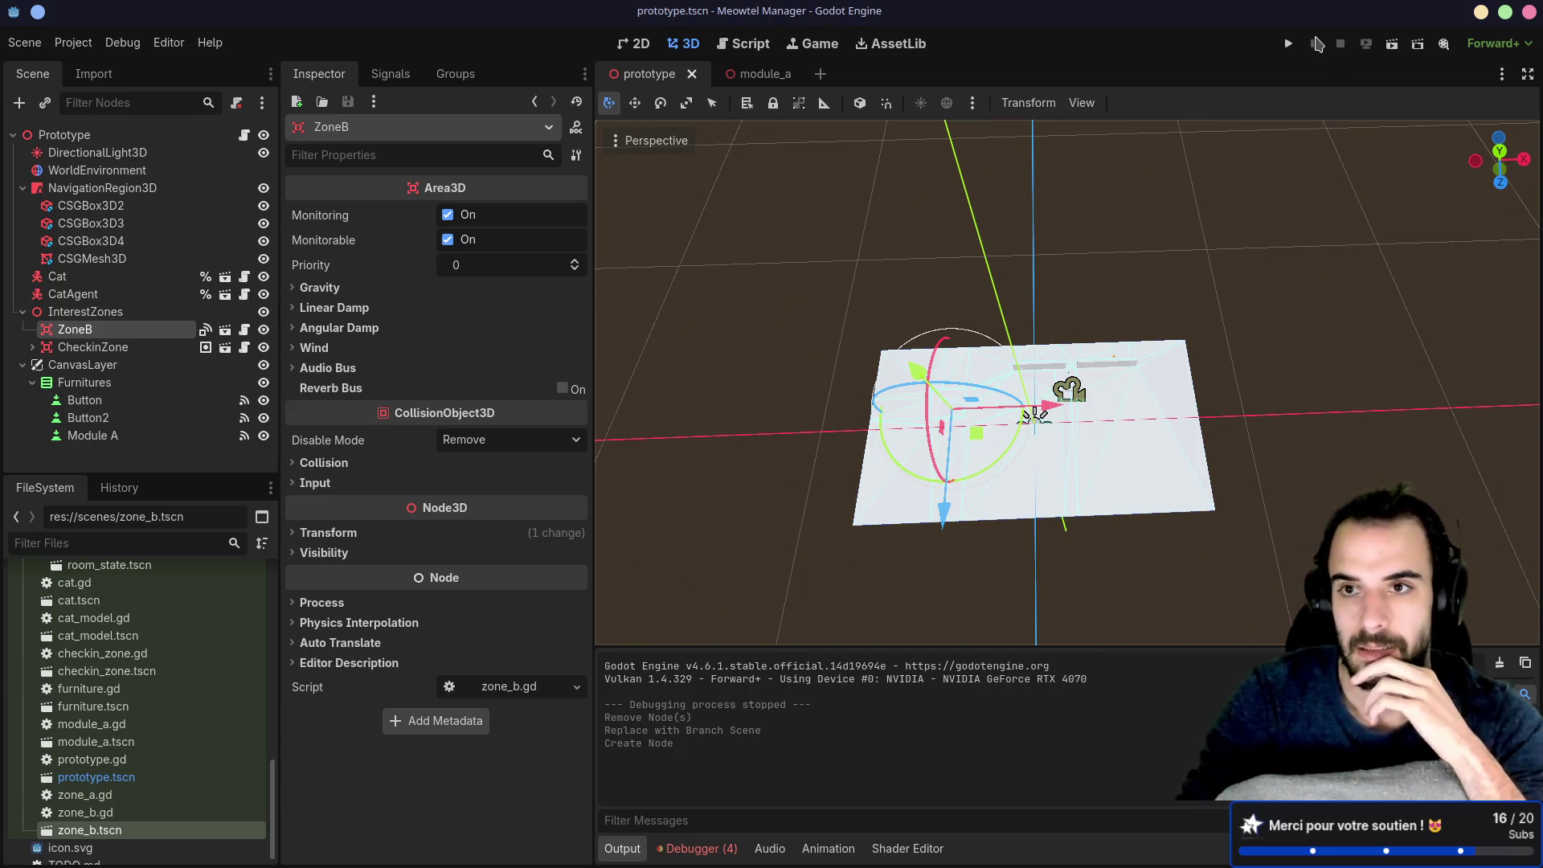
{"action": "left_click", "coordinate": [1287, 45]}
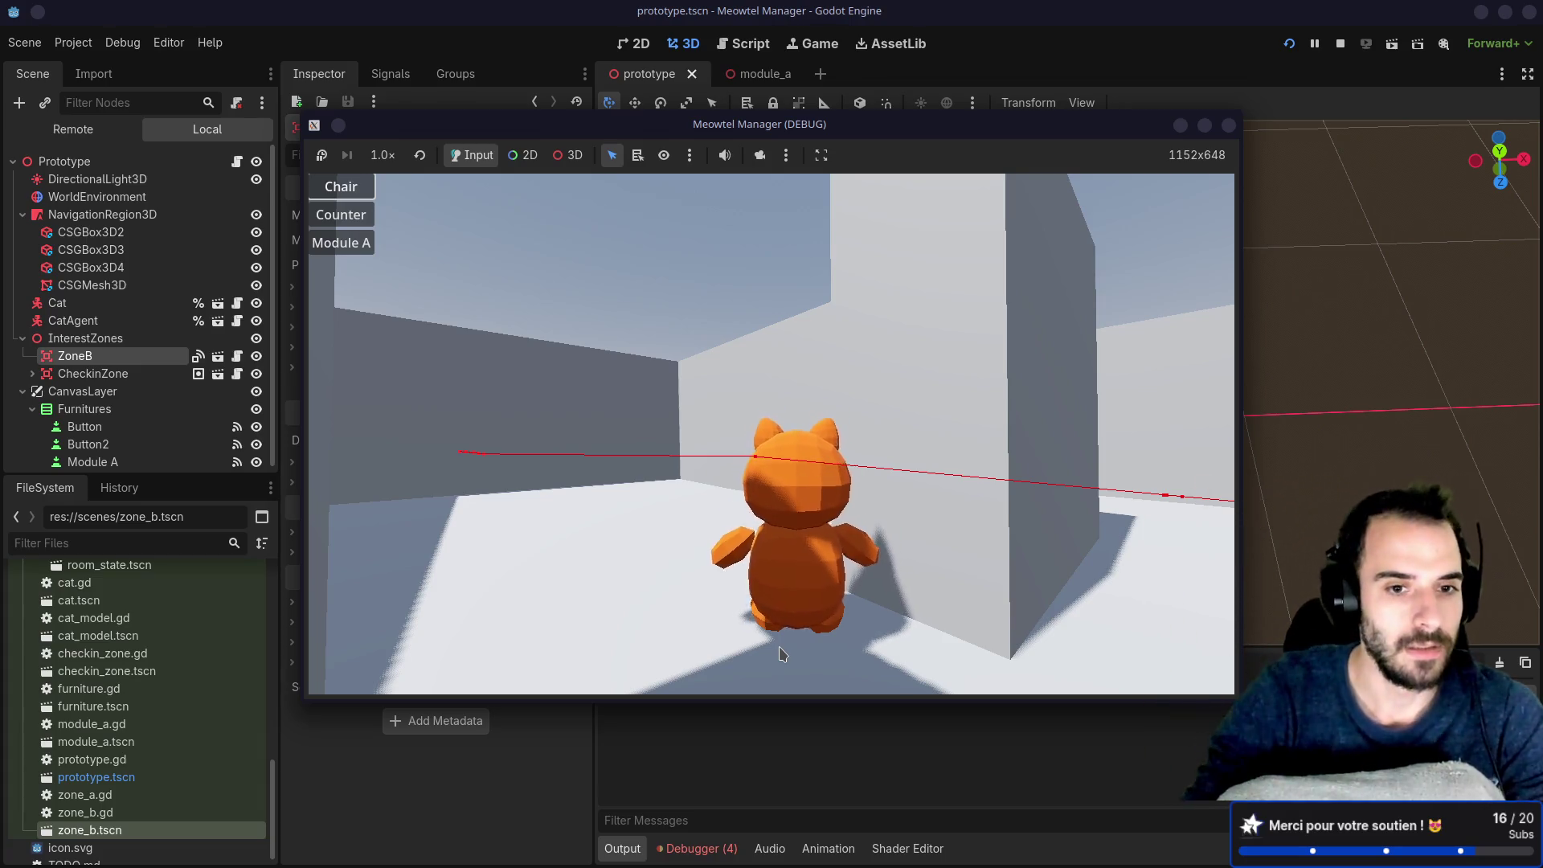
{"action": "key", "text": "Down"}
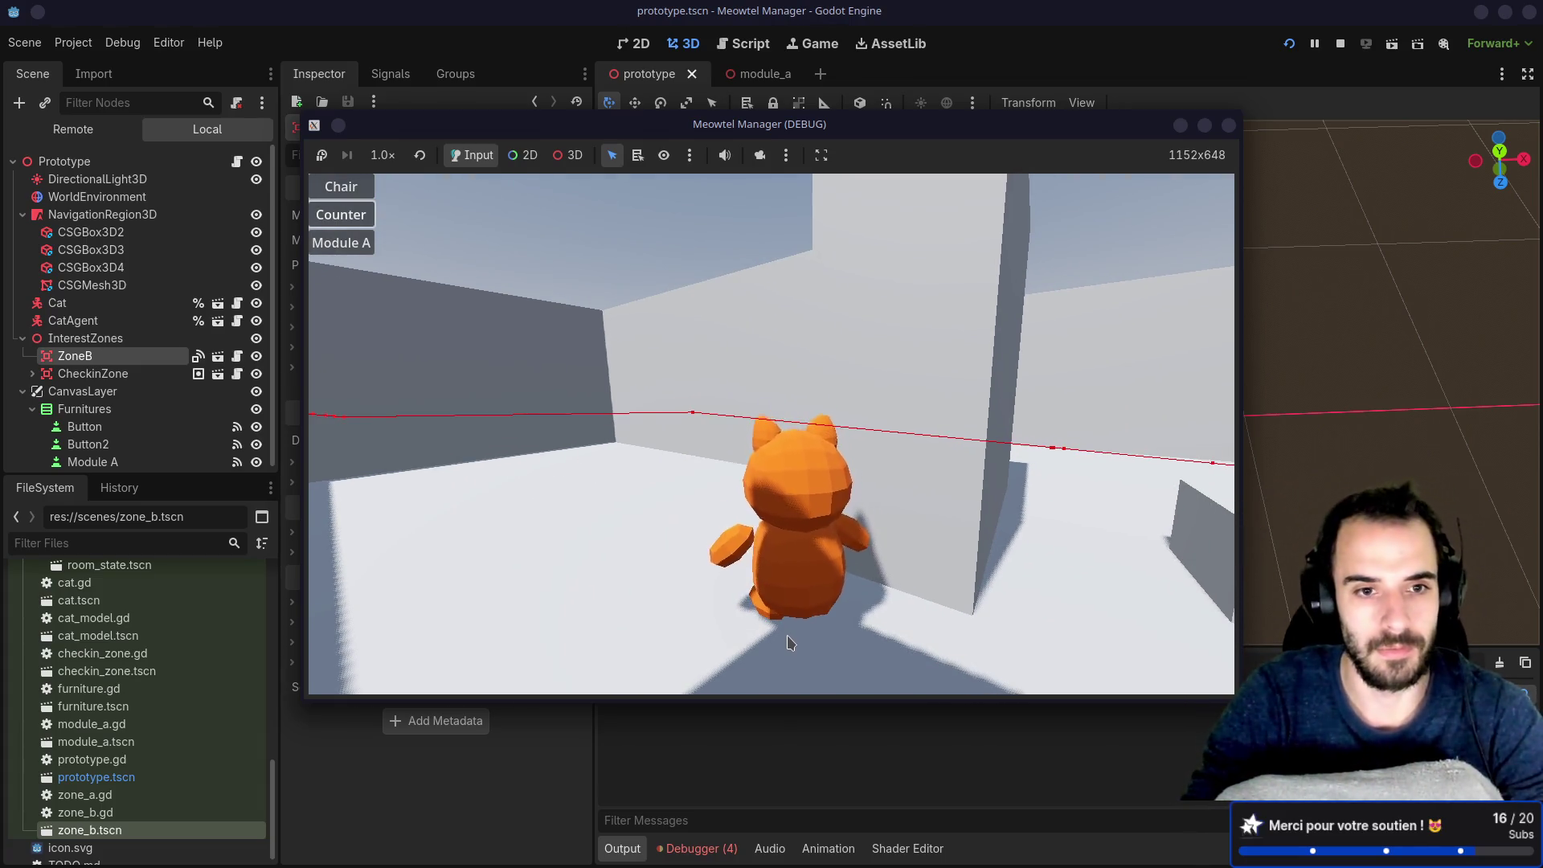
{"action": "key", "text": "Down"}
{"action": "key", "text": "Tab"}
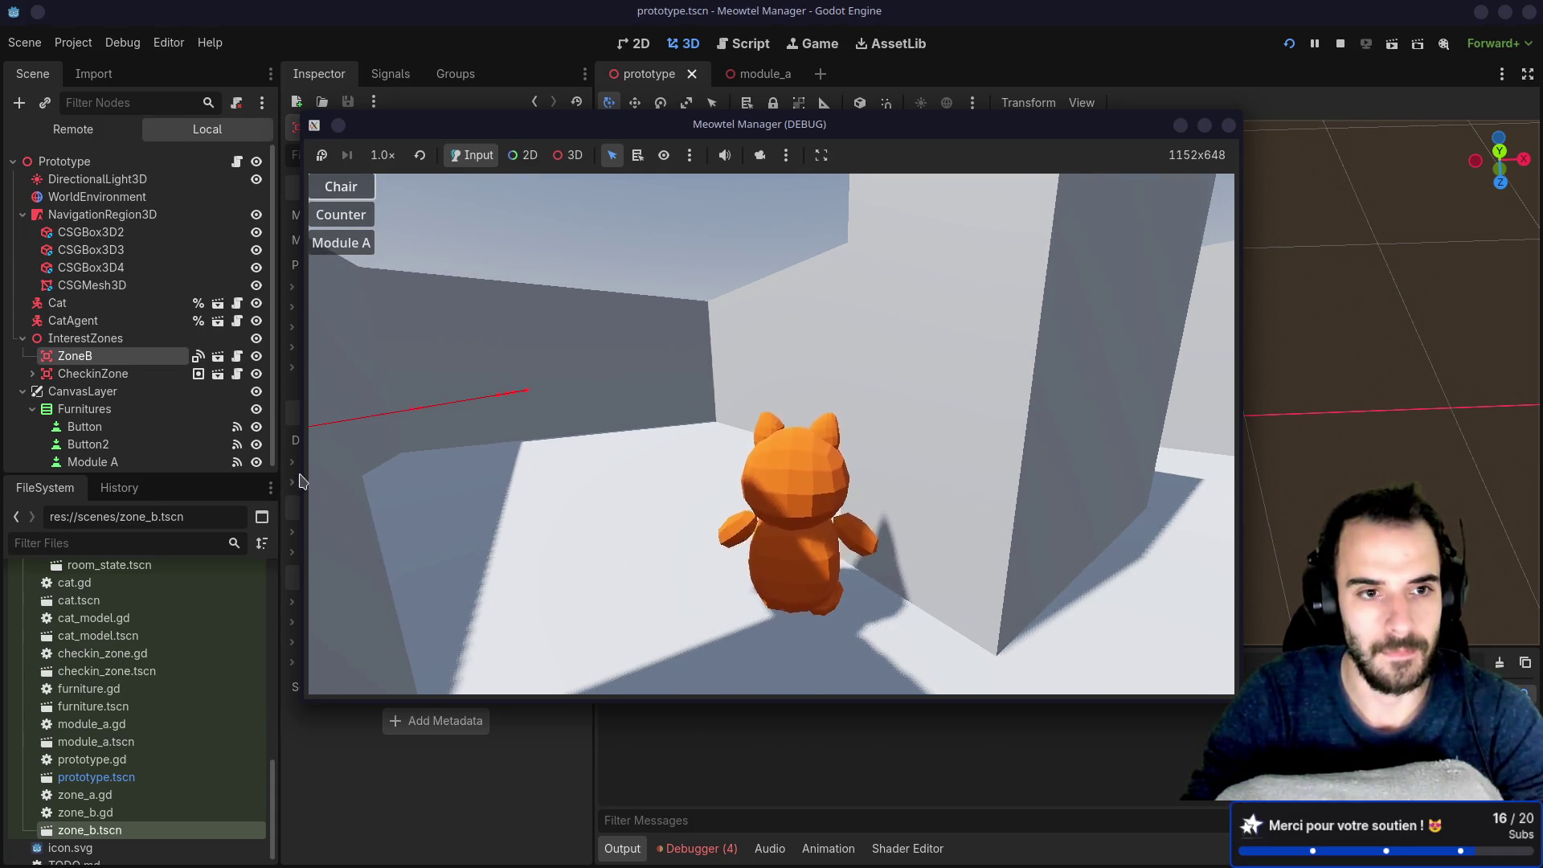
{"action": "left_click", "coordinate": [117, 358]}
{"action": "key", "text": "Up"}
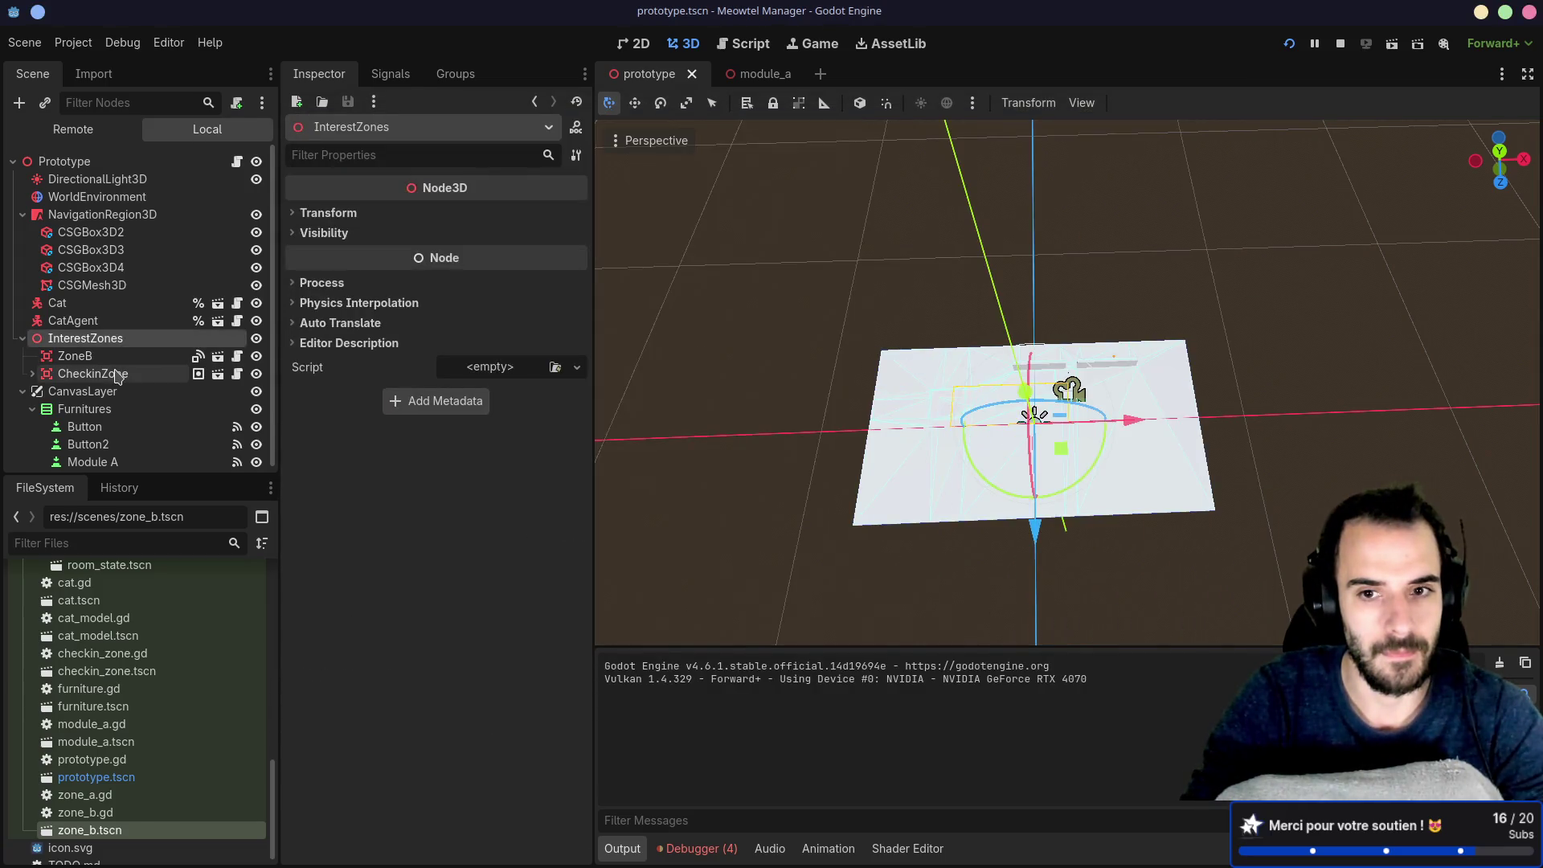
Step: Delete the standalone ZoneB node from InterestZones, then save and rerun the game
{"action": "left_click", "coordinate": [110, 356]}
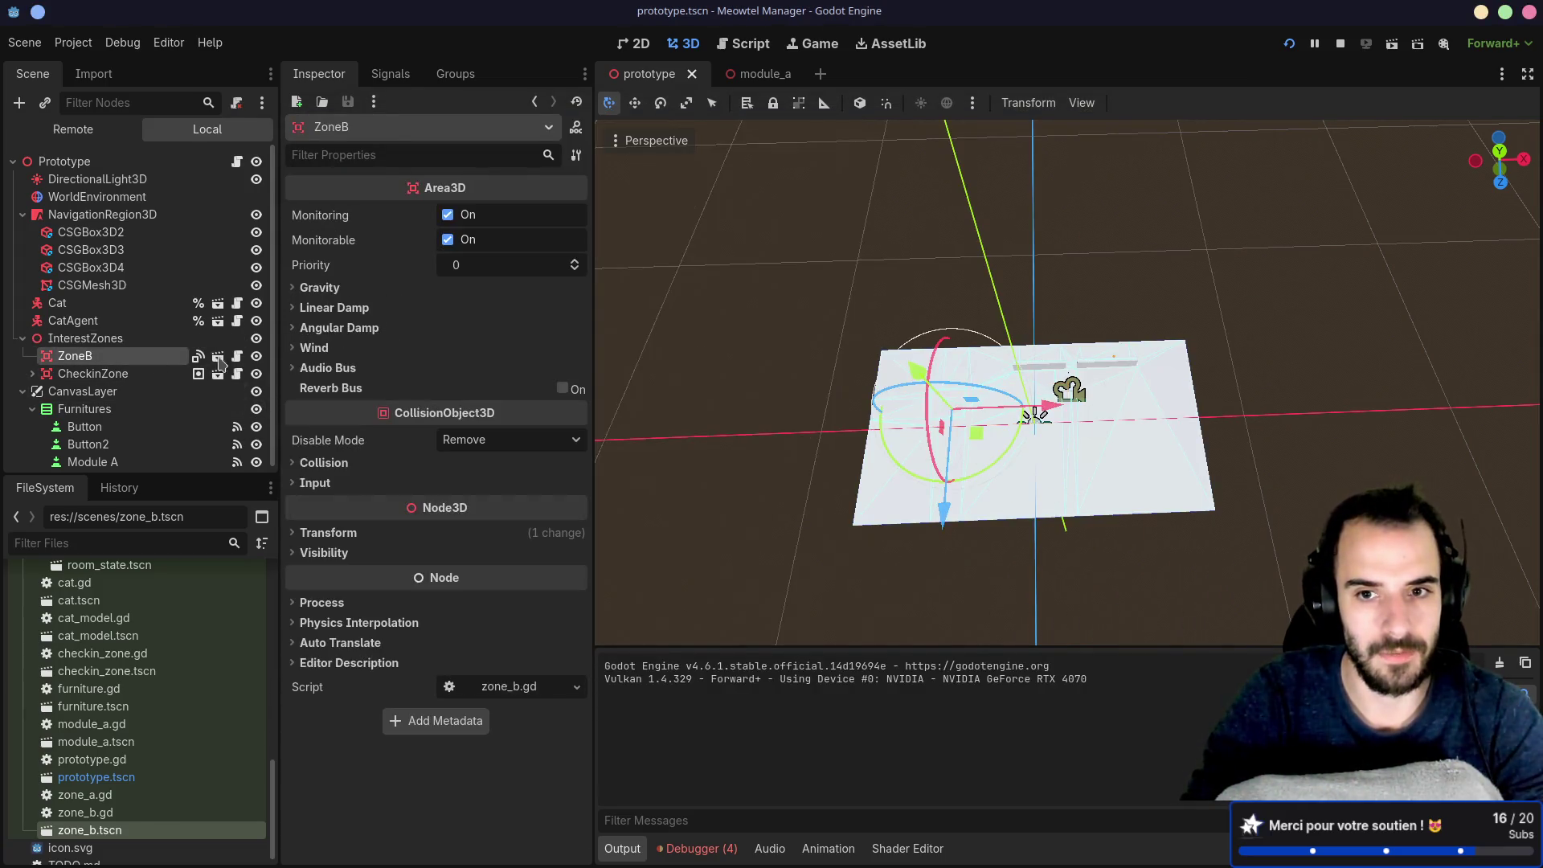
{"action": "scroll", "coordinate": [956, 403], "scroll_direction": "up", "scroll_amount": 3}
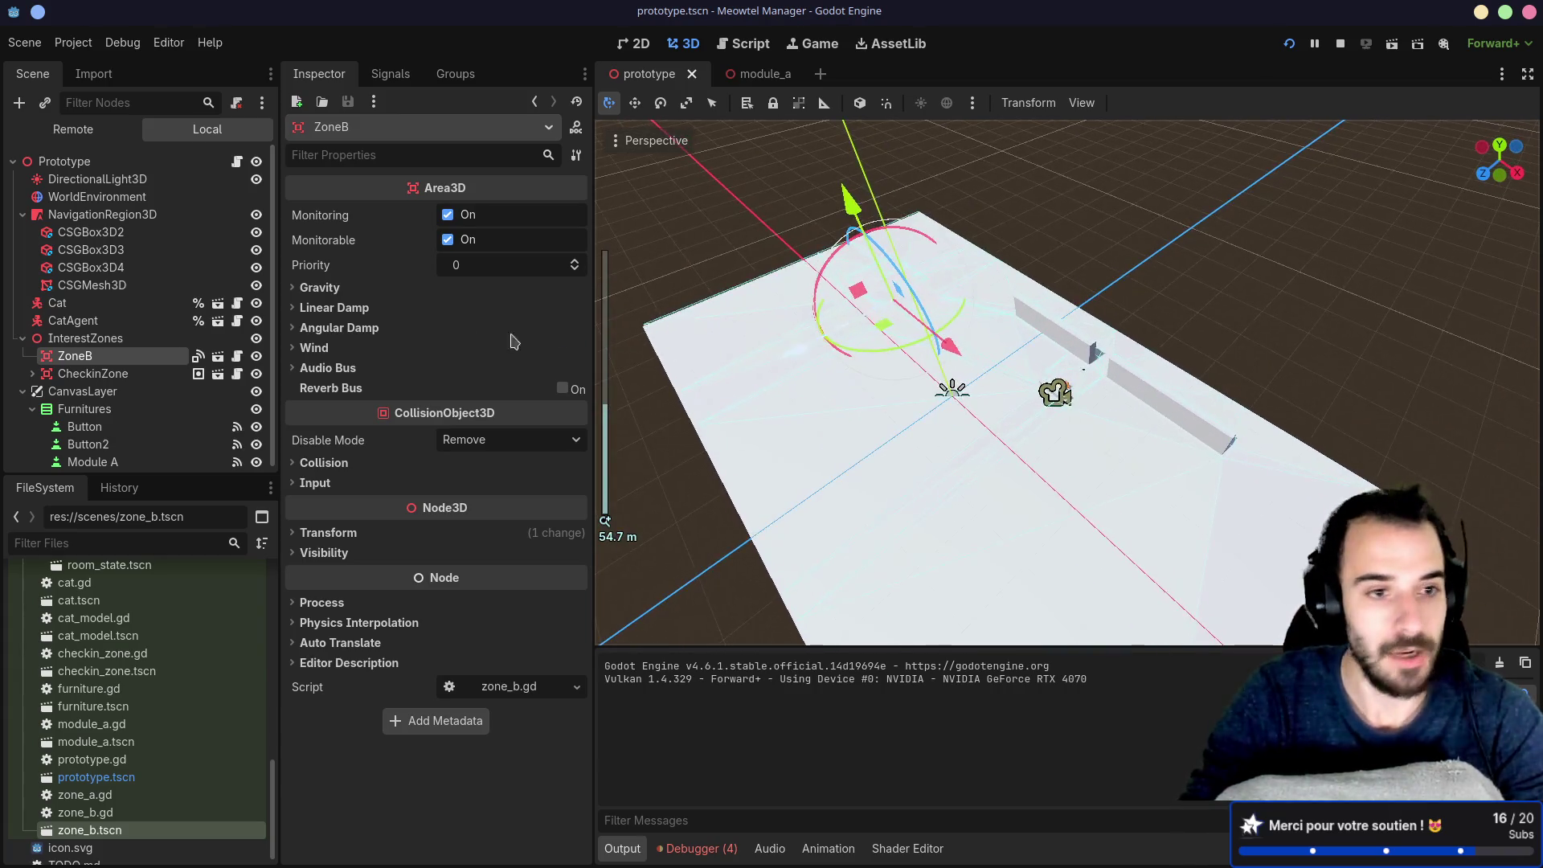
{"action": "left_click", "coordinate": [80, 355]}
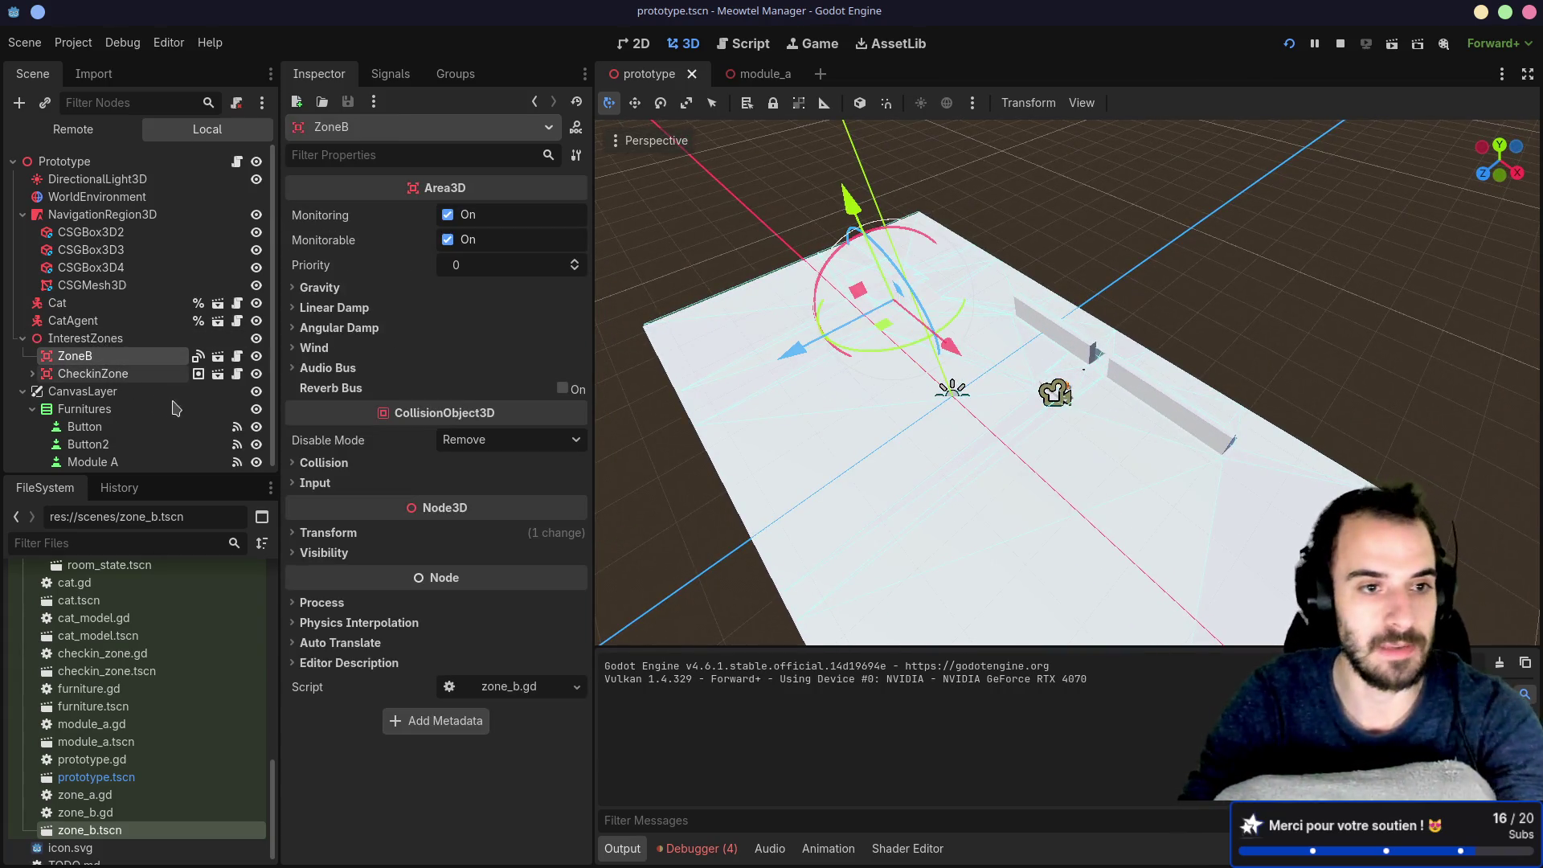
{"action": "key", "text": "Delete"}
{"action": "left_click", "coordinate": [710, 459]}
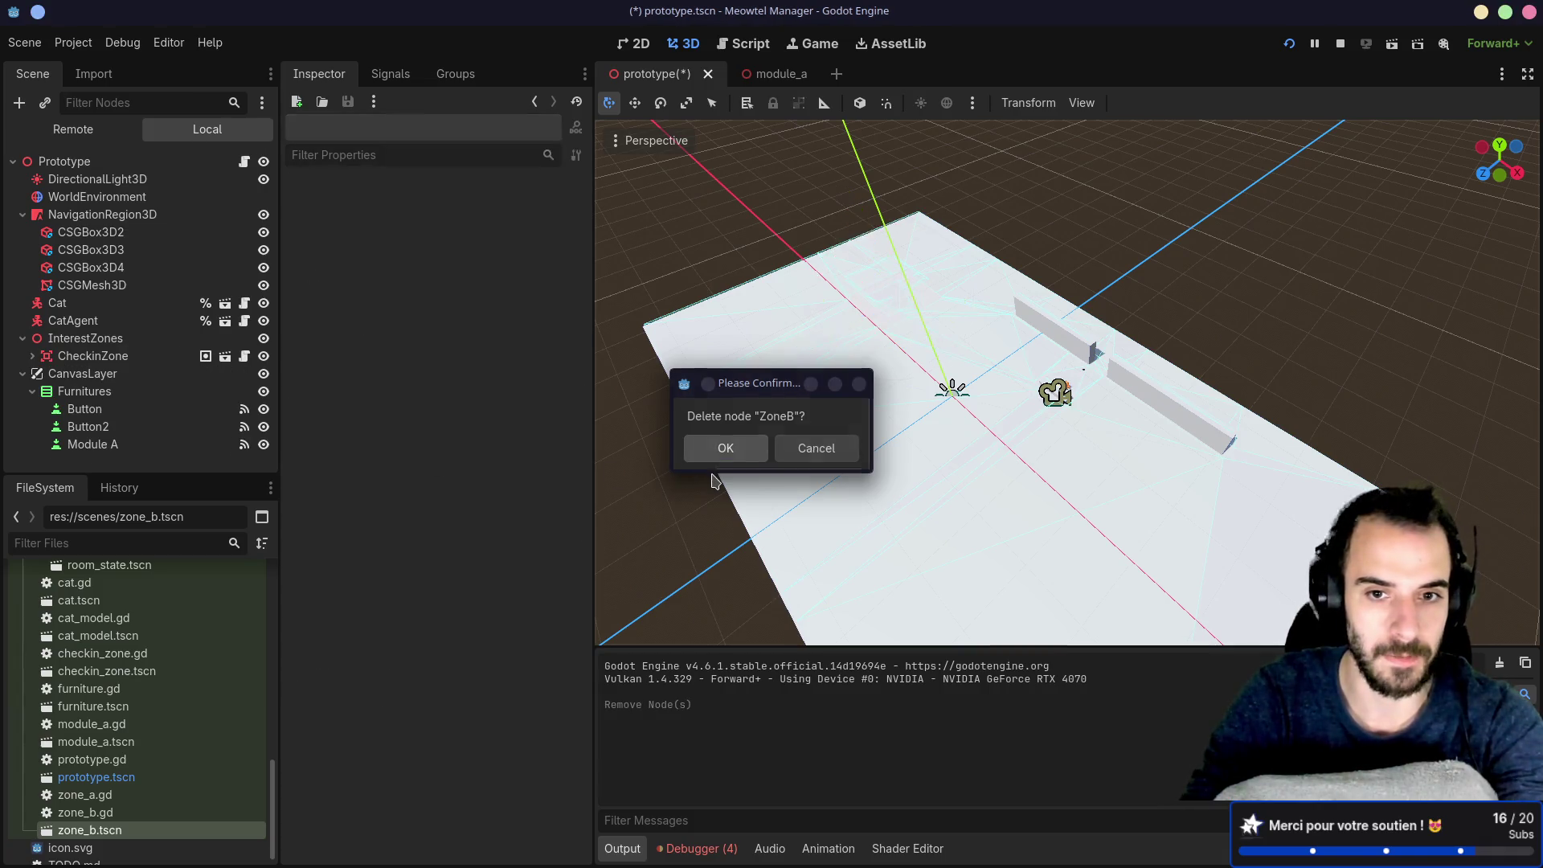
{"action": "left_click", "coordinate": [111, 359]}
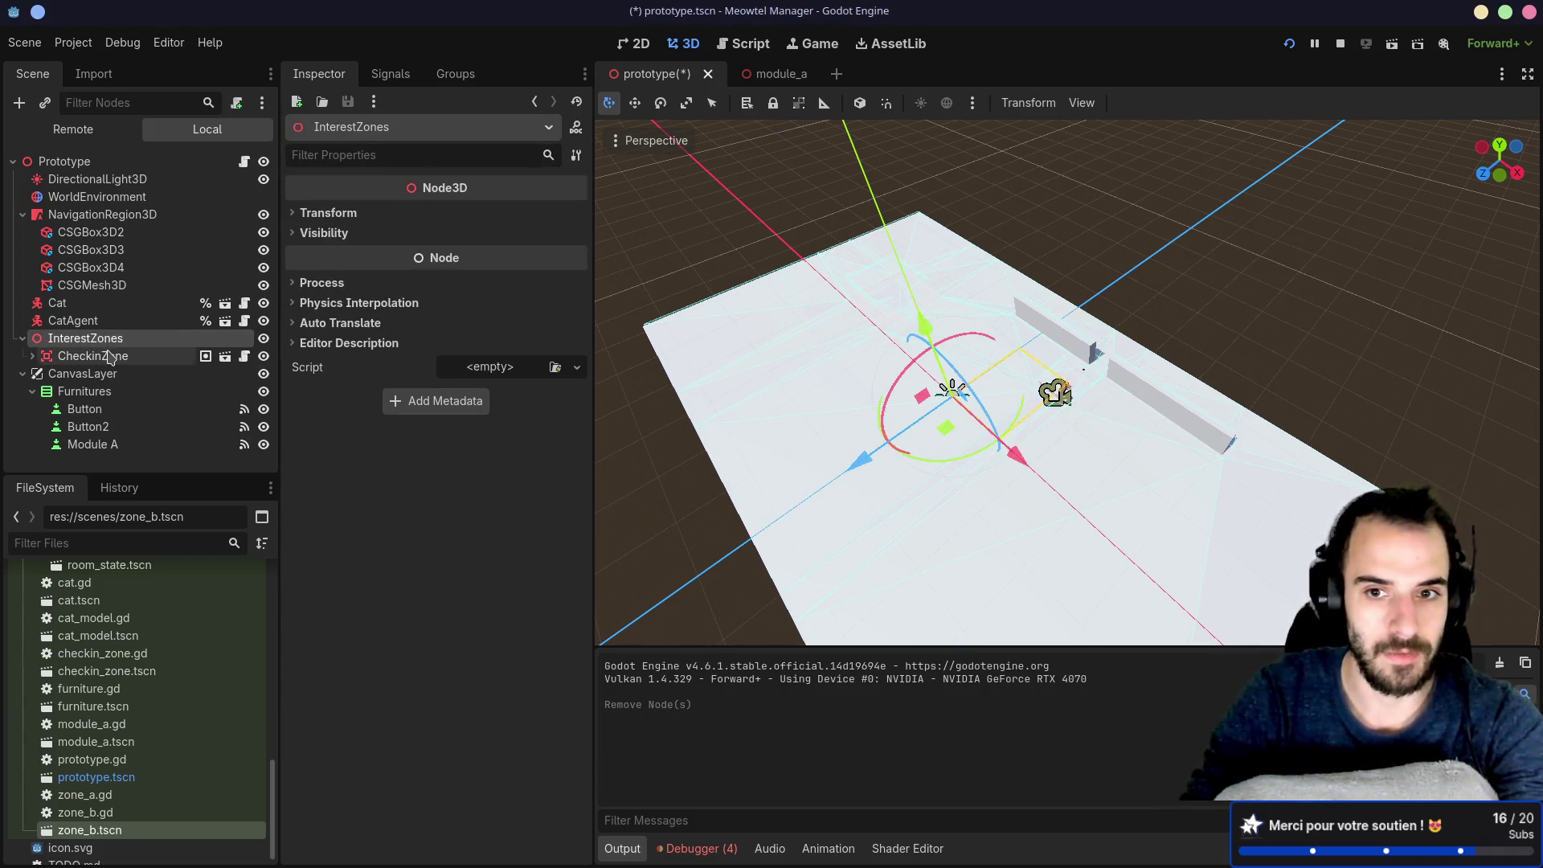
{"action": "left_click", "coordinate": [1290, 46]}
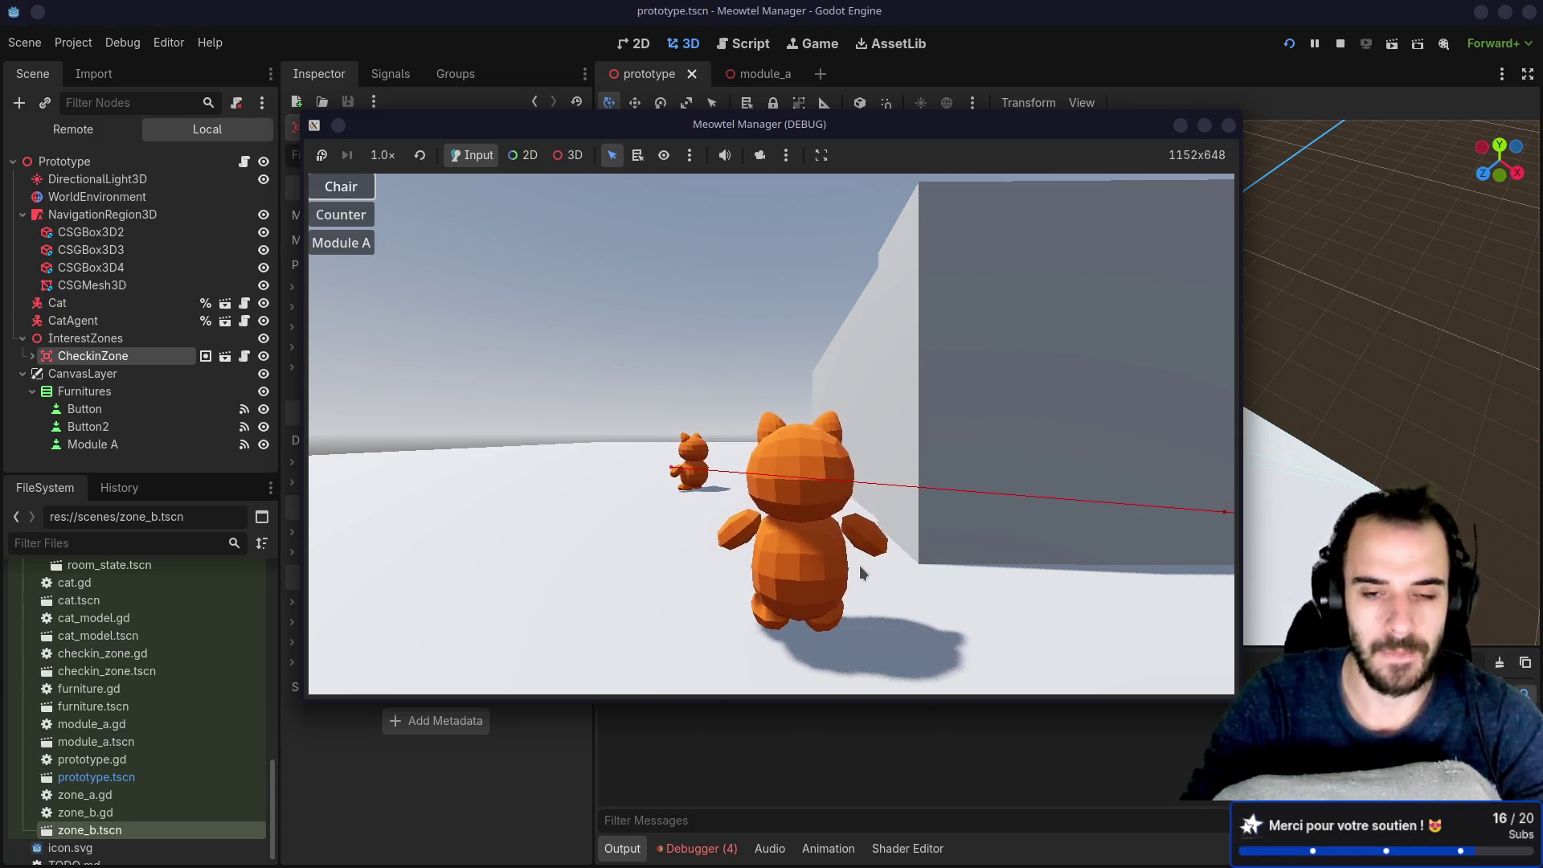
Step: Verify in the Remote tree that ZoneB sits under Module A, then open the CatAgent scene
{"action": "left_click", "coordinate": [73, 129]}
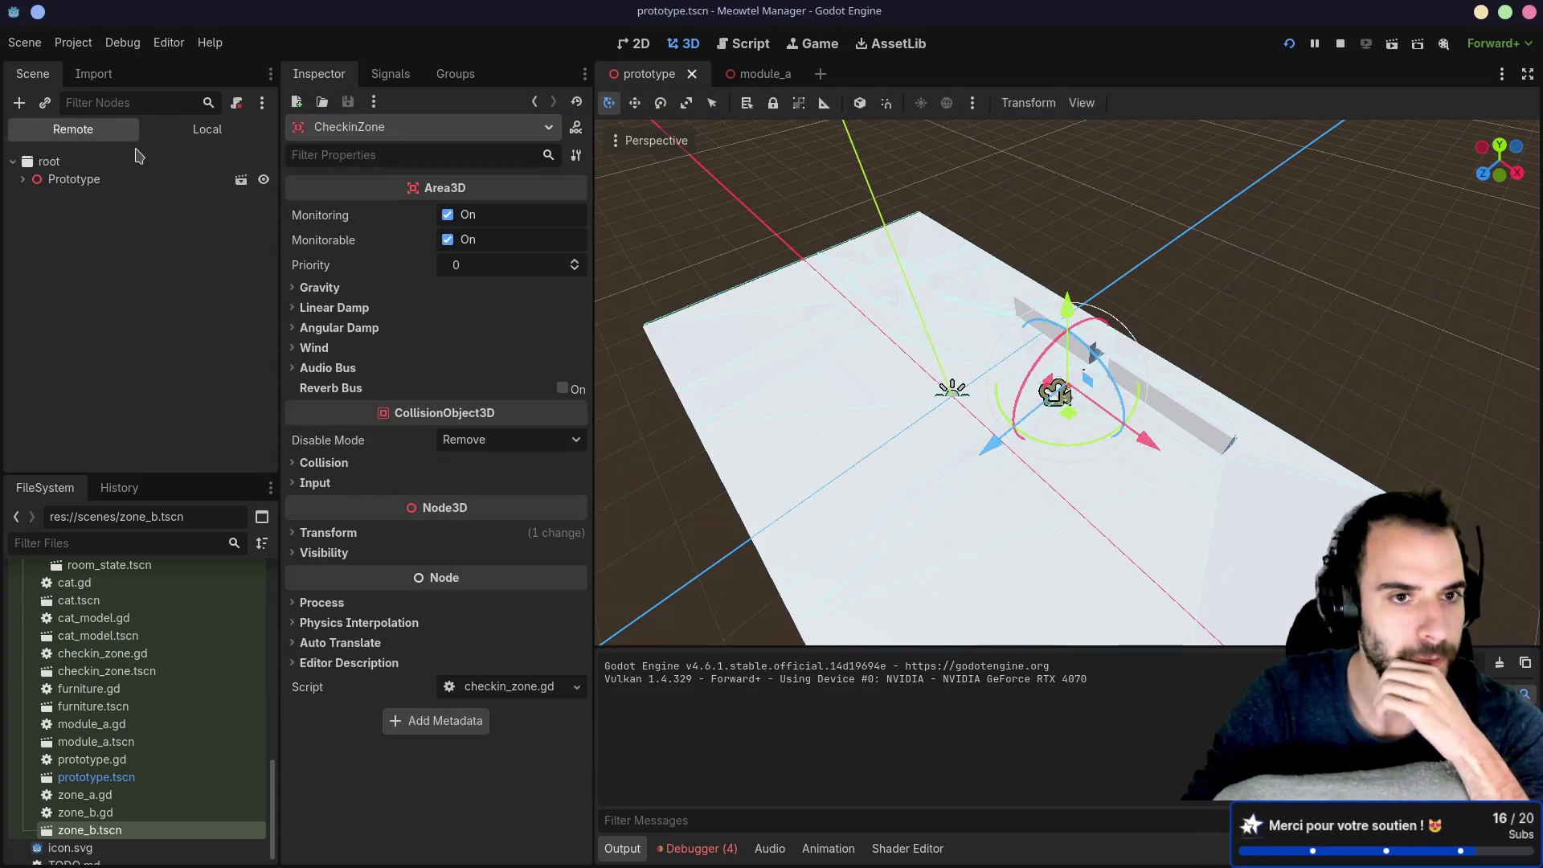
{"action": "left_click", "coordinate": [73, 178]}
{"action": "left_click", "coordinate": [33, 320]}
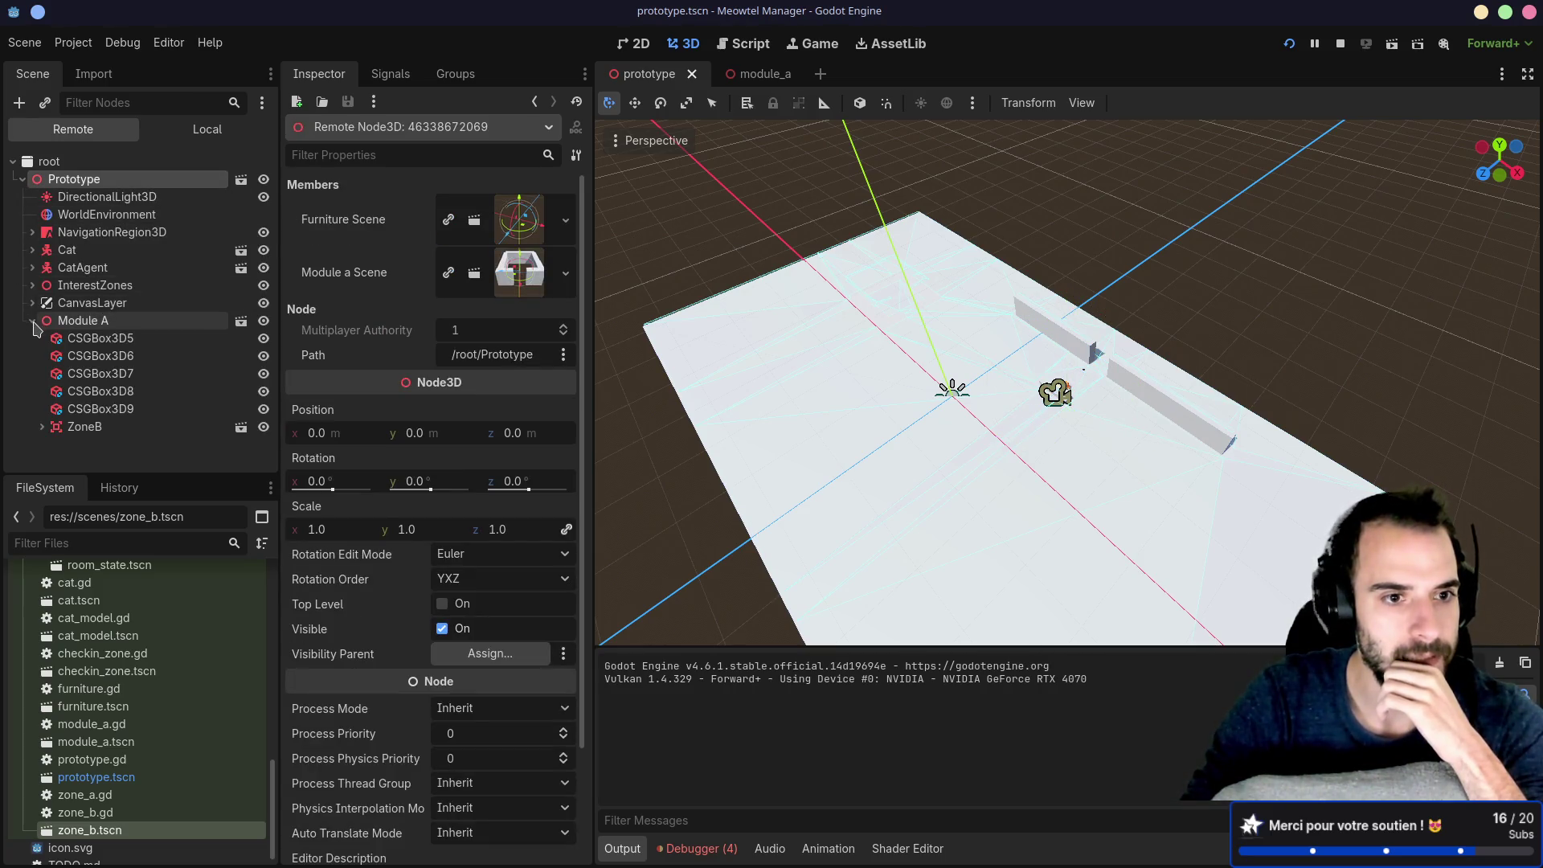
{"action": "left_click", "coordinate": [67, 431]}
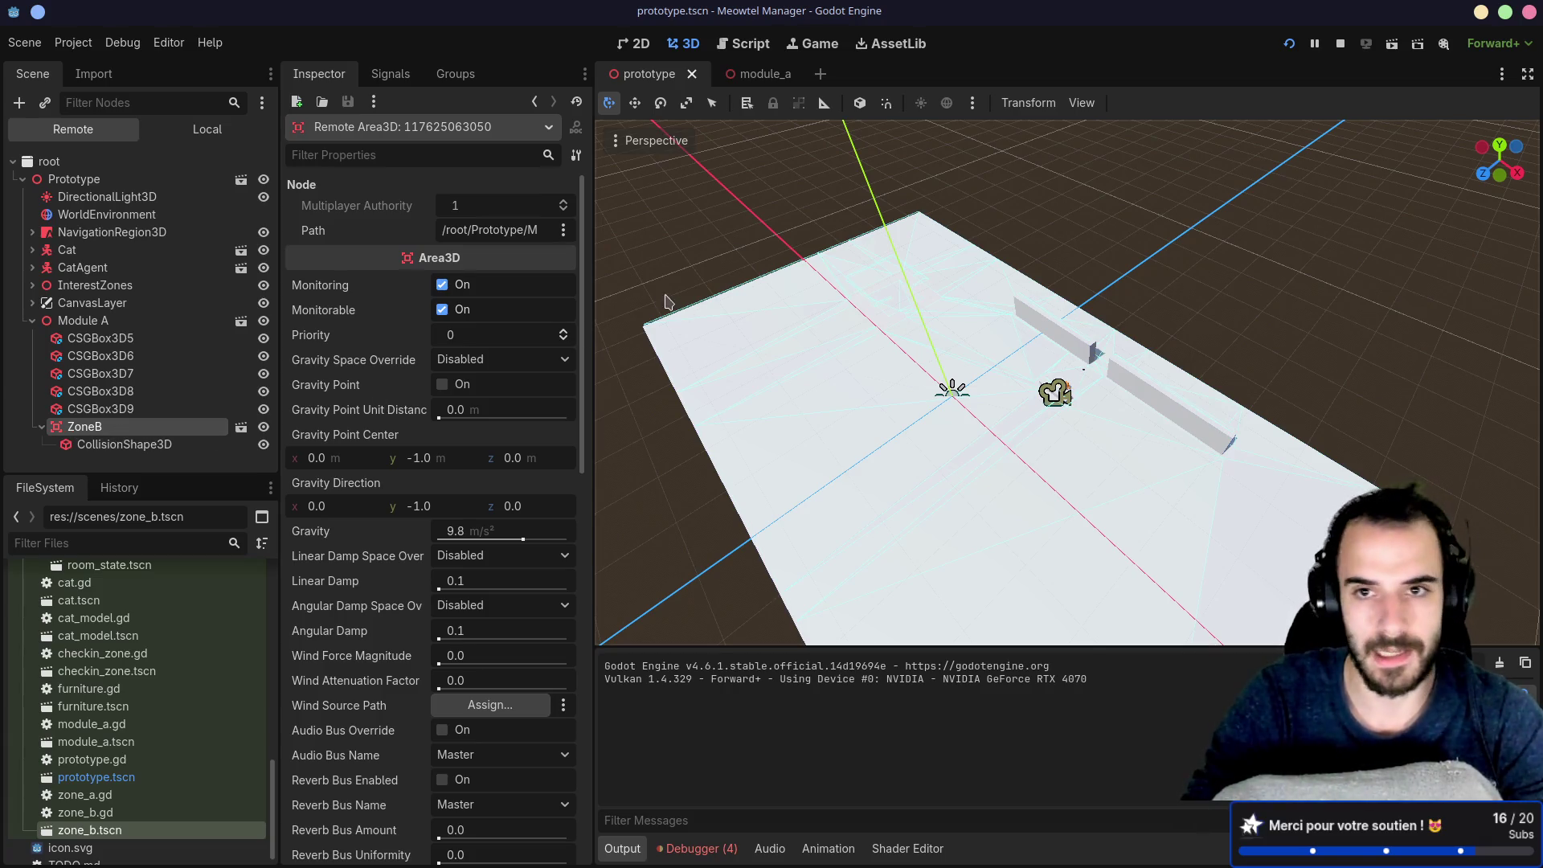
{"action": "key", "text": "alt+Tab"}
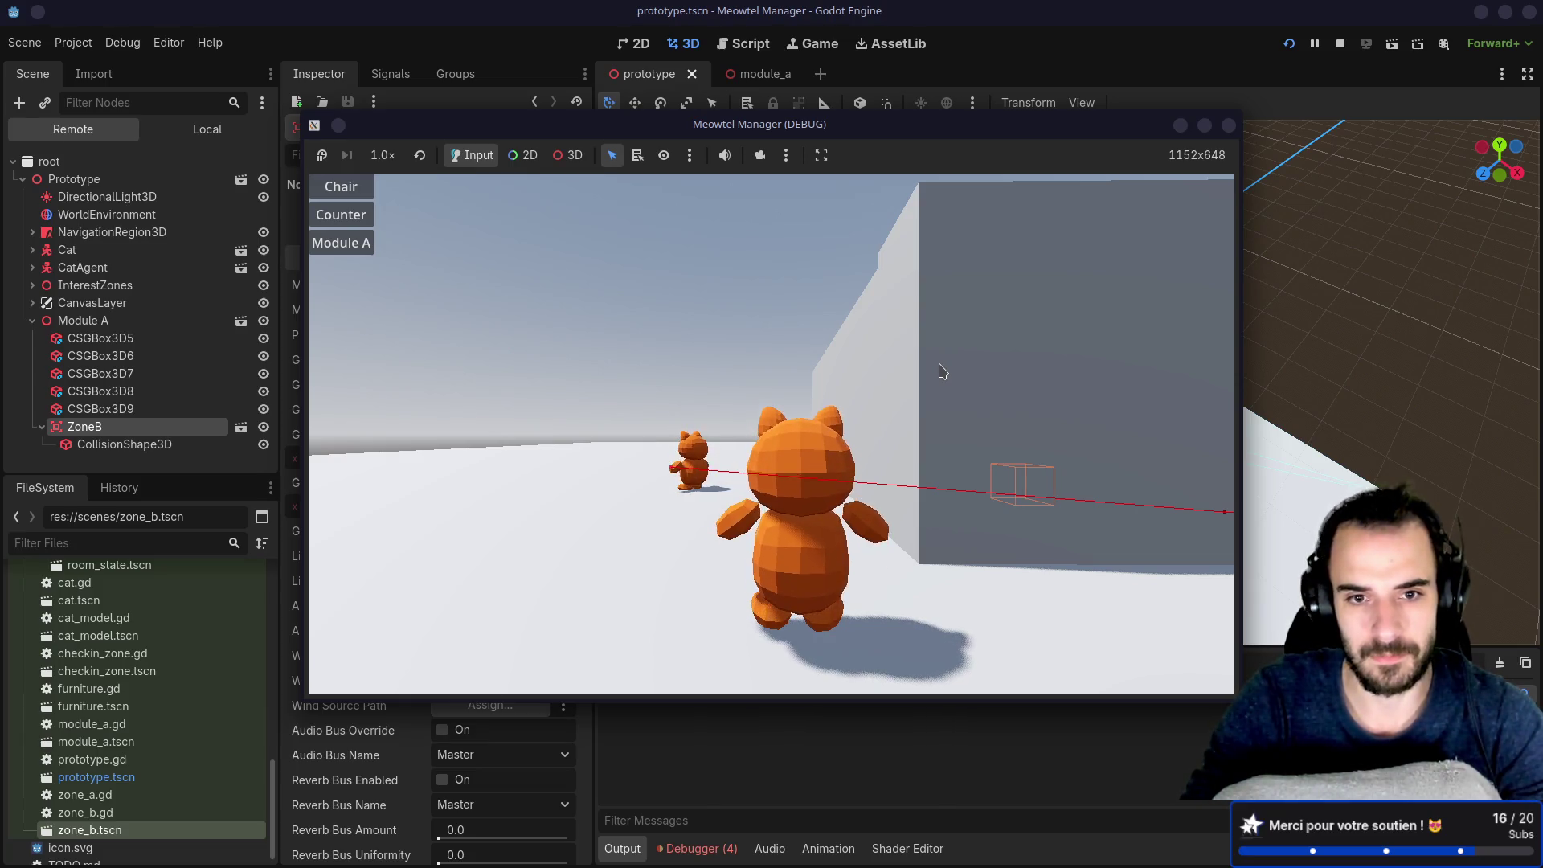
{"action": "key", "text": "alt+Tab"}
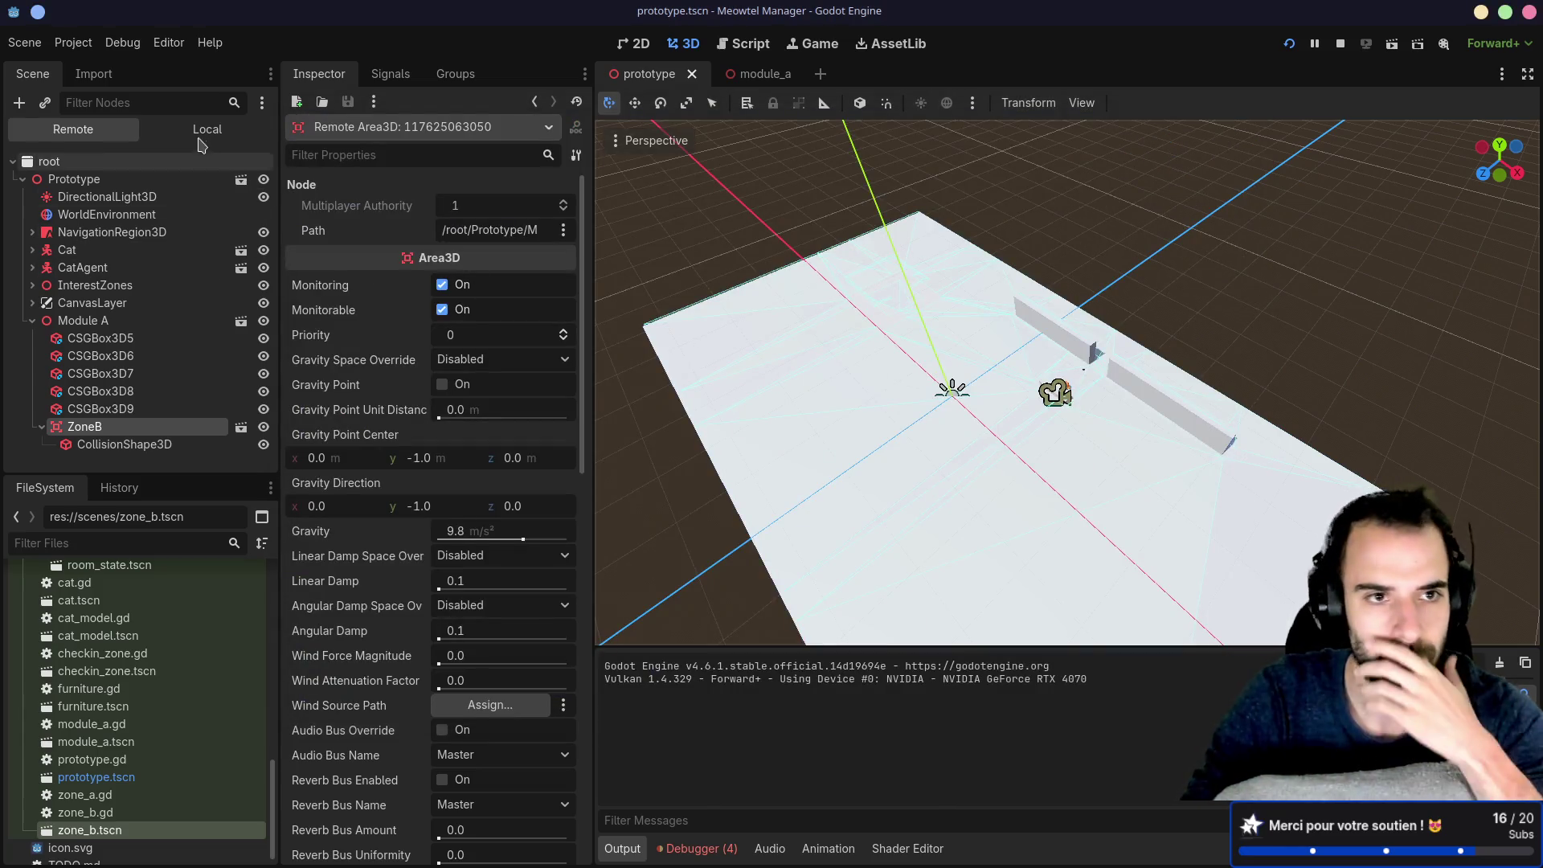
{"action": "left_click", "coordinate": [207, 130]}
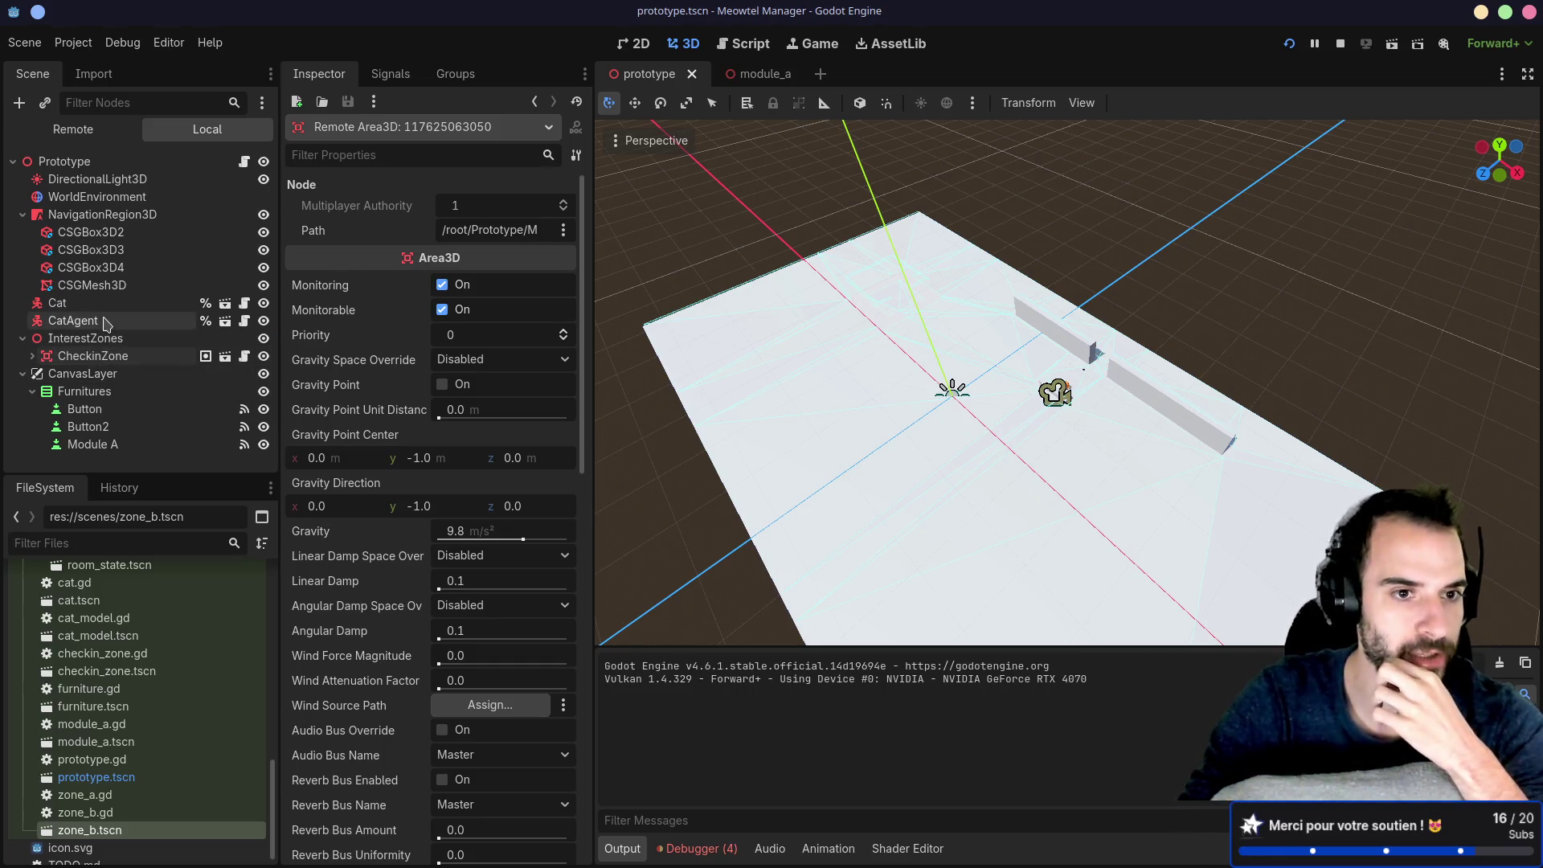
{"action": "left_click", "coordinate": [225, 321]}
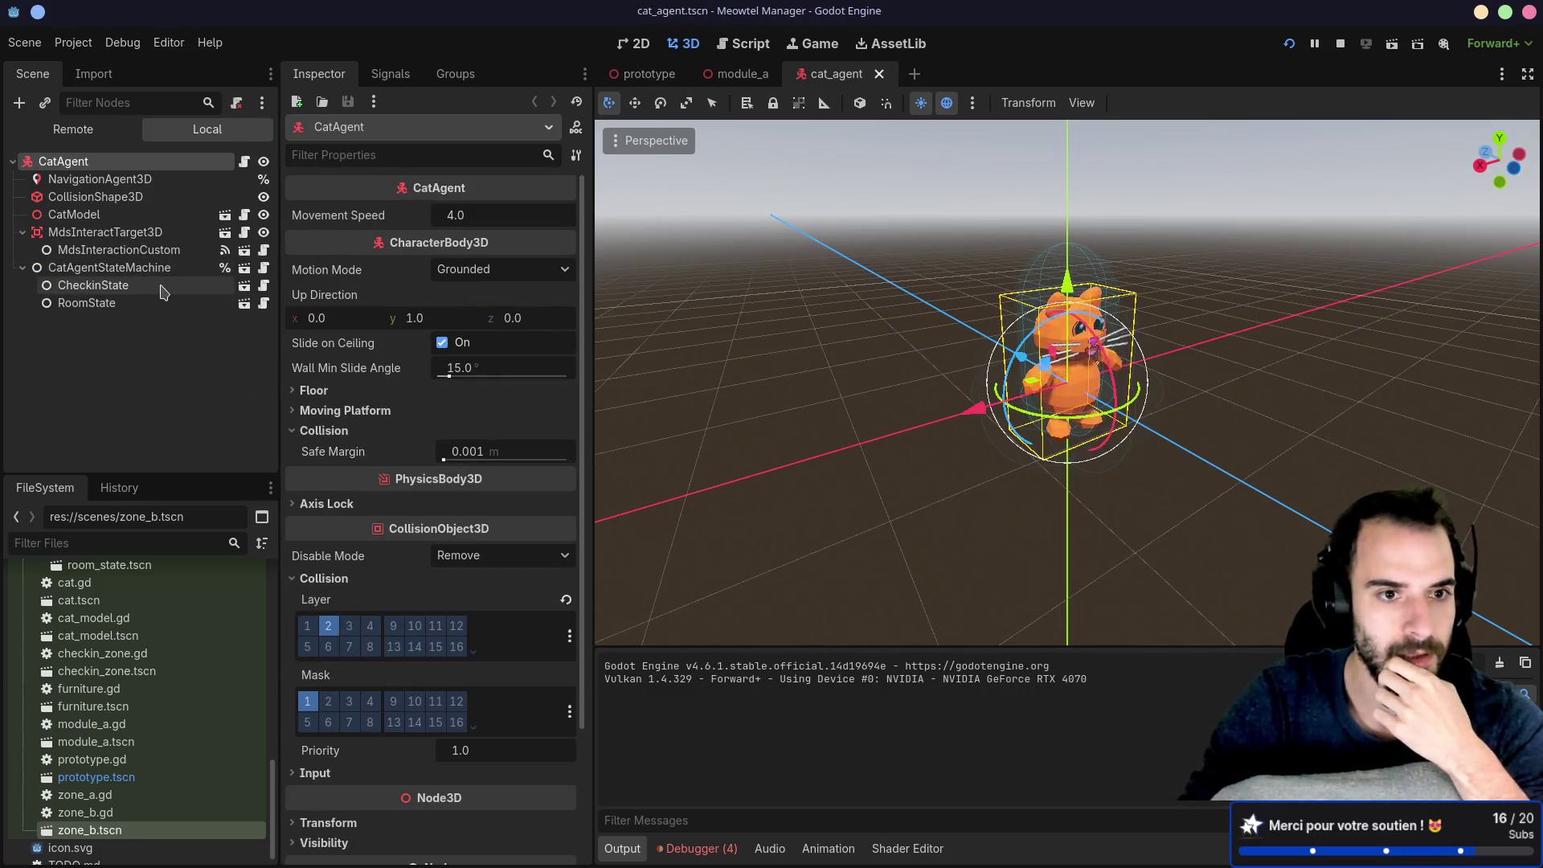
Step: Open the CheckinState and RoomState scripts and inspect set_movement_target(room_zone.position) on line 5
{"action": "left_click", "coordinate": [161, 286]}
{"action": "left_click", "coordinate": [264, 286]}
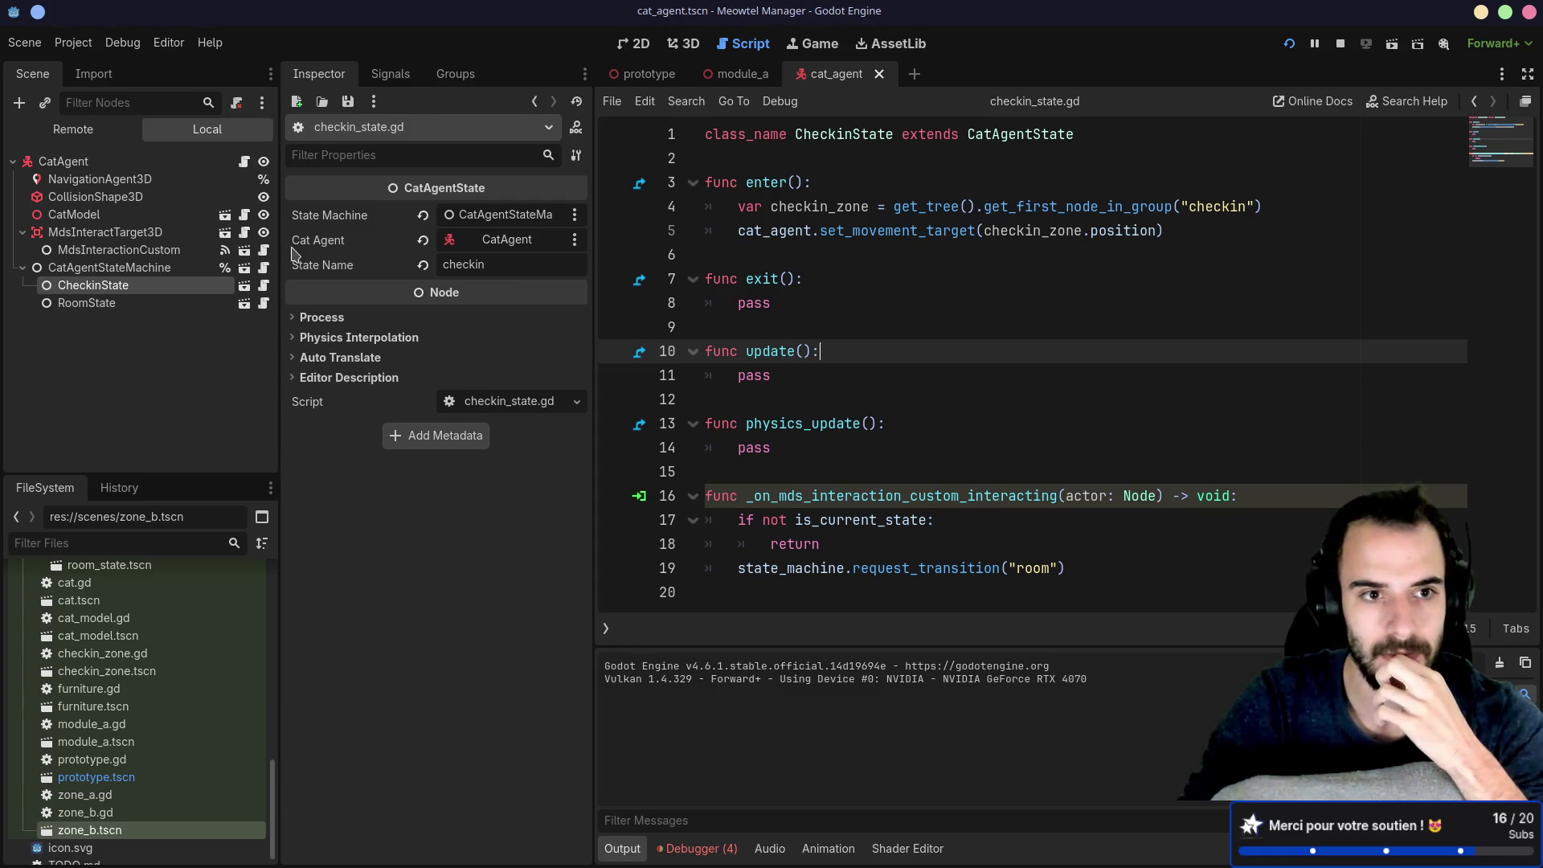
{"action": "left_click", "coordinate": [263, 306]}
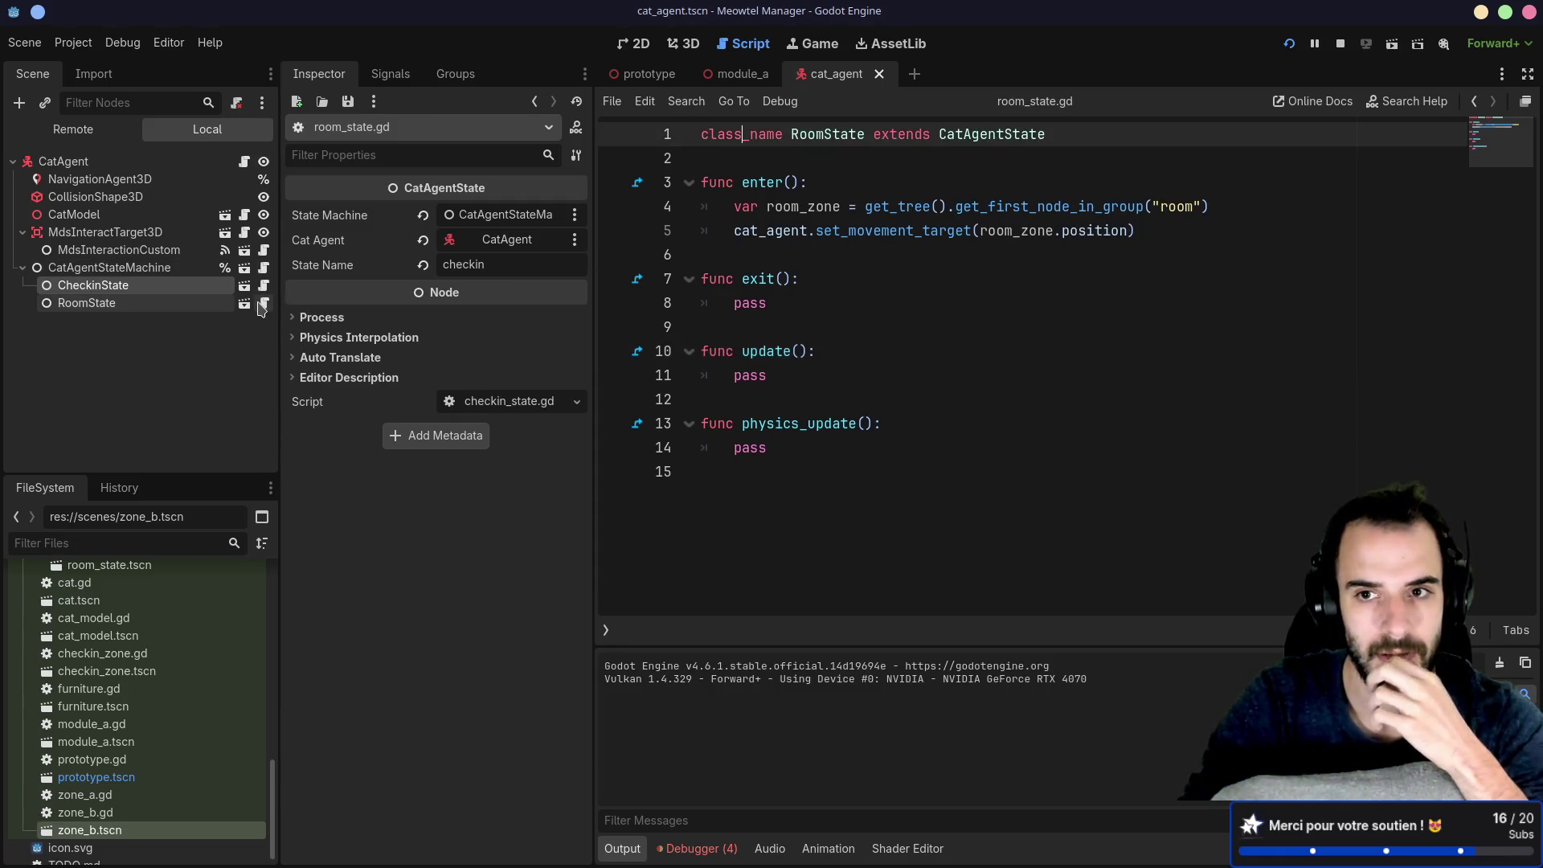
{"action": "left_click", "coordinate": [913, 211]}
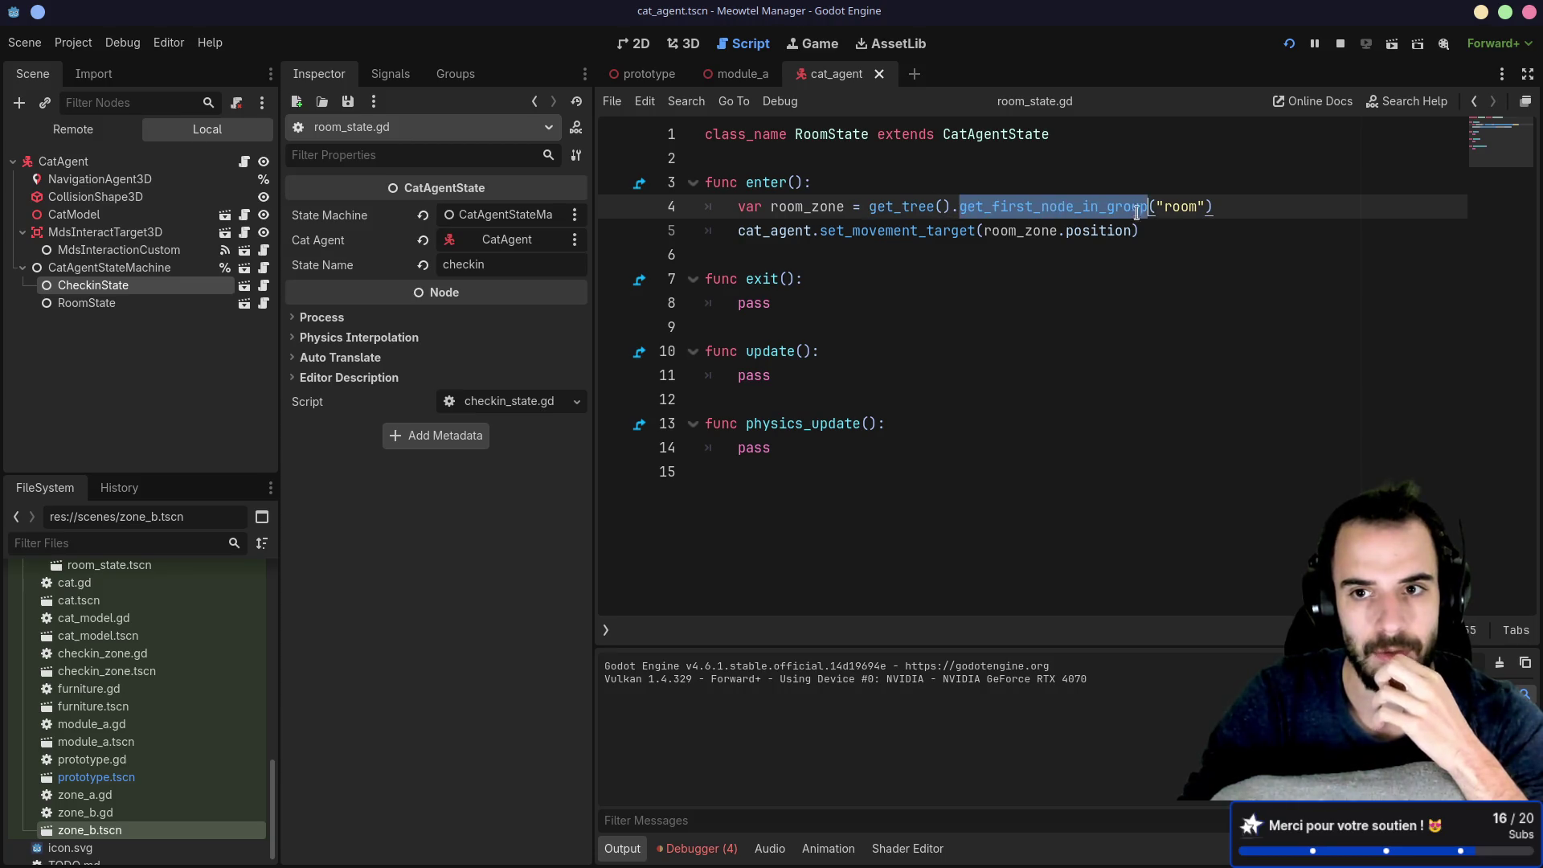
{"action": "double_click", "coordinate": [873, 230]}
{"action": "double_click", "coordinate": [1042, 233]}
{"action": "double_click", "coordinate": [1114, 234]}
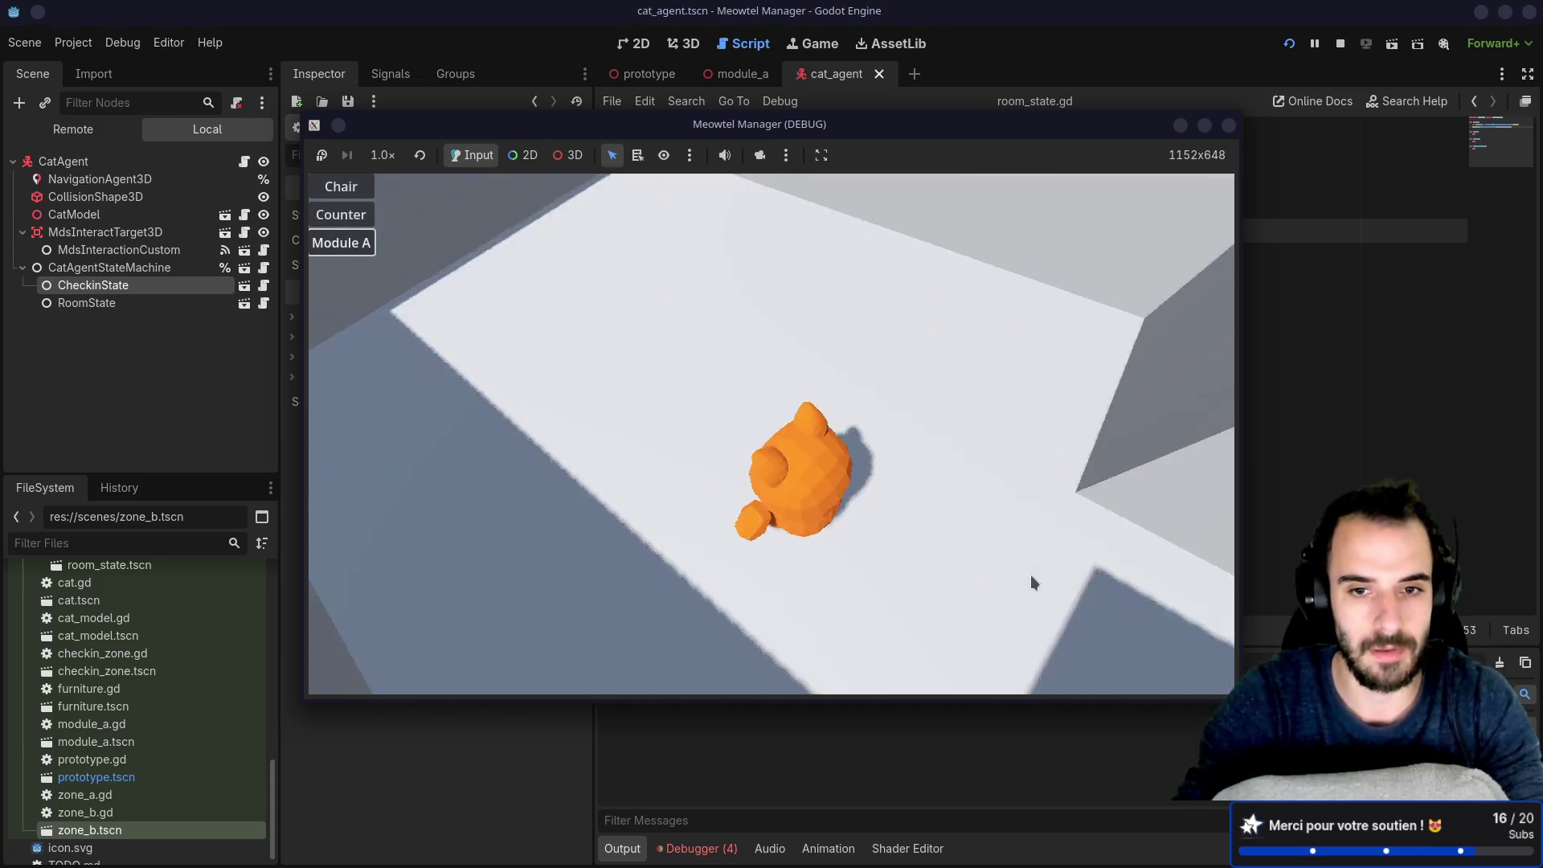
Step: Place a chair, a counter, and a second chair right of the first in the room
{"action": "left_click", "coordinate": [341, 186]}
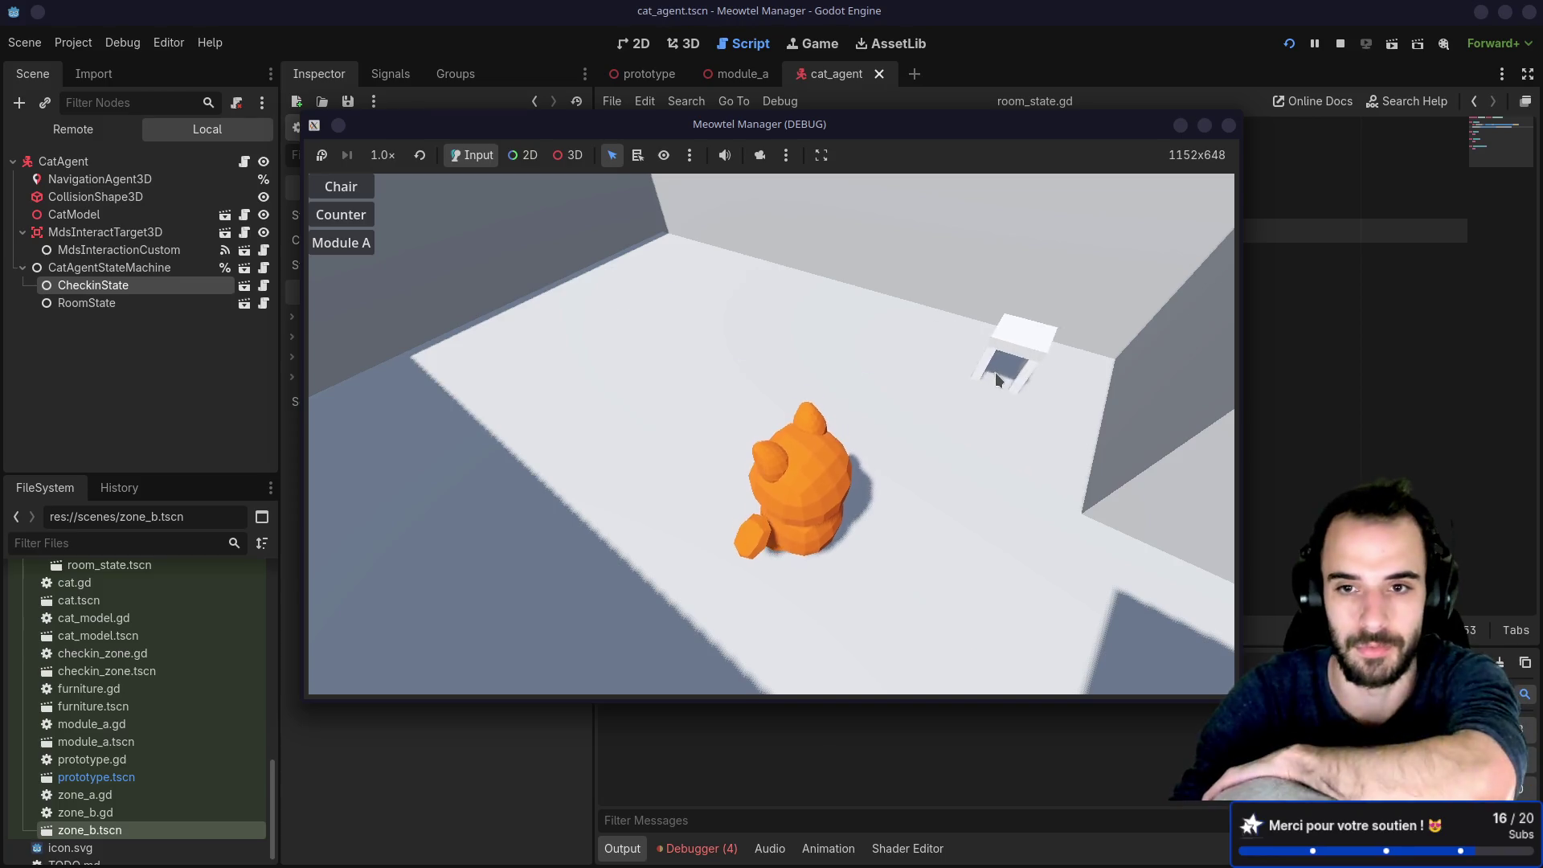
{"action": "left_click", "coordinate": [939, 393]}
{"action": "left_click", "coordinate": [341, 215]}
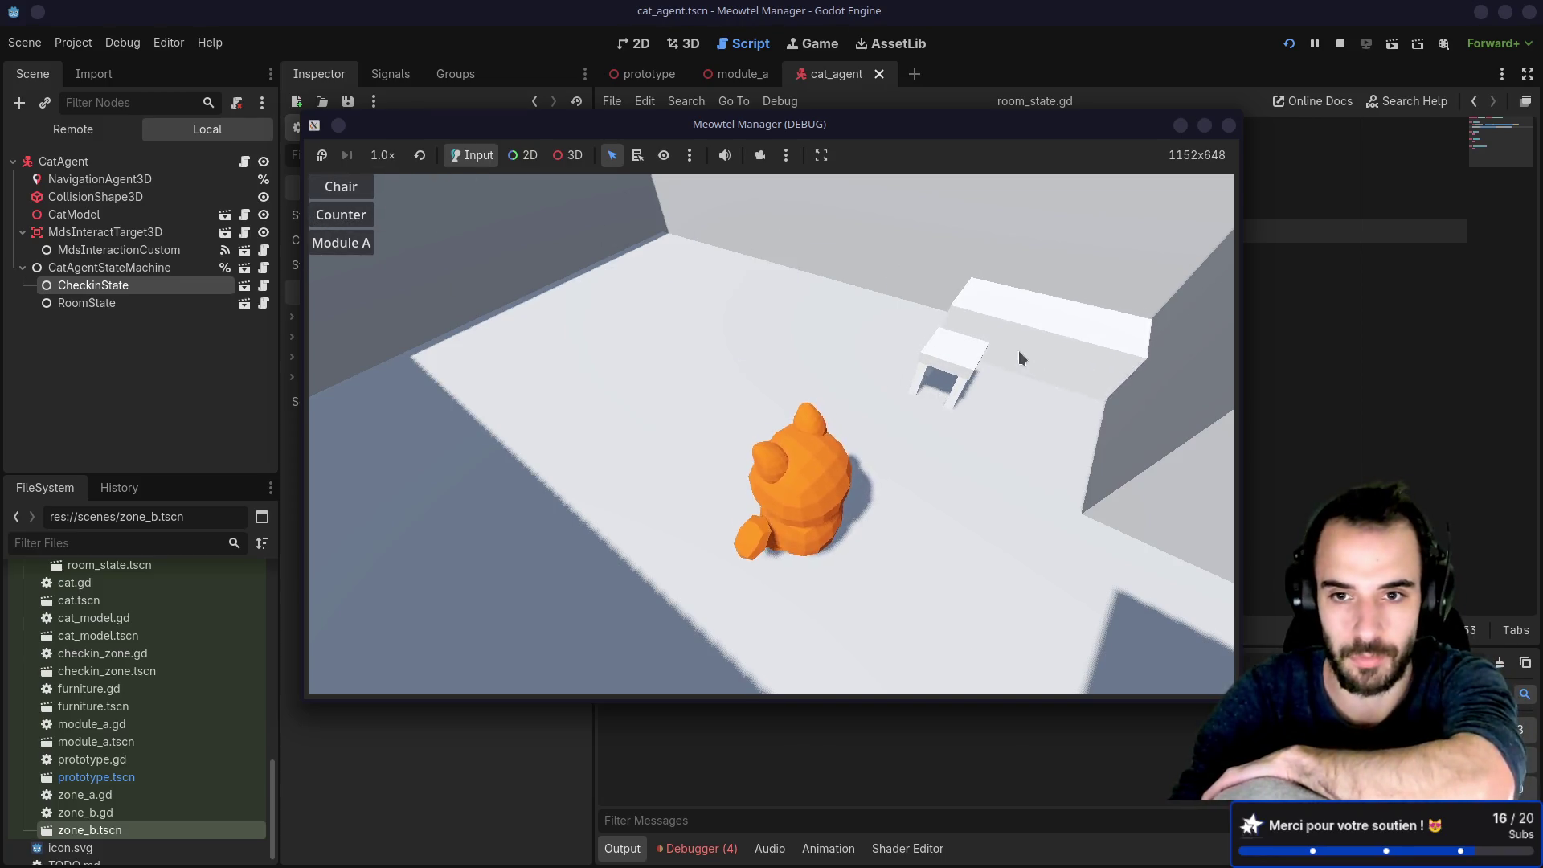
{"action": "left_click", "coordinate": [1000, 349]}
{"action": "left_click", "coordinate": [341, 187]}
{"action": "left_click", "coordinate": [1022, 405]}
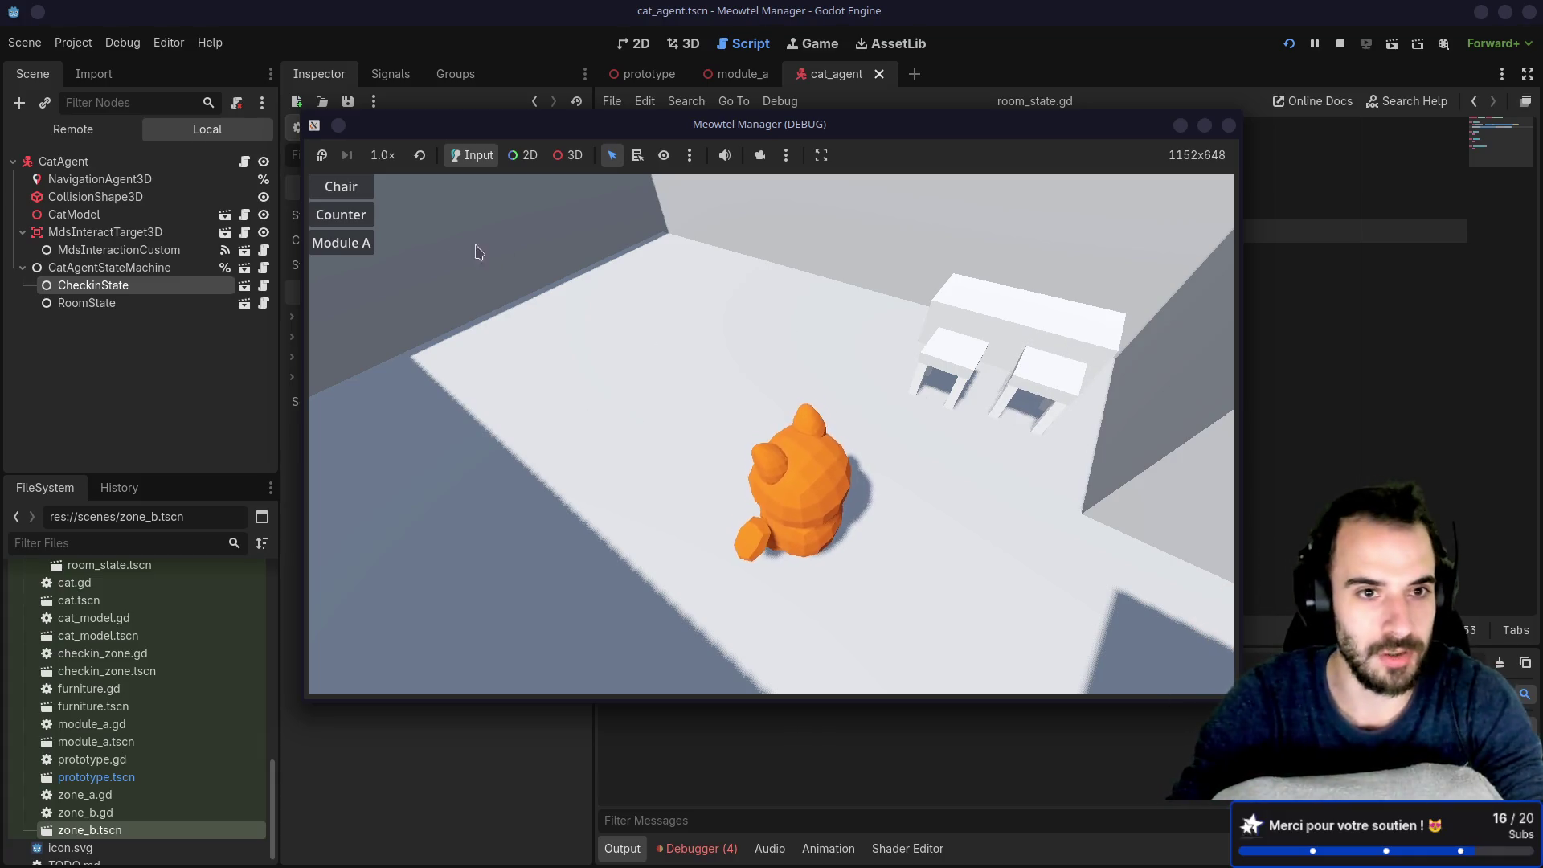
Step: Switch between the close and overview cameras and place another chair beside the counter
{"action": "key", "text": "Tab"}
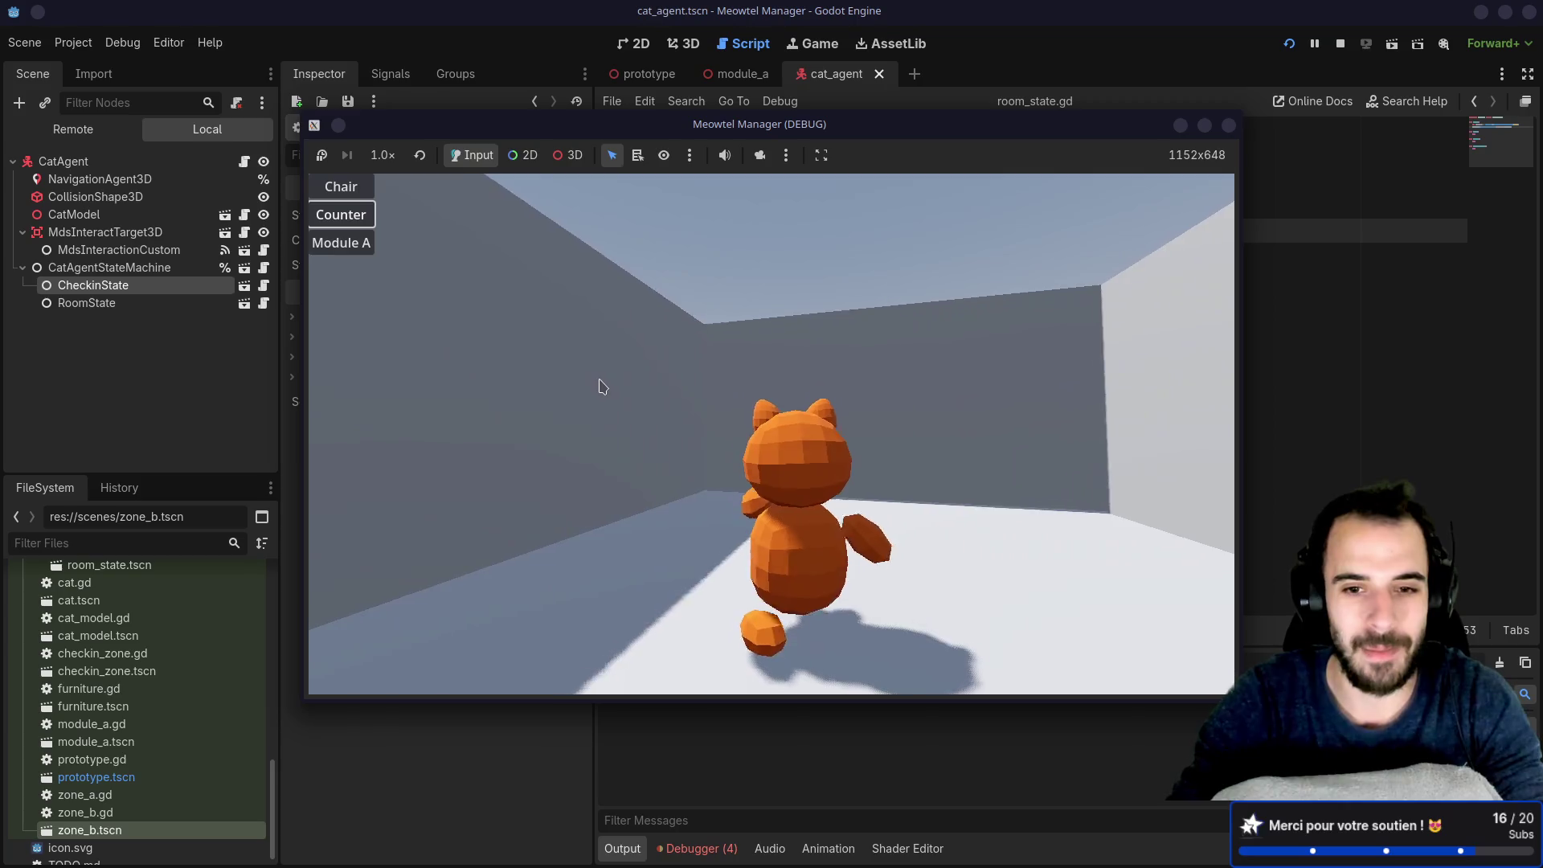
{"action": "key", "text": "Tab"}
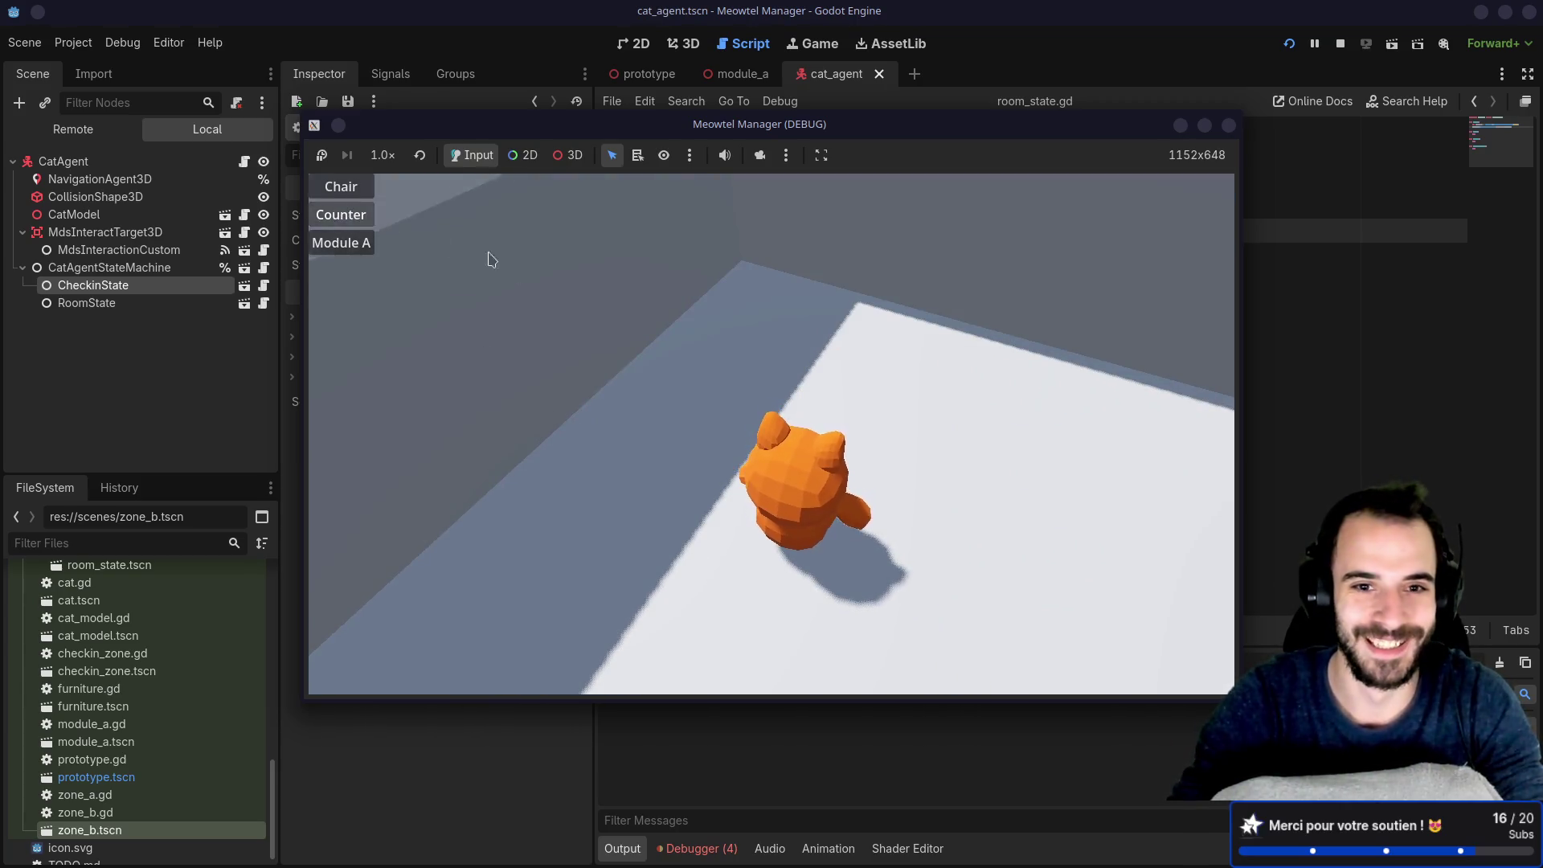
{"action": "left_click", "coordinate": [341, 187]}
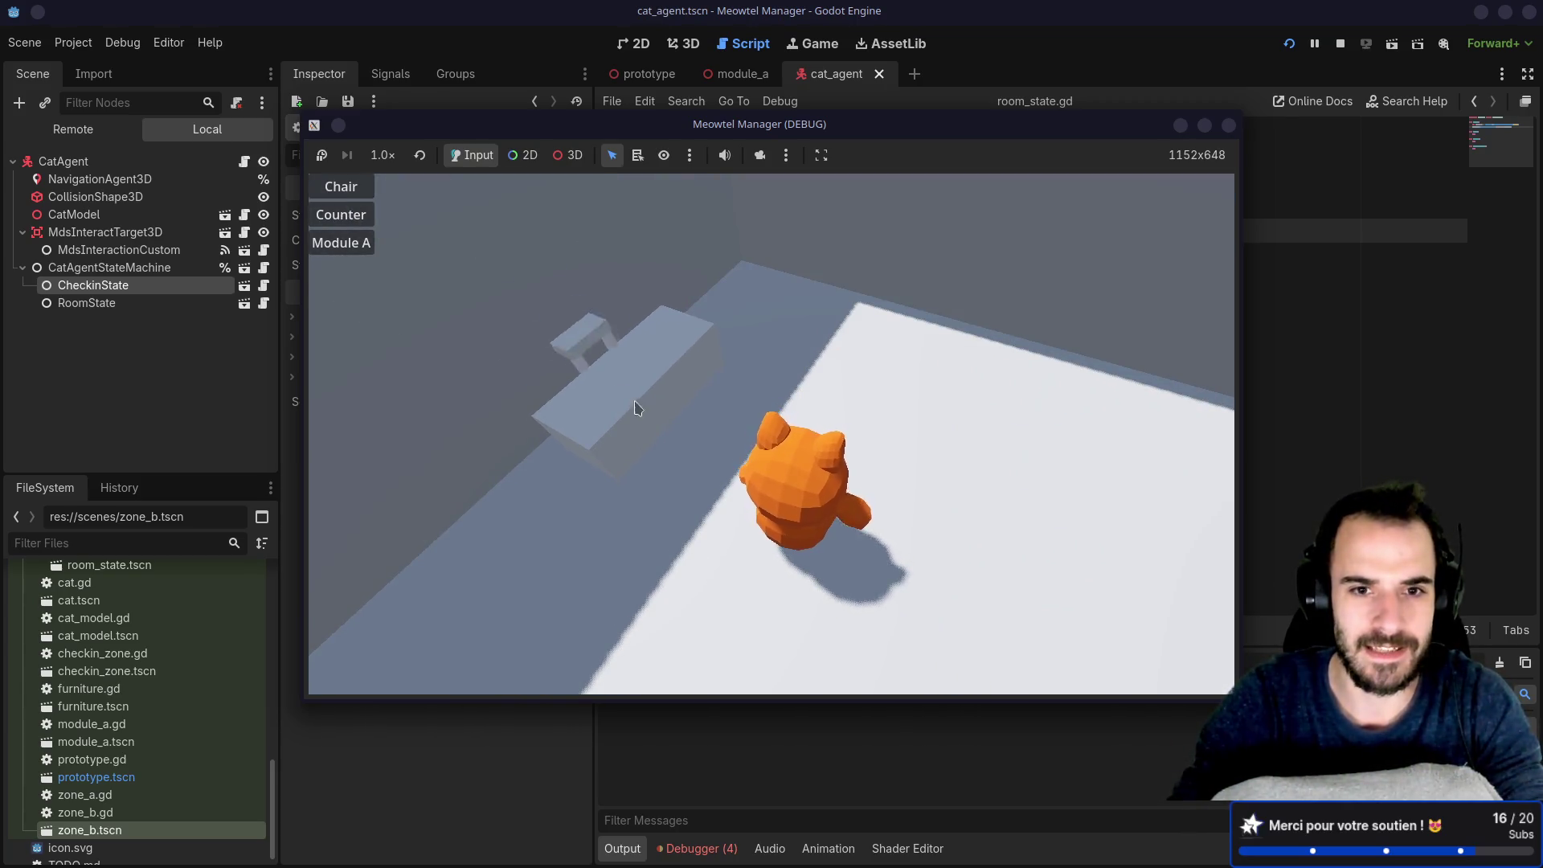
{"action": "left_click", "coordinate": [709, 437]}
{"action": "key", "text": "Tab"}
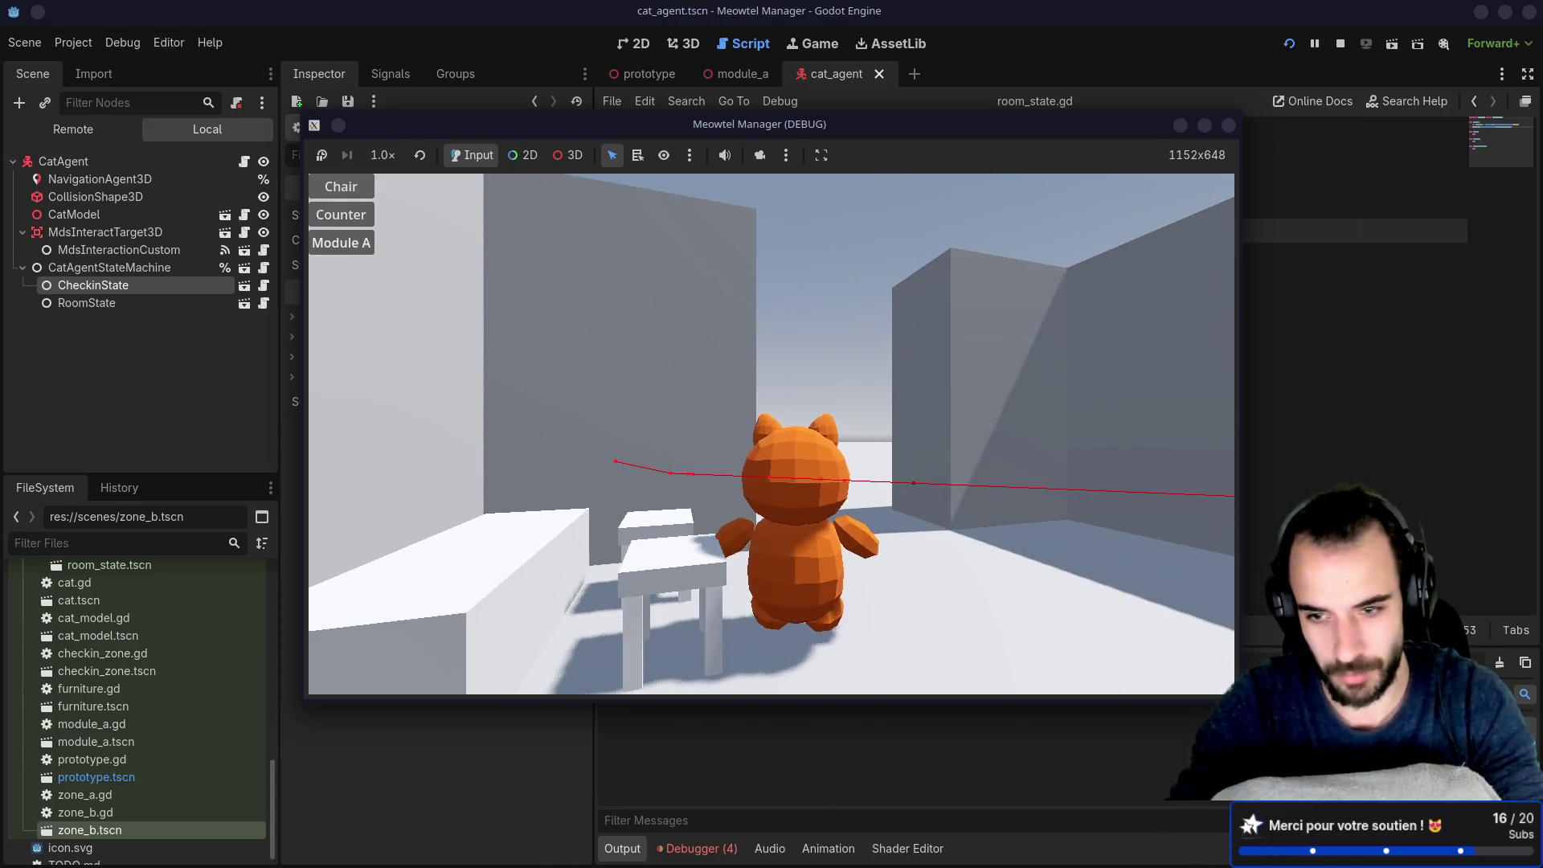
{"action": "mouse_move", "coordinate": [771, 866]}
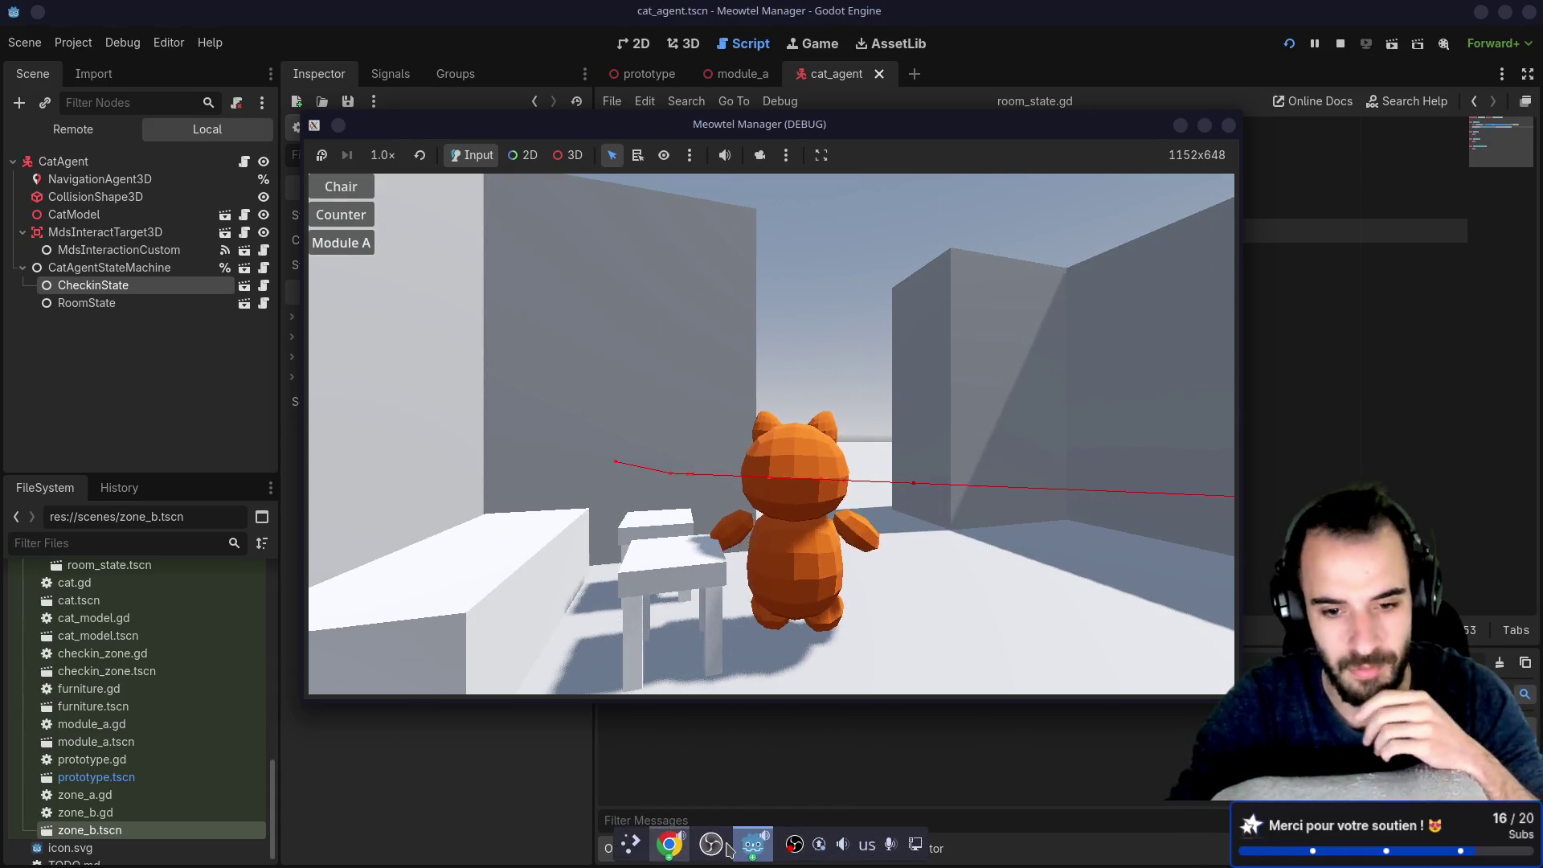
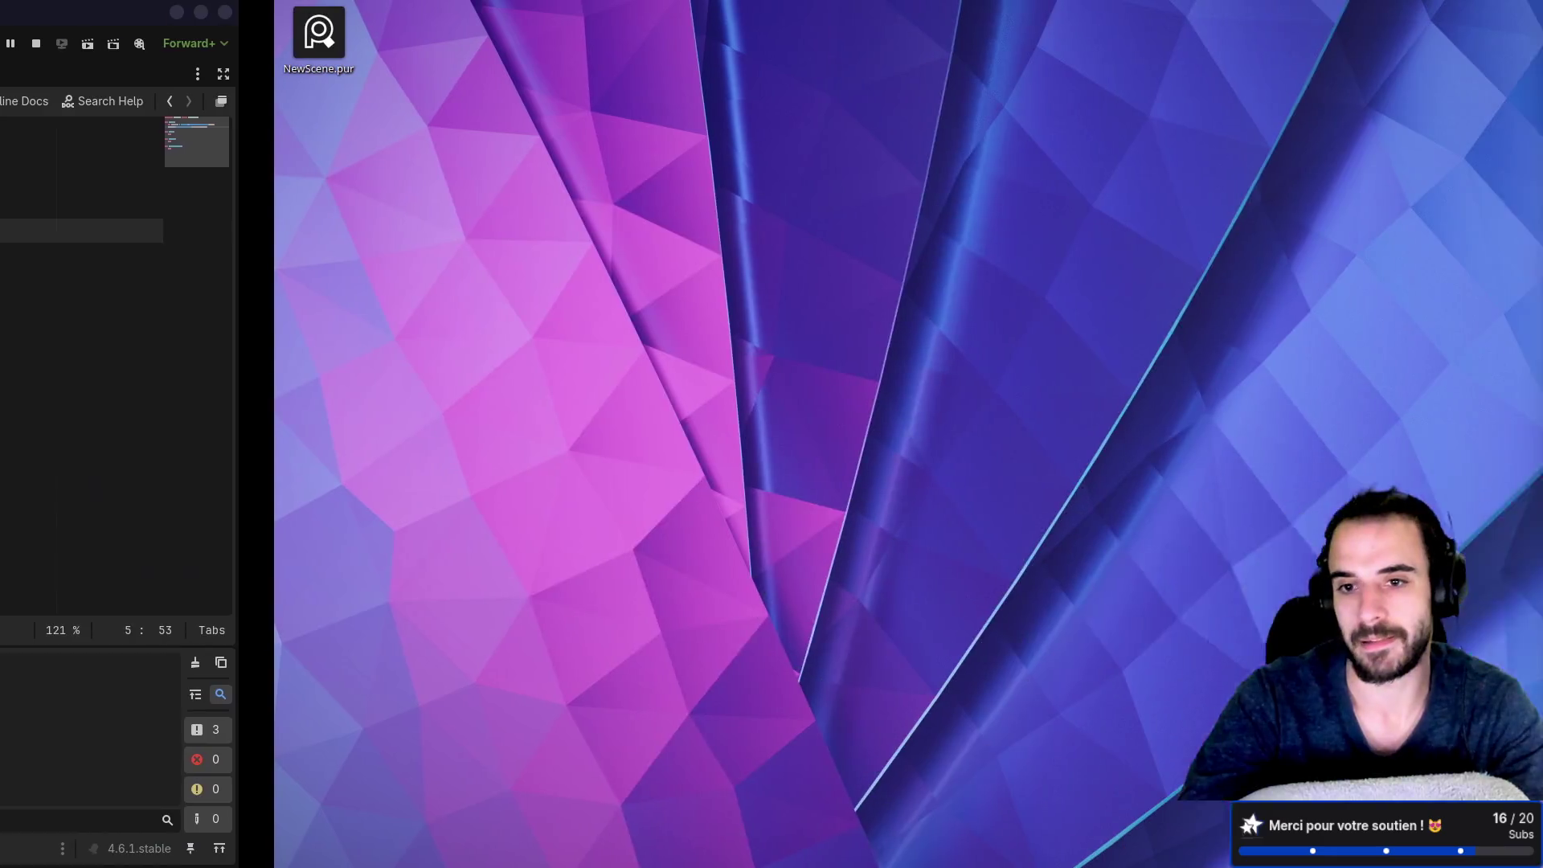
Step: Launch Blender from the KDE application launcher search
{"action": "key", "text": "super"}
{"action": "type", "text": "obs"}
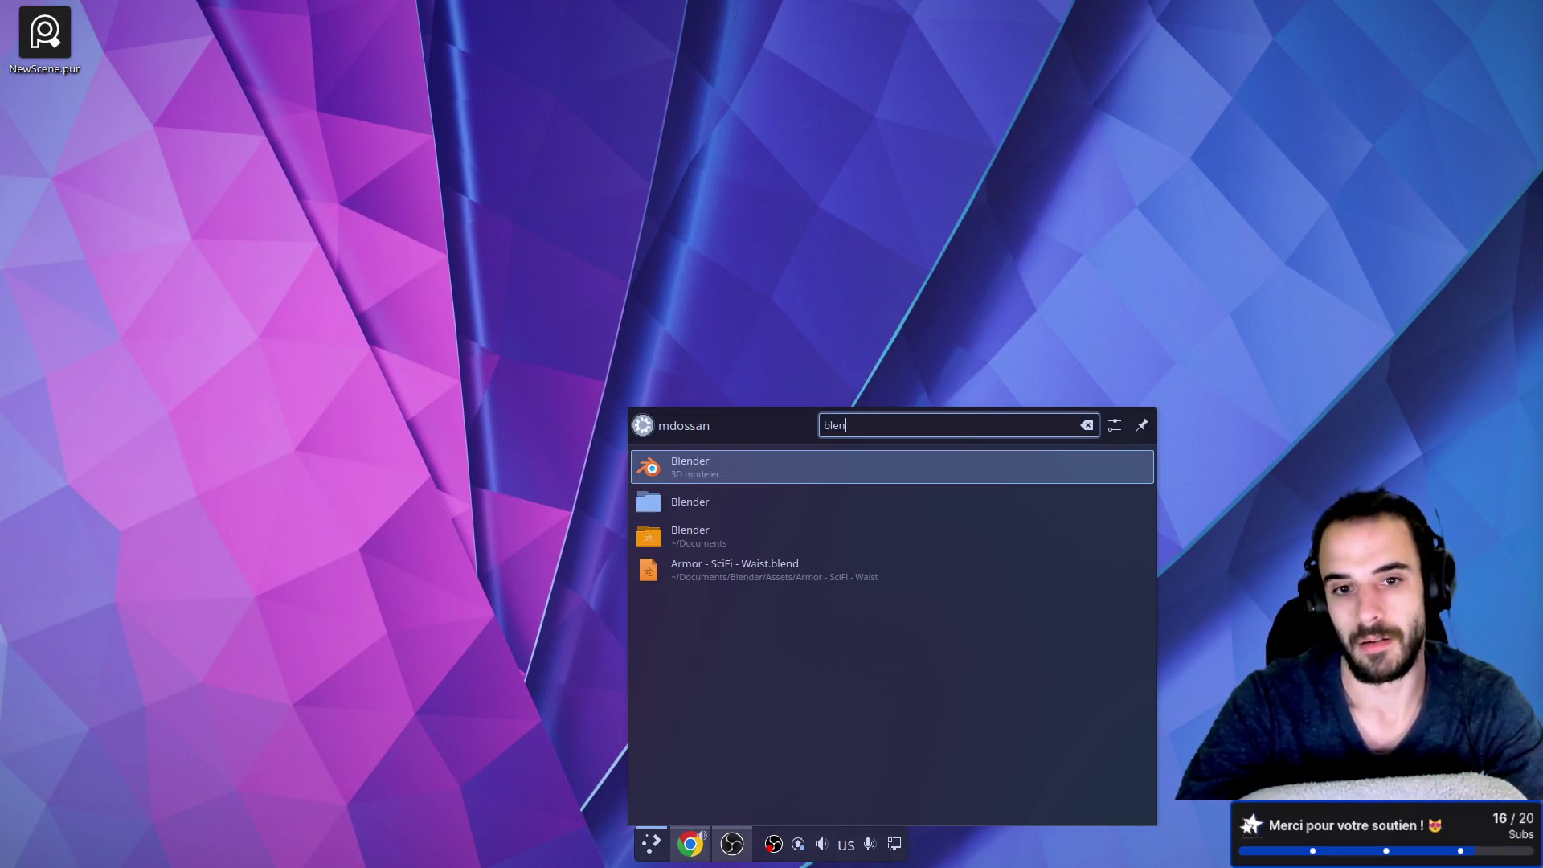
{"action": "key", "text": "Return"}
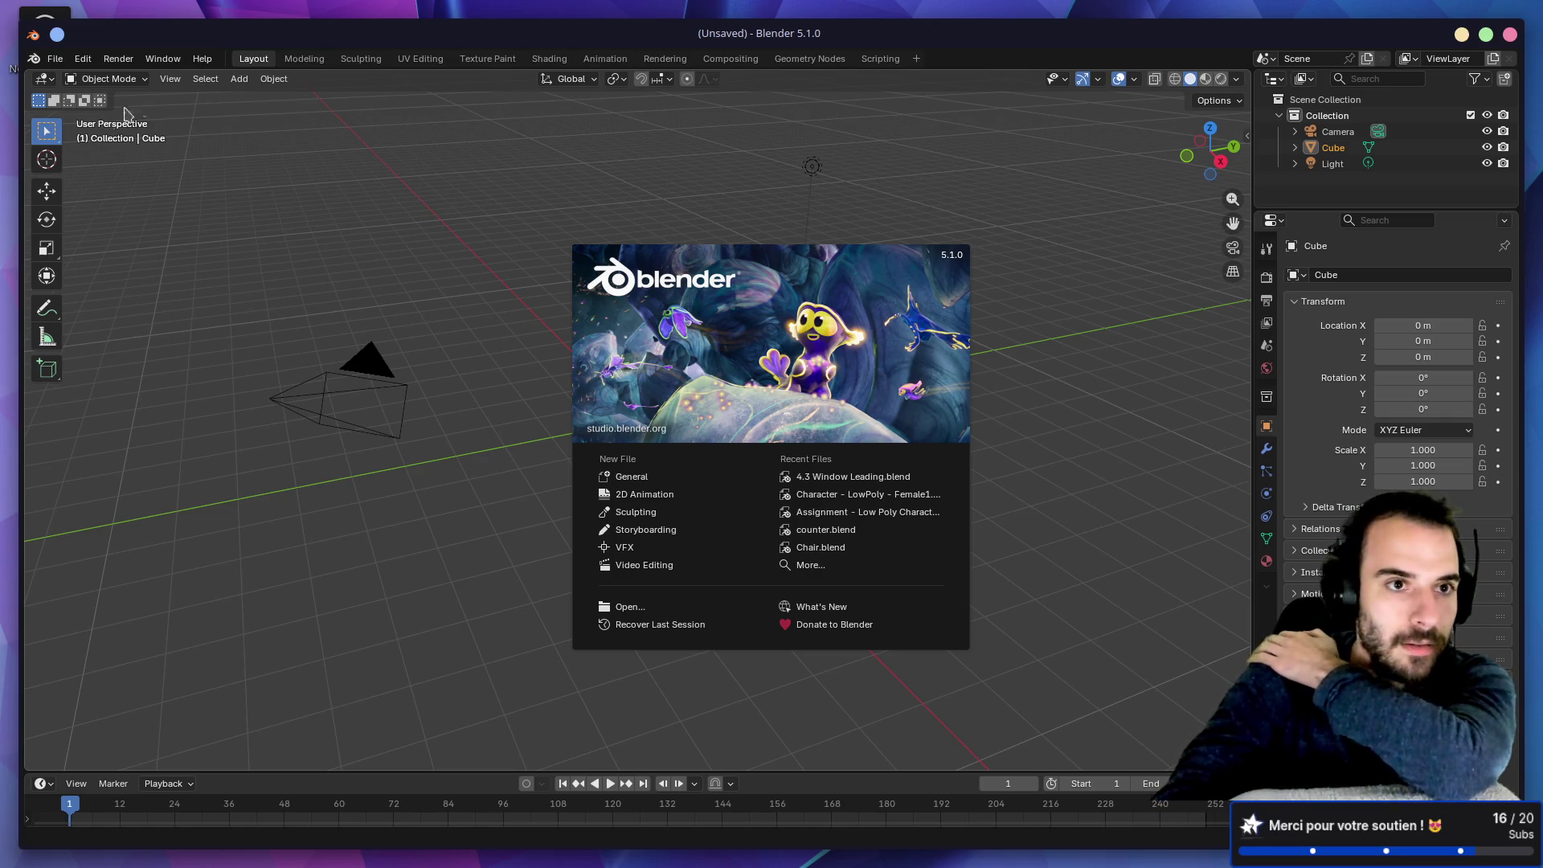
Step: Maximize Blender, dismiss the splash screen, and browse the File menu's recent files
{"action": "double_click", "coordinate": [209, 34]}
{"action": "left_click", "coordinate": [32, 38]}
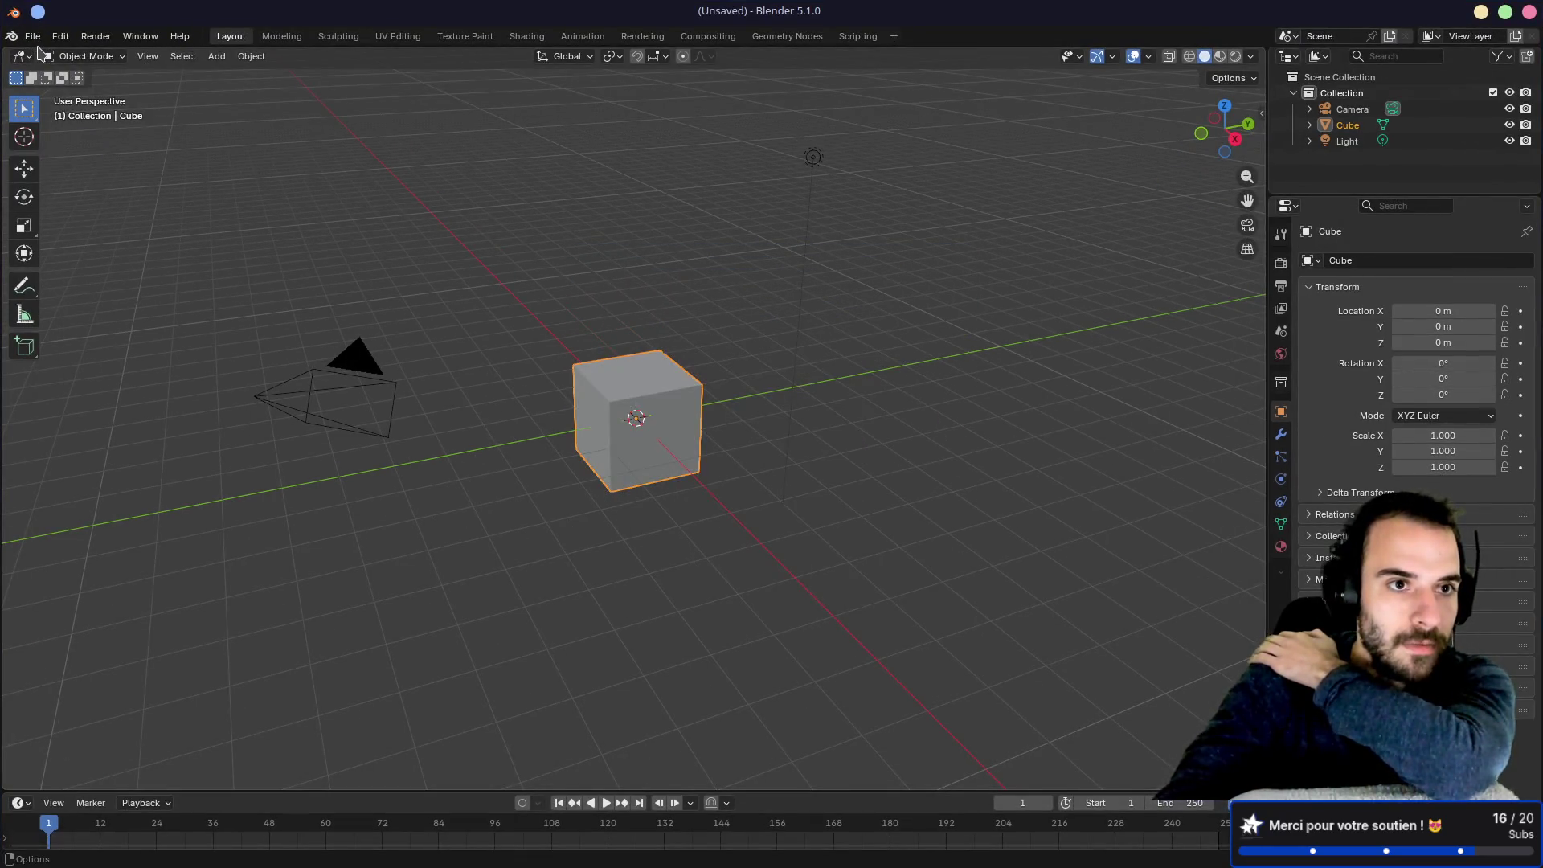
{"action": "left_click", "coordinate": [33, 37]}
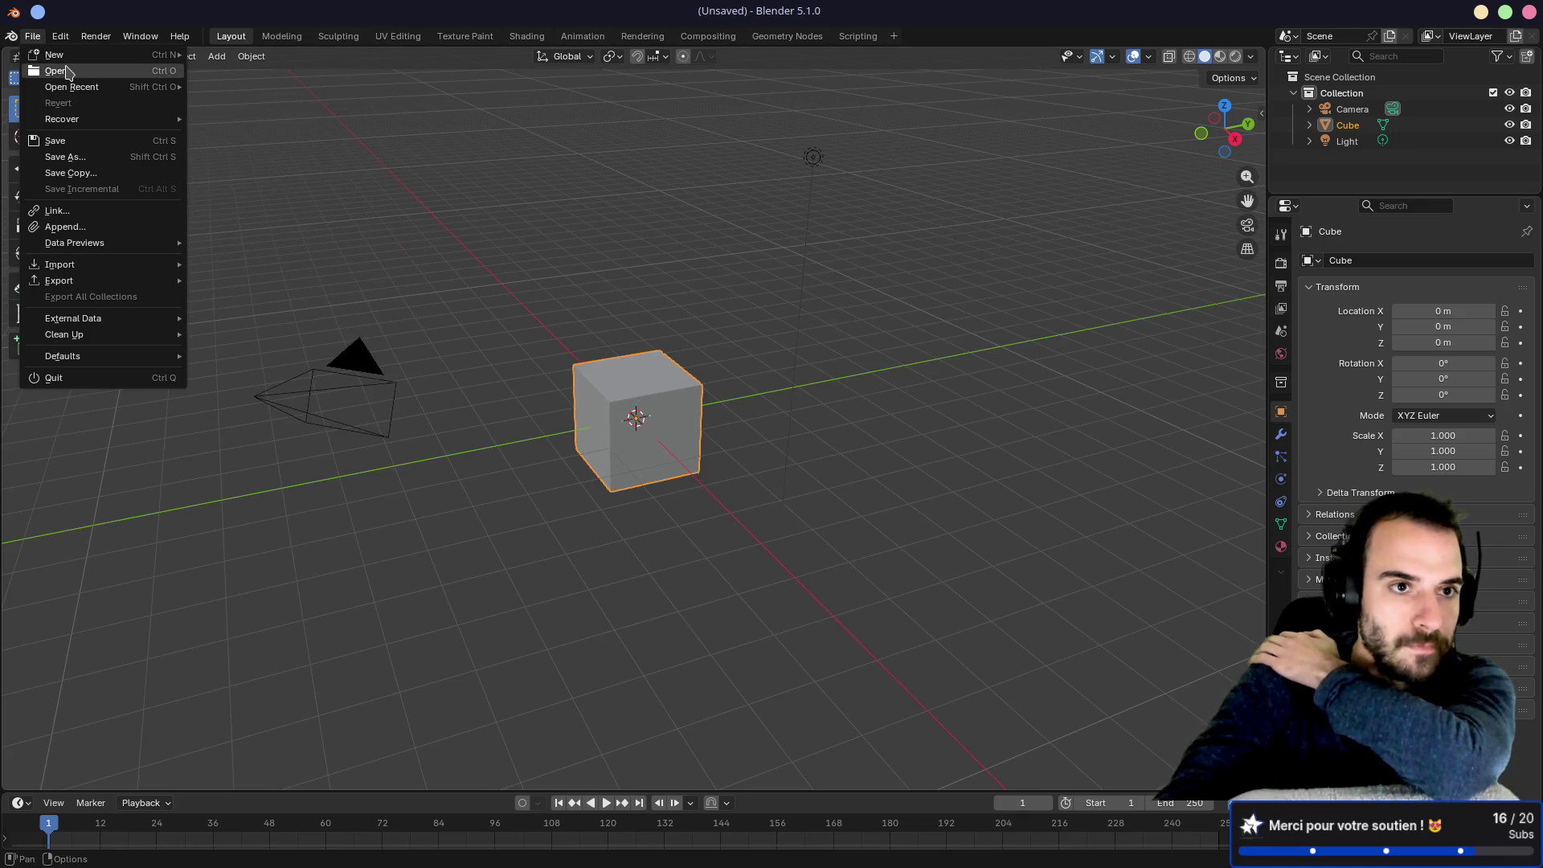
{"action": "mouse_move", "coordinate": [66, 57]}
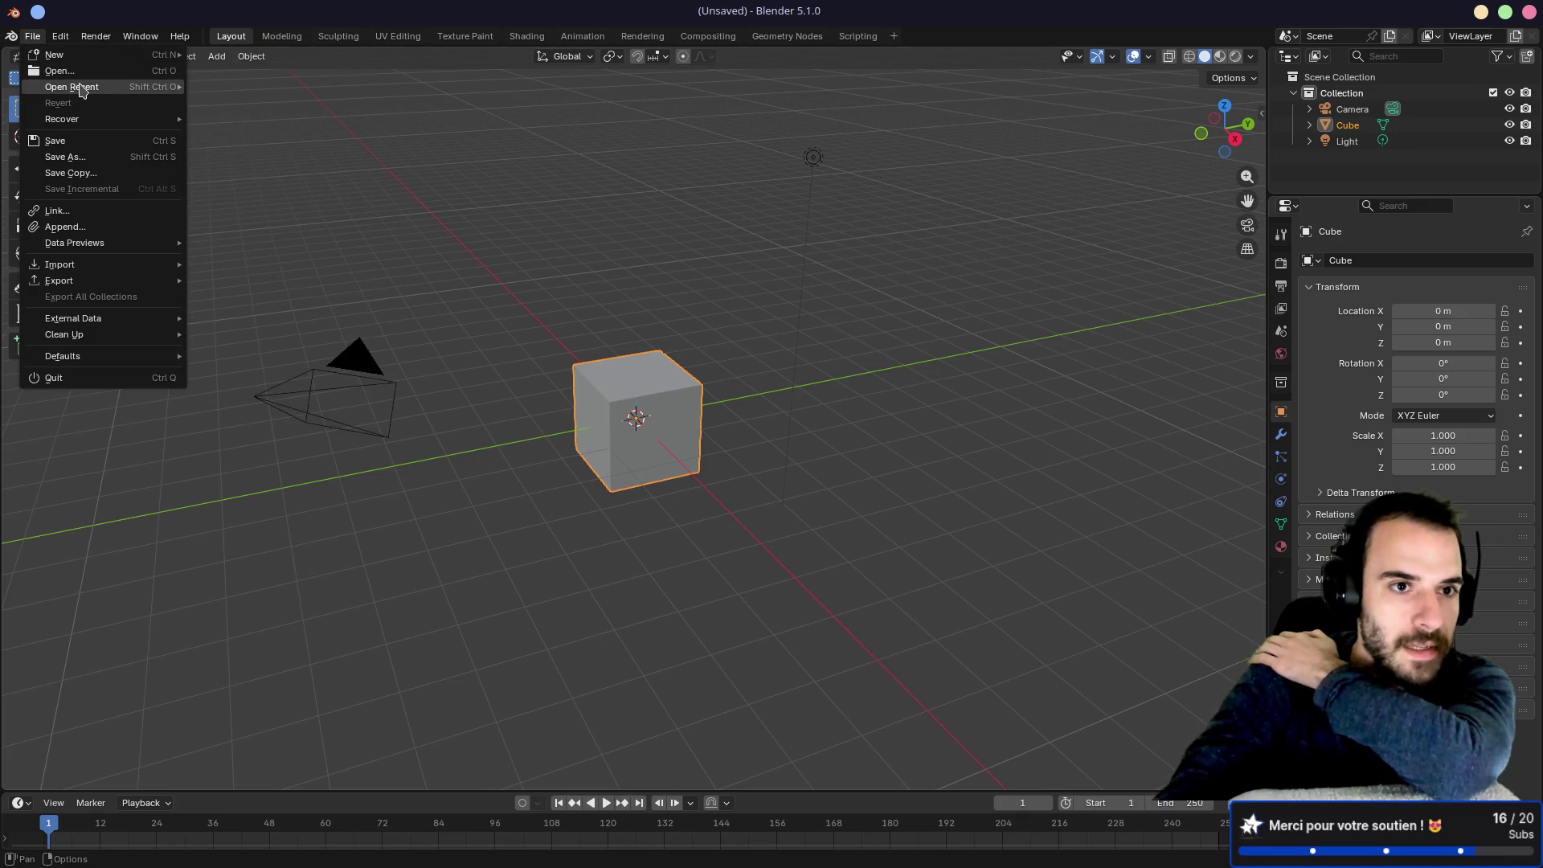
{"action": "mouse_move", "coordinate": [81, 90]}
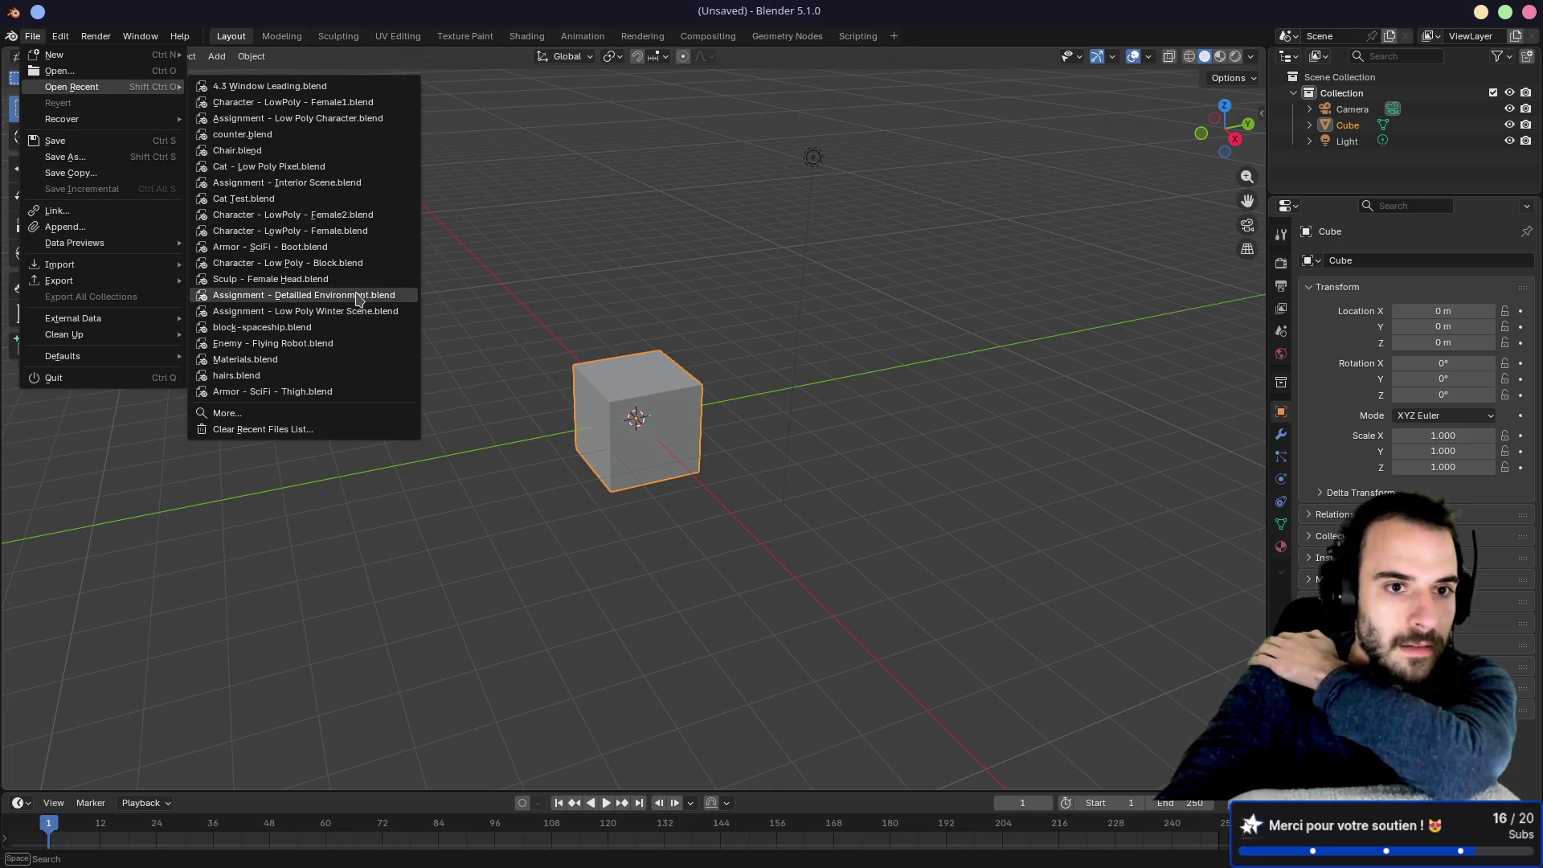
{"action": "mouse_move", "coordinate": [358, 297]}
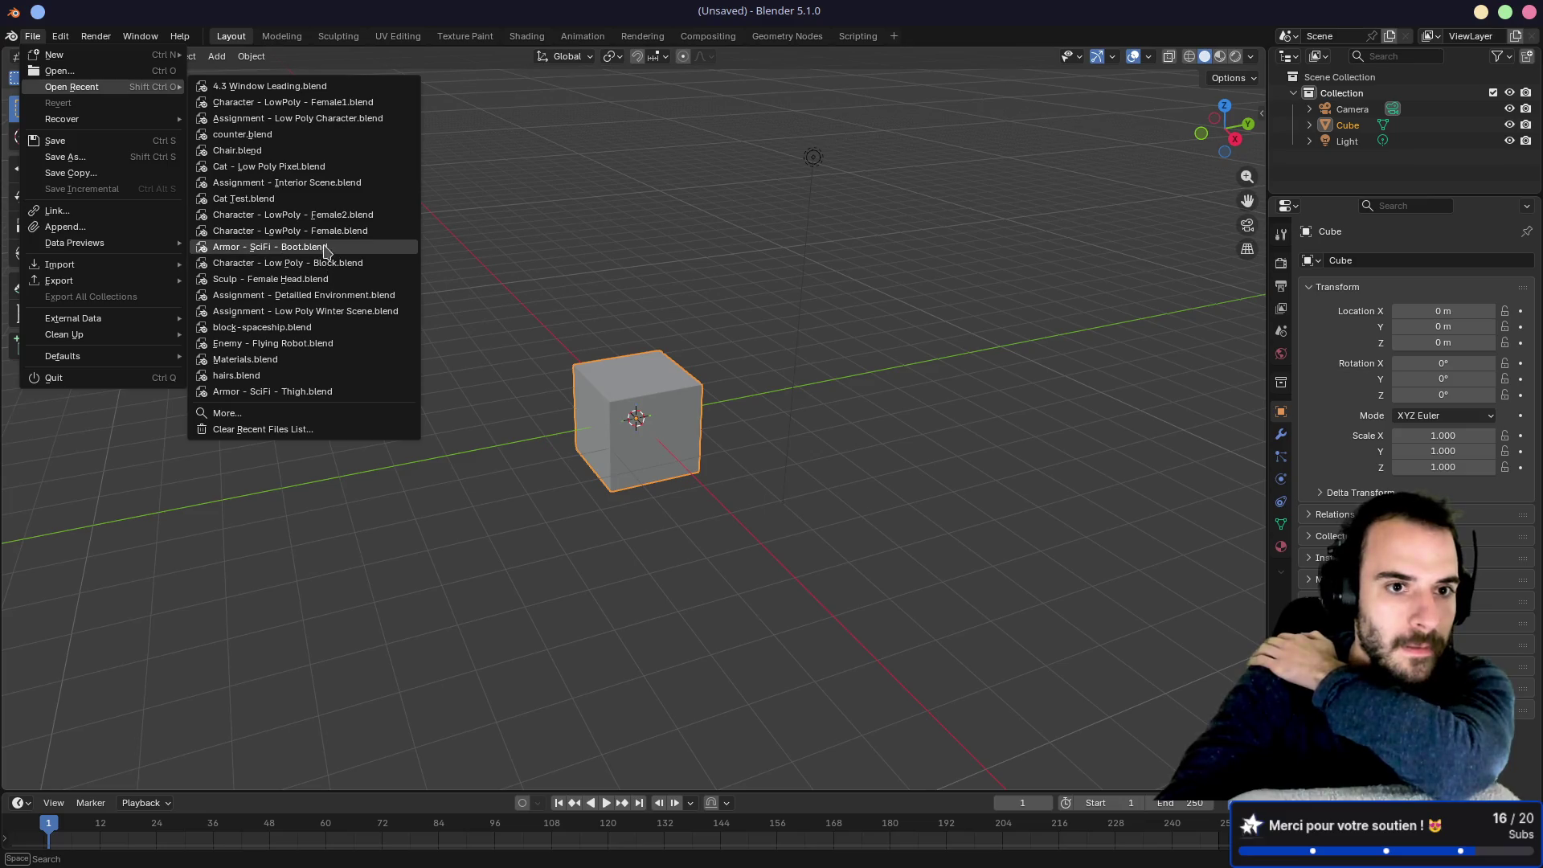
{"action": "left_click", "coordinate": [262, 413]}
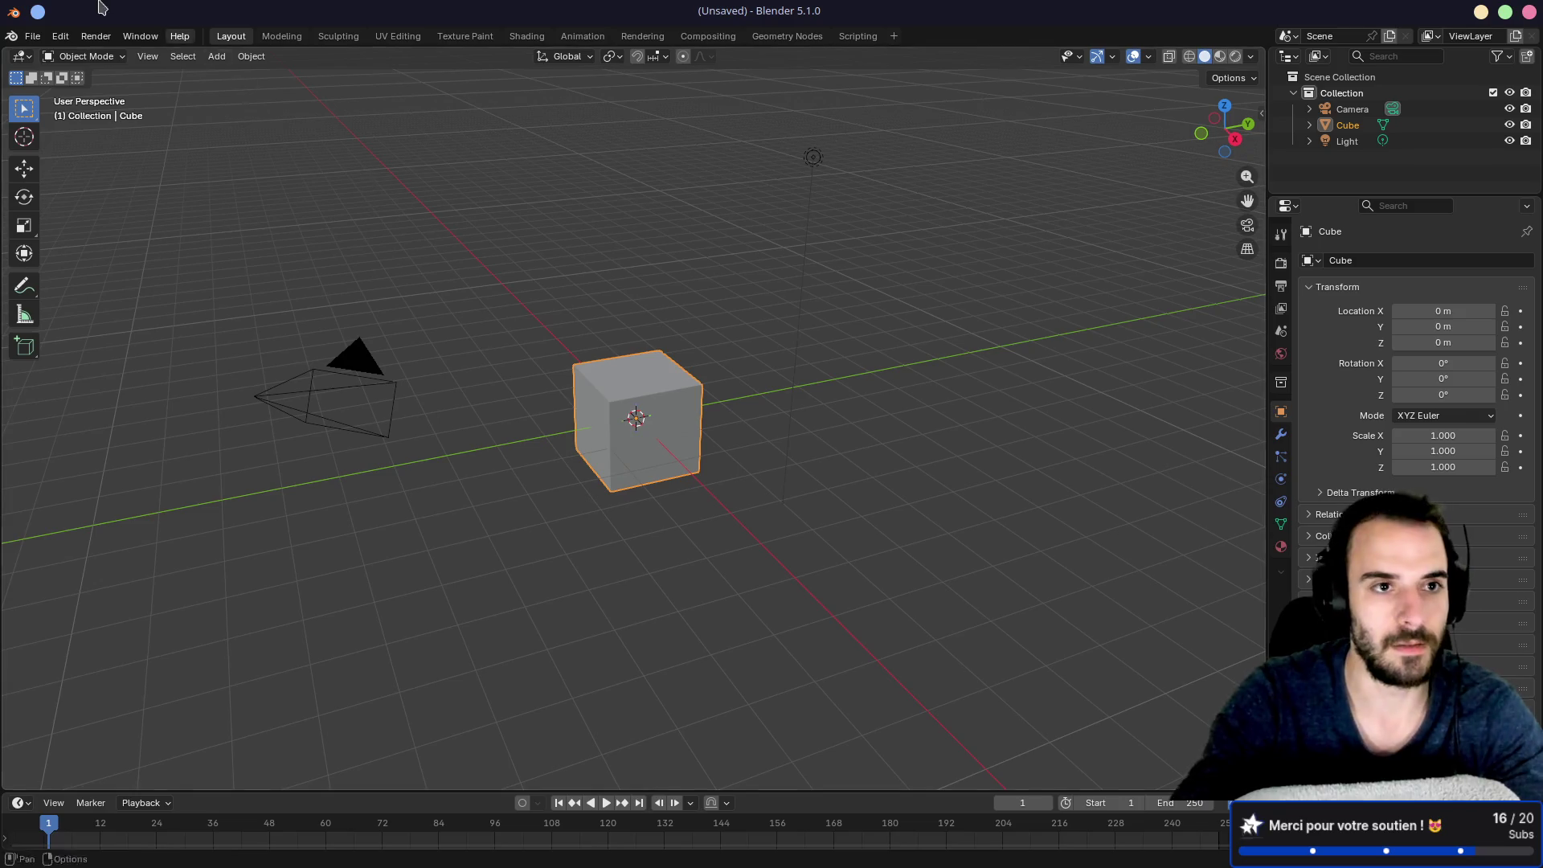
{"action": "left_click", "coordinate": [32, 37]}
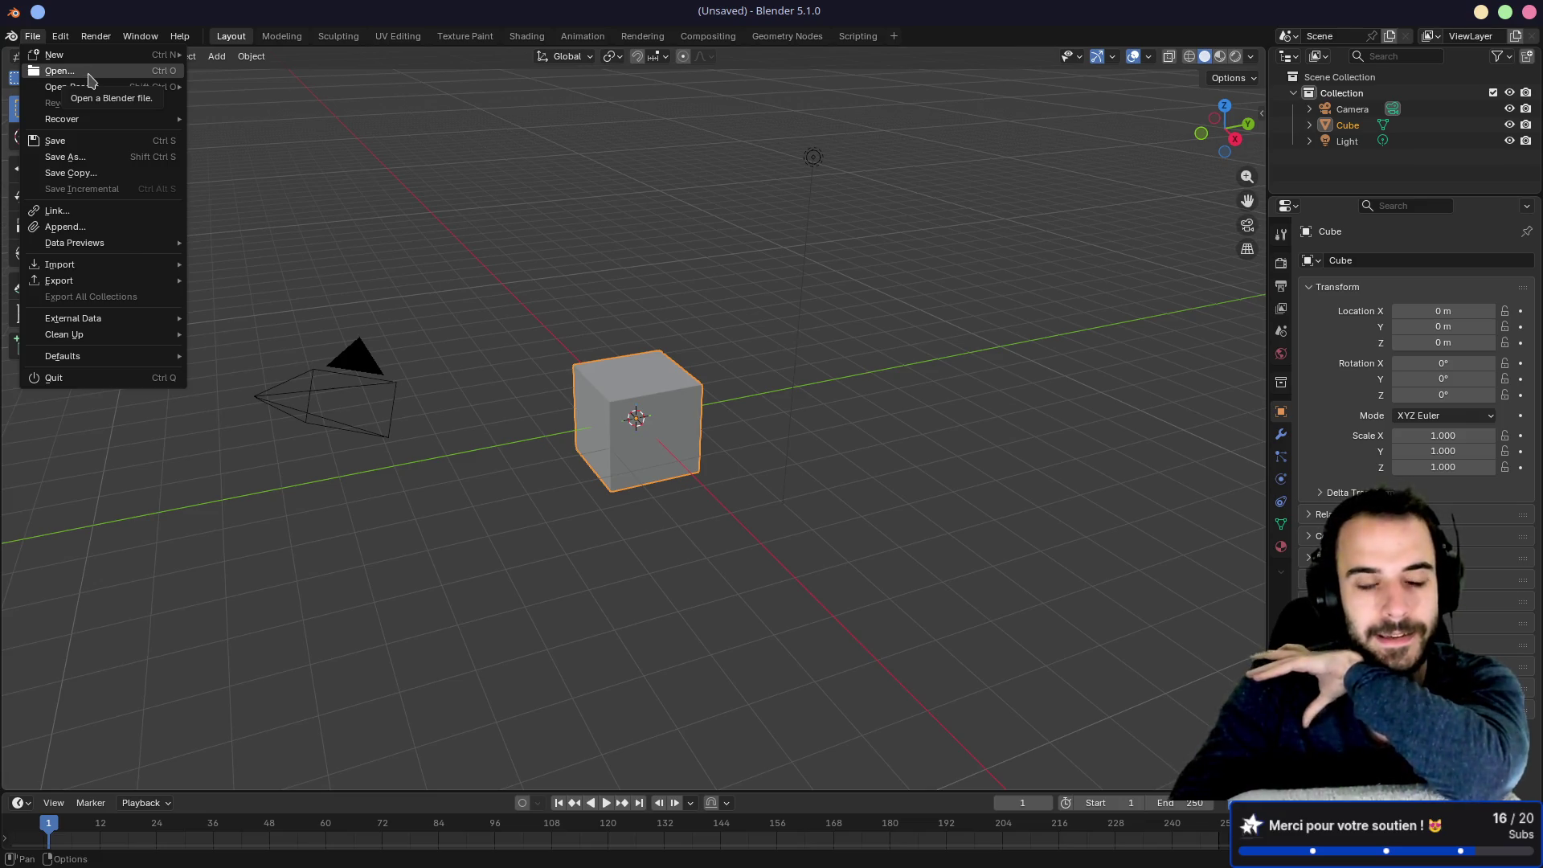
Step: Open 8.9 Organise & Build A House.blend from Course - Blender Environment Artist/Section 8
{"action": "left_click", "coordinate": [98, 70]}
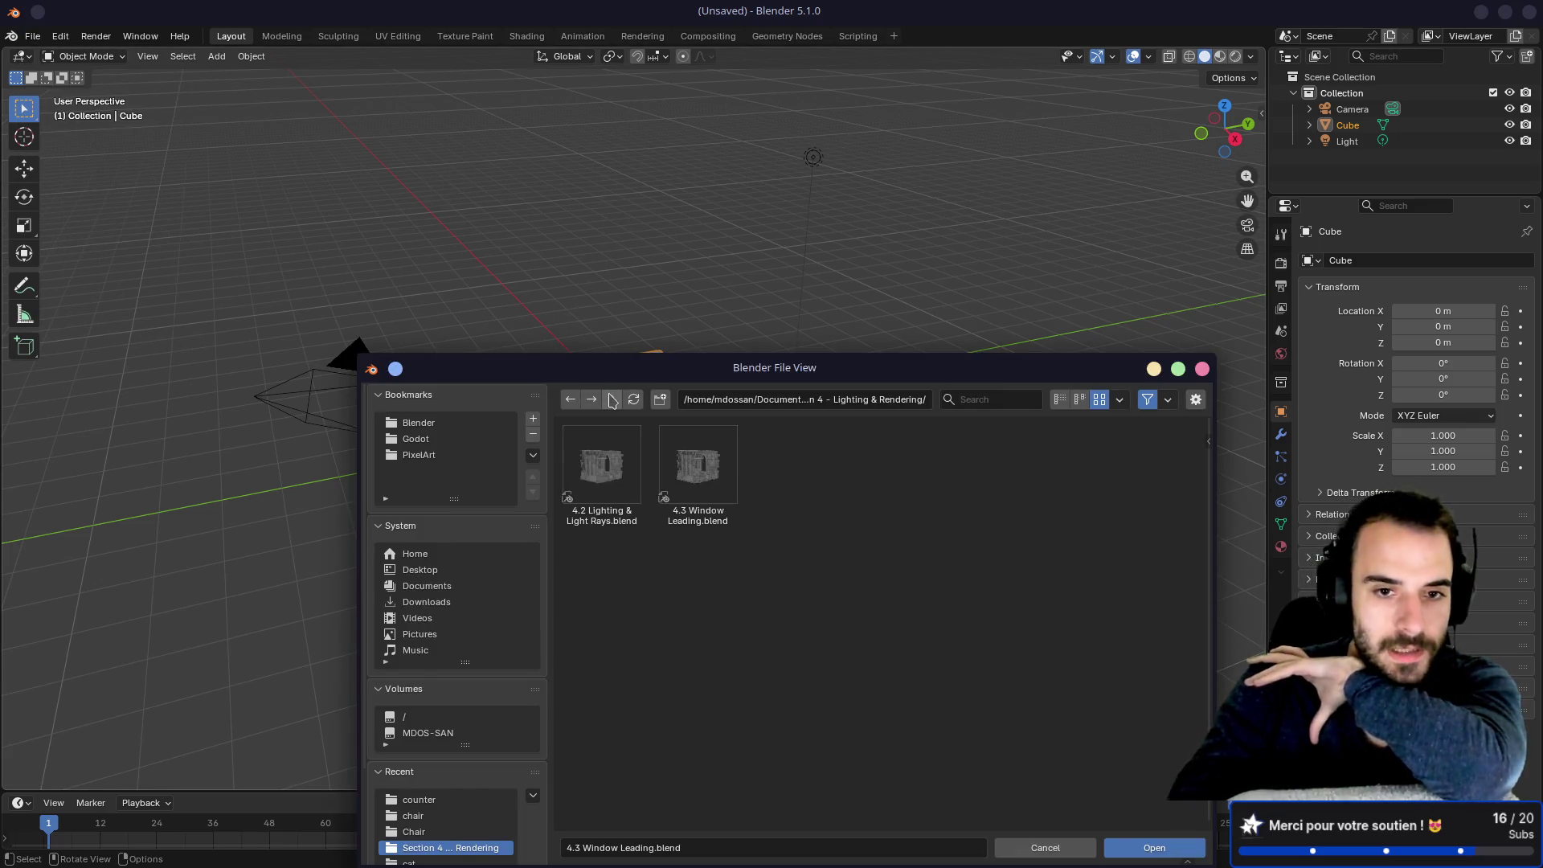
{"action": "left_click", "coordinate": [612, 399]}
{"action": "left_click", "coordinate": [612, 399]}
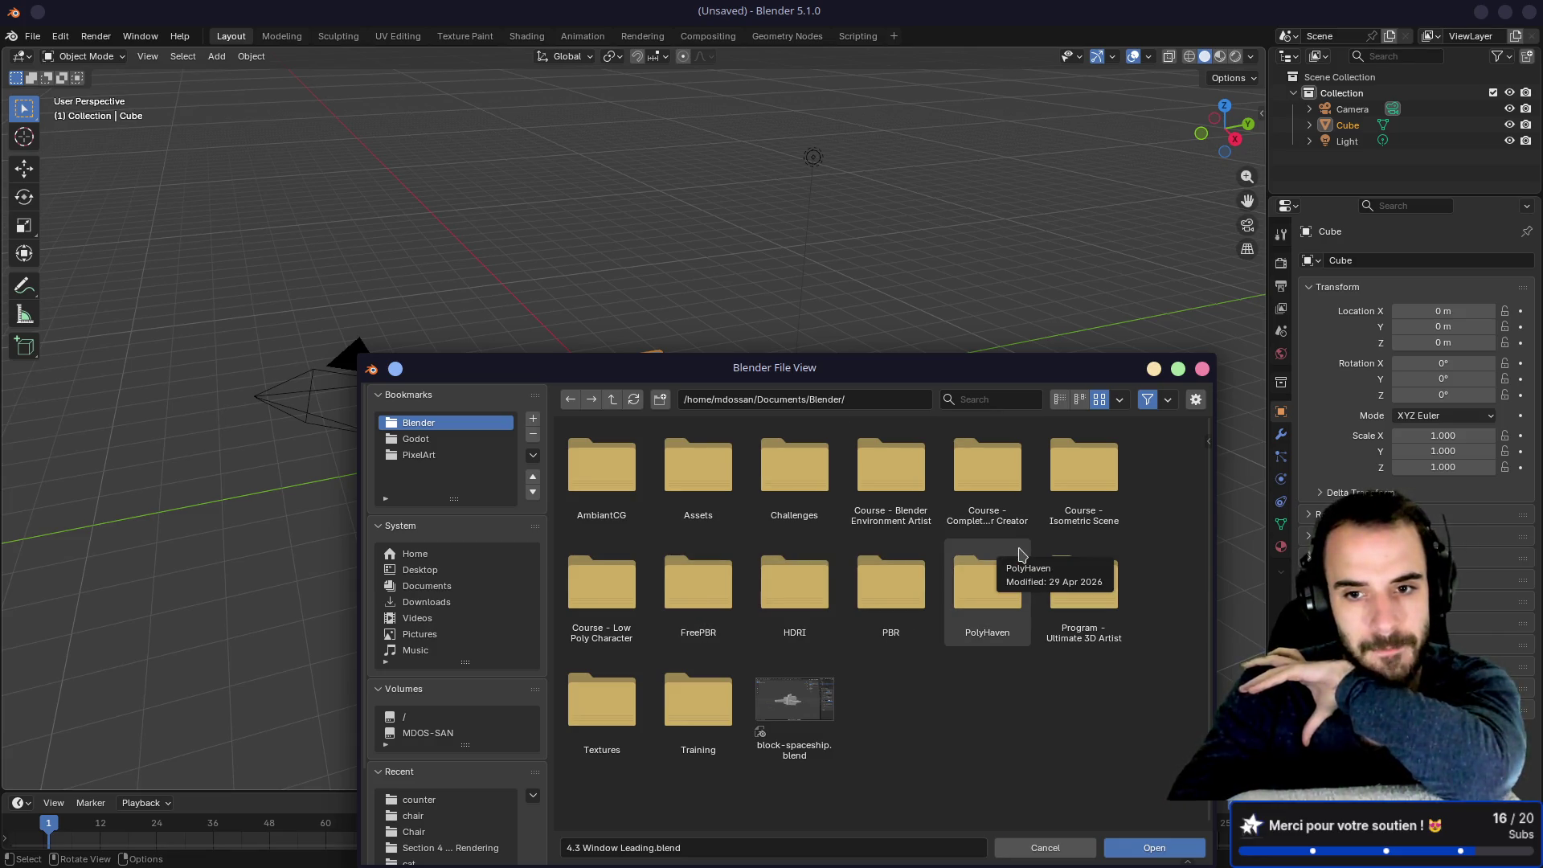
{"action": "double_click", "coordinate": [890, 470]}
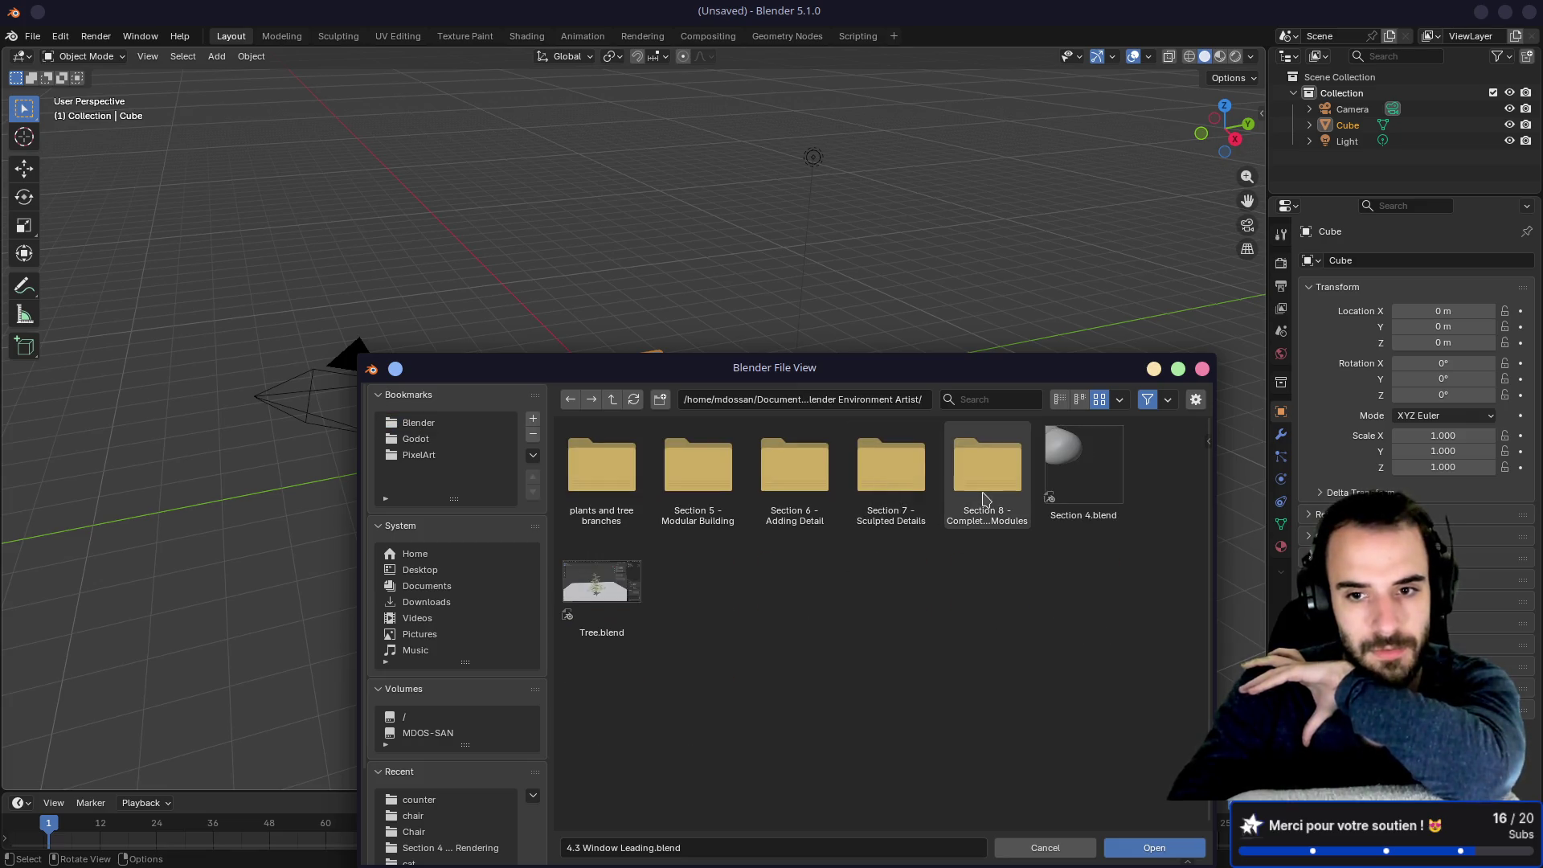
{"action": "double_click", "coordinate": [987, 466]}
{"action": "double_click", "coordinate": [698, 603]}
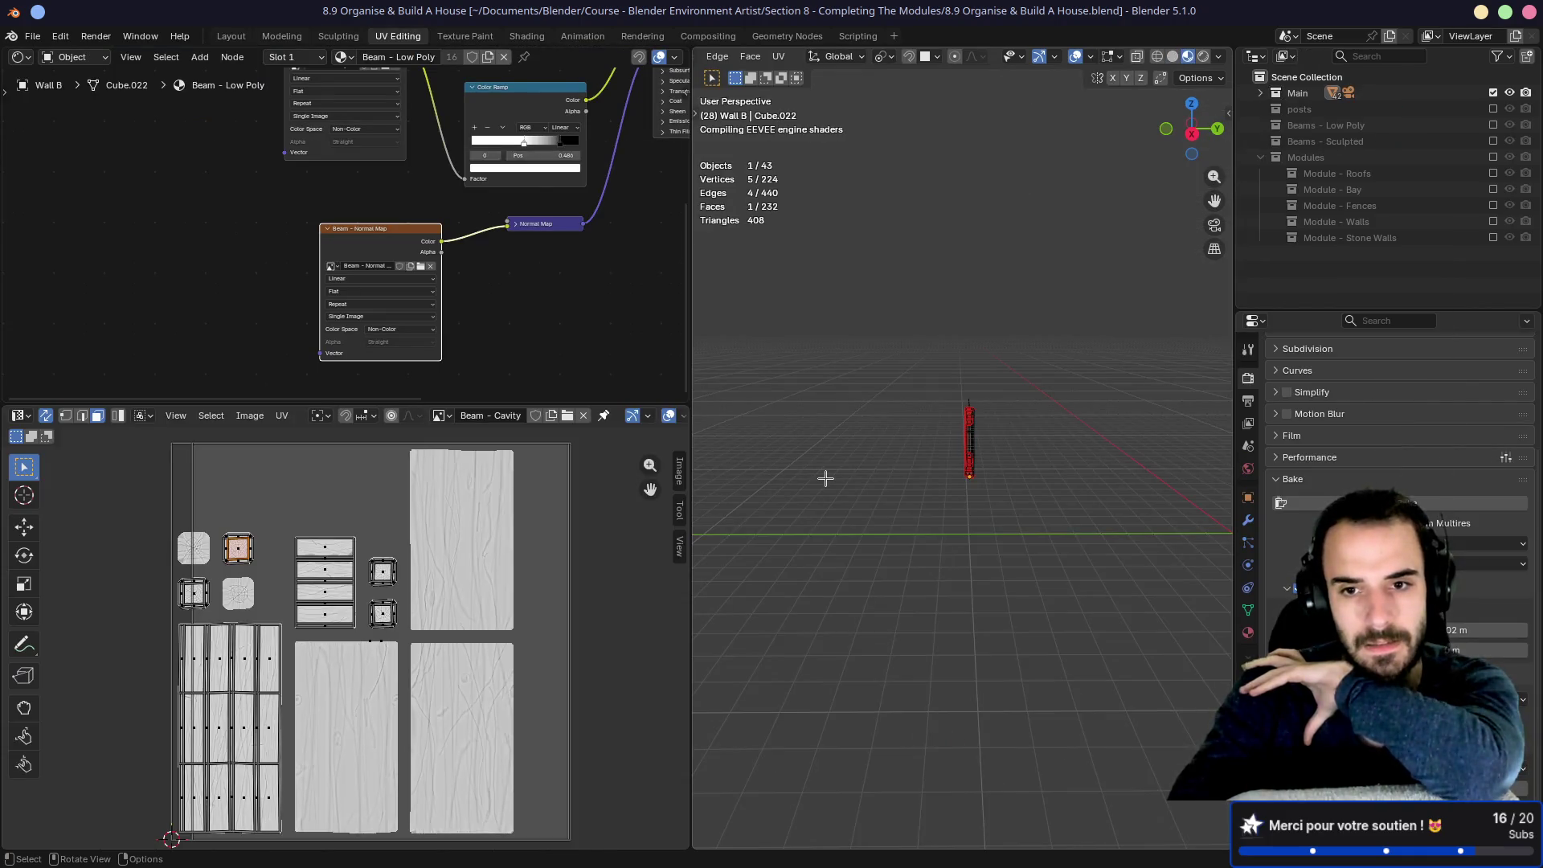
Step: Deselect the mesh, return to Object Mode, and select the Wall E panel
{"action": "left_click_drag", "start_coordinate": [887, 398], "coordinate": [923, 405]}
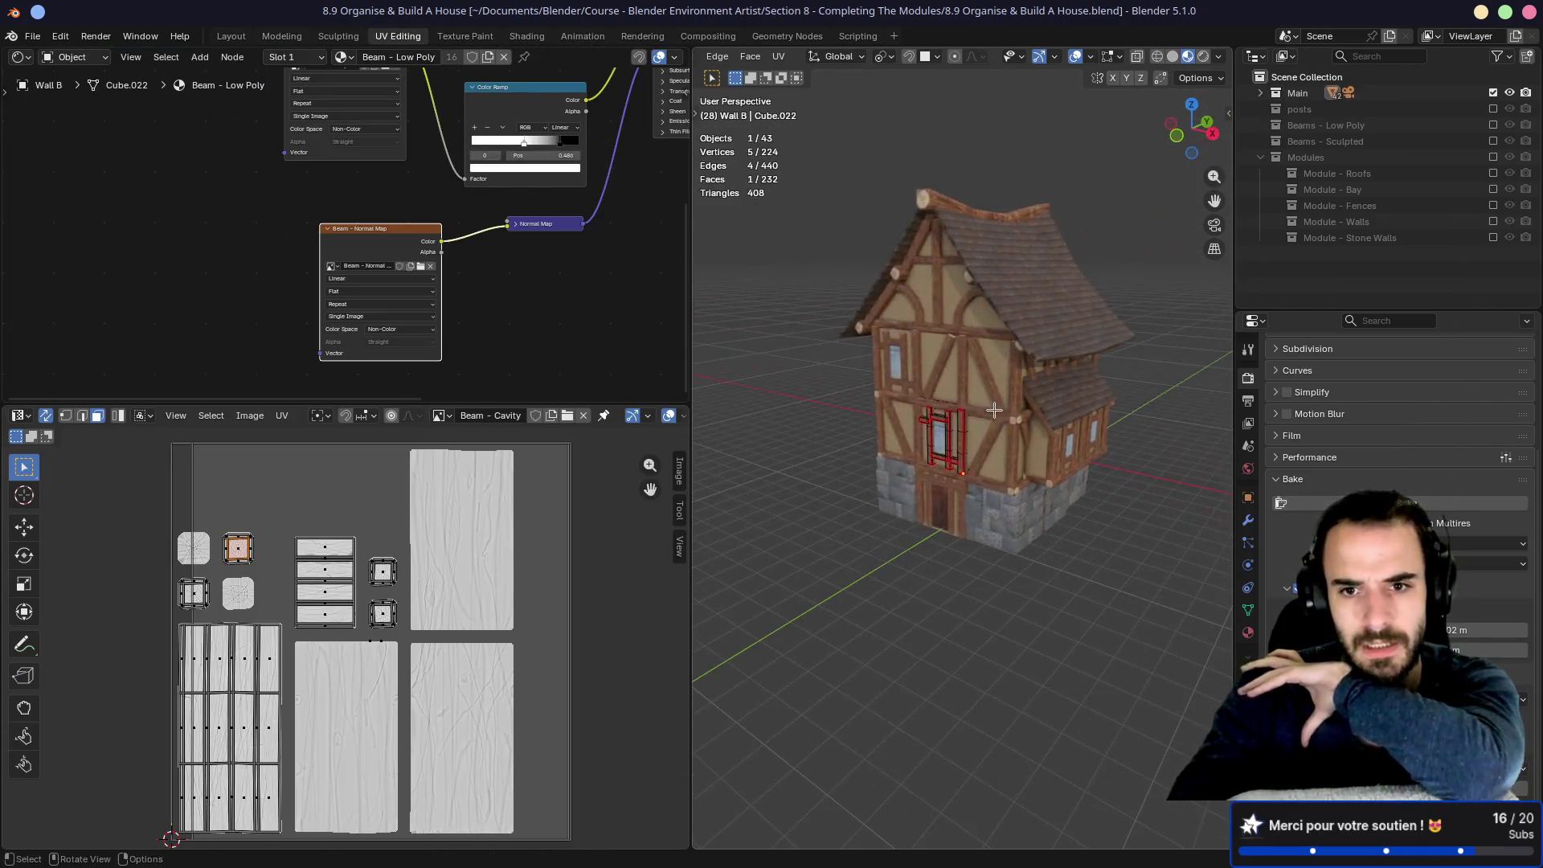
{"action": "scroll", "coordinate": [952, 417], "scroll_direction": "up", "scroll_amount": 5}
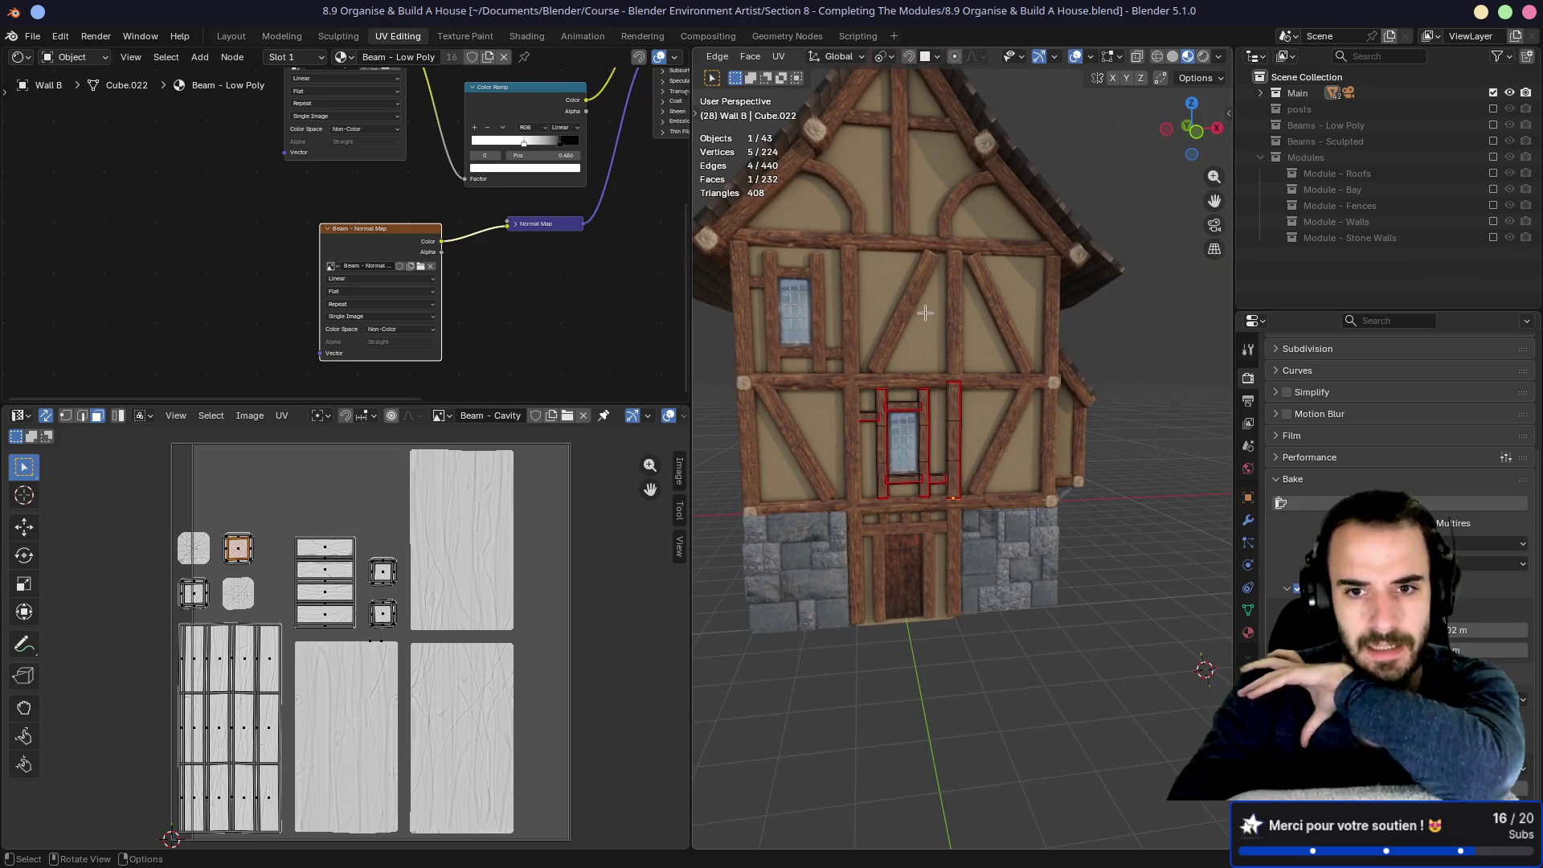
{"action": "left_click", "coordinate": [926, 318]}
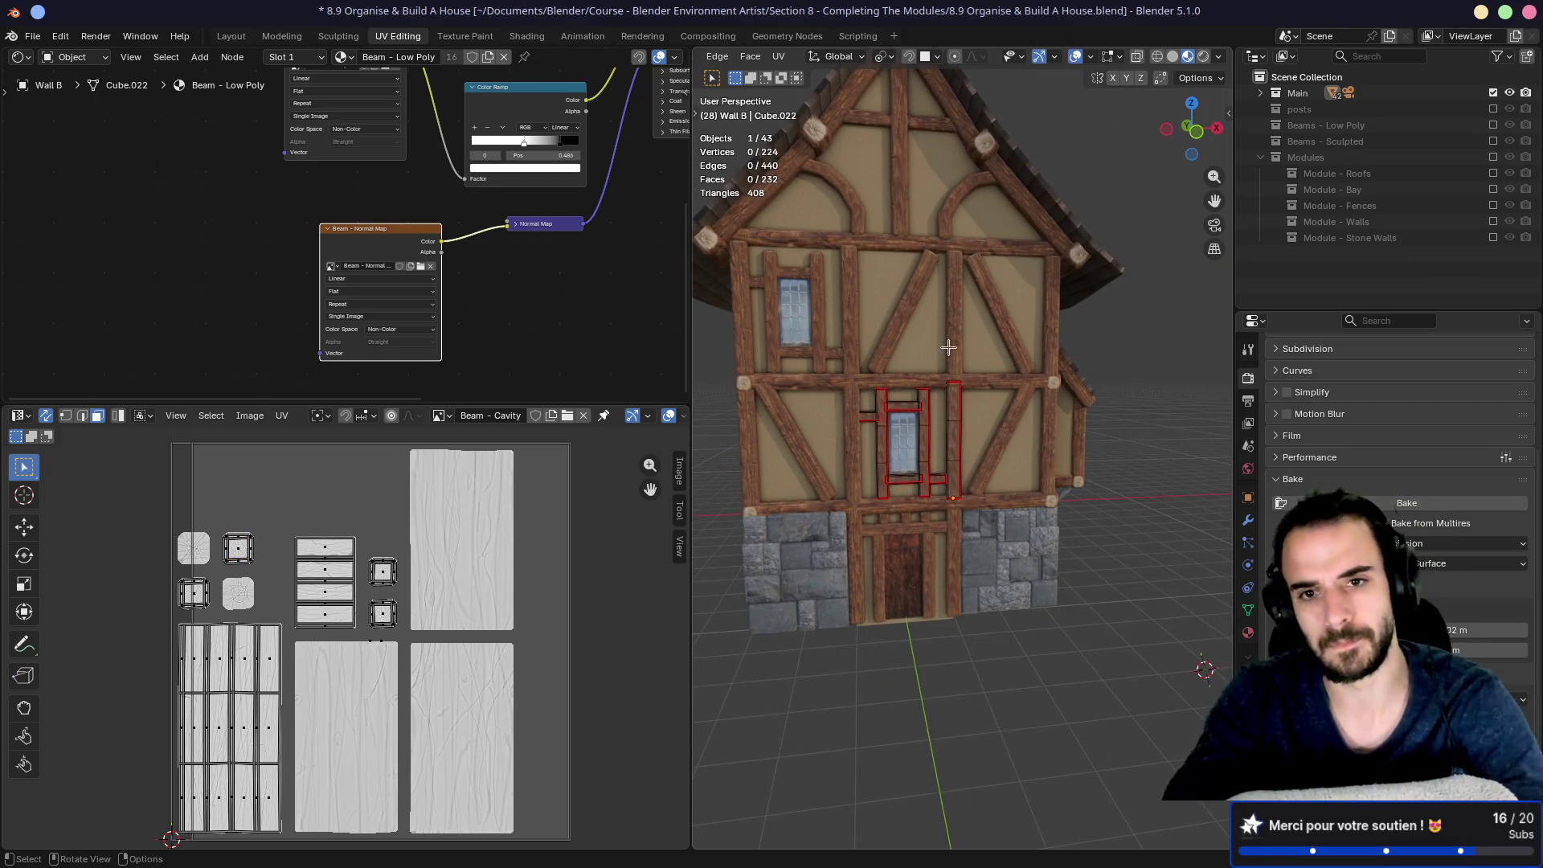
{"action": "key", "text": "Tab"}
{"action": "left_click", "coordinate": [1000, 368]}
{"action": "left_click", "coordinate": [791, 438]}
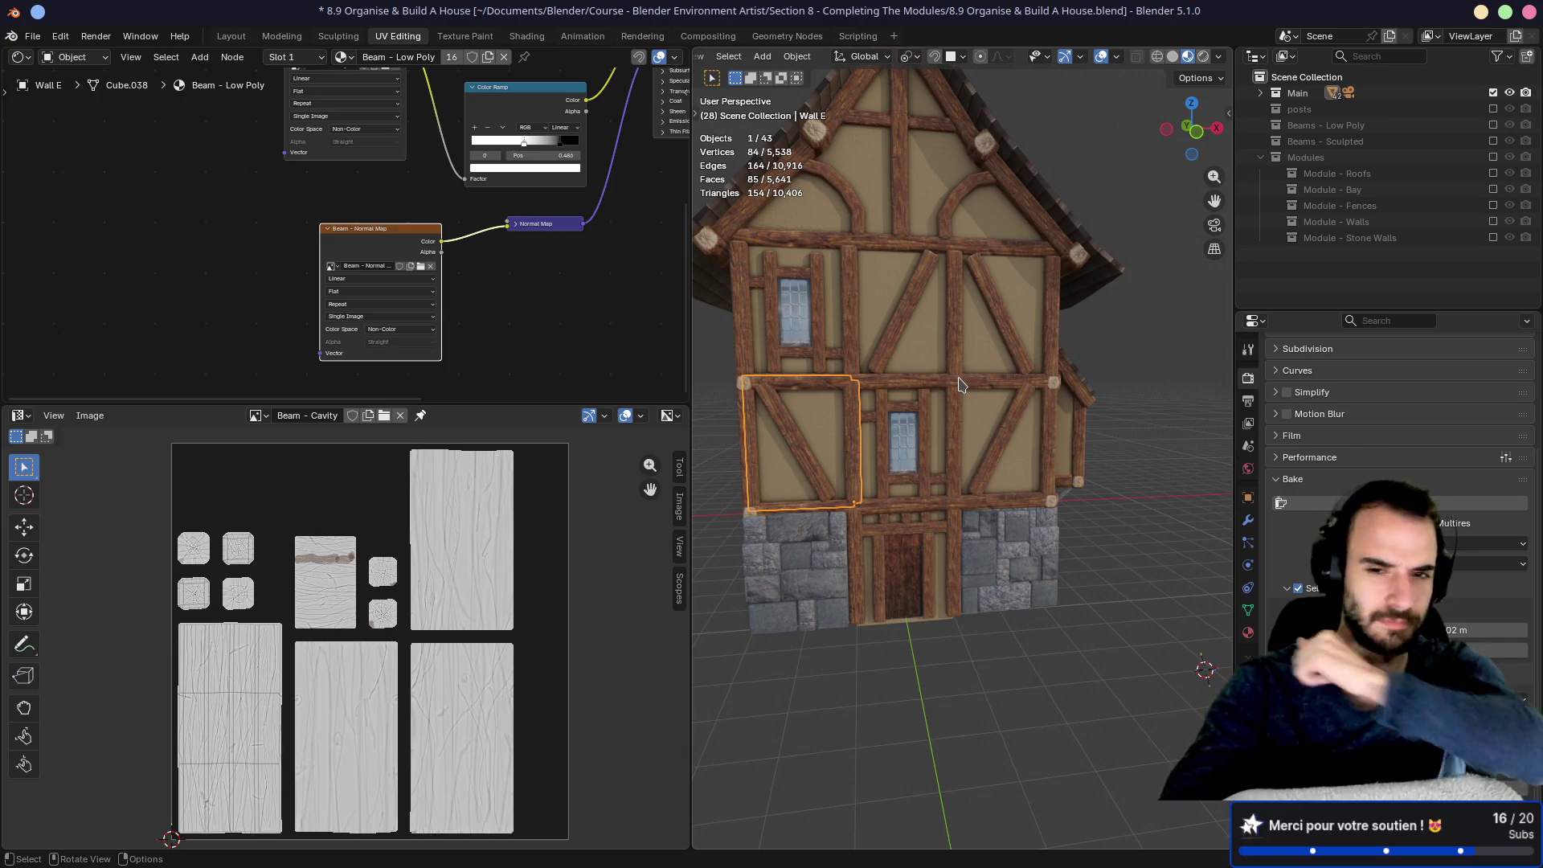
Step: Orbit around the house from above and the front, then exclude the Main collection
{"action": "left_click_drag", "start_coordinate": [968, 331], "coordinate": [888, 360]}
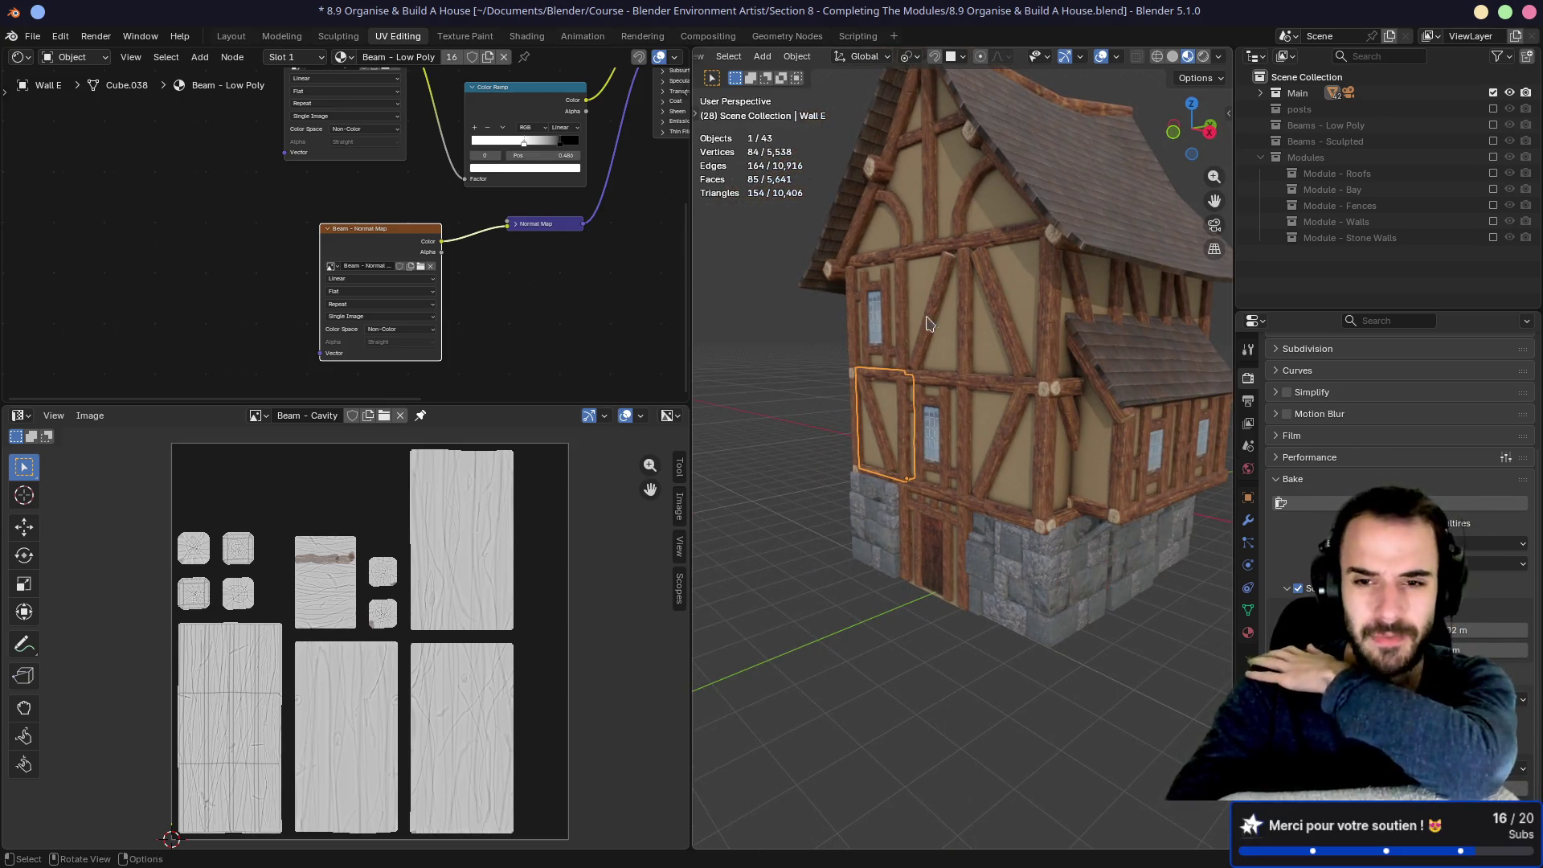
{"action": "mouse_move", "coordinate": [869, 422]}
{"action": "left_mouse_down"}
{"action": "mouse_move", "coordinate": [976, 383]}
{"action": "mouse_move", "coordinate": [940, 357]}
{"action": "mouse_move", "coordinate": [972, 376]}
{"action": "mouse_move", "coordinate": [795, 430]}
{"action": "mouse_move", "coordinate": [904, 438]}
{"action": "mouse_move", "coordinate": [924, 474]}
{"action": "mouse_move", "coordinate": [1010, 463]}
{"action": "mouse_move", "coordinate": [1034, 488]}
{"action": "left_mouse_up"}
{"action": "scroll", "coordinate": [924, 474], "scroll_direction": "down", "scroll_amount": 5}
{"action": "scroll", "coordinate": [1034, 488], "scroll_direction": "up", "scroll_amount": 5}
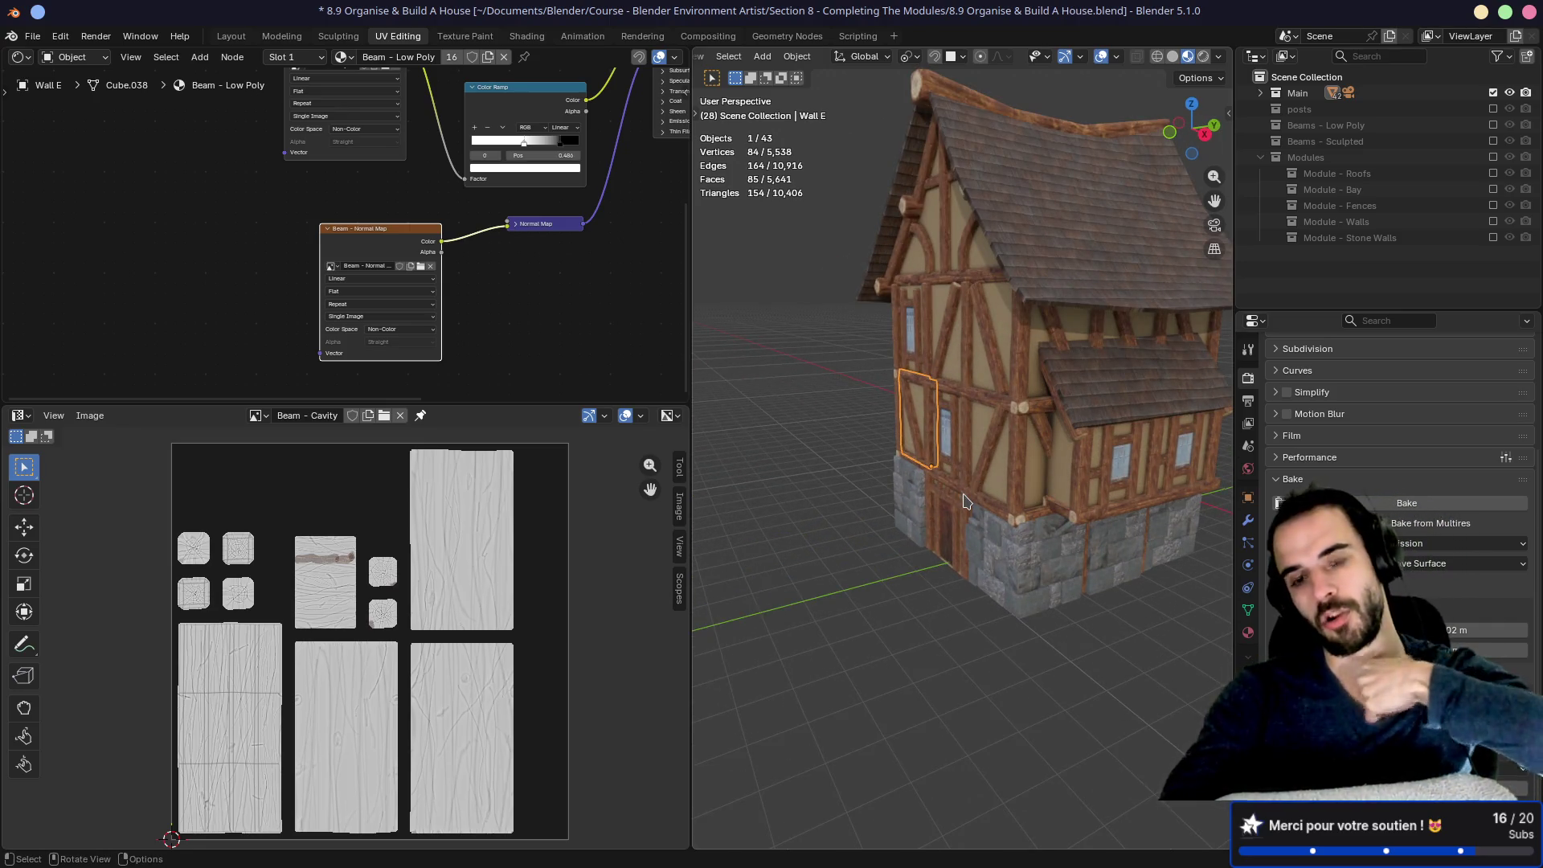
{"action": "left_click_drag", "start_coordinate": [902, 516], "coordinate": [1046, 493]}
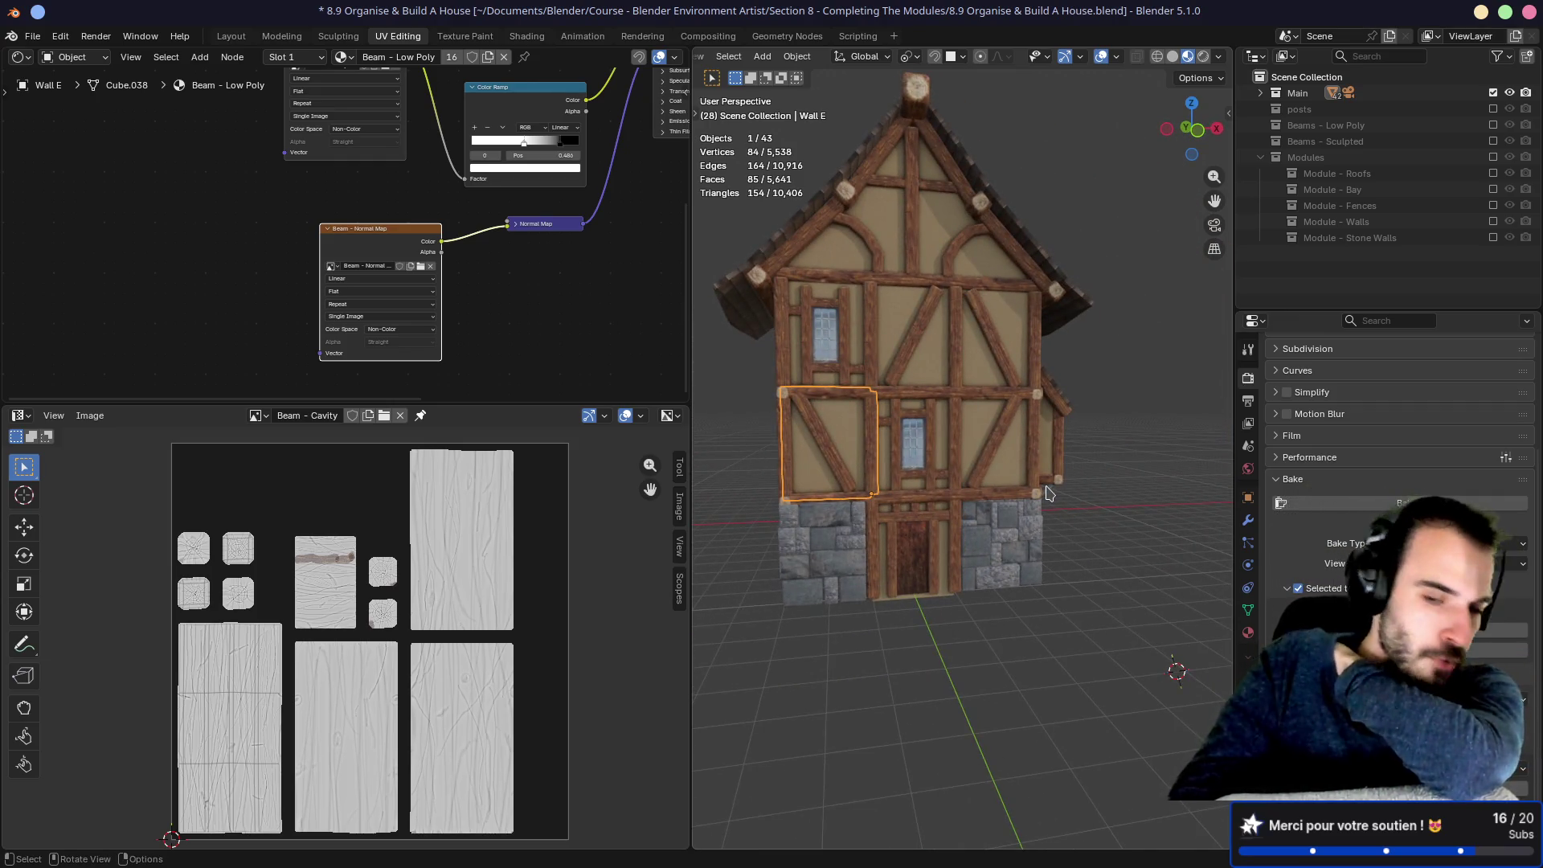
{"action": "left_click", "coordinate": [1493, 93]}
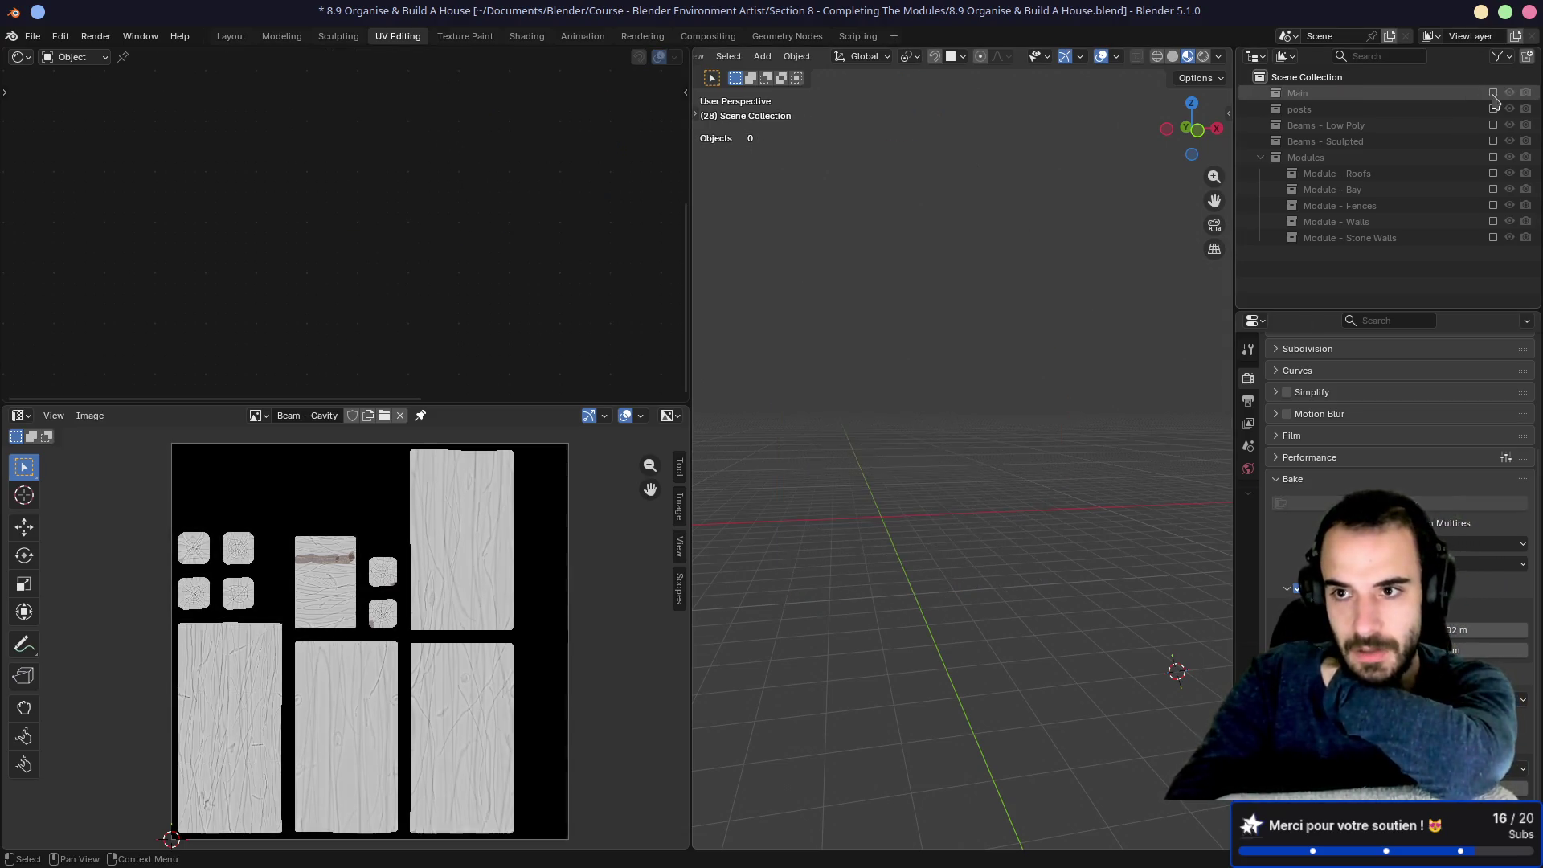
Step: Enable the Modules collection and look over the module pieces
{"action": "left_click", "coordinate": [1493, 157]}
{"action": "mouse_move", "coordinate": [884, 386]}
{"action": "left_mouse_down"}
{"action": "mouse_move", "coordinate": [843, 383]}
{"action": "mouse_move", "coordinate": [854, 369]}
{"action": "mouse_move", "coordinate": [904, 400]}
{"action": "left_mouse_up"}
{"action": "scroll", "coordinate": [904, 399], "scroll_direction": "left", "scroll_amount": 2}
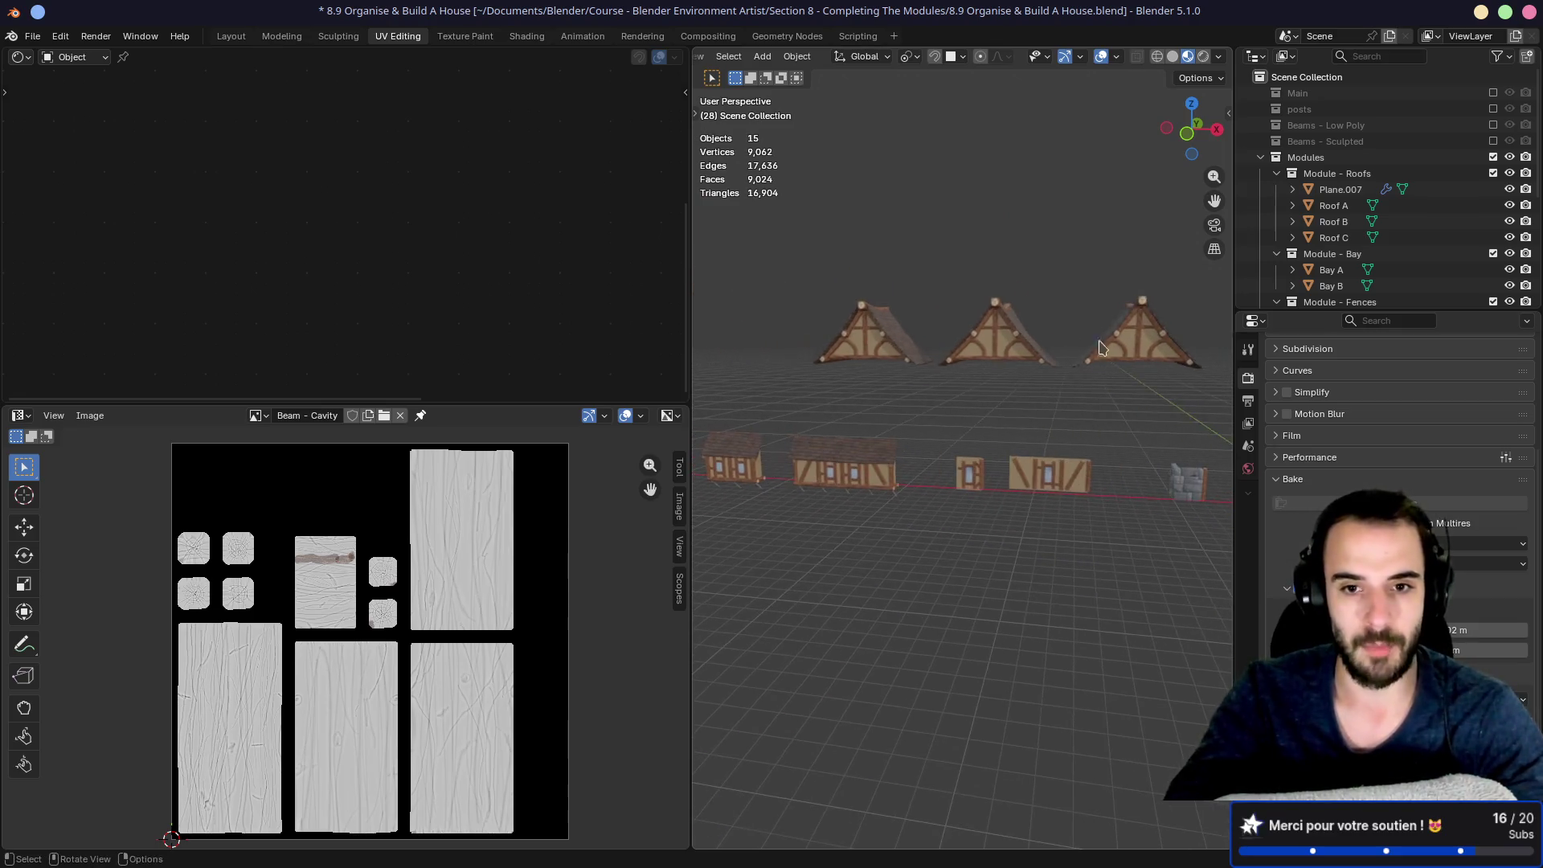
{"action": "scroll", "coordinate": [906, 425], "scroll_direction": "up", "scroll_amount": 2}
{"action": "scroll", "coordinate": [907, 456], "scroll_direction": "up", "scroll_amount": 3}
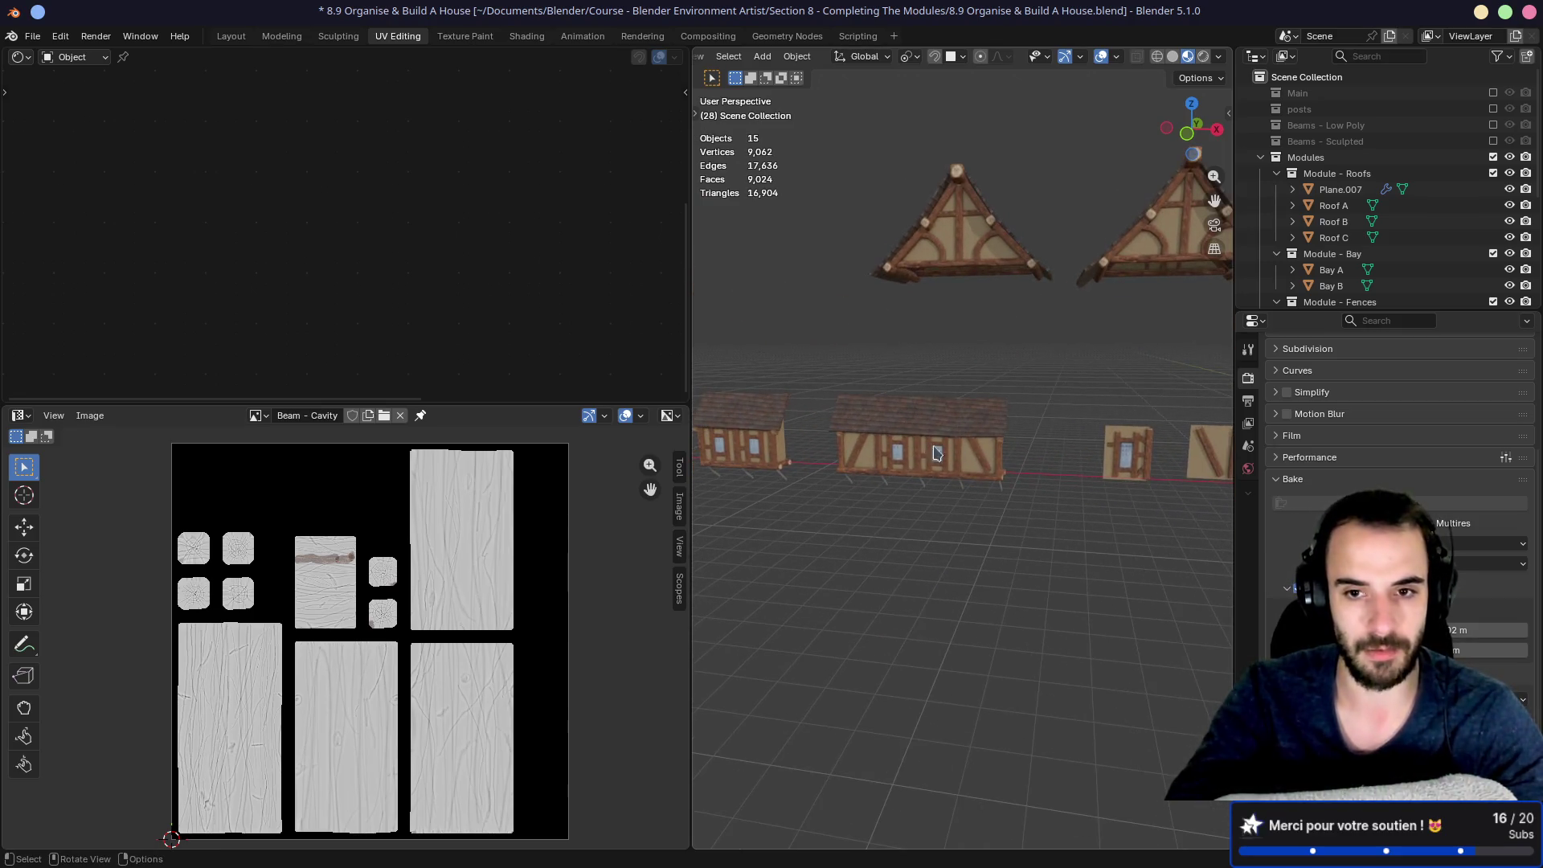
Step: Keep only the Main house collection visible, frame the house, save, and quit Blender
{"action": "left_click", "coordinate": [1493, 157]}
{"action": "left_click", "coordinate": [1492, 93]}
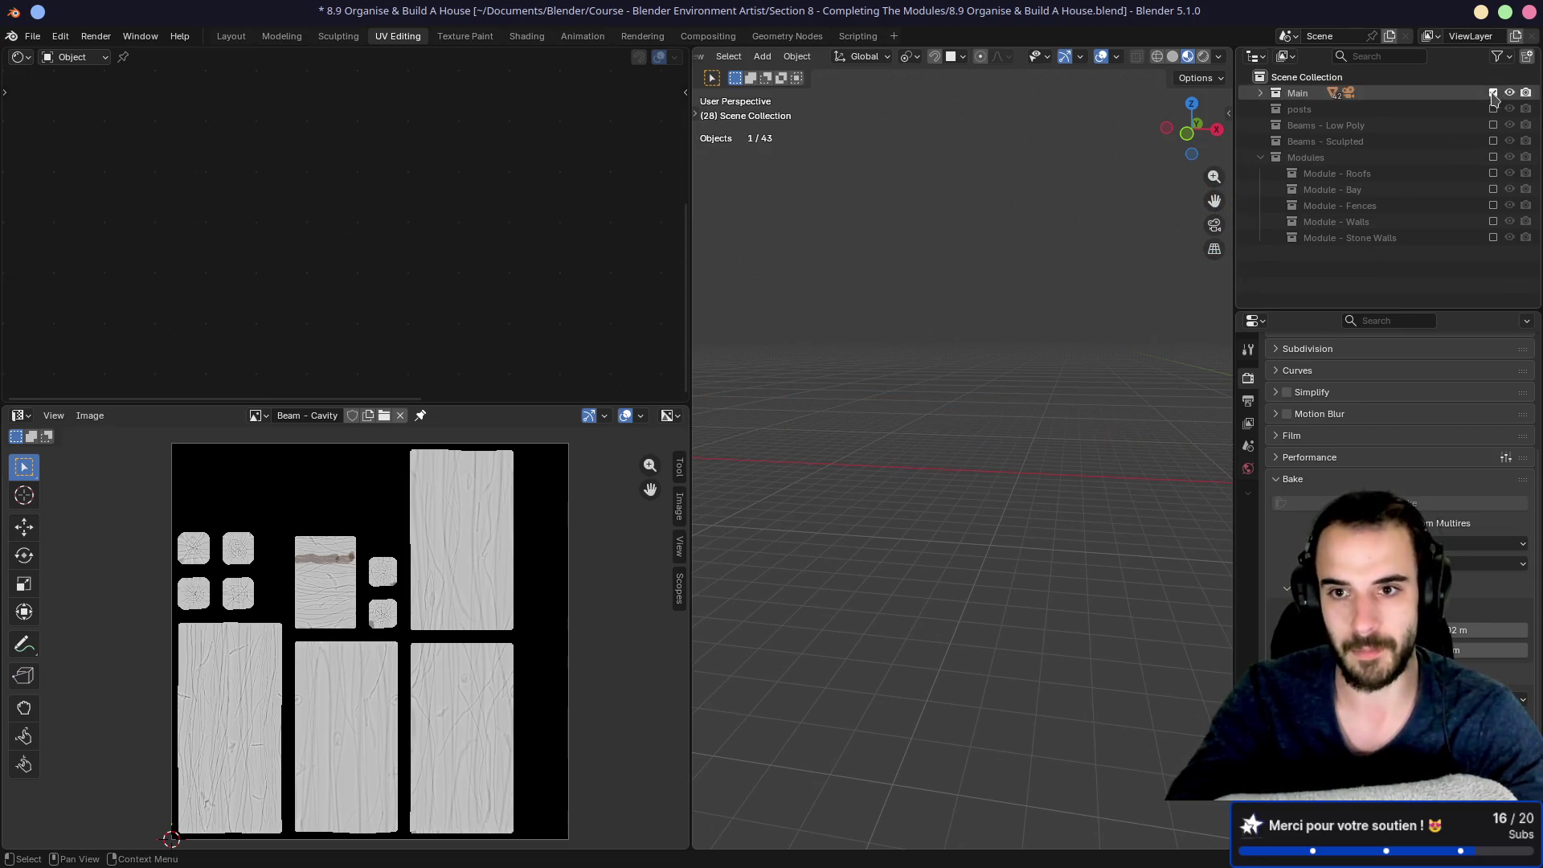
{"action": "key", "text": "Home"}
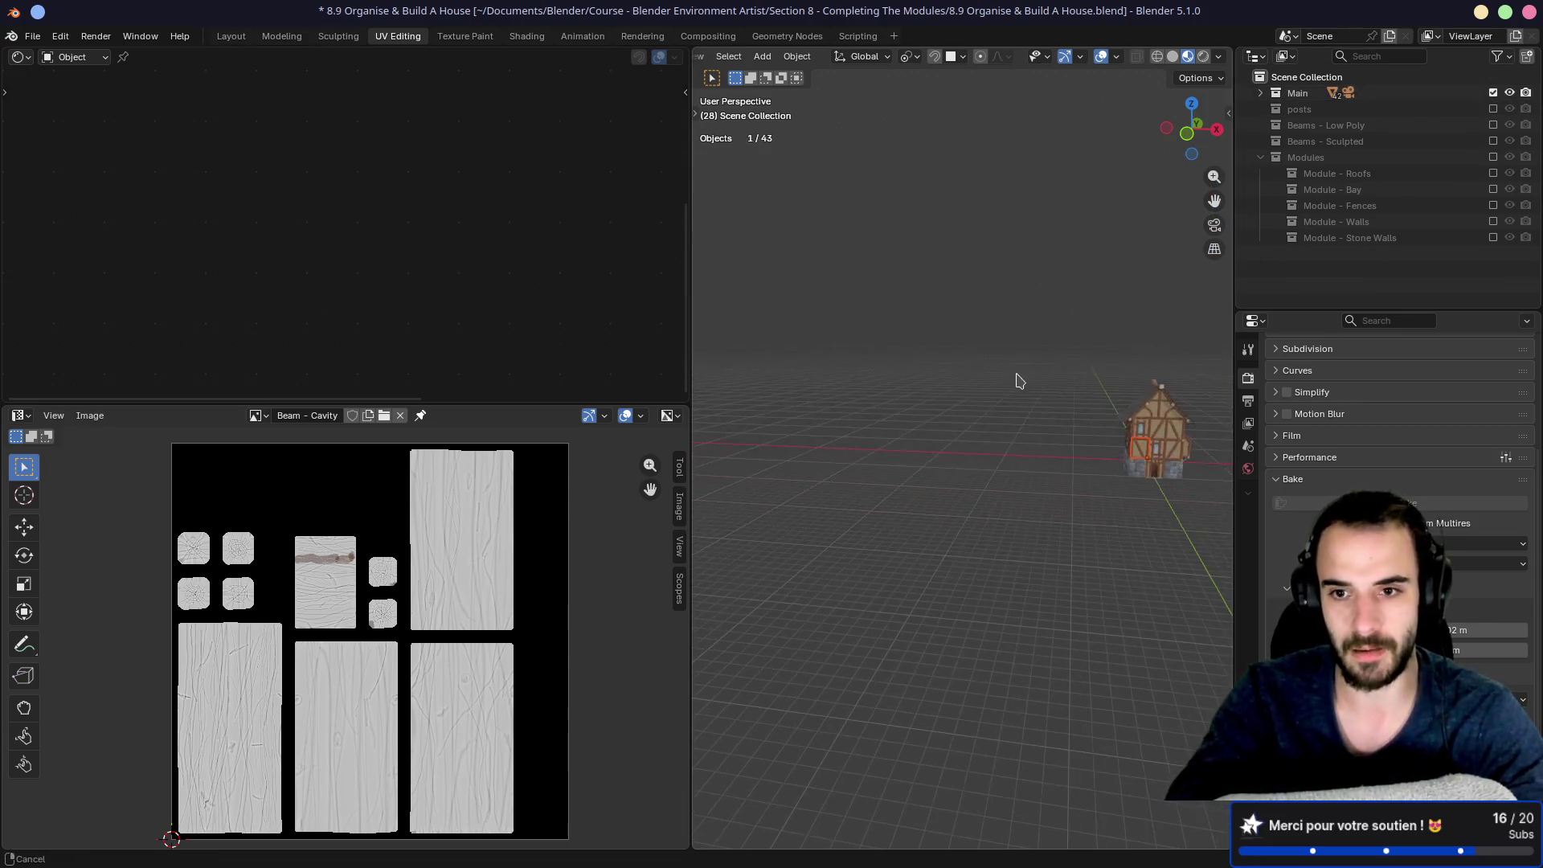
{"action": "scroll", "coordinate": [989, 459], "scroll_direction": "up", "scroll_amount": 5}
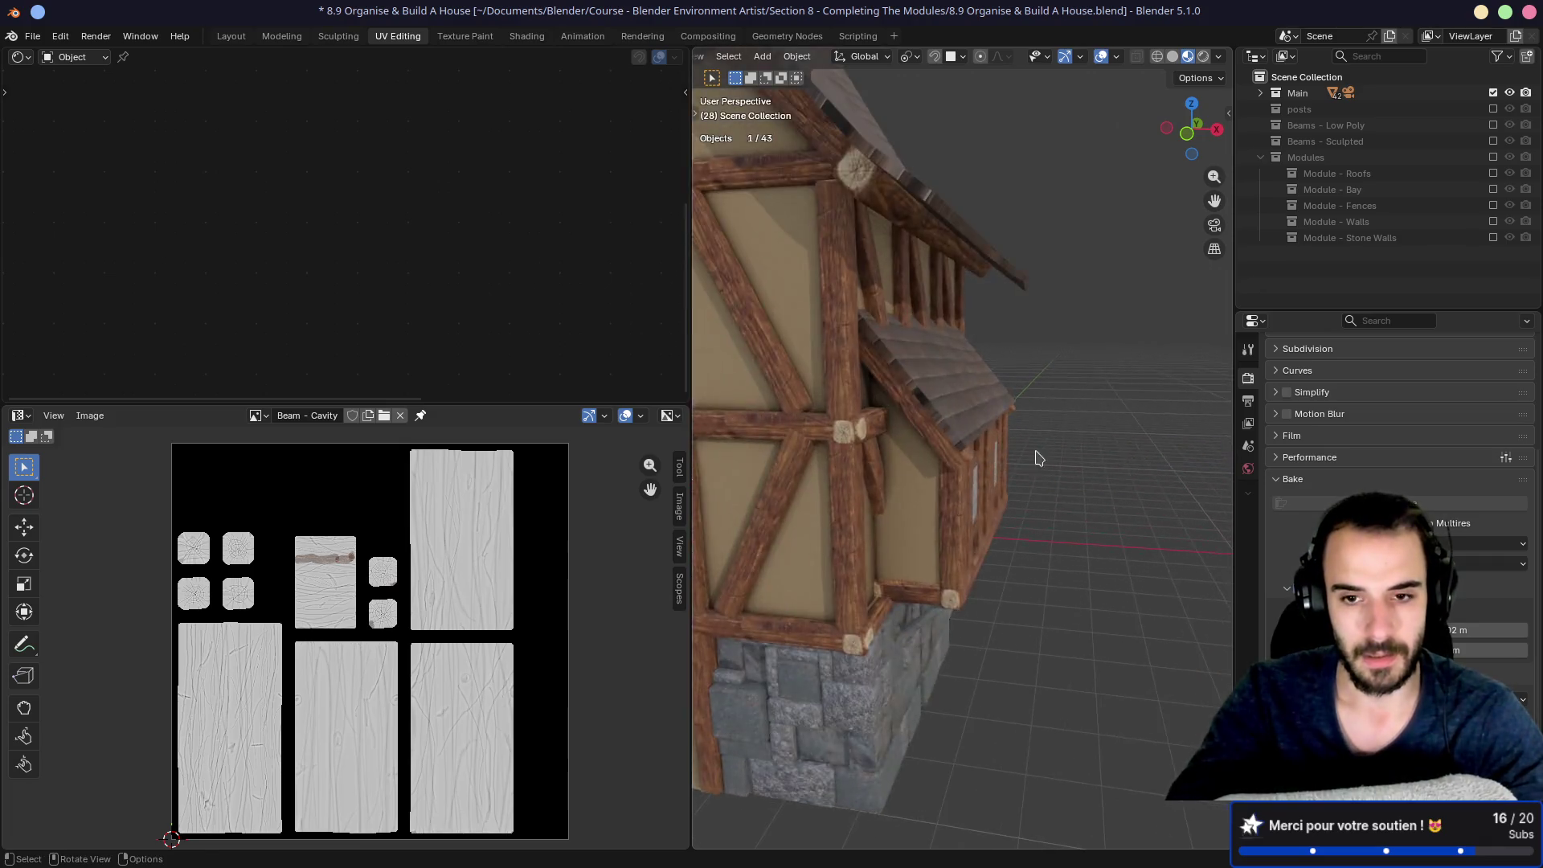
{"action": "left_click_drag", "start_coordinate": [1033, 451], "coordinate": [1199, 575]}
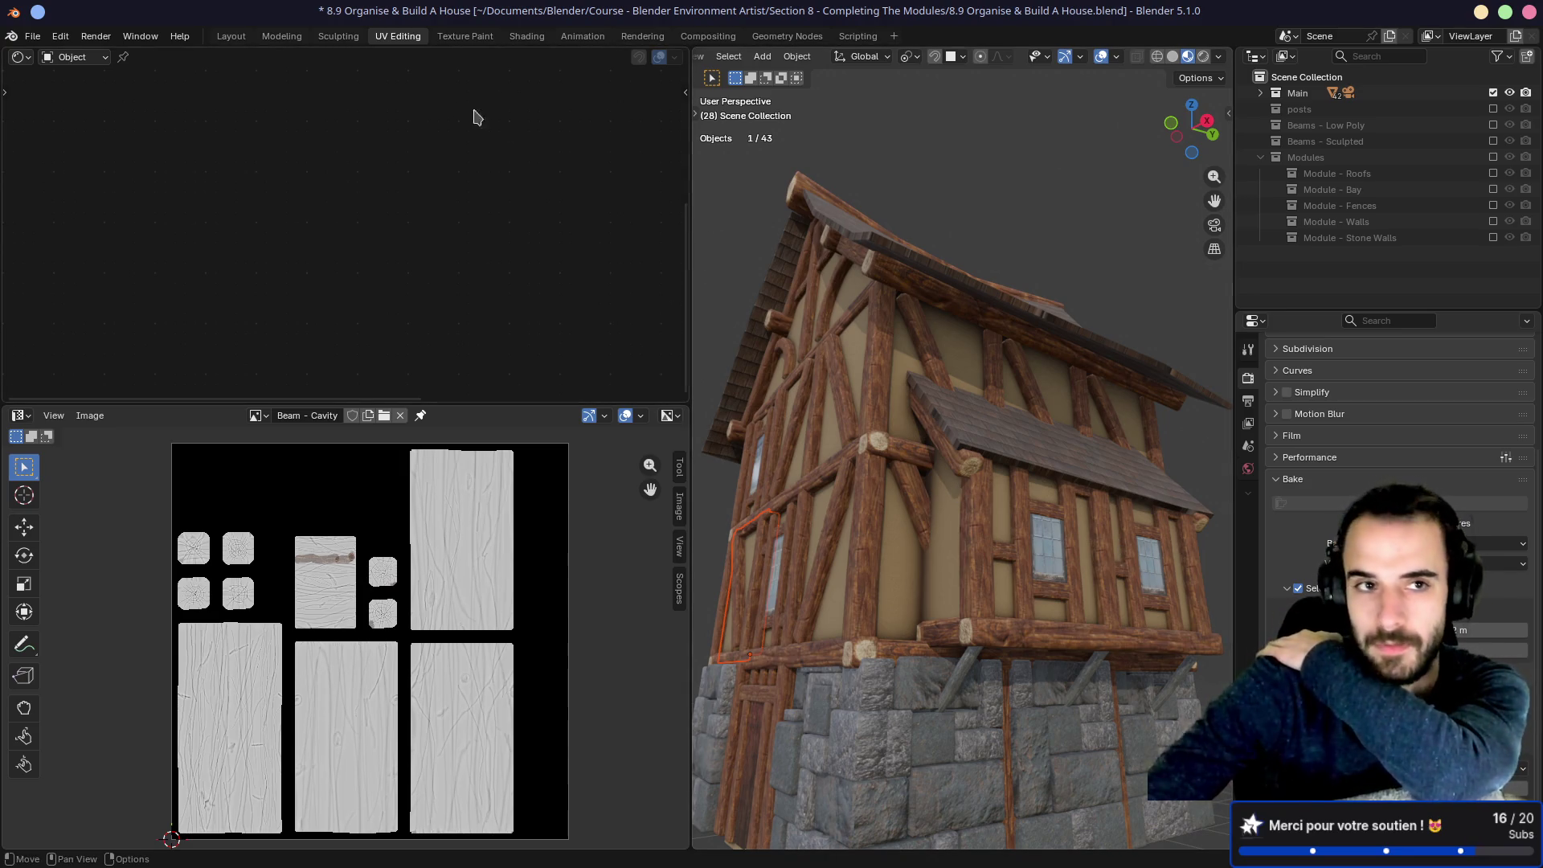
{"action": "key", "text": "ctrl+s"}
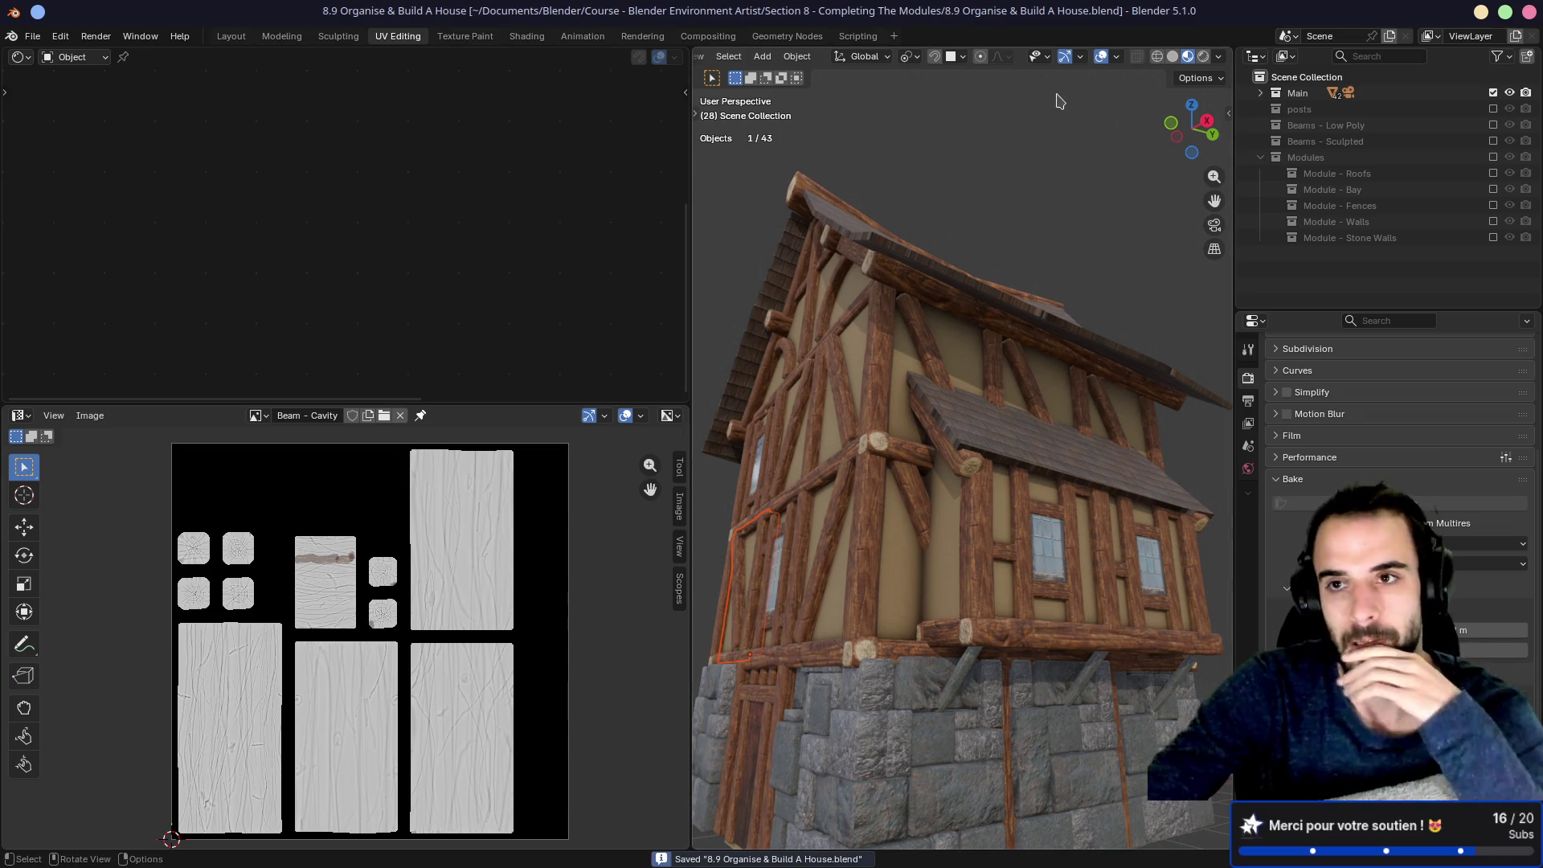
{"action": "key", "text": "ctrl+q"}
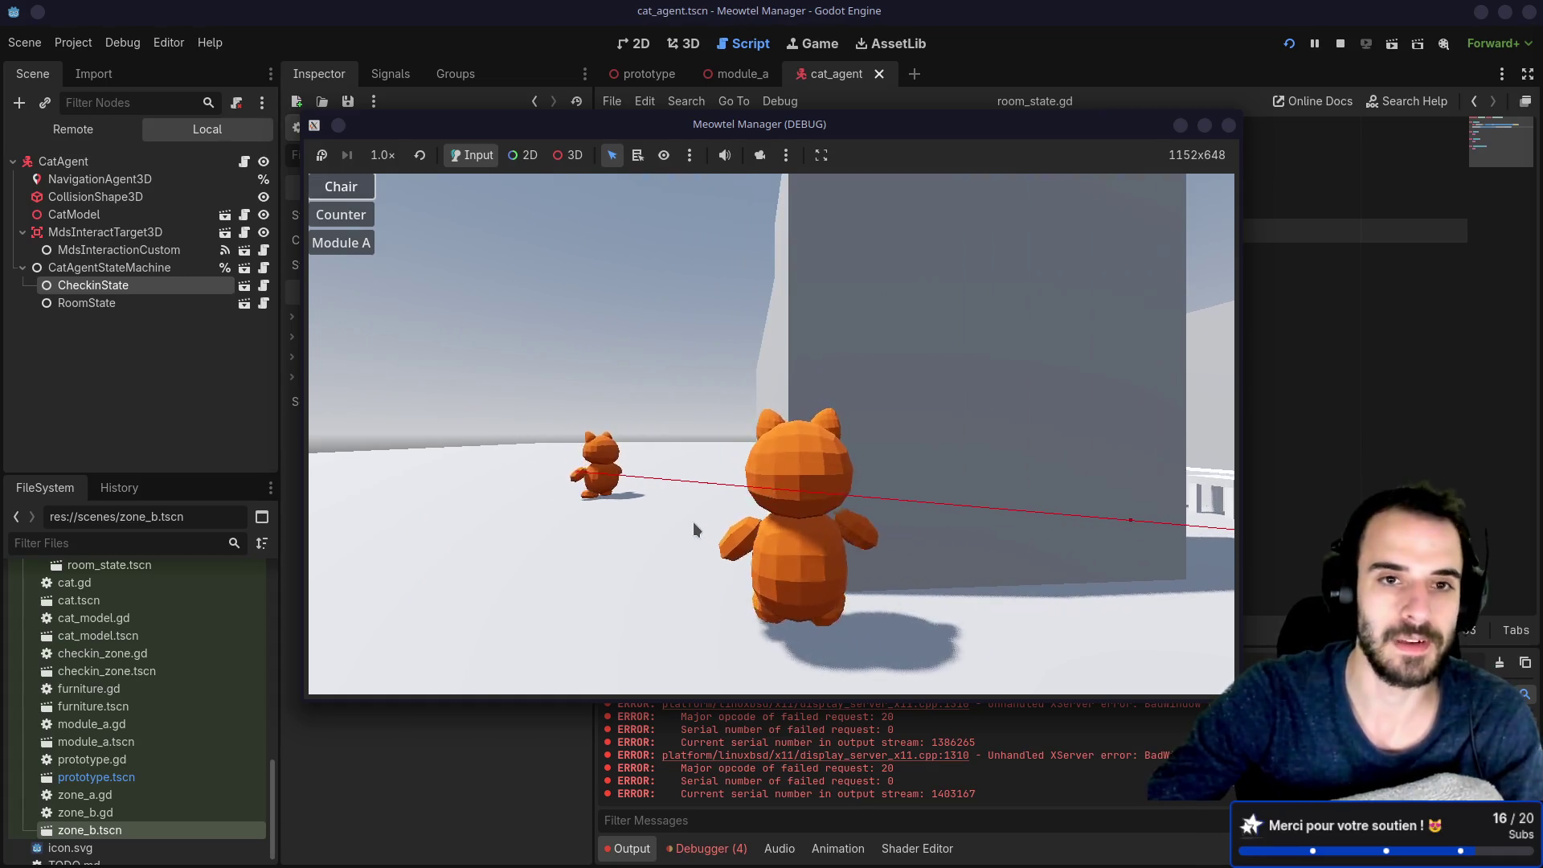
Step: Stop the running game with F8 and select the CatAgent root node
{"action": "key", "text": "F8"}
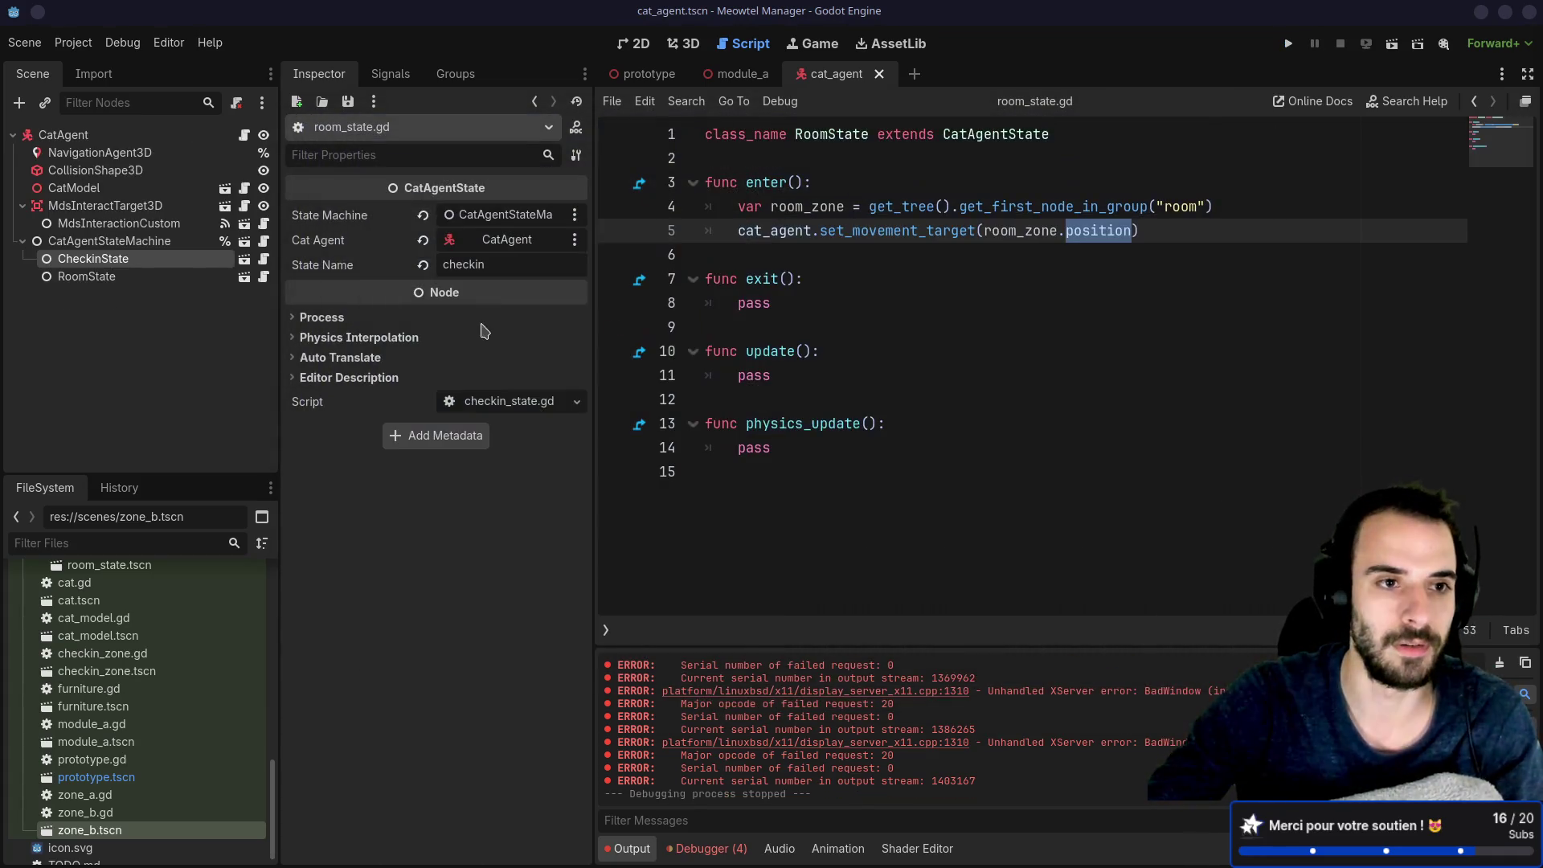
{"action": "left_click", "coordinate": [108, 135]}
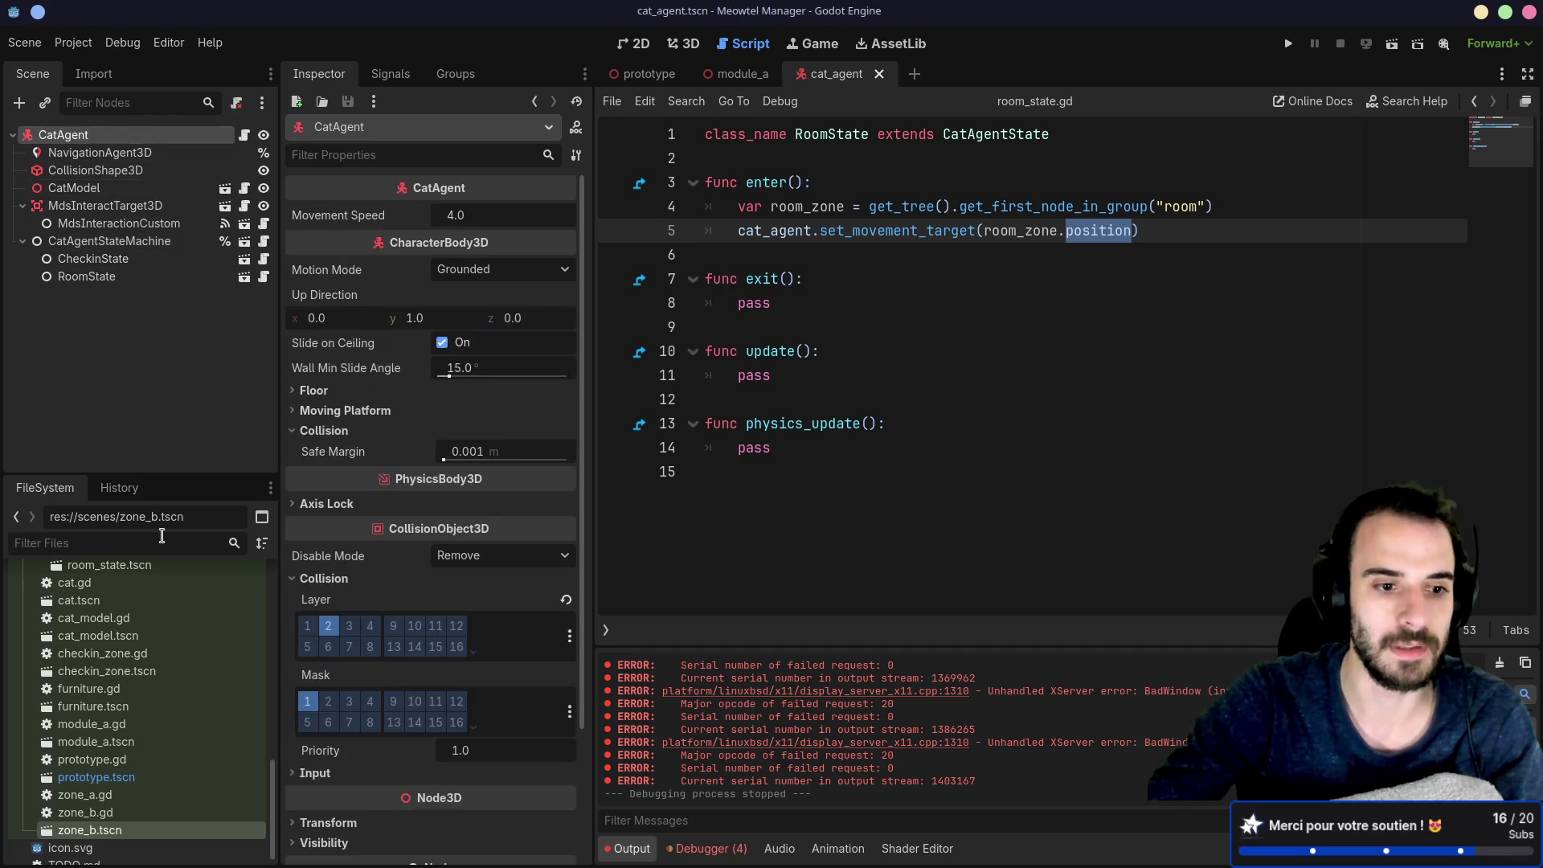
Step: In cat.tscn, enable collision mask bit 3 on the Cat root, keeping collision layer 1
{"action": "double_click", "coordinate": [117, 601]}
{"action": "left_click", "coordinate": [94, 155]}
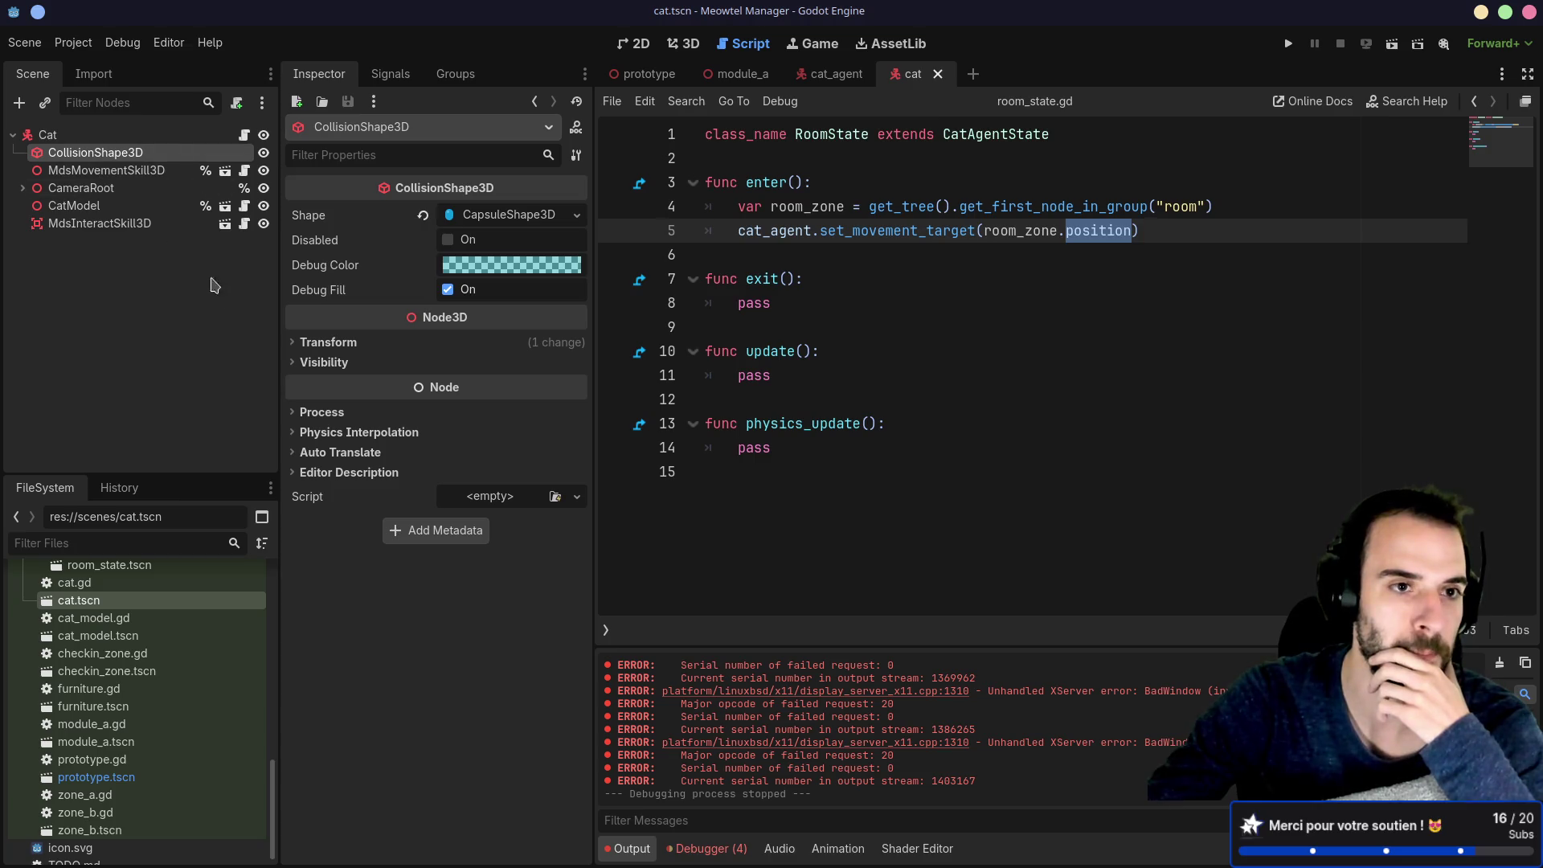
{"action": "left_click", "coordinate": [81, 135]}
{"action": "left_click", "coordinate": [294, 375]}
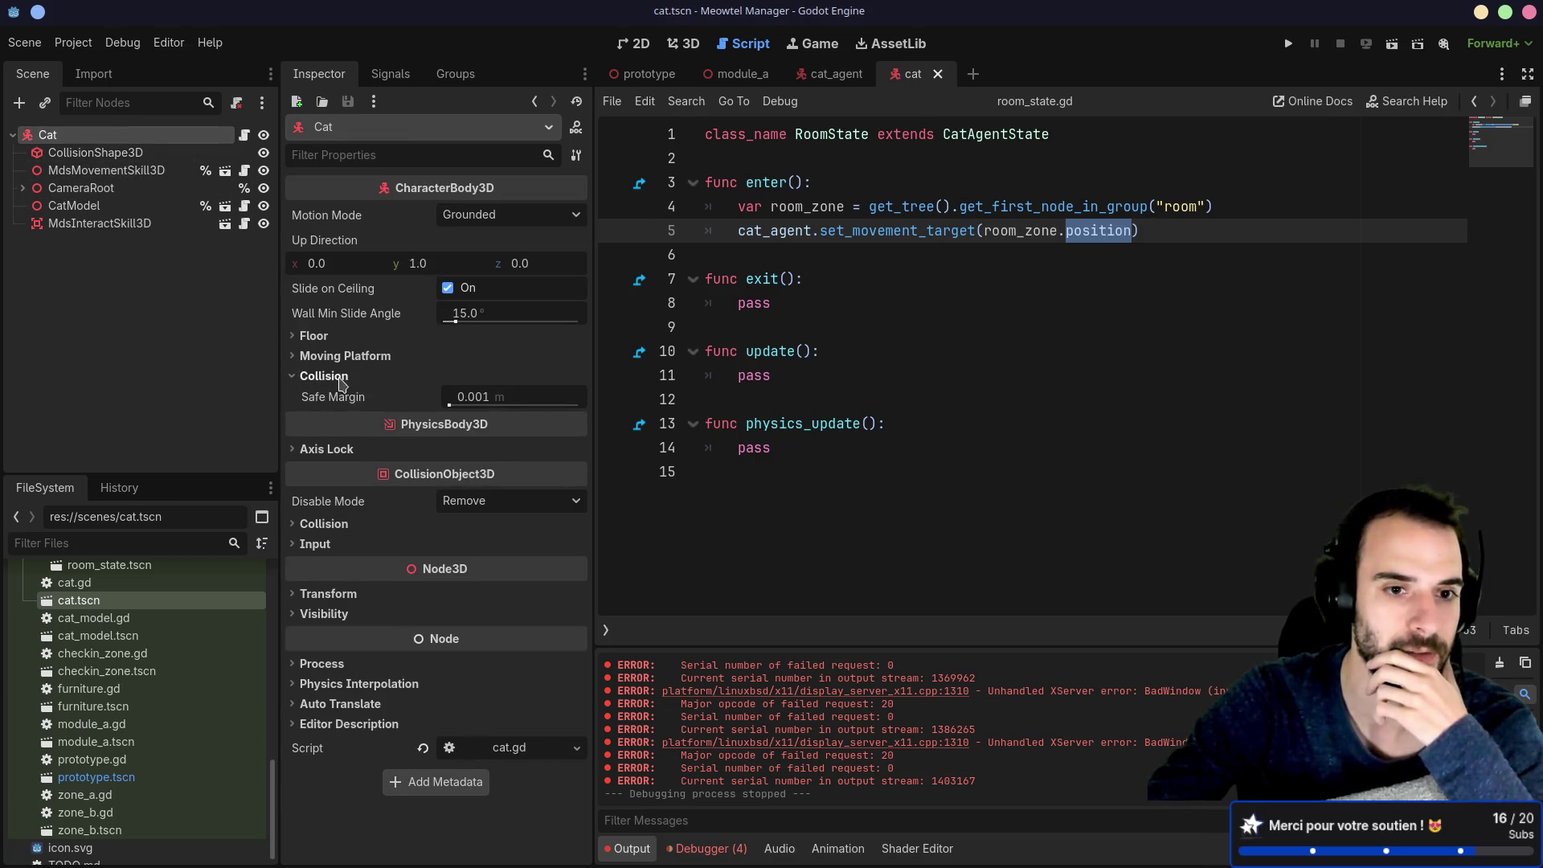
{"action": "left_click", "coordinate": [299, 377]}
{"action": "left_click", "coordinate": [299, 500]}
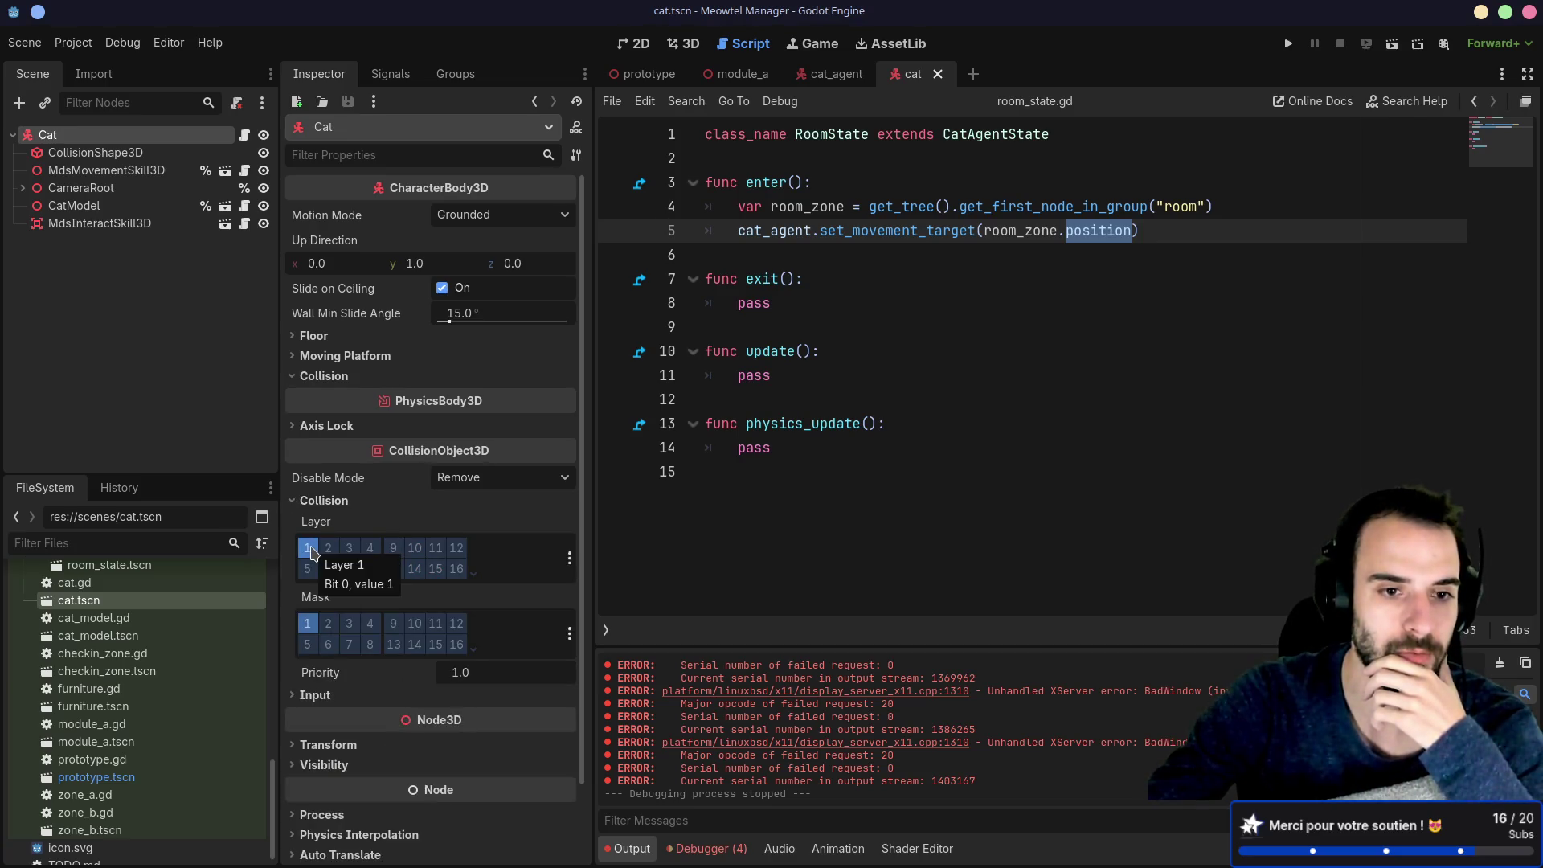
{"action": "left_click", "coordinate": [309, 549]}
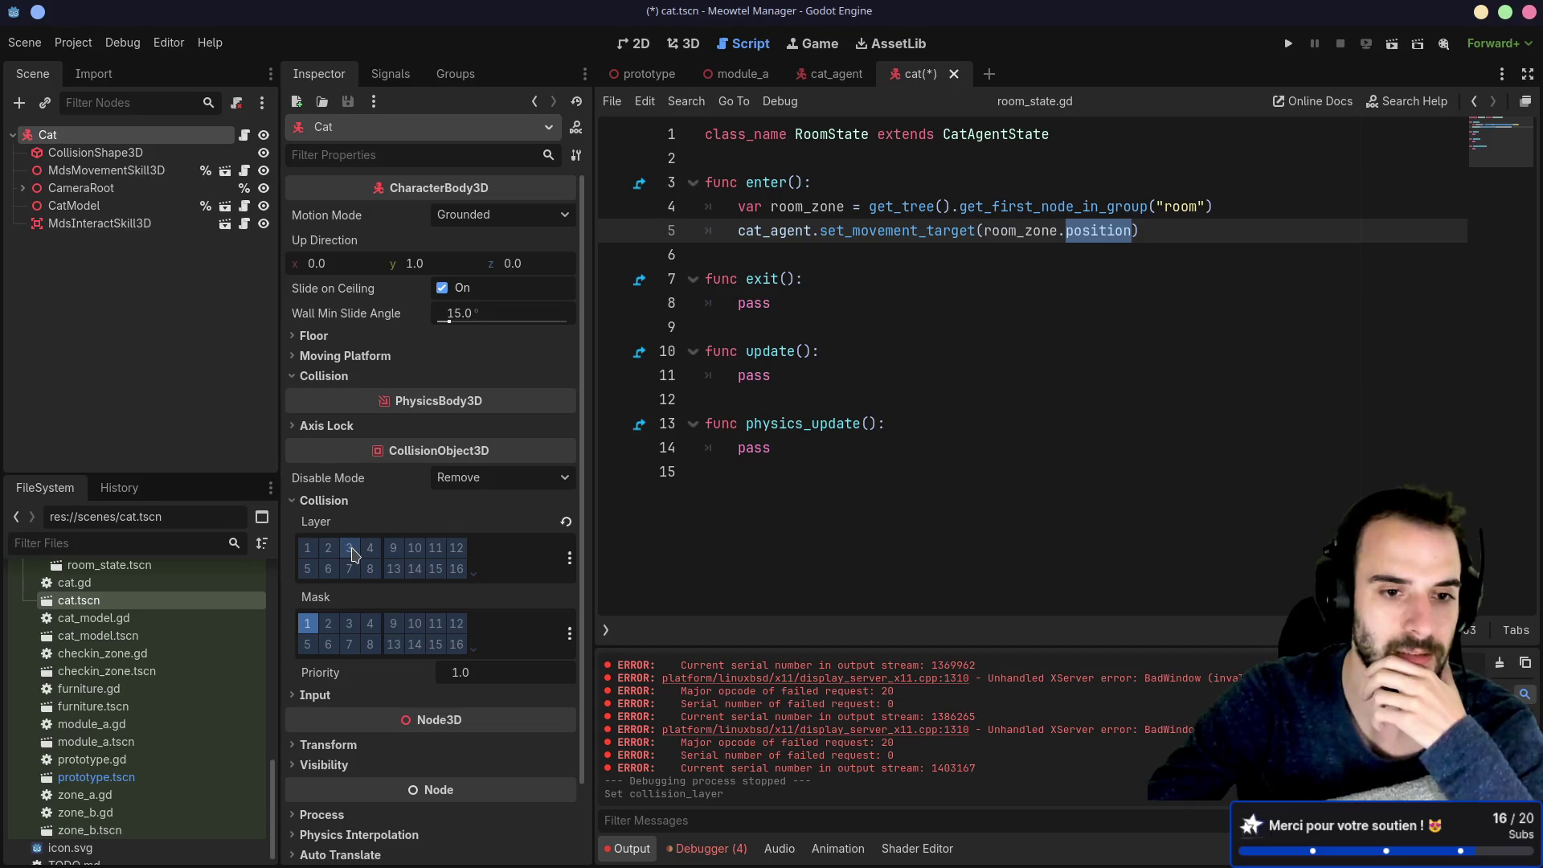
{"action": "left_click", "coordinate": [351, 552]}
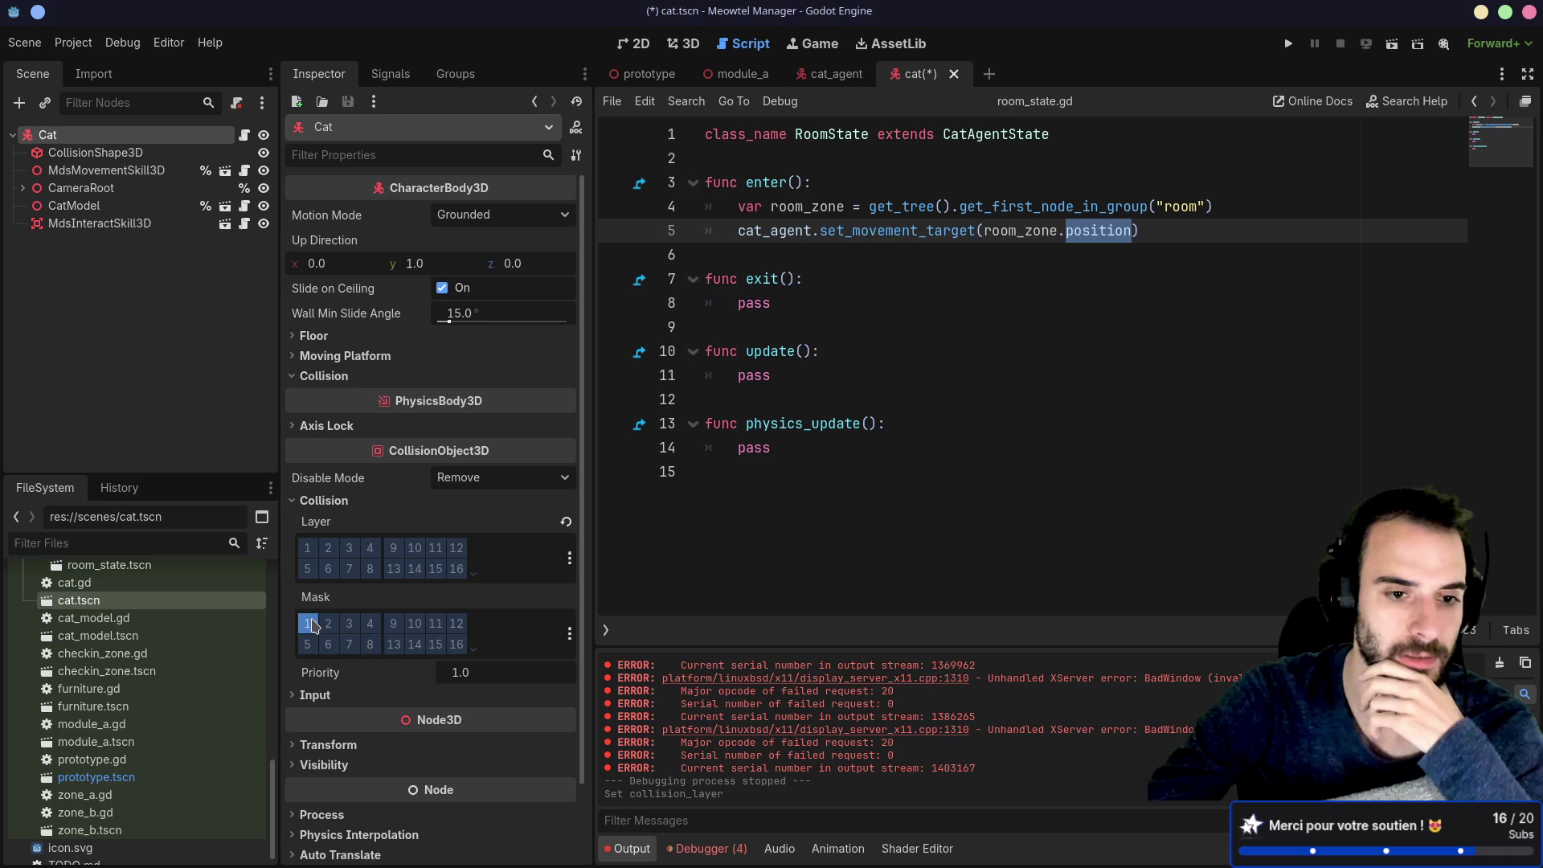
{"action": "left_click", "coordinate": [350, 625]}
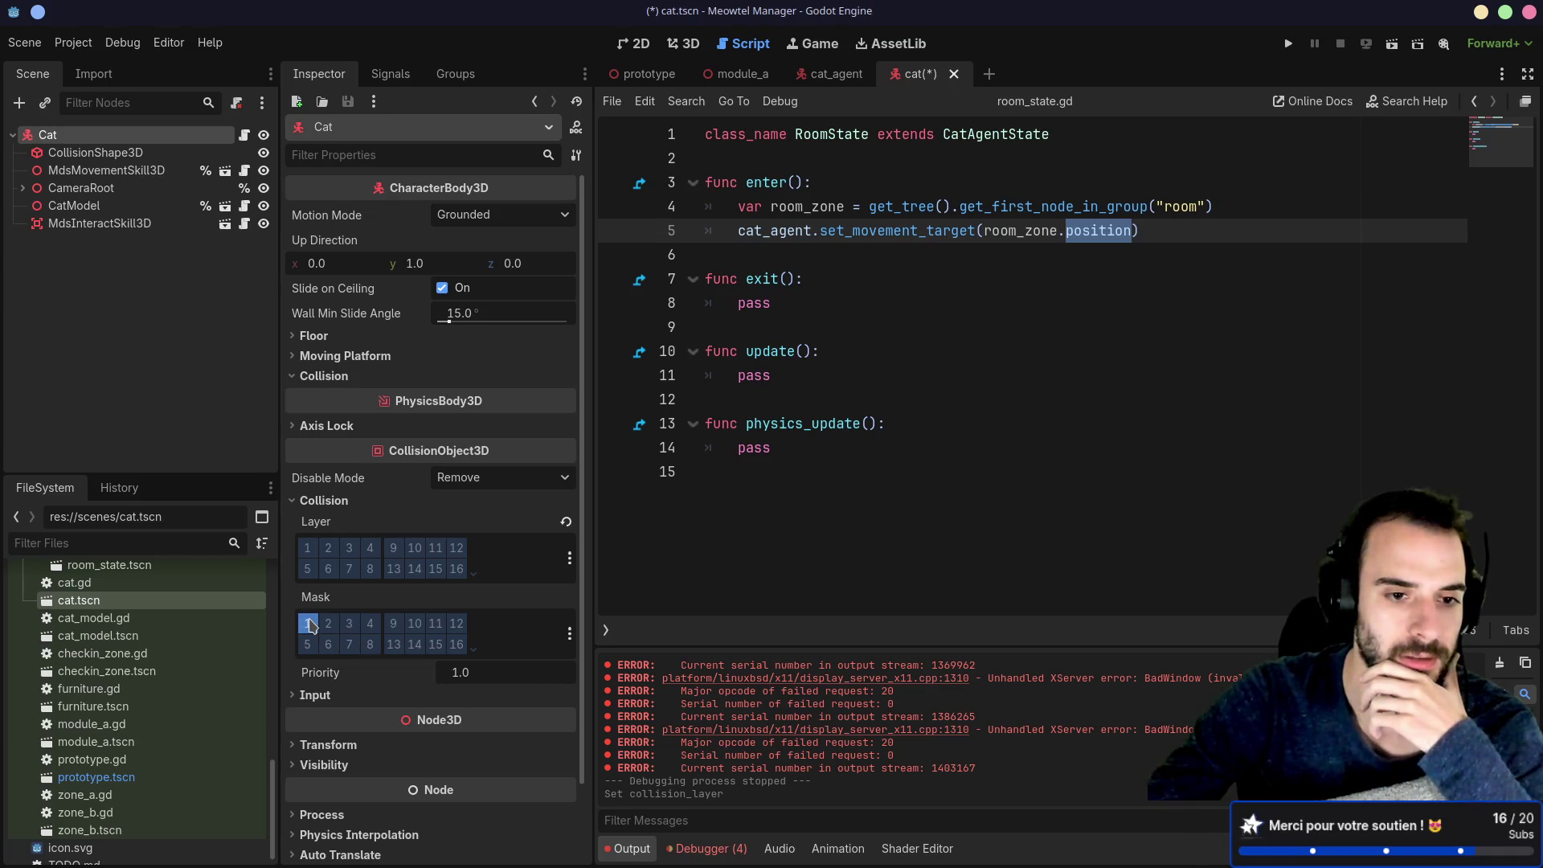
{"action": "left_click", "coordinate": [309, 554]}
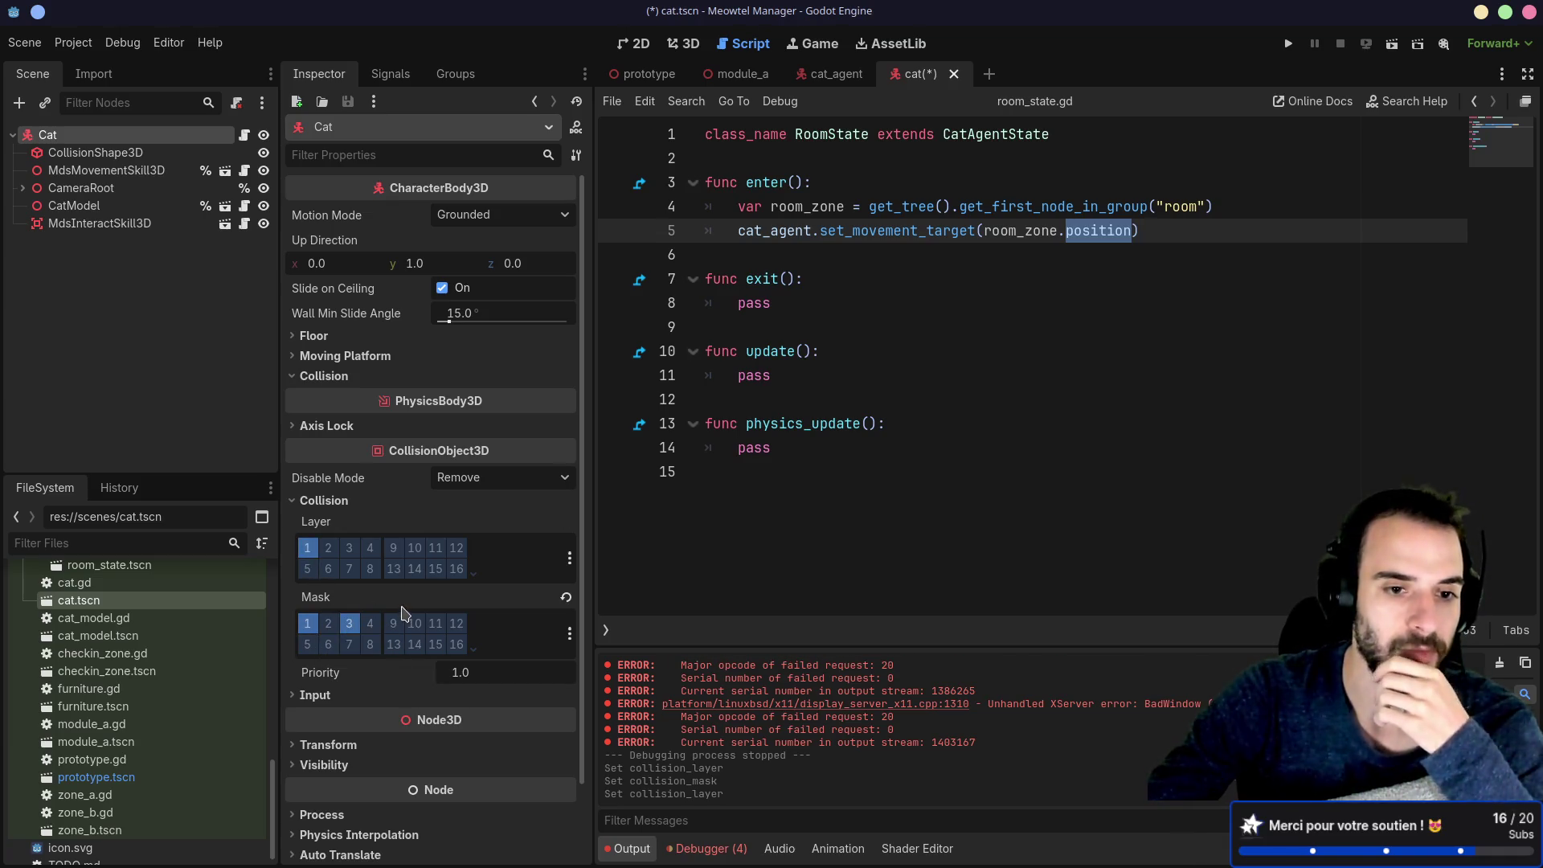
Step: Save and run the game, orbit the camera around the cat, then stop the run
{"action": "left_click", "coordinate": [1290, 45]}
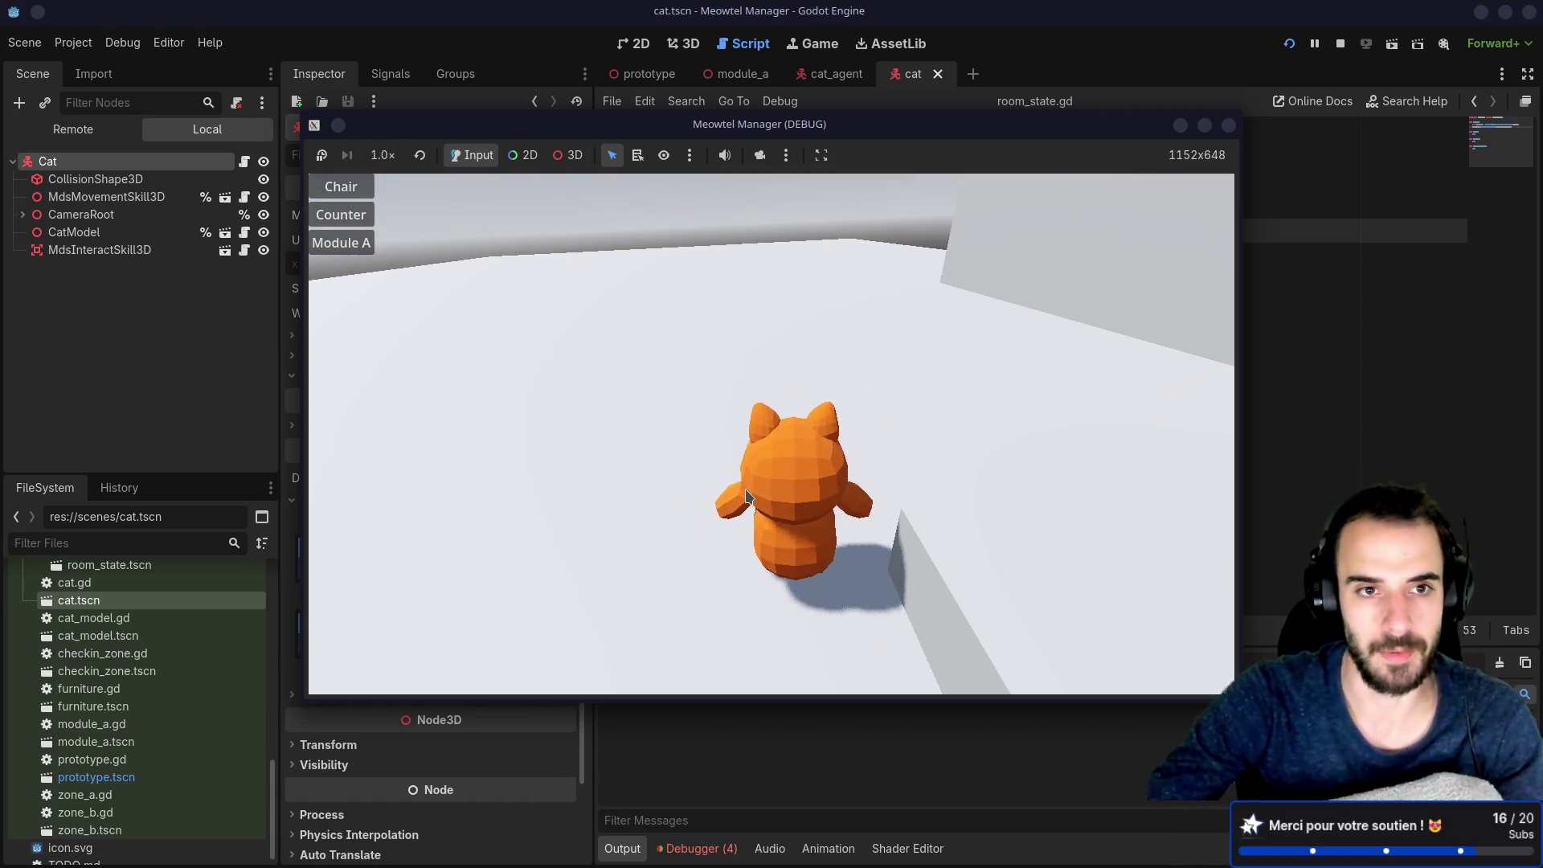
{"action": "left_click", "coordinate": [340, 242]}
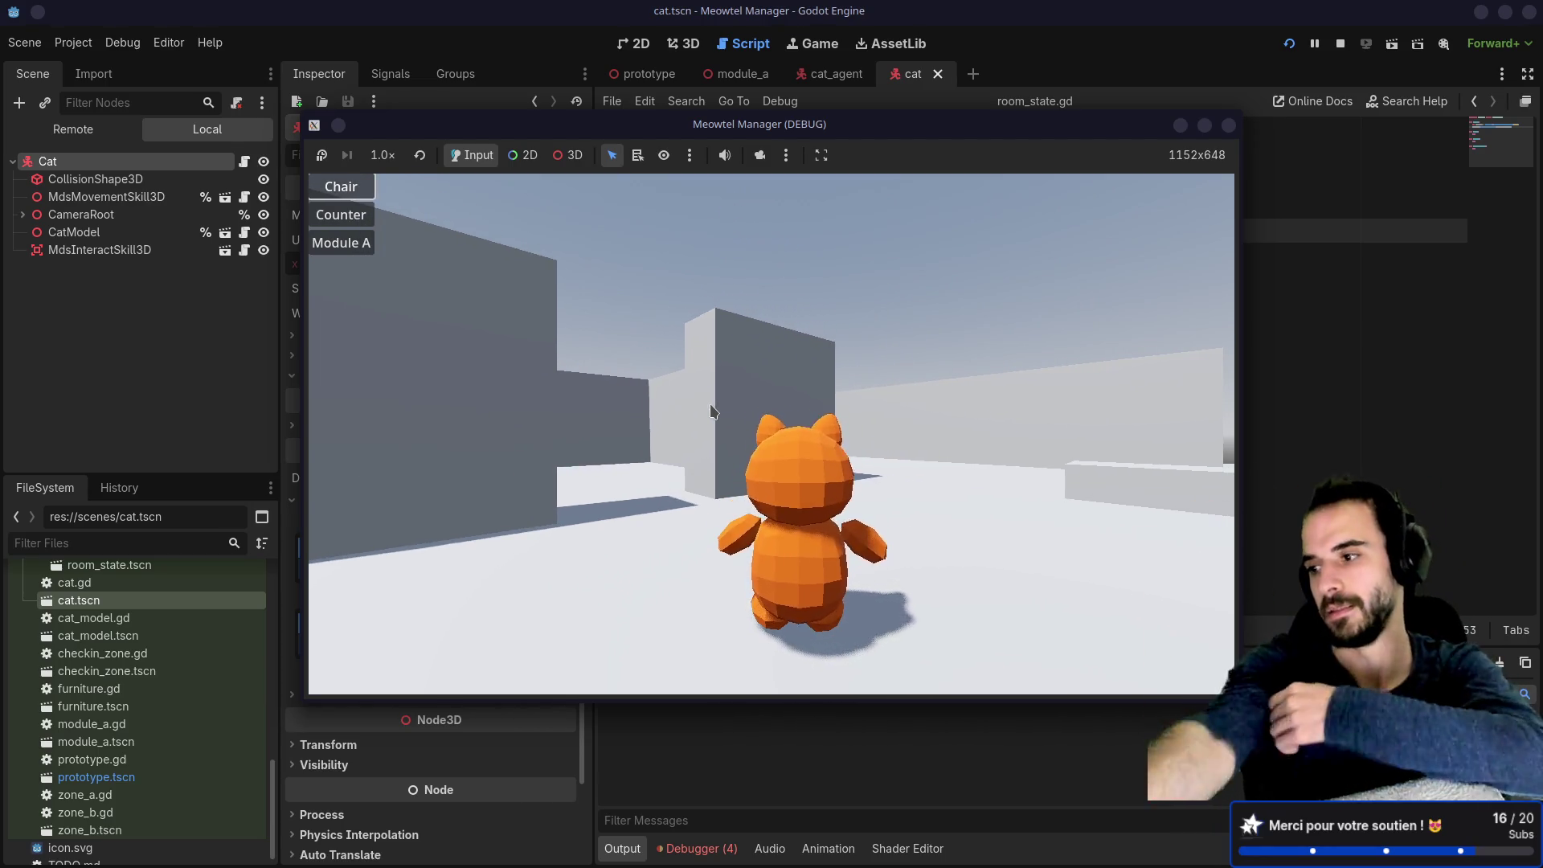
{"action": "mouse_move", "coordinate": [711, 414]}
{"action": "left_mouse_down"}
{"action": "mouse_move", "coordinate": [691, 426]}
{"action": "mouse_move", "coordinate": [717, 508]}
{"action": "mouse_move", "coordinate": [703, 434]}
{"action": "left_mouse_up"}
{"action": "key", "text": "Down"}
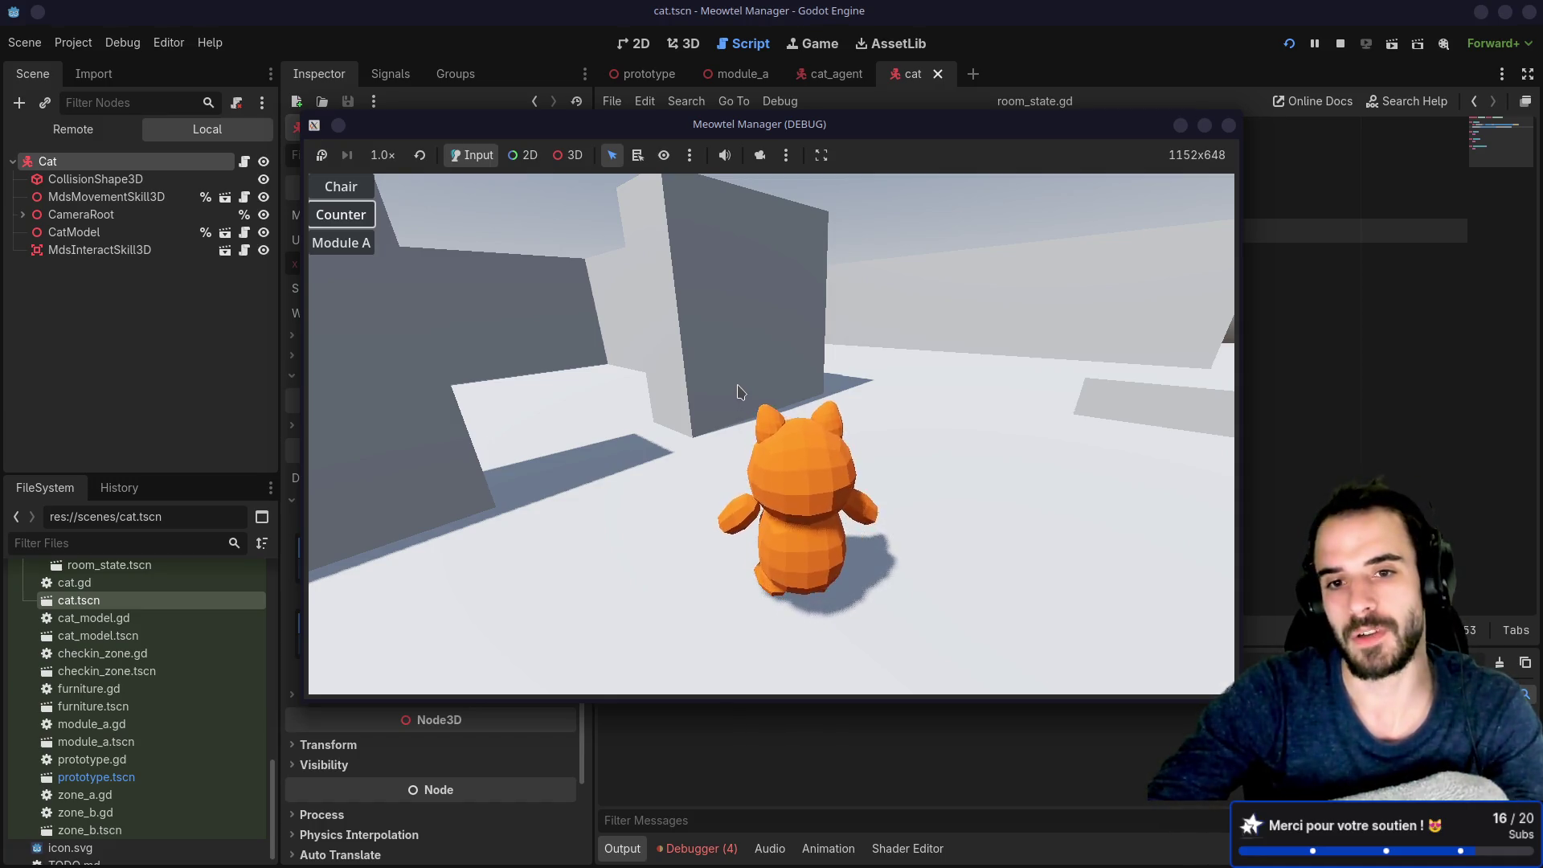
{"action": "left_click", "coordinate": [1228, 125]}
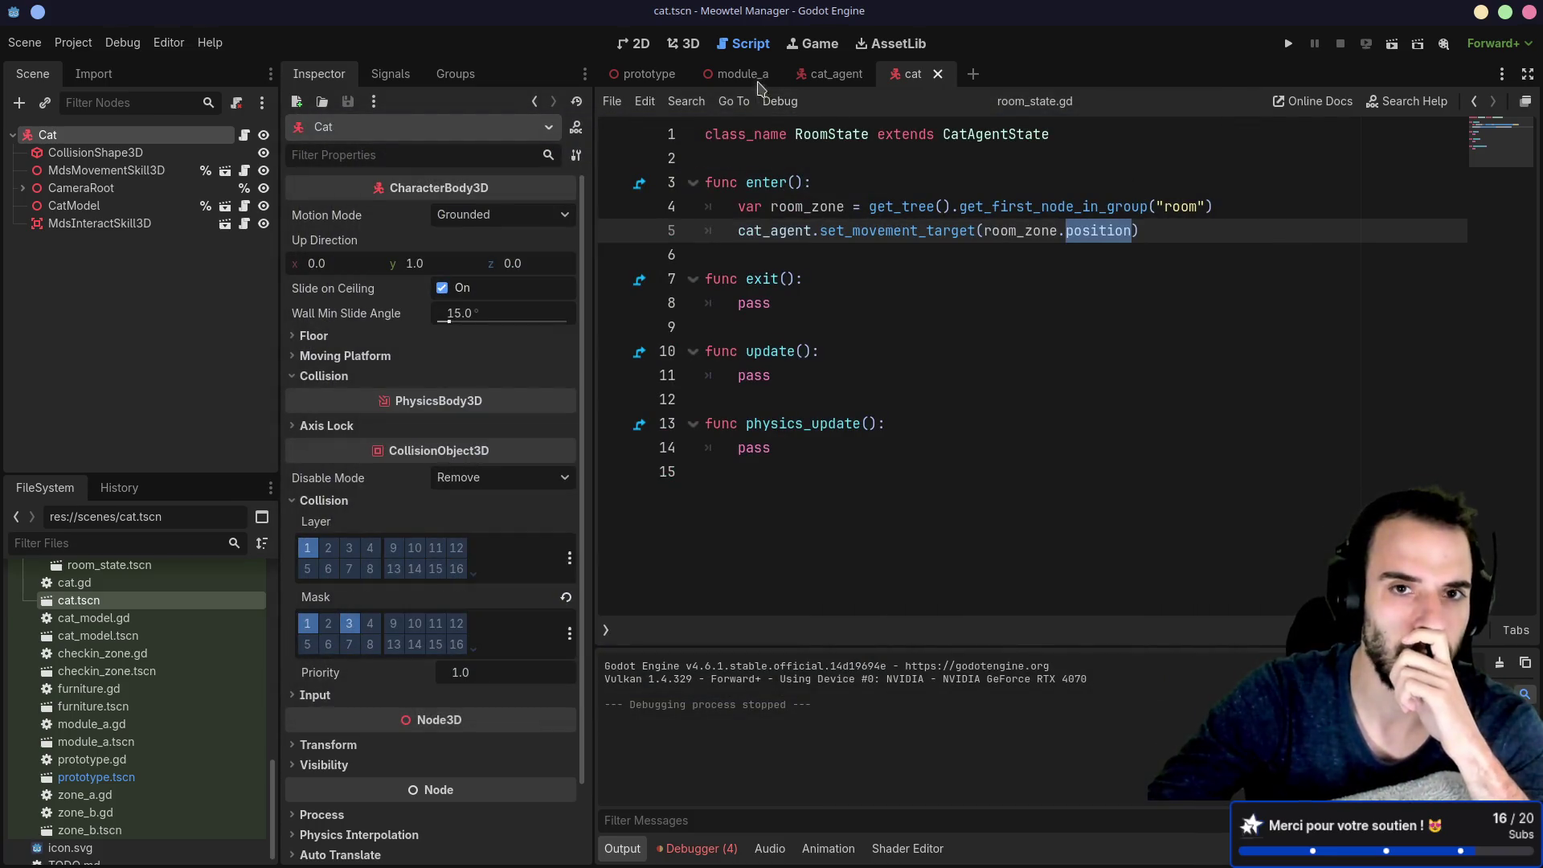
Step: In cat_agent, open the CheckinState script and review its checkin lookup and room transition lines
{"action": "left_click", "coordinate": [741, 74]}
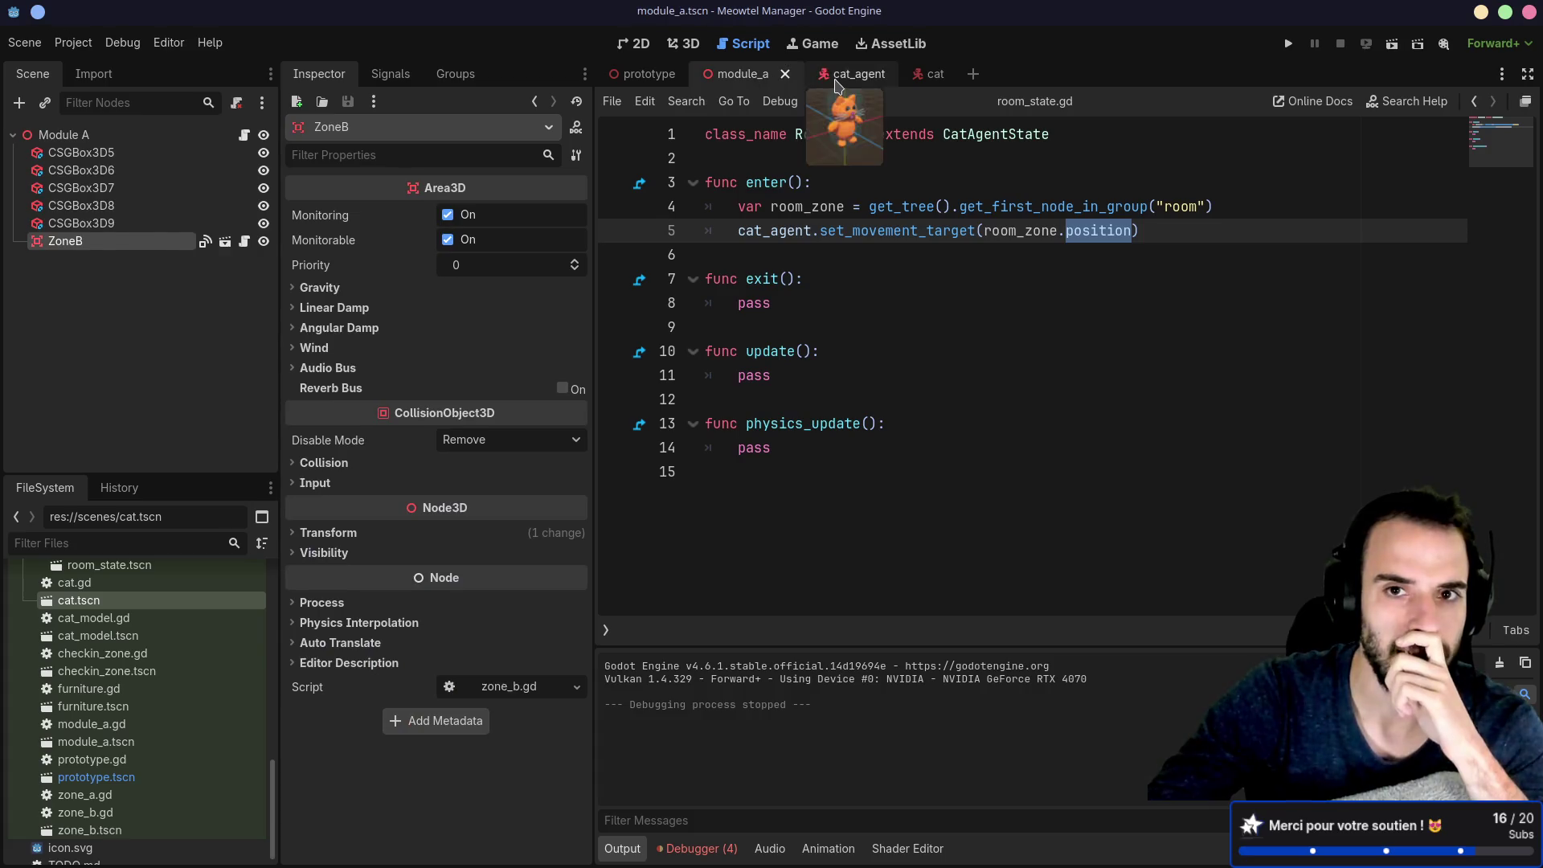
{"action": "left_click", "coordinate": [836, 75]}
{"action": "left_click", "coordinate": [145, 244]}
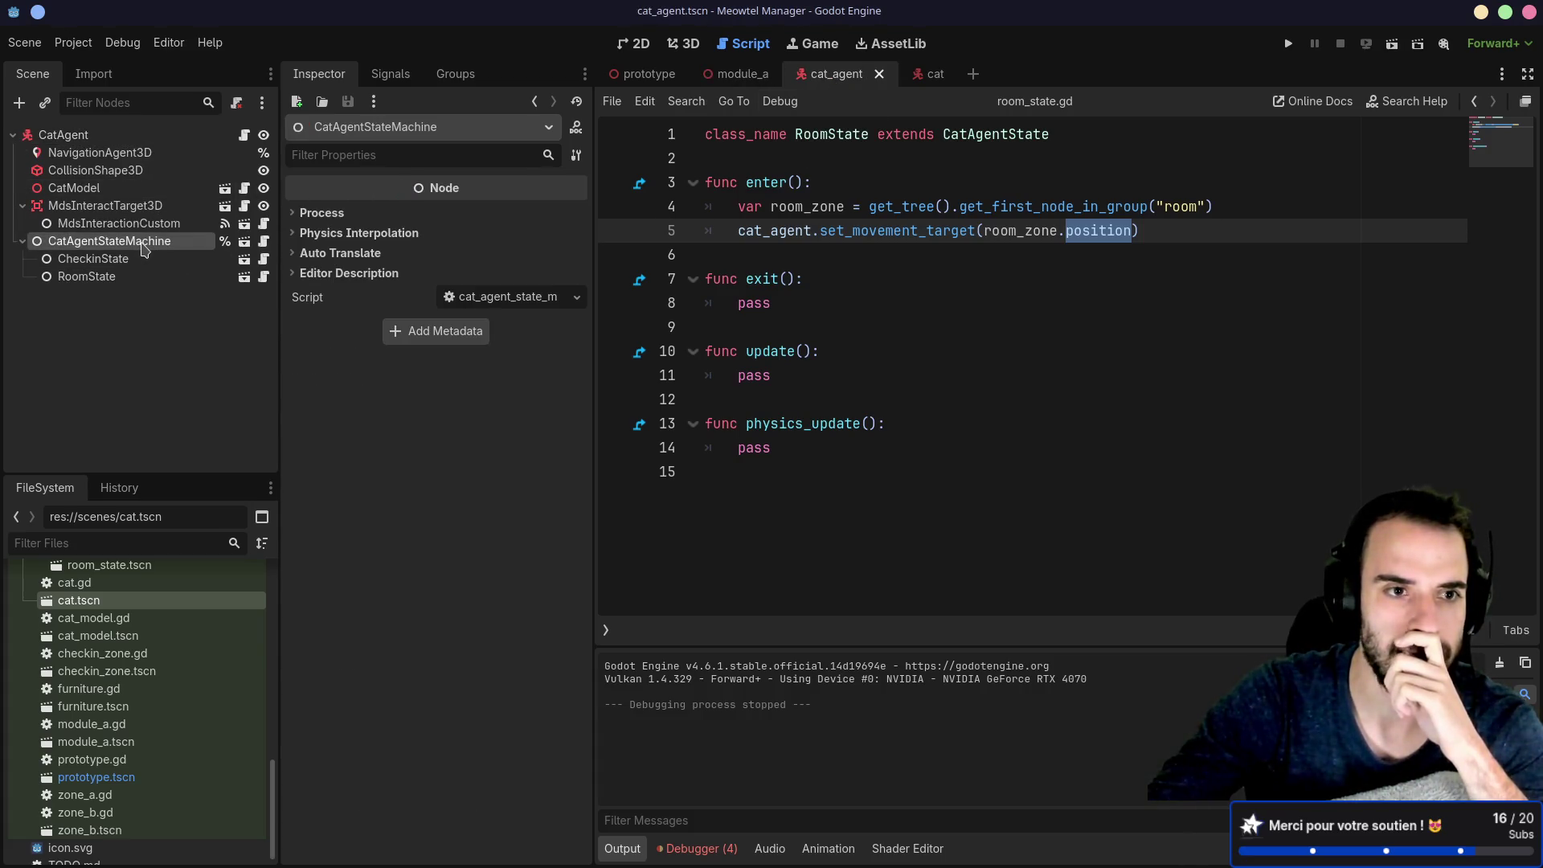
{"action": "left_click", "coordinate": [264, 242]}
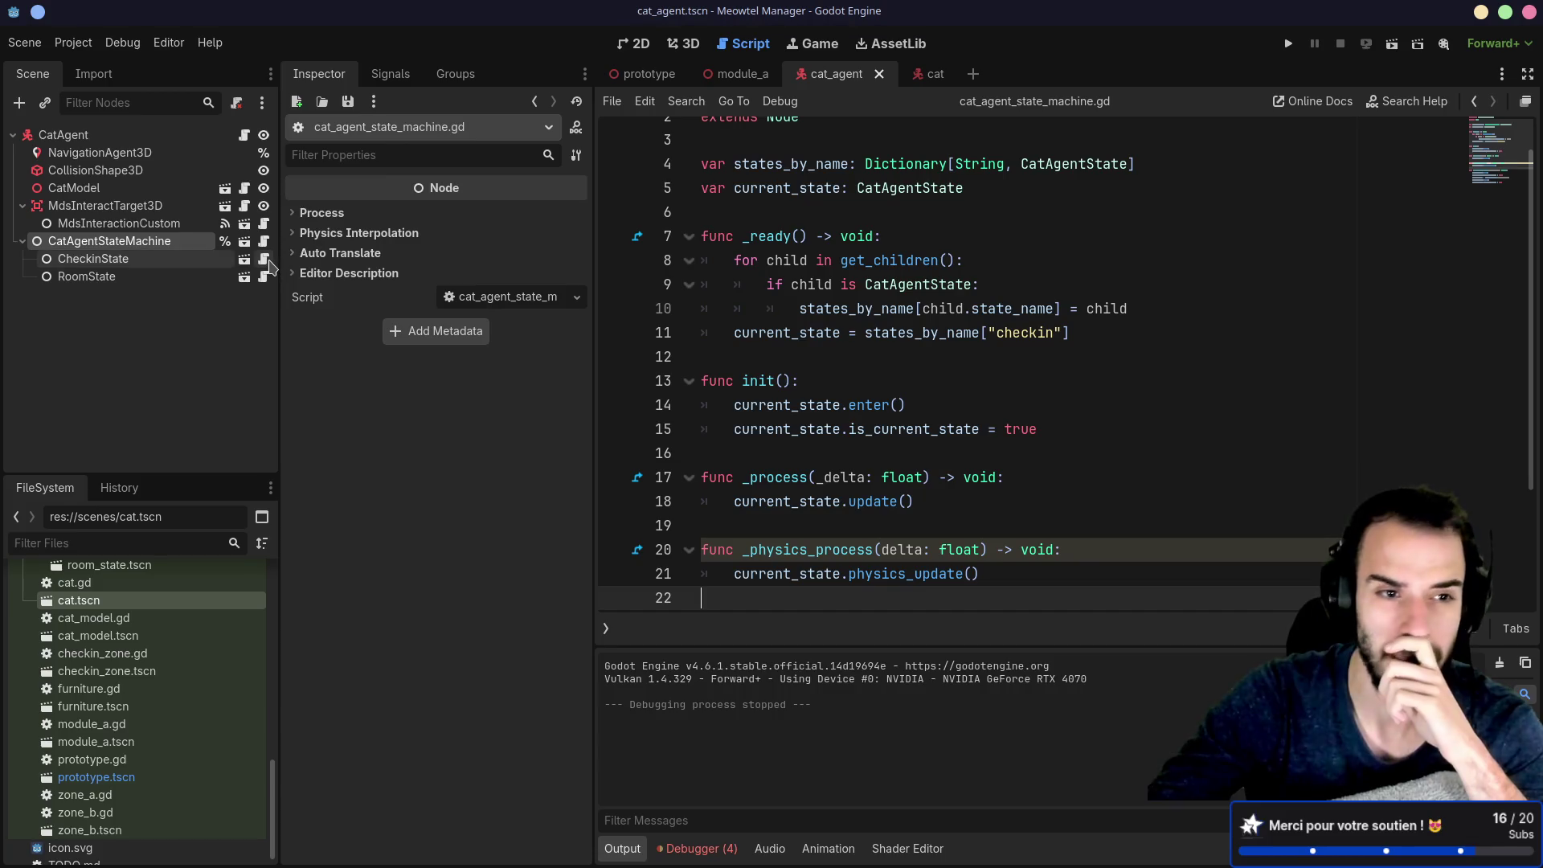
{"action": "left_click", "coordinate": [265, 259]}
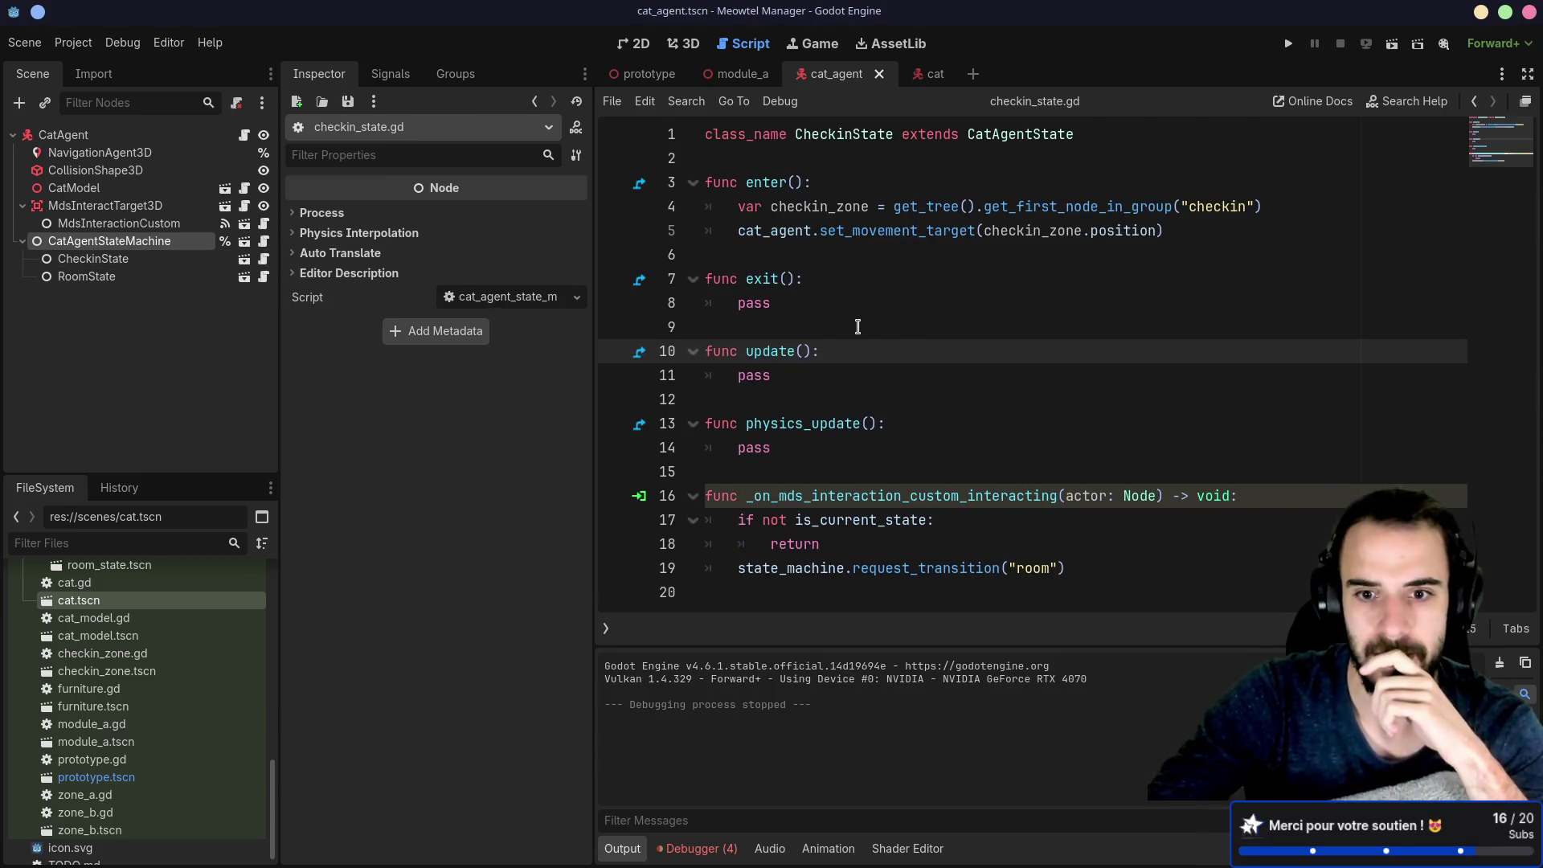
{"action": "left_click_drag", "start_coordinate": [1268, 213], "coordinate": [885, 208]}
{"action": "left_click_drag", "start_coordinate": [737, 233], "coordinate": [1193, 226]}
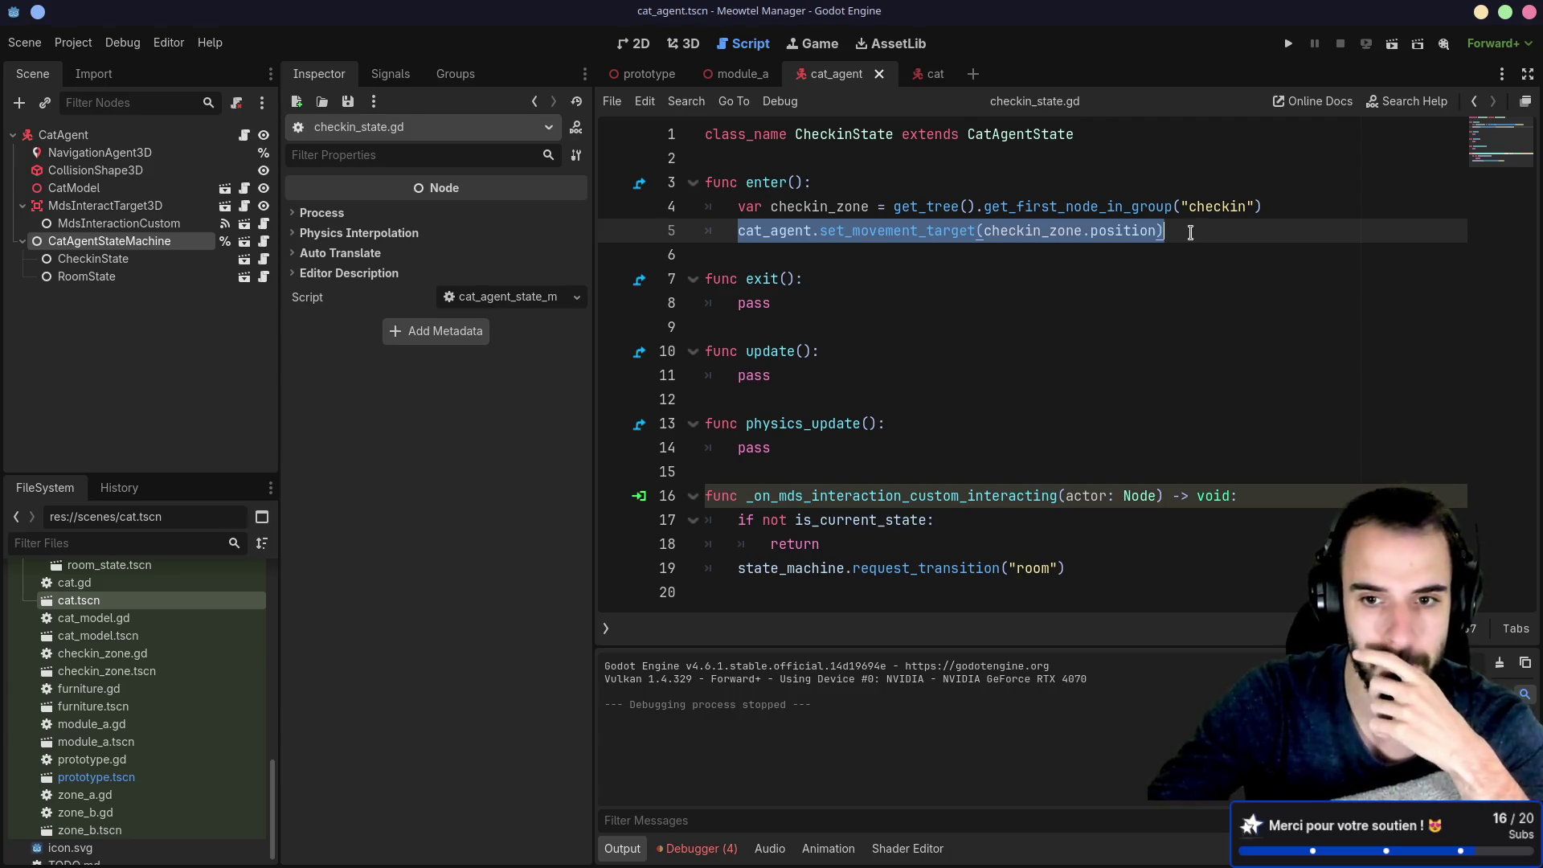
{"action": "left_click_drag", "start_coordinate": [748, 498], "coordinate": [1109, 509]}
{"action": "left_click_drag", "start_coordinate": [740, 568], "coordinate": [1067, 569]}
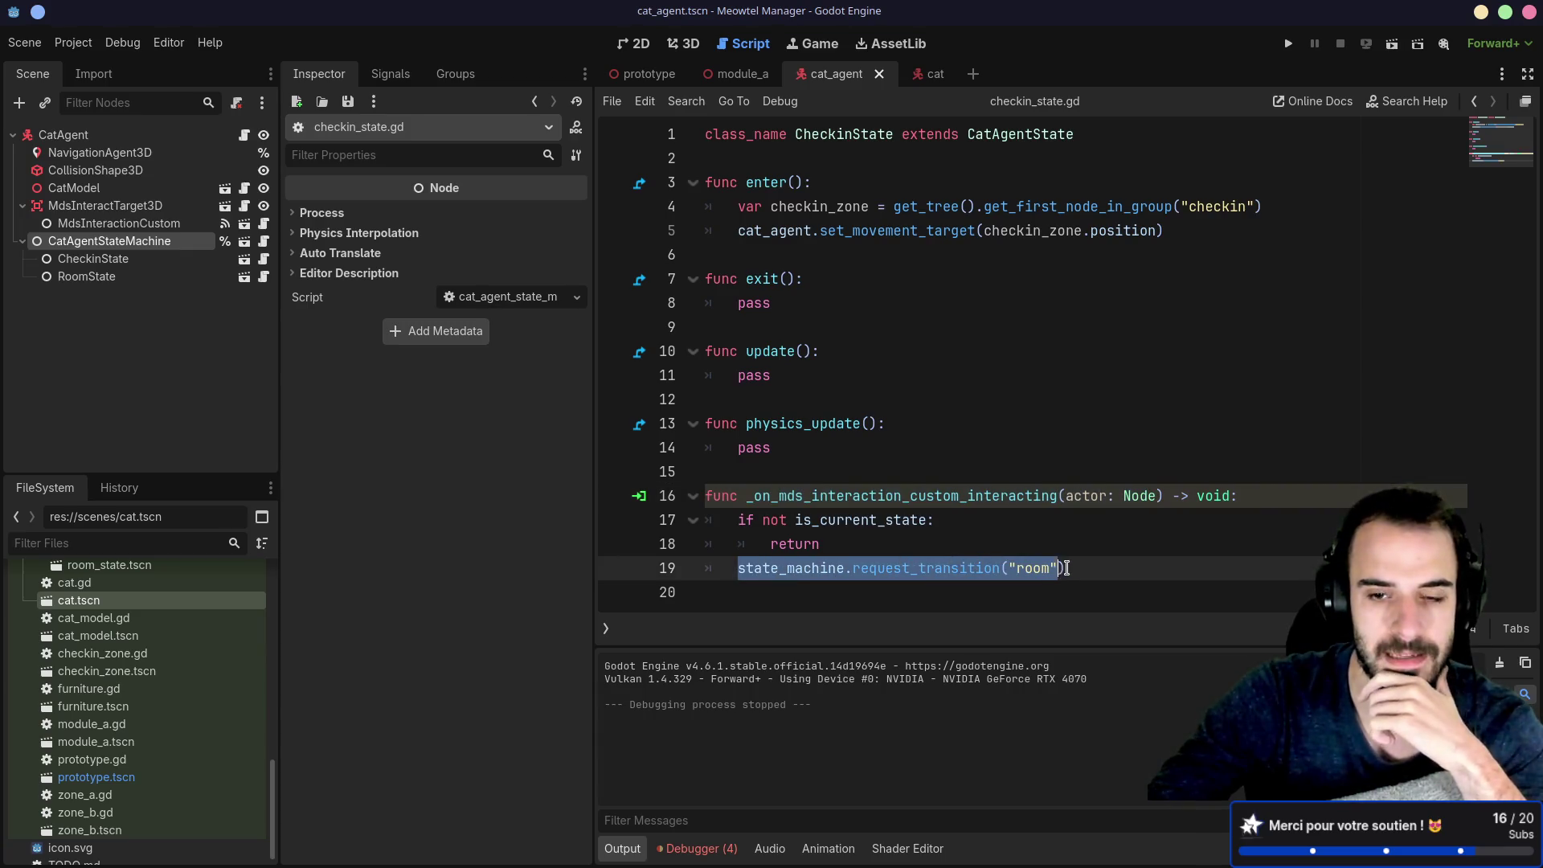
{"action": "double_click", "coordinate": [1029, 568]}
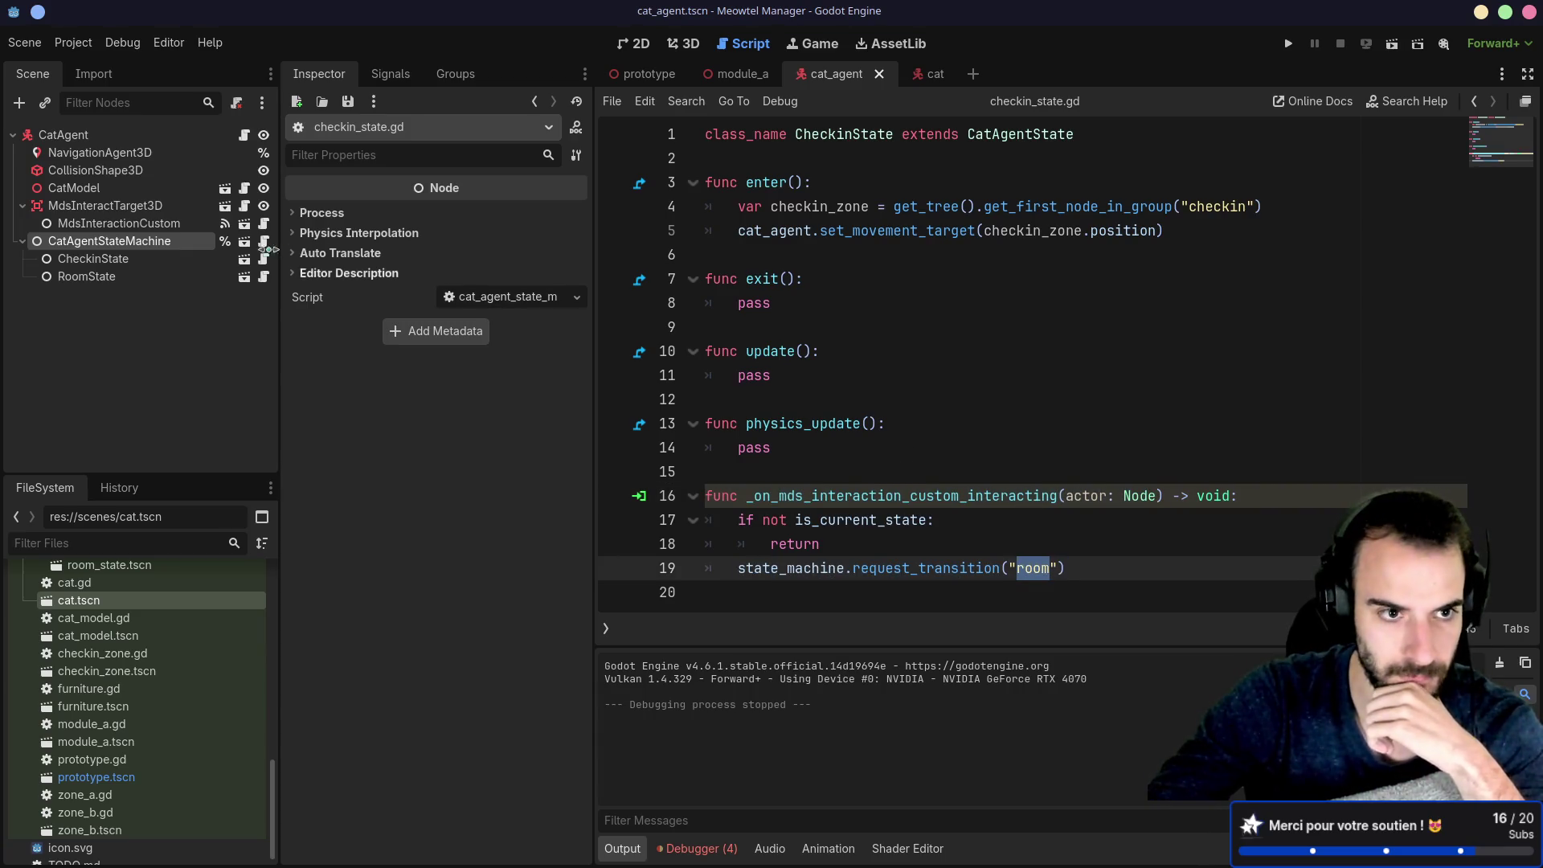
Step: Review RoomState's room group lookup and set_movement_target room_zone call, then open the prototype scene
{"action": "double_click", "coordinate": [89, 276]}
{"action": "left_click", "coordinate": [139, 283]}
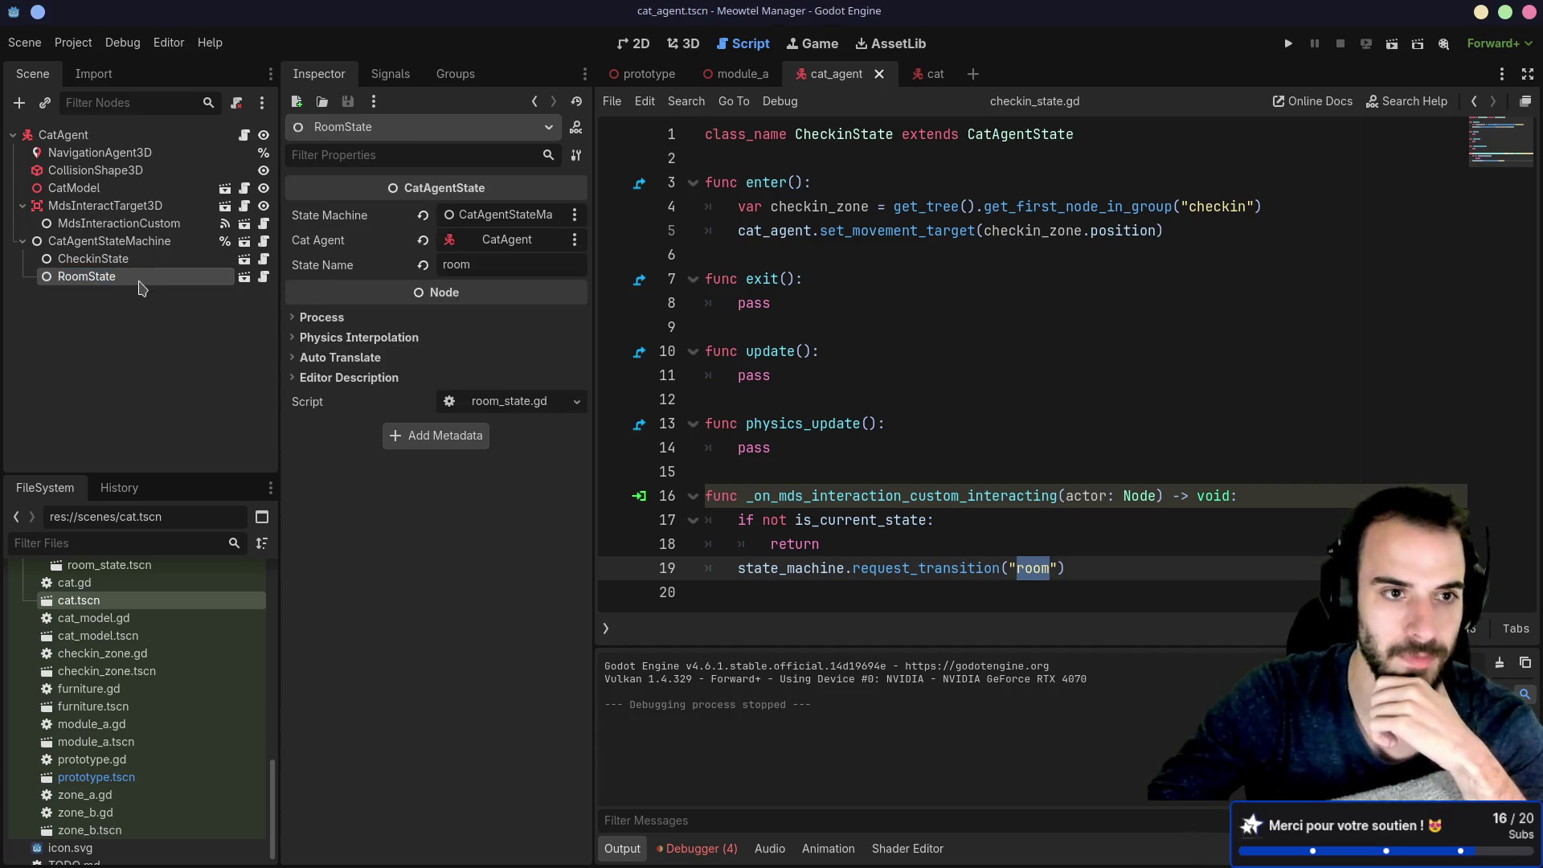
{"action": "left_click", "coordinate": [264, 277]}
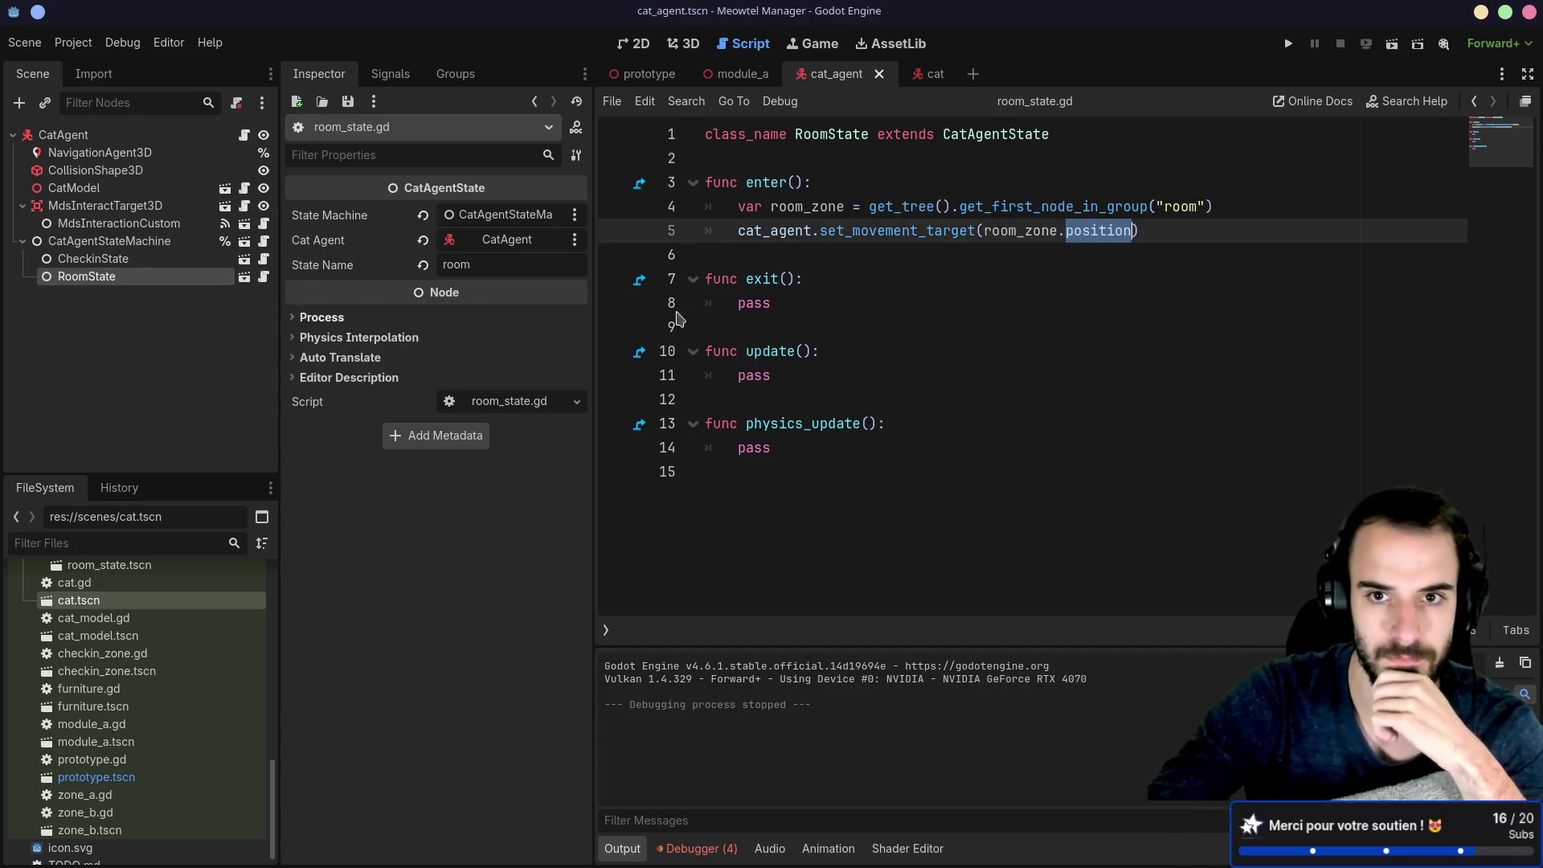
{"action": "left_click_drag", "start_coordinate": [868, 202], "coordinate": [1227, 207]}
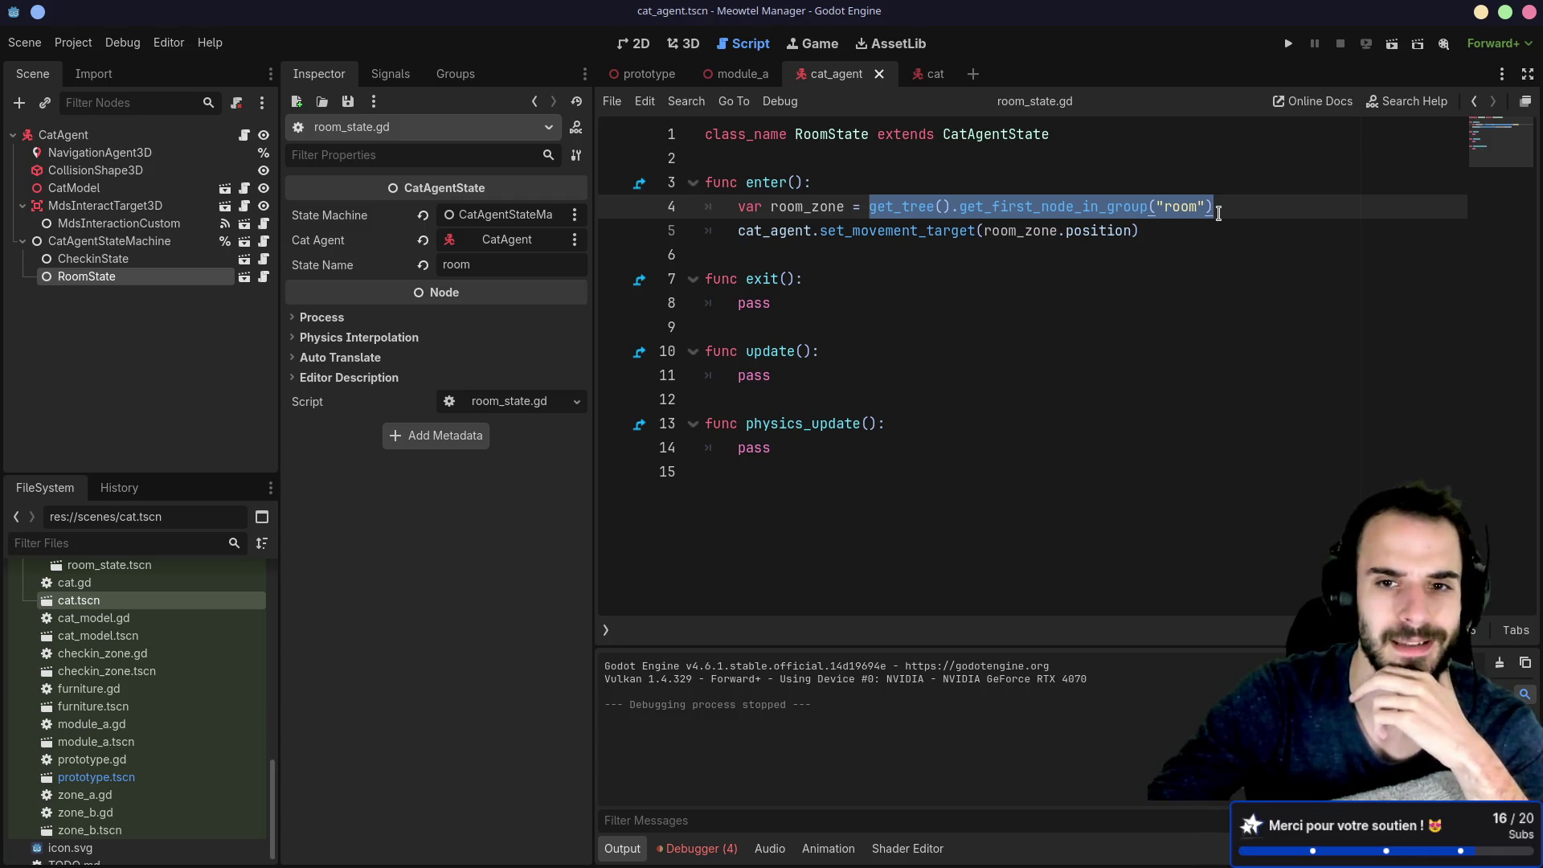
{"action": "double_click", "coordinate": [932, 230]}
{"action": "double_click", "coordinate": [934, 209]}
{"action": "double_click", "coordinate": [935, 230]}
{"action": "double_click", "coordinate": [1036, 233]}
{"action": "double_click", "coordinate": [1074, 233]}
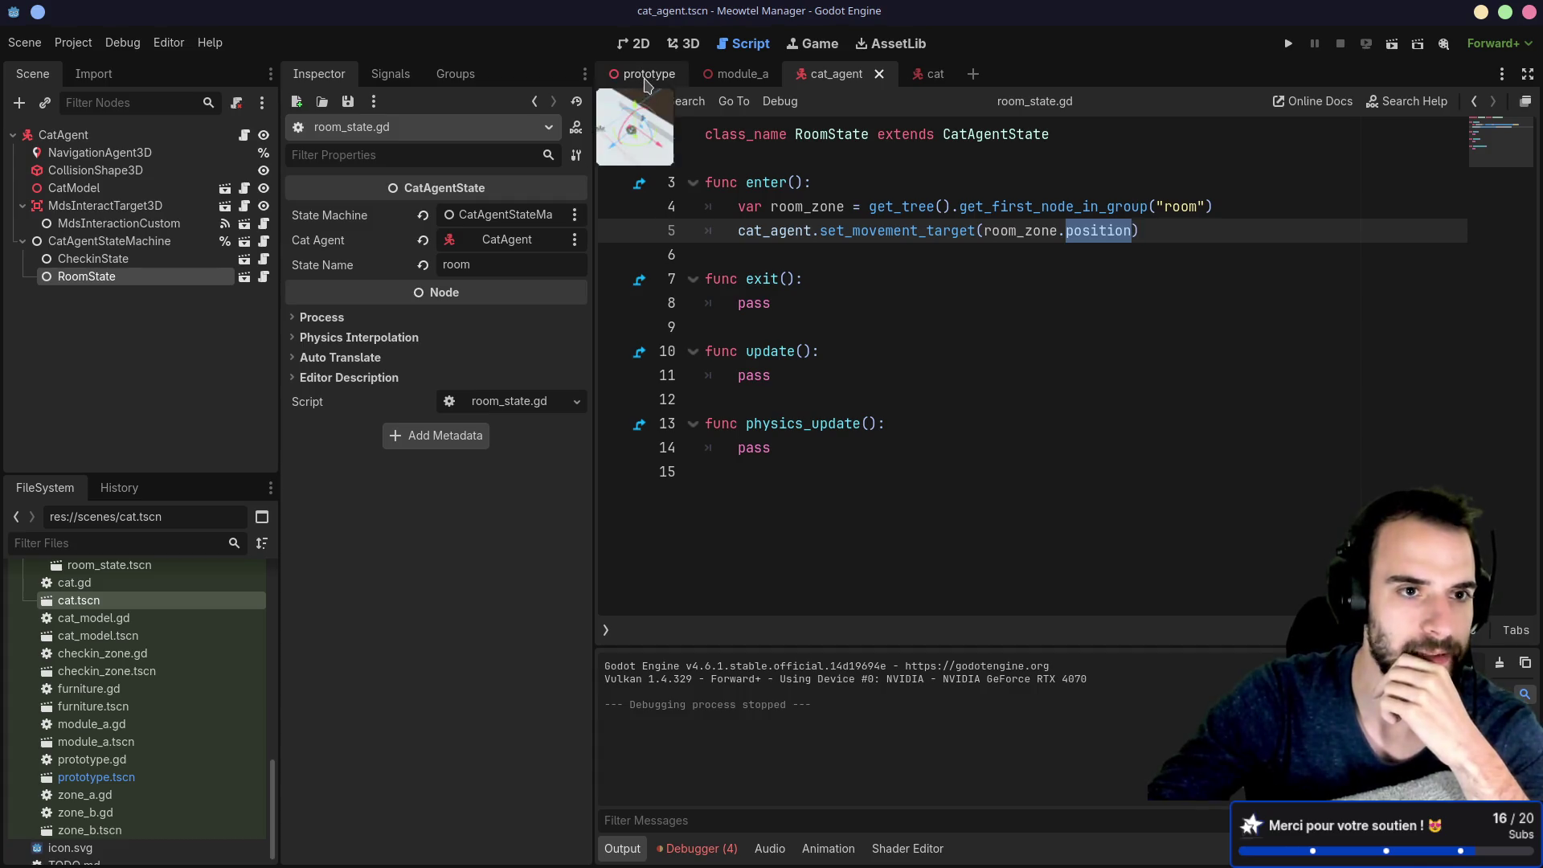
{"action": "left_click", "coordinate": [647, 74]}
{"action": "left_click", "coordinate": [84, 312]}
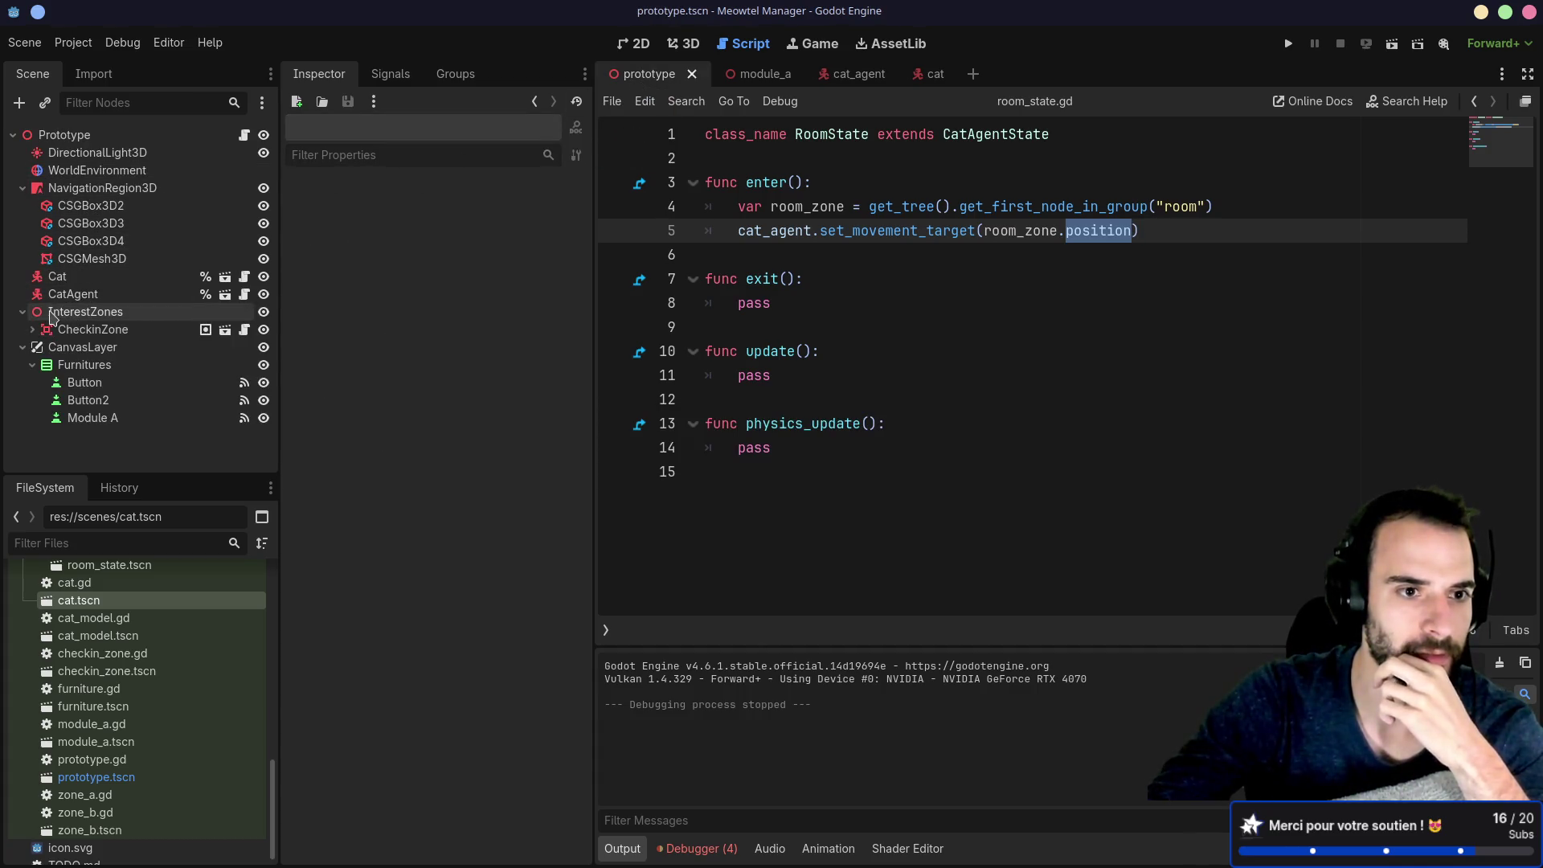
Step: View CheckinZone's groups and expand it, then run the game and return to the editor
{"action": "left_click", "coordinate": [90, 330]}
{"action": "left_click", "coordinate": [458, 79]}
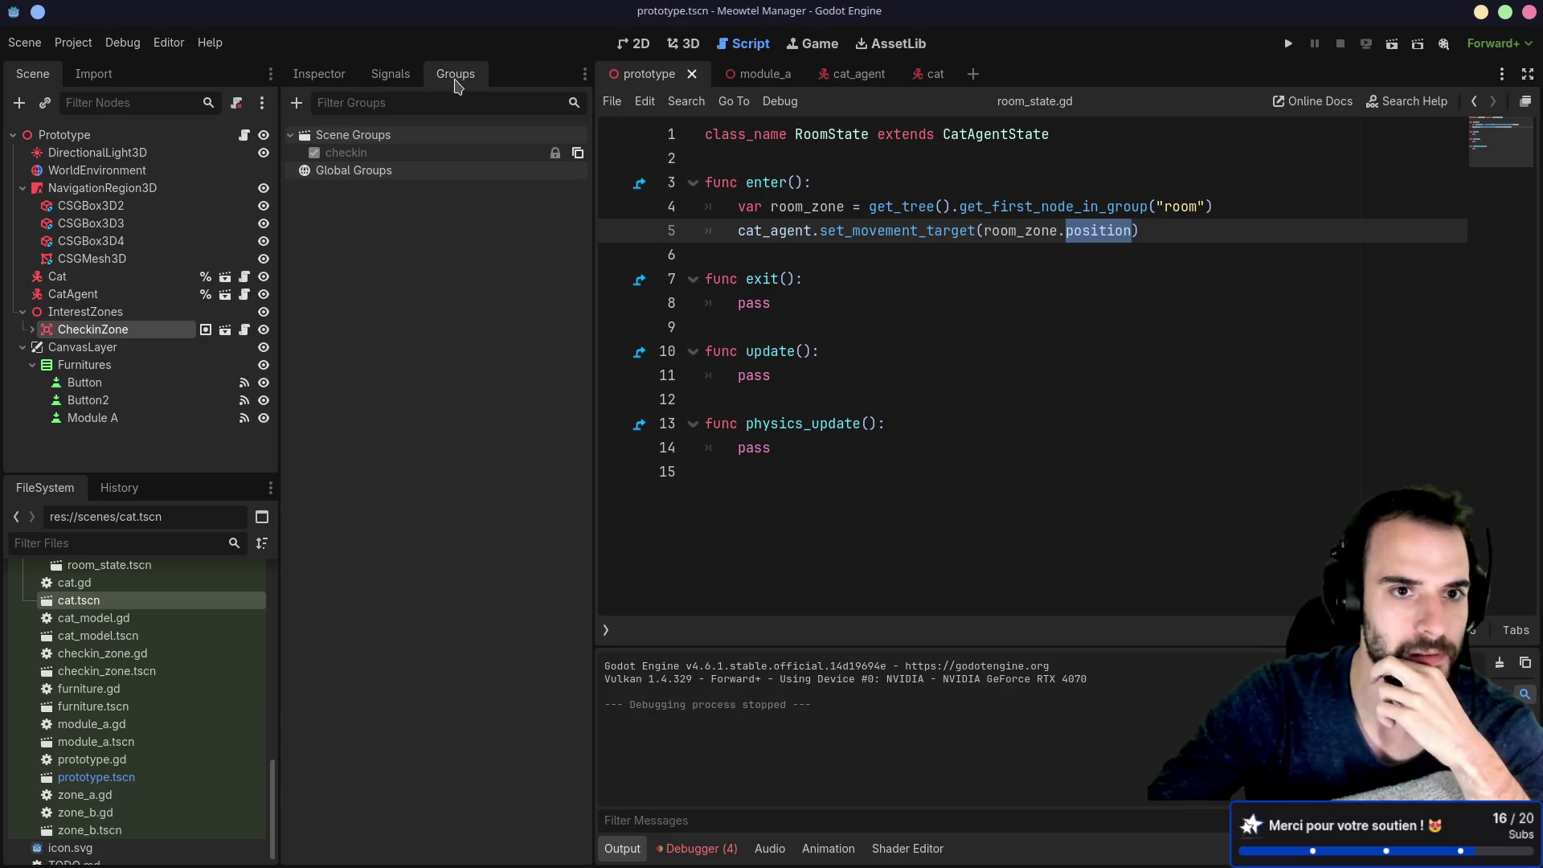
{"action": "left_click", "coordinate": [32, 331]}
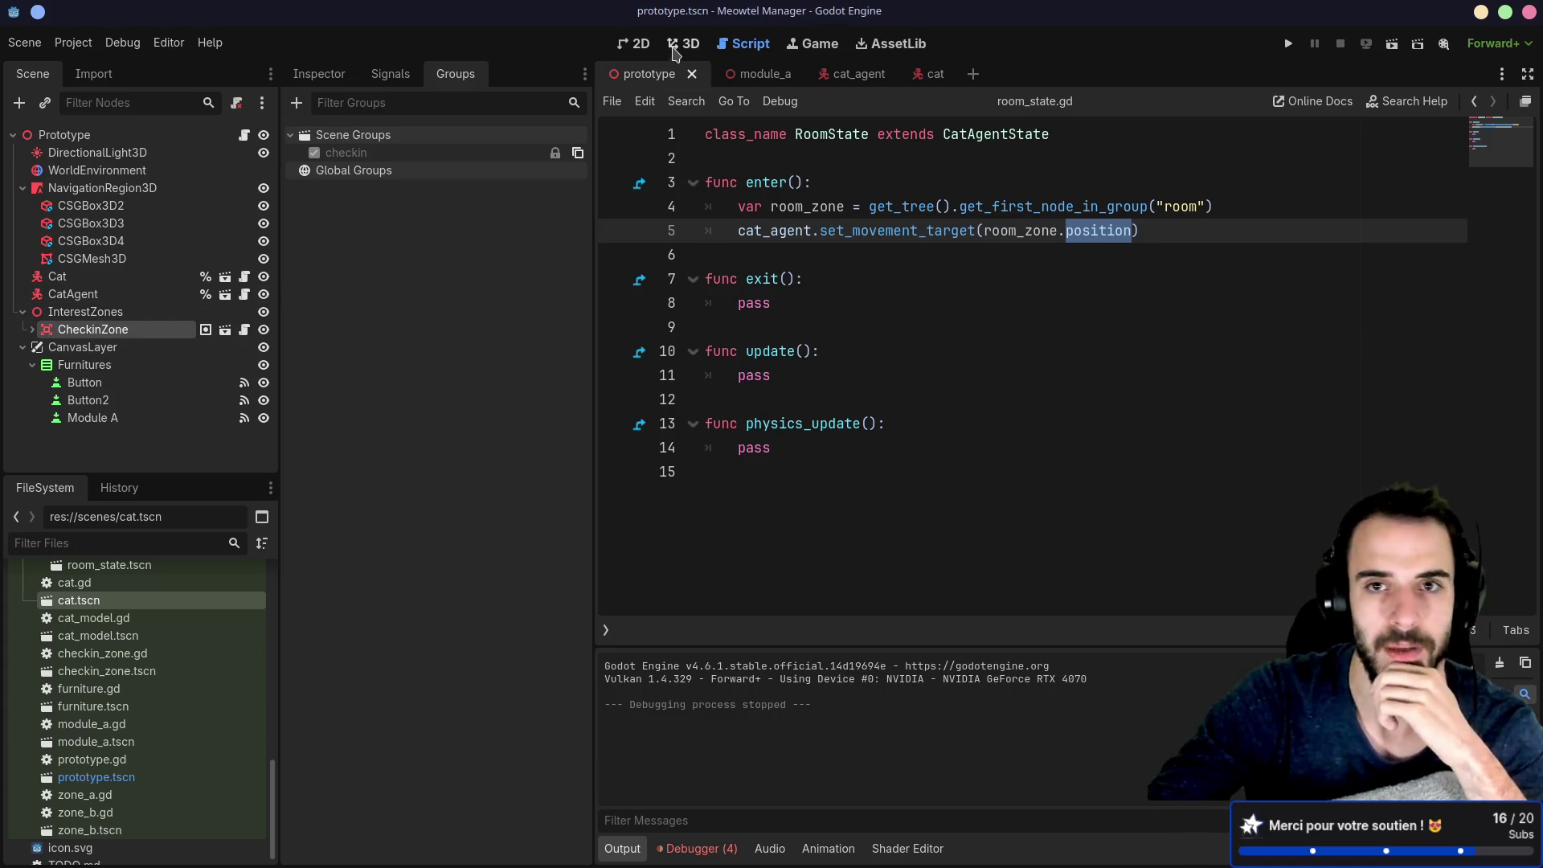
{"action": "left_click", "coordinate": [1284, 45]}
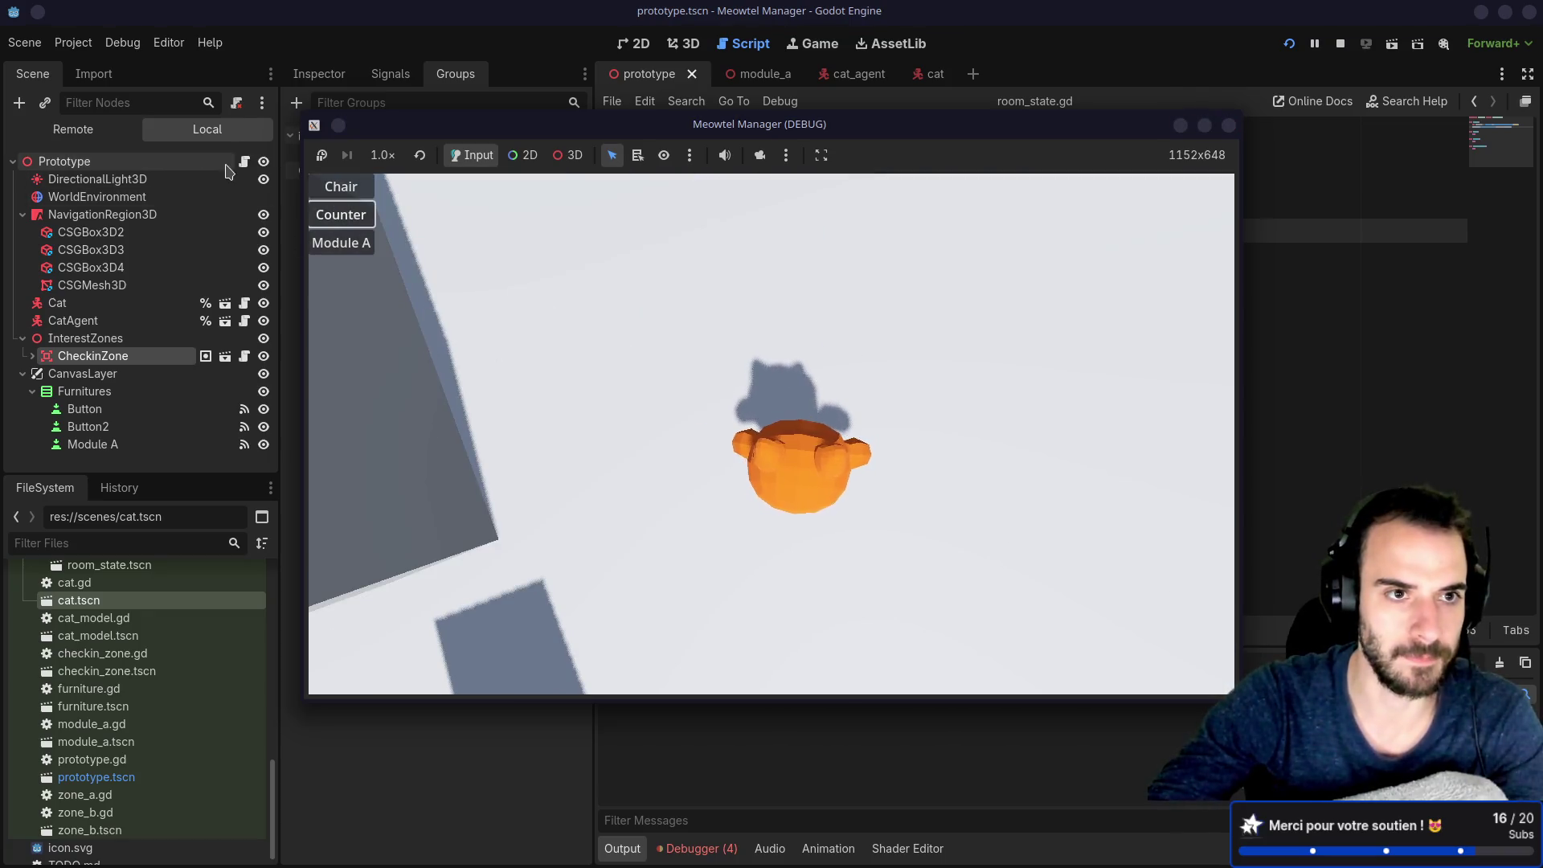
{"action": "left_click", "coordinate": [72, 138]}
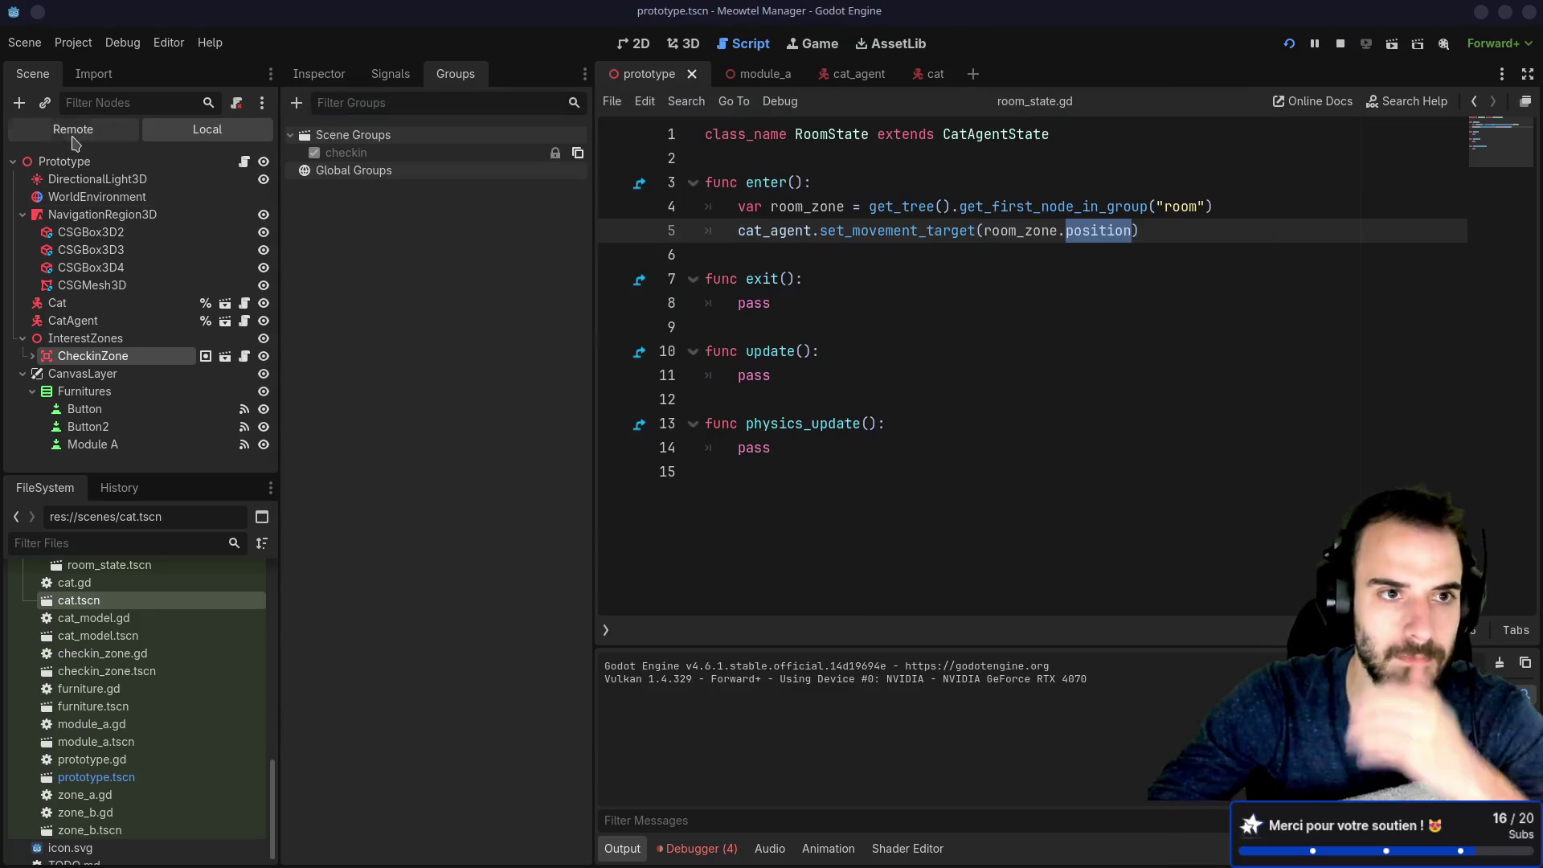
Step: Inspect ZoneB's live properties, signals and groups in the running game's remote scene tree
{"action": "left_click", "coordinate": [73, 133]}
{"action": "left_click", "coordinate": [32, 321]}
{"action": "left_click", "coordinate": [85, 427]}
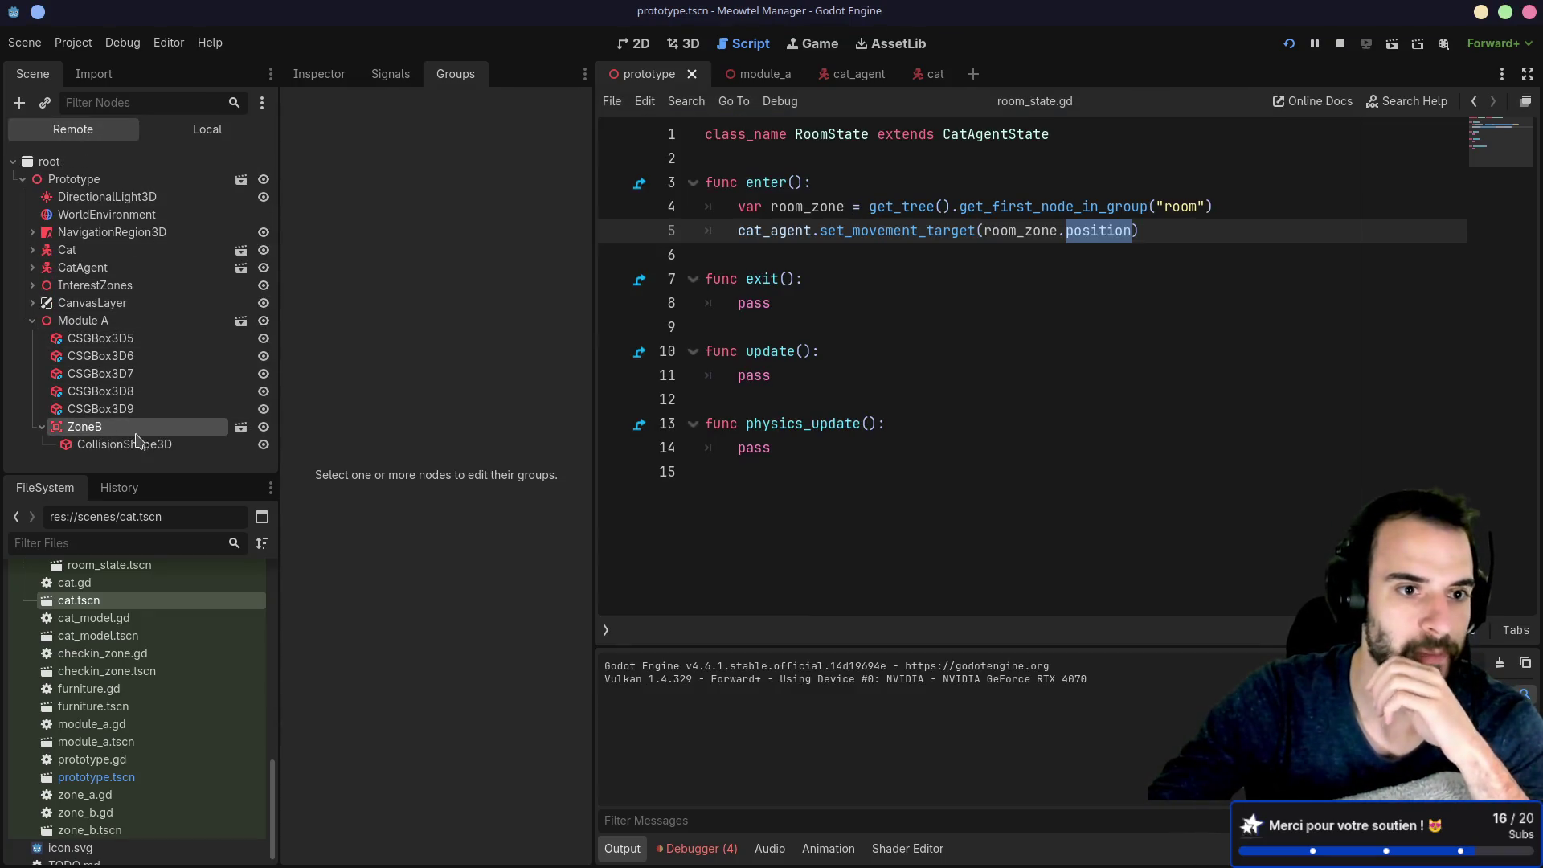
{"action": "left_click", "coordinate": [318, 74]}
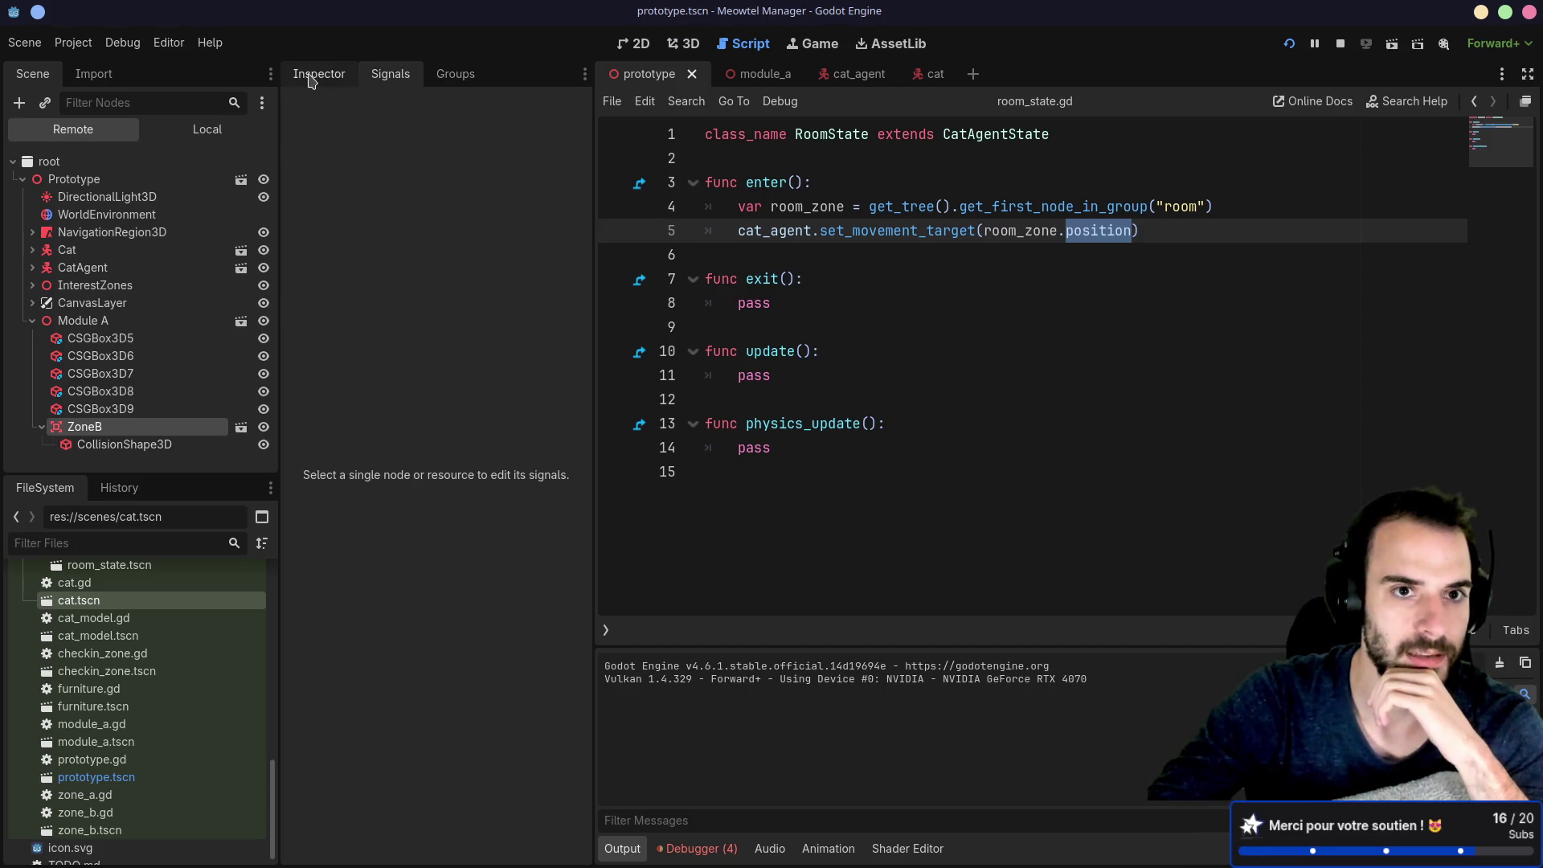
{"action": "left_click", "coordinate": [391, 74]}
{"action": "left_click", "coordinate": [443, 76]}
{"action": "left_click", "coordinate": [321, 76]}
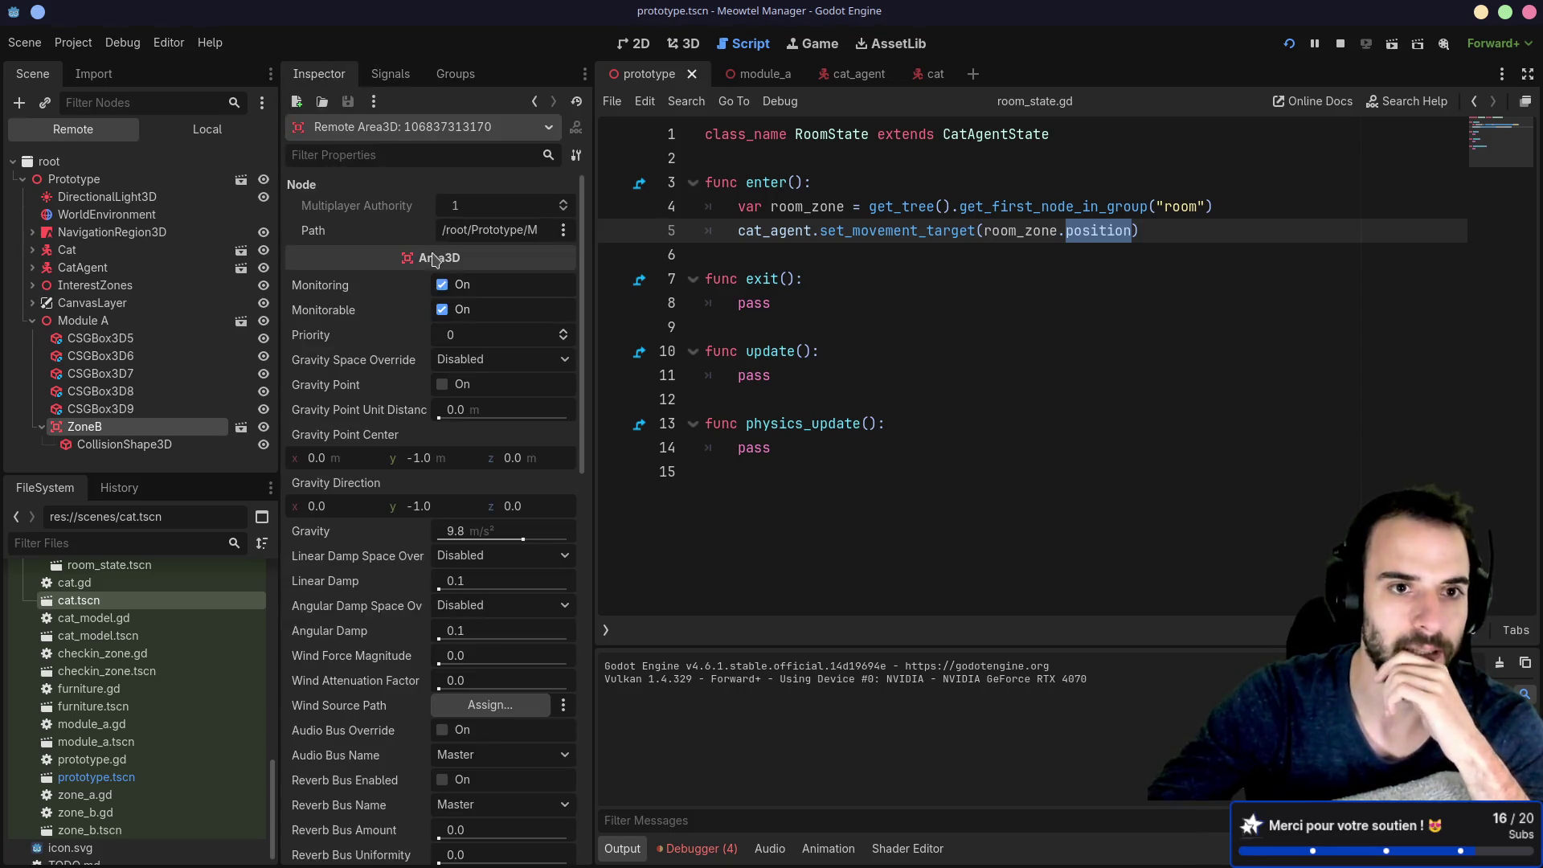
{"action": "scroll", "coordinate": [378, 357], "scroll_direction": "down", "scroll_amount": 3}
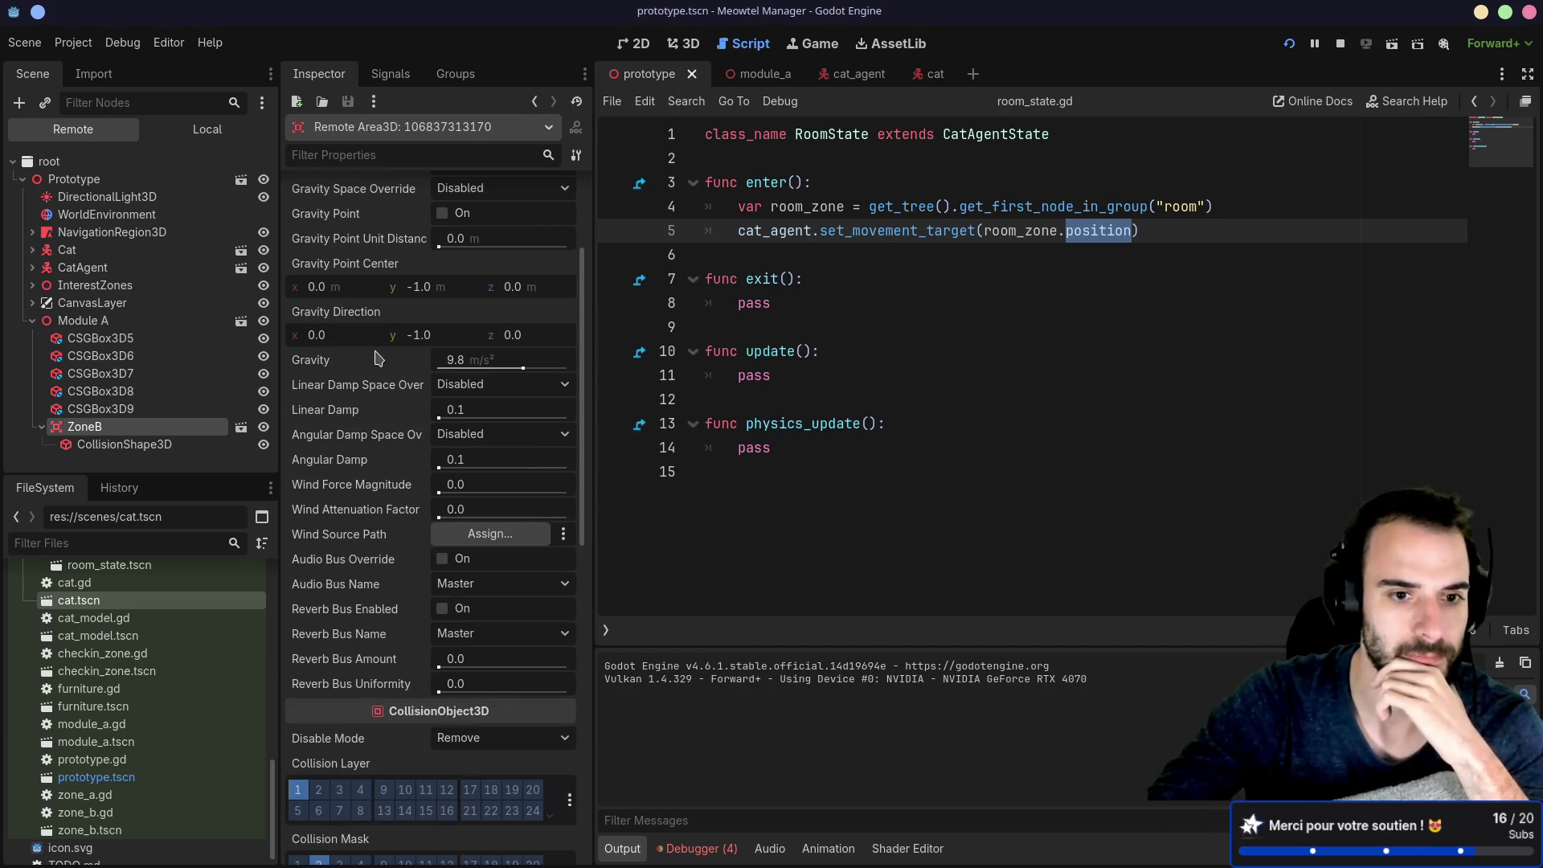
{"action": "scroll", "coordinate": [377, 358], "scroll_direction": "down", "scroll_amount": 10}
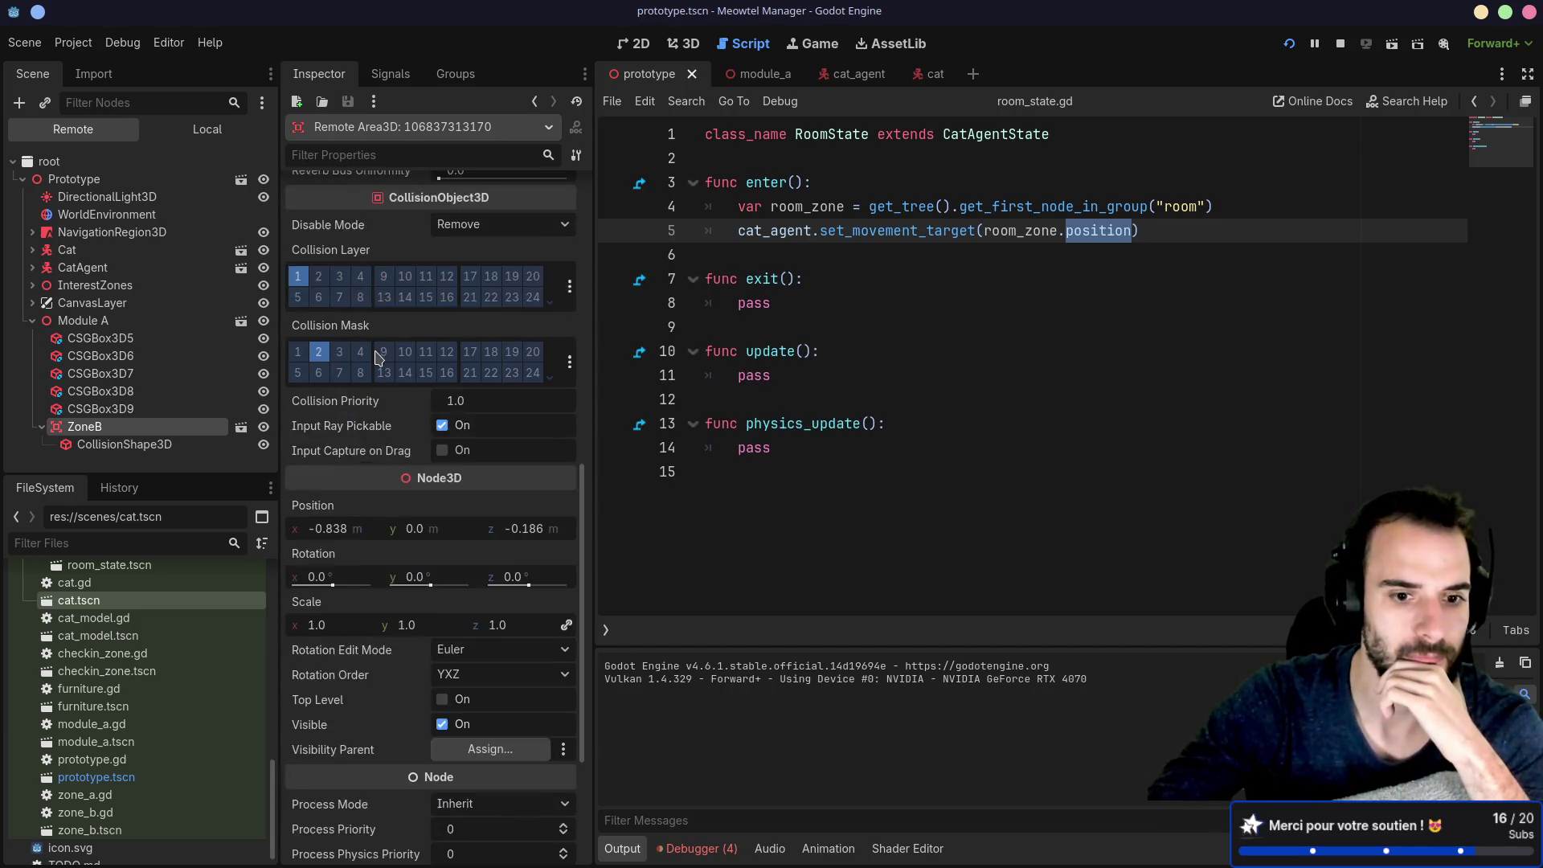
{"action": "scroll", "coordinate": [377, 357], "scroll_direction": "down", "scroll_amount": 1}
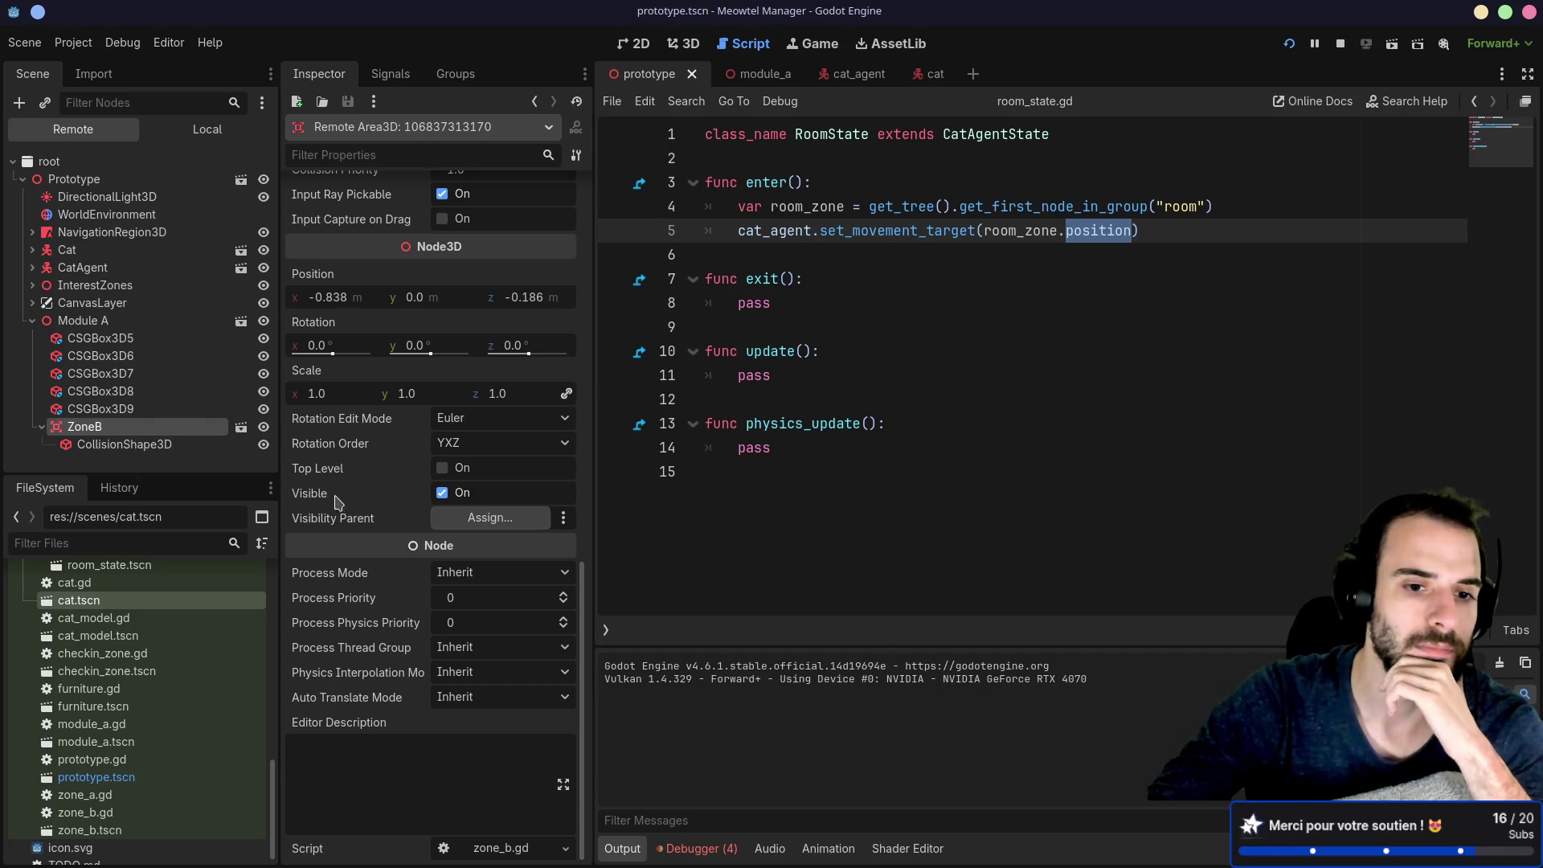
Step: Open the zone_b scene and view ZoneB's groups, selecting the room group
{"action": "left_click", "coordinate": [241, 431]}
{"action": "left_click", "coordinate": [458, 74]}
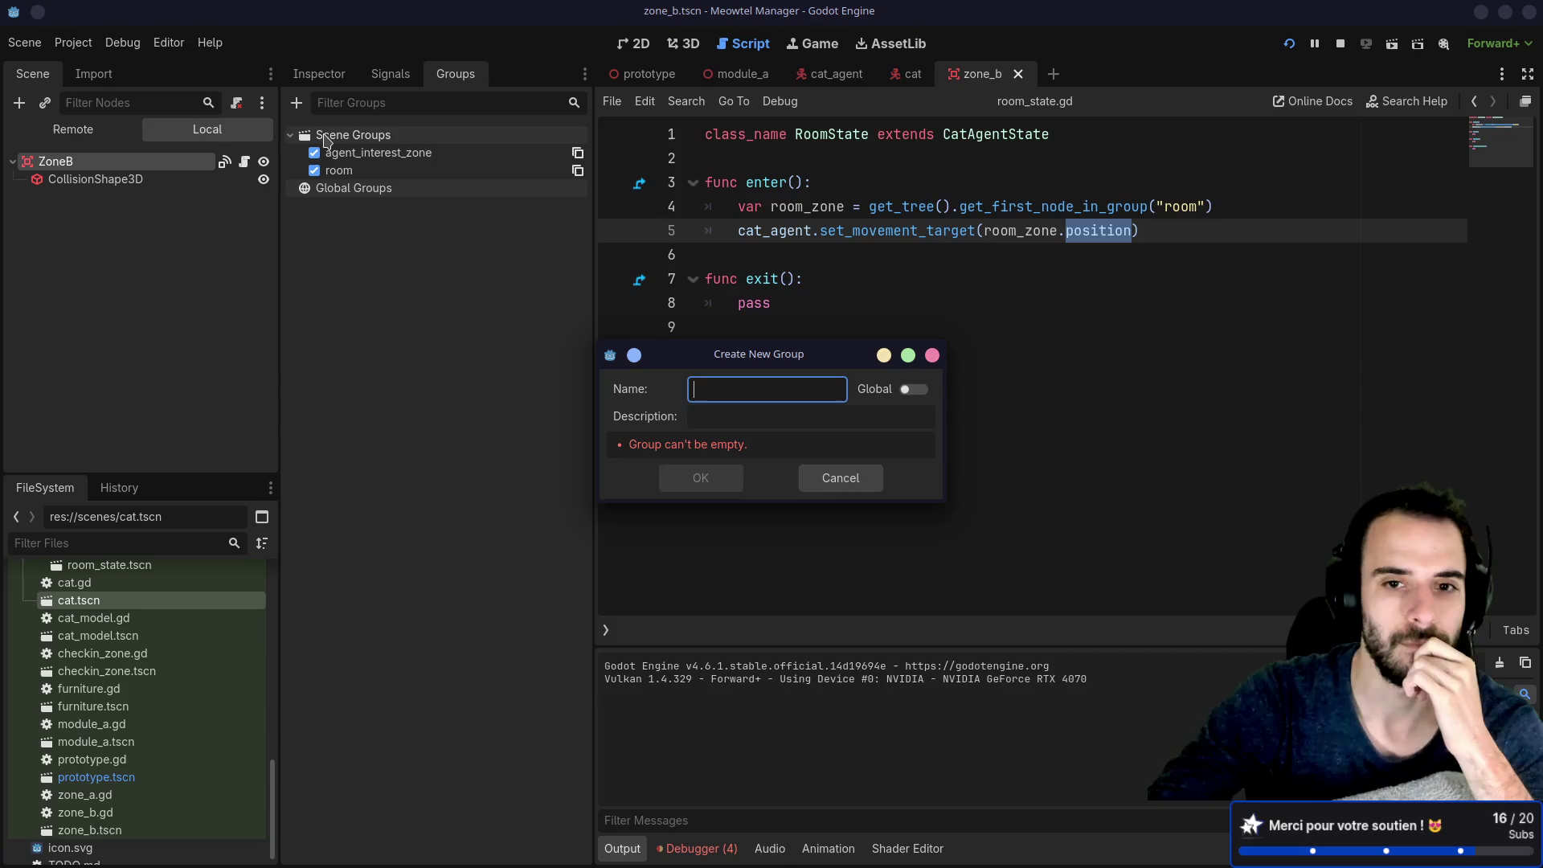
{"action": "left_click", "coordinate": [932, 354]}
{"action": "left_click", "coordinate": [351, 172]}
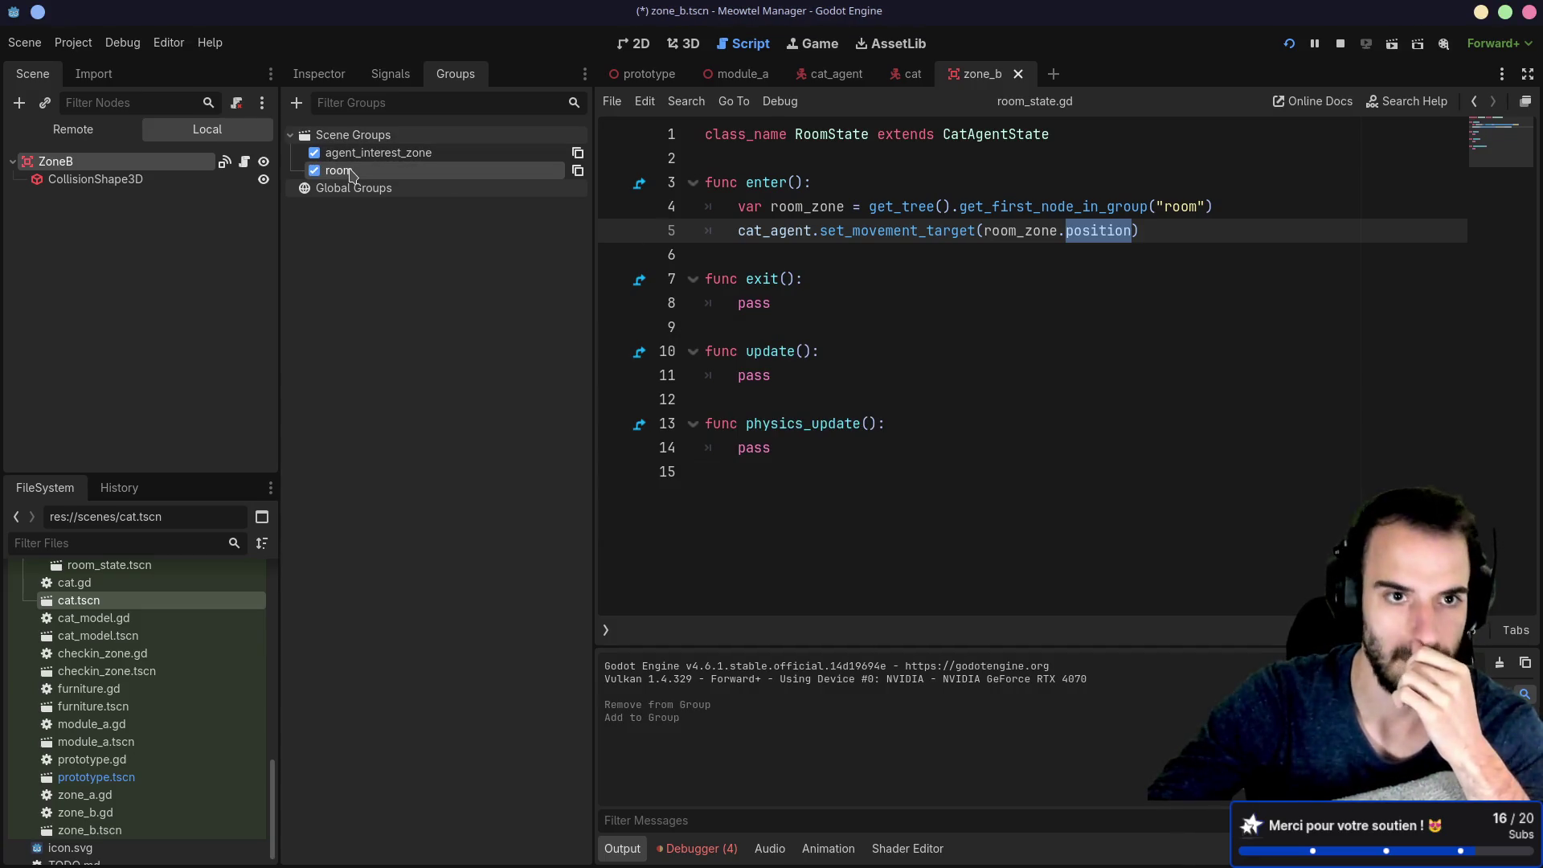
{"action": "key", "text": "alt+Tab"}
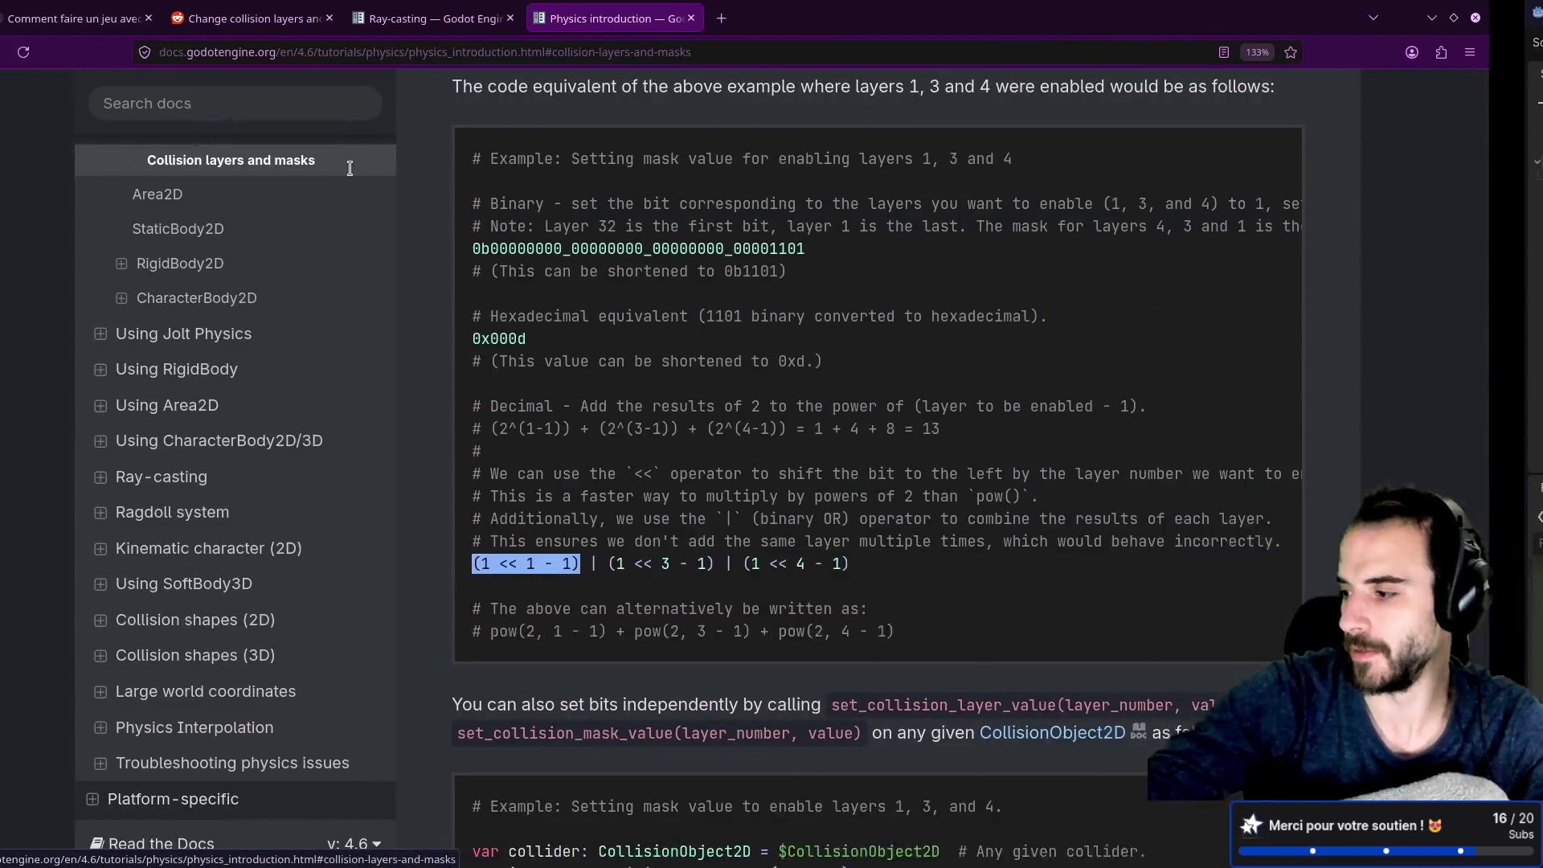
Step: Search 'godot scene group' in a new tab and open the Scene Groups vs Global Groups forum thread
{"action": "left_click", "coordinate": [778, 11]}
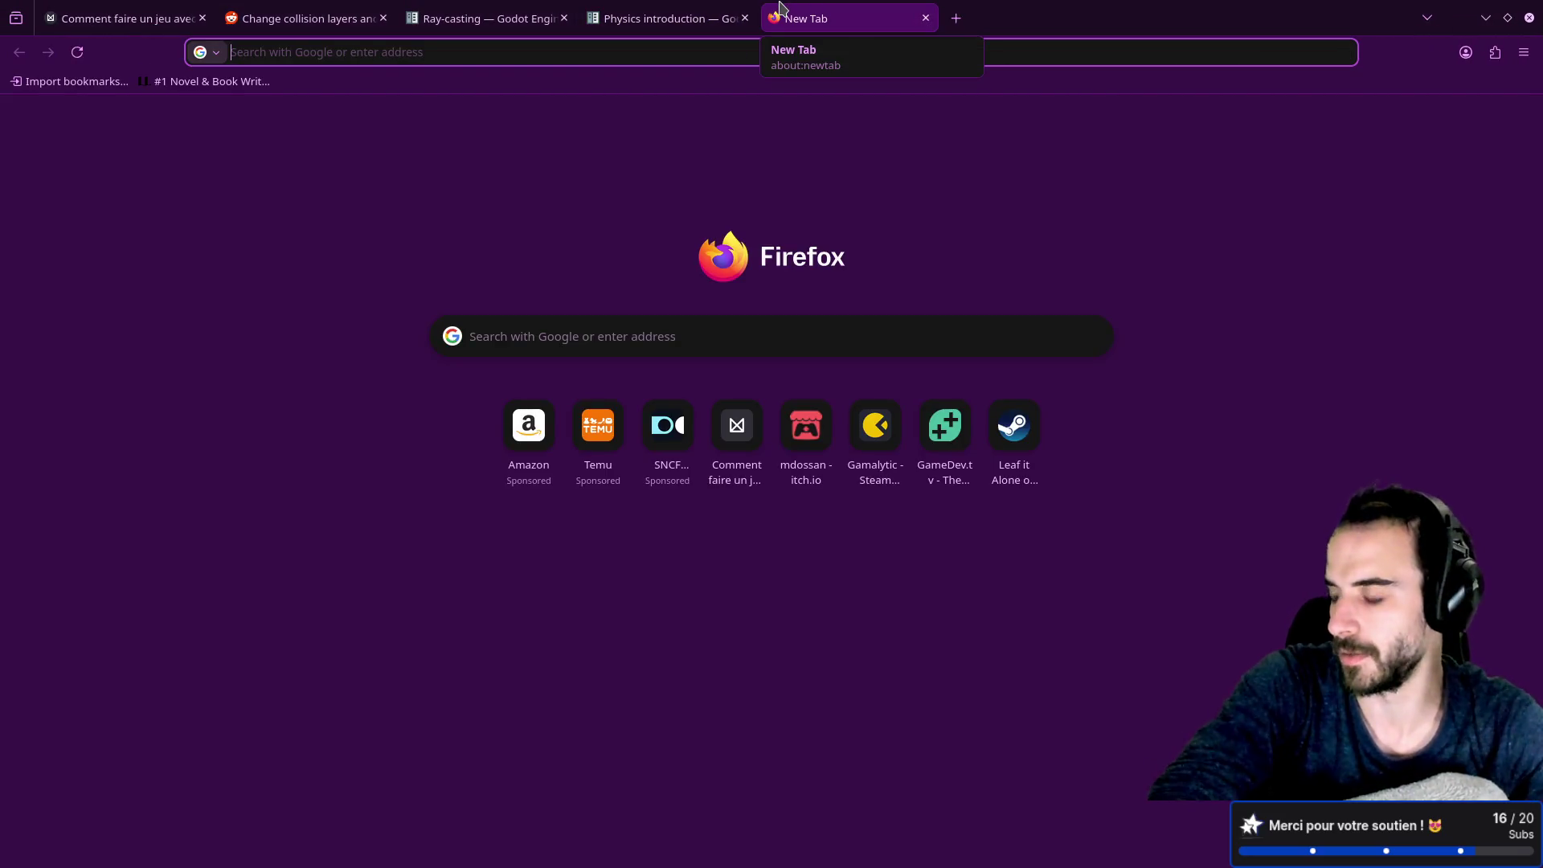
{"action": "type", "text": "godot"}
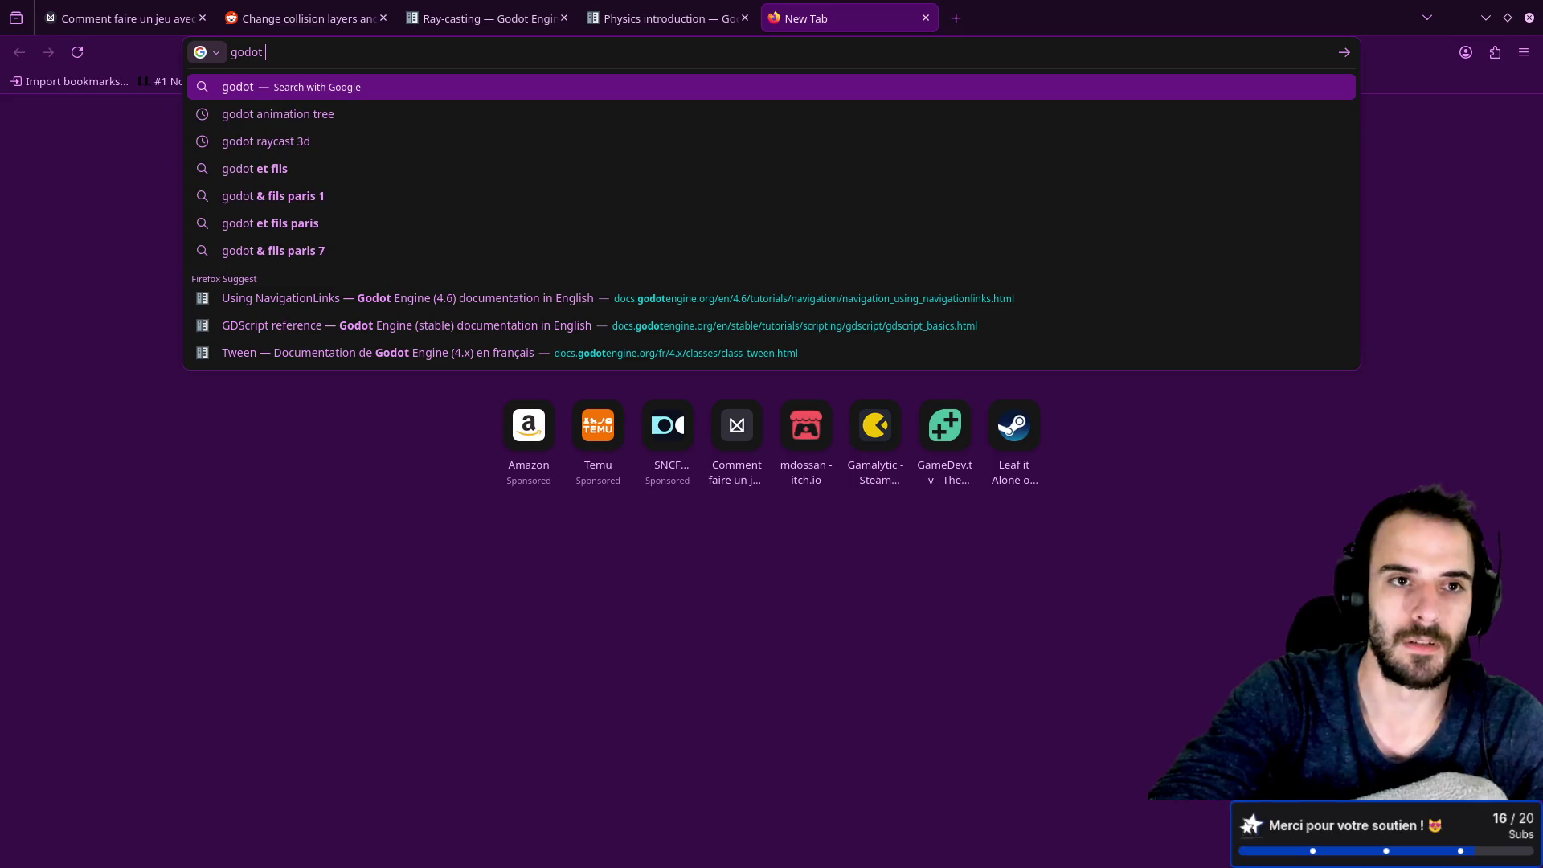
{"action": "type", "text": " scene group"}
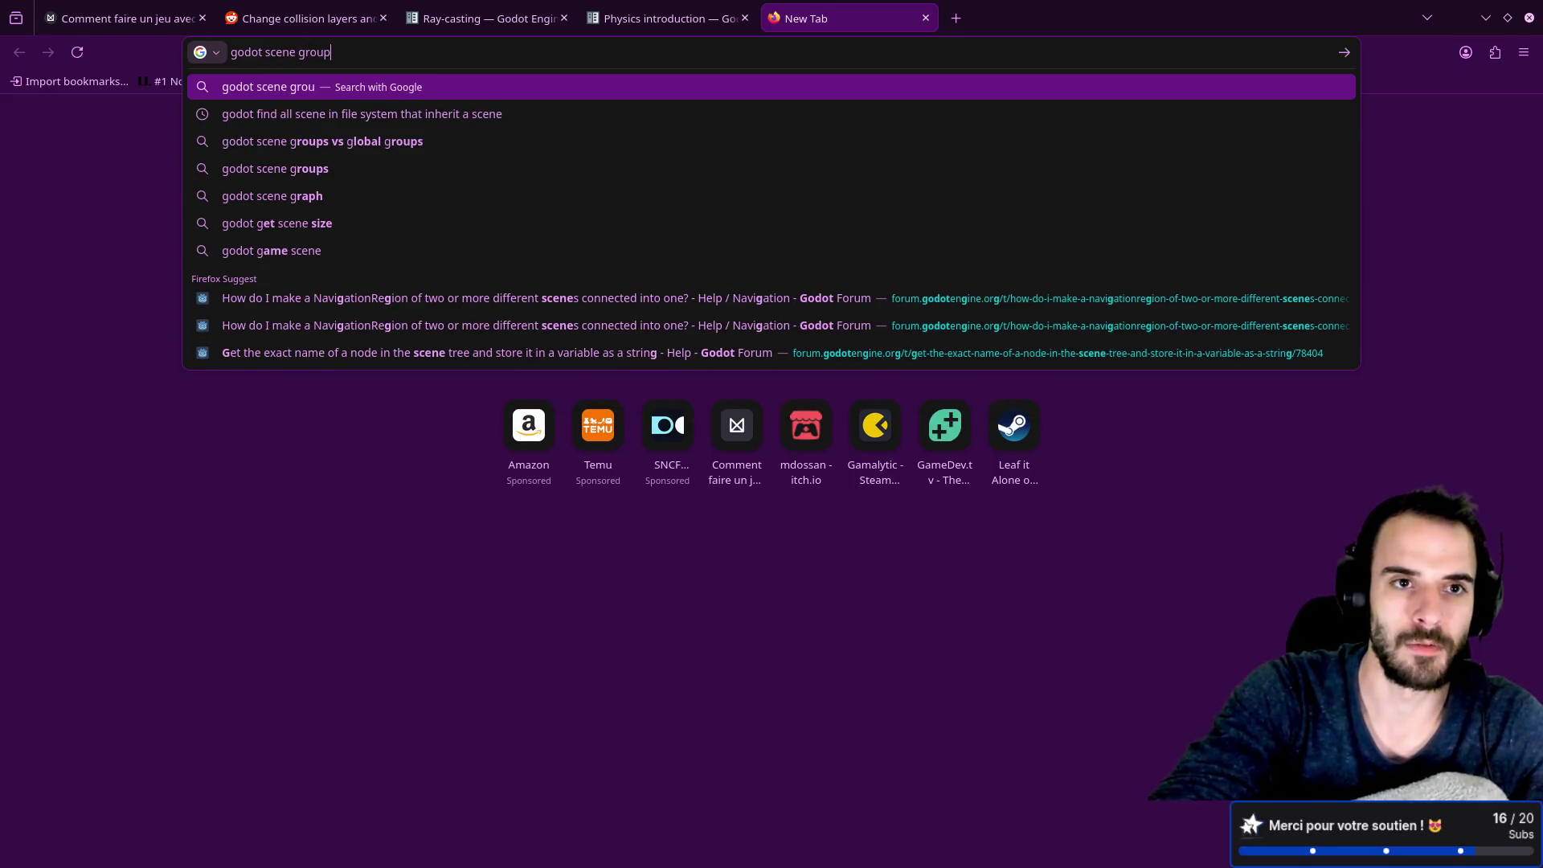
{"action": "key", "text": "Down"}
{"action": "key", "text": "Return"}
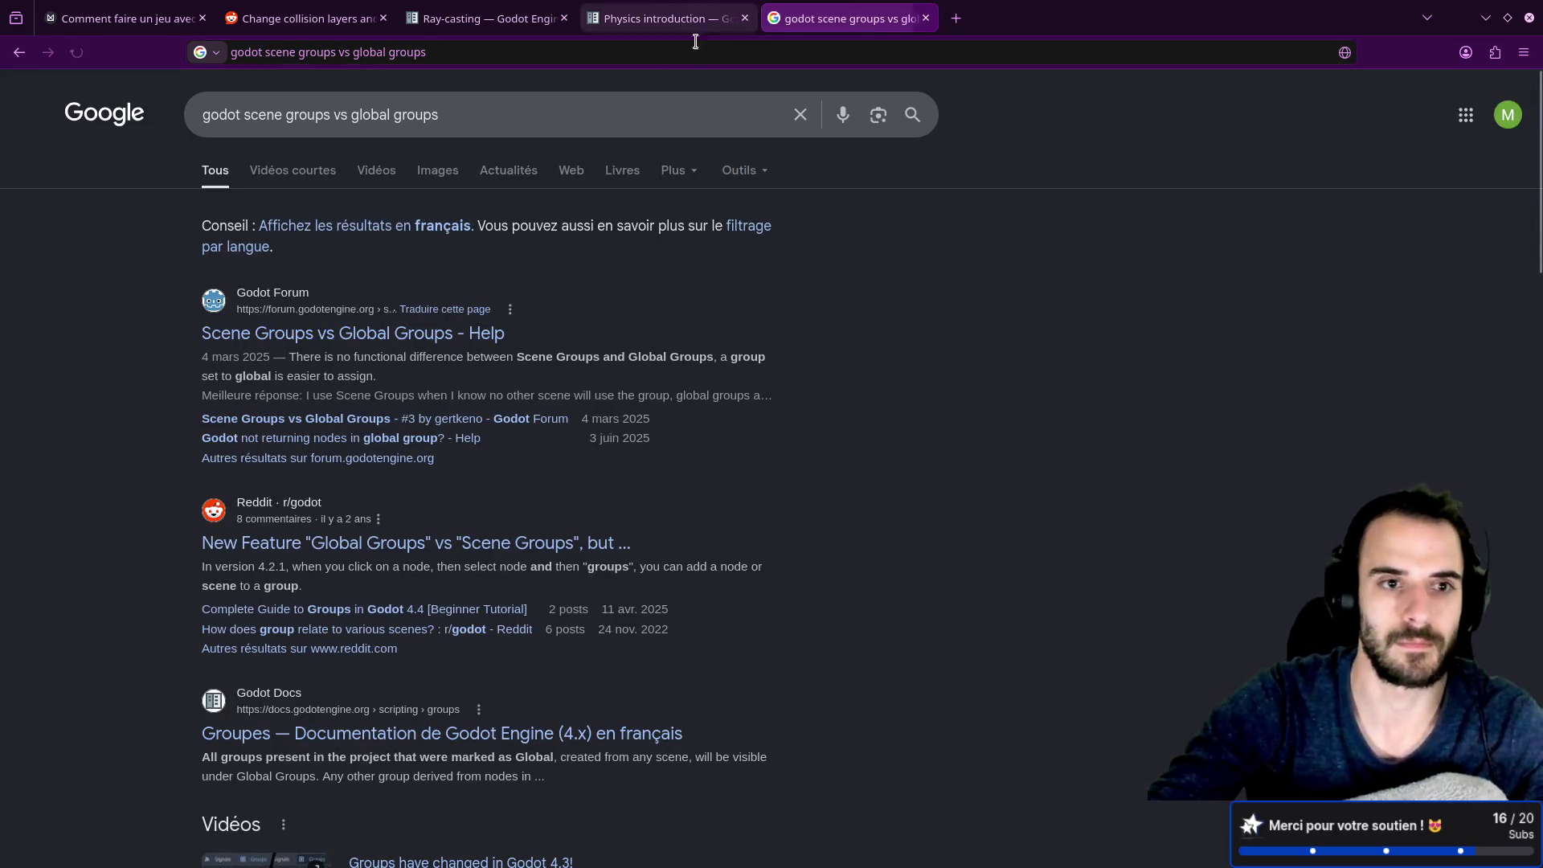
{"action": "left_click", "coordinate": [424, 330]}
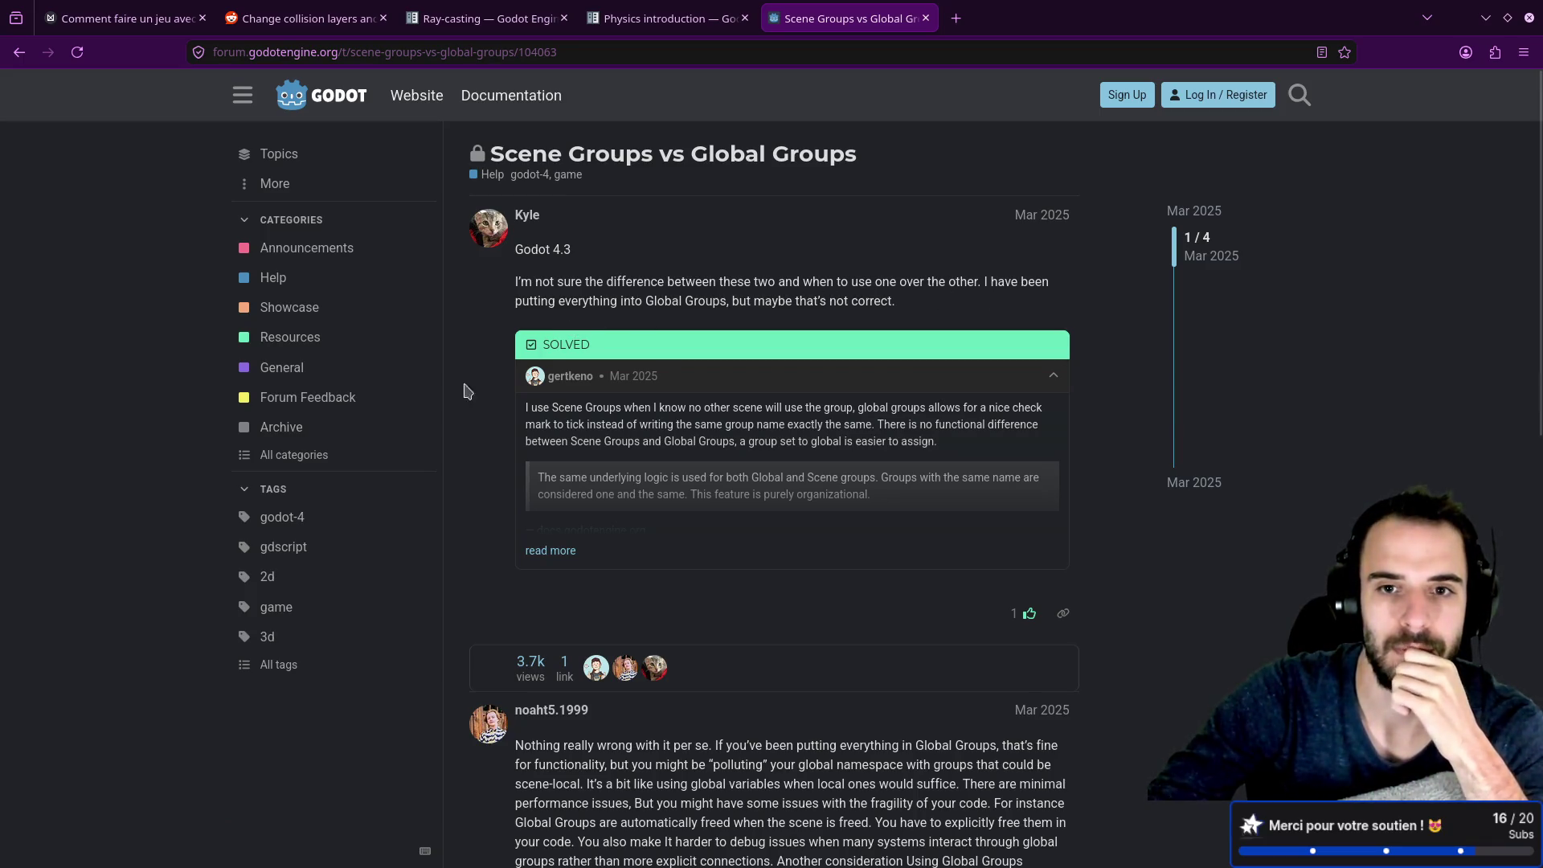
Step: Read down the thread to the accepted solution about global groups, then return to the editor
{"action": "scroll", "coordinate": [471, 406], "scroll_direction": "down", "scroll_amount": 2}
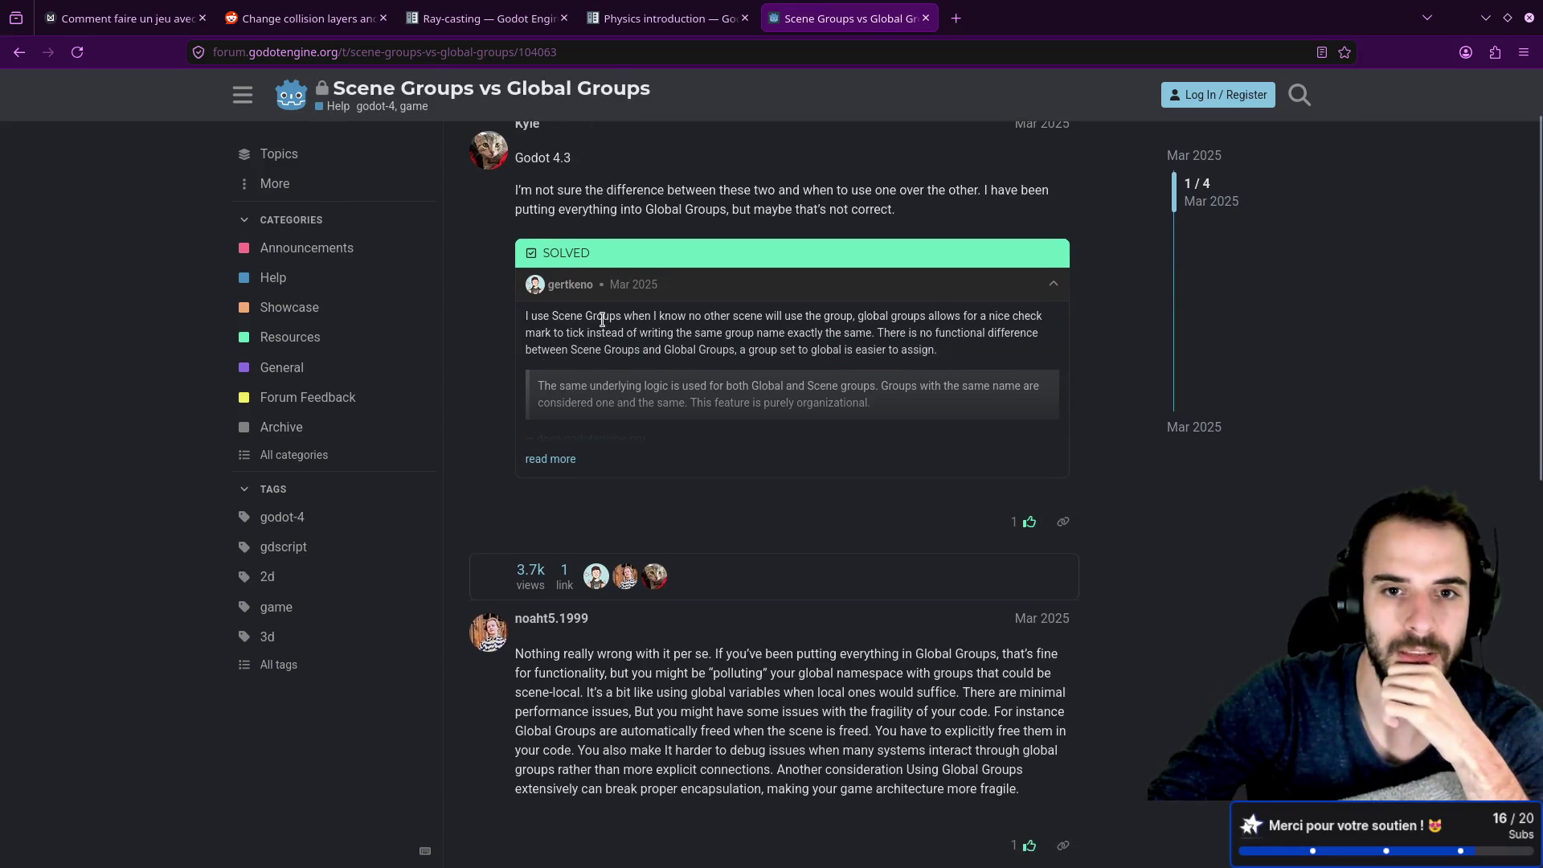
{"action": "left_click_drag", "start_coordinate": [770, 314], "coordinate": [920, 316]}
{"action": "left_click", "coordinate": [873, 348]}
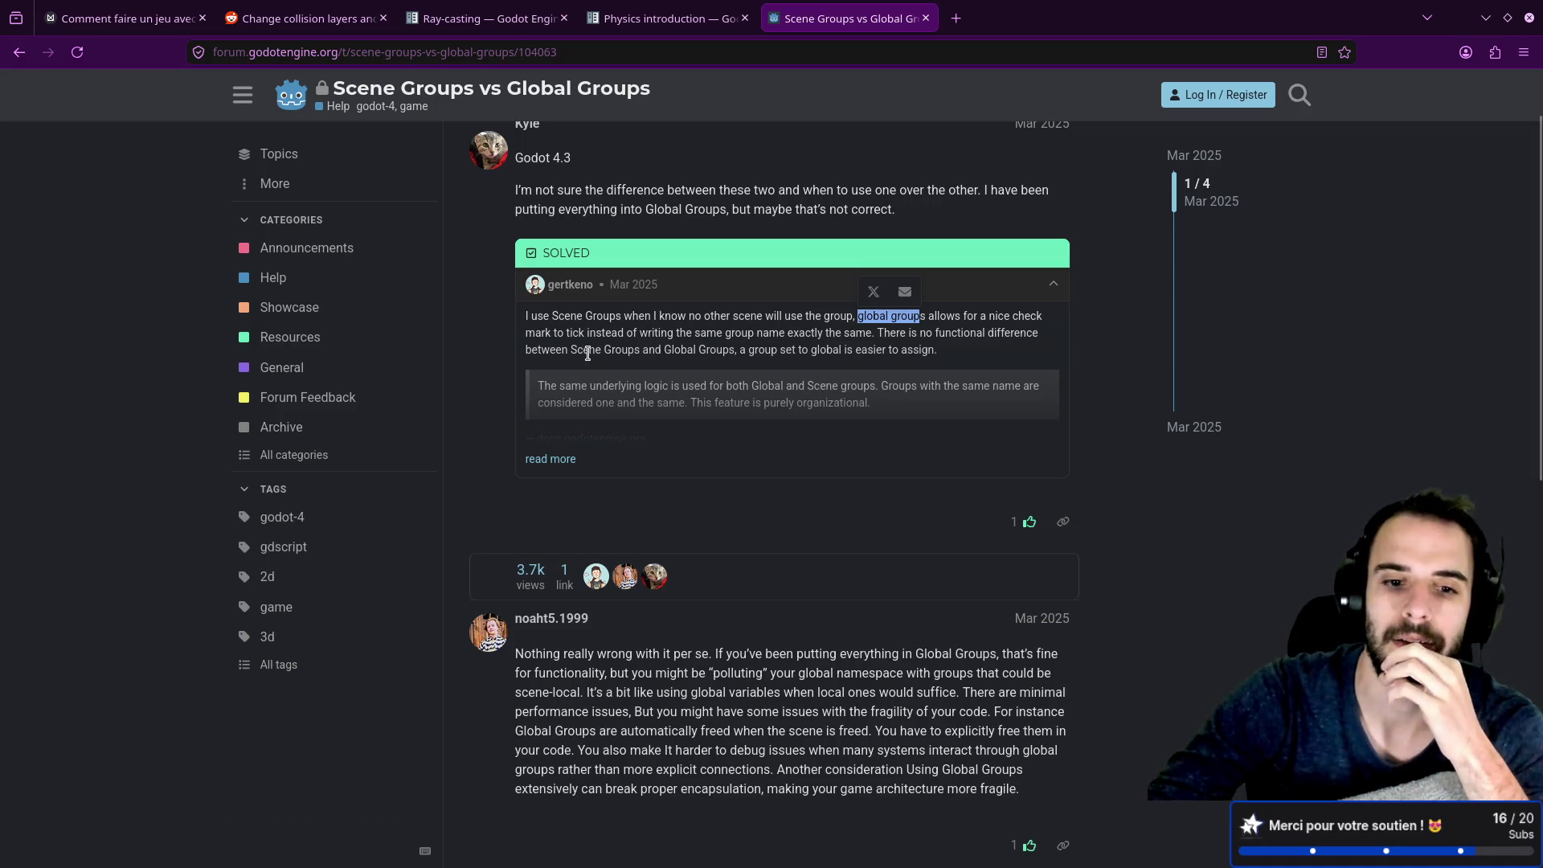
{"action": "scroll", "coordinate": [587, 354], "scroll_direction": "down", "scroll_amount": 4}
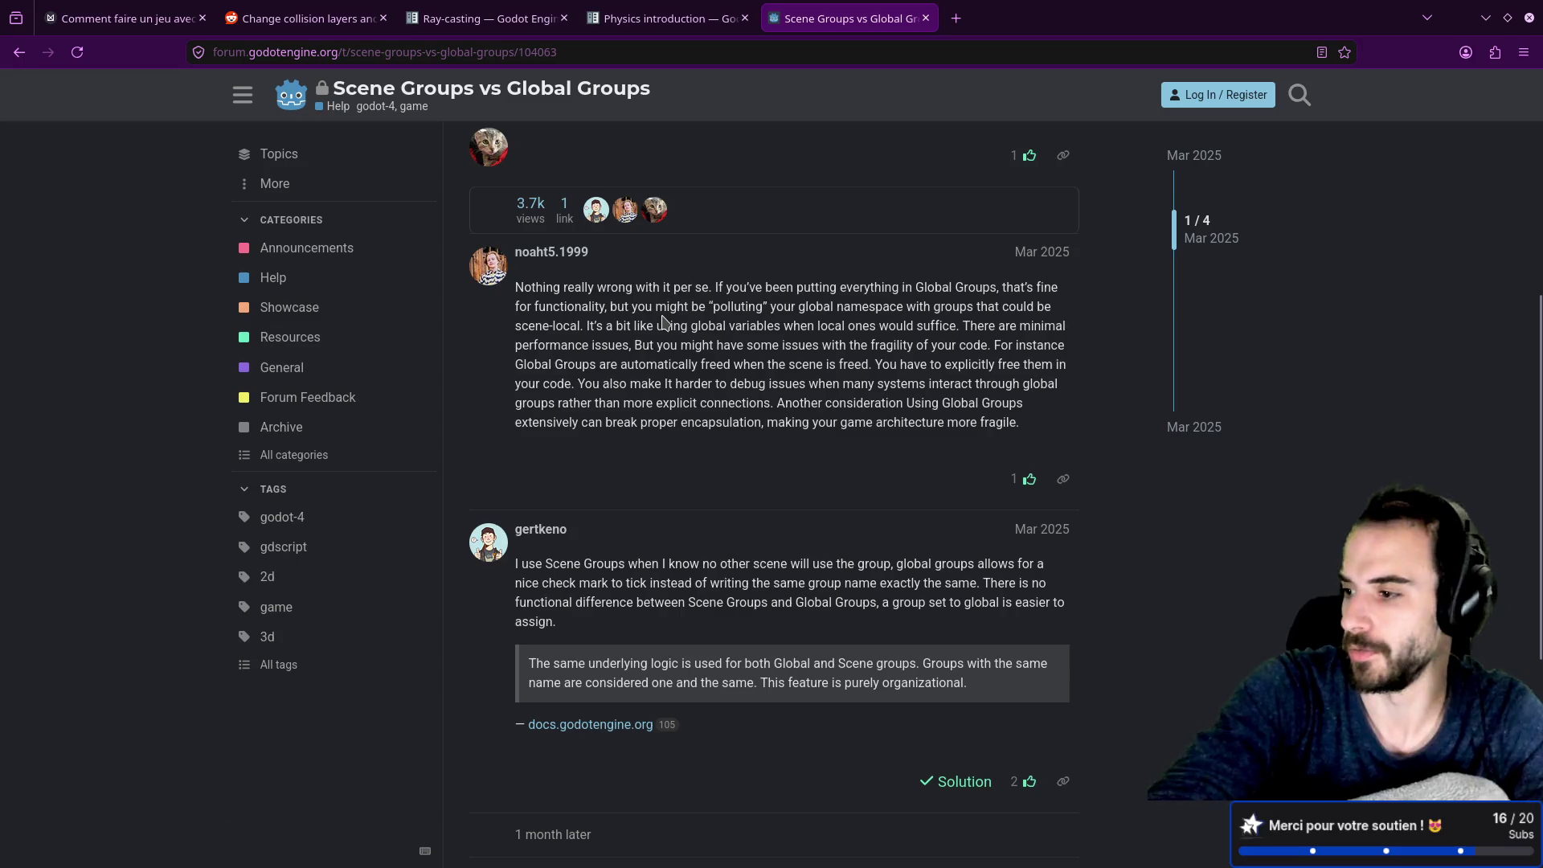
{"action": "key", "text": "ctrl+super+Left"}
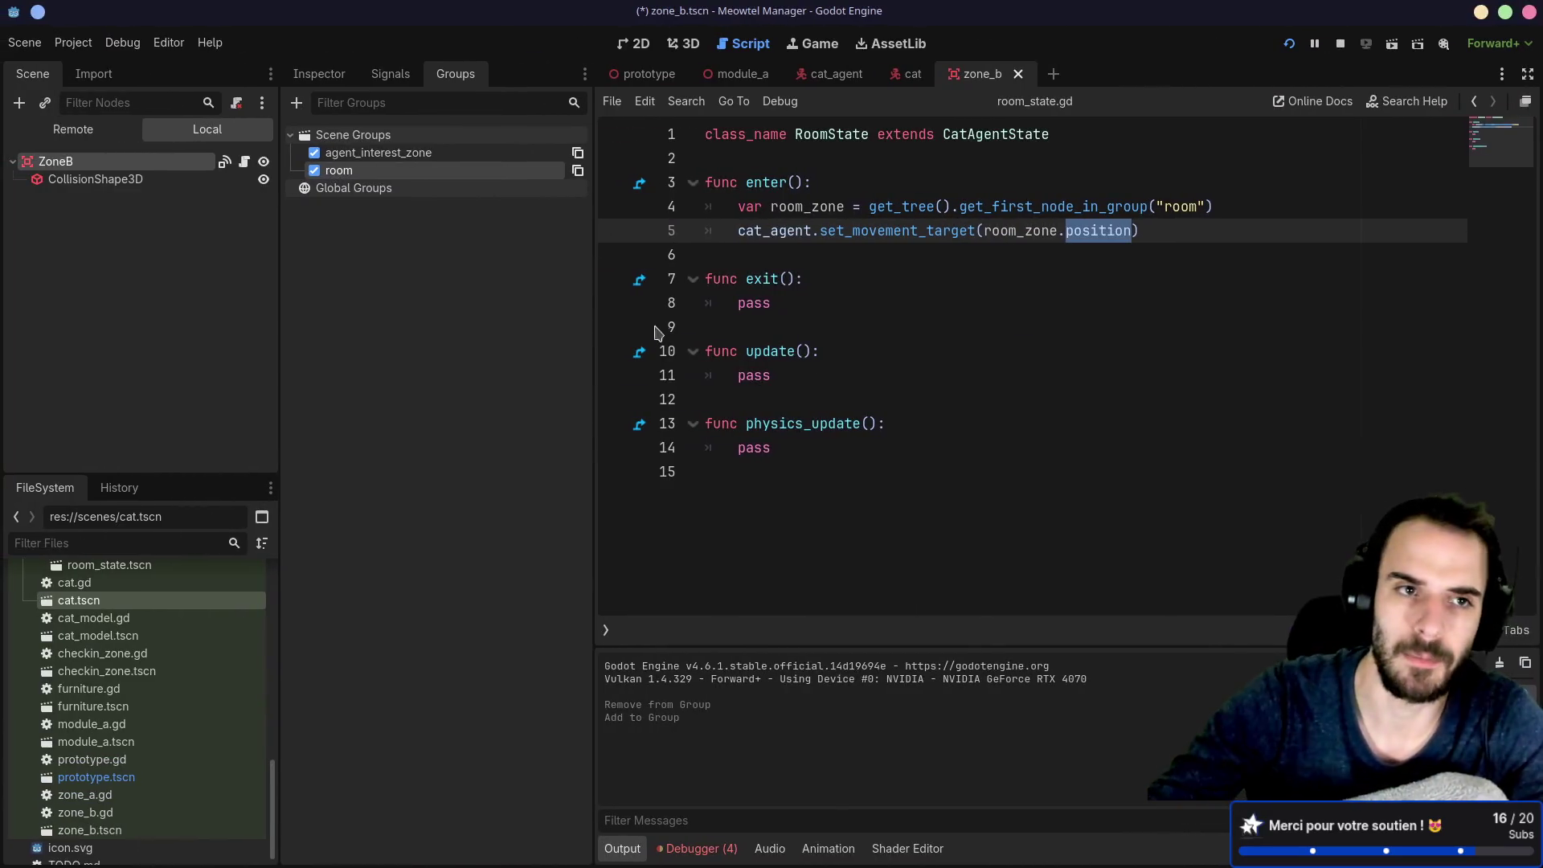
Step: Convert ZoneB's room group to a Global Group, then stop and relaunch the game
{"action": "right_click", "coordinate": [420, 177]}
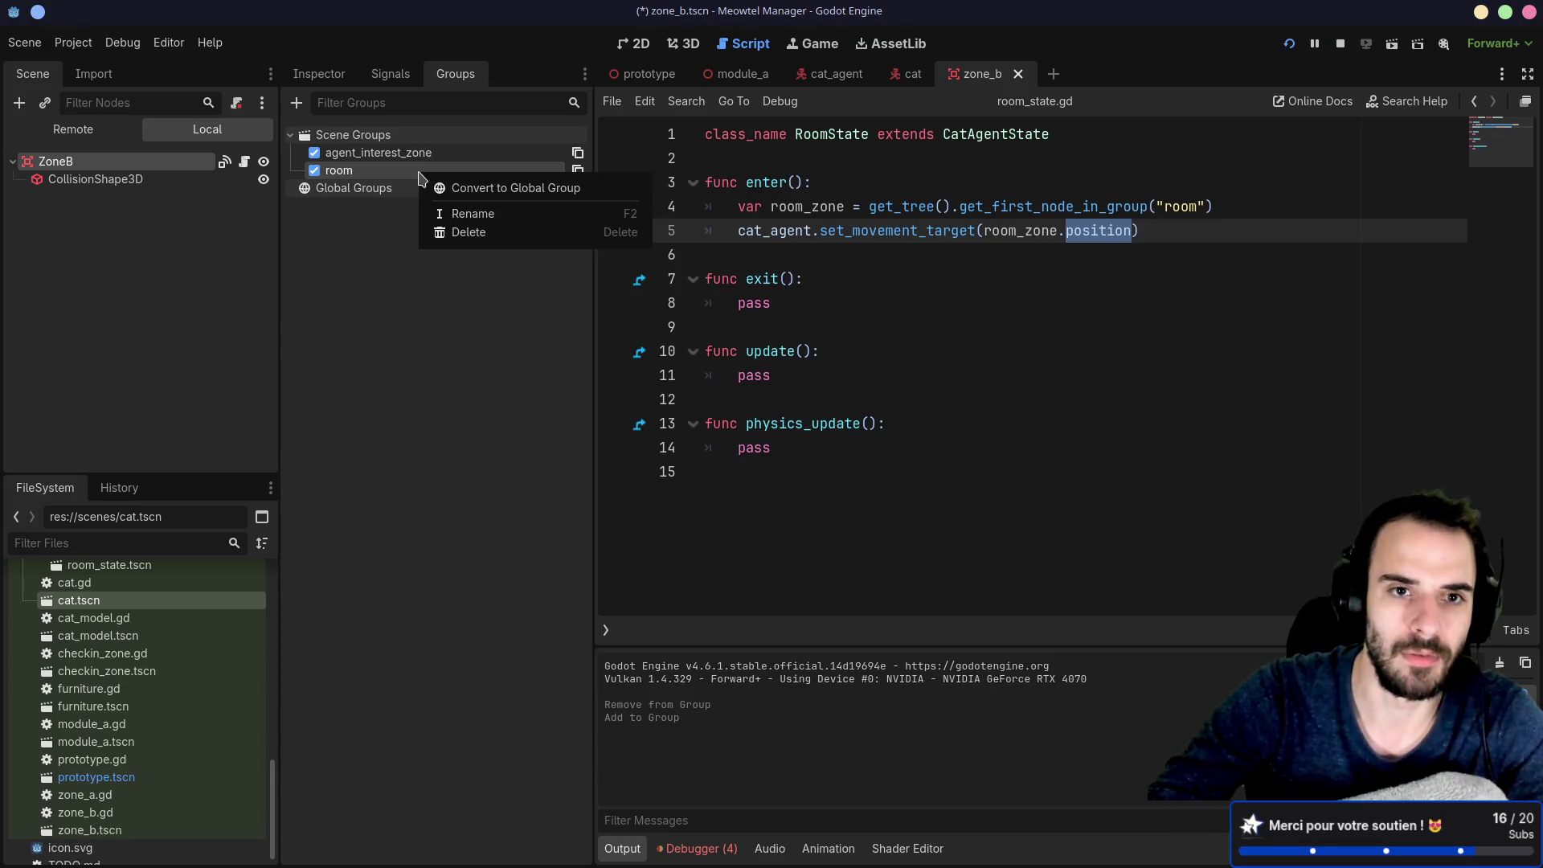
{"action": "left_click", "coordinate": [430, 188]}
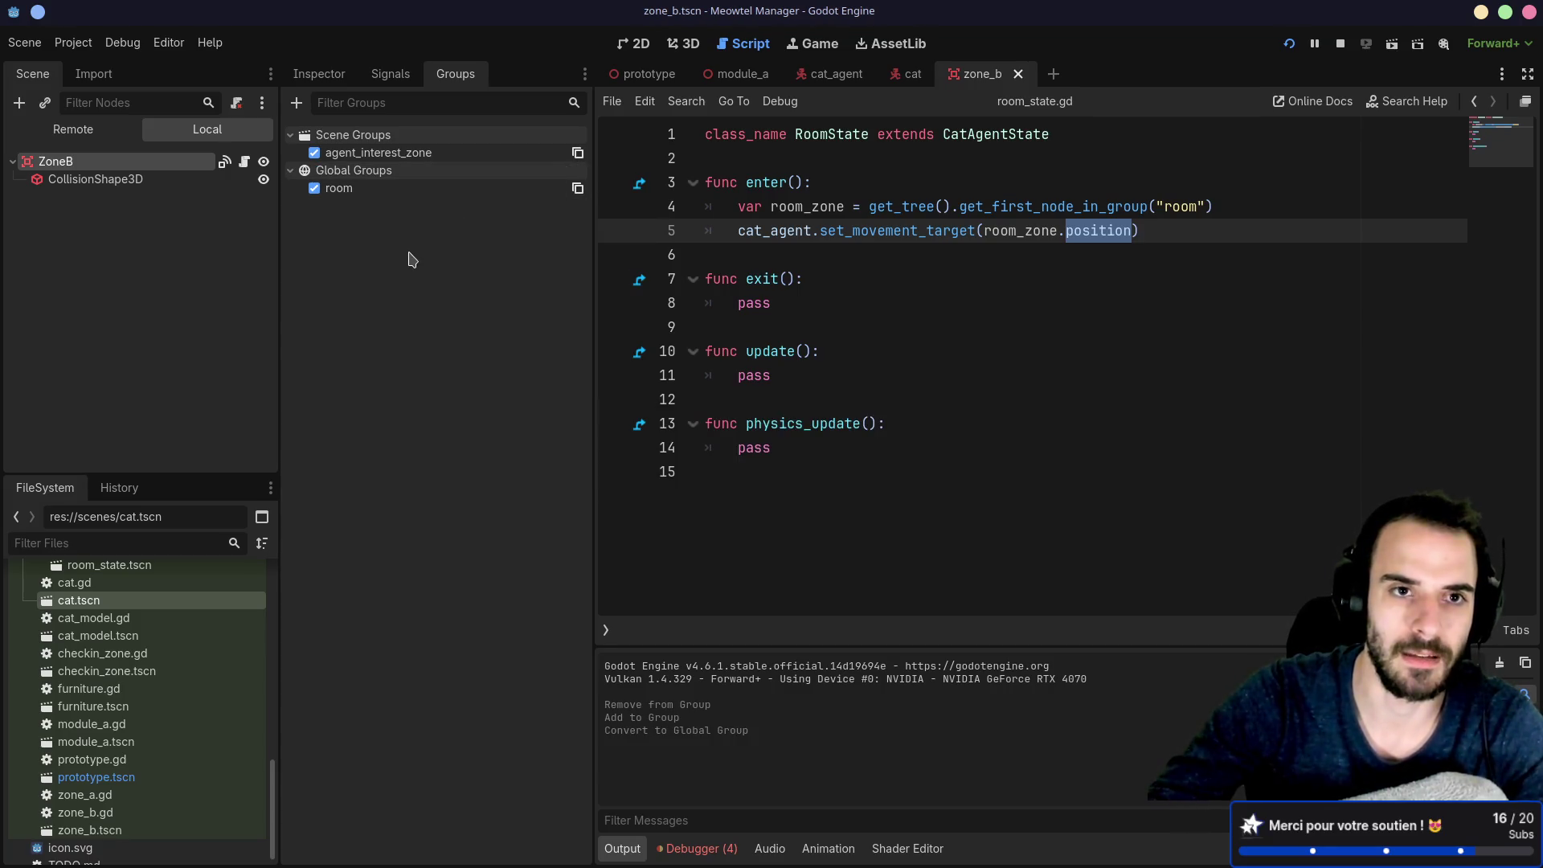
{"action": "left_click", "coordinate": [1339, 44]}
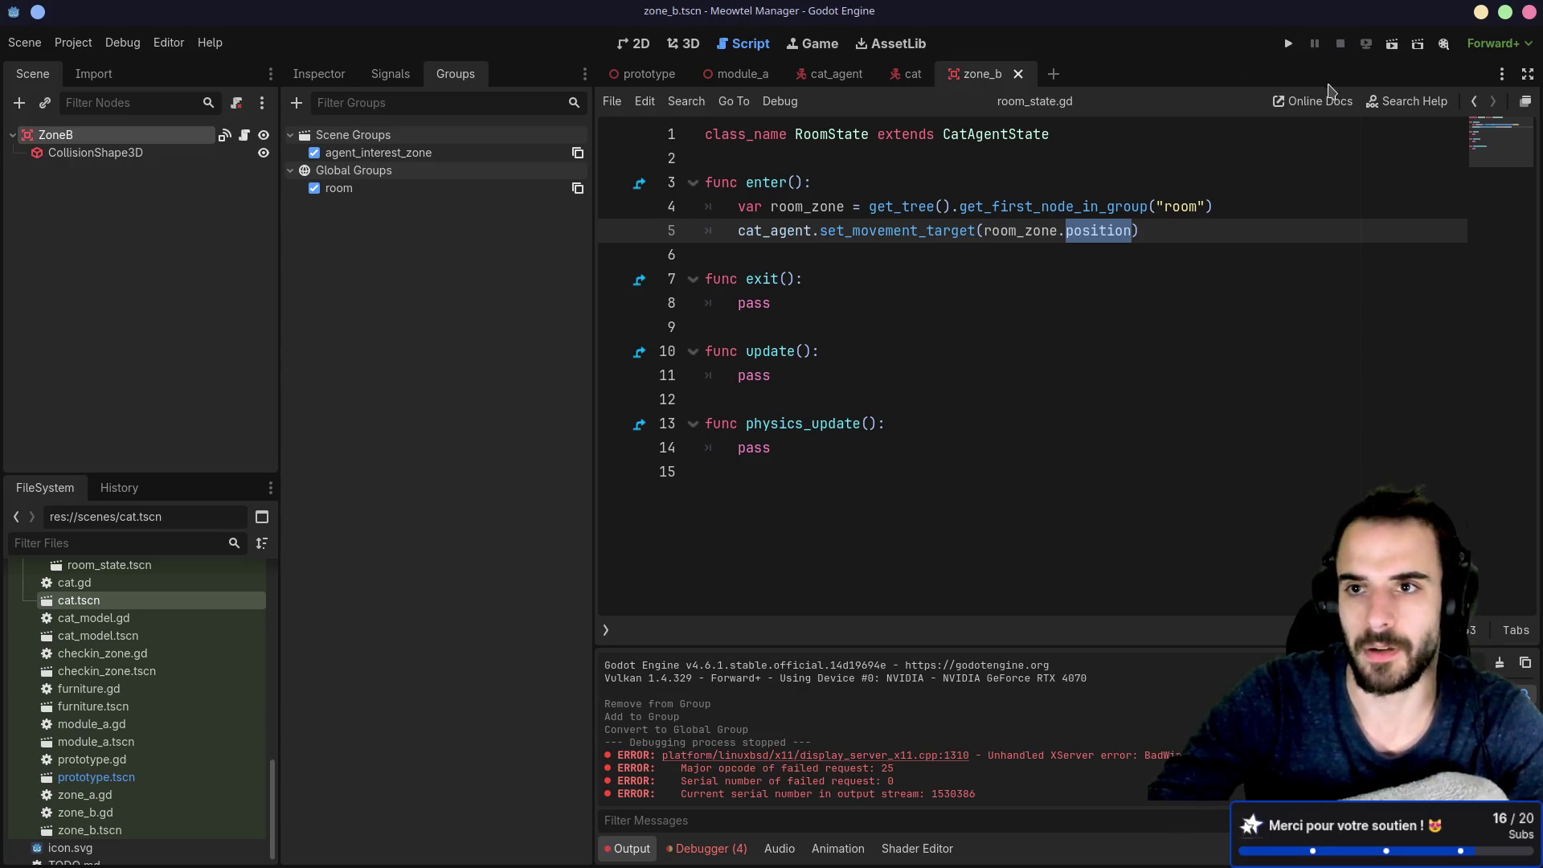
{"action": "key", "text": "F5"}
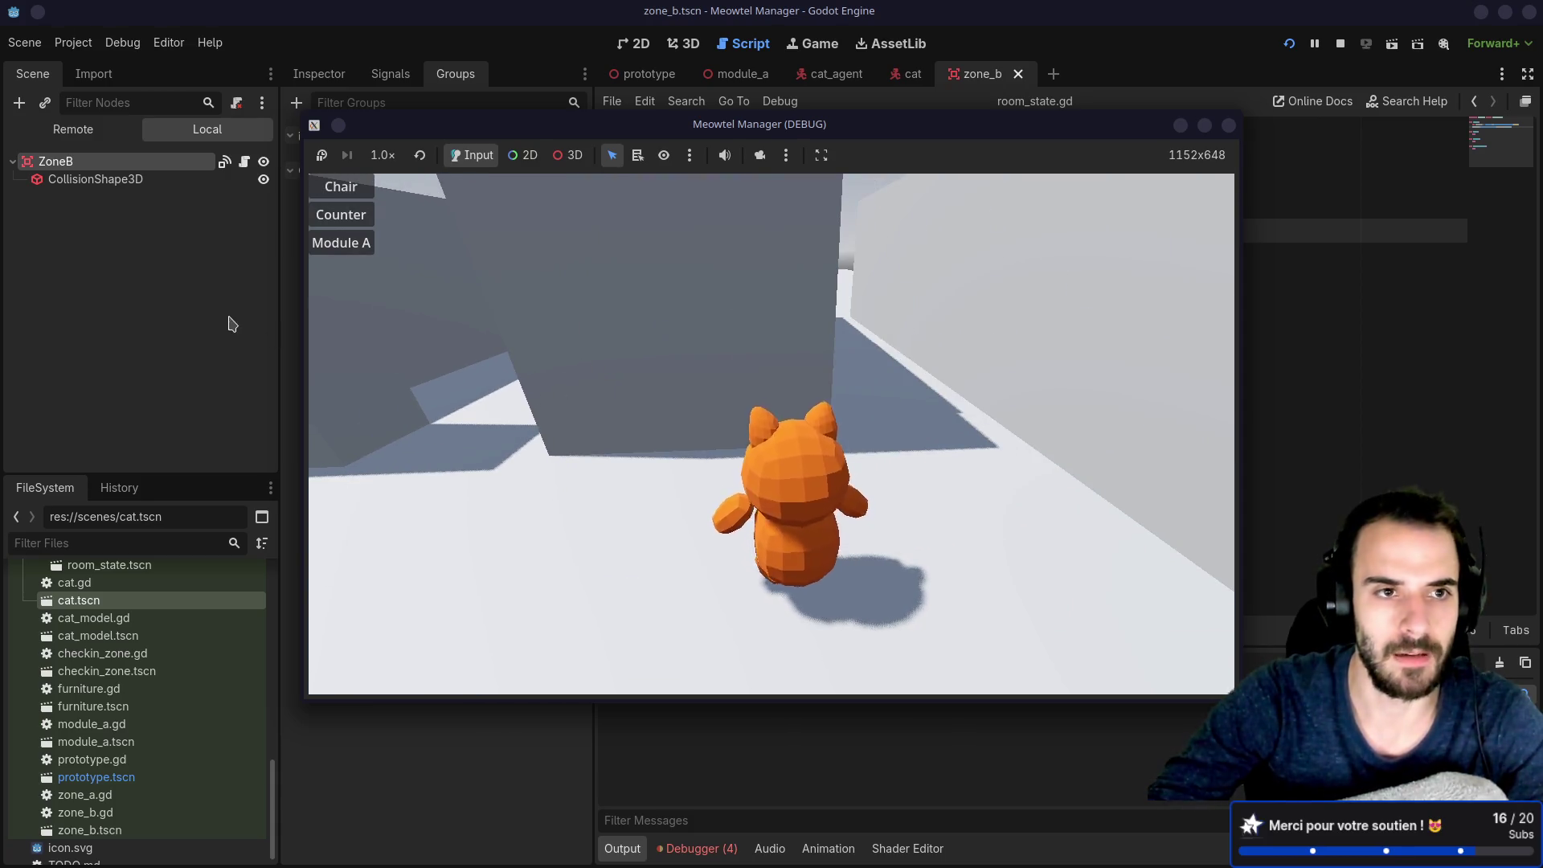
Step: Select the live ZoneB node under Module A in the Remote tree and view its Area3D properties
{"action": "left_click", "coordinate": [65, 133]}
{"action": "left_click", "coordinate": [32, 320]}
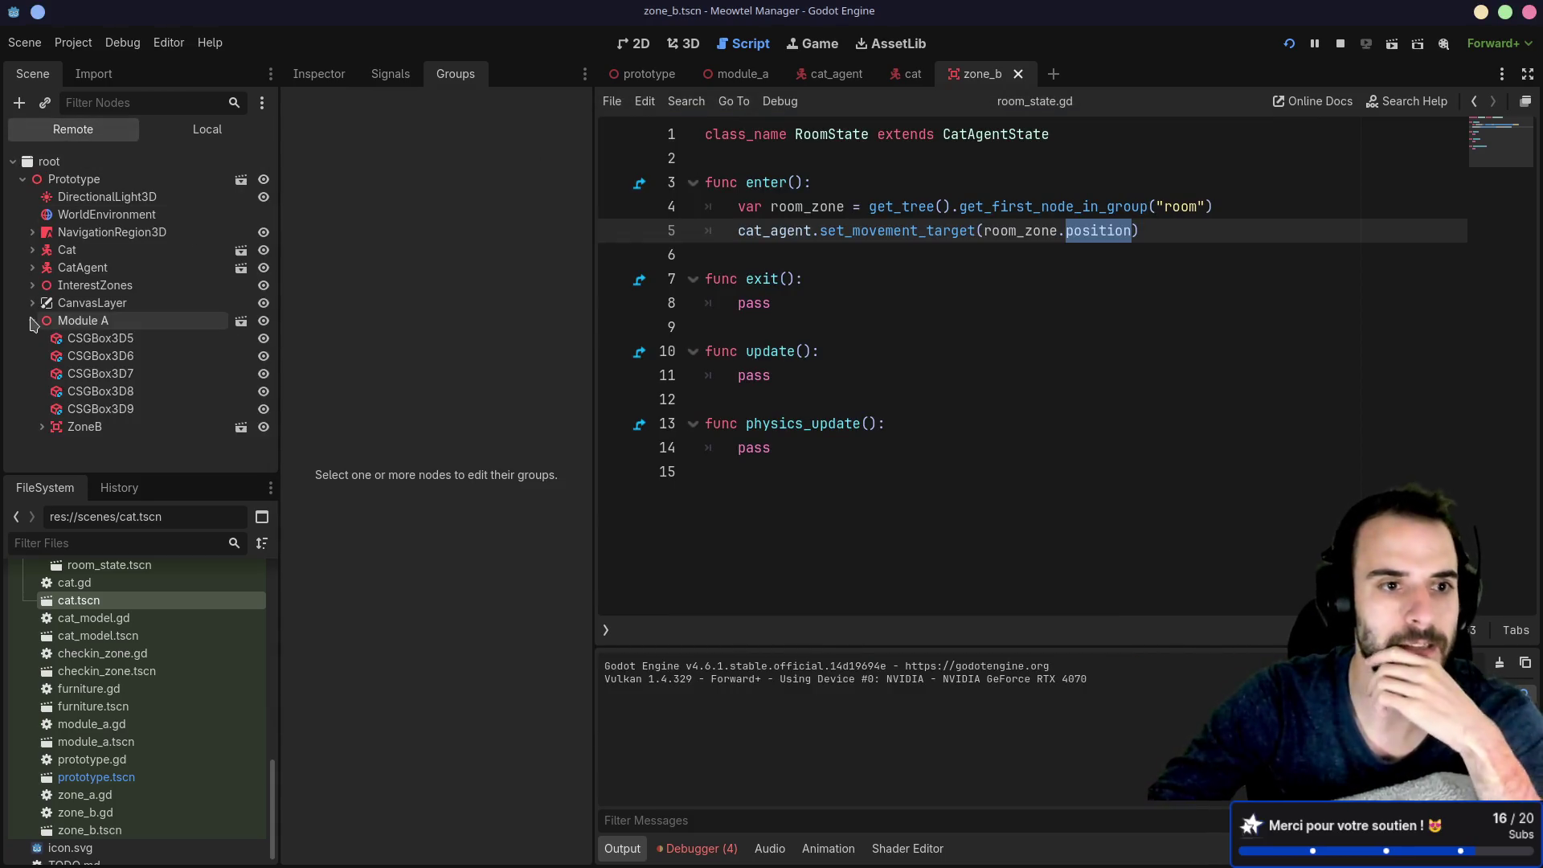
{"action": "double_click", "coordinate": [82, 428]}
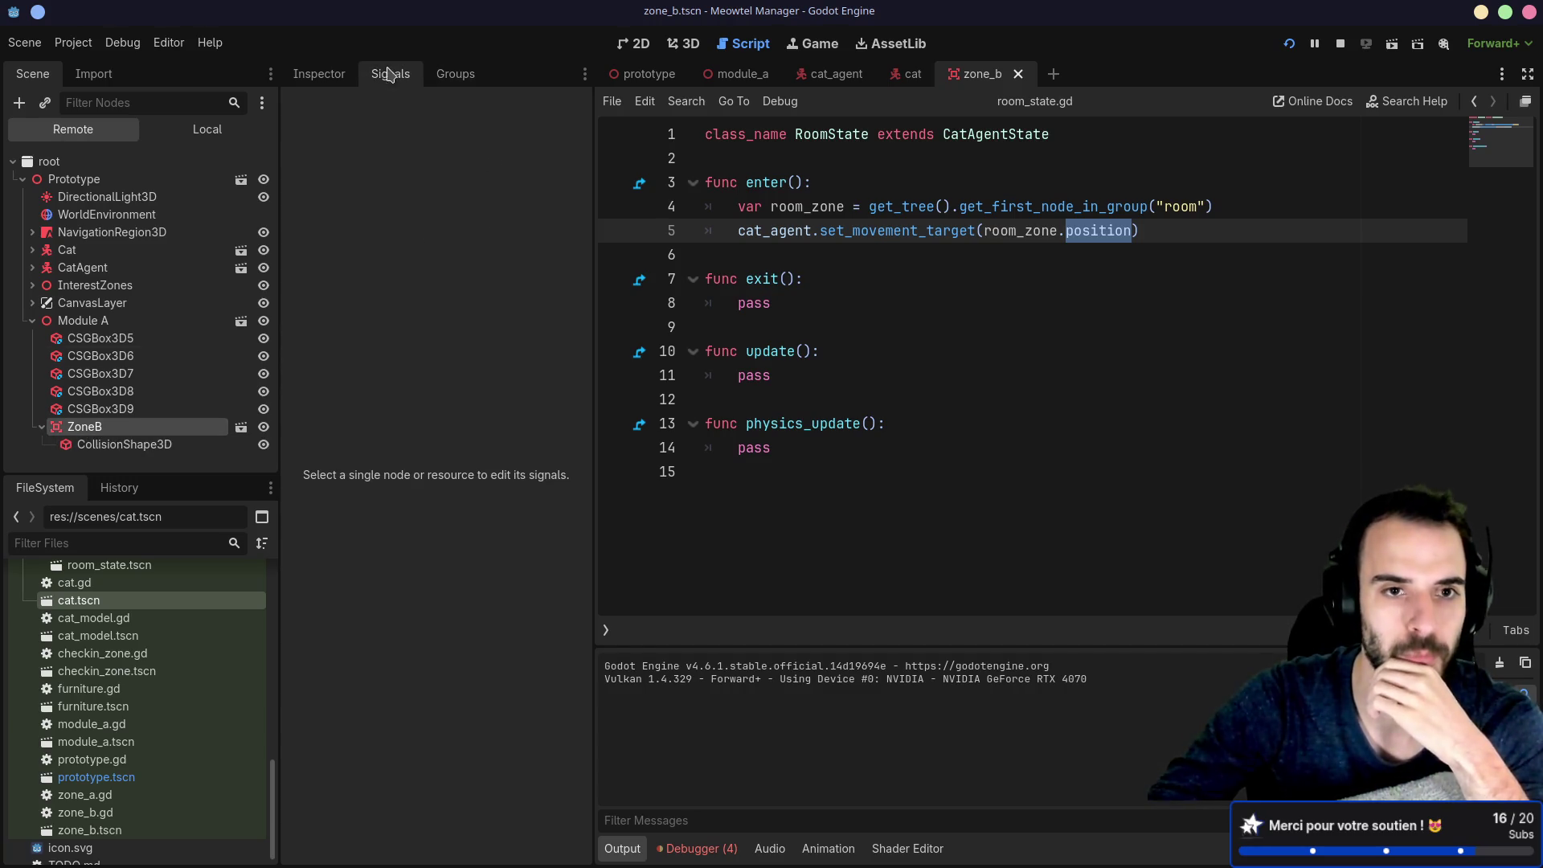
{"action": "left_click", "coordinate": [333, 77]}
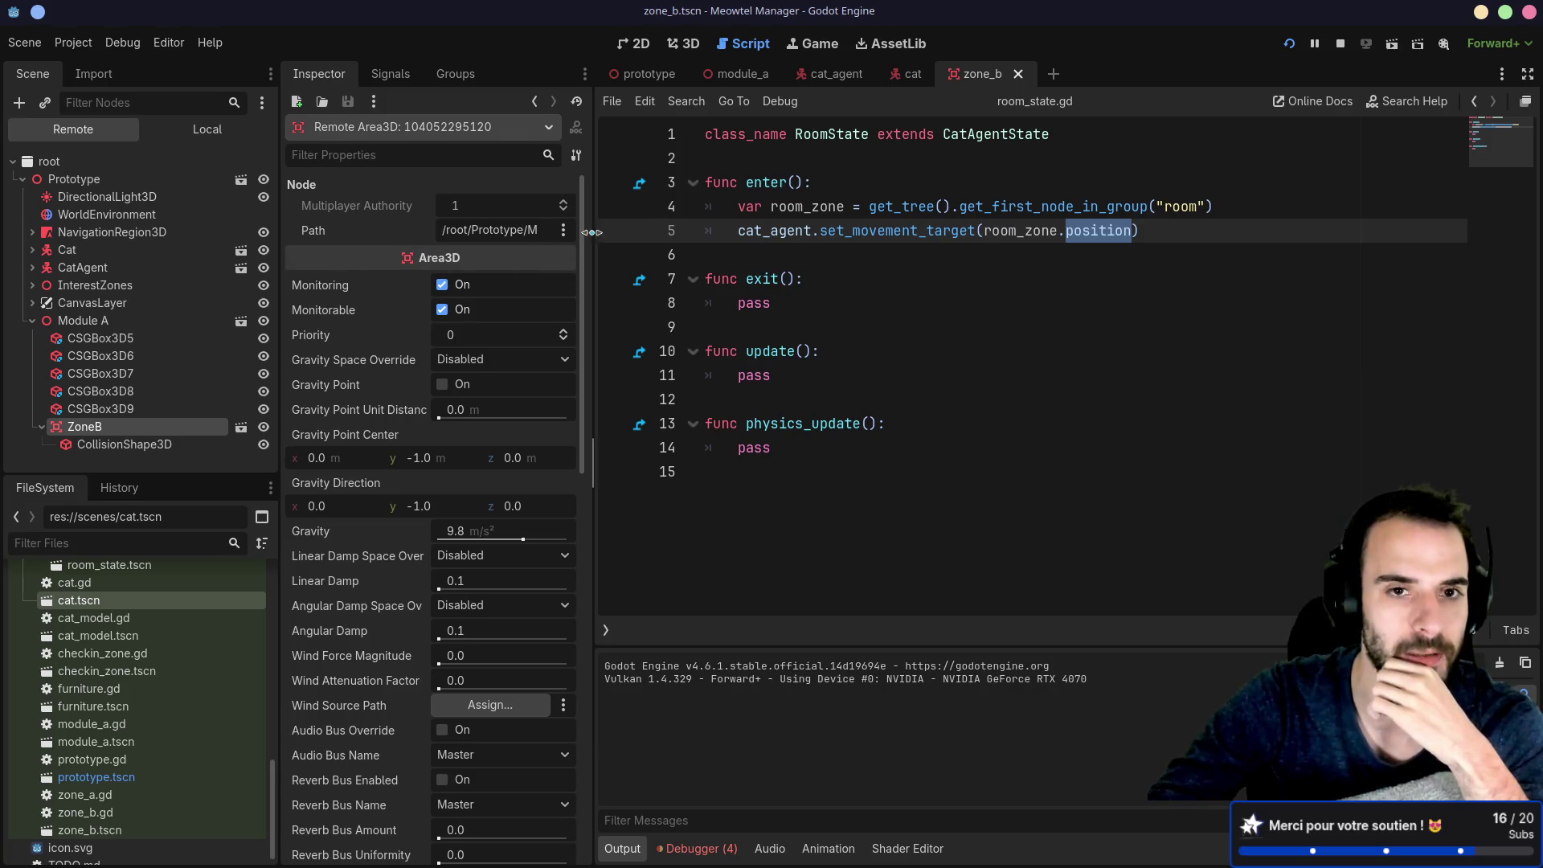
{"action": "left_click_drag", "start_coordinate": [582, 418], "coordinate": [570, 803]}
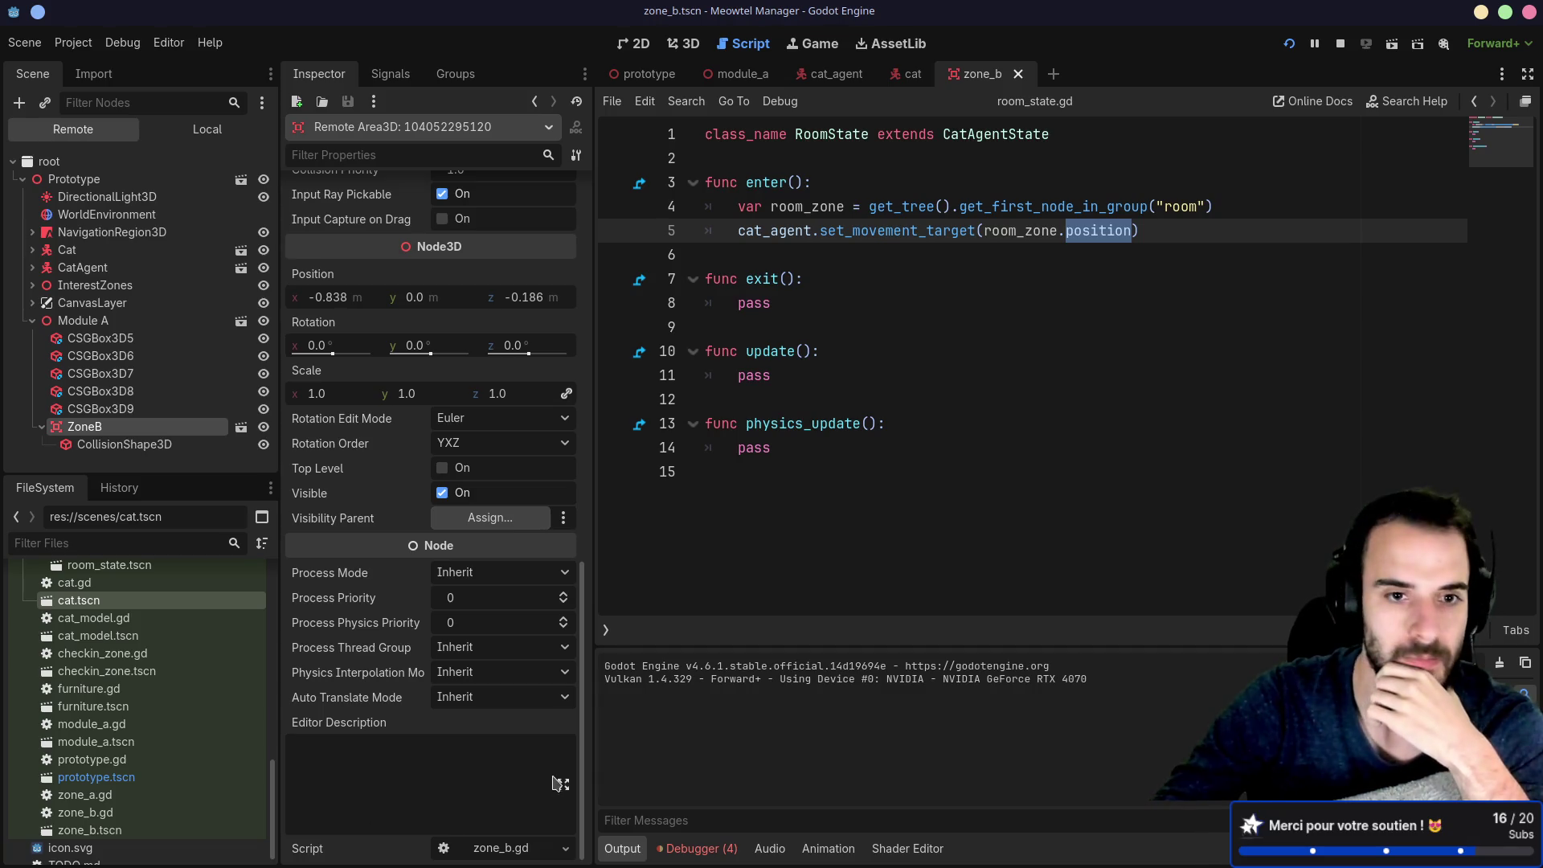
{"action": "left_click_drag", "start_coordinate": [580, 755], "coordinate": [574, 351]}
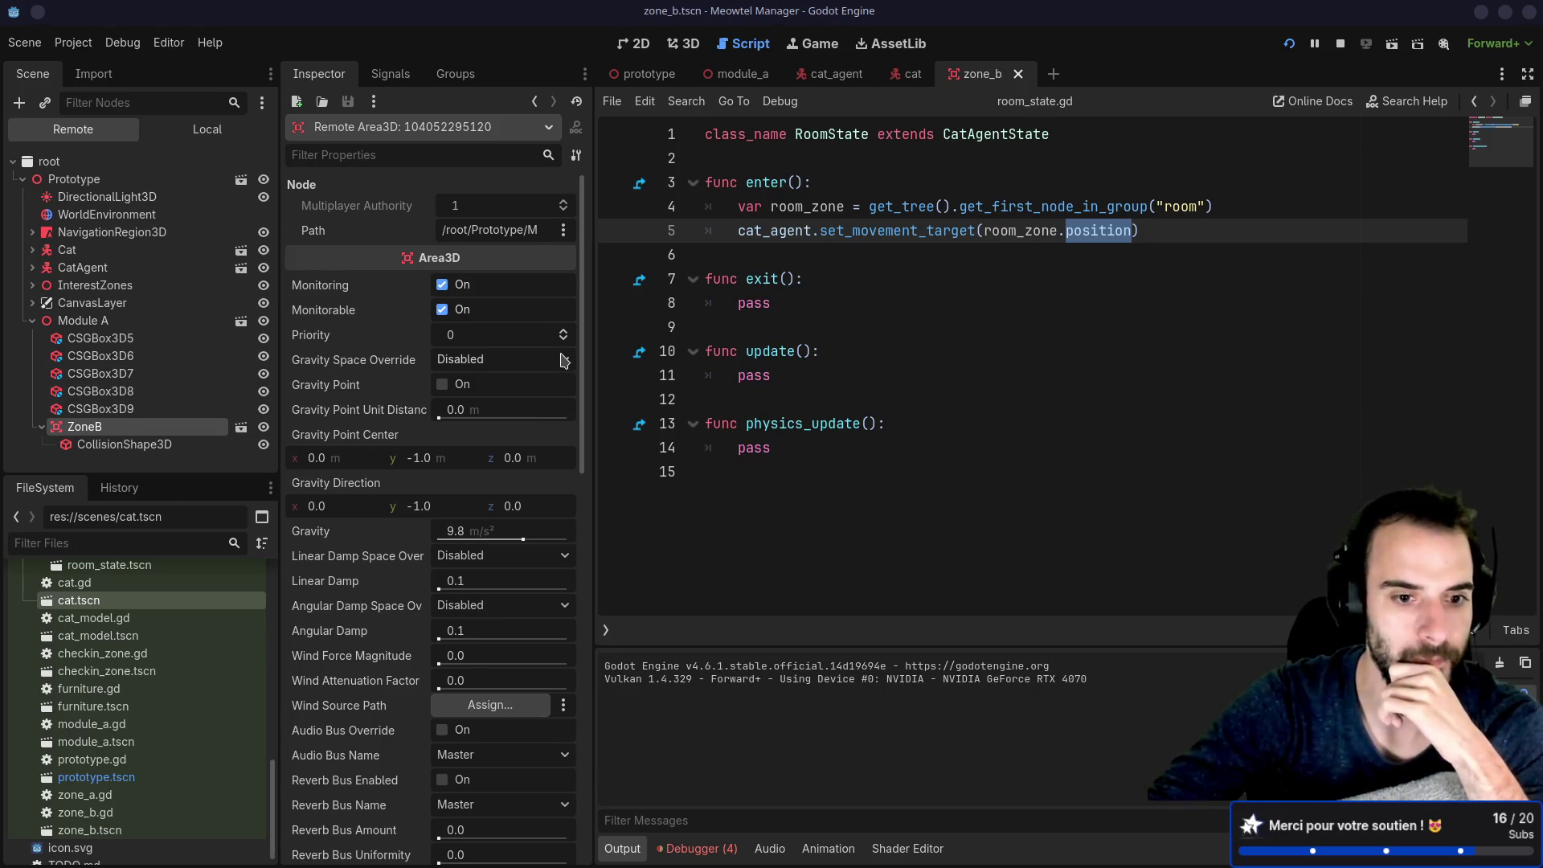
Step: Scroll through the live ZoneB Area3D properties in the Inspector
{"action": "scroll", "coordinate": [583, 321], "scroll_direction": "down", "scroll_amount": 2}
{"action": "scroll", "coordinate": [585, 310], "scroll_direction": "up", "scroll_amount": 2}
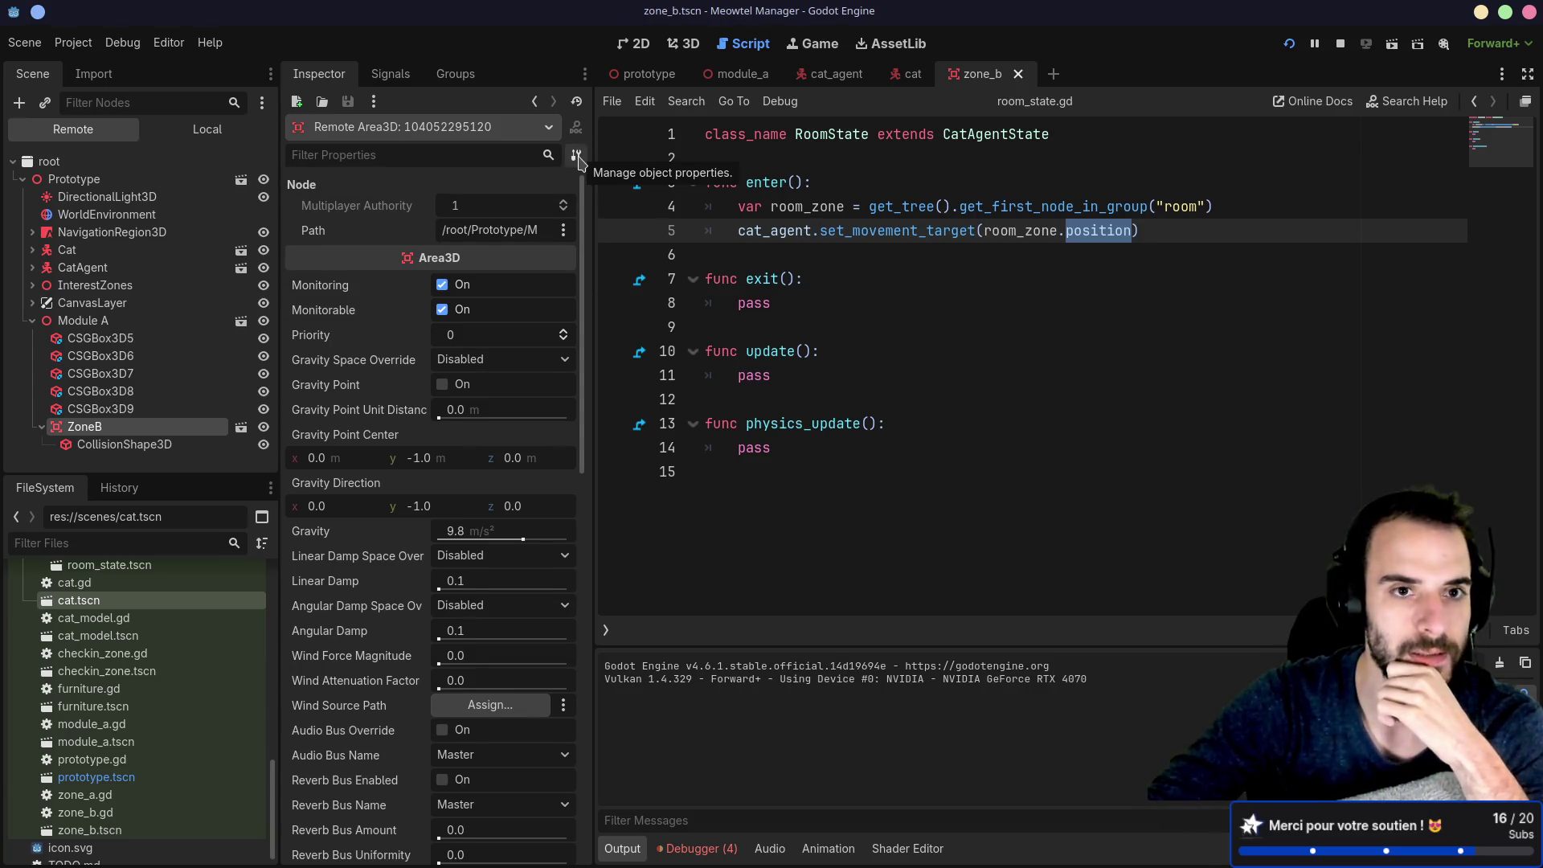
{"action": "left_click", "coordinate": [522, 139]}
{"action": "left_click", "coordinate": [523, 137]}
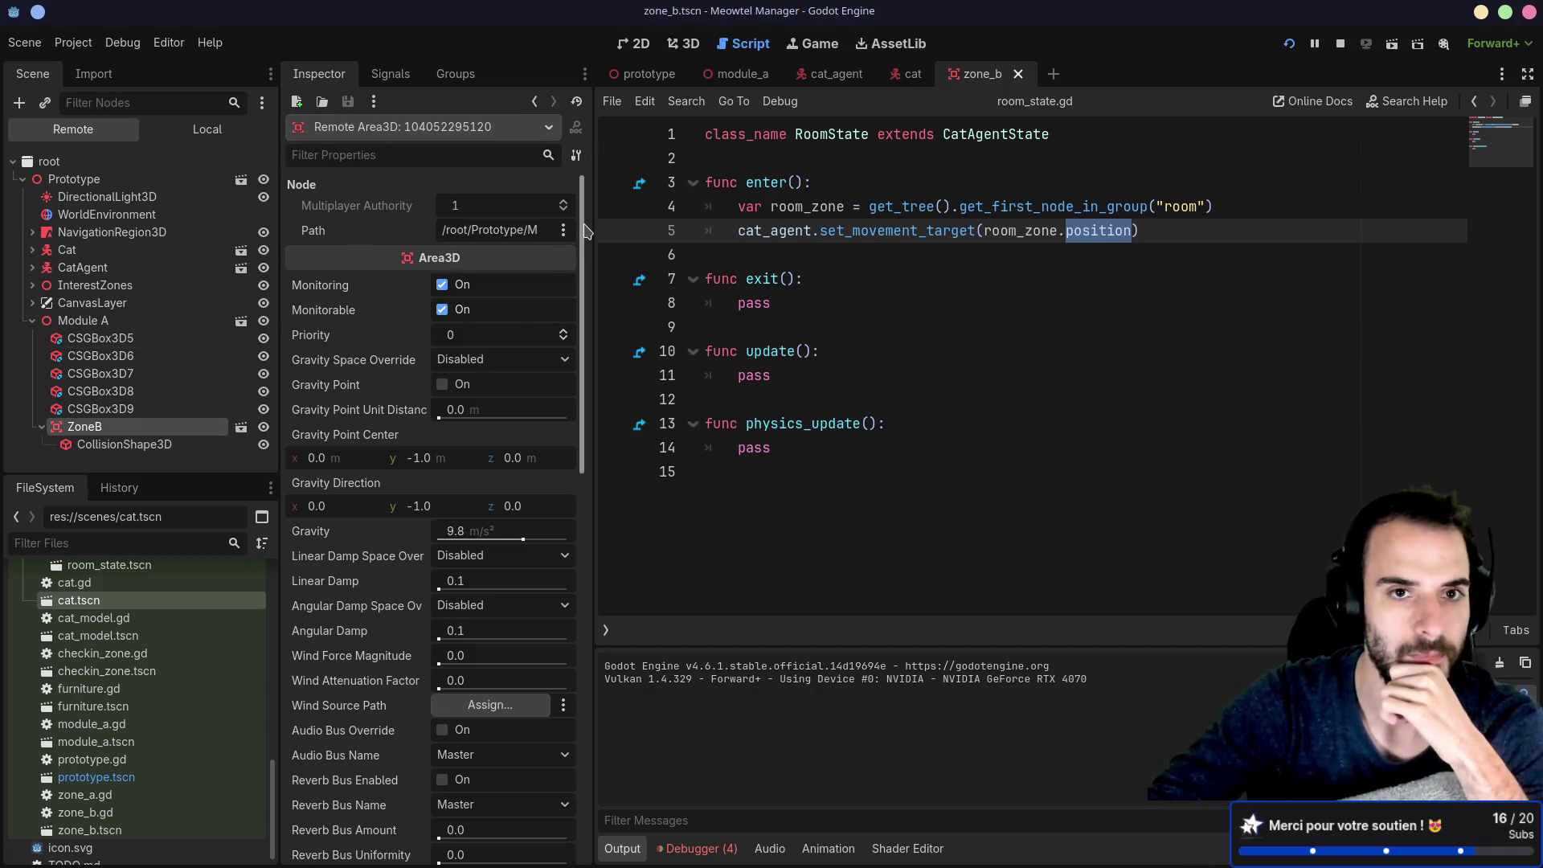
{"action": "scroll", "coordinate": [530, 492], "scroll_direction": "down", "scroll_amount": 10}
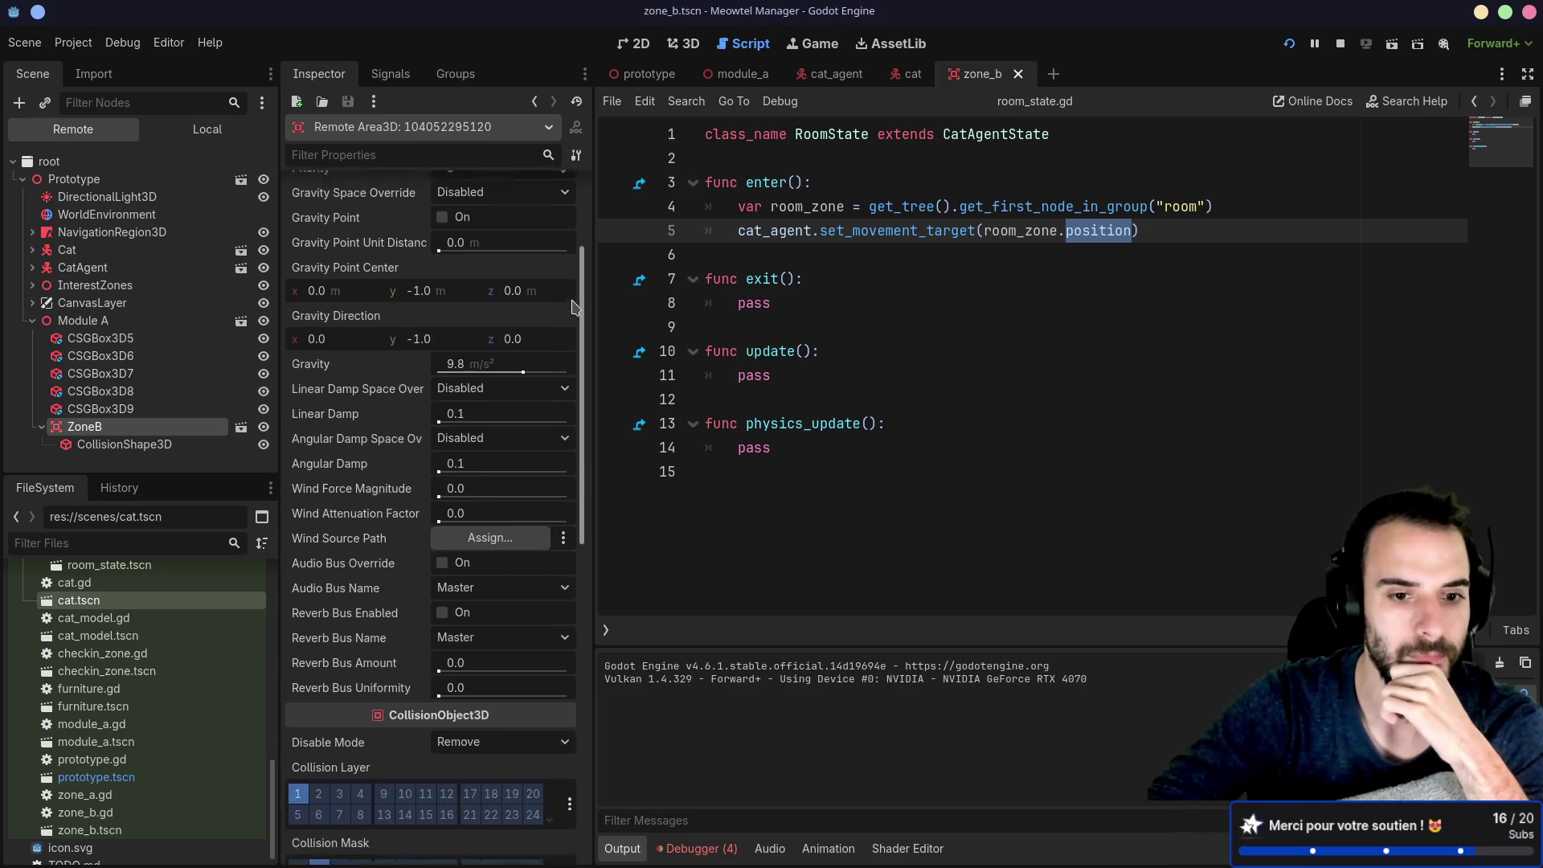
{"action": "scroll", "coordinate": [530, 492], "scroll_direction": "down", "scroll_amount": 6}
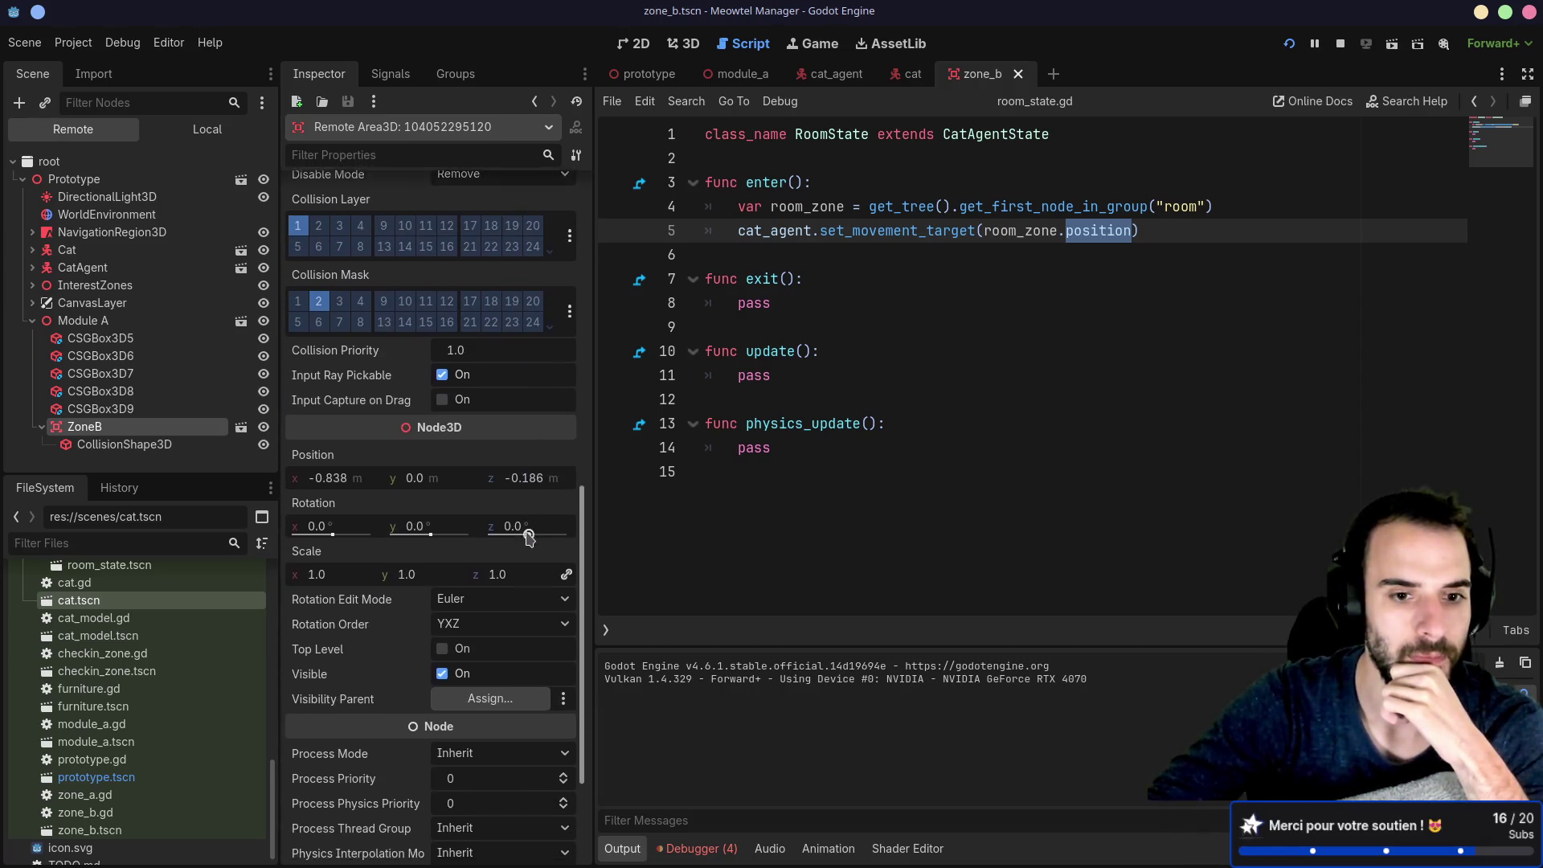
{"action": "scroll", "coordinate": [531, 590], "scroll_direction": "down", "scroll_amount": 2}
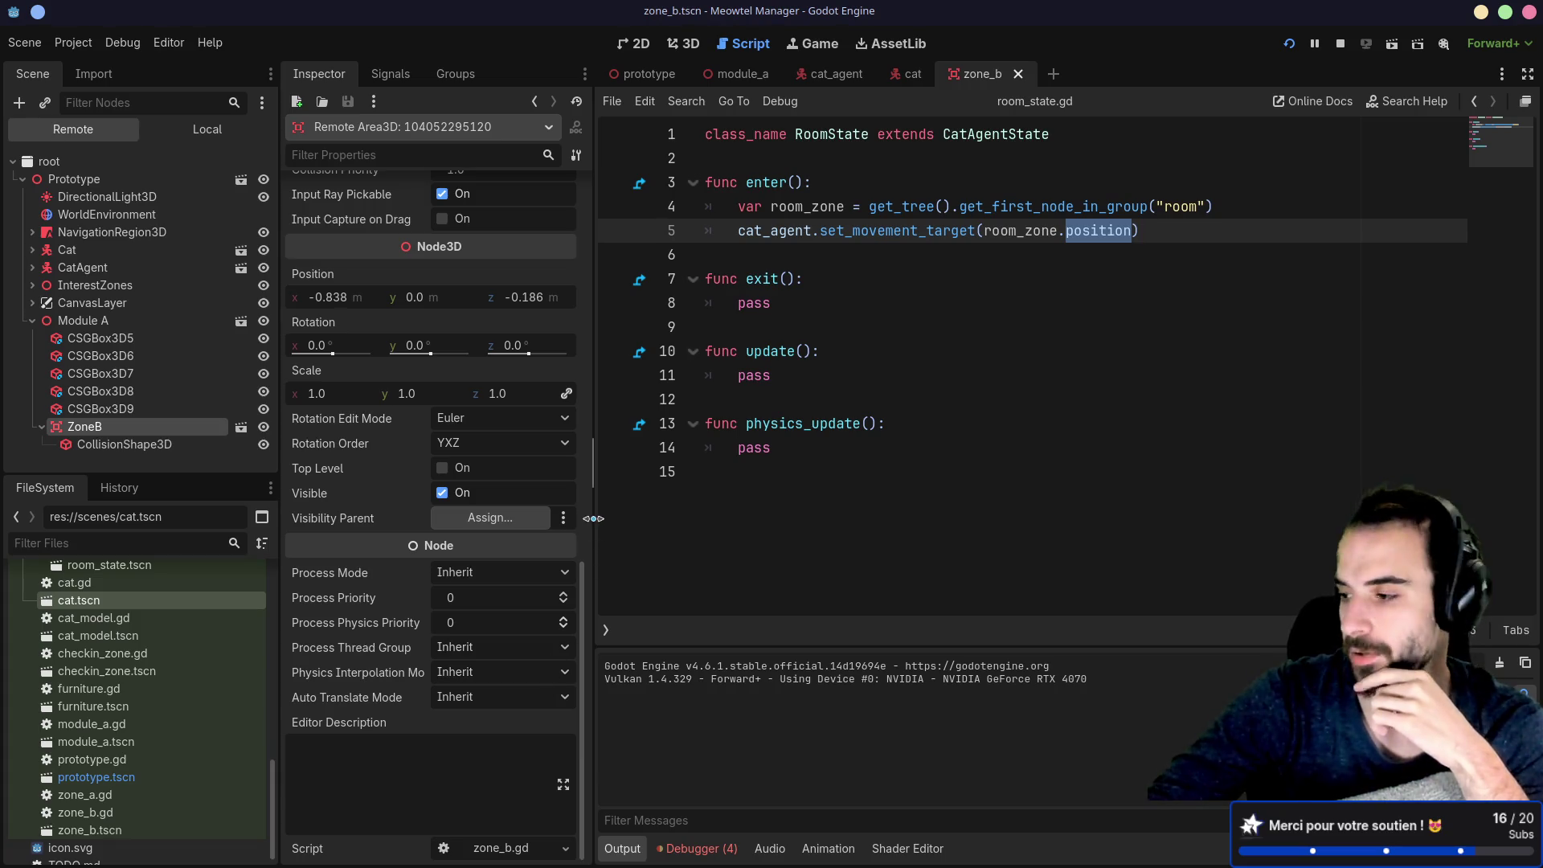
Step: Widen the Inspector panel, then bring the running Meowtel Manager debug game to the front
{"action": "left_click_drag", "start_coordinate": [591, 513], "coordinate": [610, 518]}
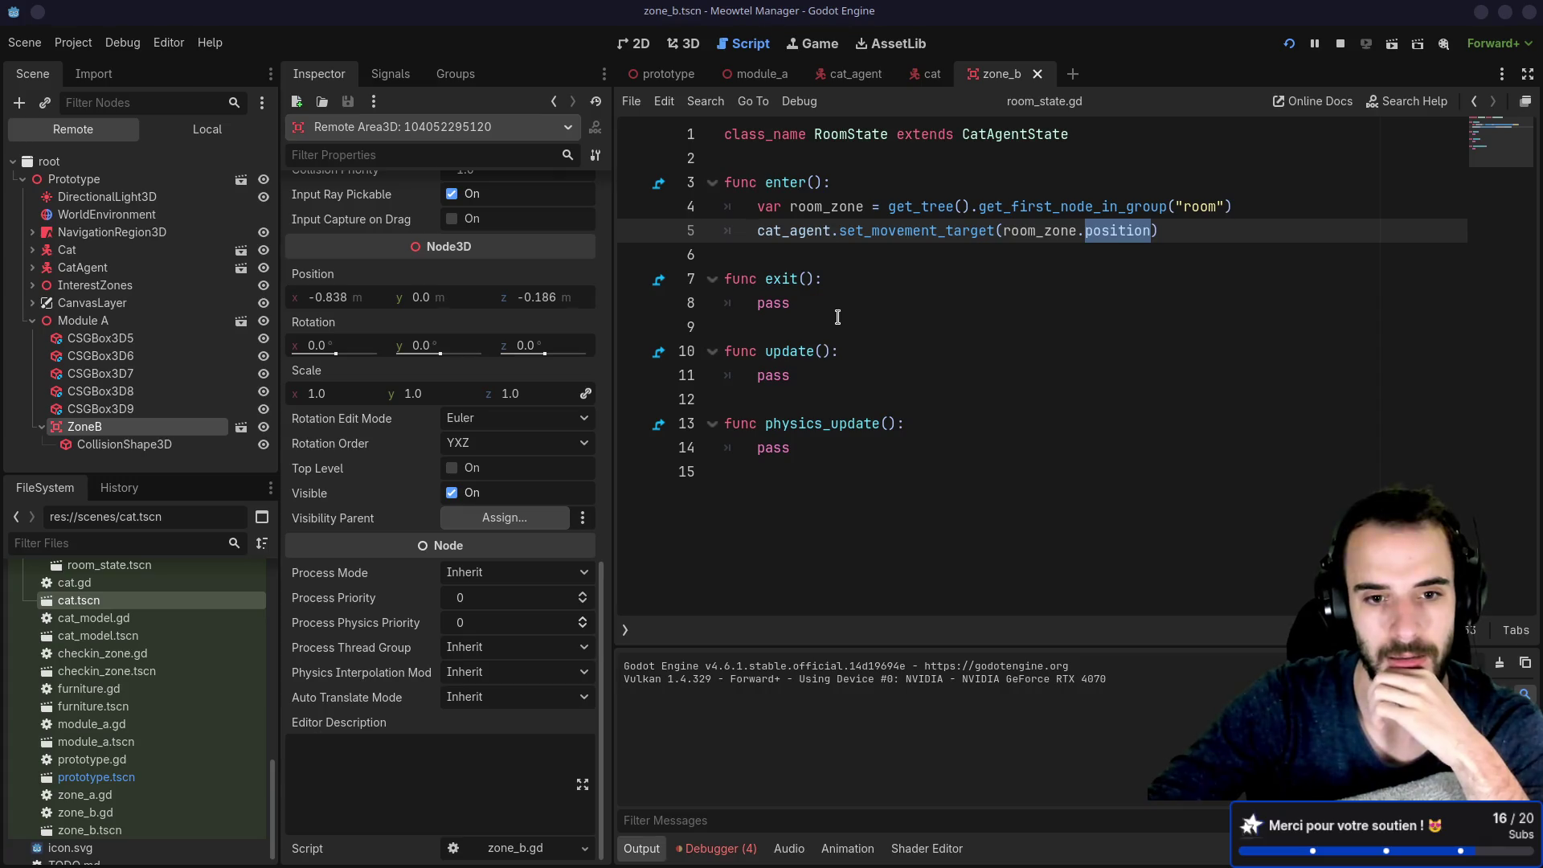
{"action": "left_click_drag", "start_coordinate": [613, 351], "coordinate": [668, 351]}
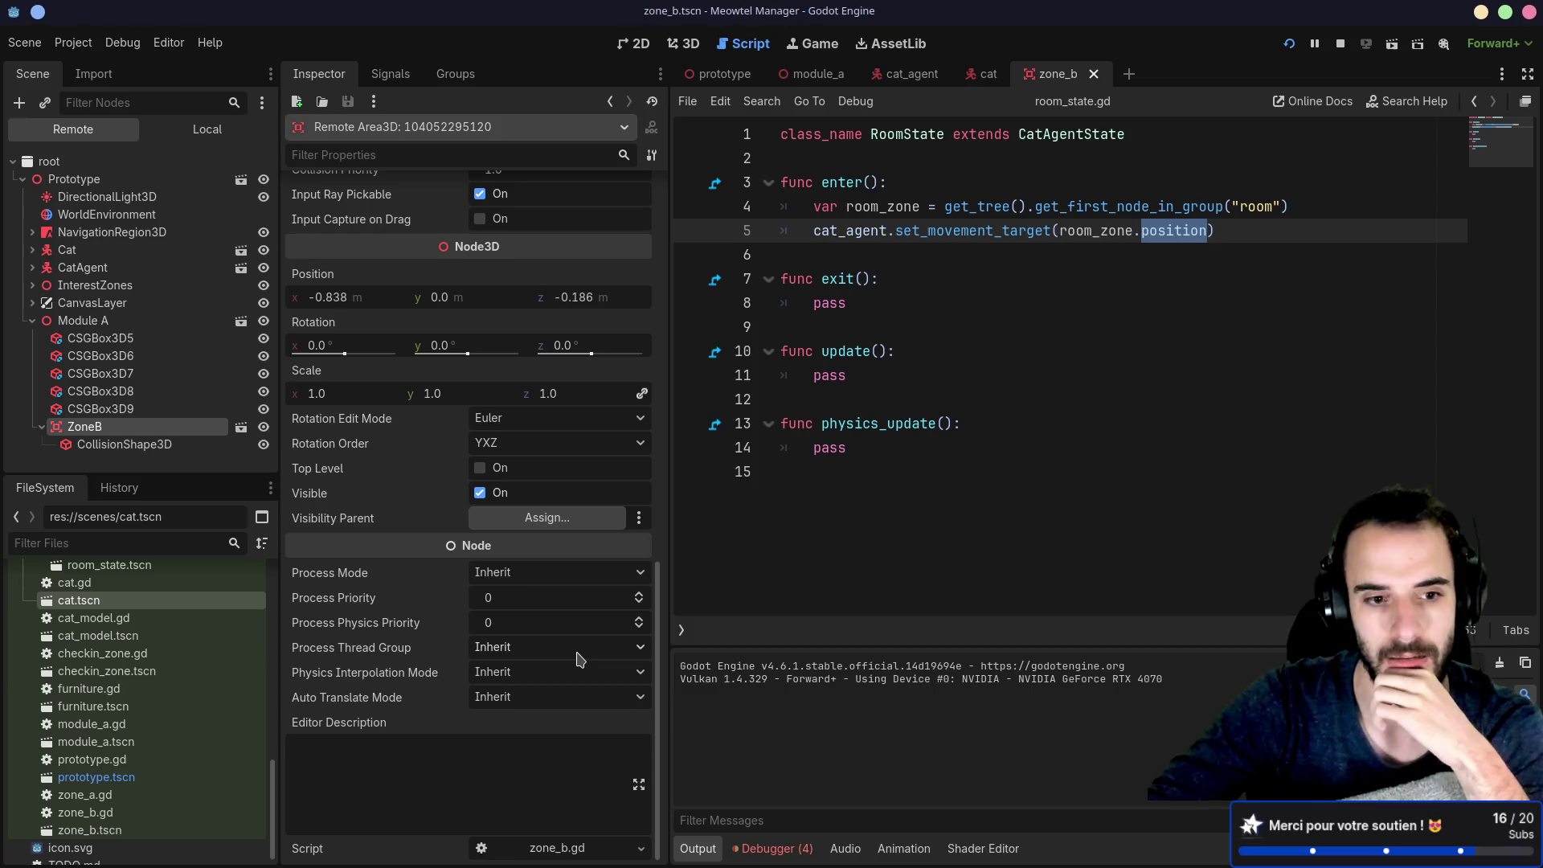
{"action": "left_click", "coordinate": [521, 619]}
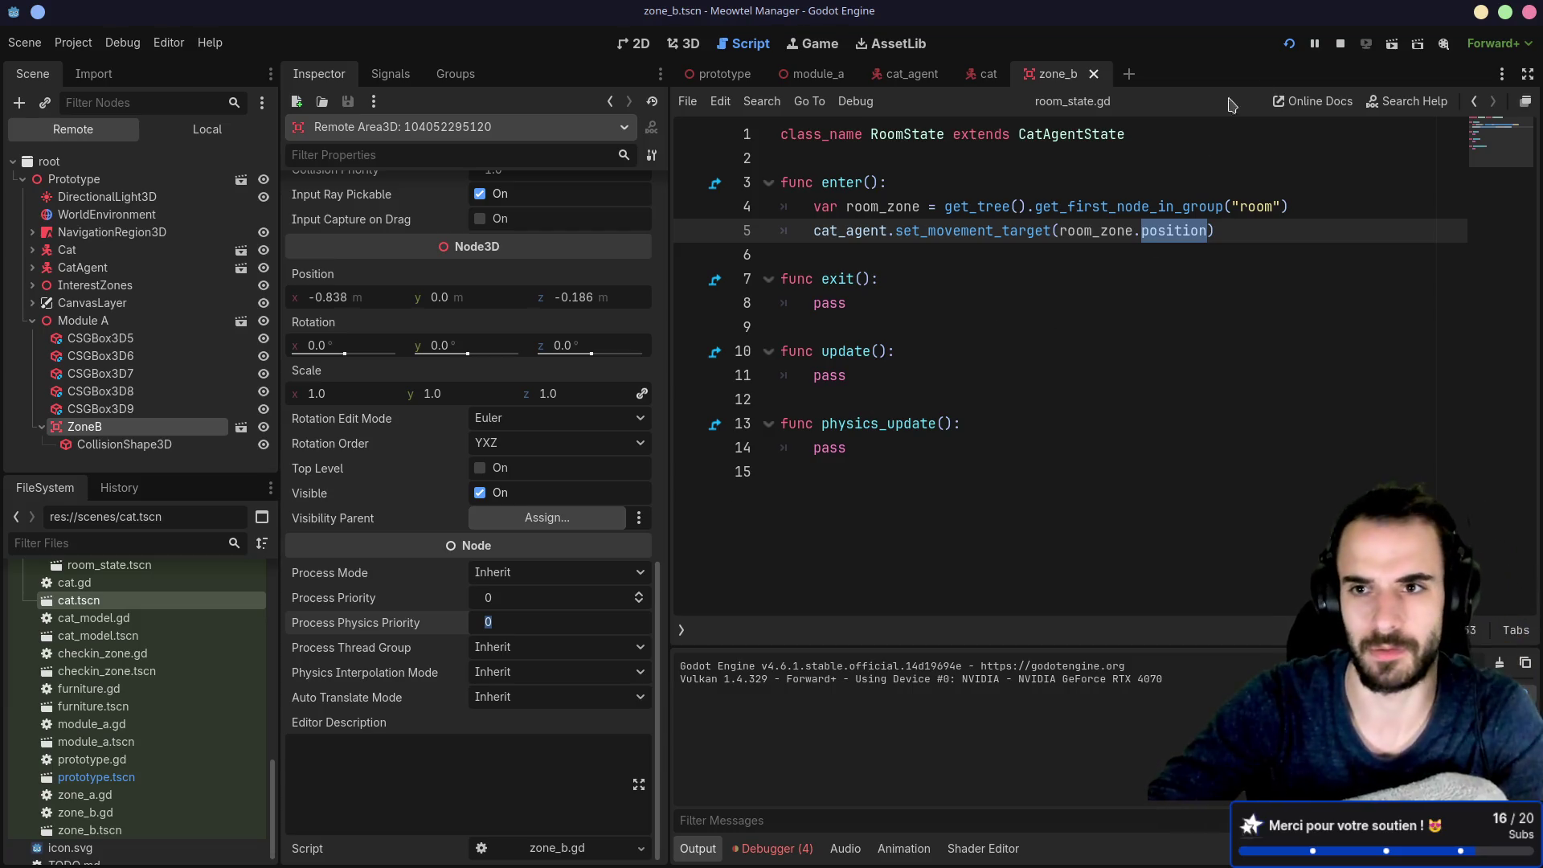
{"action": "left_click", "coordinate": [918, 504]}
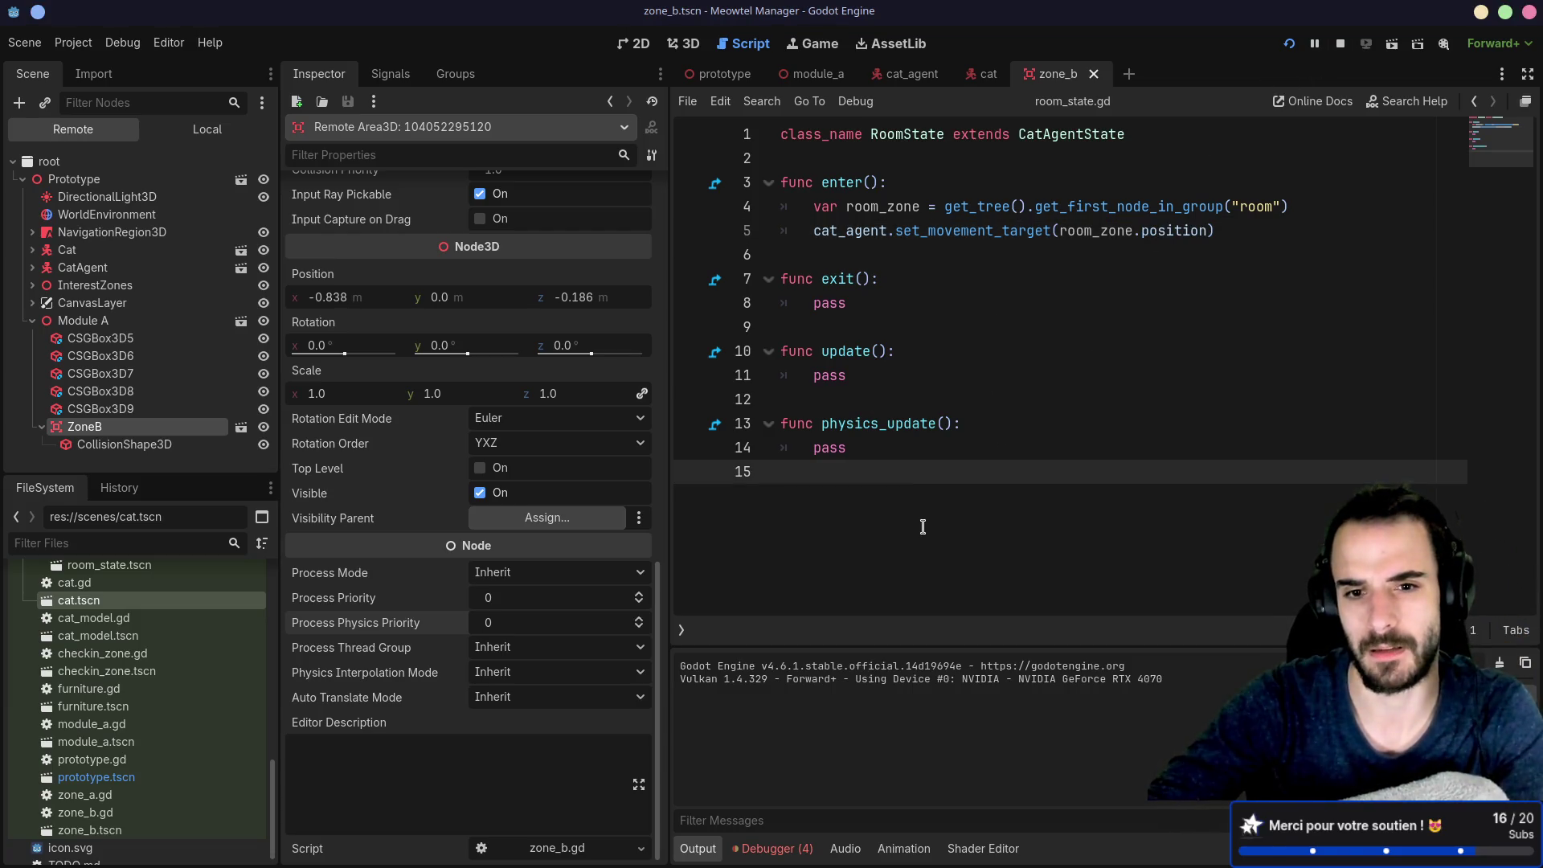
{"action": "mouse_move", "coordinate": [669, 866]}
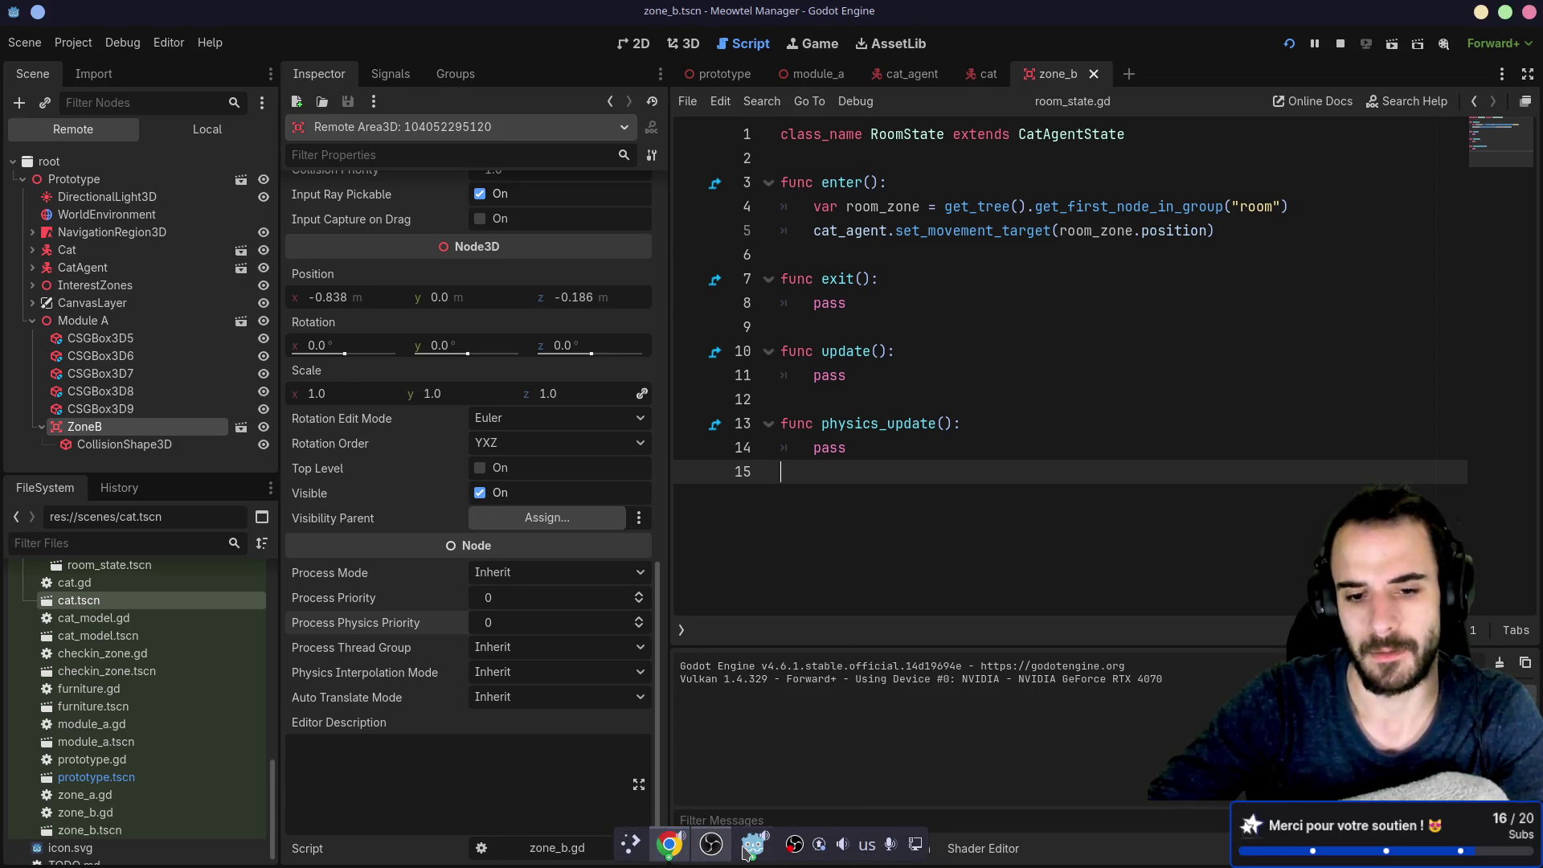
{"action": "left_click", "coordinate": [750, 848]}
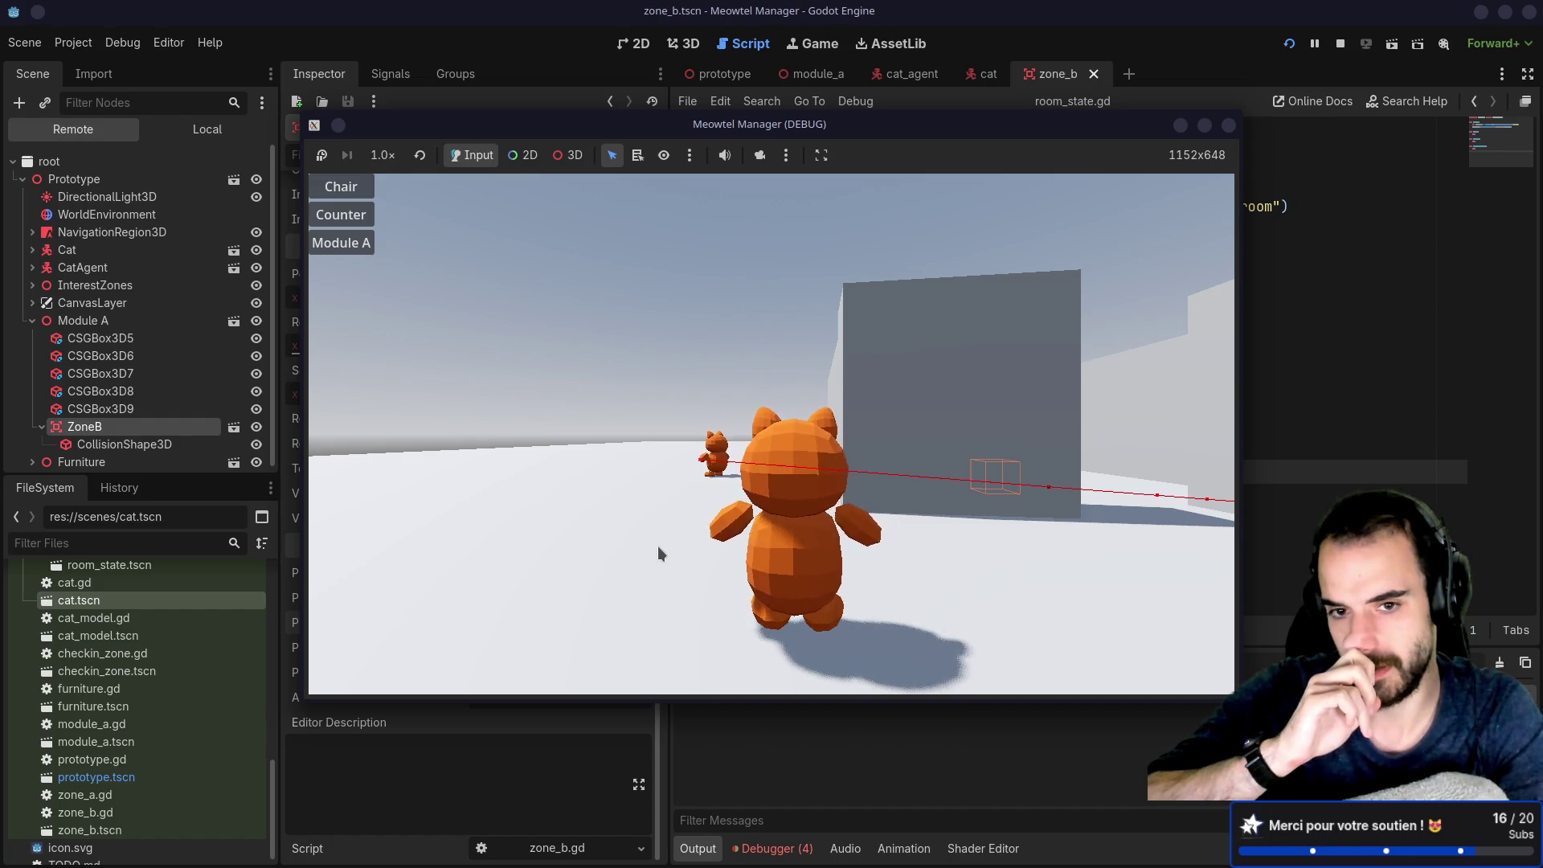
Step: Collapse ZoneB and Module A, expand CatAgent in the remote tree, and open cat_agent.tscn
{"action": "mouse_move", "coordinate": [658, 546]}
{"action": "left_mouse_down"}
{"action": "mouse_move", "coordinate": [691, 582]}
{"action": "mouse_move", "coordinate": [702, 565]}
{"action": "left_mouse_up"}
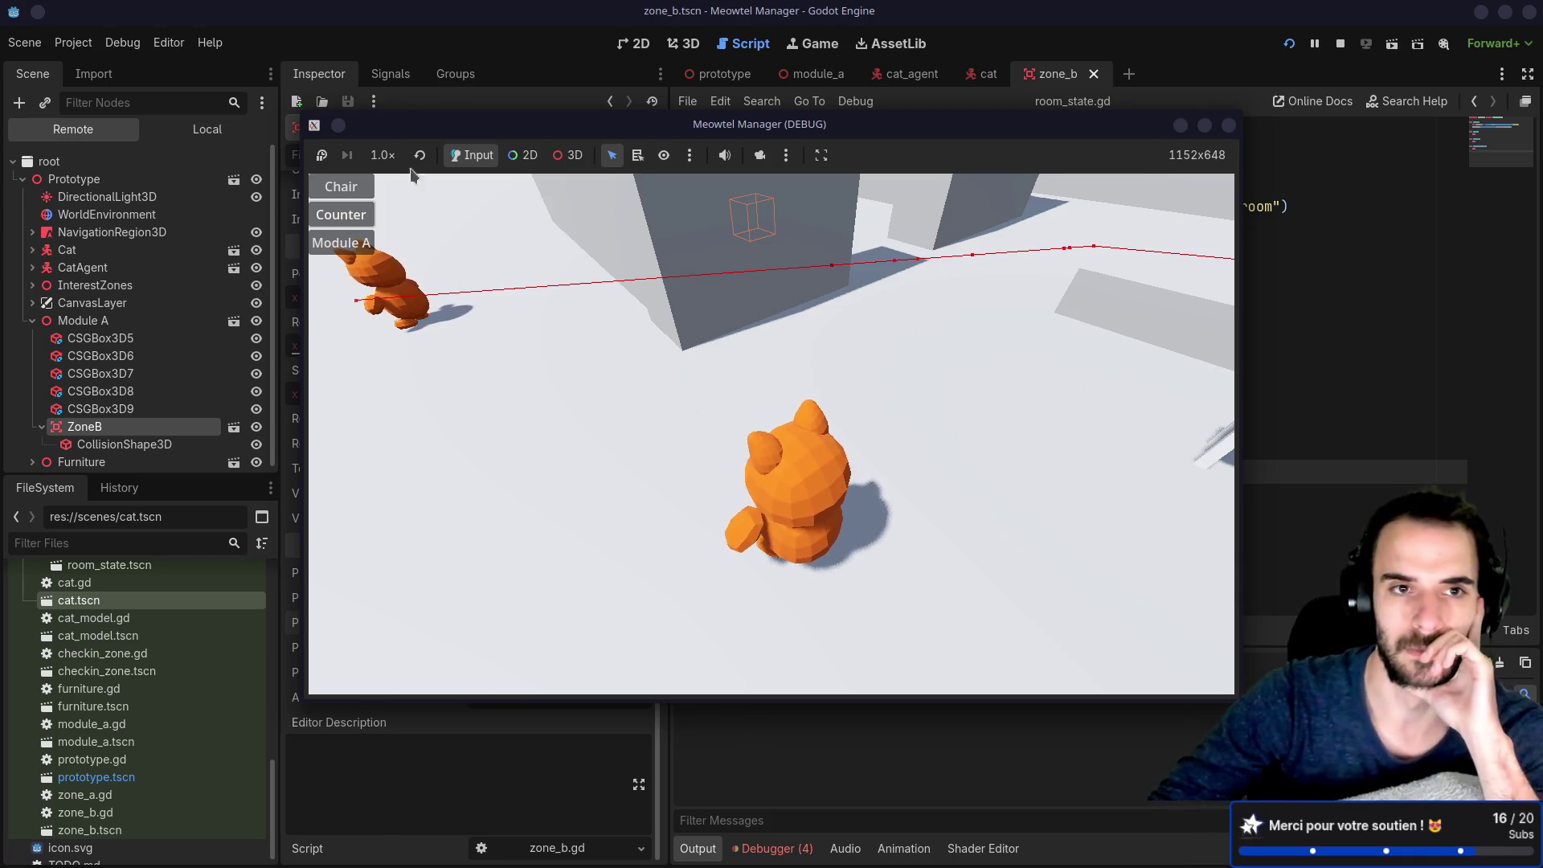
{"action": "left_click", "coordinate": [410, 45]}
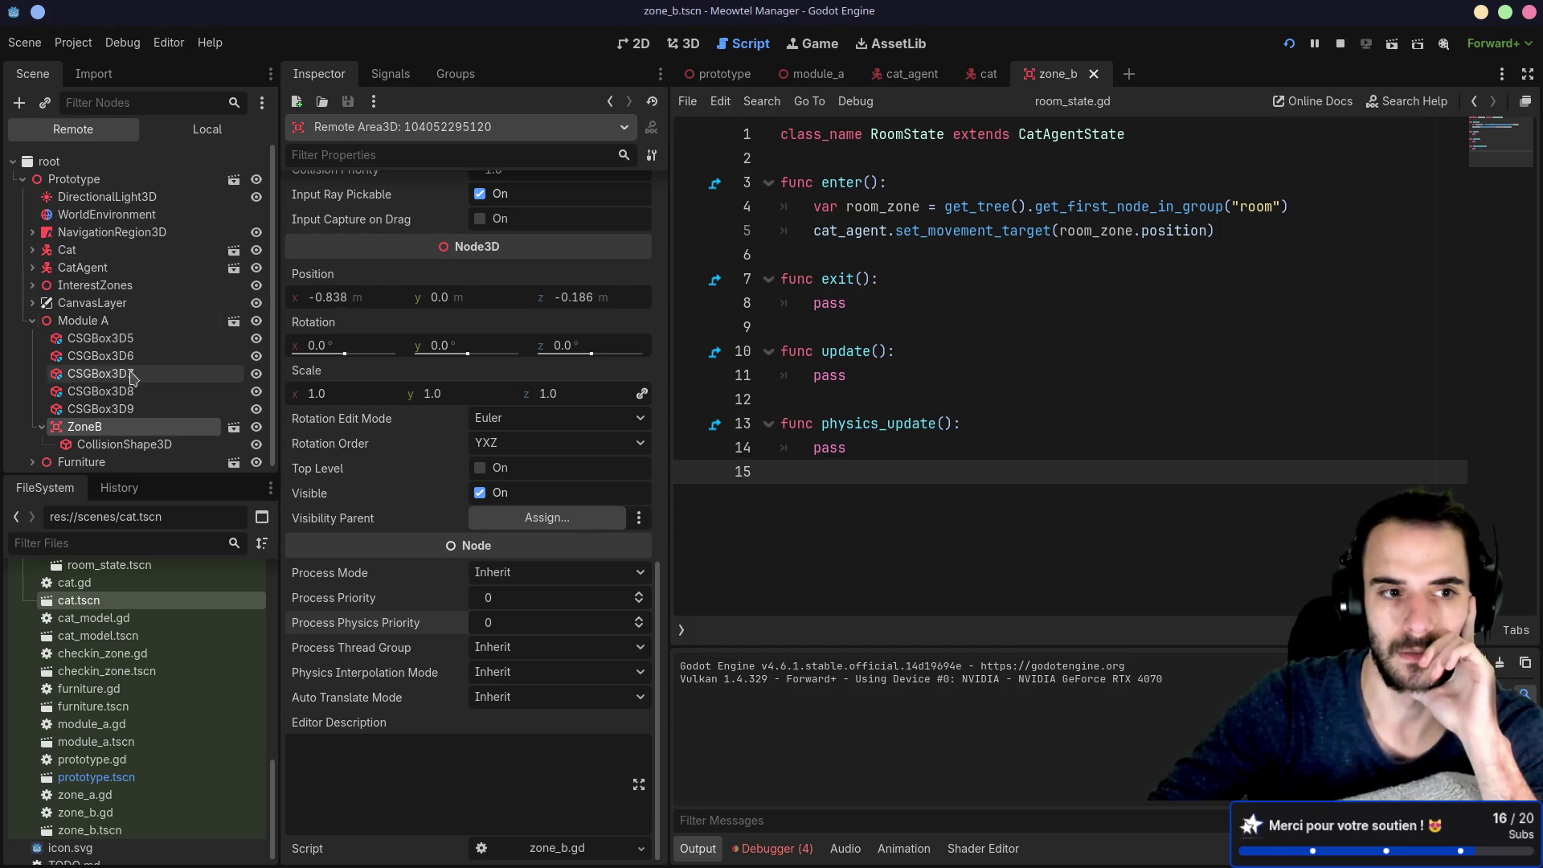
{"action": "left_click", "coordinate": [42, 426]}
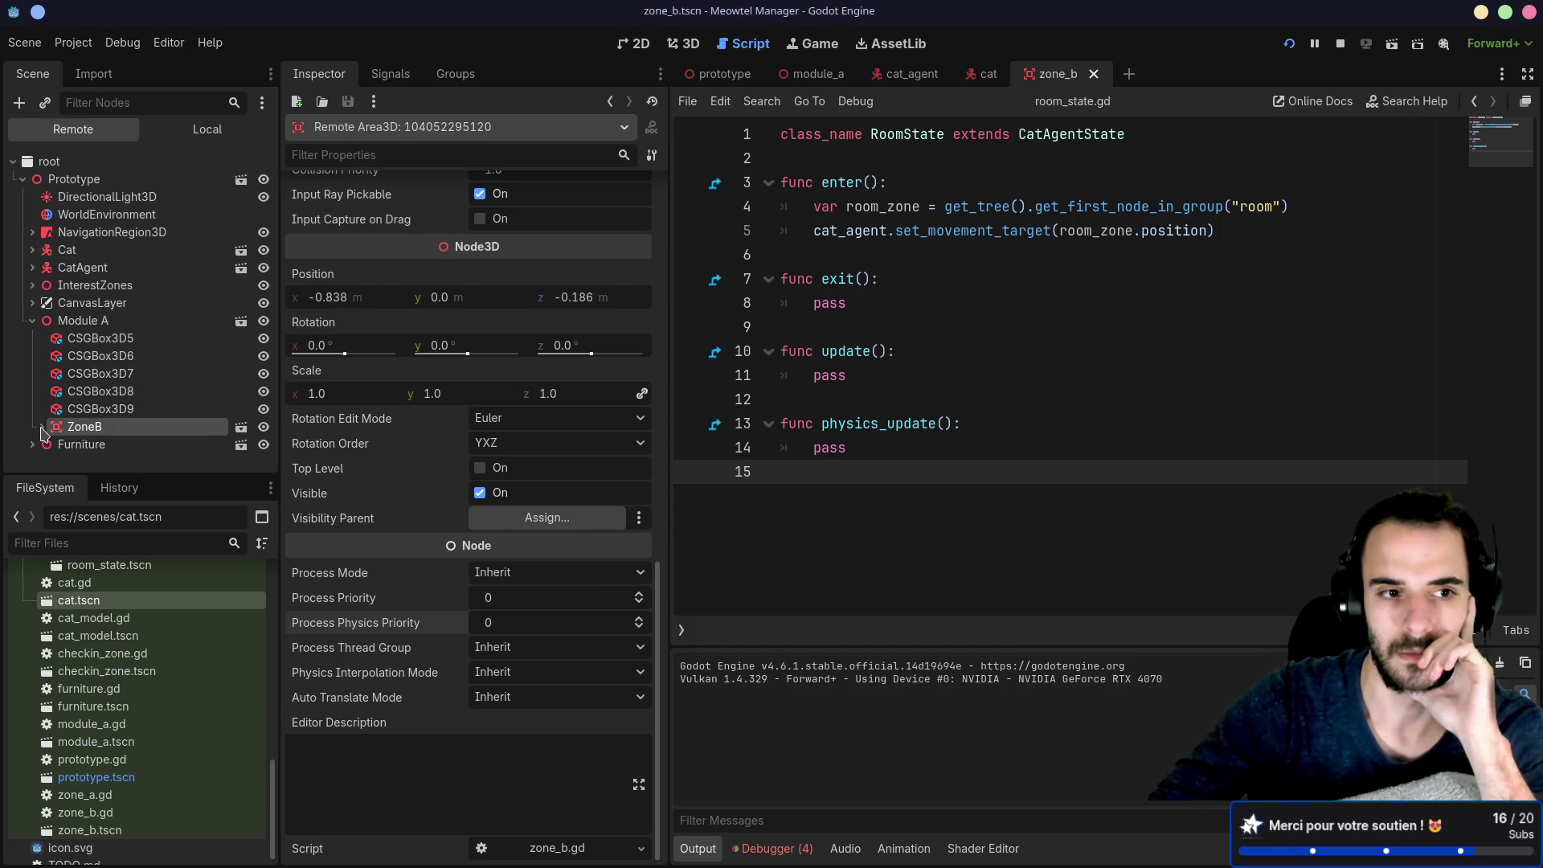
{"action": "left_click", "coordinate": [32, 320]}
{"action": "left_click", "coordinate": [32, 267]}
{"action": "left_click", "coordinate": [32, 267]}
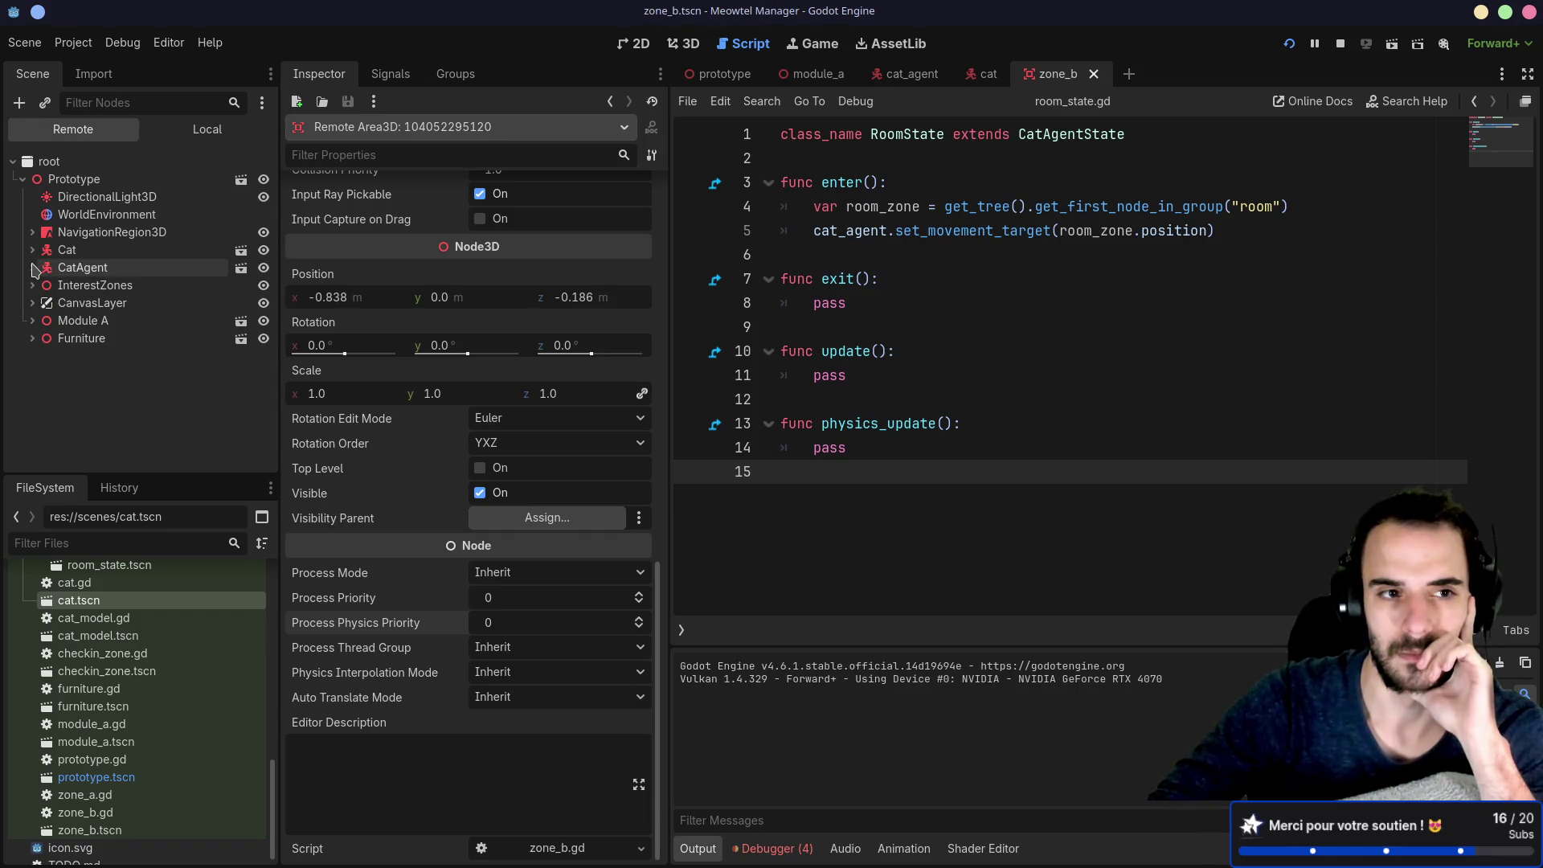
{"action": "left_click", "coordinate": [33, 268]}
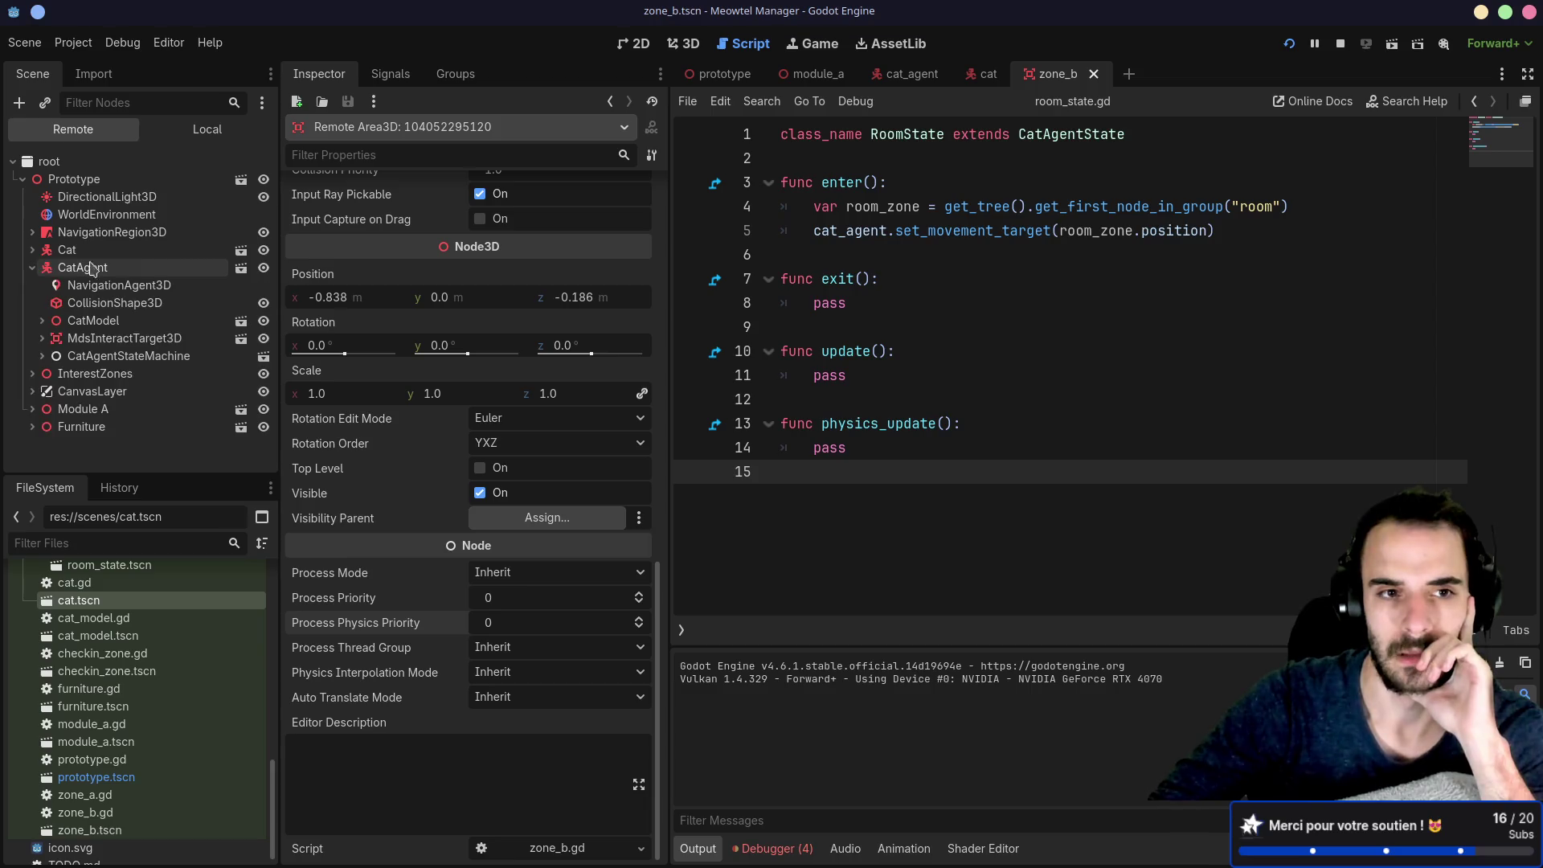
{"action": "left_click", "coordinate": [241, 271]}
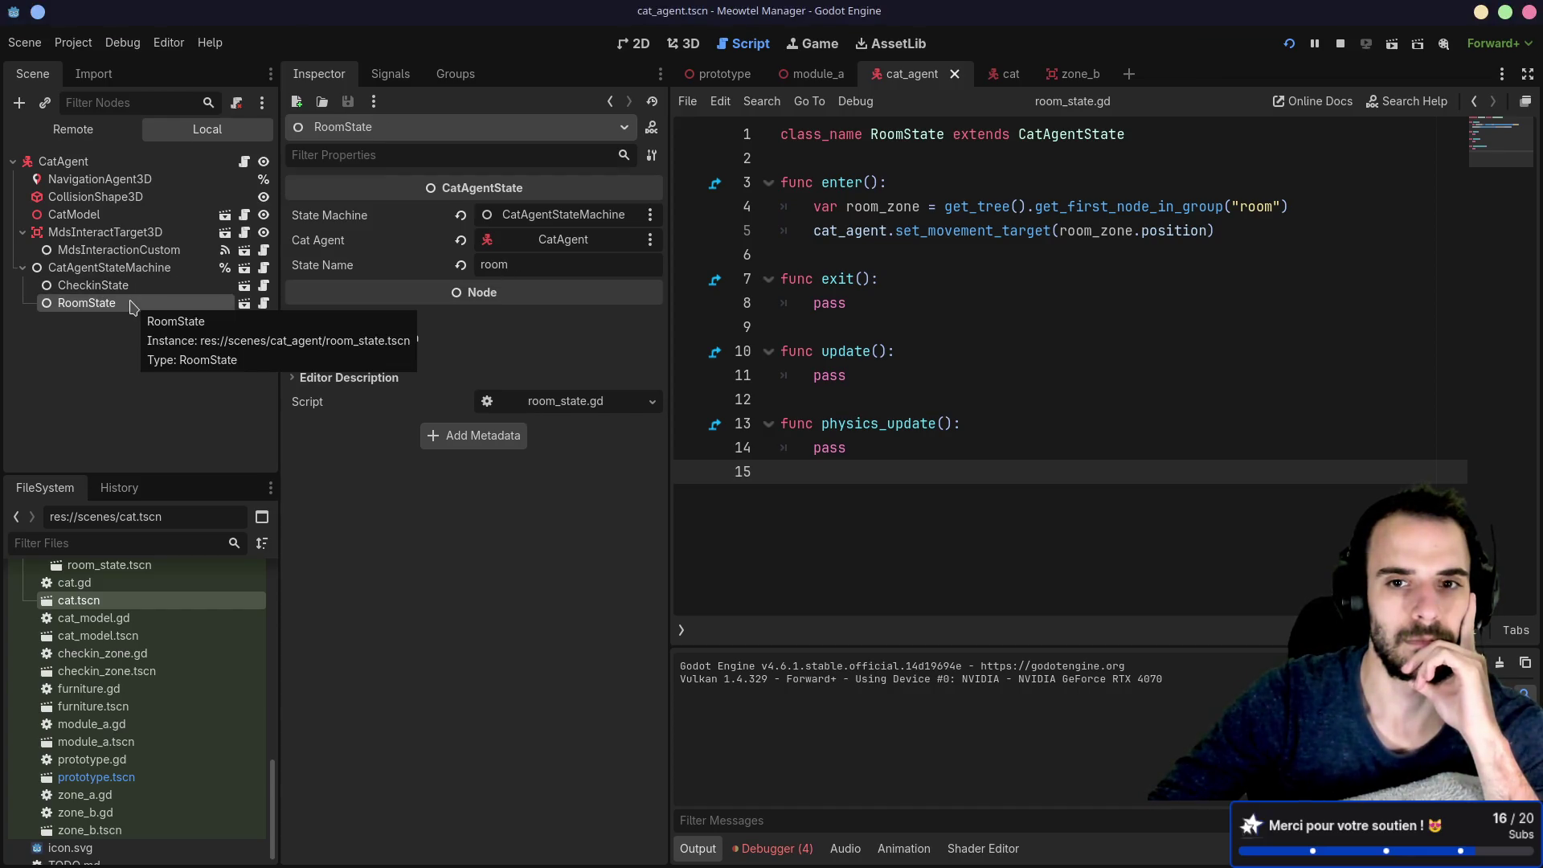
Step: Replace 'position' on line 5 of room_state.gd with global_position and run the game
{"action": "left_click", "coordinate": [1305, 200]}
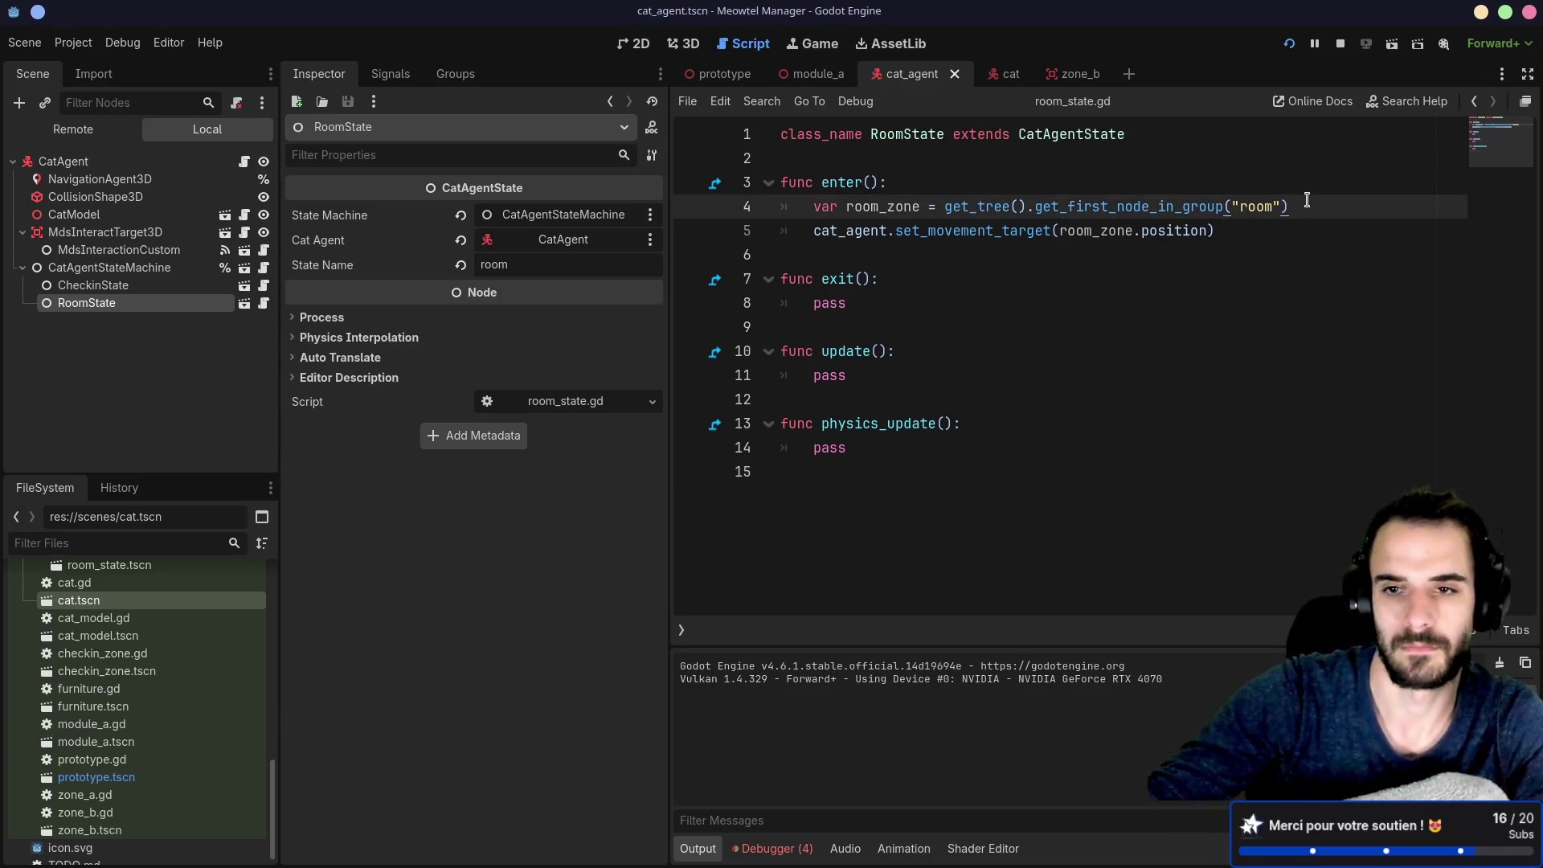
{"action": "double_click", "coordinate": [1174, 232]}
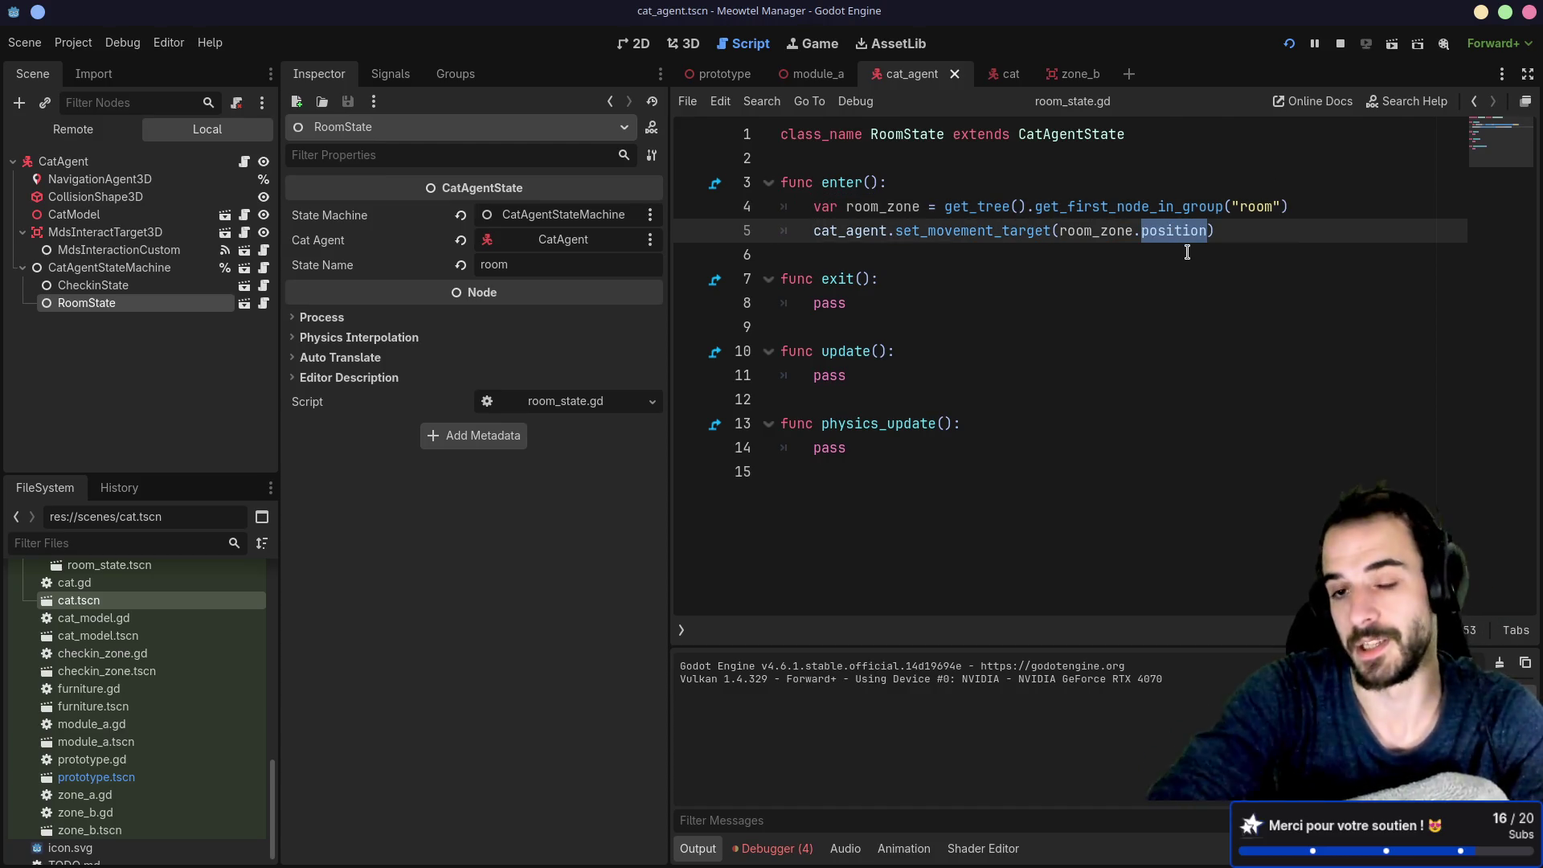
{"action": "type", "text": "glog"}
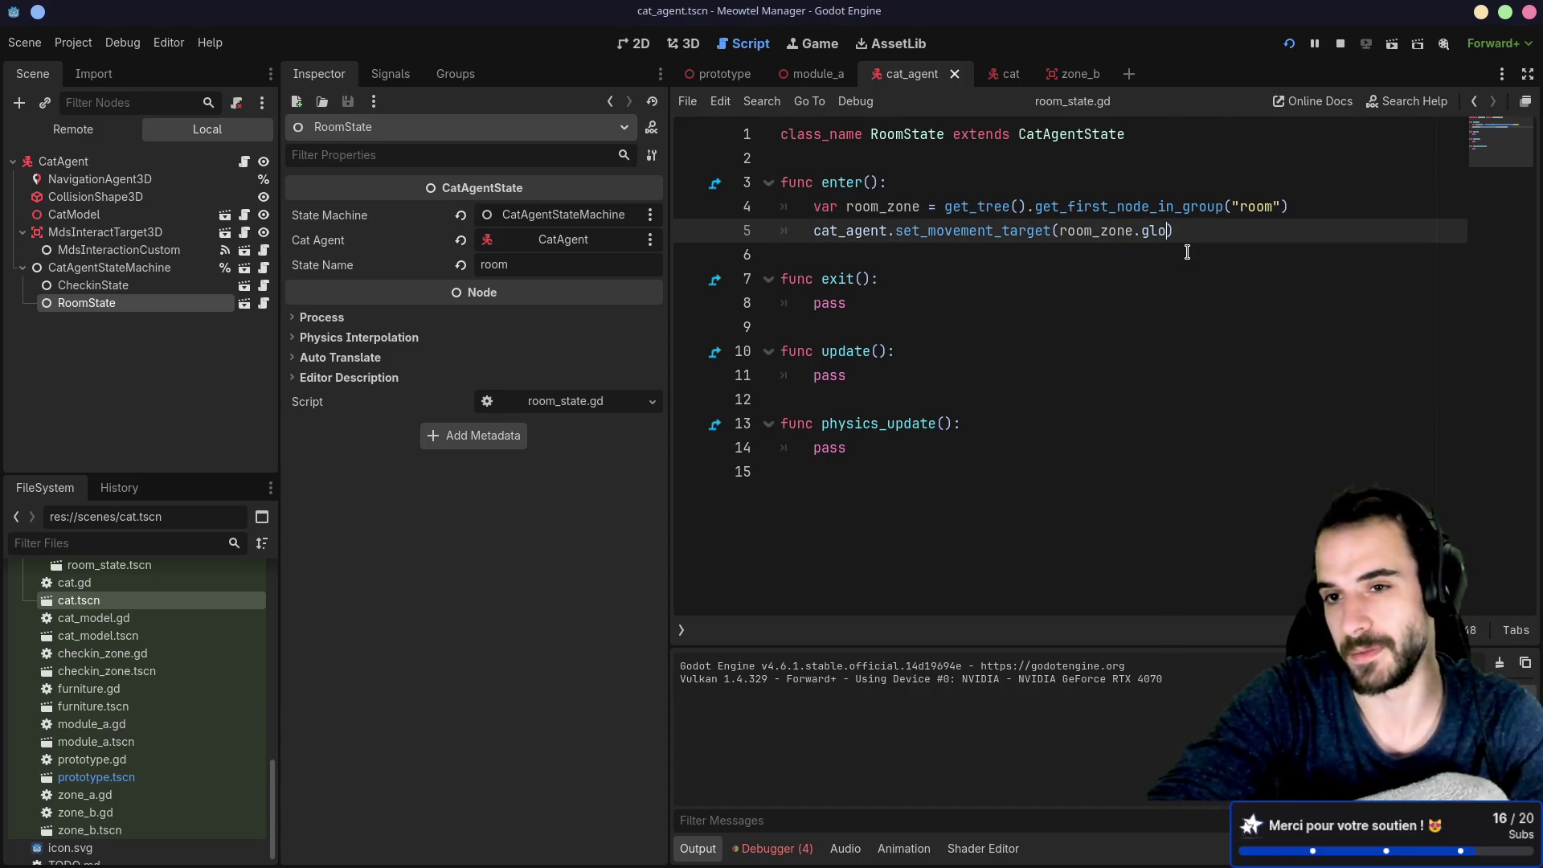
{"action": "type", "text": "bal_postion"}
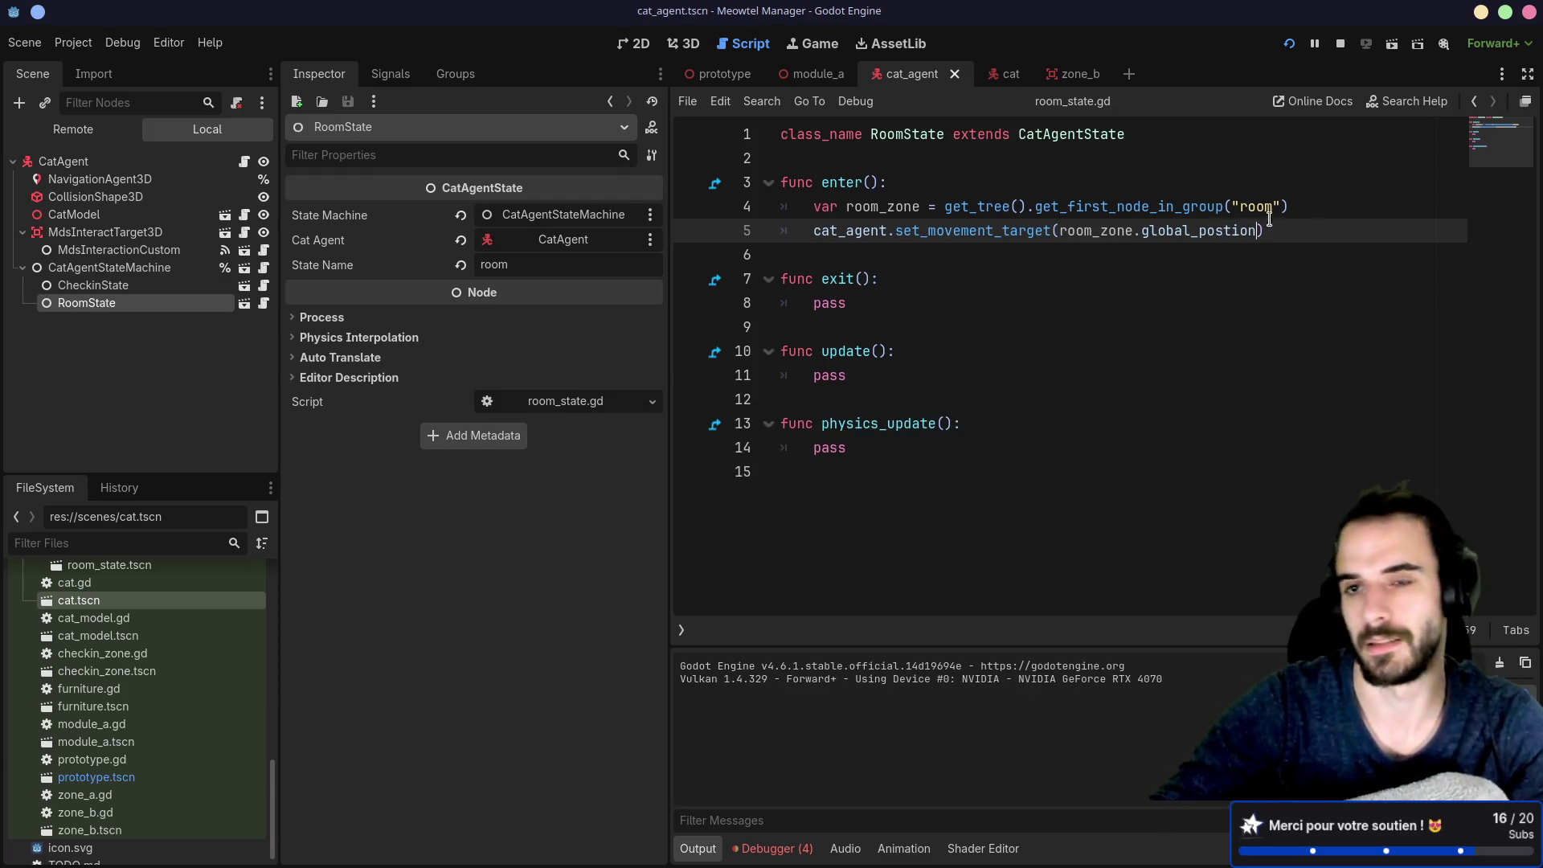
{"action": "key", "text": "F5"}
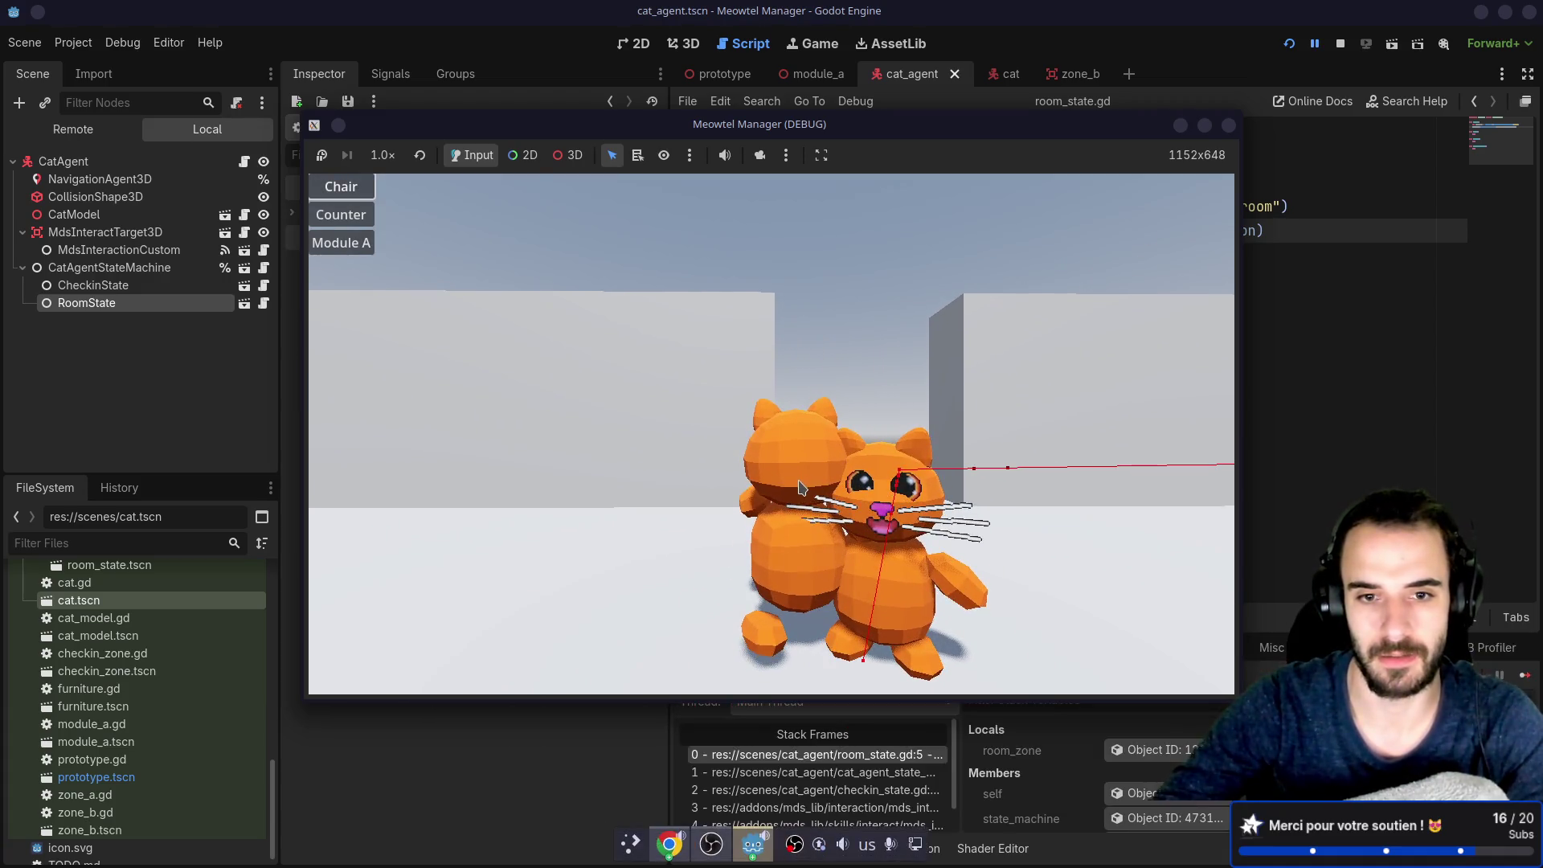
Step: Return to the editor, switch to the zone_b tab and place the caret in the misspelled global_postion
{"action": "left_click", "coordinate": [1319, 342]}
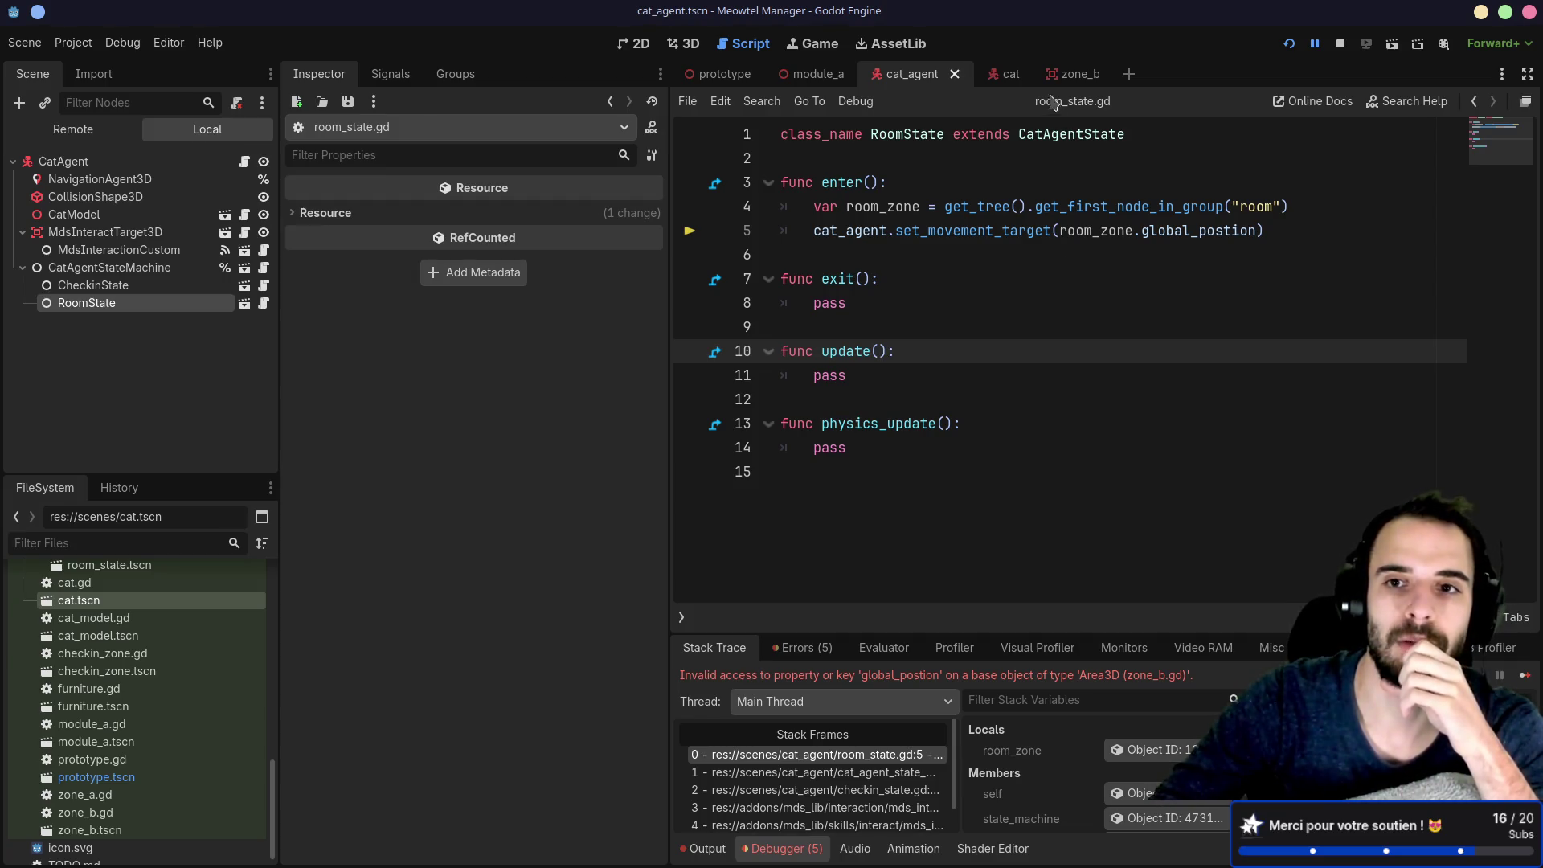
{"action": "left_click", "coordinate": [1006, 76]}
{"action": "left_click", "coordinate": [1062, 76]}
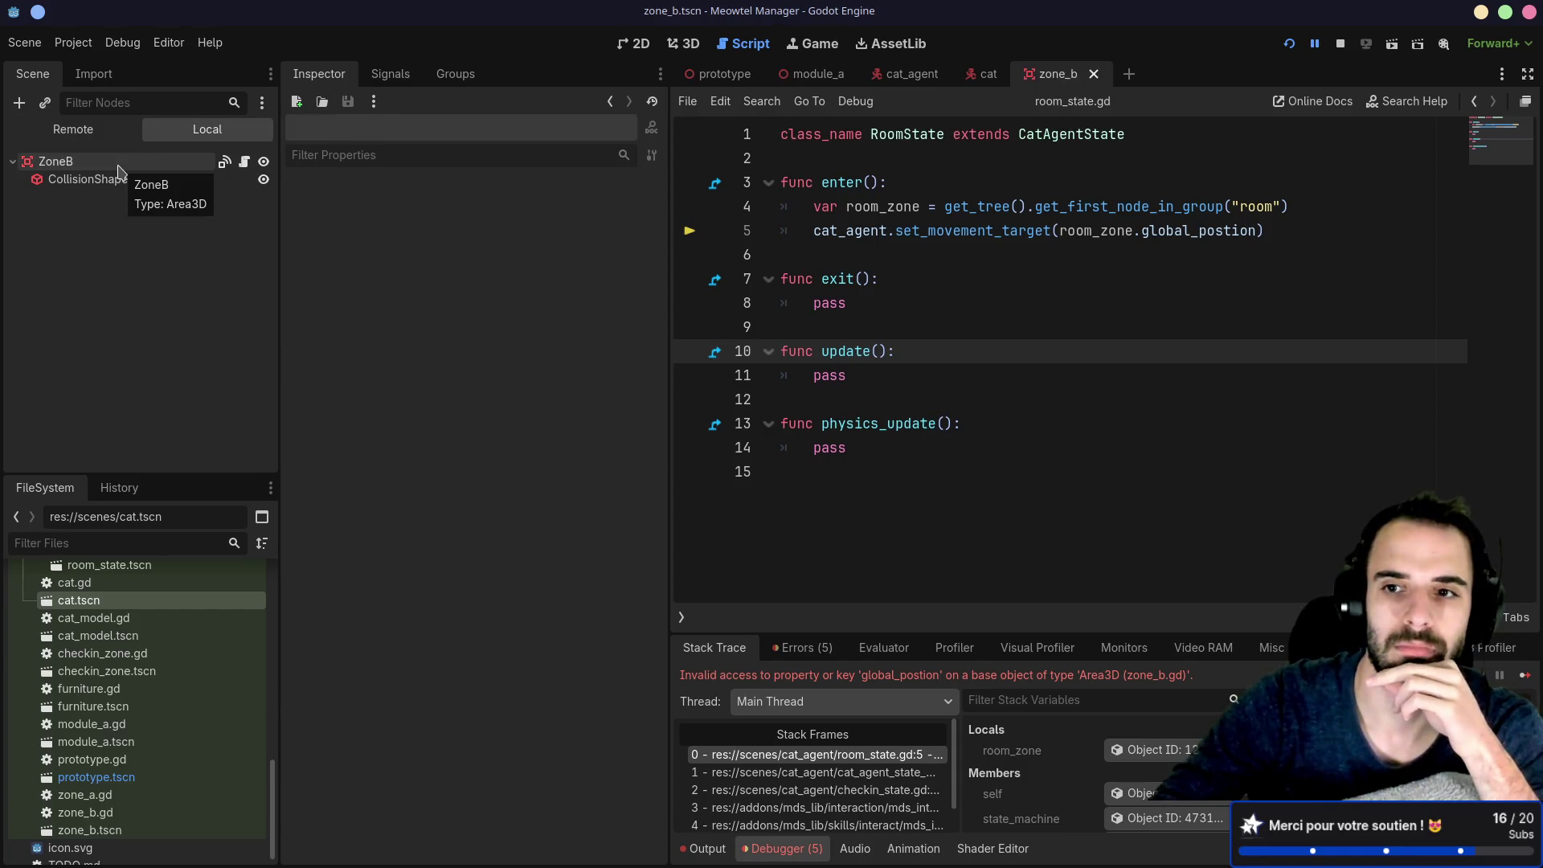
{"action": "left_click", "coordinate": [1221, 234]}
{"action": "type", "text": "i"}
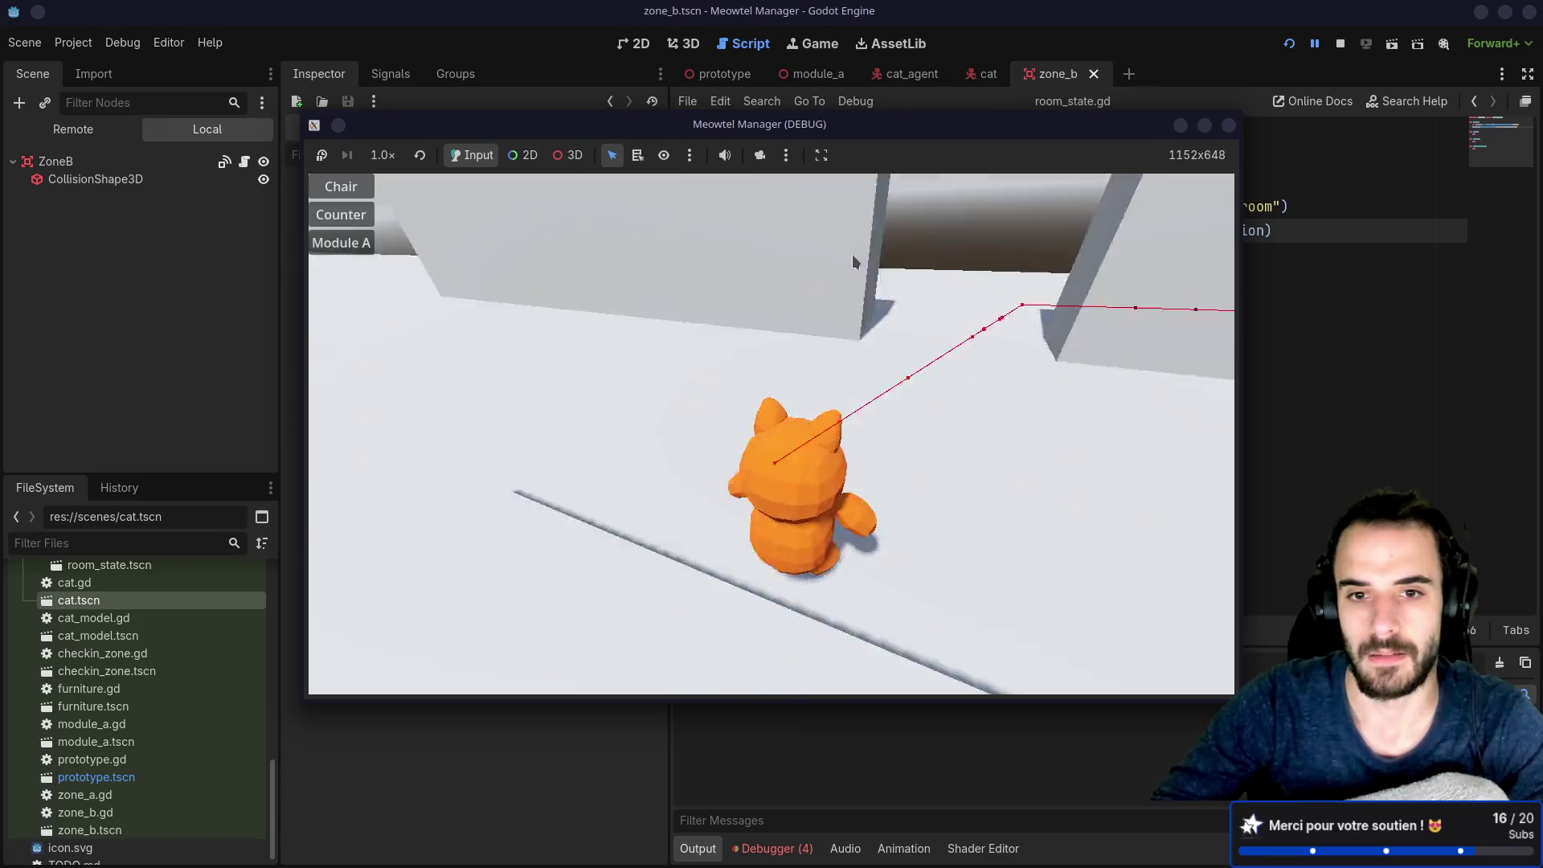
Step: Place Module A in the game, restart the run, place it again, then stop the game with F8
{"action": "left_click", "coordinate": [340, 242]}
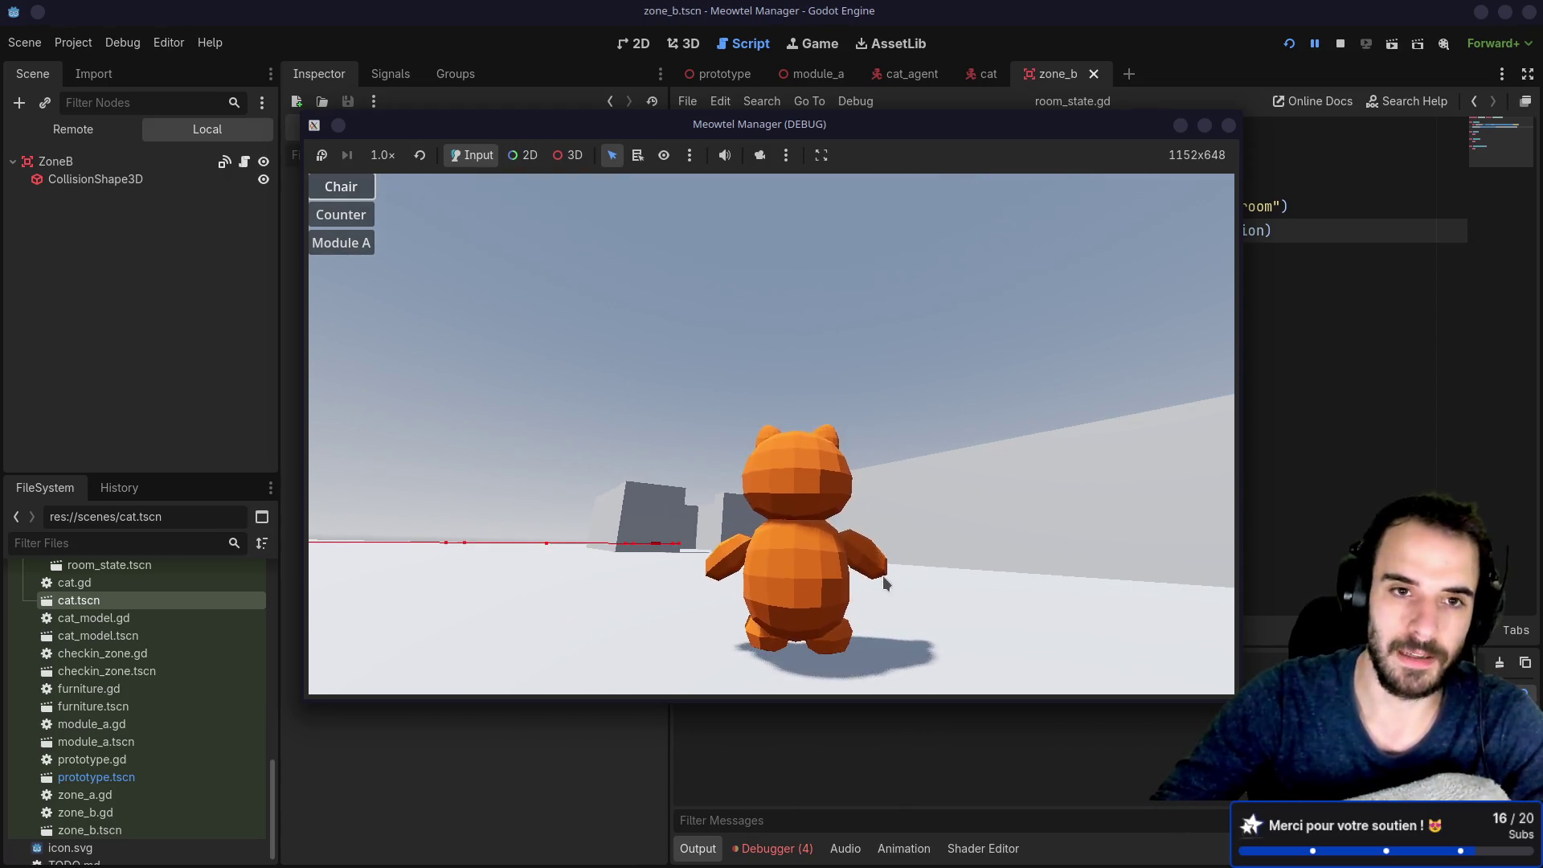
{"action": "left_click", "coordinate": [1228, 125]}
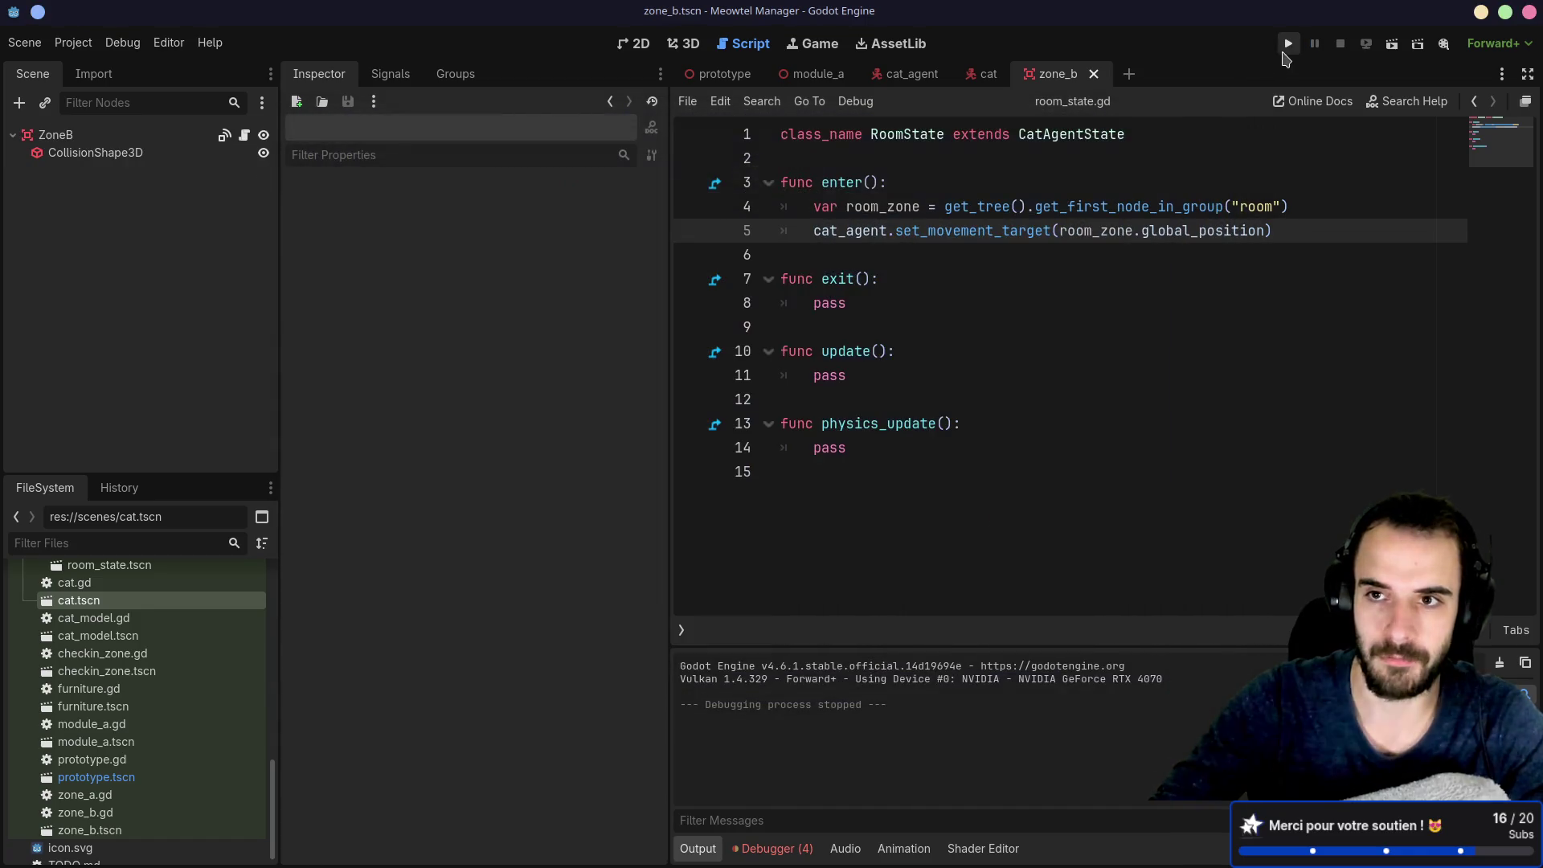
{"action": "left_click", "coordinate": [1288, 44]}
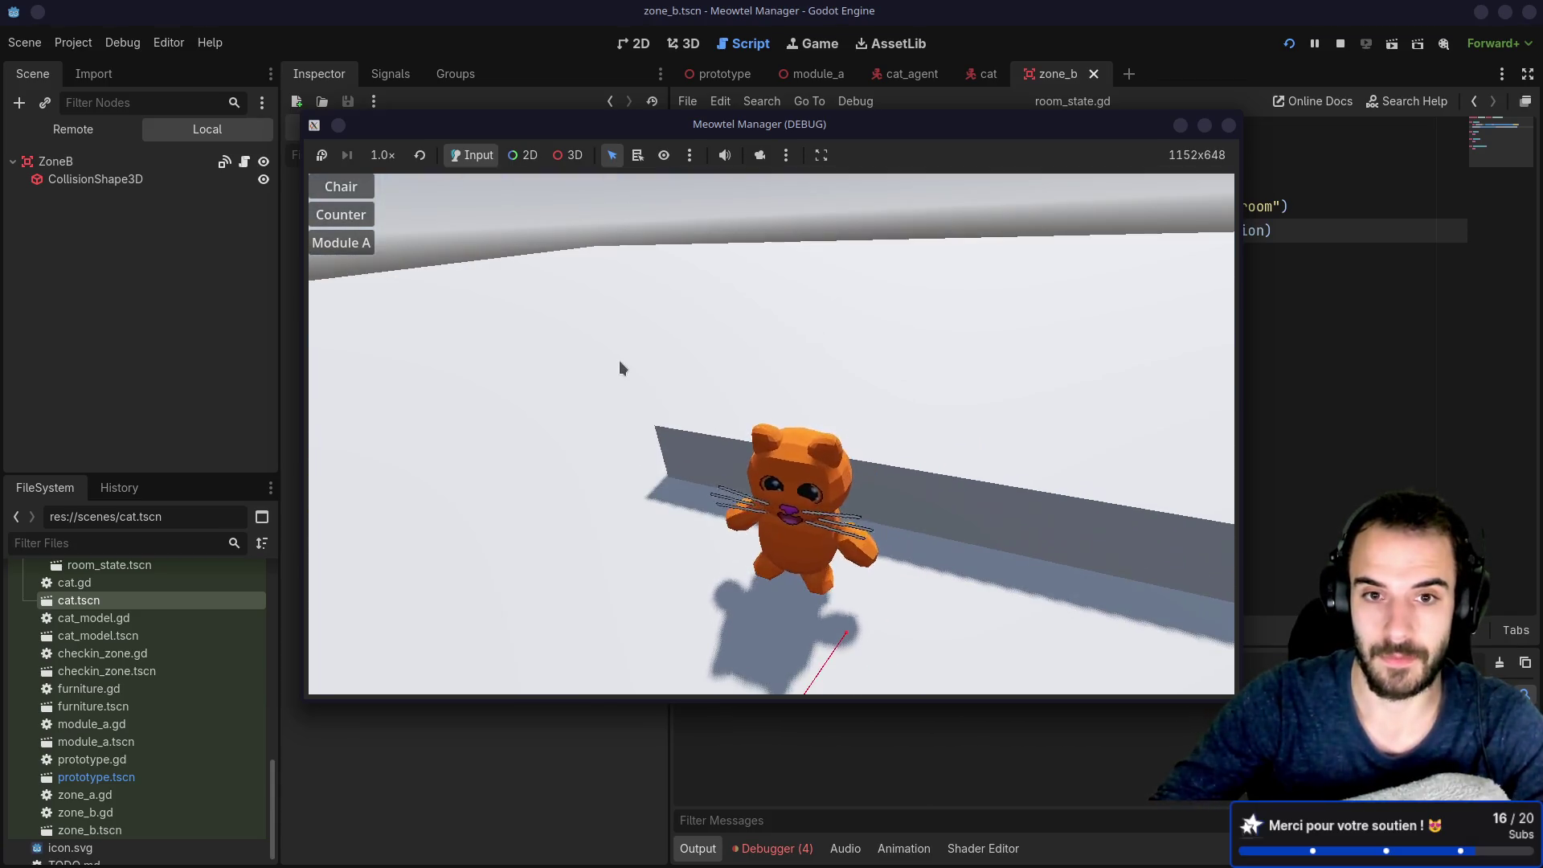
{"action": "left_click", "coordinate": [341, 243]}
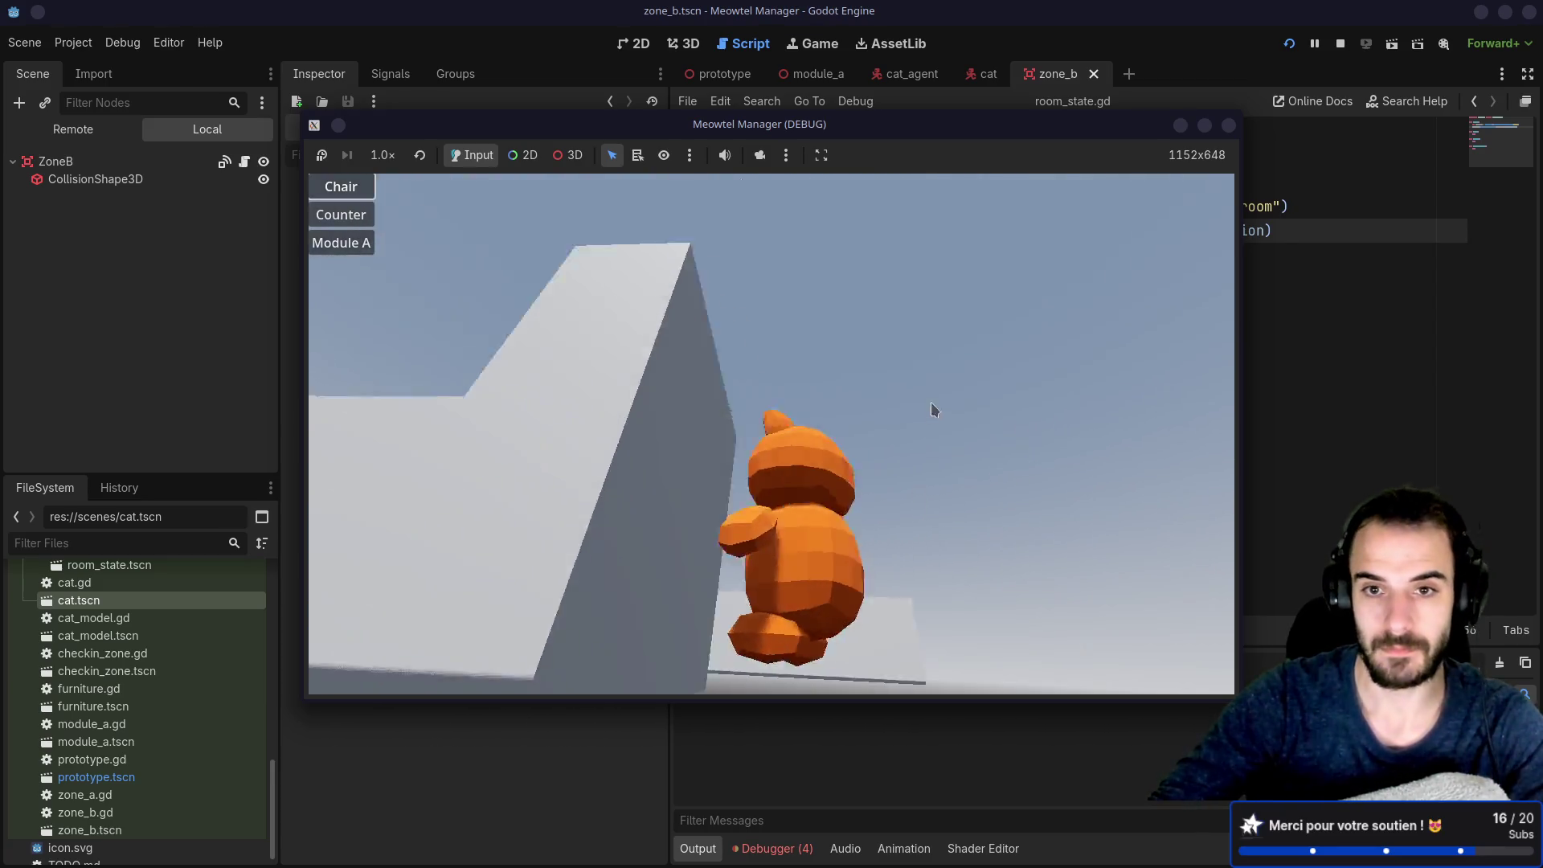
{"action": "key", "text": "F8"}
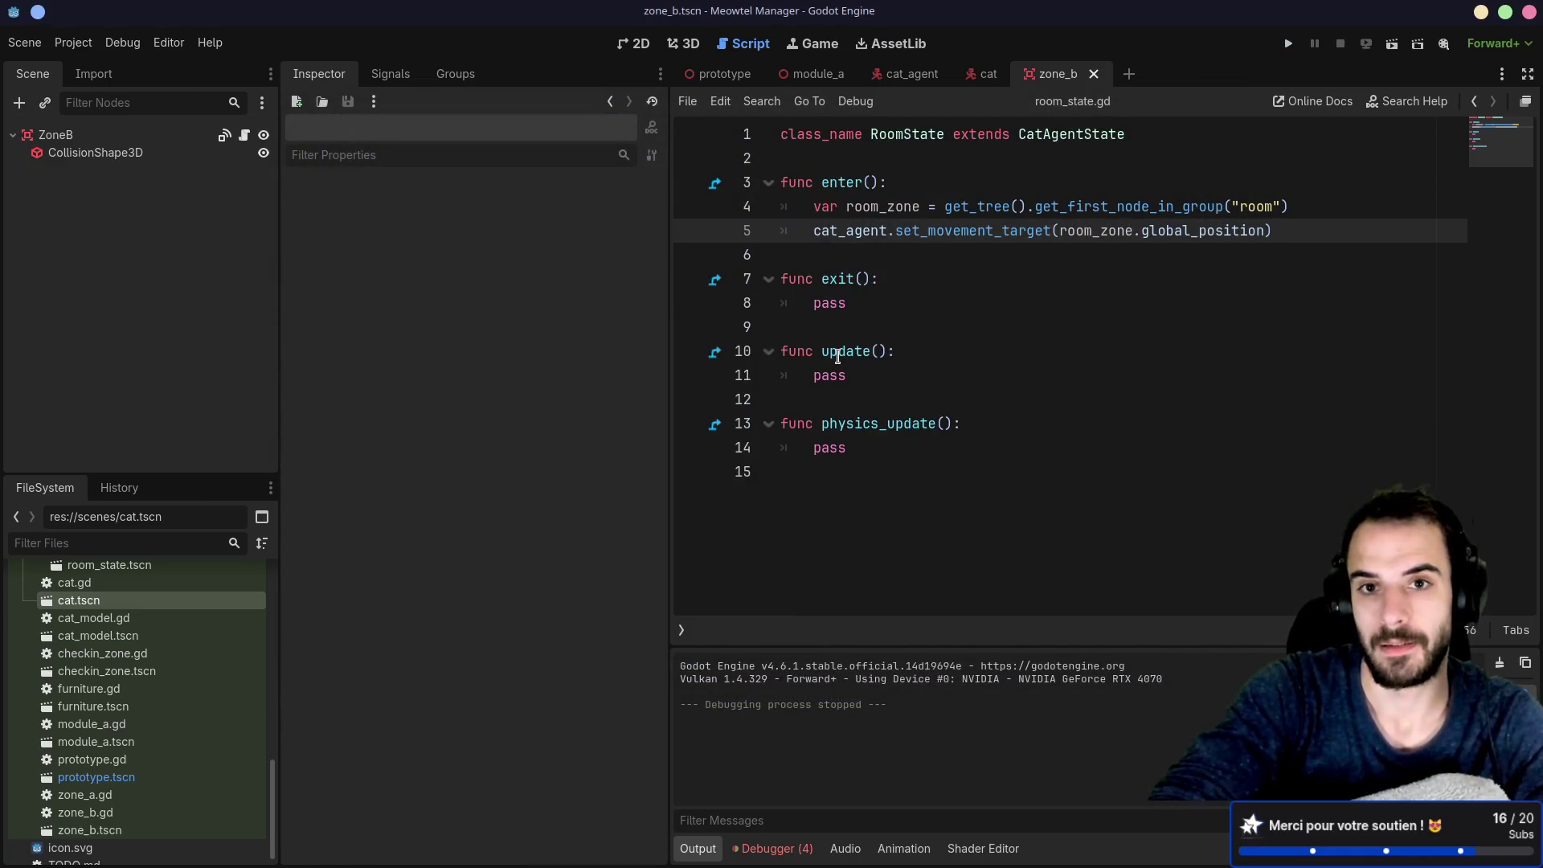
{"action": "left_click", "coordinate": [714, 74]}
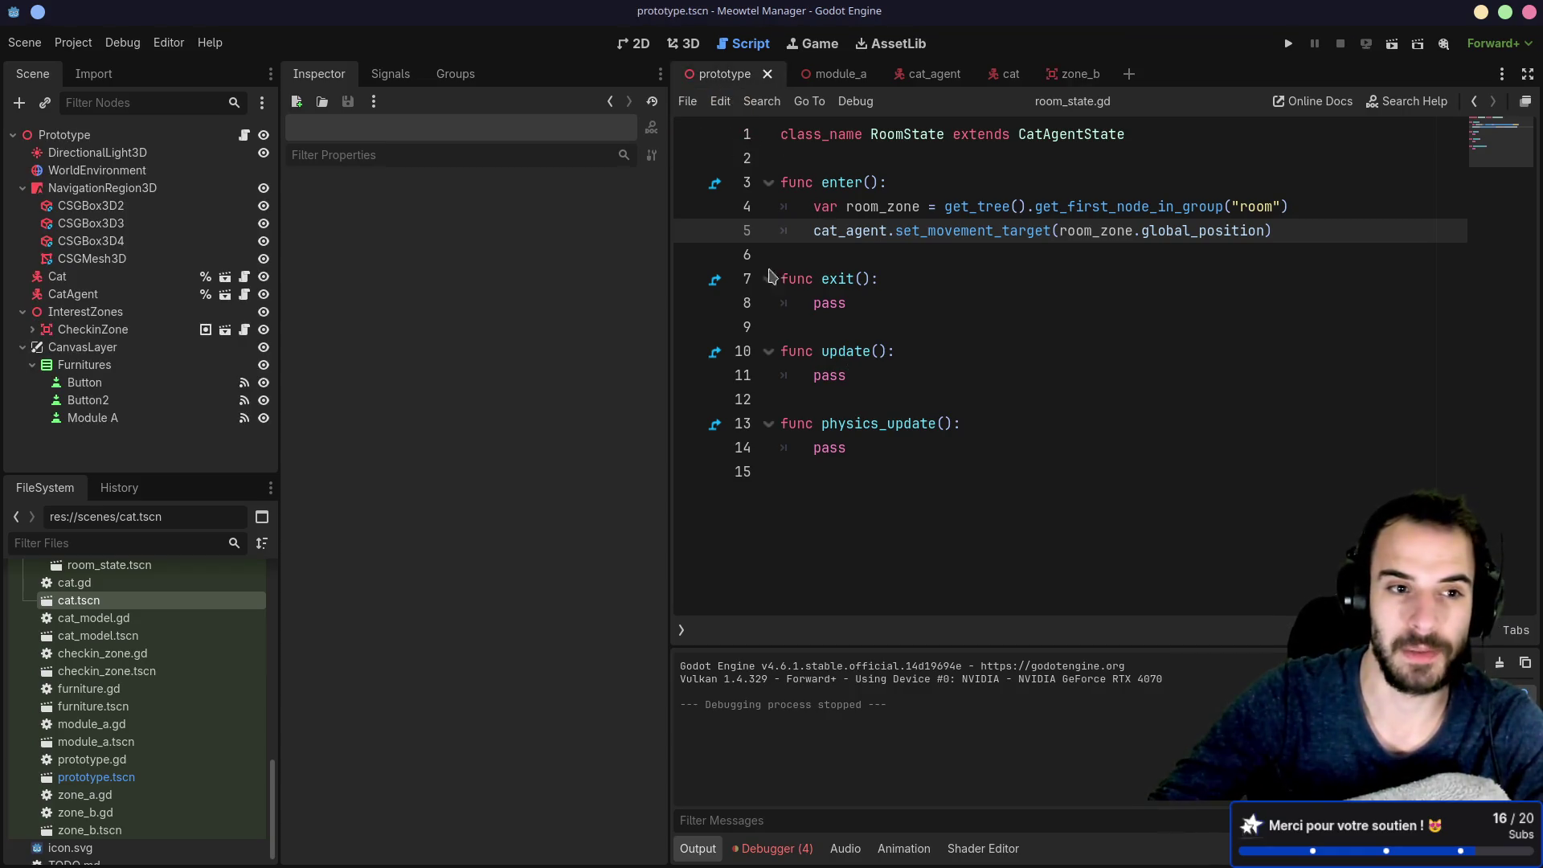
Step: Widen the left dock, expand the prototype's Scene tree nodes and inspect the NavigationRegion3D's navigation mesh
{"action": "left_click_drag", "start_coordinate": [278, 264], "coordinate": [308, 271]}
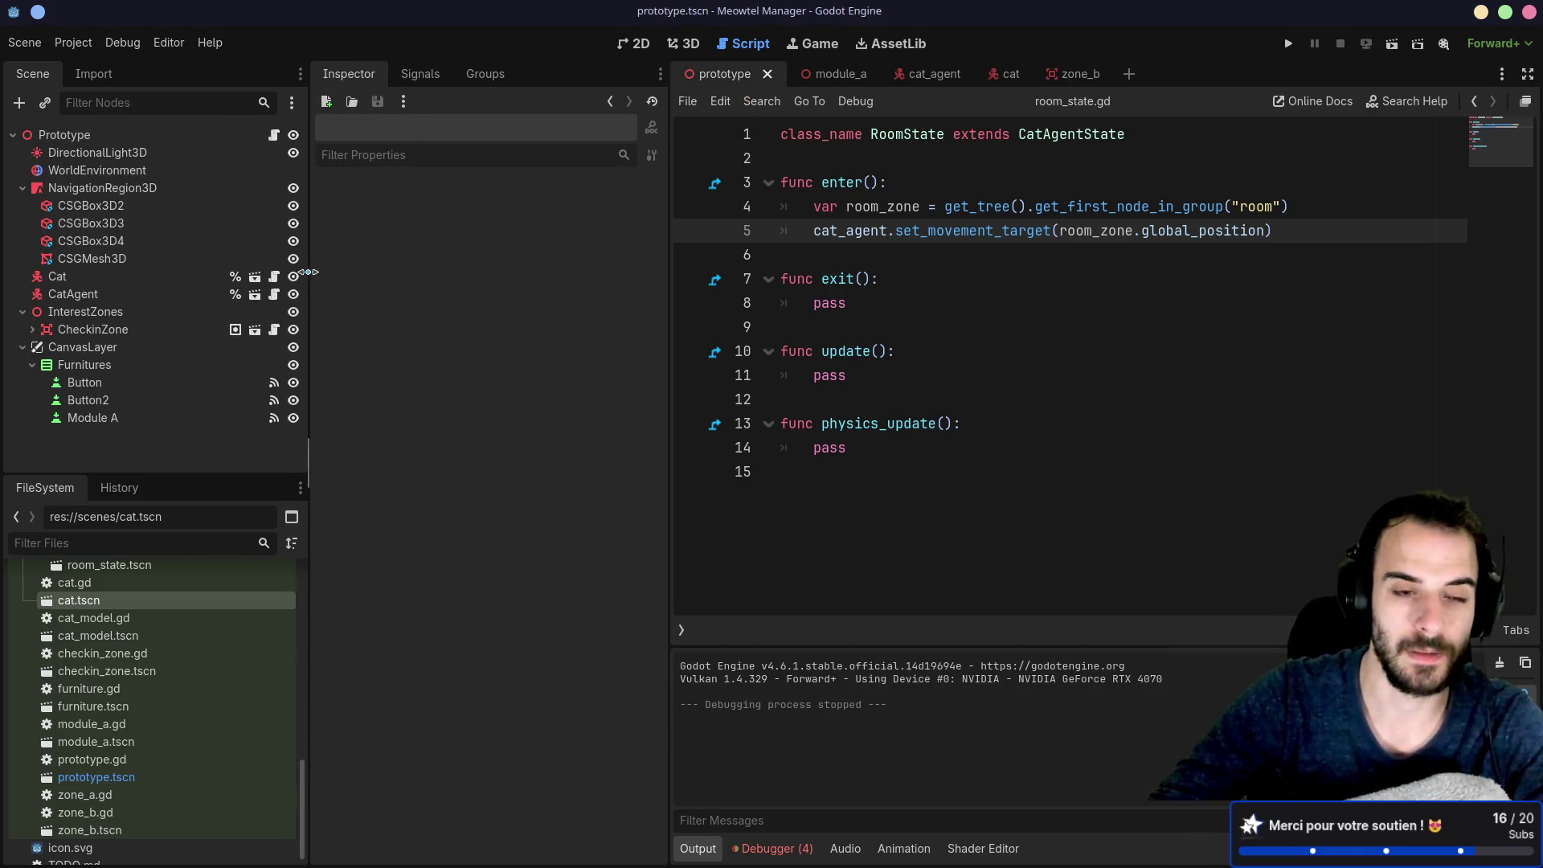
{"action": "scroll", "coordinate": [227, 706], "scroll_direction": "up", "scroll_amount": 5}
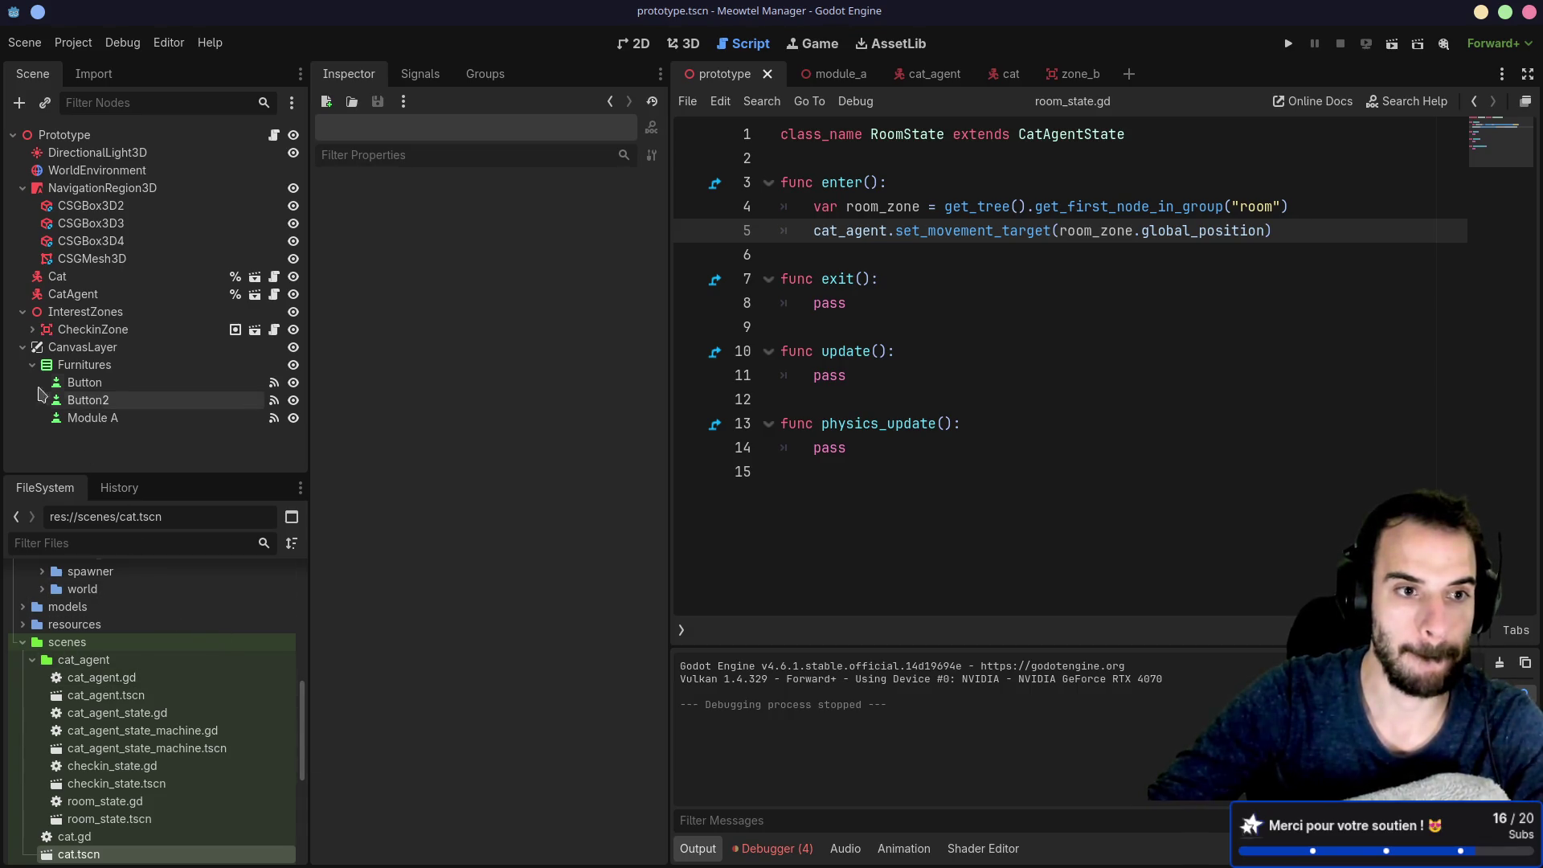
{"action": "left_click", "coordinate": [32, 365]}
{"action": "left_click", "coordinate": [32, 330]}
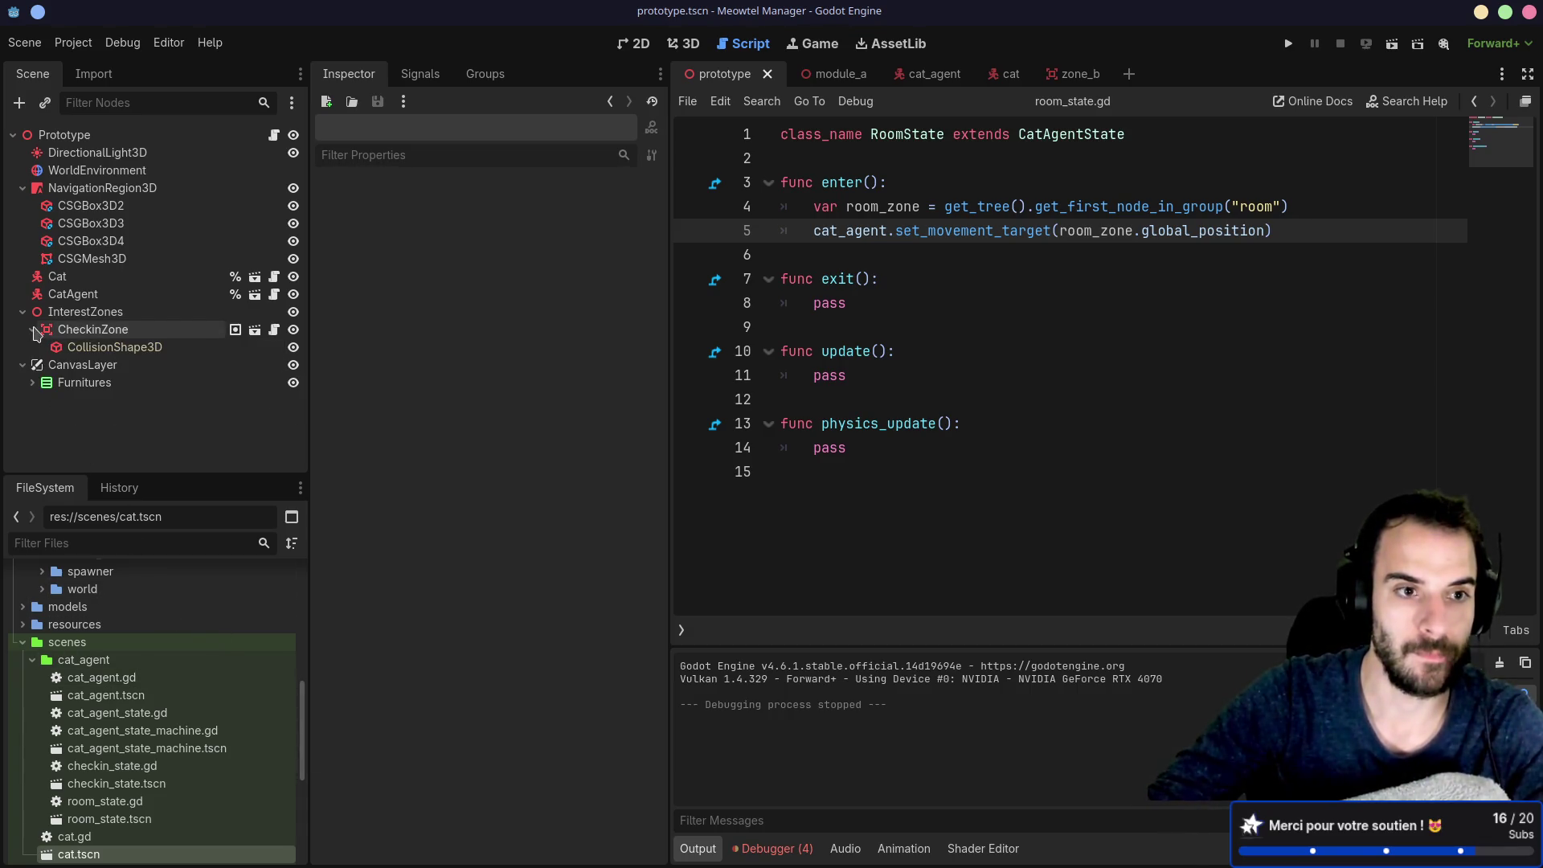
{"action": "left_click", "coordinate": [24, 315]}
{"action": "left_click", "coordinate": [23, 312]}
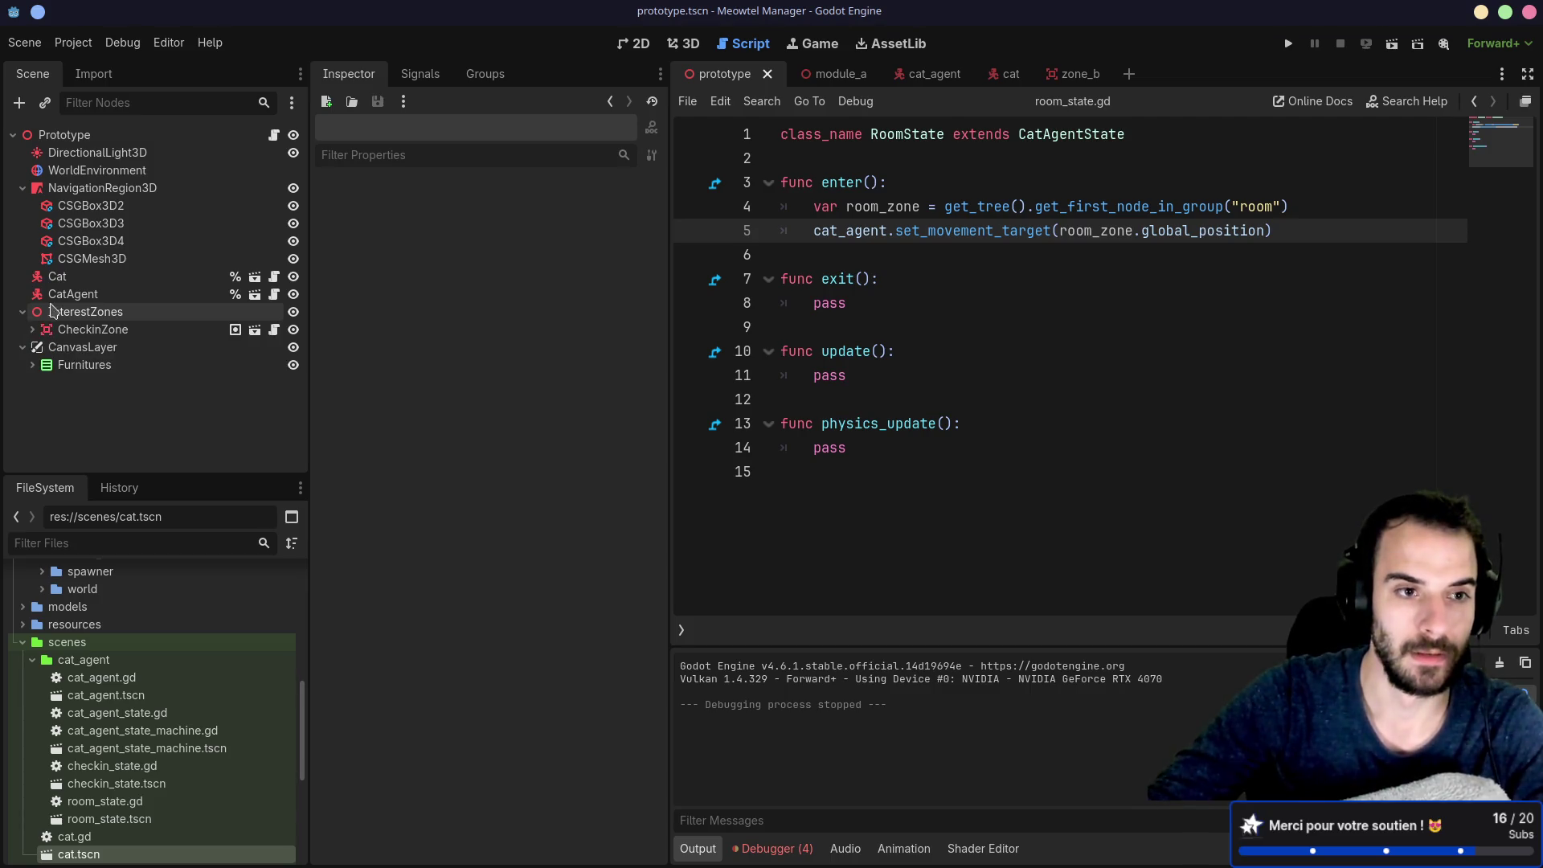
{"action": "left_click", "coordinate": [72, 294]}
{"action": "left_click", "coordinate": [86, 279]}
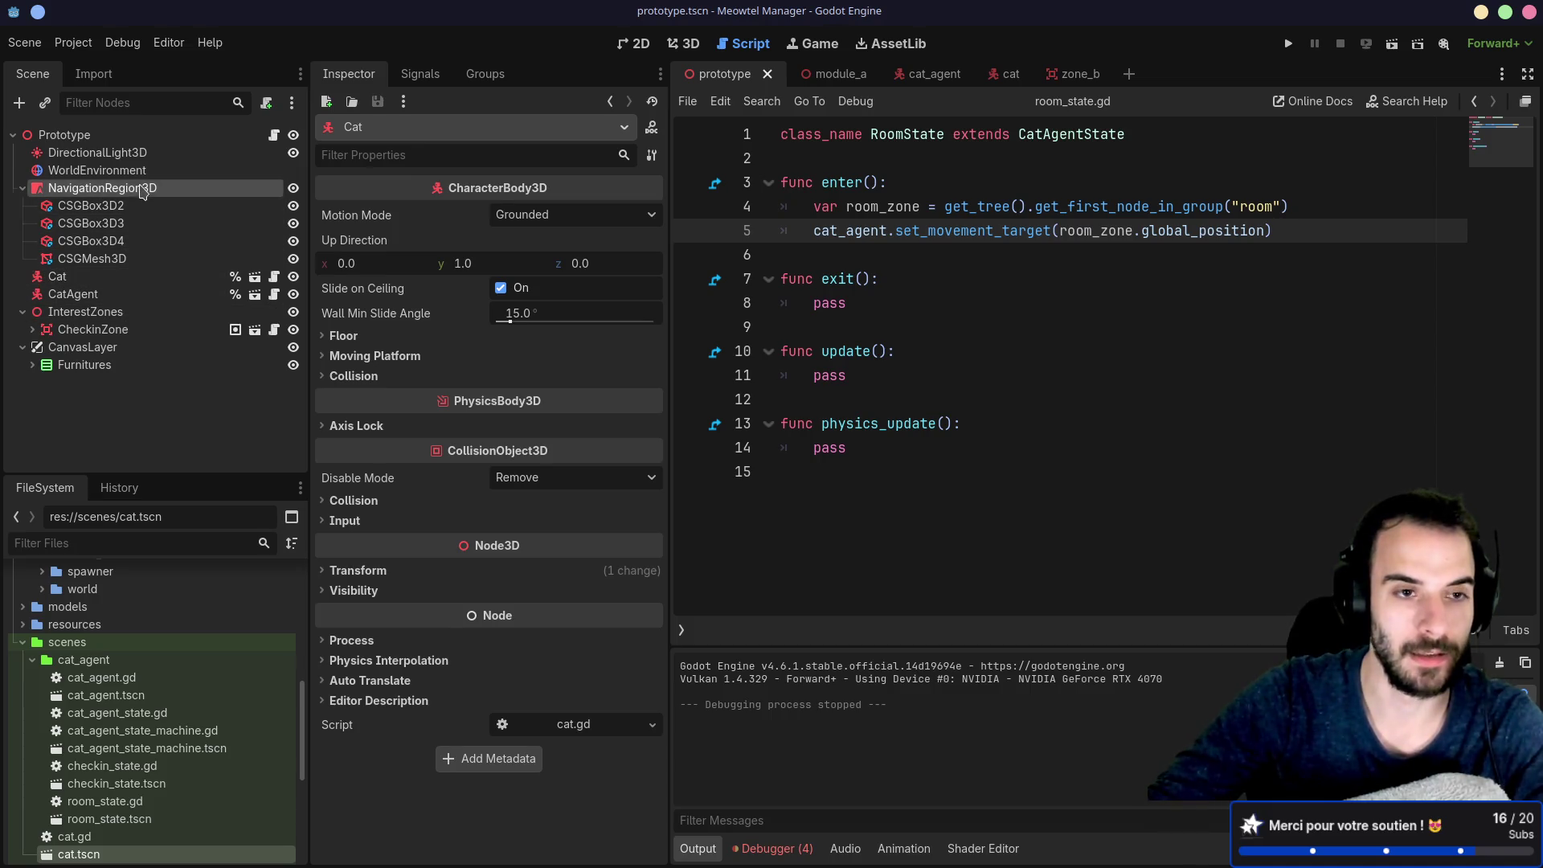
{"action": "left_click", "coordinate": [102, 188]}
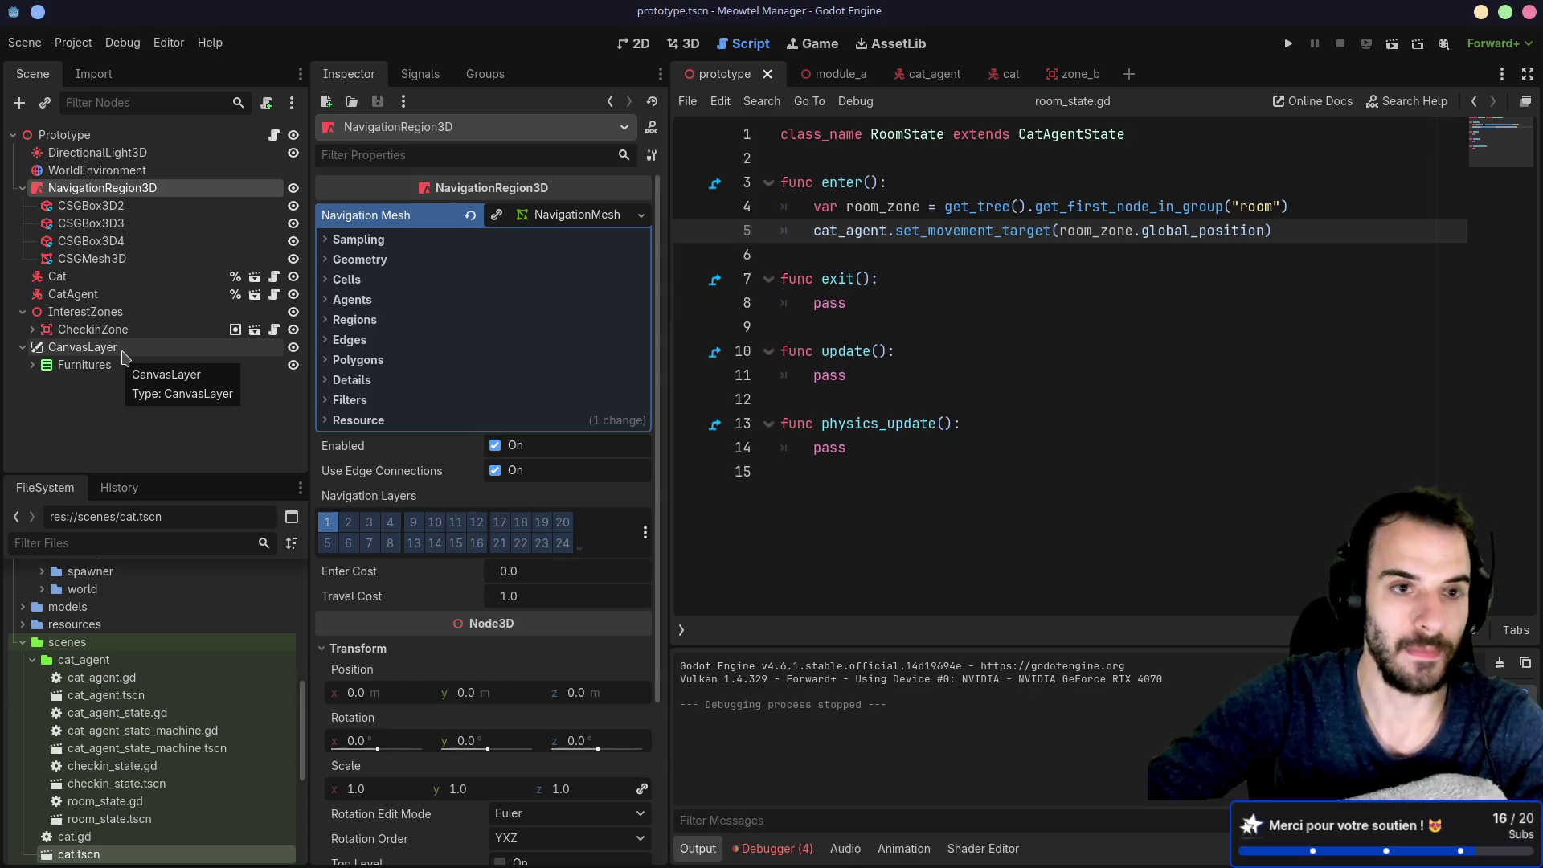
{"action": "key", "text": "alt+Tab"}
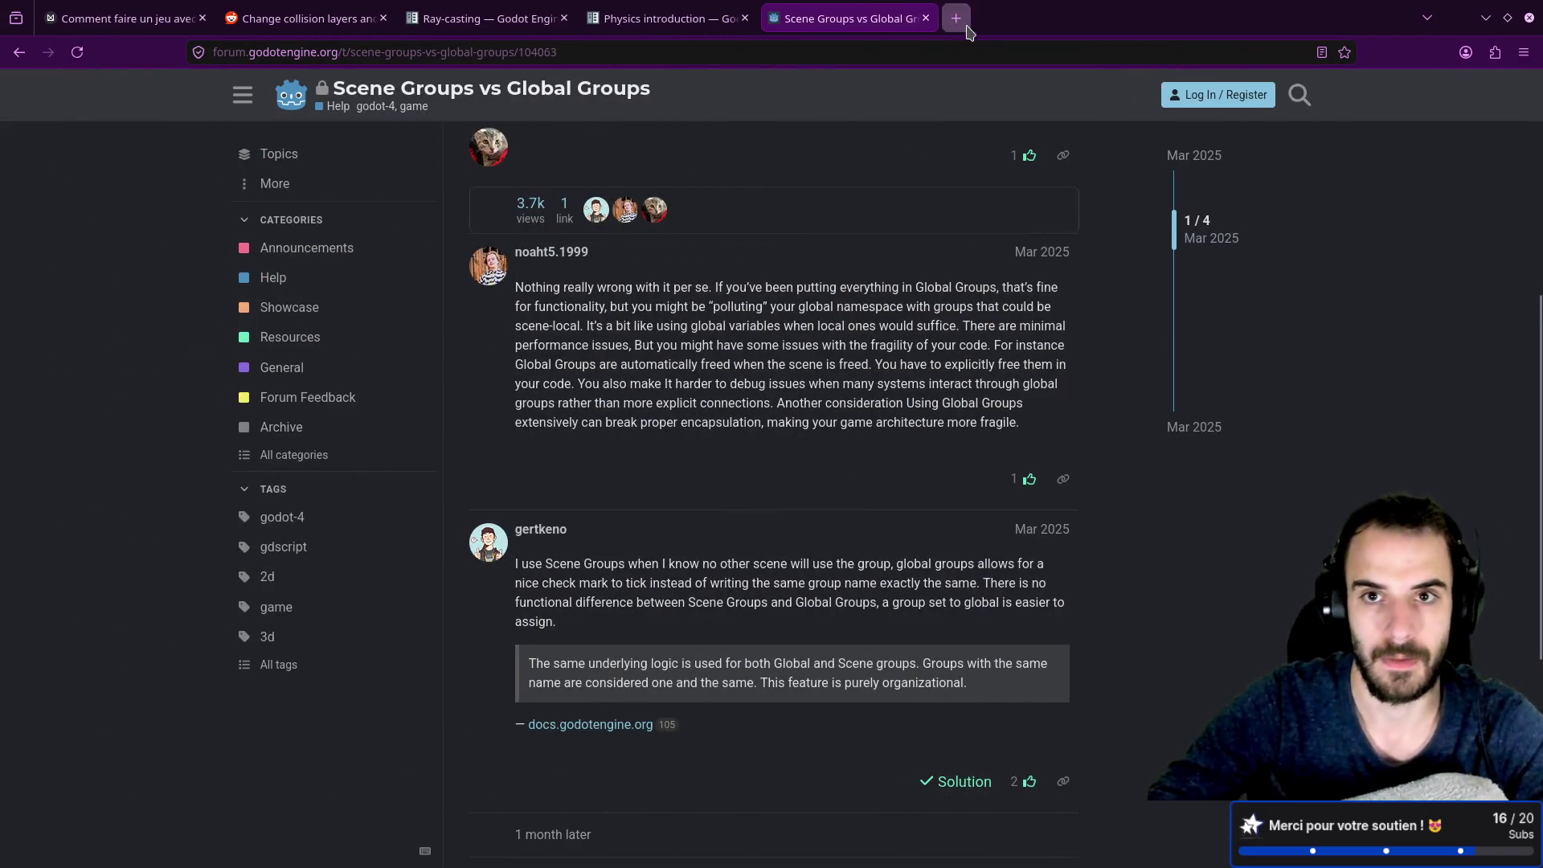
Step: Search 'navregion godot' in a new tab and open the Using NavigationRegions Godot Docs page
{"action": "left_click", "coordinate": [966, 25]}
{"action": "type", "text": "nas"}
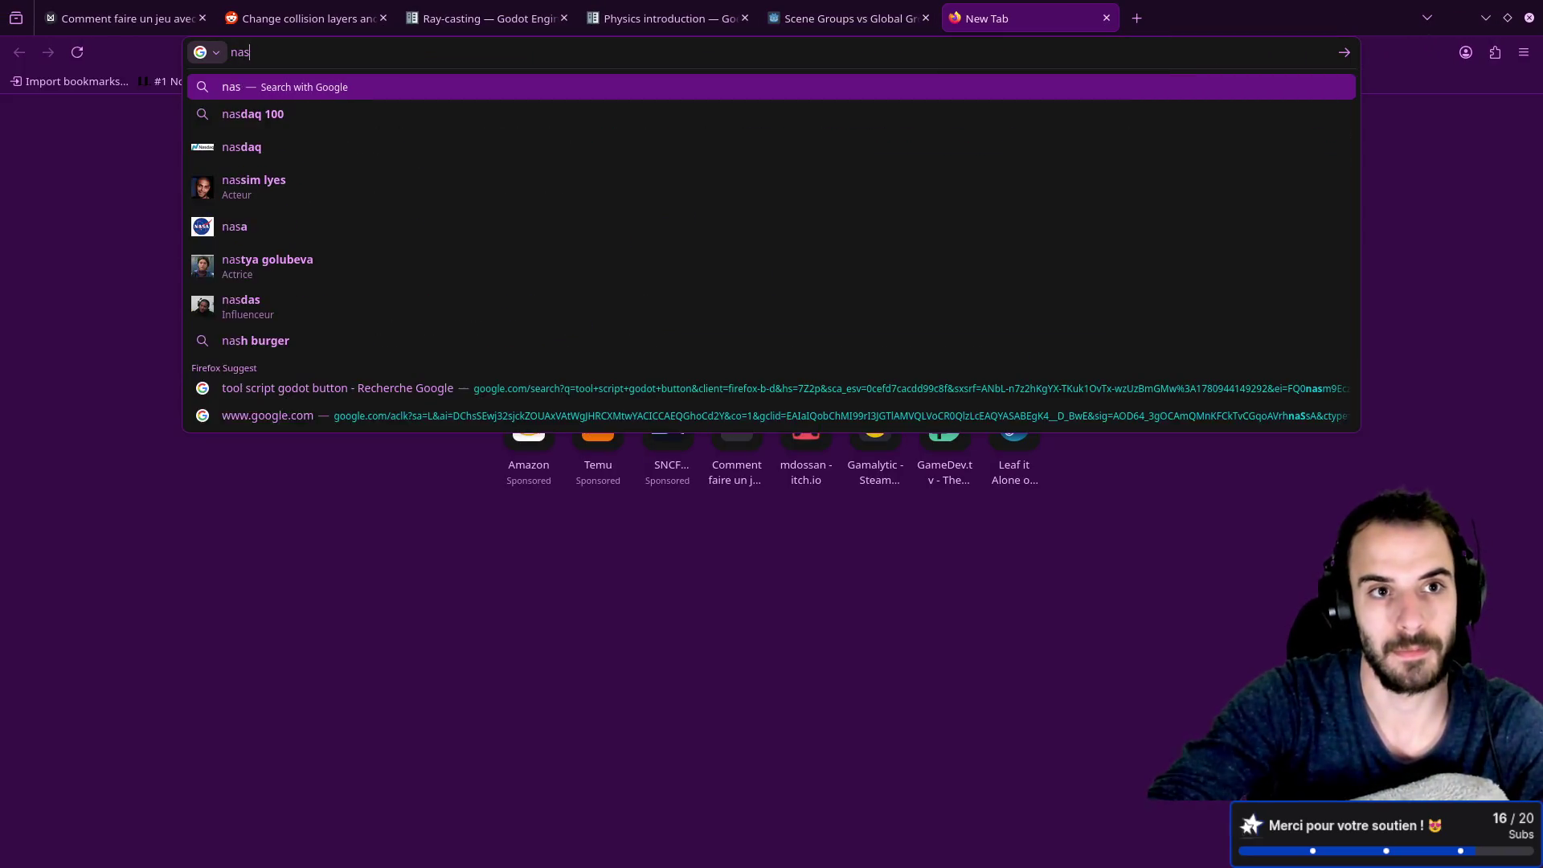
{"action": "key", "text": "BackSpace"}
{"action": "type", "text": "vr"}
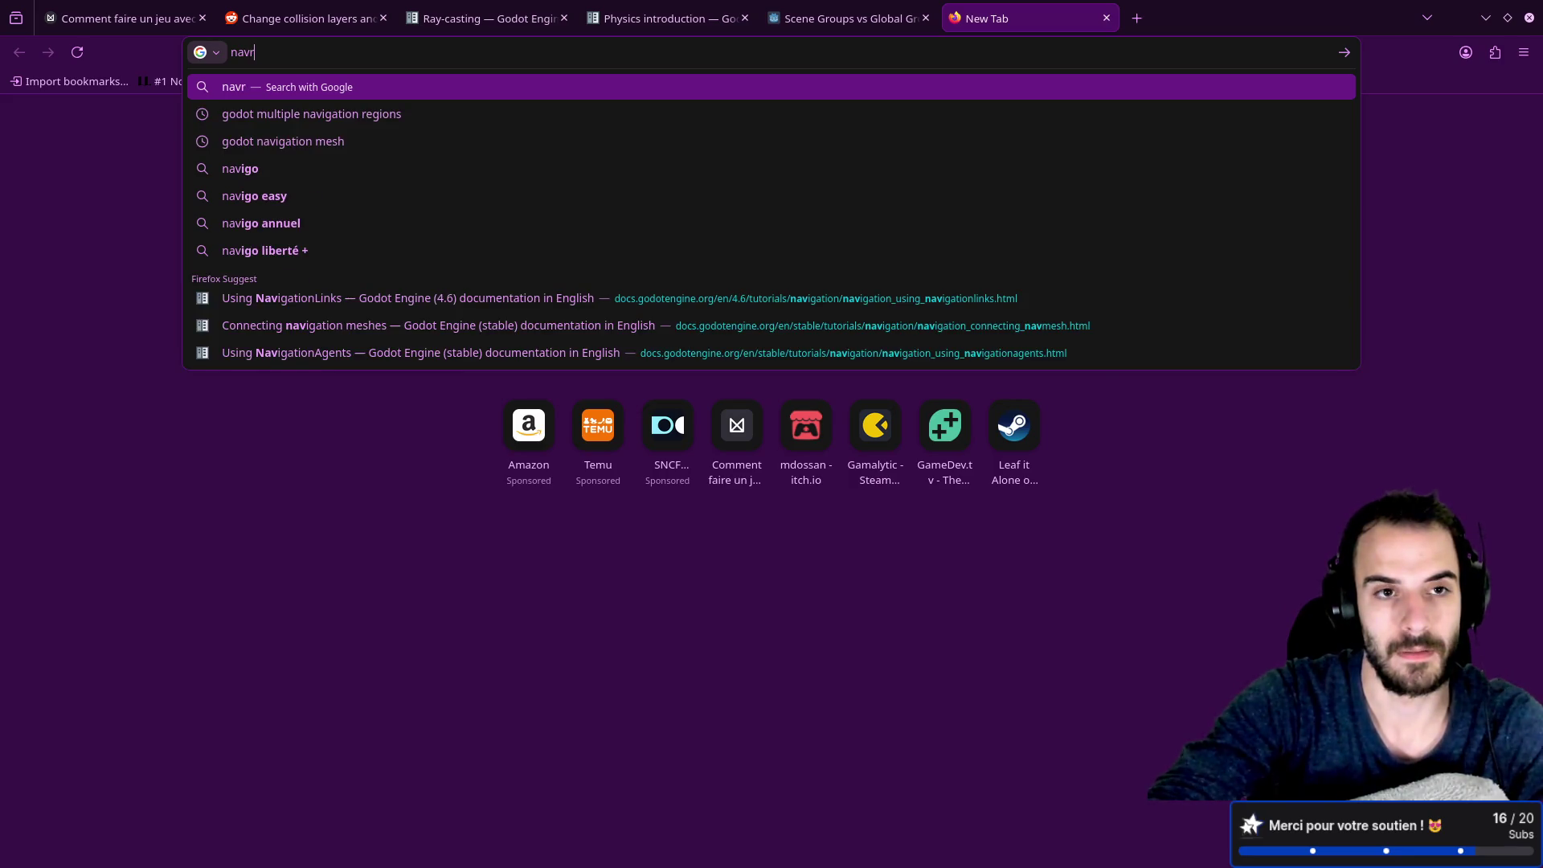
{"action": "type", "text": "egion godot"}
{"action": "key", "text": "Return"}
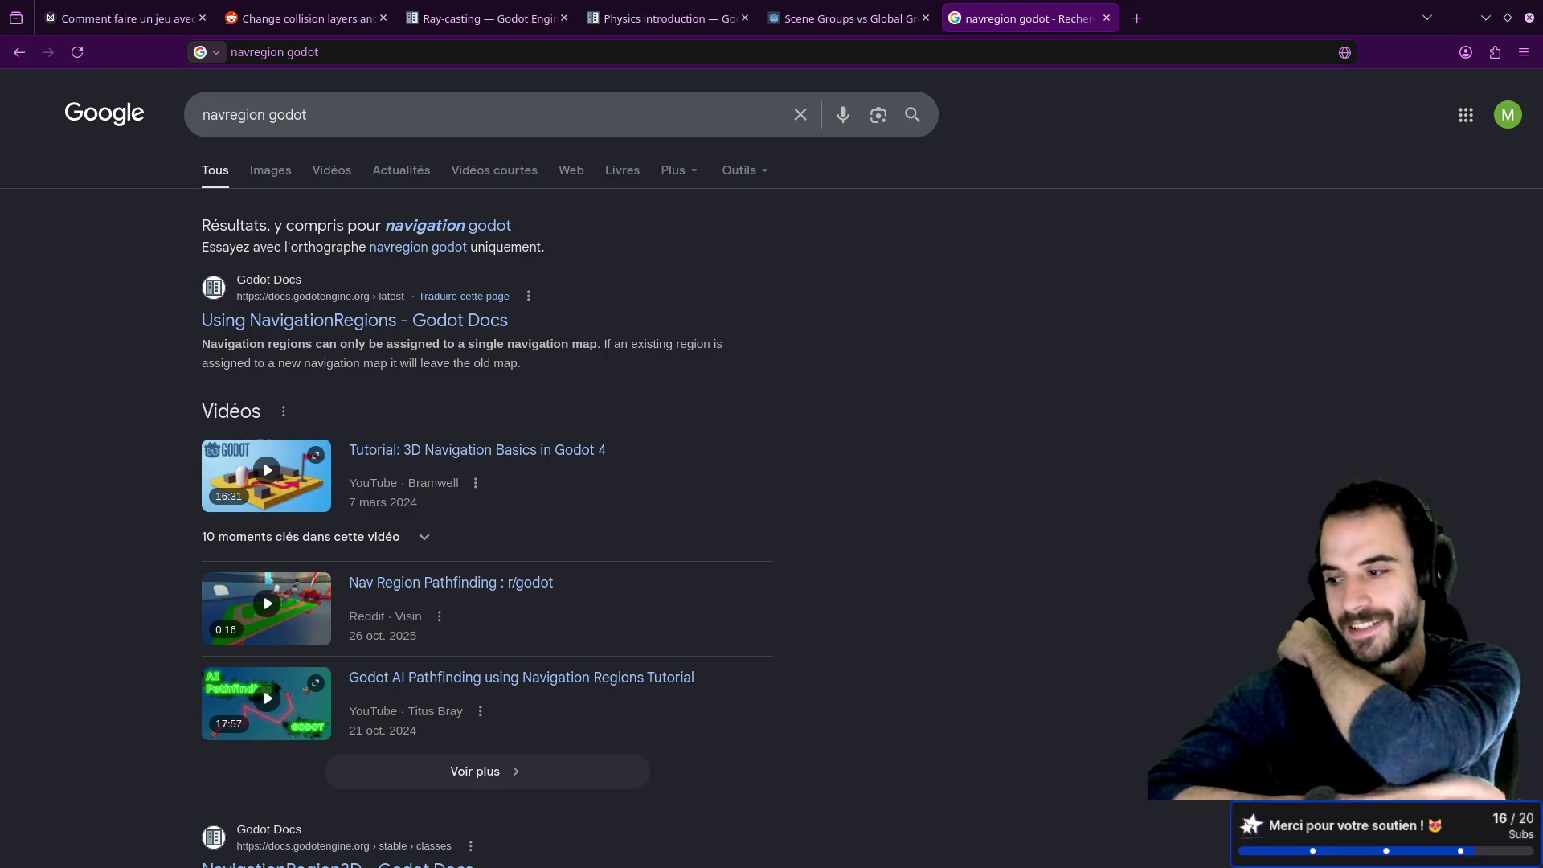
{"action": "left_click", "coordinate": [448, 329]}
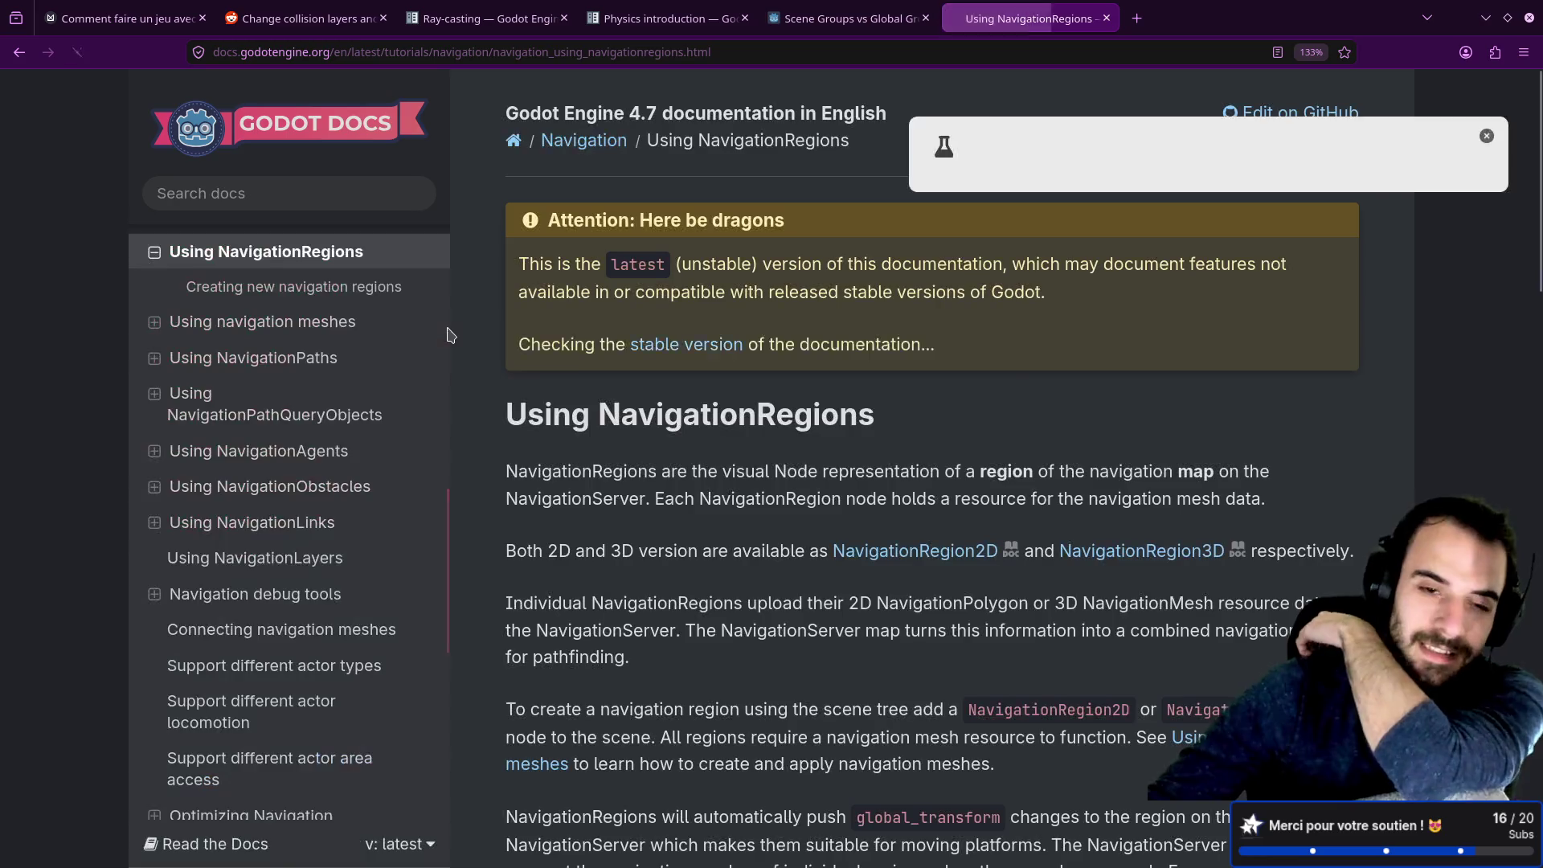
Step: Switch the NavigationRegions article to the stable 4.6 documentation and skim its top
{"action": "left_click", "coordinate": [690, 345]}
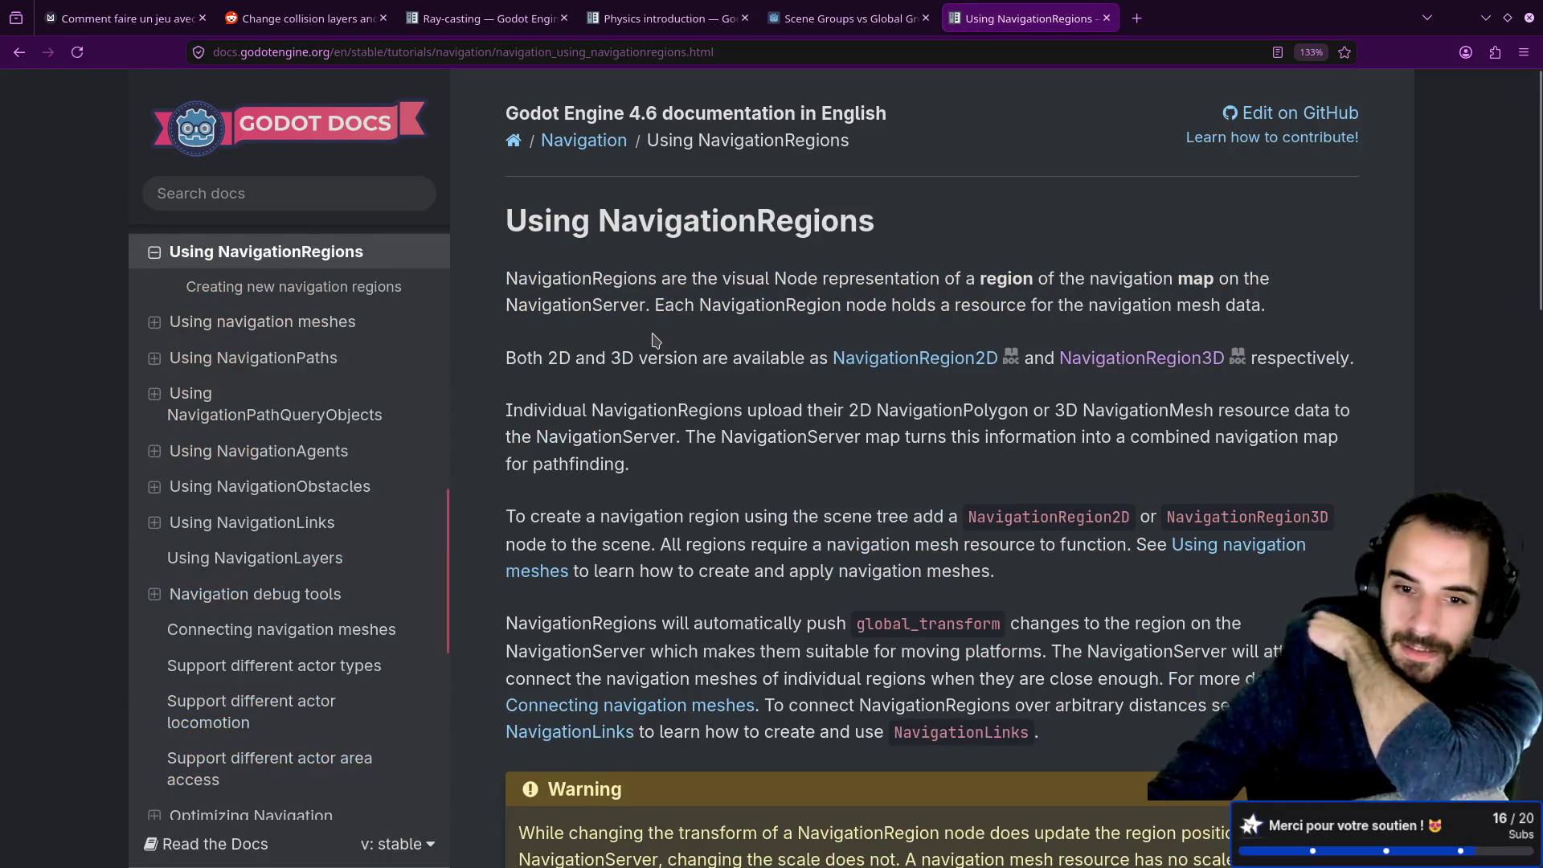
{"action": "scroll", "coordinate": [757, 354], "scroll_direction": "down", "scroll_amount": 10}
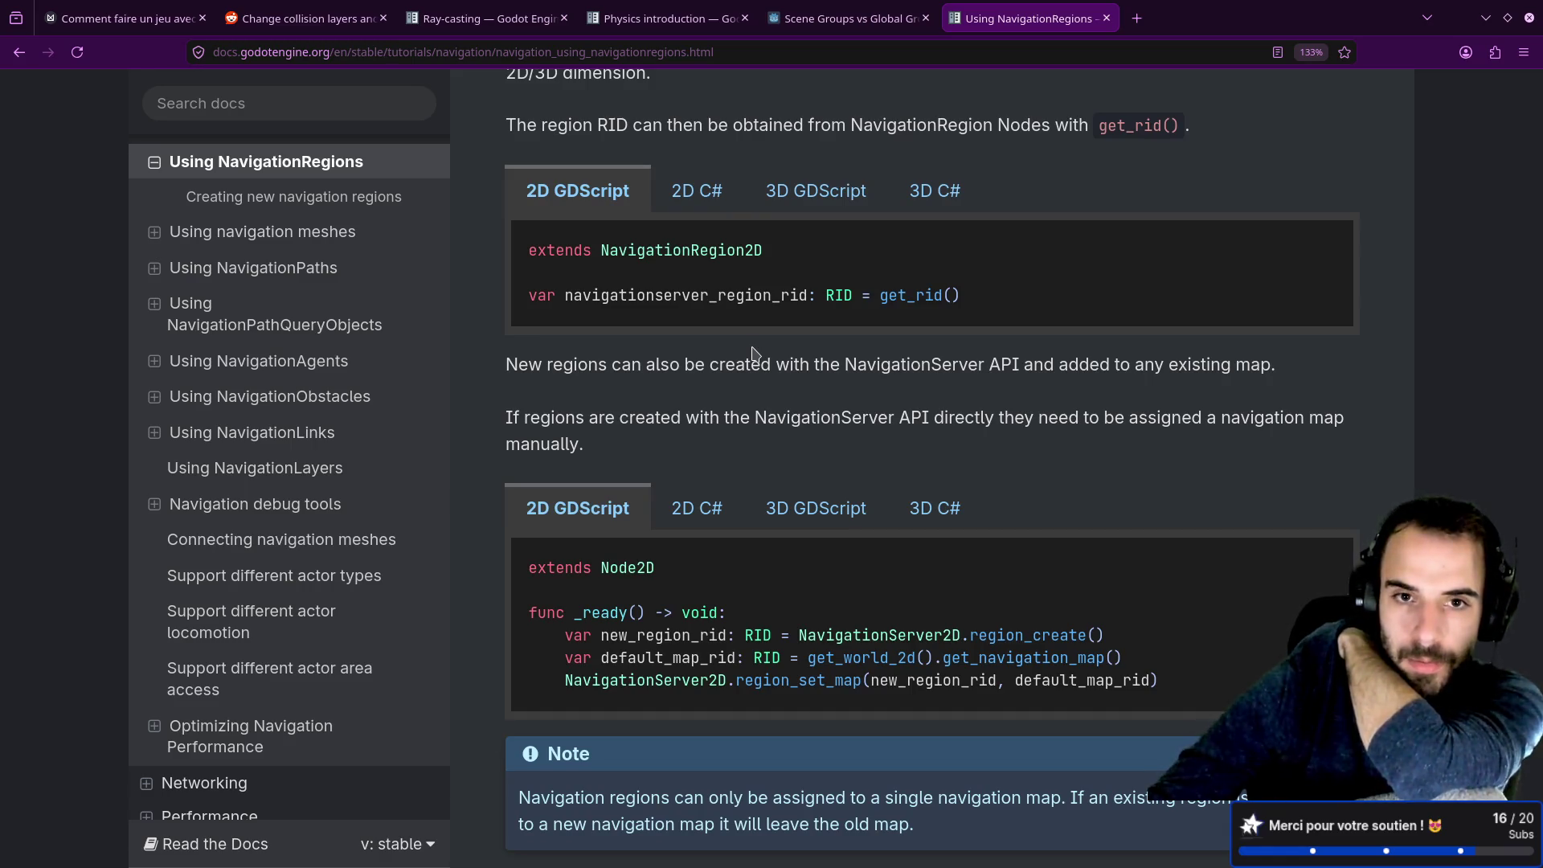
{"action": "scroll", "coordinate": [756, 353], "scroll_direction": "up", "scroll_amount": 3}
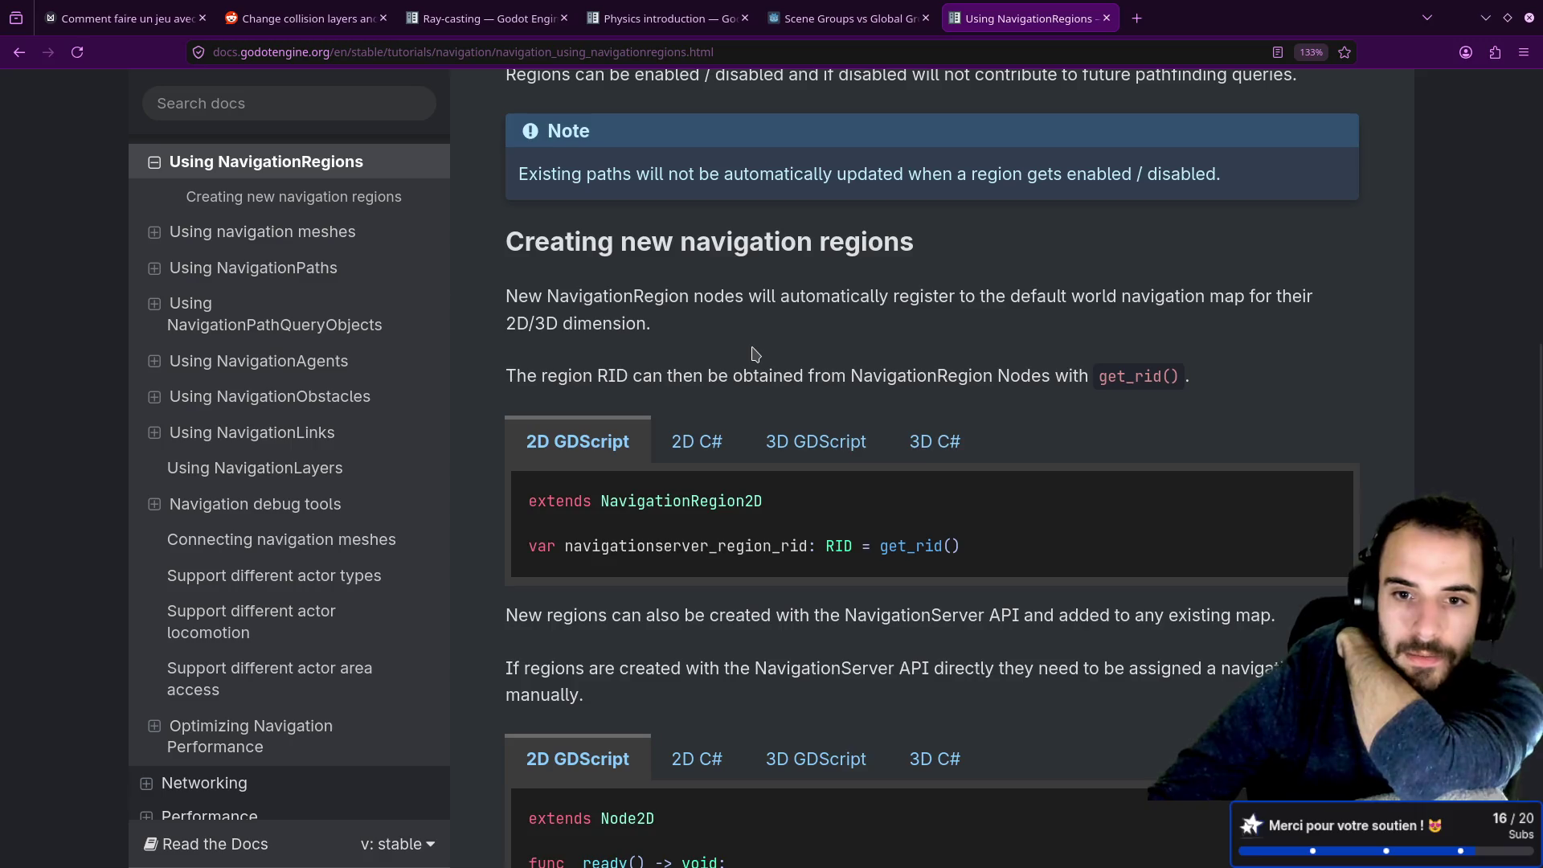
{"action": "scroll", "coordinate": [755, 353], "scroll_direction": "down", "scroll_amount": 2}
{"action": "scroll", "coordinate": [754, 352], "scroll_direction": "up", "scroll_amount": 5}
{"action": "scroll", "coordinate": [744, 402], "scroll_direction": "down", "scroll_amount": 5}
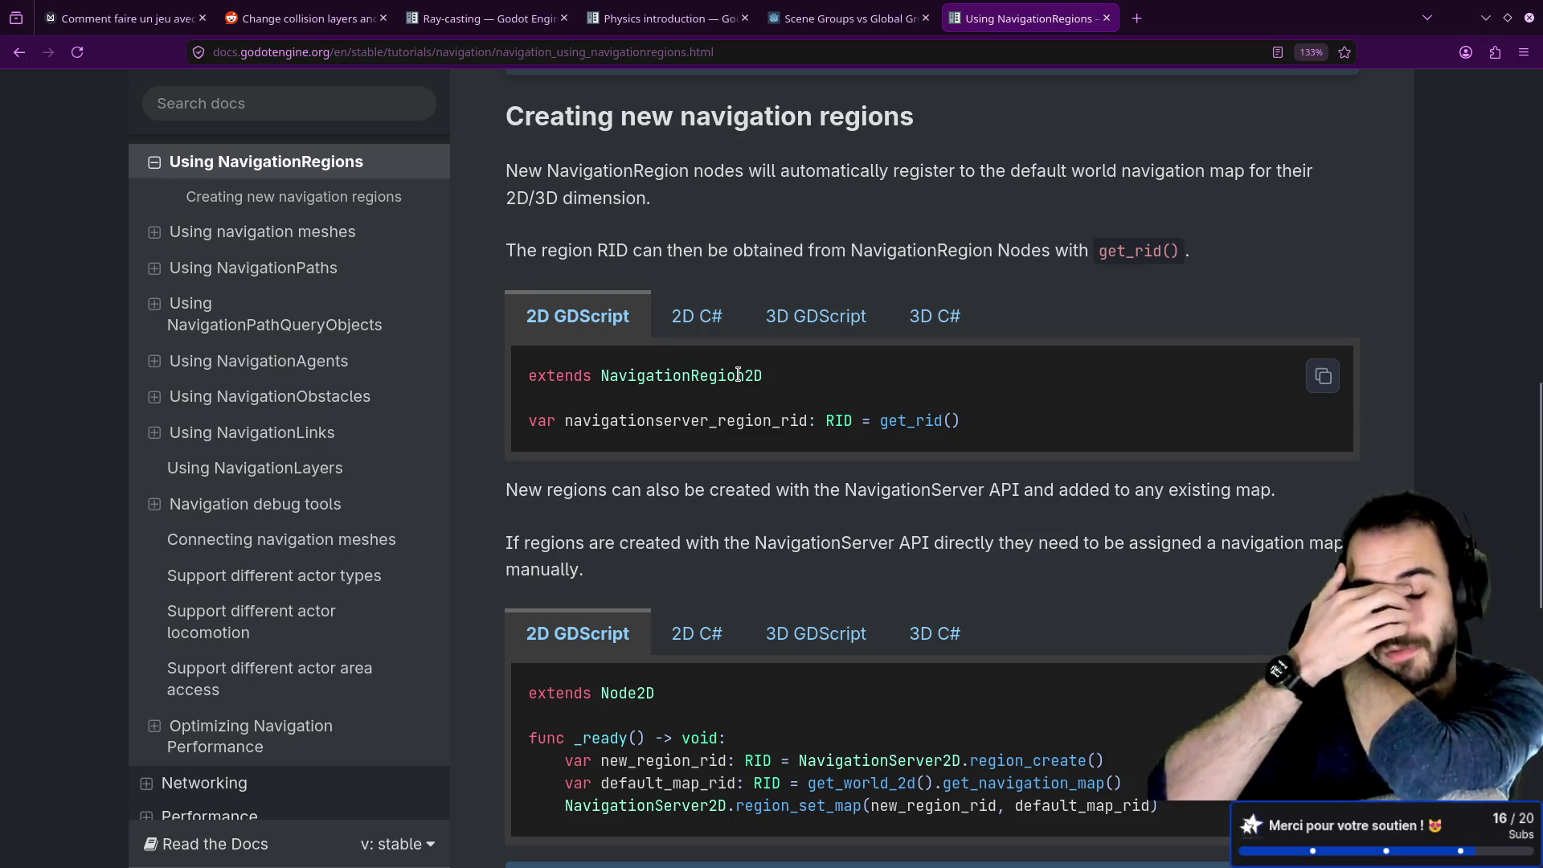
Step: Read the rest of the NavigationRegions article, then go to the Using NavigationMaps page
{"action": "scroll", "coordinate": [939, 526], "scroll_direction": "down", "scroll_amount": 1}
{"action": "scroll", "coordinate": [944, 524], "scroll_direction": "down", "scroll_amount": 5}
{"action": "scroll", "coordinate": [949, 512], "scroll_direction": "down", "scroll_amount": 1}
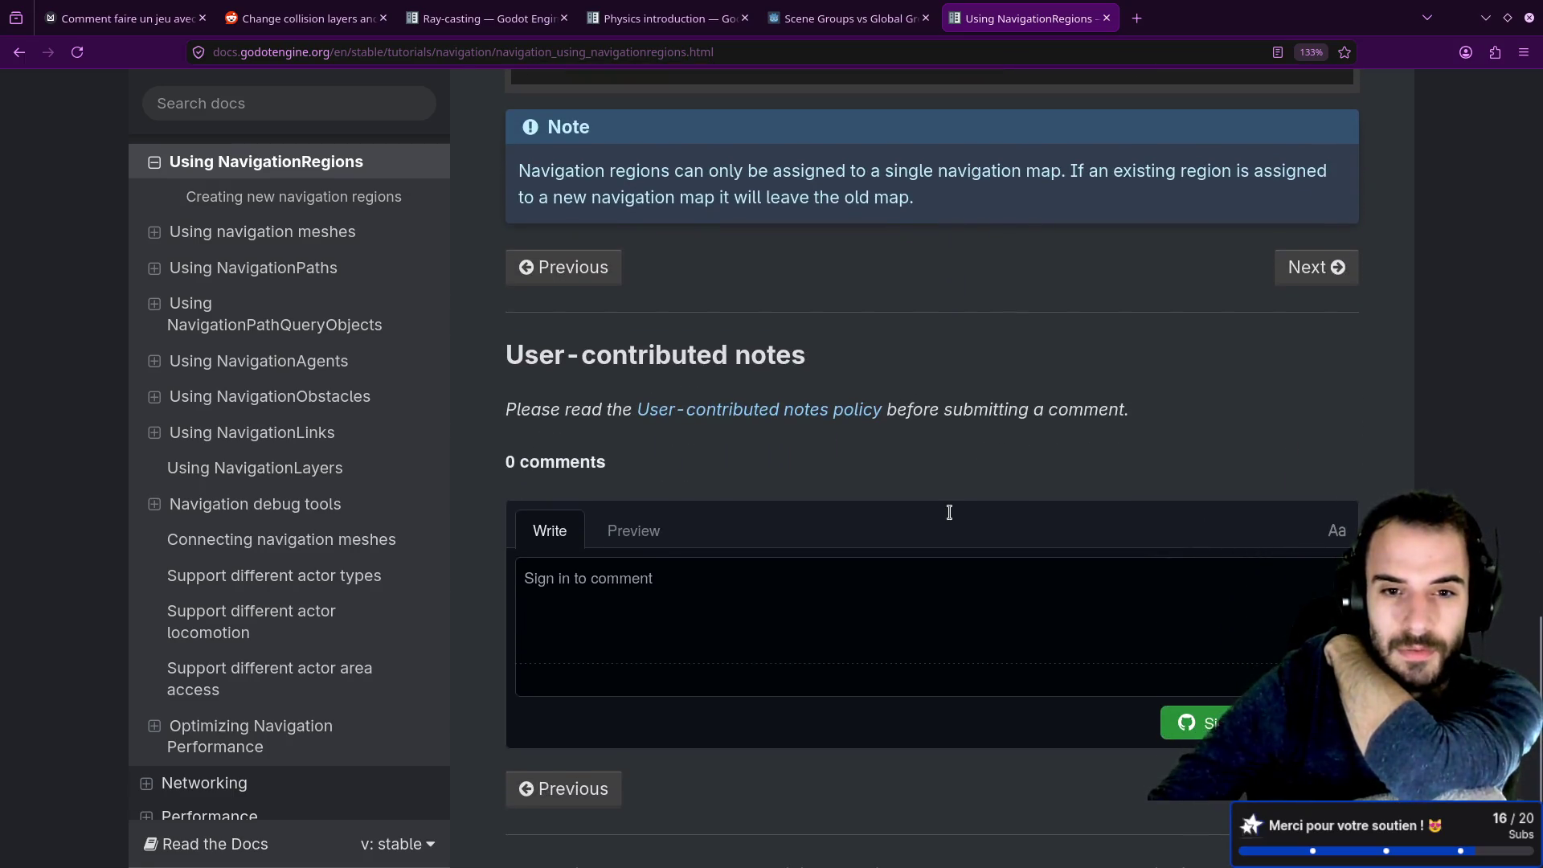
{"action": "scroll", "coordinate": [949, 512], "scroll_direction": "up", "scroll_amount": 4}
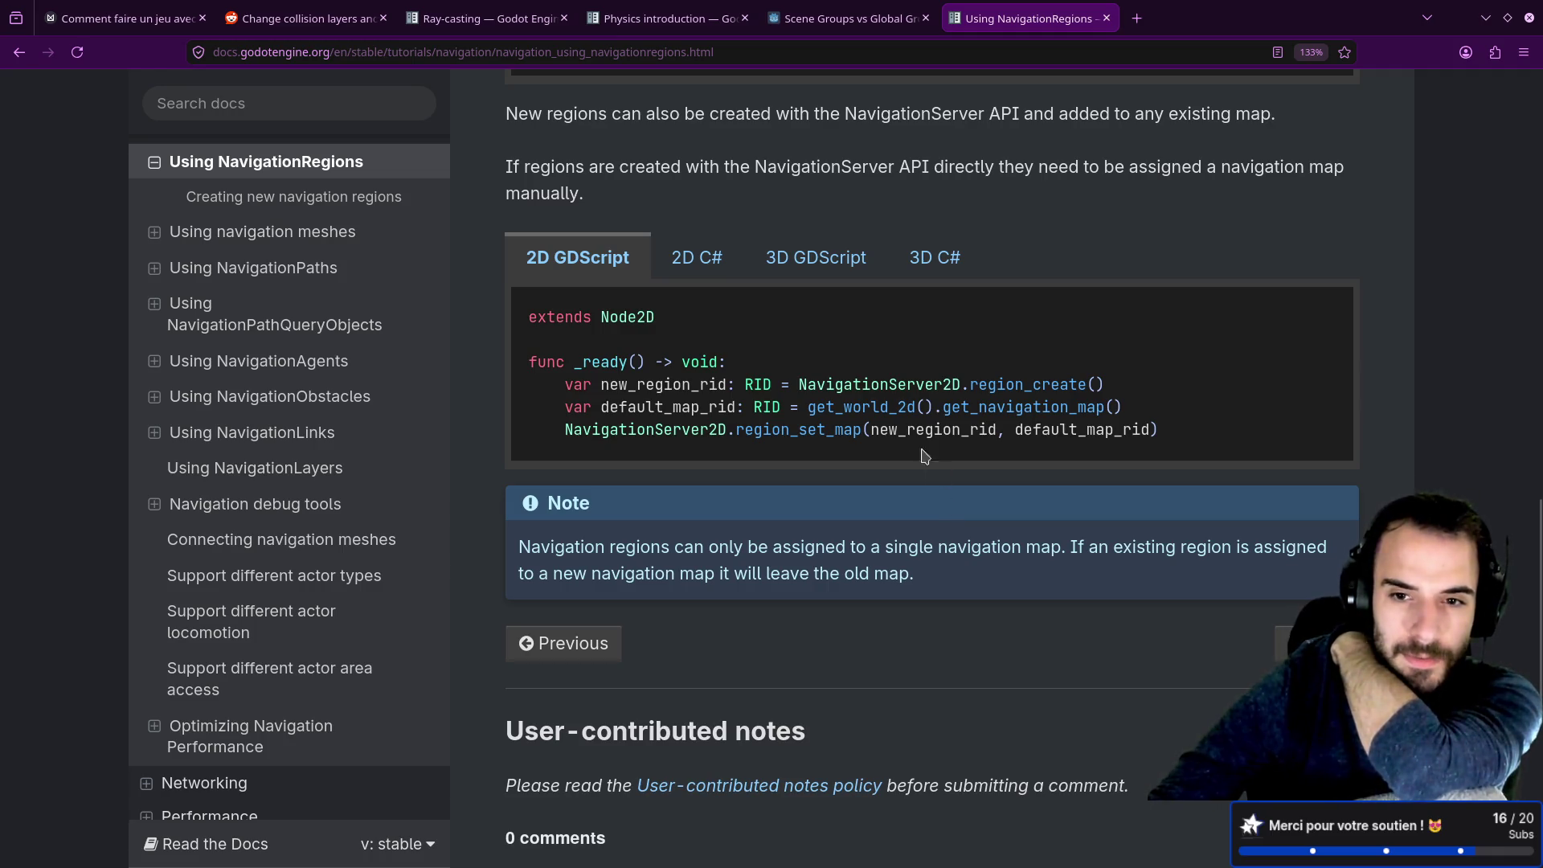
{"action": "scroll", "coordinate": [853, 474], "scroll_direction": "up", "scroll_amount": 6}
{"action": "scroll", "coordinate": [319, 515], "scroll_direction": "up", "scroll_amount": 3}
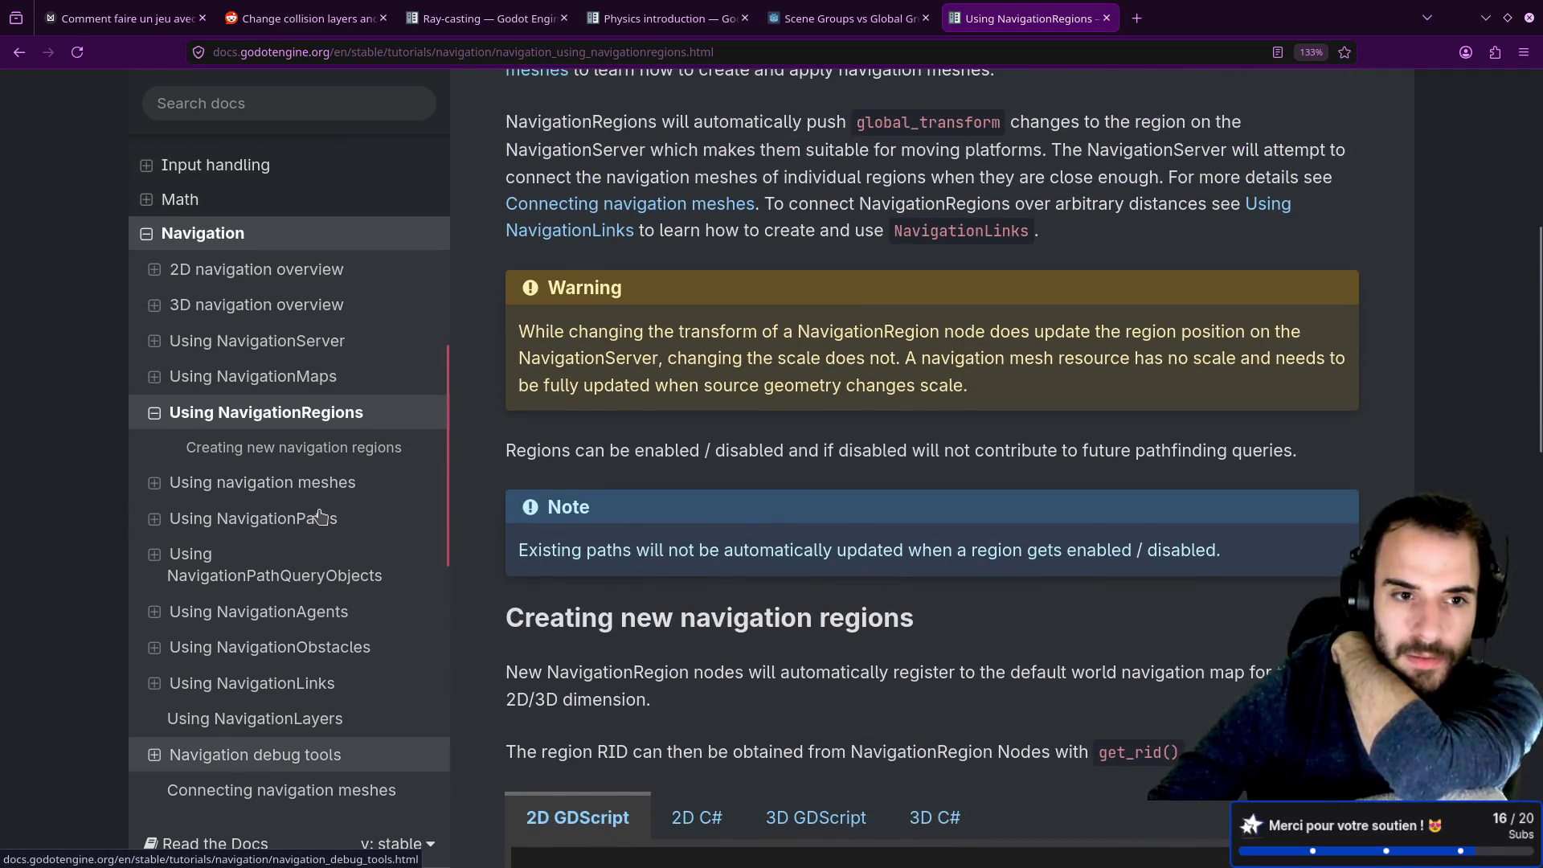
{"action": "left_click", "coordinate": [325, 378]}
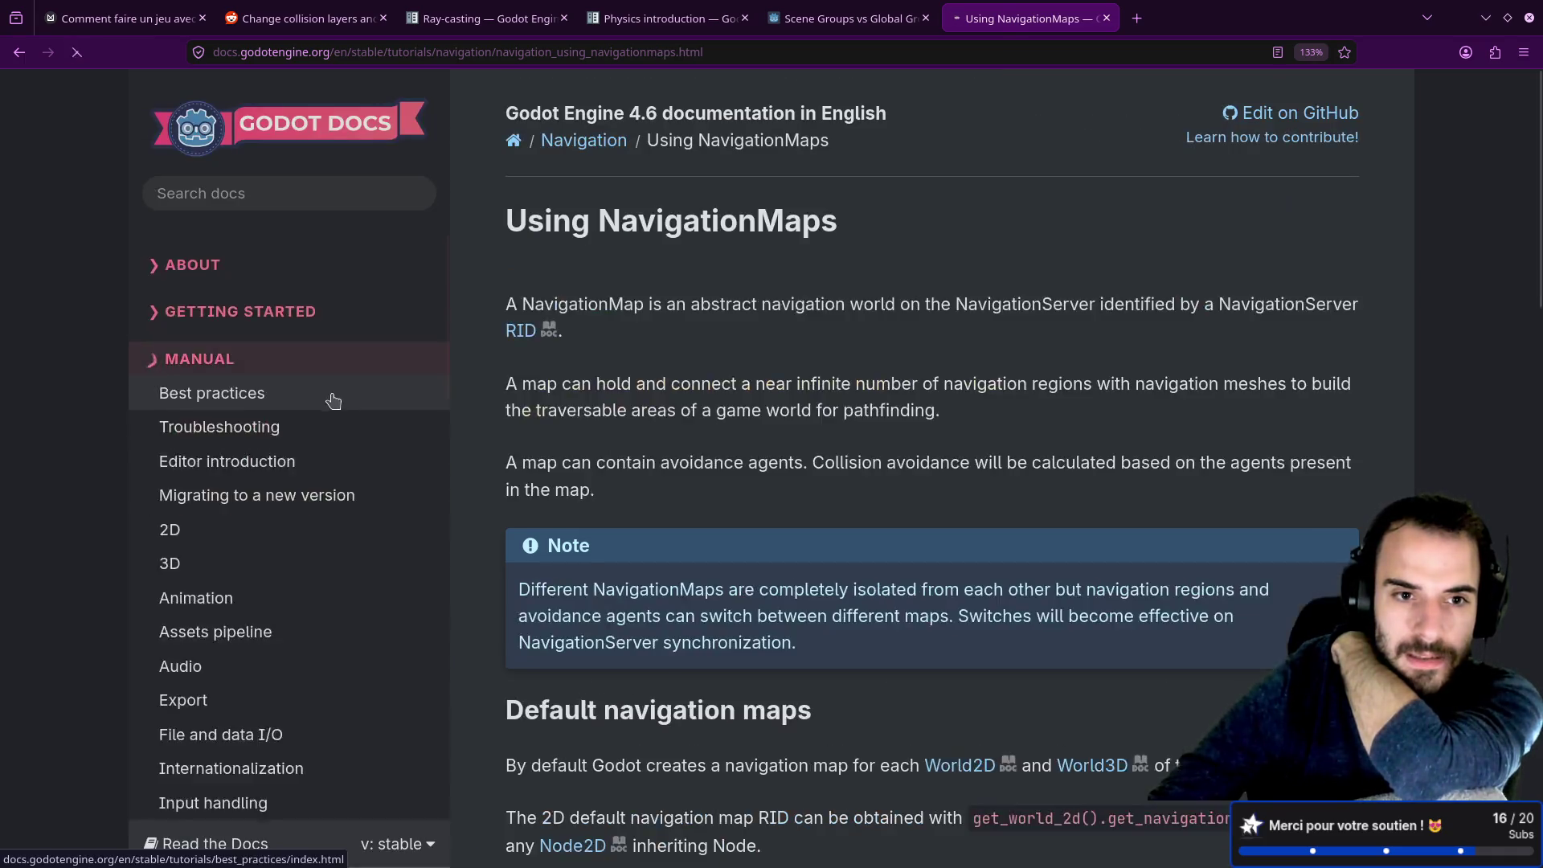
Step: Skim through the Using NavigationMaps article
{"action": "scroll", "coordinate": [675, 502], "scroll_direction": "down", "scroll_amount": 8}
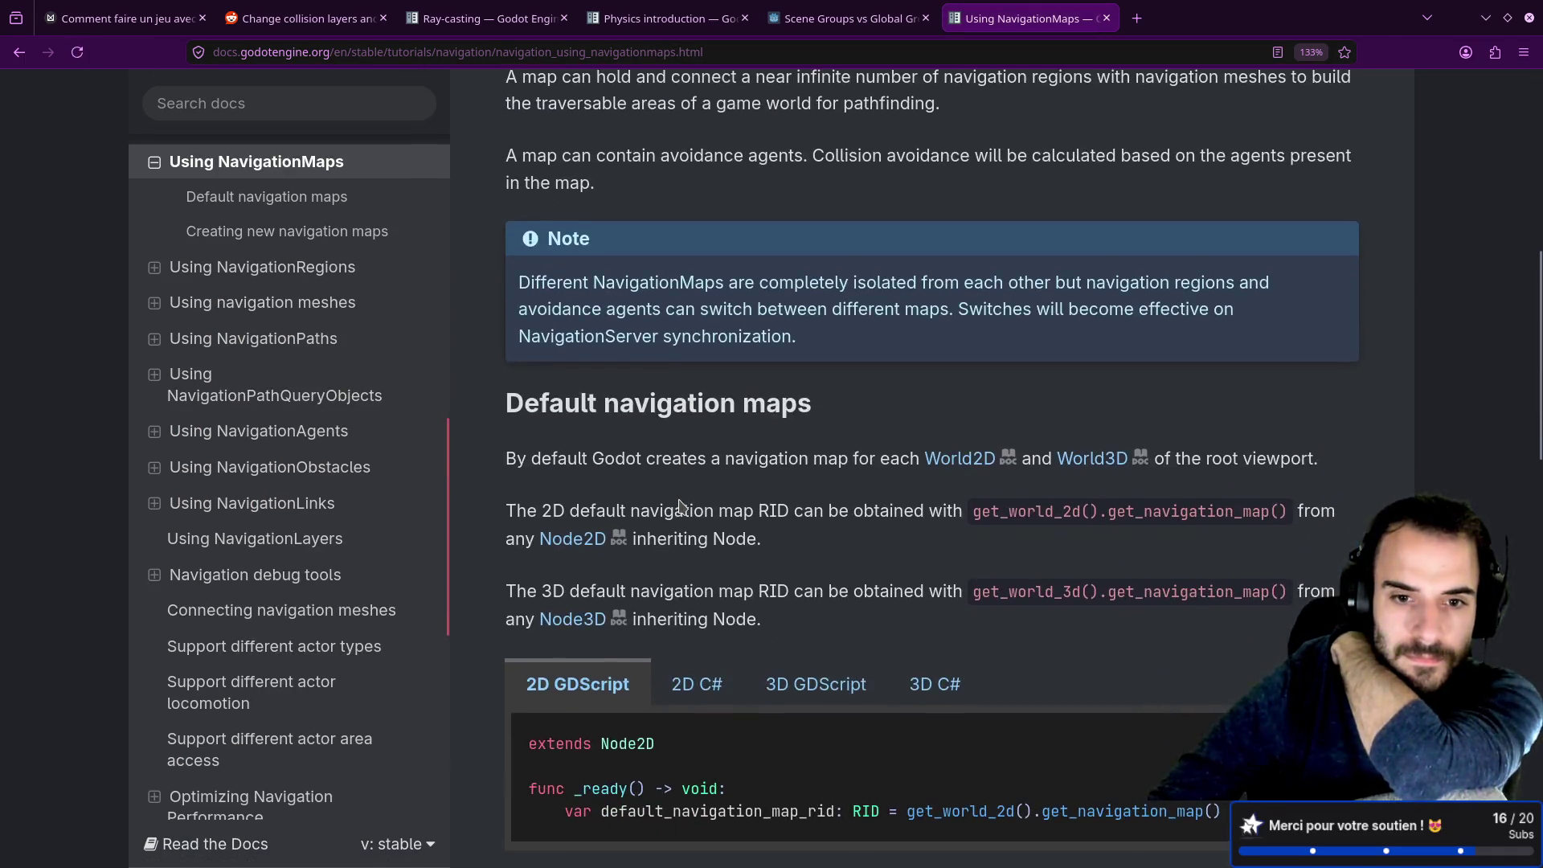
{"action": "scroll", "coordinate": [329, 390], "scroll_direction": "up", "scroll_amount": 3}
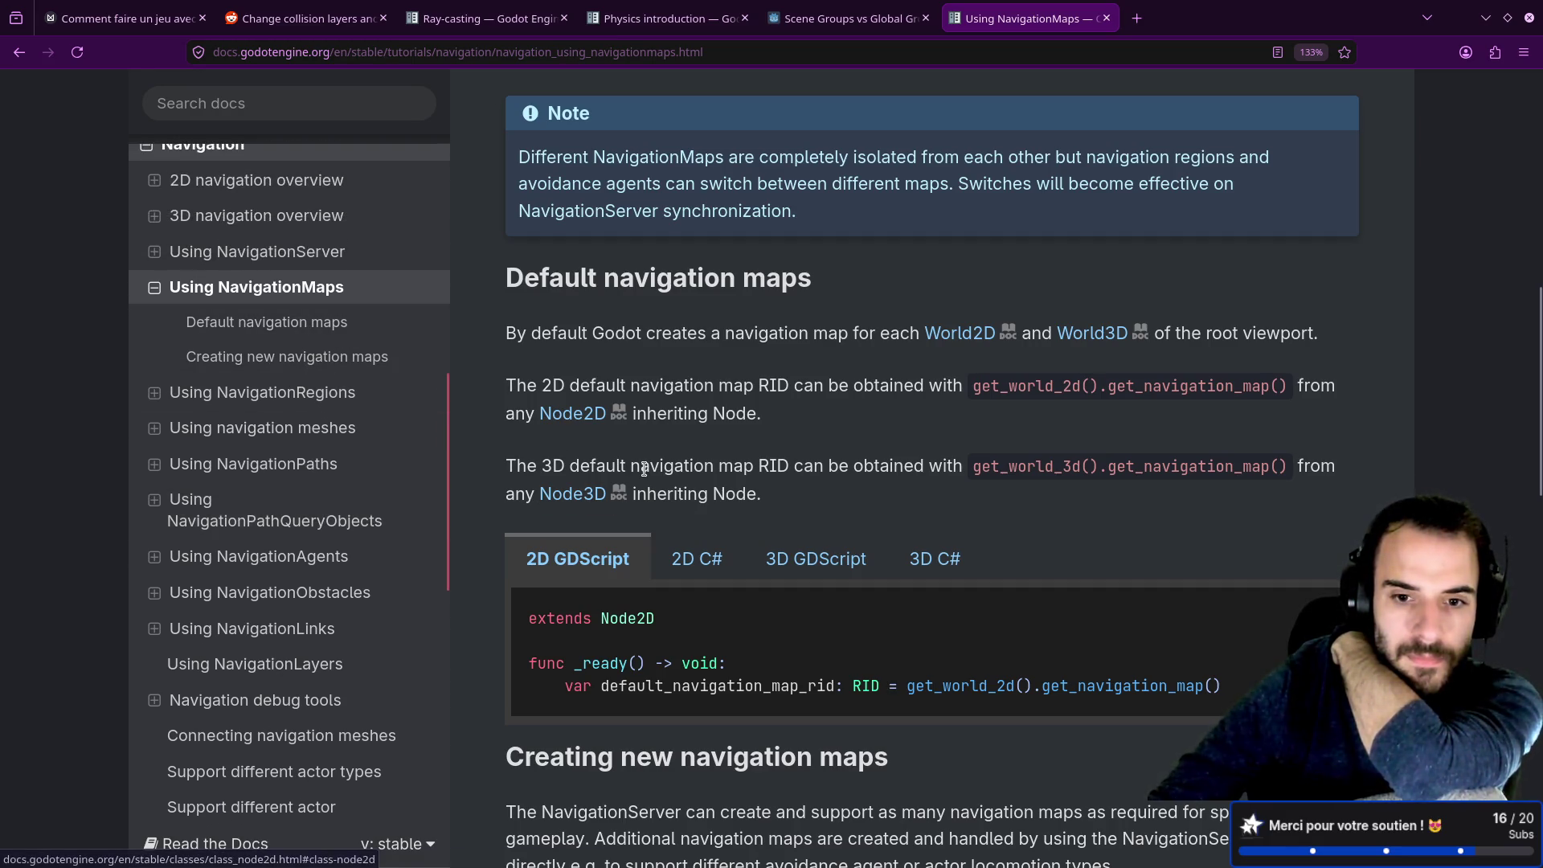
{"action": "scroll", "coordinate": [637, 458], "scroll_direction": "down", "scroll_amount": 10}
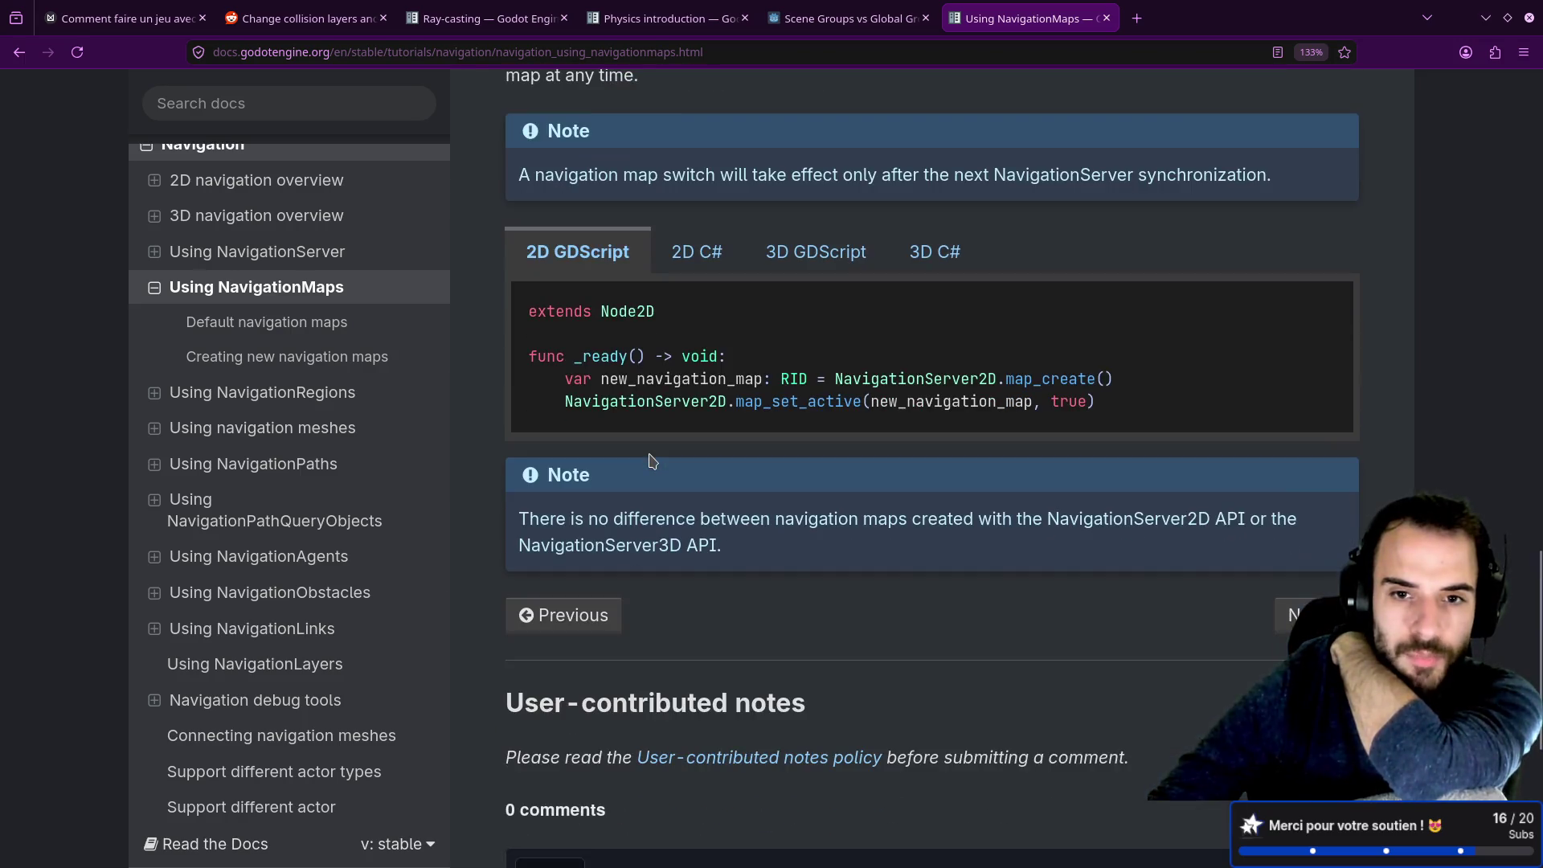
{"action": "scroll", "coordinate": [652, 461], "scroll_direction": "down", "scroll_amount": 3}
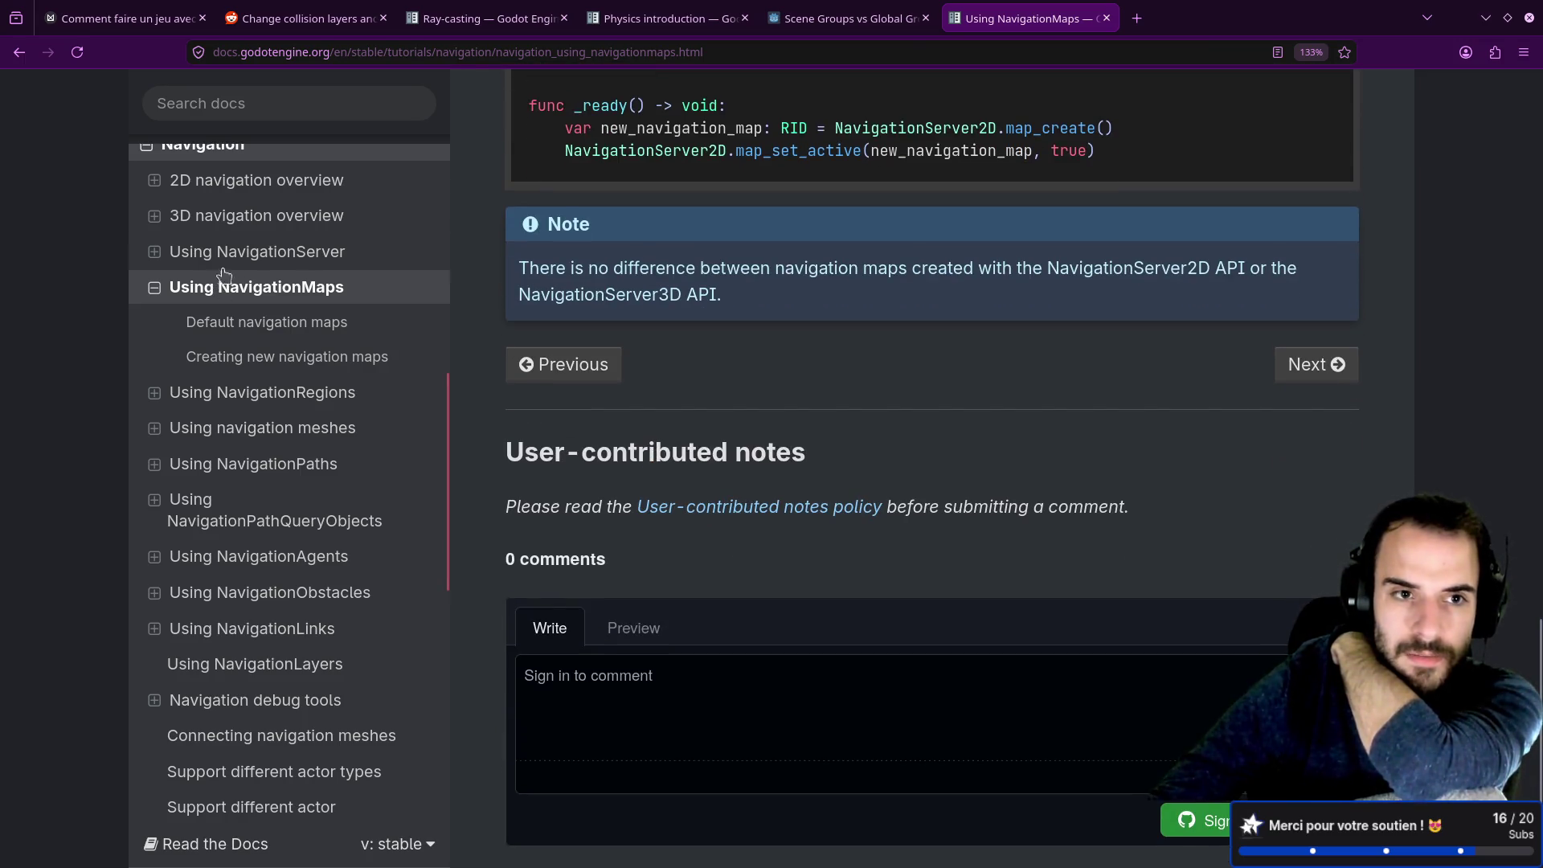
Step: Go to Using NavigationServer and read down past the 'Waiting for synchronization' code to Server Avoidance Callbacks
{"action": "left_click", "coordinate": [224, 254]}
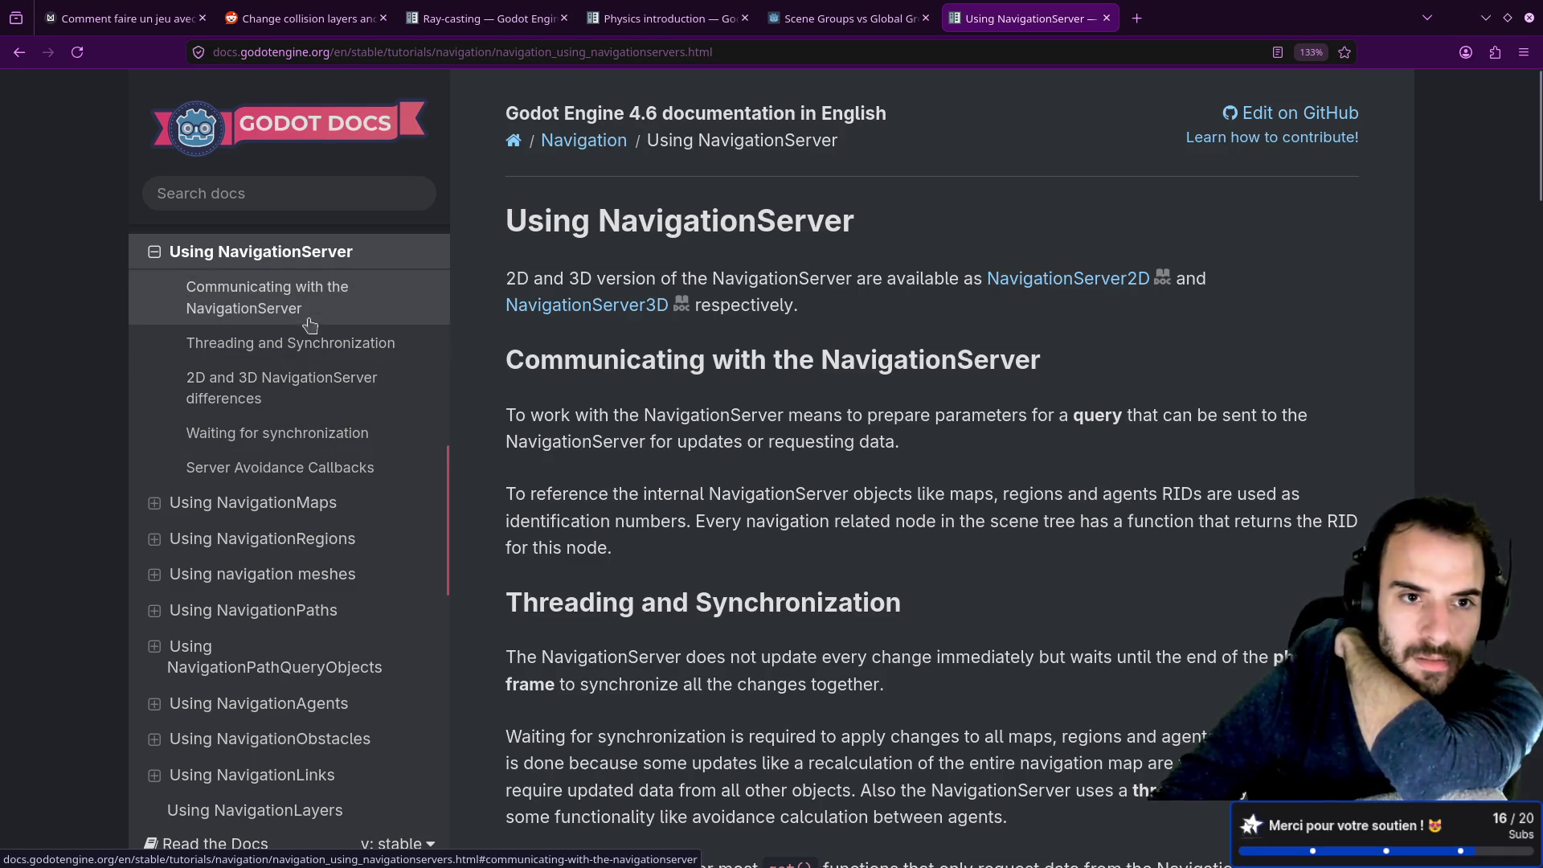
{"action": "scroll", "coordinate": [630, 483], "scroll_direction": "down", "scroll_amount": 7}
{"action": "scroll", "coordinate": [642, 488], "scroll_direction": "down", "scroll_amount": 8}
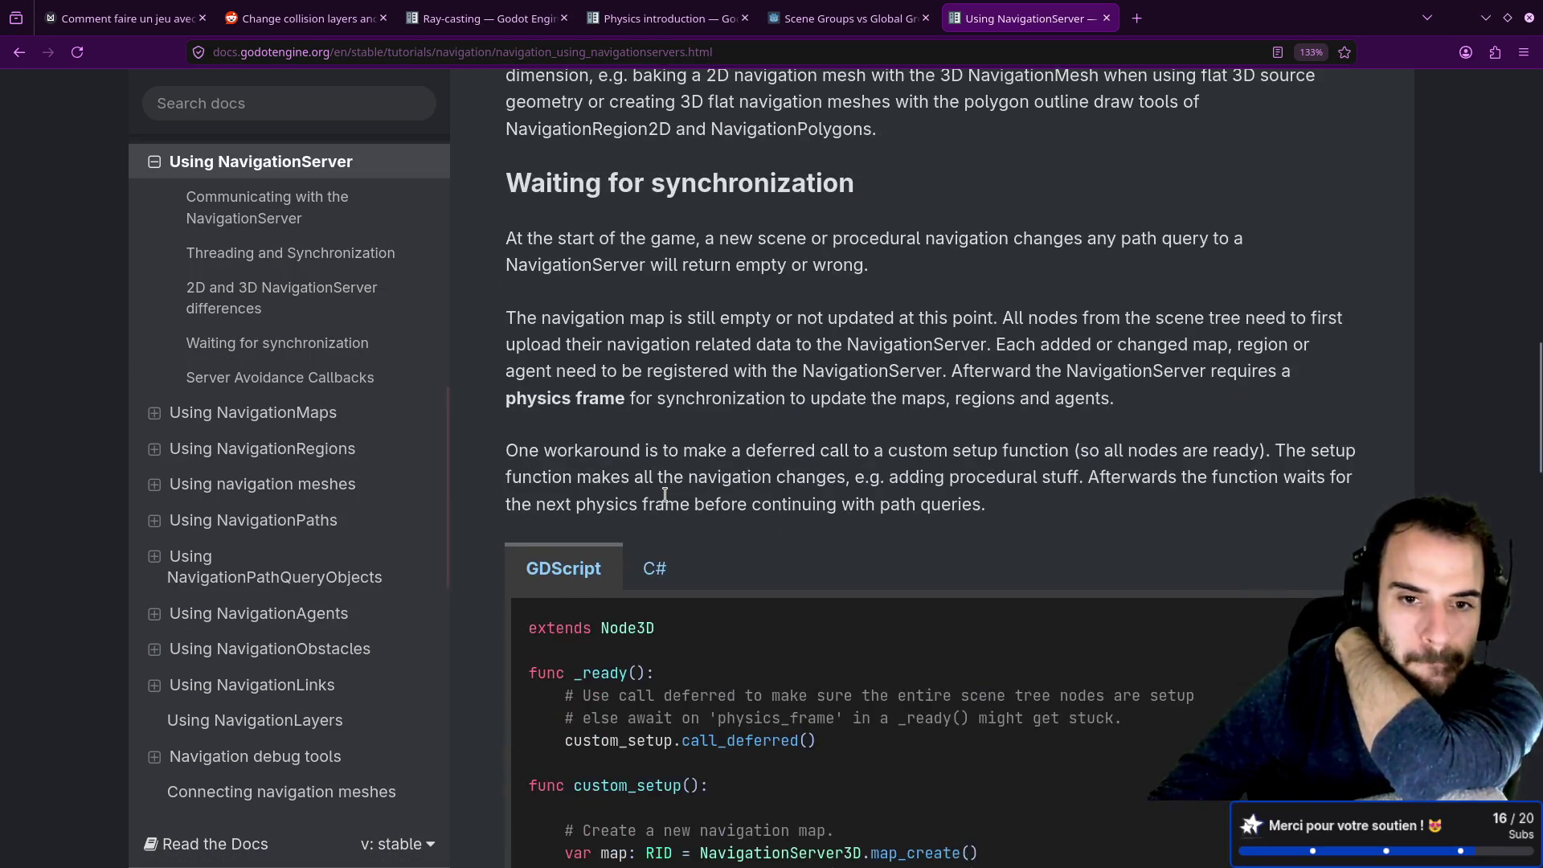
{"action": "scroll", "coordinate": [666, 492], "scroll_direction": "down", "scroll_amount": 4}
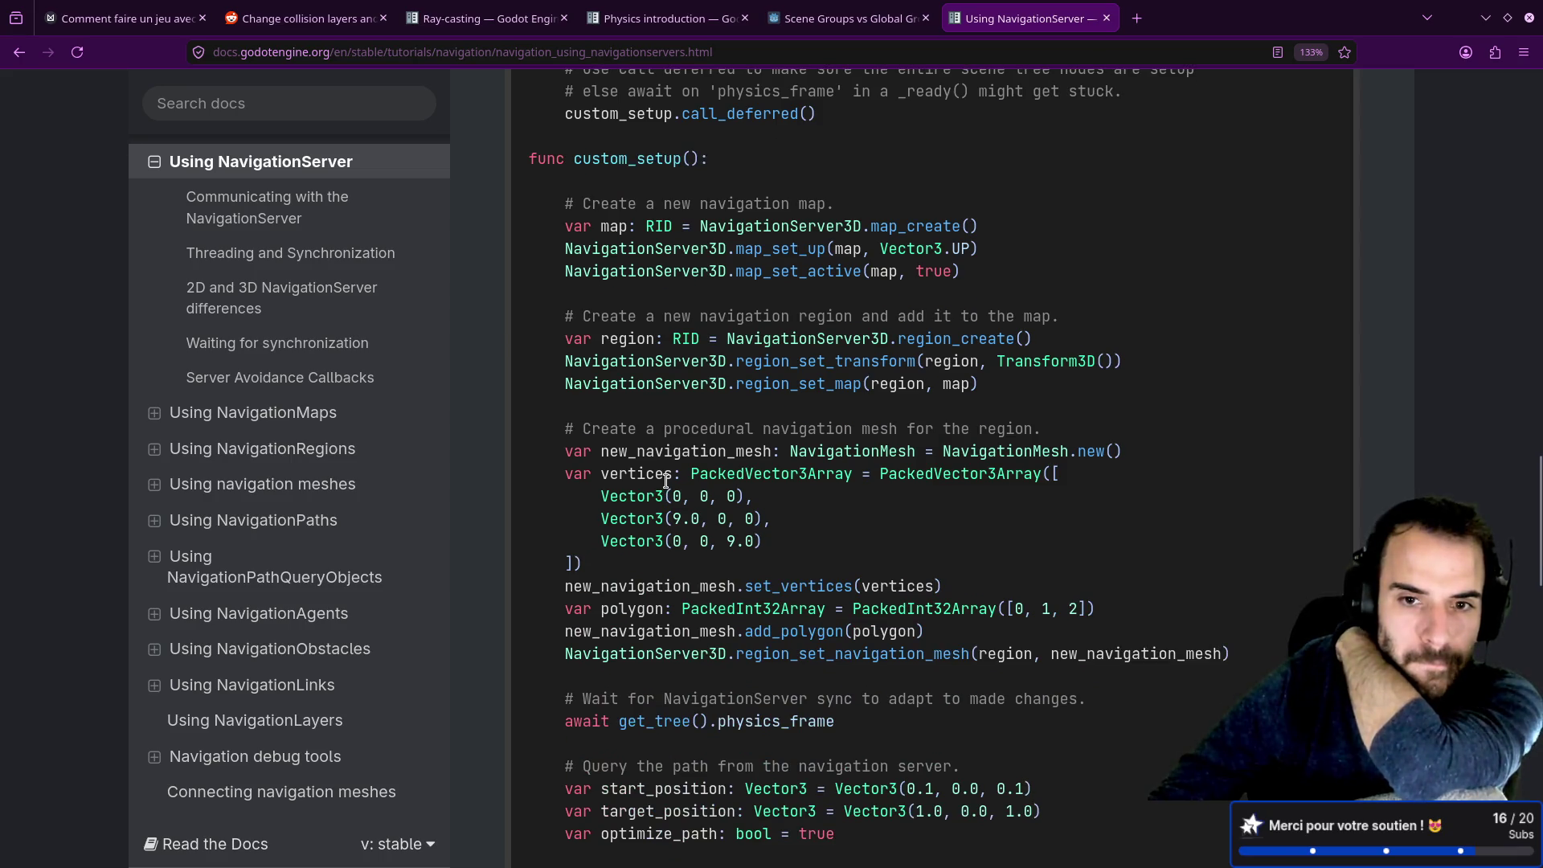
{"action": "scroll", "coordinate": [665, 482], "scroll_direction": "down", "scroll_amount": 5}
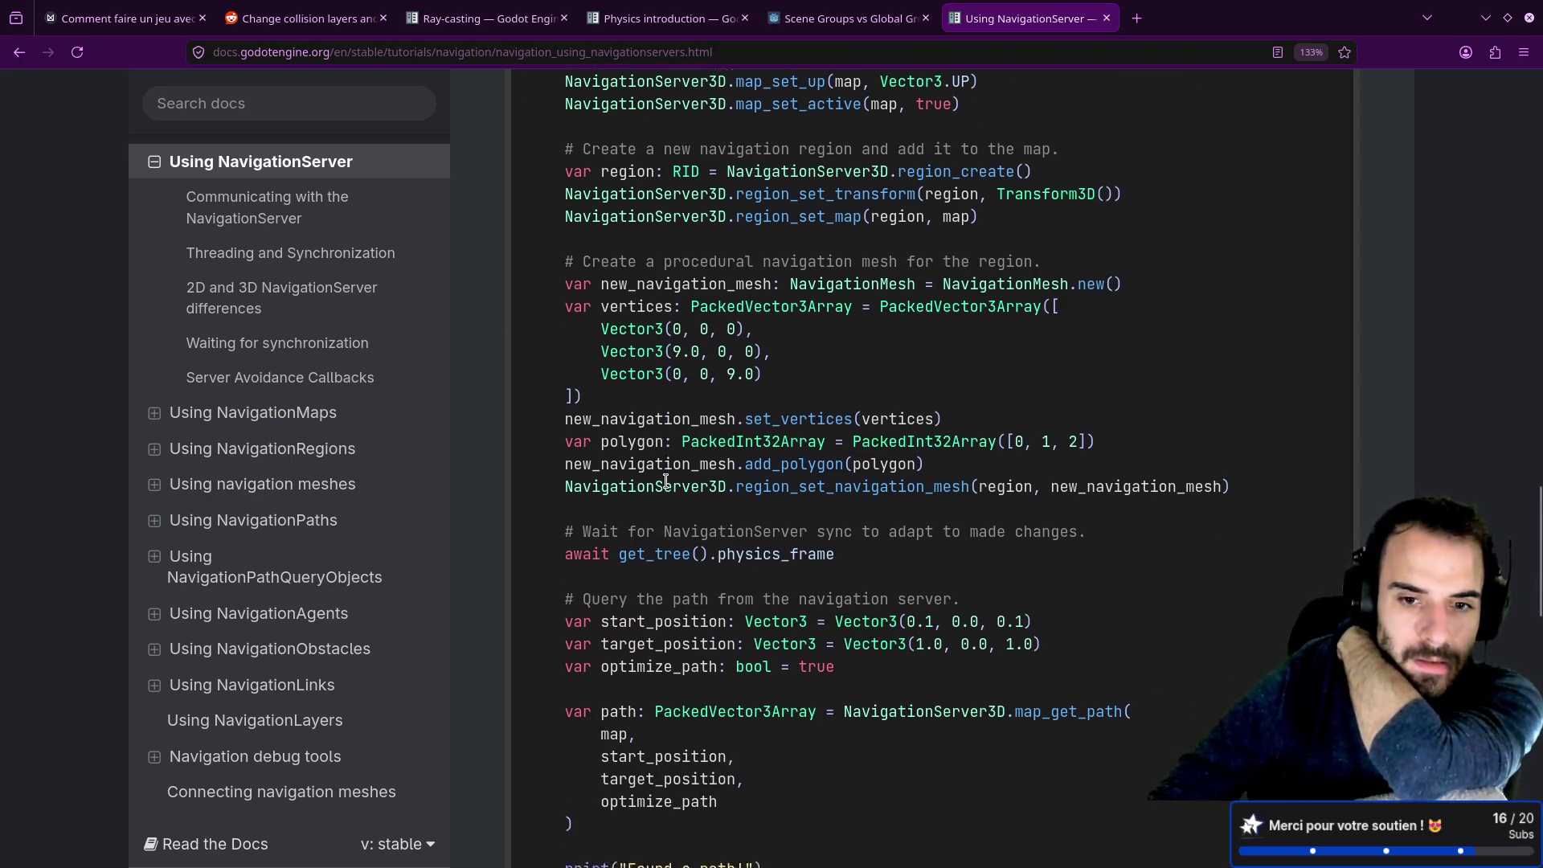
{"action": "scroll", "coordinate": [343, 484], "scroll_direction": "down", "scroll_amount": 3}
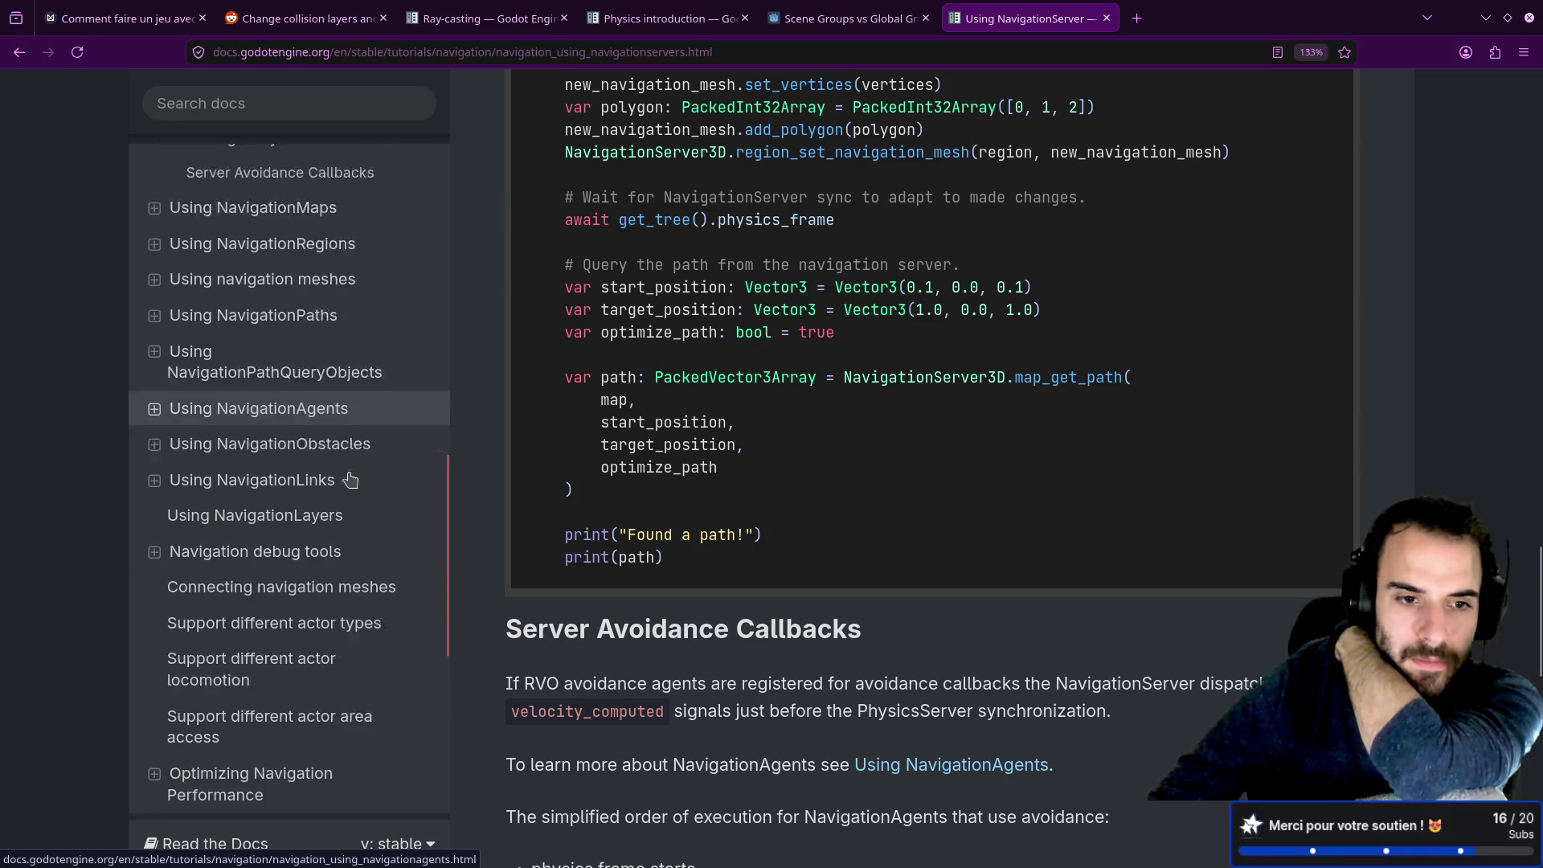
Step: Go to Using NavigationAgents and read down to the Node2D GDScript script template
{"action": "left_click", "coordinate": [906, 764]}
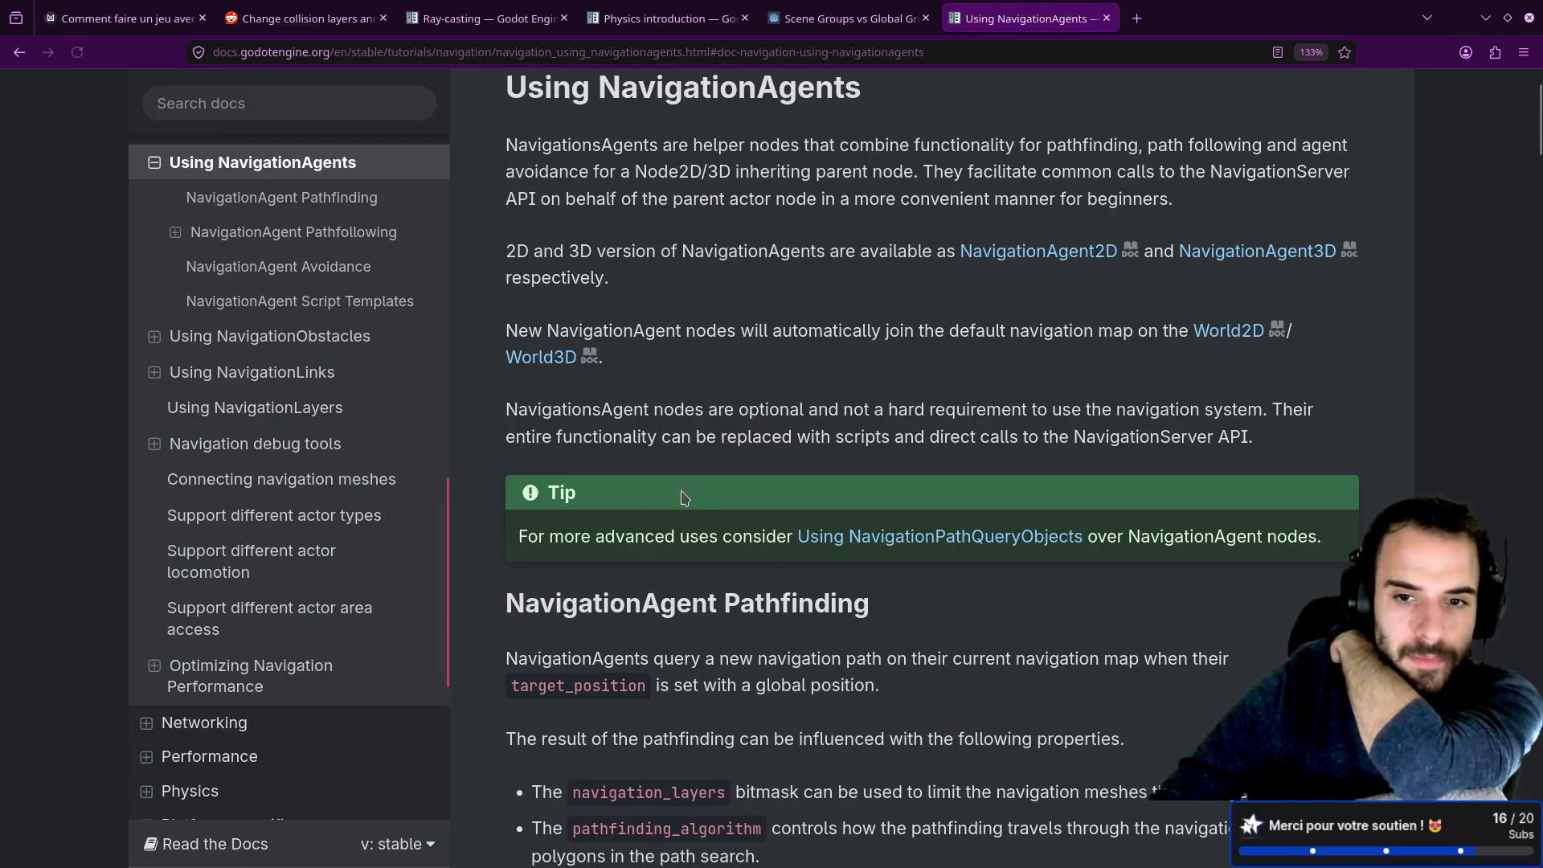
{"action": "scroll", "coordinate": [614, 488], "scroll_direction": "down", "scroll_amount": 4}
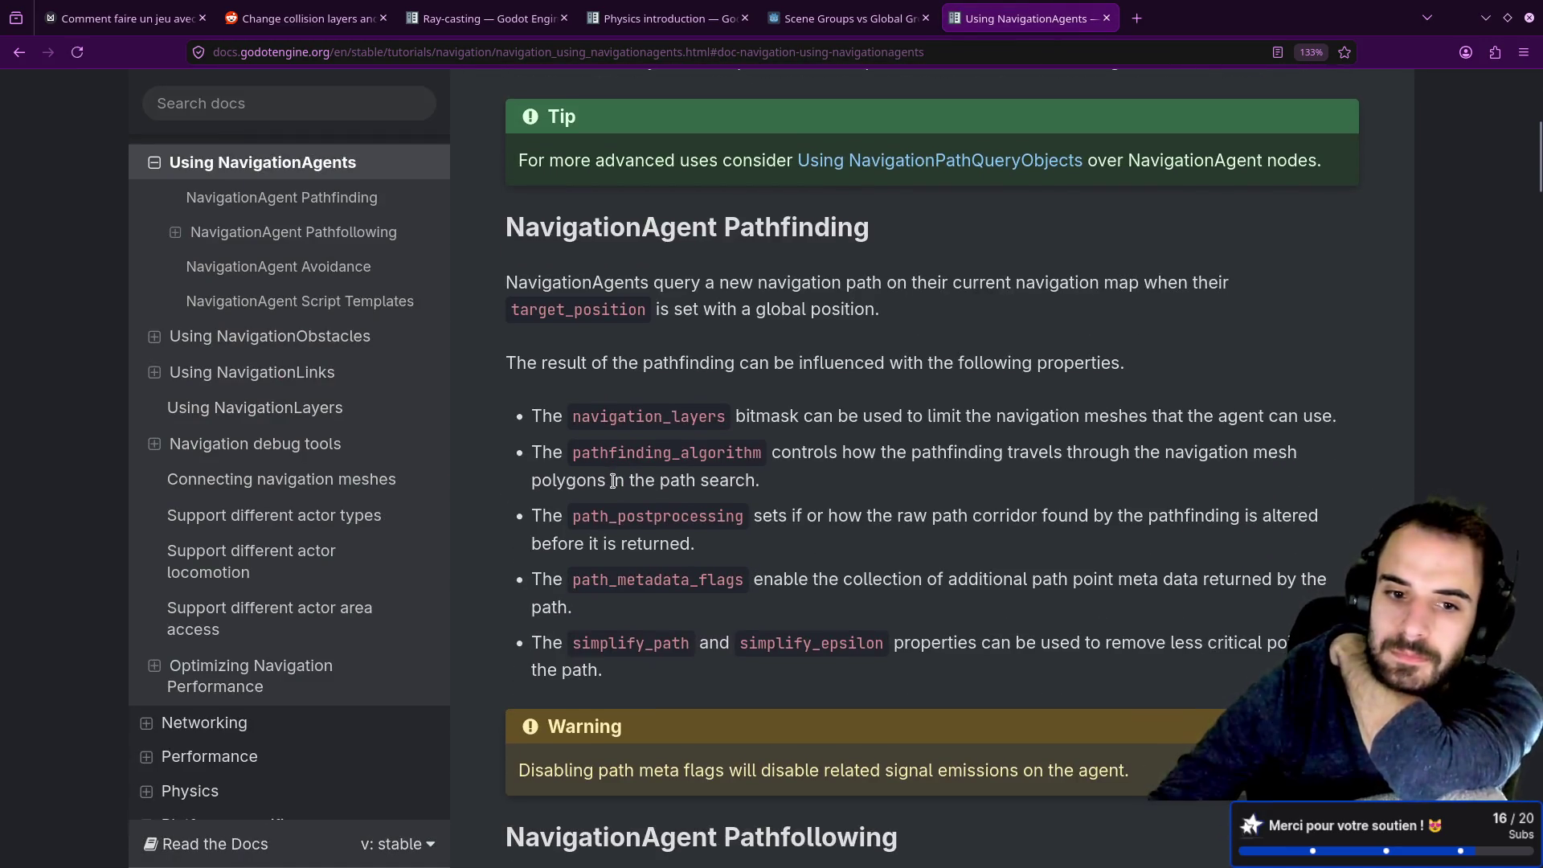
{"action": "scroll", "coordinate": [614, 480], "scroll_direction": "down", "scroll_amount": 5}
{"action": "scroll", "coordinate": [617, 484], "scroll_direction": "down", "scroll_amount": 5}
{"action": "scroll", "coordinate": [618, 485], "scroll_direction": "down", "scroll_amount": 15}
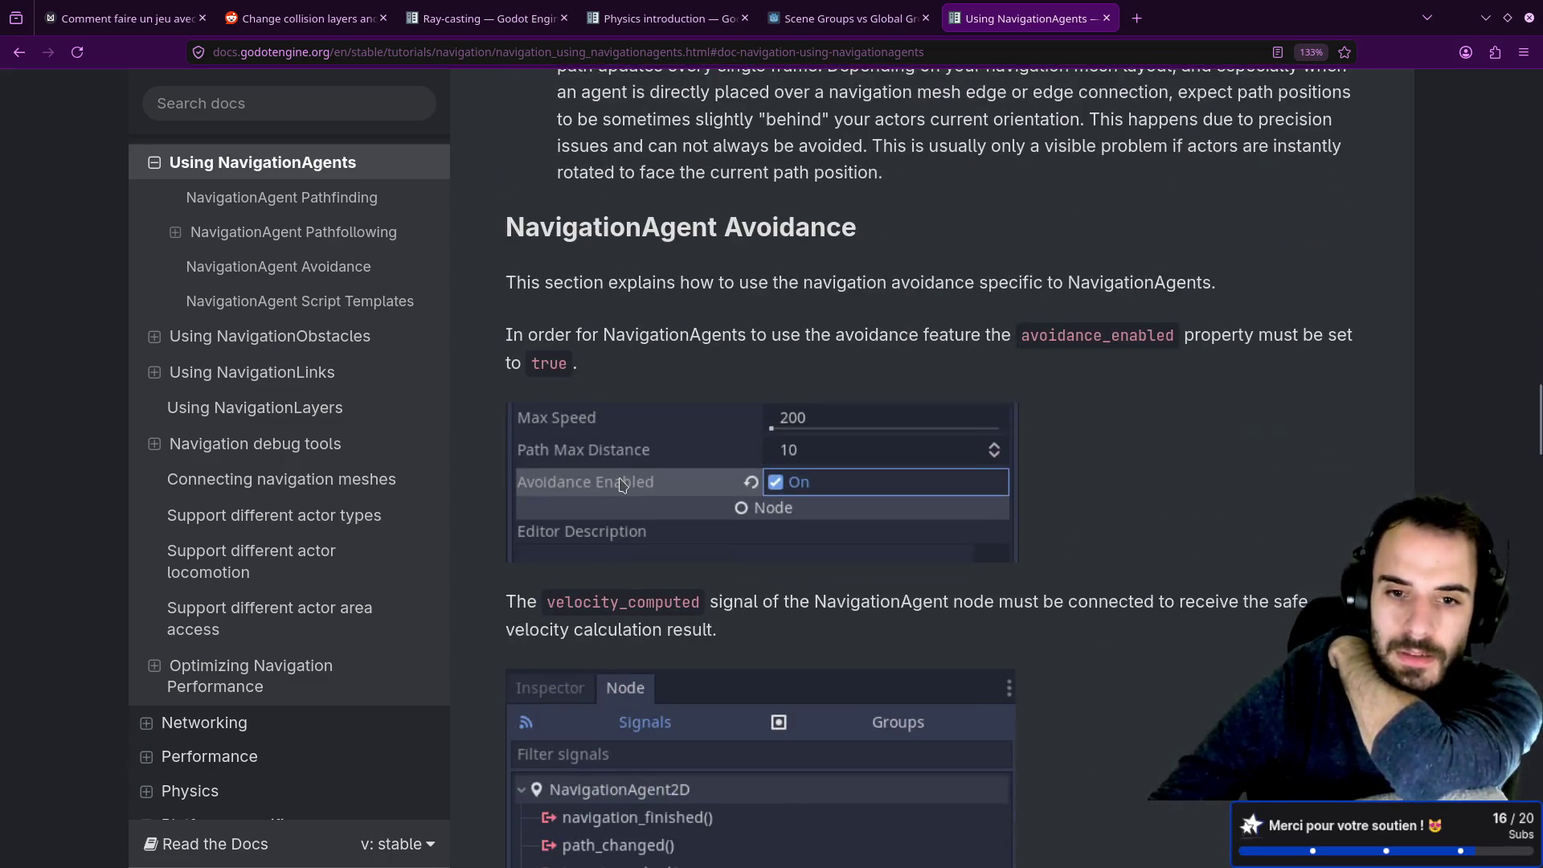
{"action": "scroll", "coordinate": [621, 482], "scroll_direction": "down", "scroll_amount": 20}
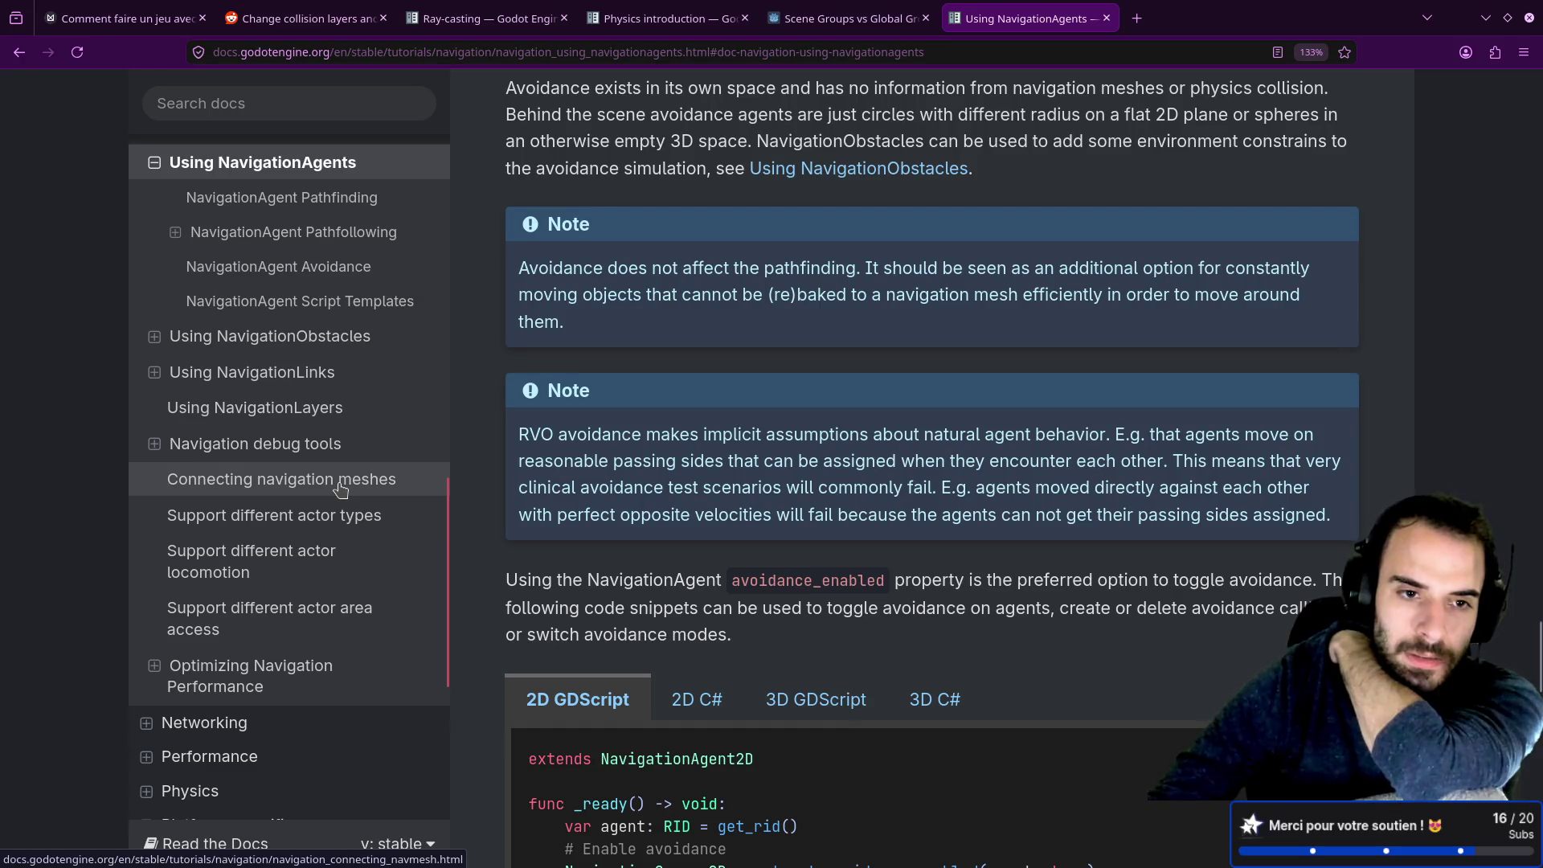
{"action": "scroll", "coordinate": [711, 532], "scroll_direction": "down", "scroll_amount": 6}
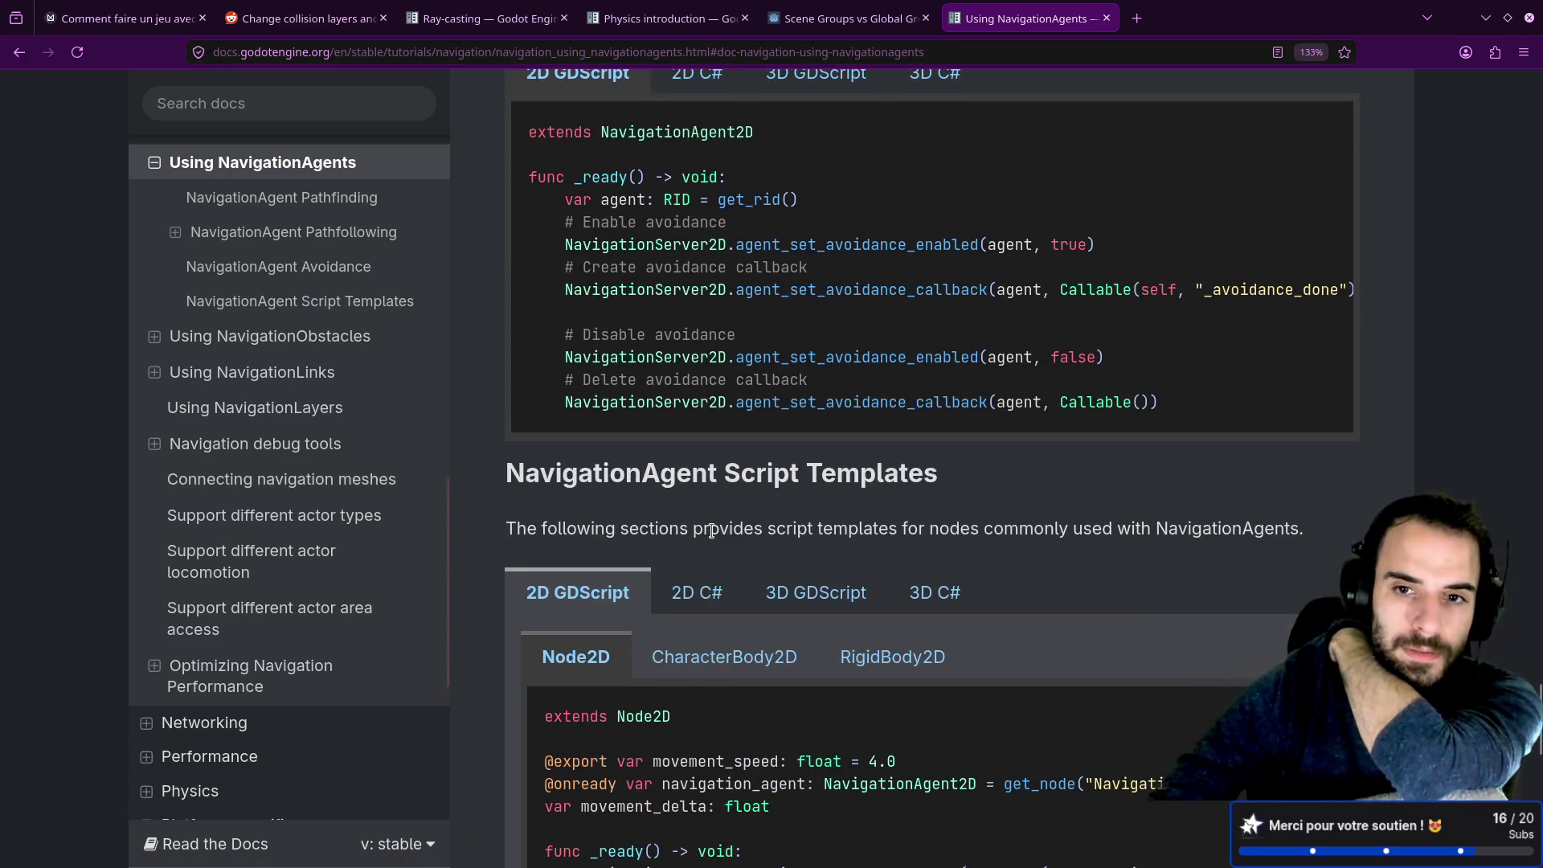
{"action": "scroll", "coordinate": [711, 526], "scroll_direction": "down", "scroll_amount": 8}
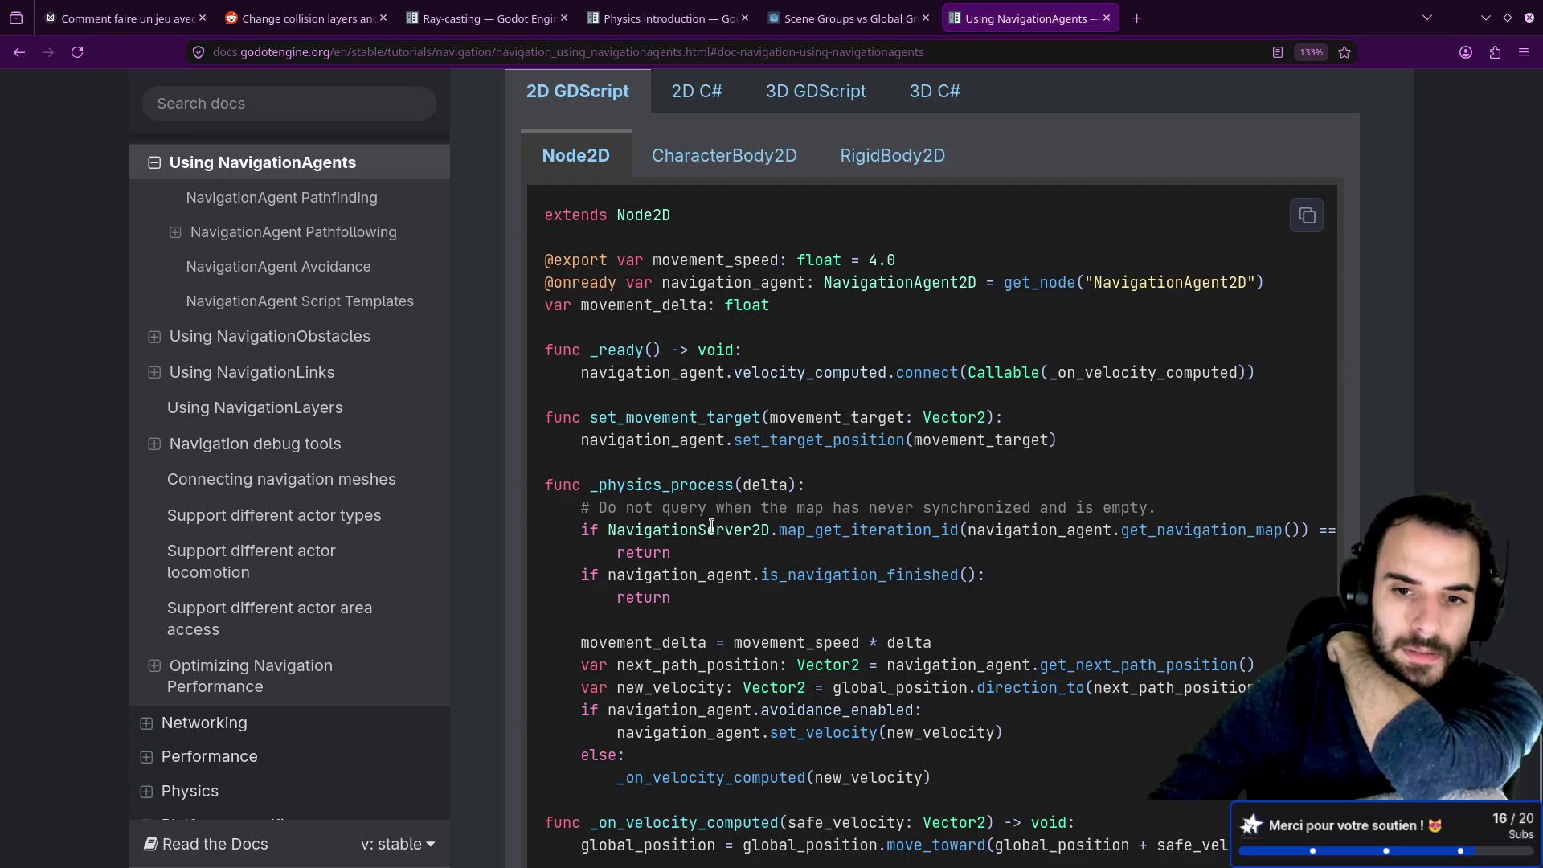